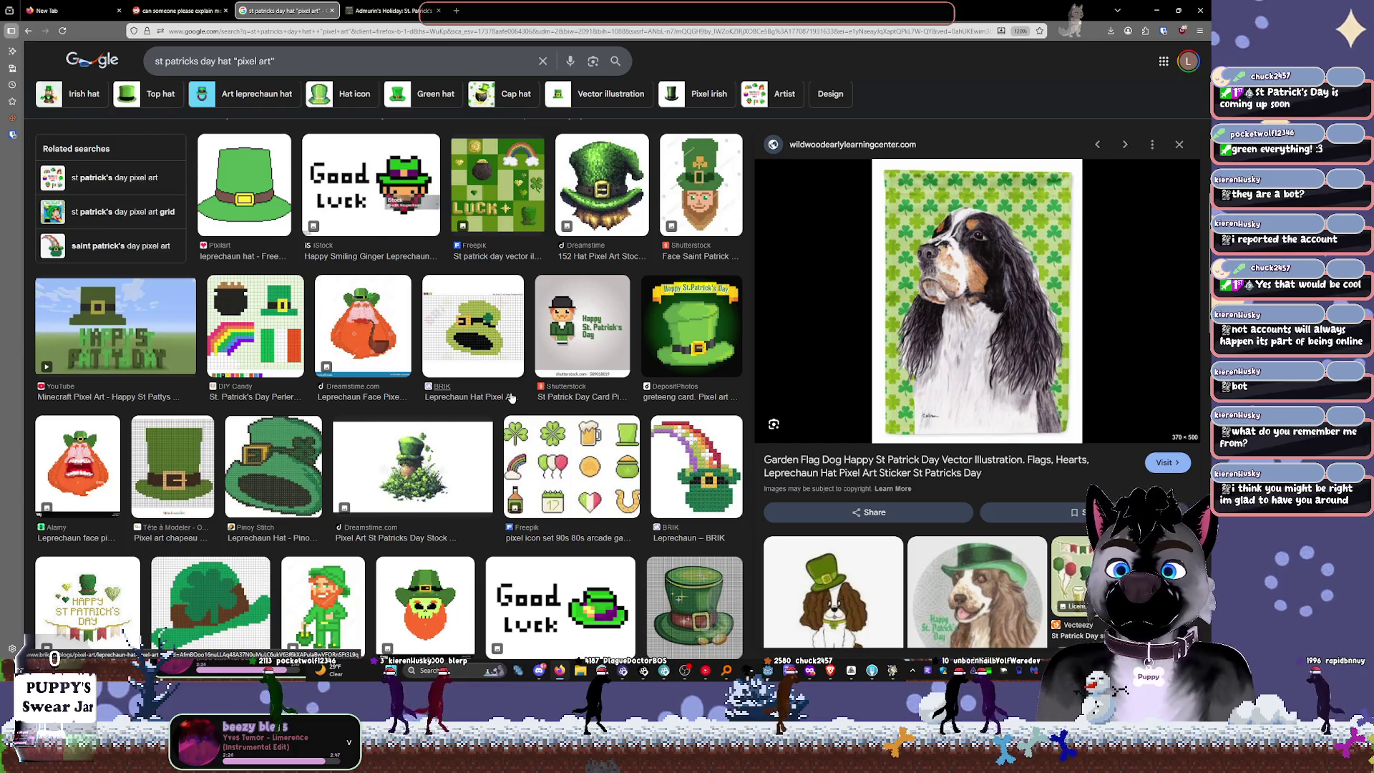
Step: Scroll through the Google Images results for St. Patrick's Day pixel-art hats
scroll(510, 398, down, 3)
scroll(510, 398, down, 10)
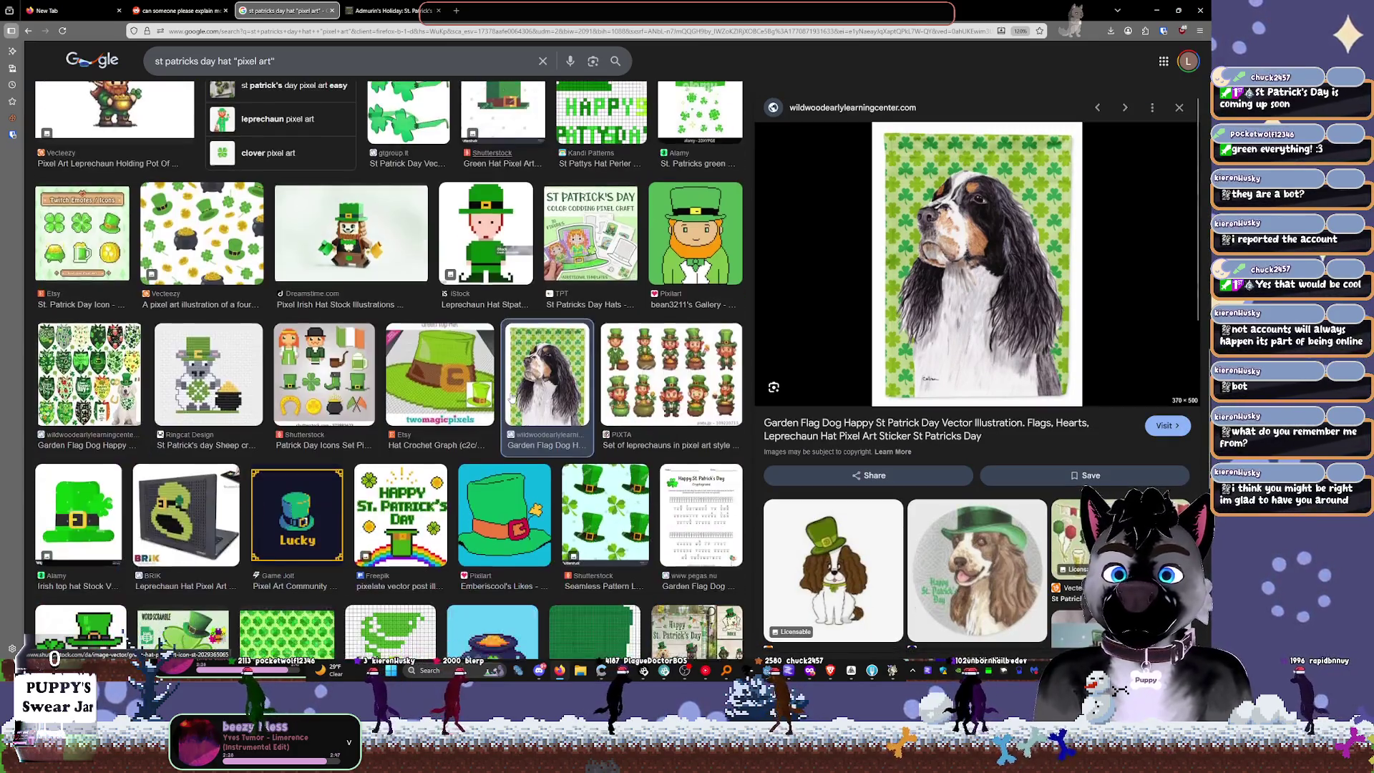
scroll(511, 398, down, 3)
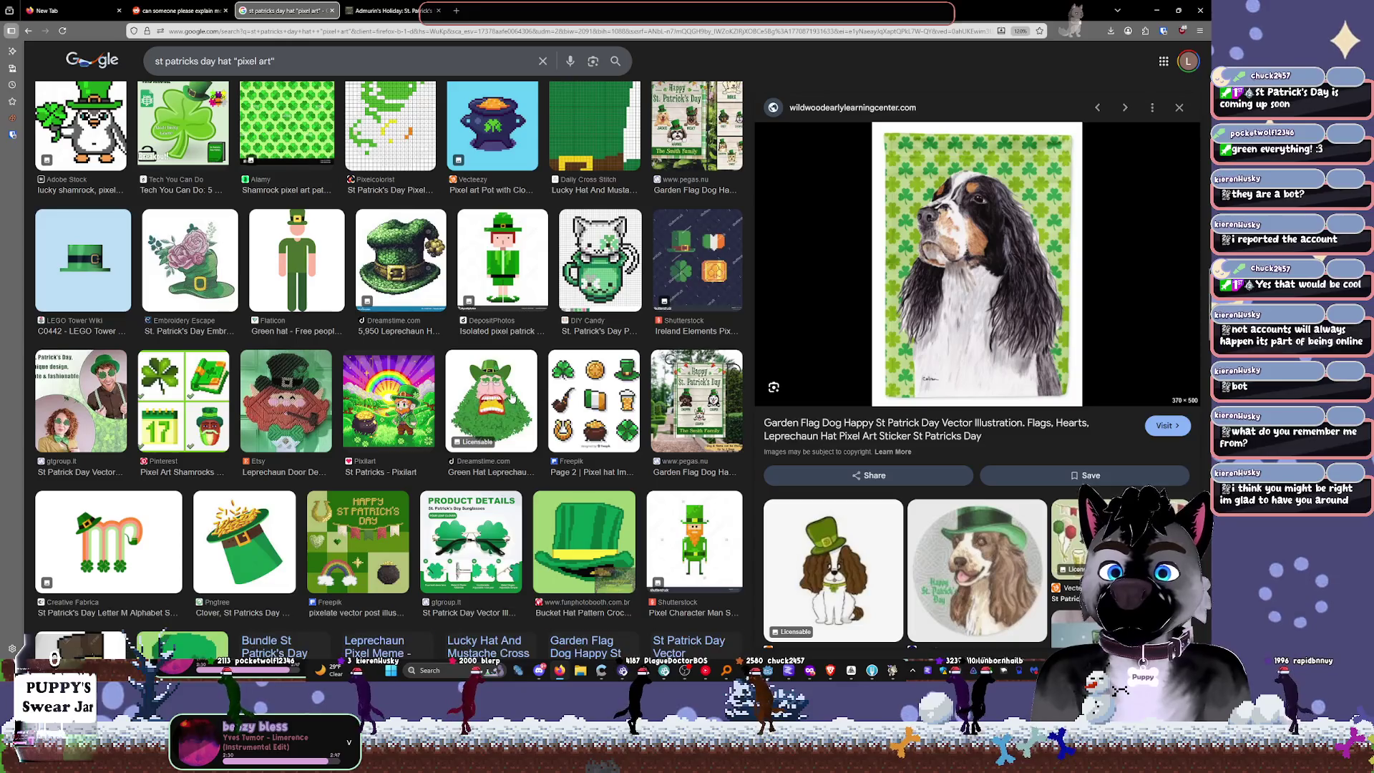
scroll(510, 397, down, 1)
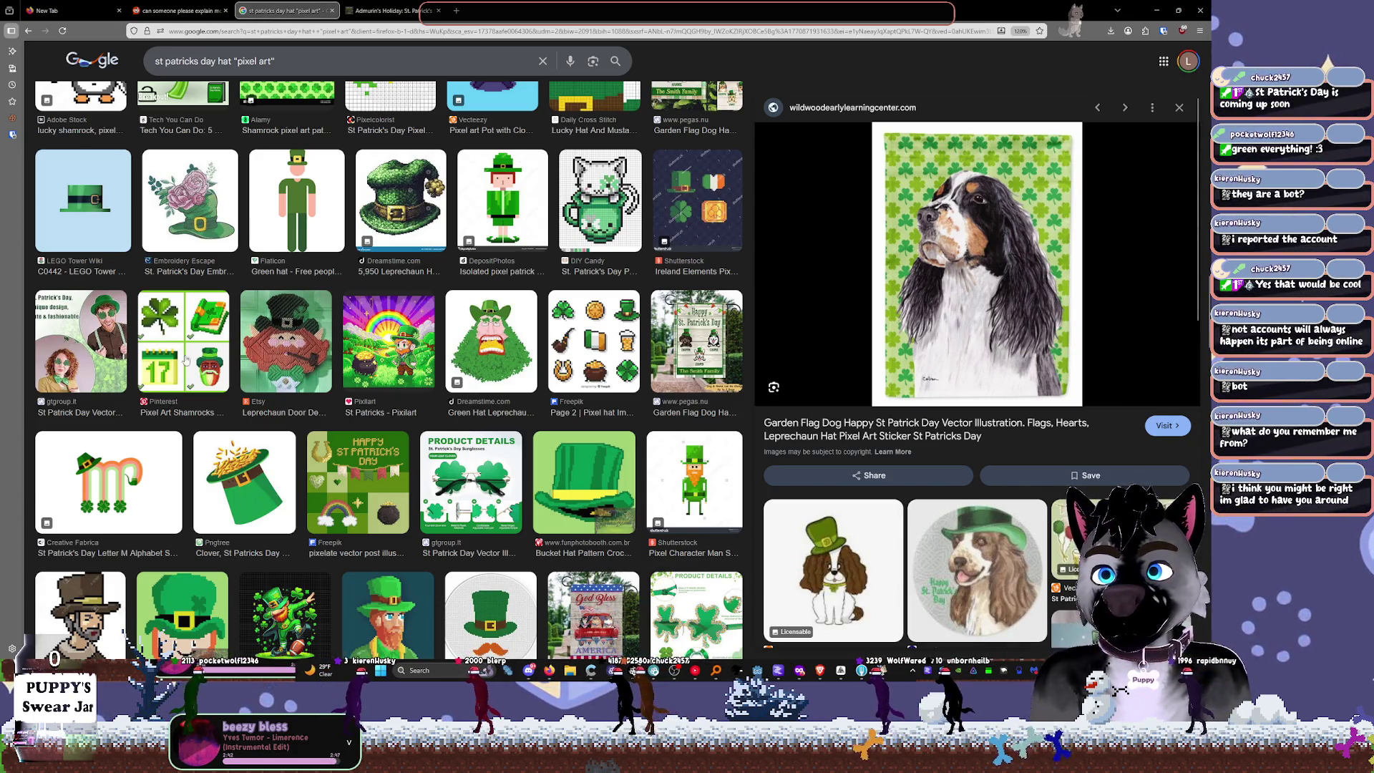
Step: Launch Aseprite from a system search for 'ase', then bring up the Godot project
key(super)
text(ase)
click(492, 403)
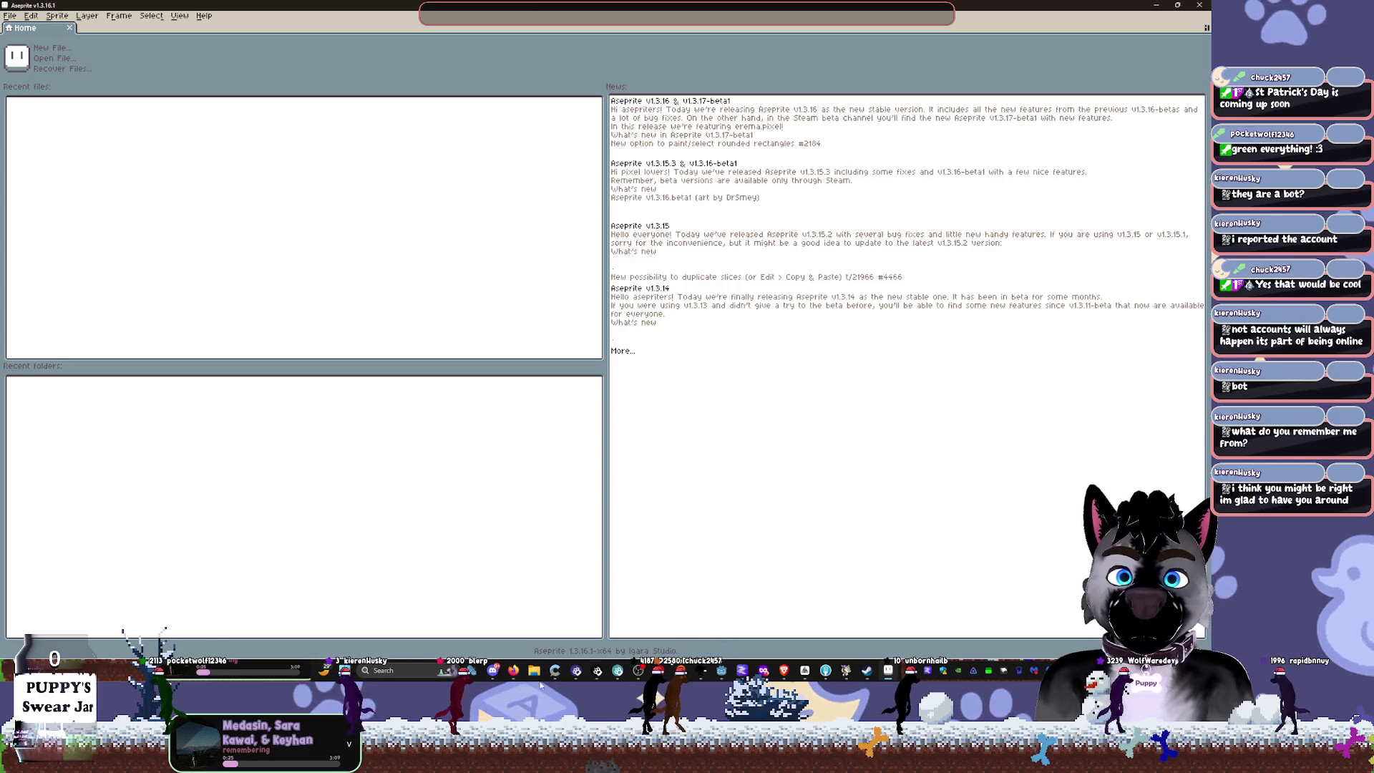
click(724, 672)
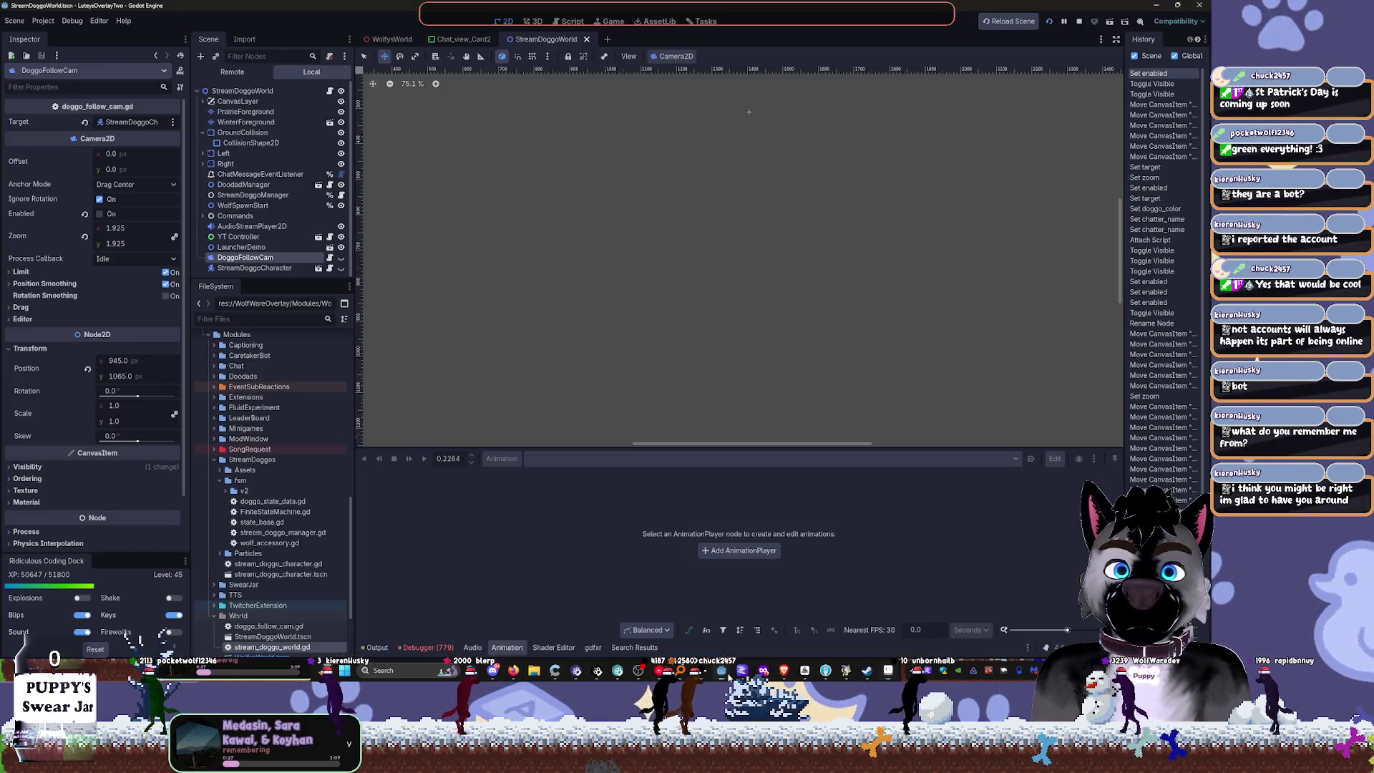
Step: Filter Godot's FileSystem for 'werew' and reveal White_Werewolf.png in the file manager
click(256, 320)
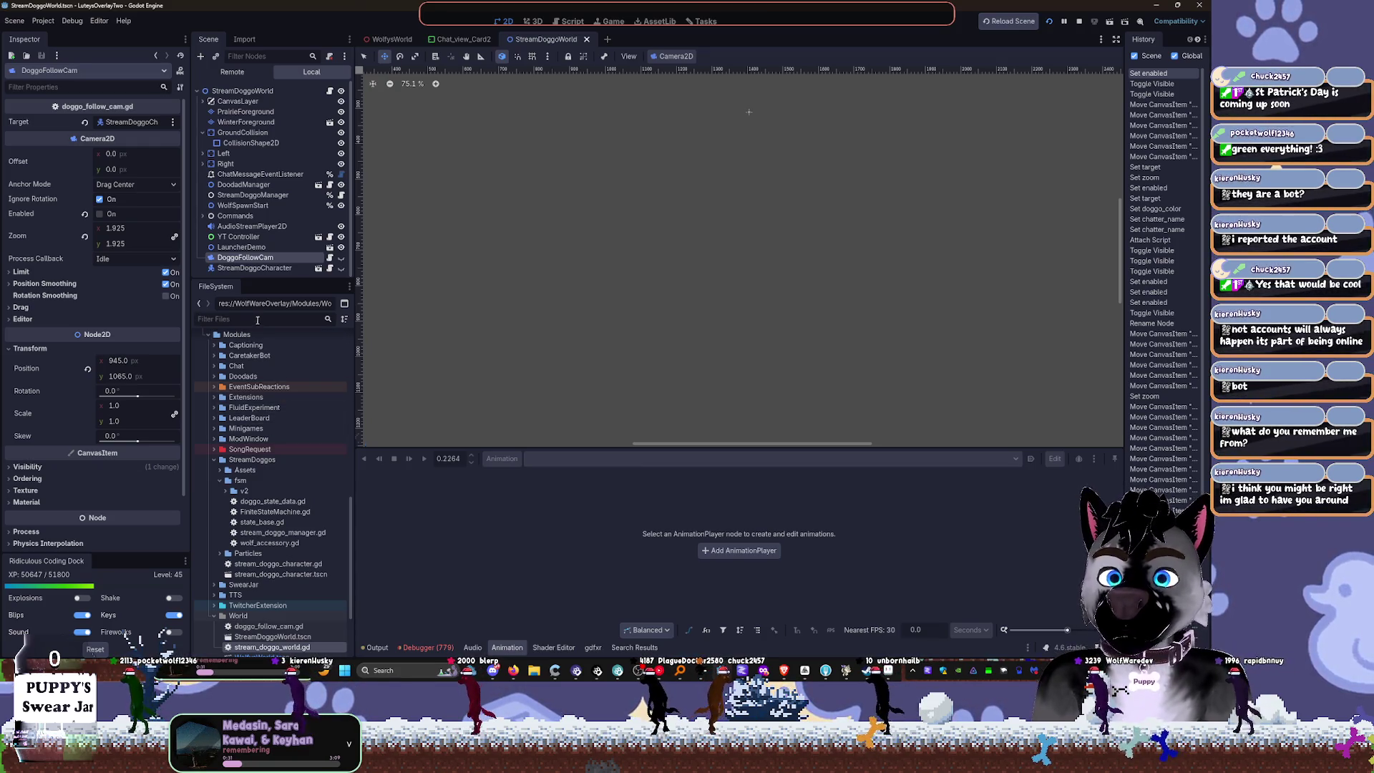
text(d)
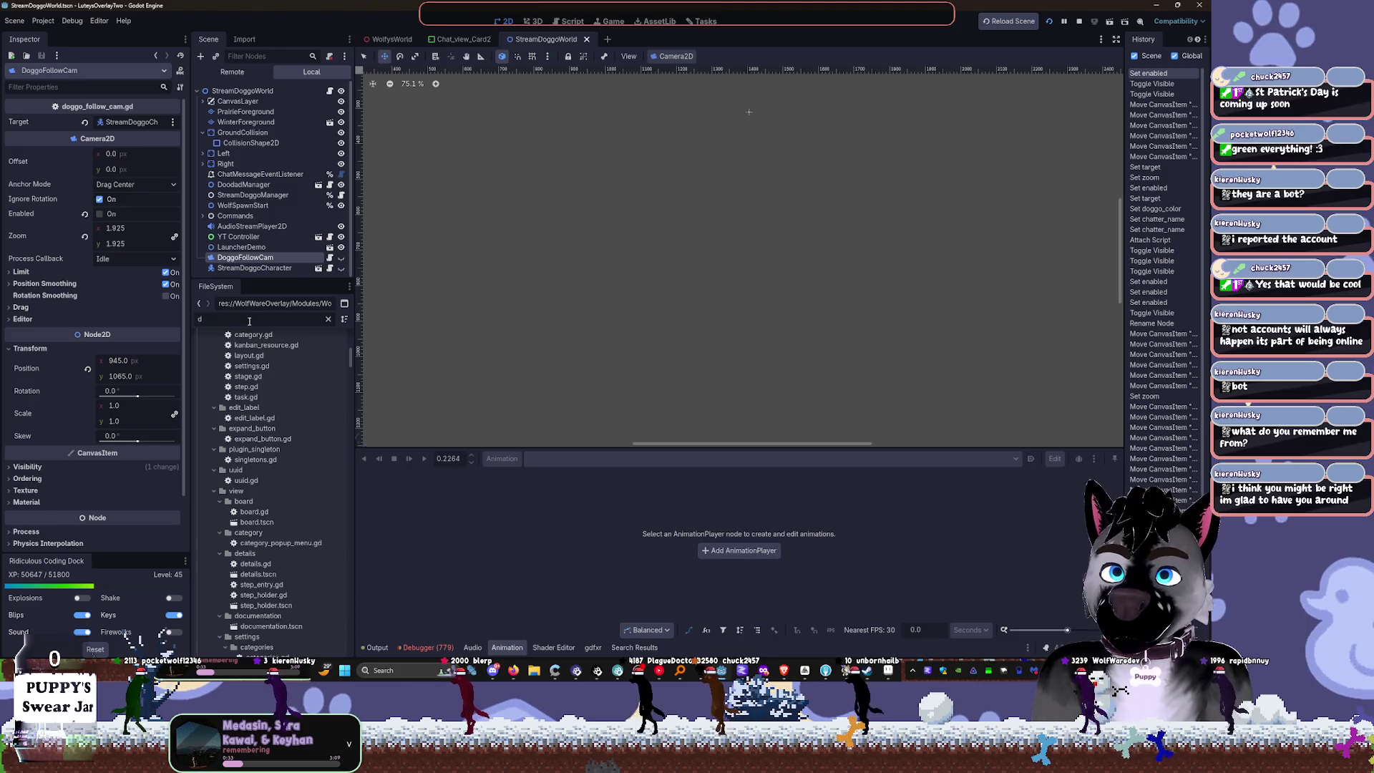
key(BackSpace)
text(wolf)
key(BackSpace)
key(BackSpace)
key(BackSpace)
text(erew)
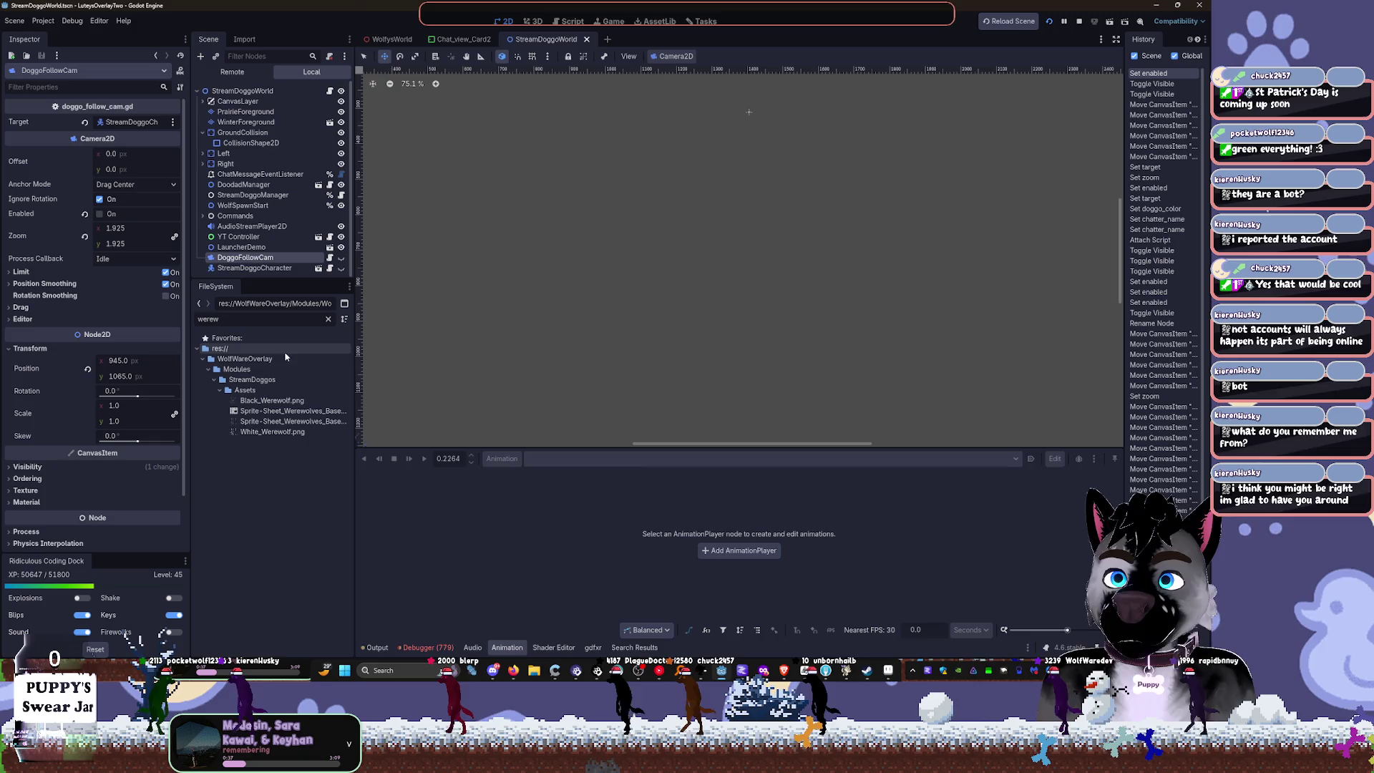
click(270, 400)
click(268, 431)
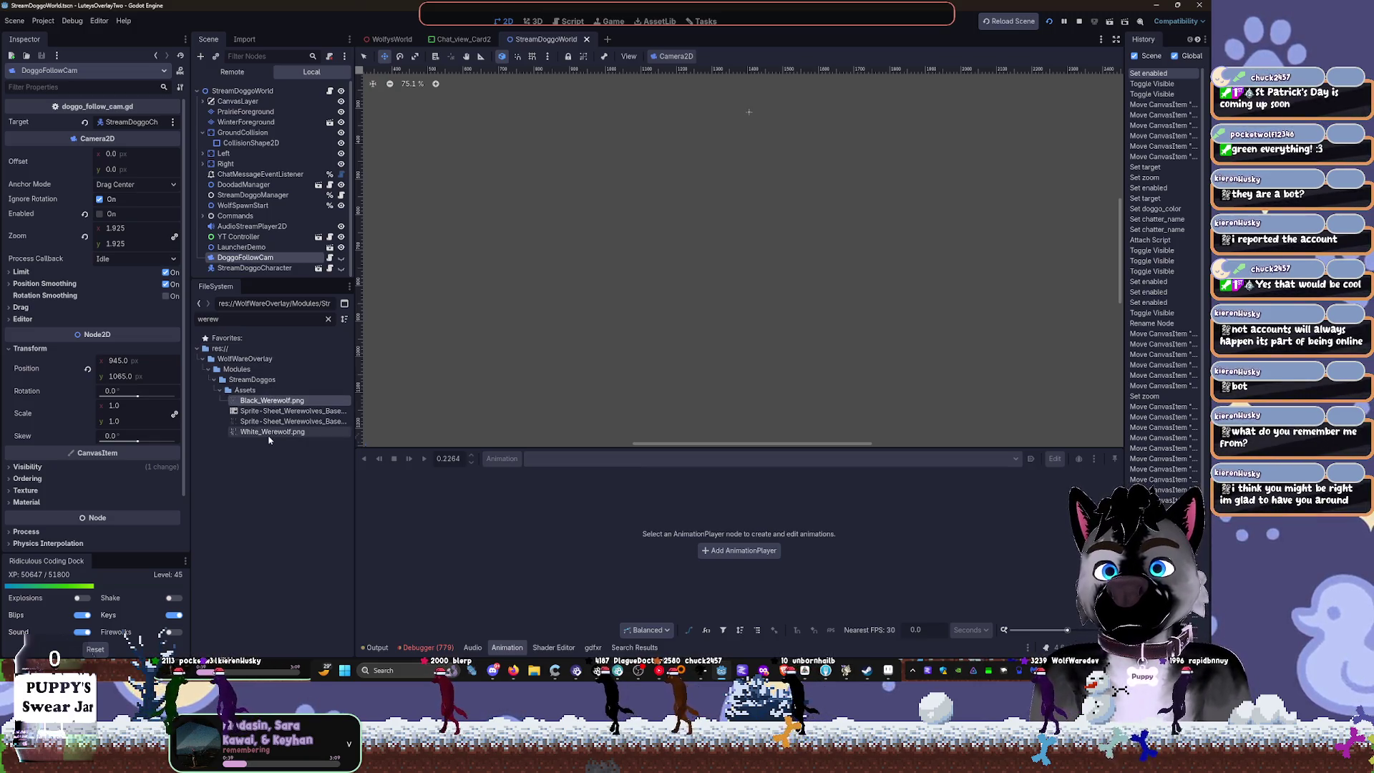
right_click(271, 433)
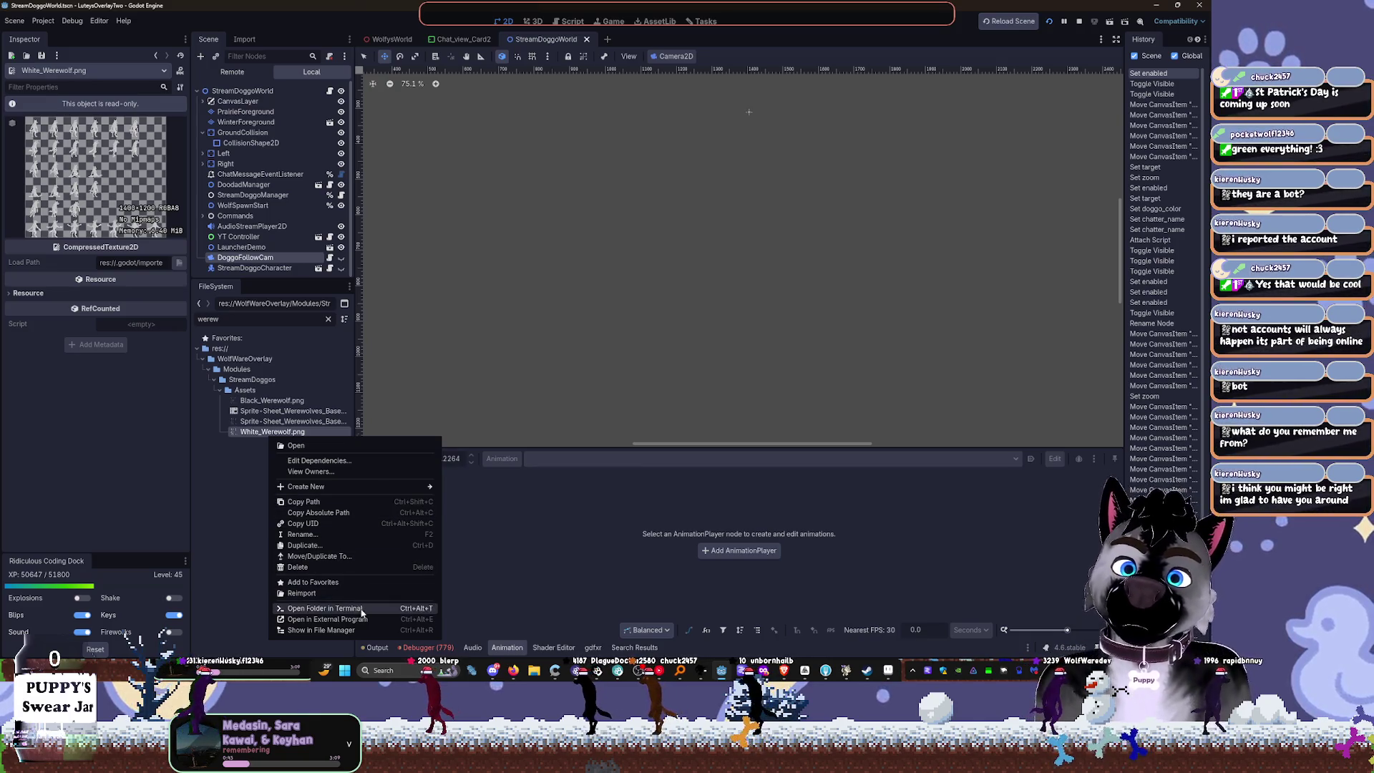
click(364, 631)
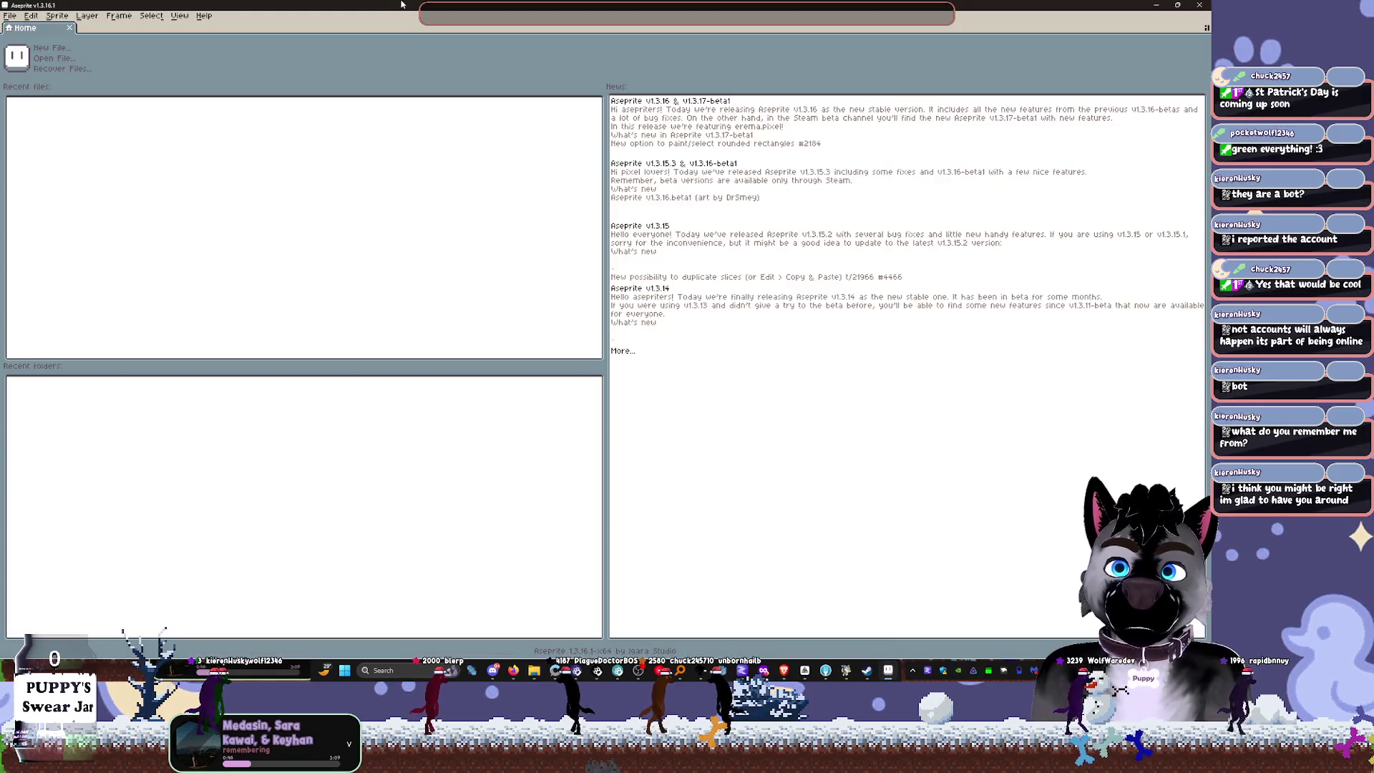
Step: Drag White_Werewolf.png from the folder into Aseprite and maximize the window
double_click(402, 4)
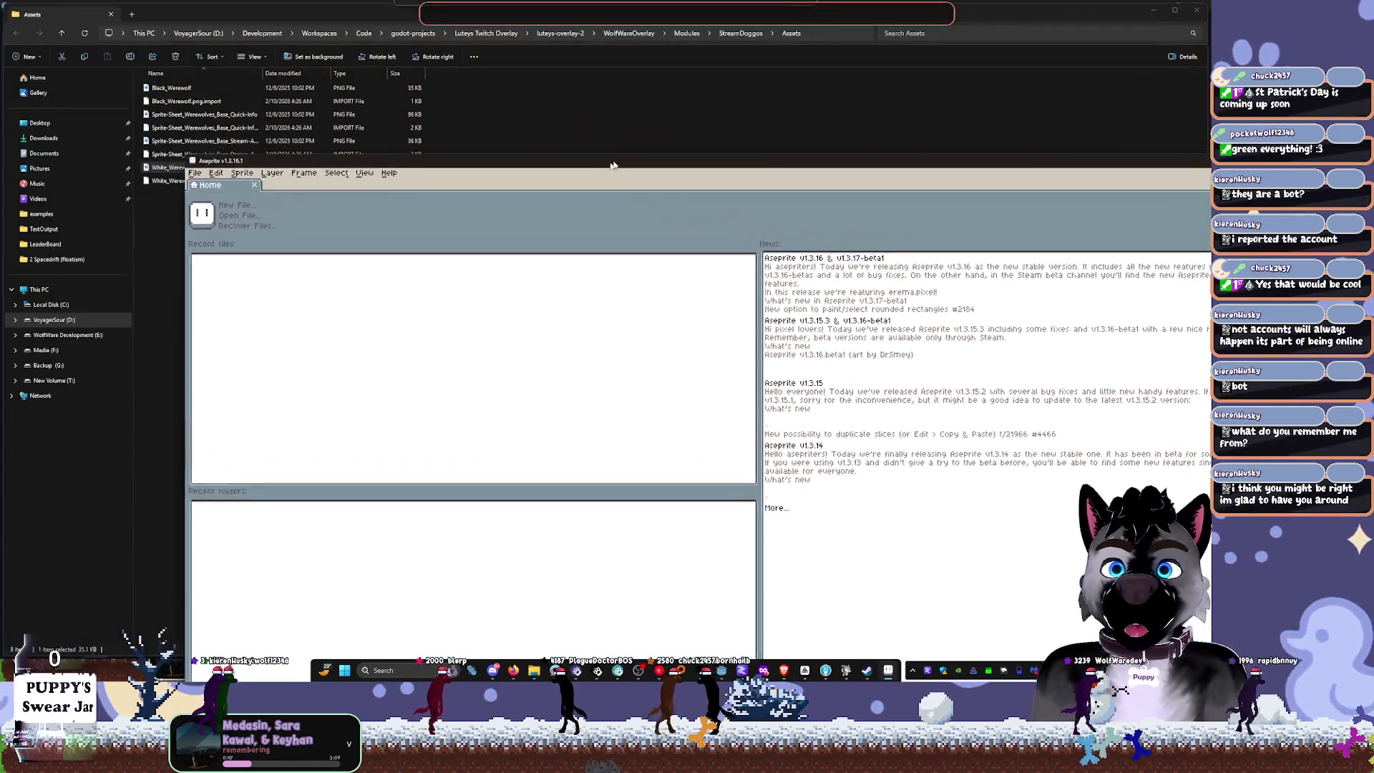
mouse_move(164, 167)
mouse_down()
mouse_move(322, 229)
mouse_move(494, 265)
mouse_up()
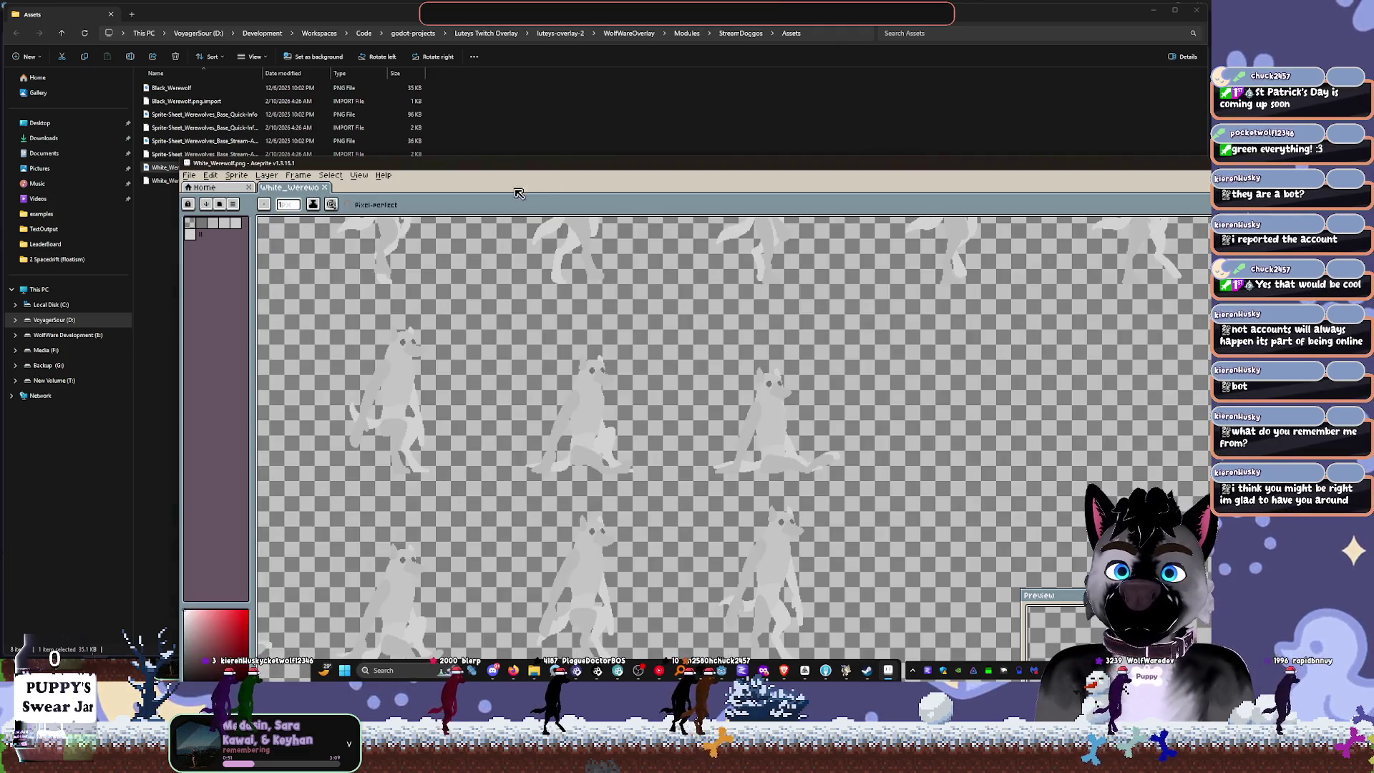
double_click(530, 163)
Step: Zoom and pan to frame the whole sprite sheet, browsing the View menu options
scroll(198, 542, down, 4)
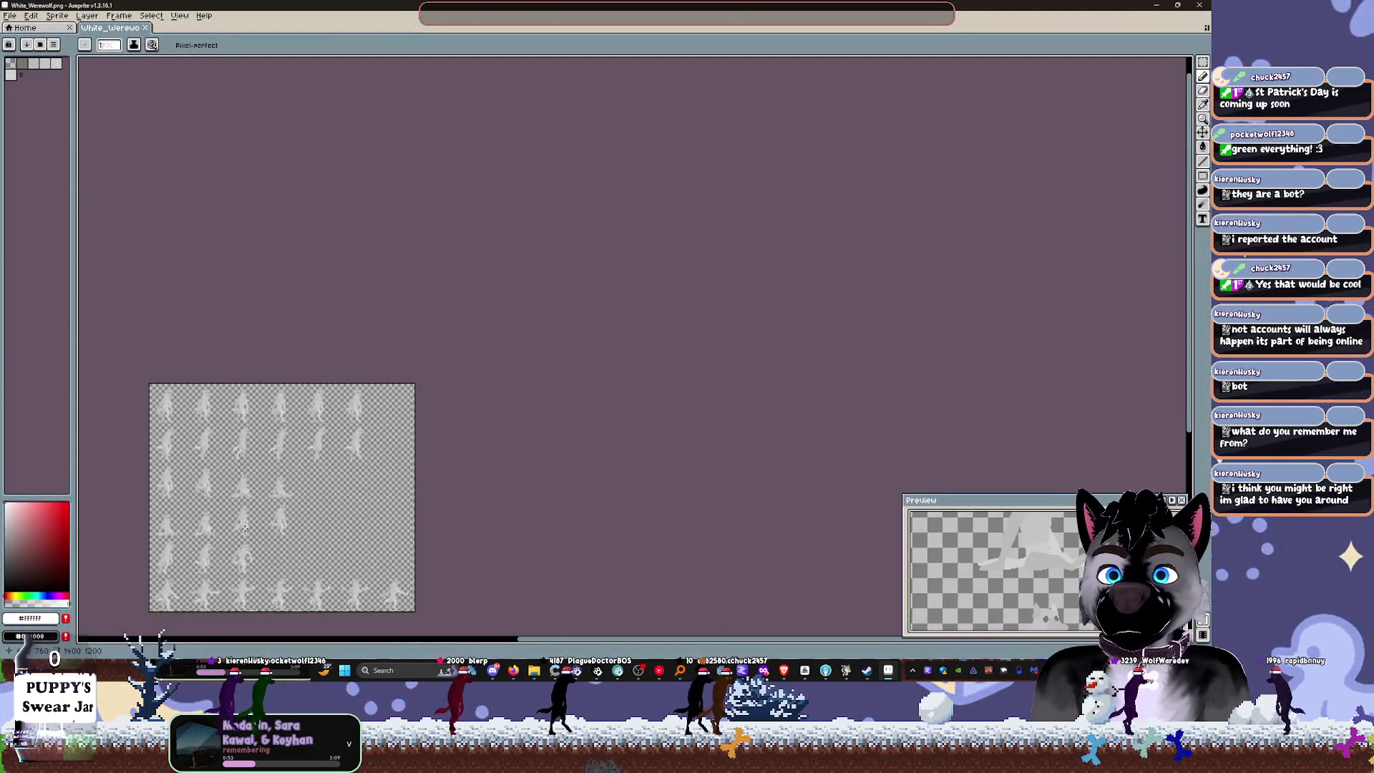
drag(242, 528, 455, 297)
scroll(443, 296, up, 2)
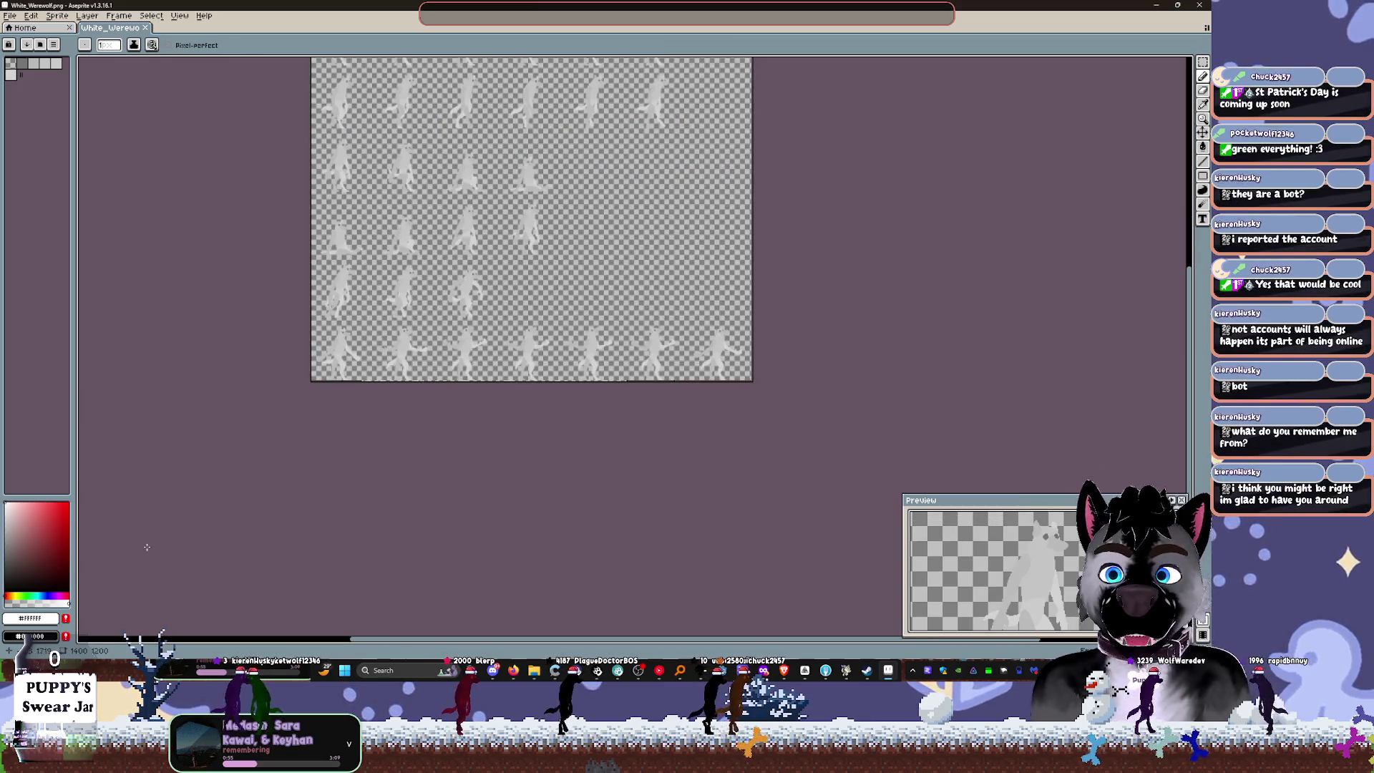
click(179, 15)
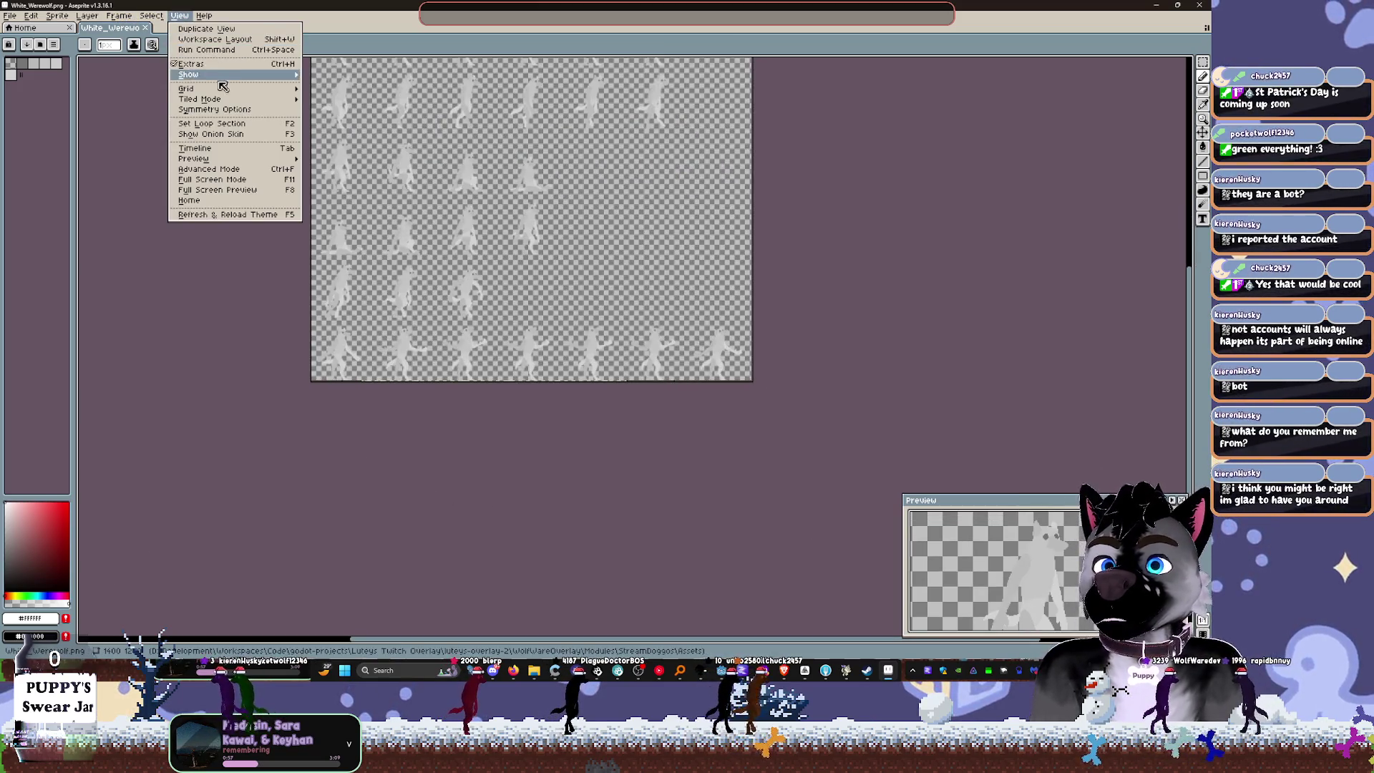
mouse_move(272, 90)
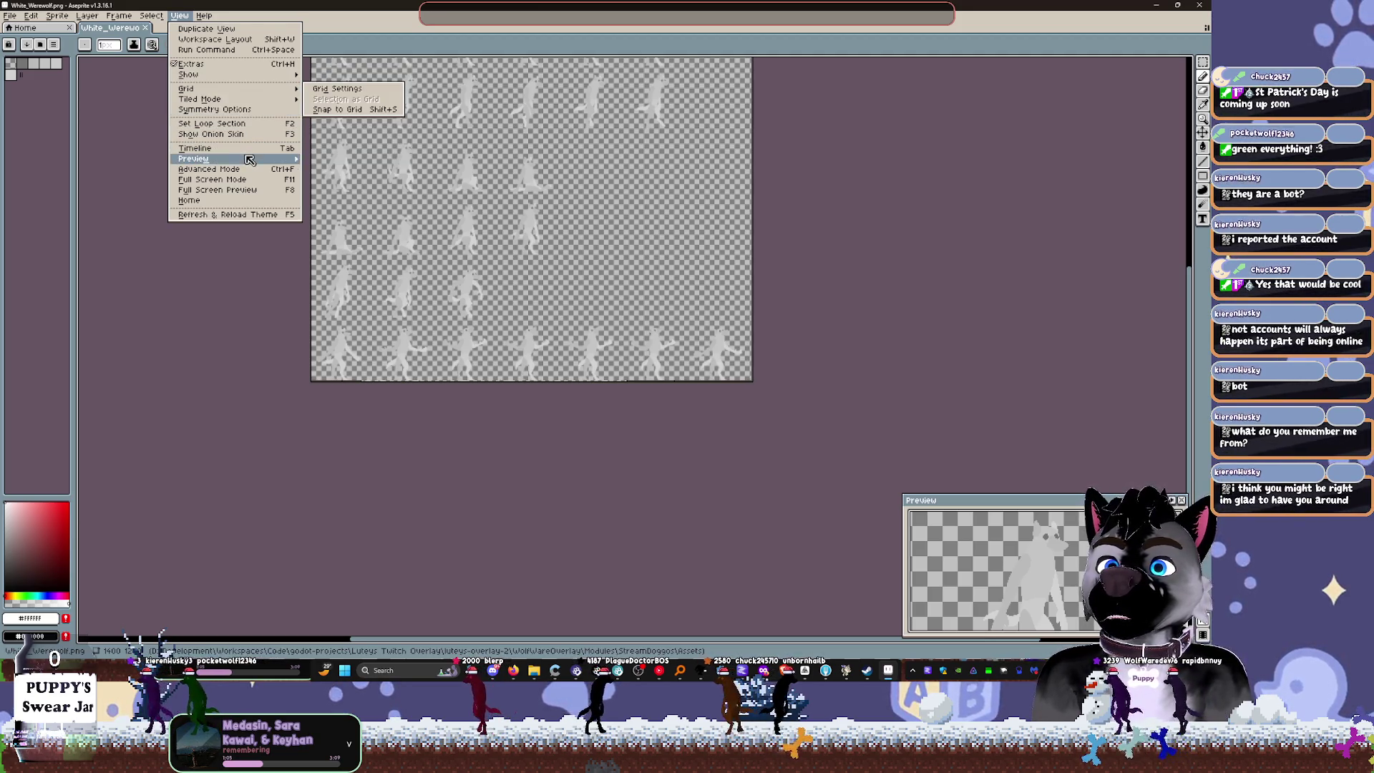
mouse_move(249, 159)
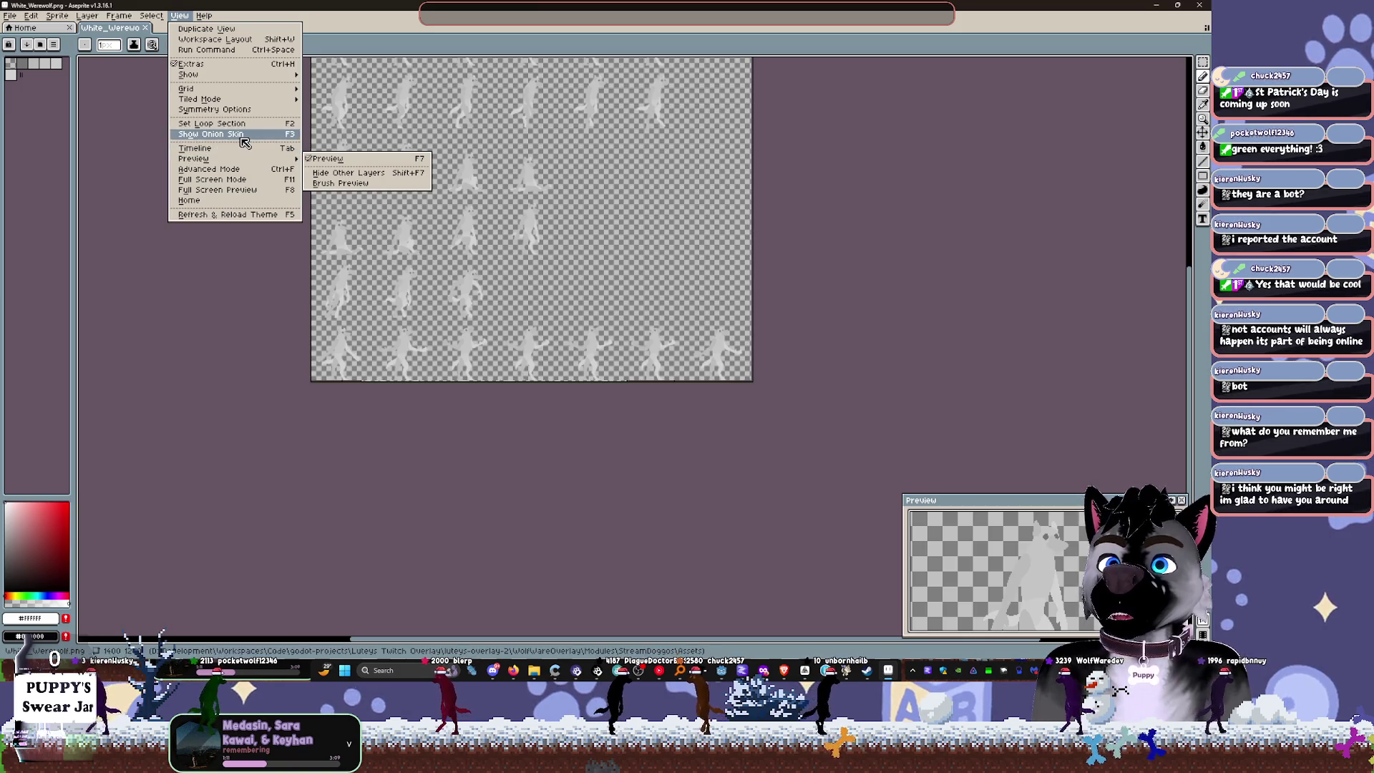
mouse_move(155, 18)
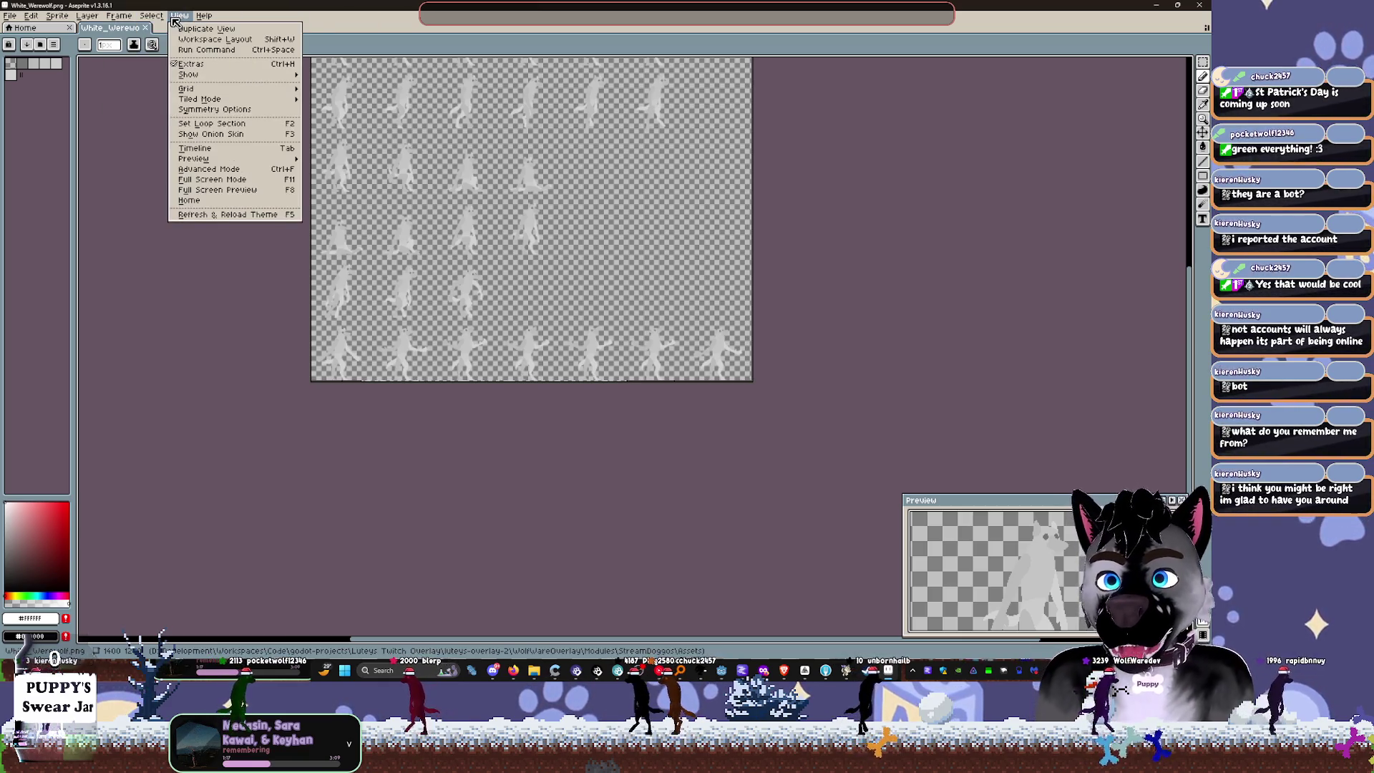
click(190, 291)
scroll(215, 286, up, 1)
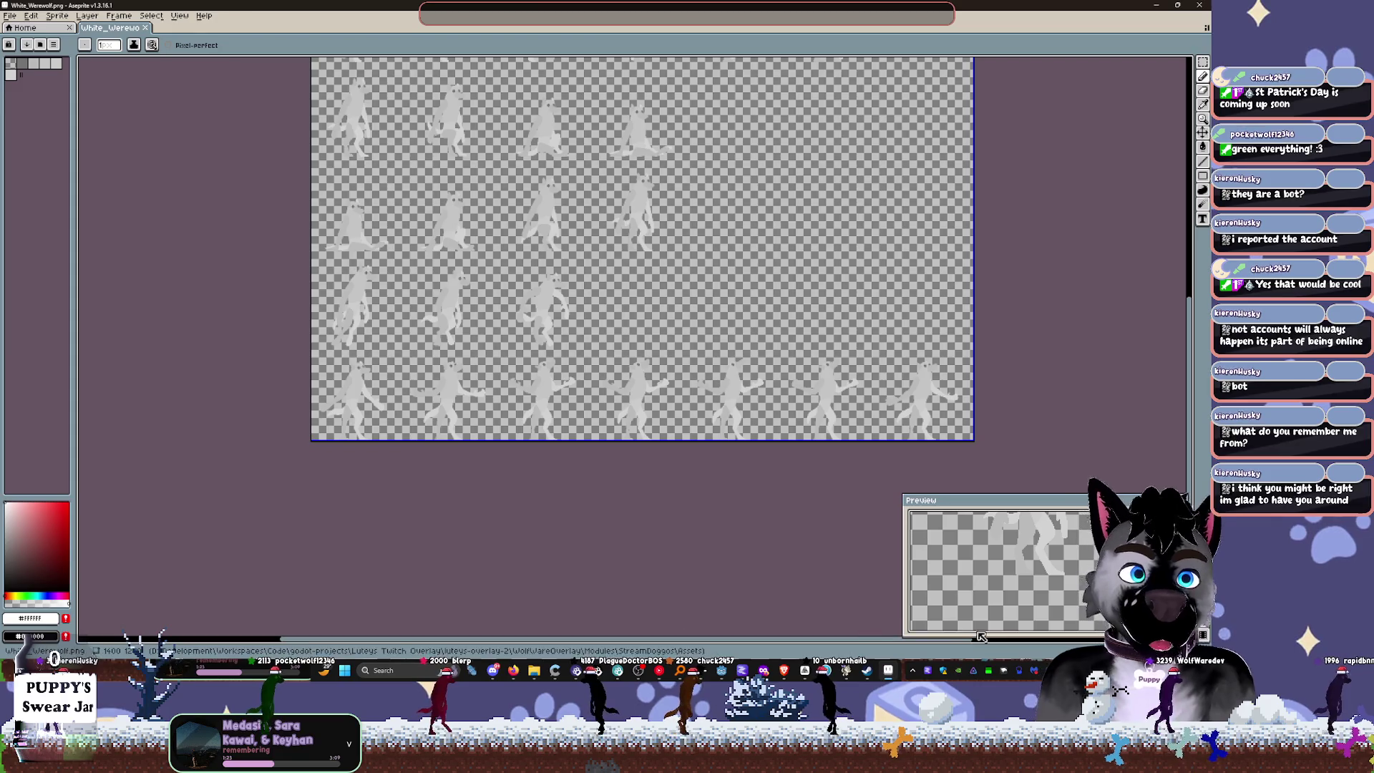
key(Tab)
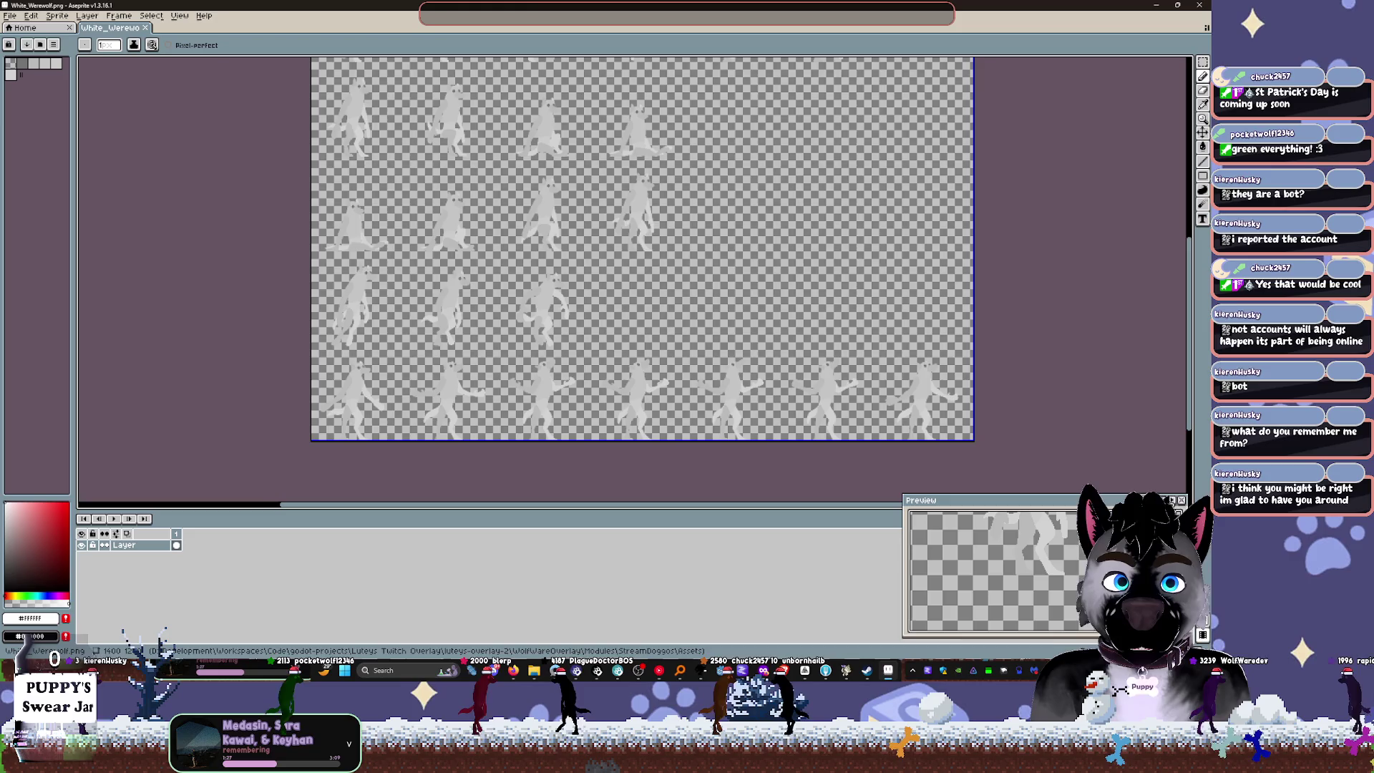
click(1181, 500)
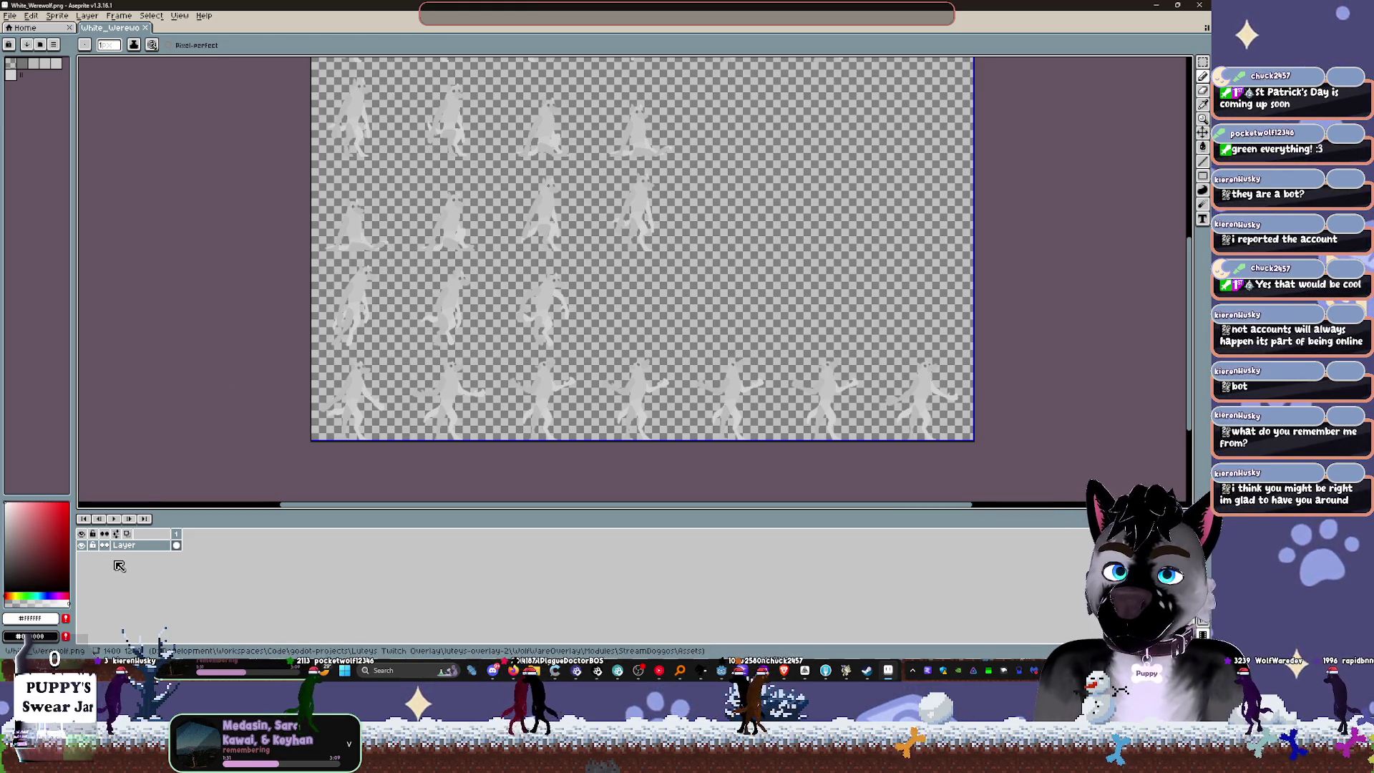
key(shift+n)
double_click(134, 557)
drag(129, 544, 135, 571)
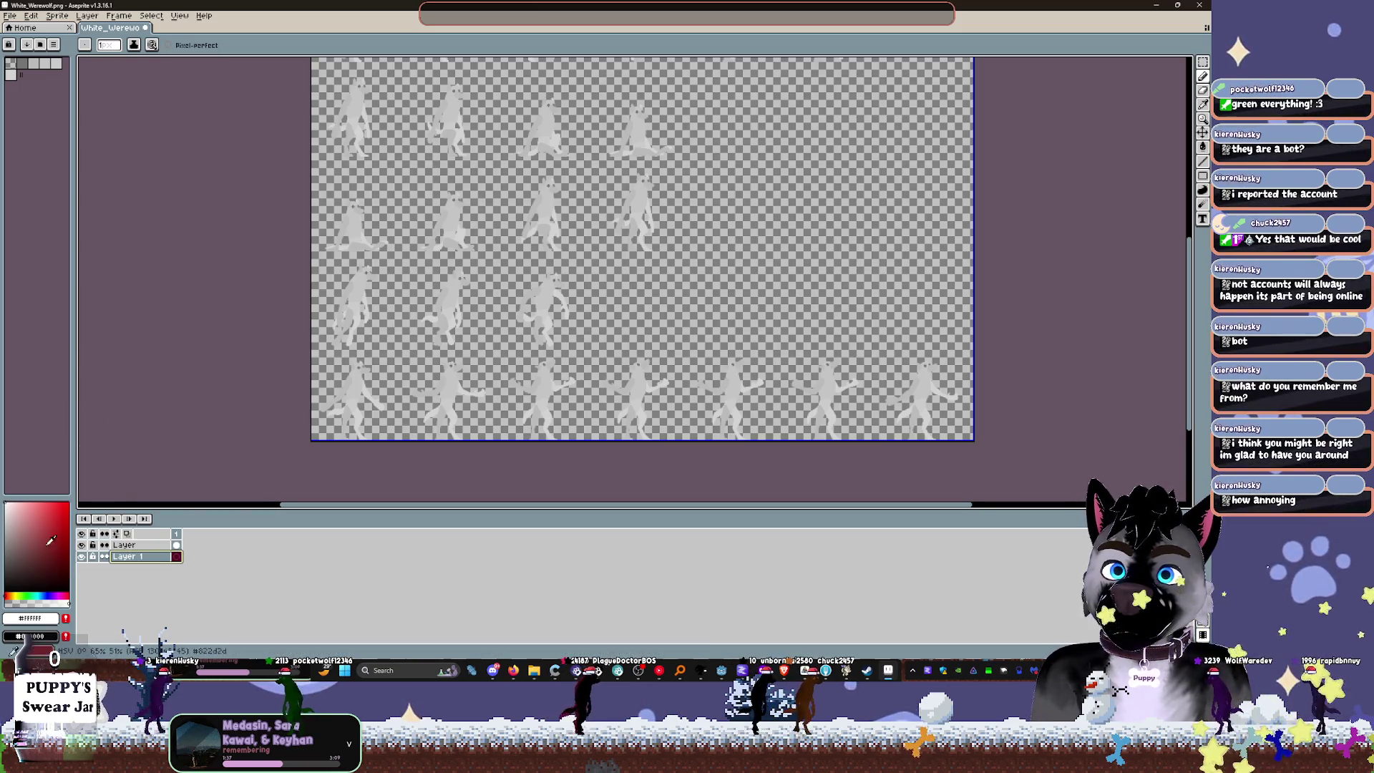
click(12, 583)
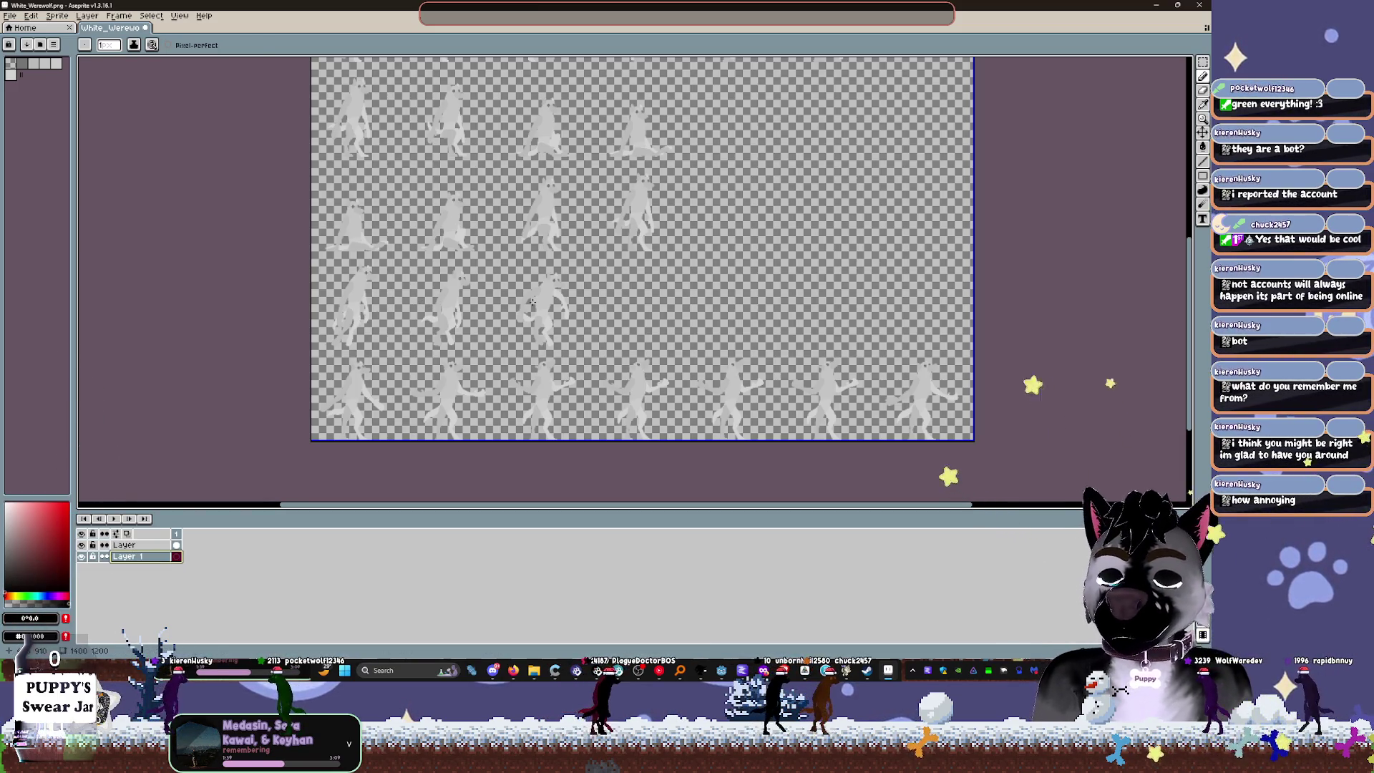
key(g)
click(748, 278)
scroll(615, 172, up, 5)
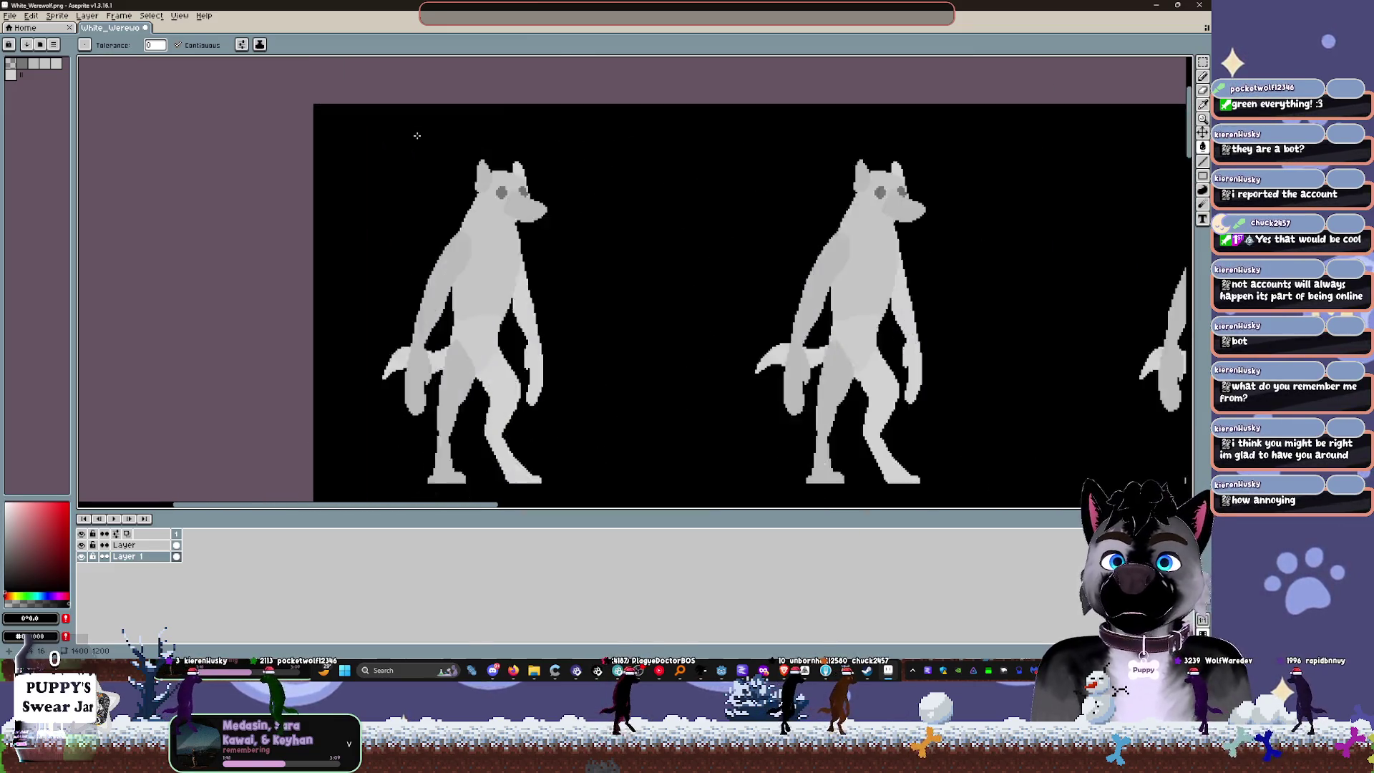
drag(616, 173, 576, 273)
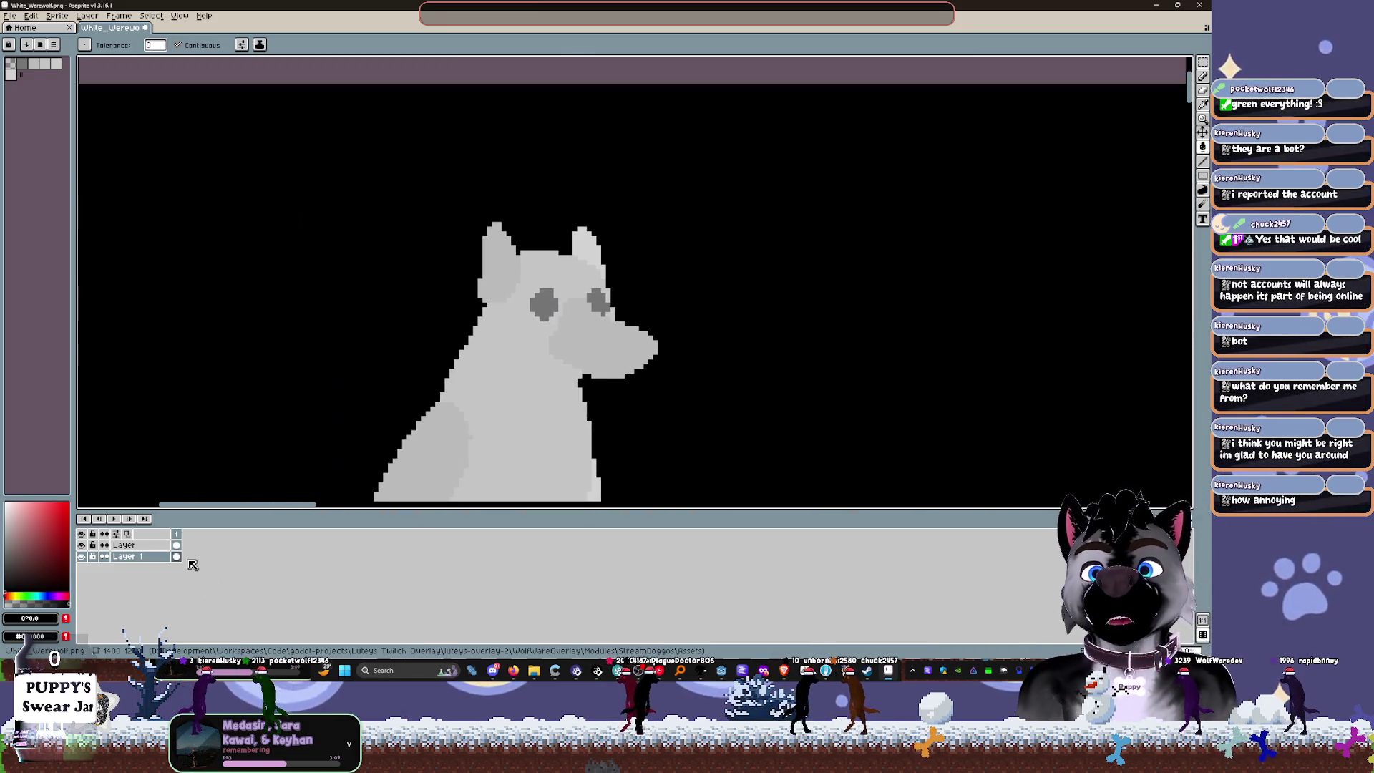
double_click(142, 557)
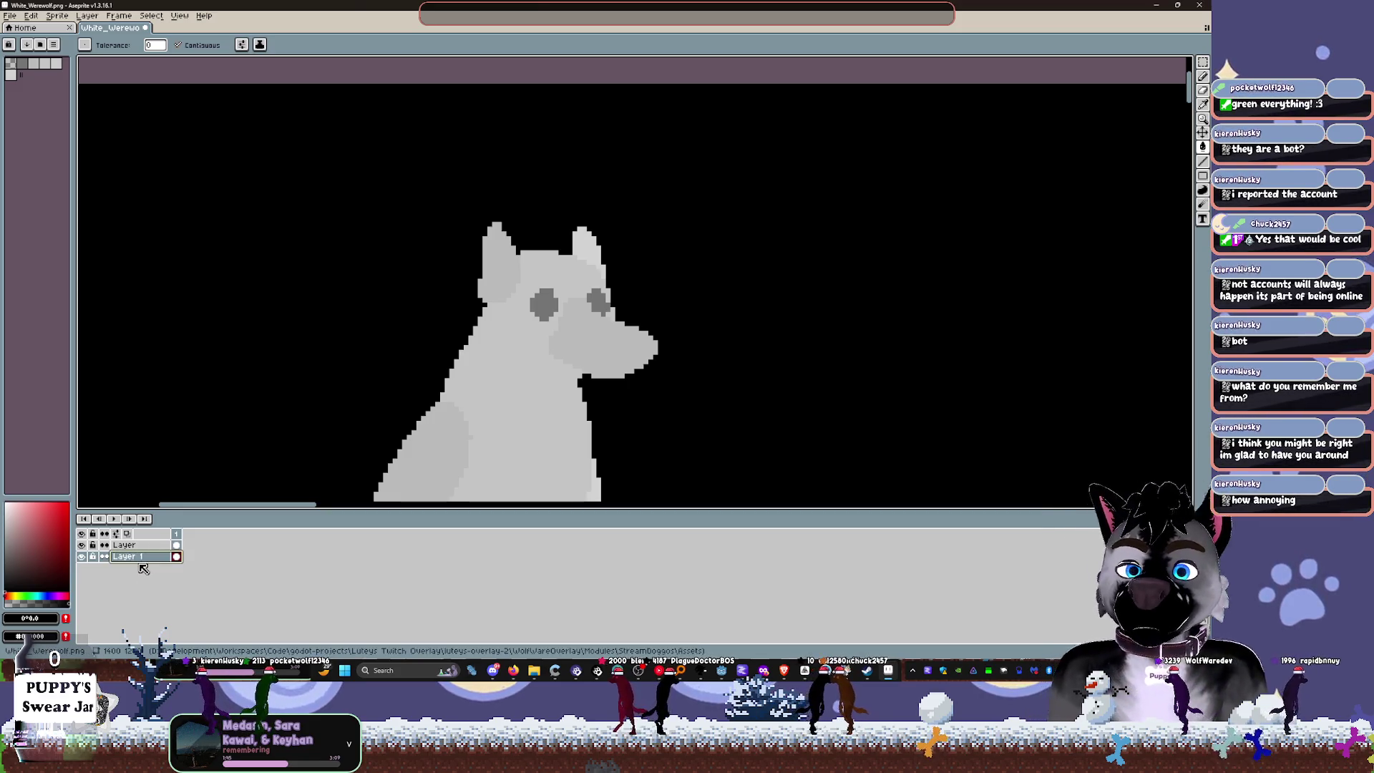
double_click(136, 557)
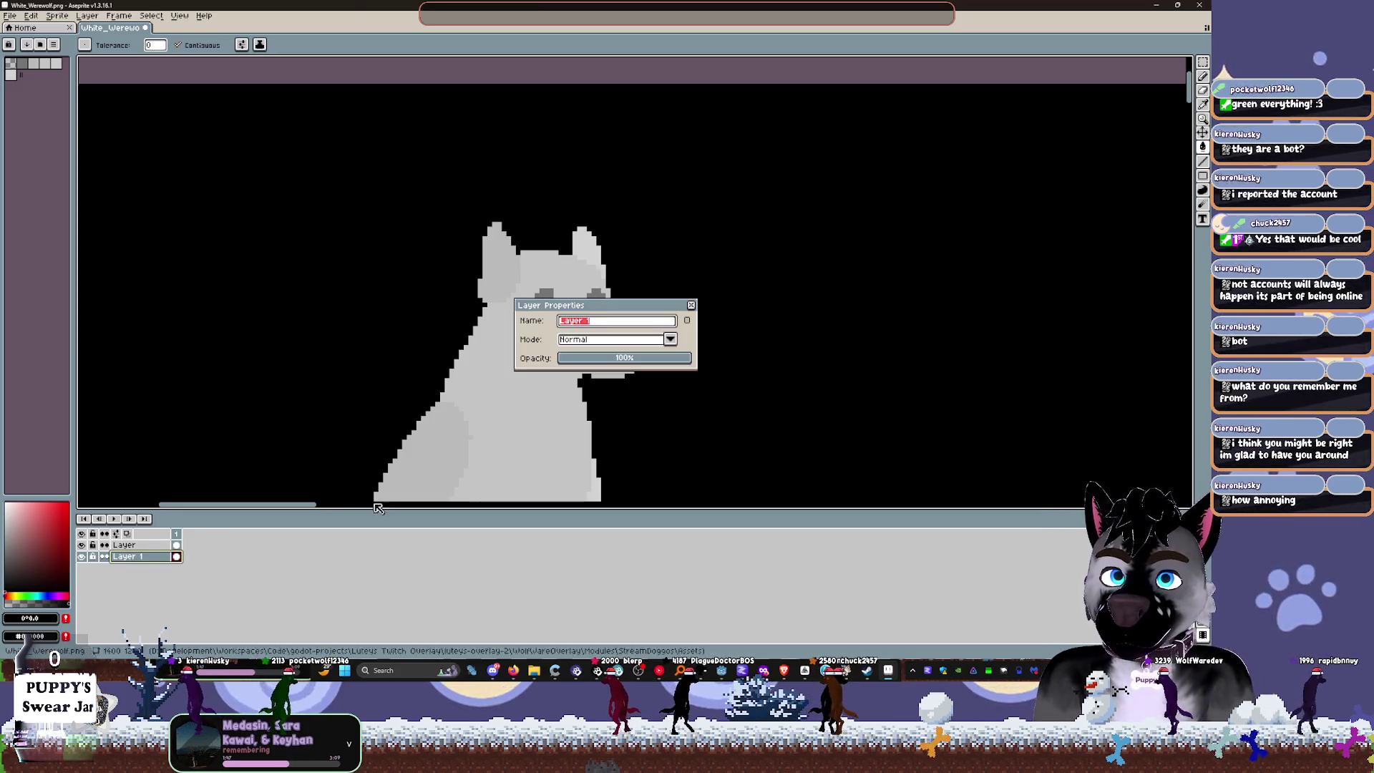
text(bg)
key(Return)
click(93, 557)
double_click(122, 546)
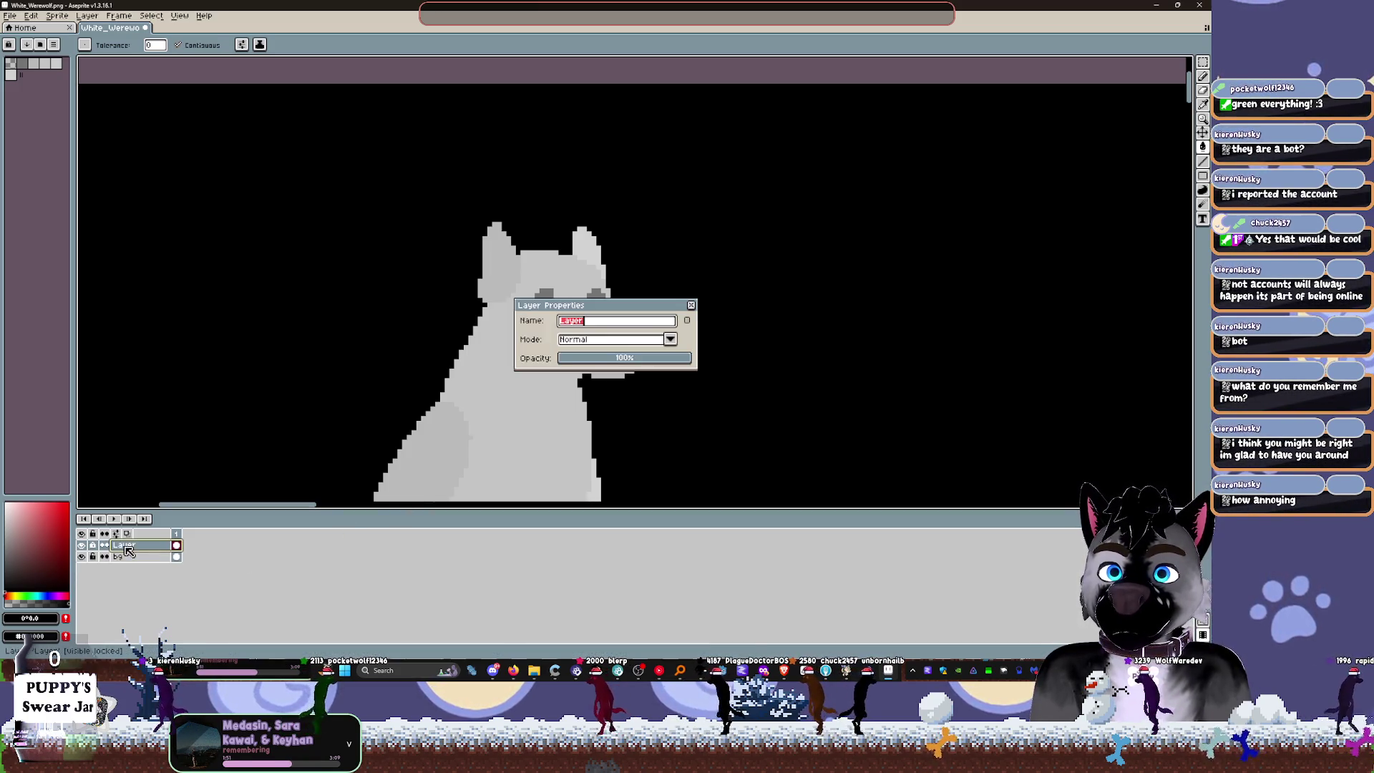
text(d)
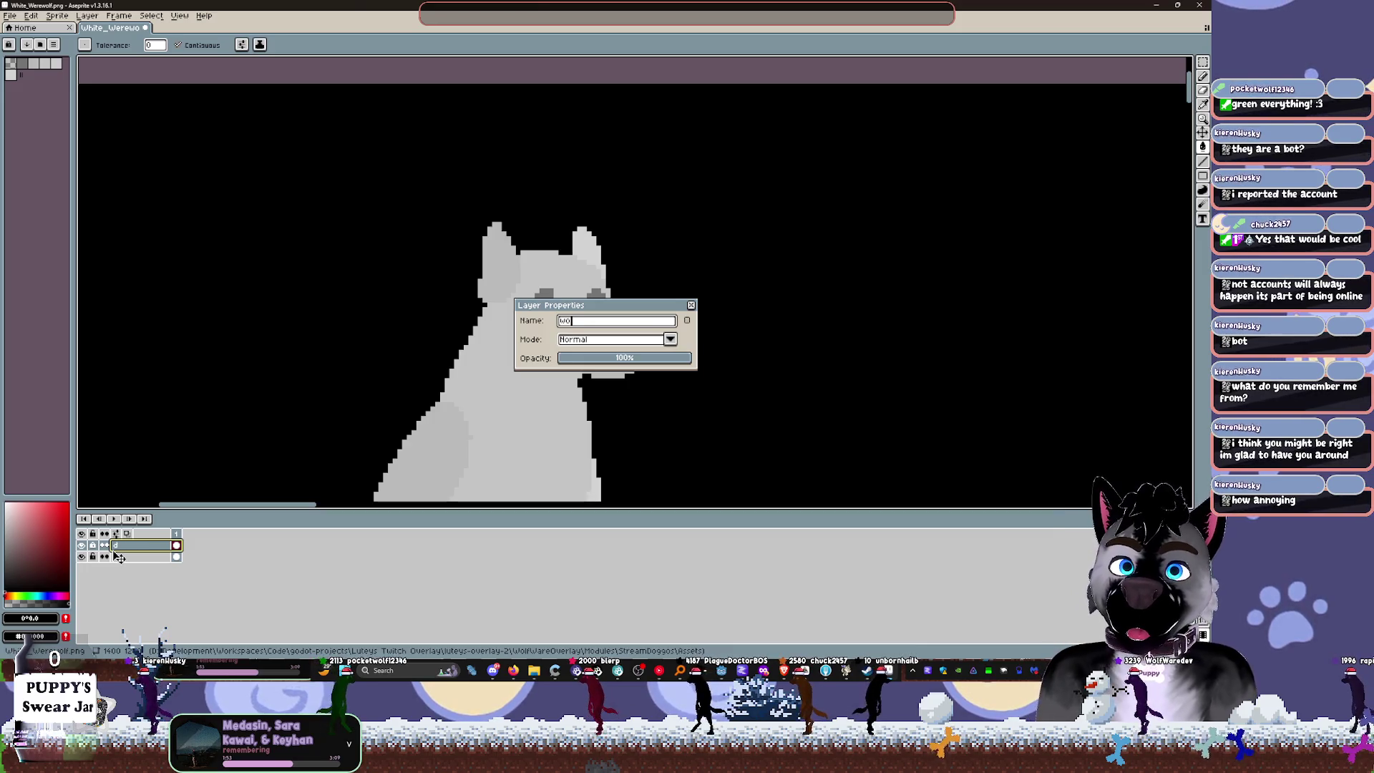
text(fs)
key(Return)
click(118, 557)
key(shift+n)
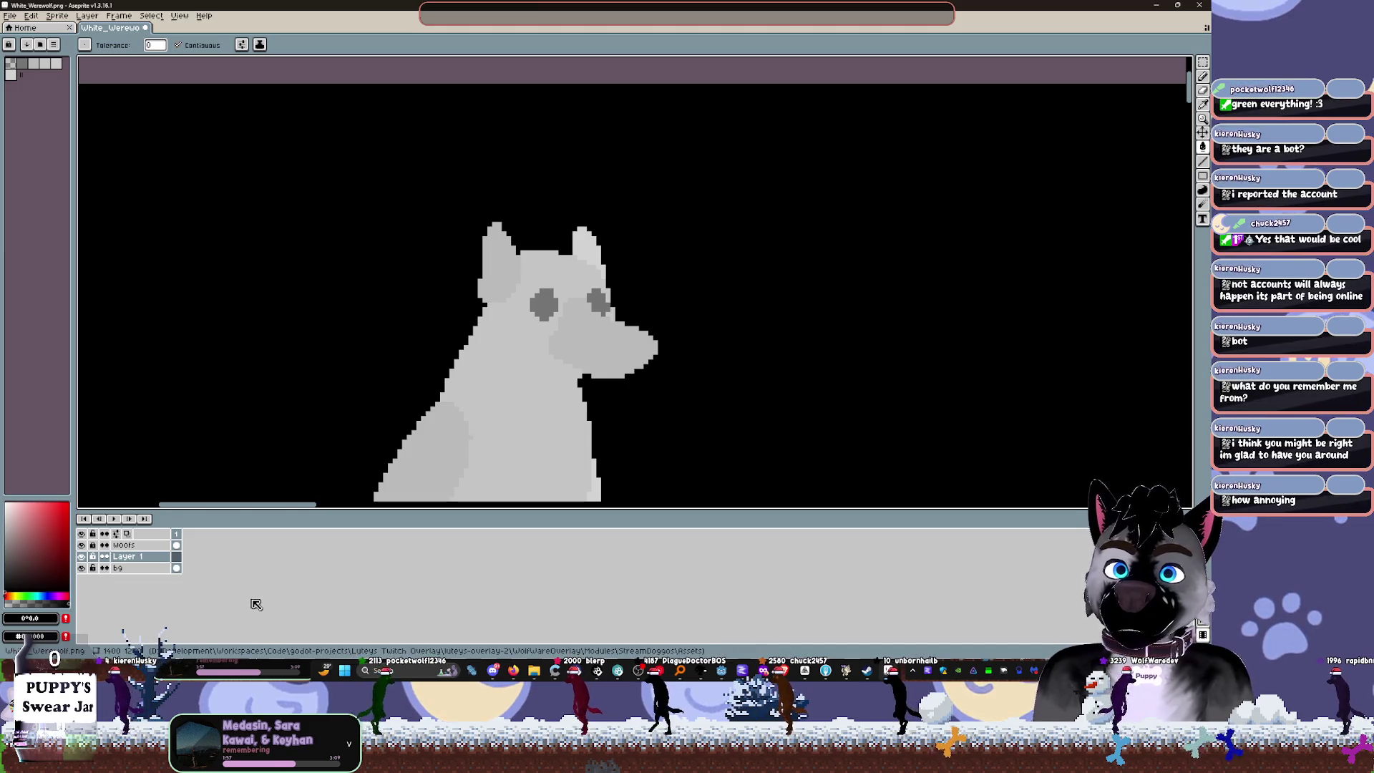
click(135, 559)
drag(136, 561, 139, 548)
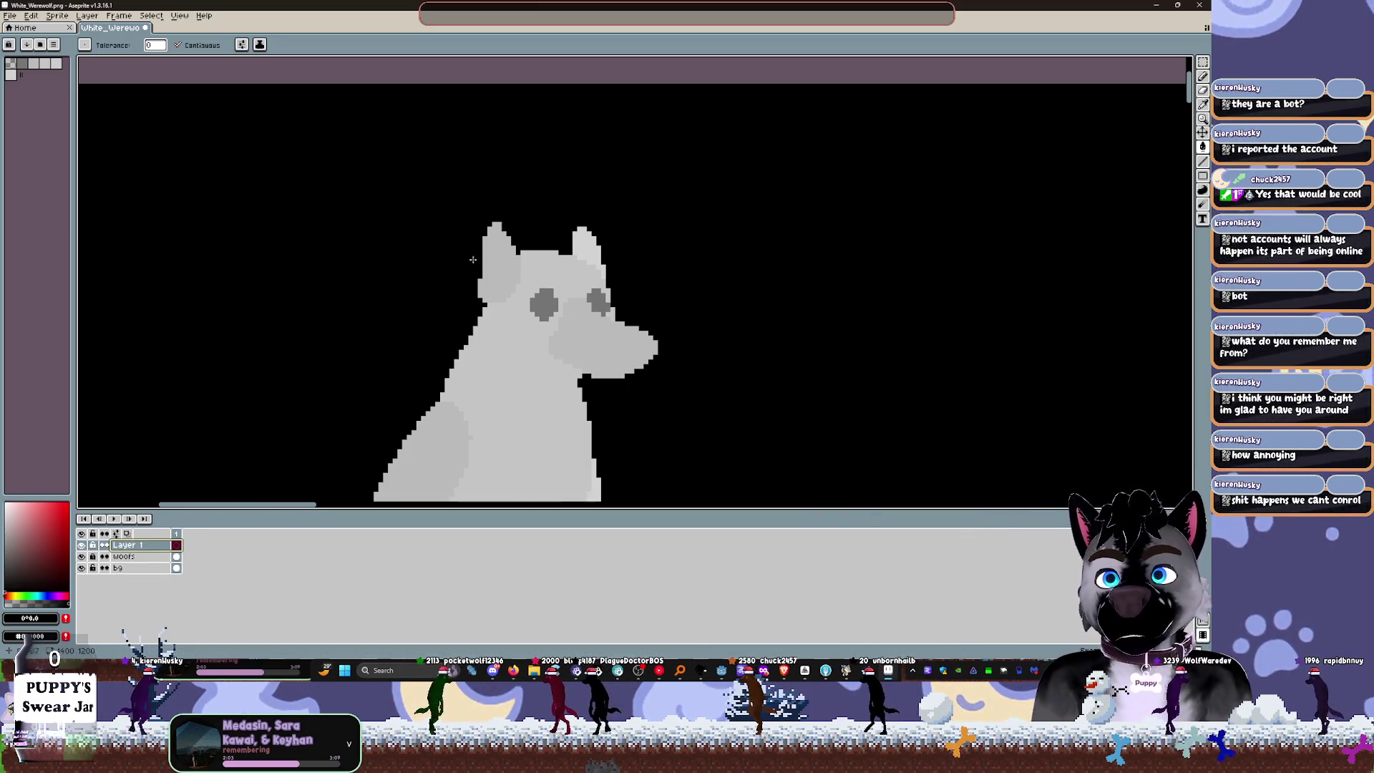
Step: Zoom and pan to bring the top edge of the sprite sheet into view
scroll(494, 269, down, 2)
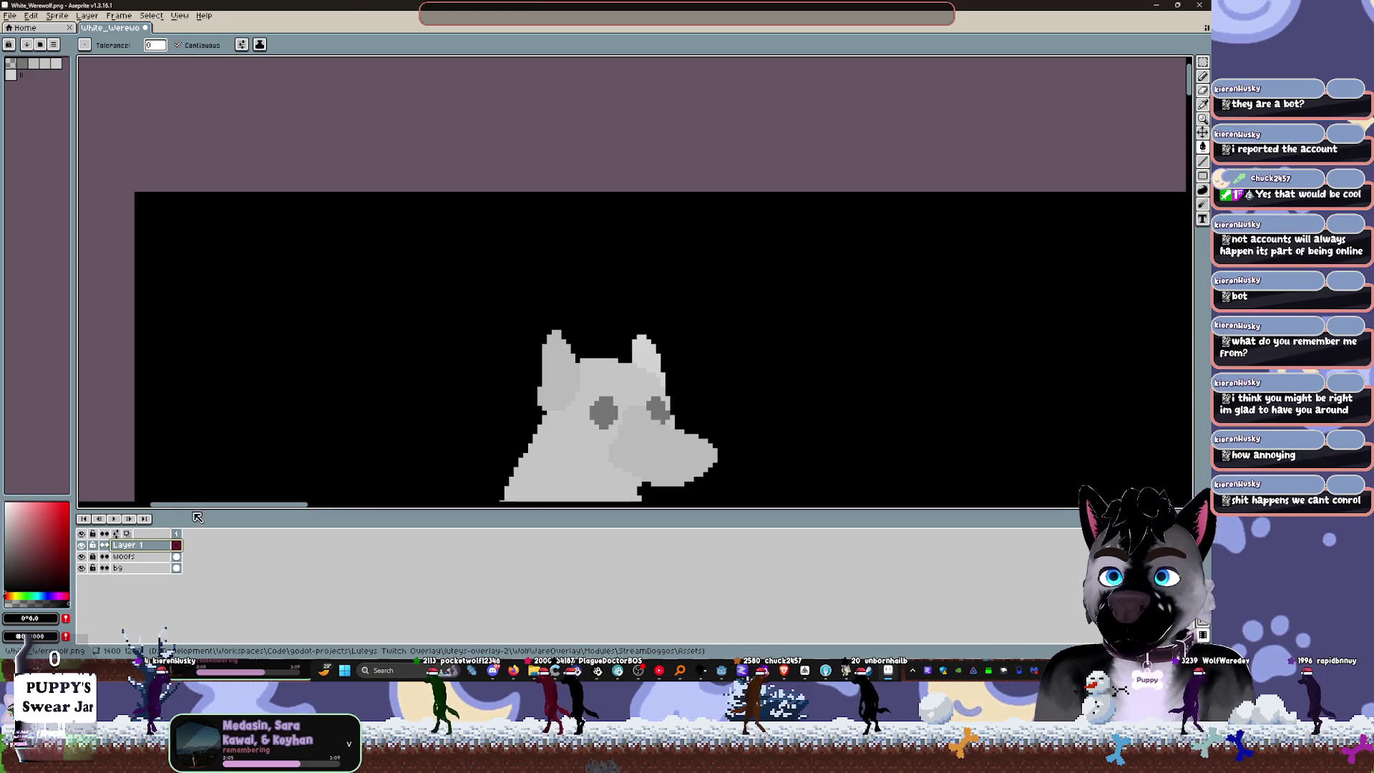
scroll(615, 429, down, 3)
scroll(621, 434, up, 4)
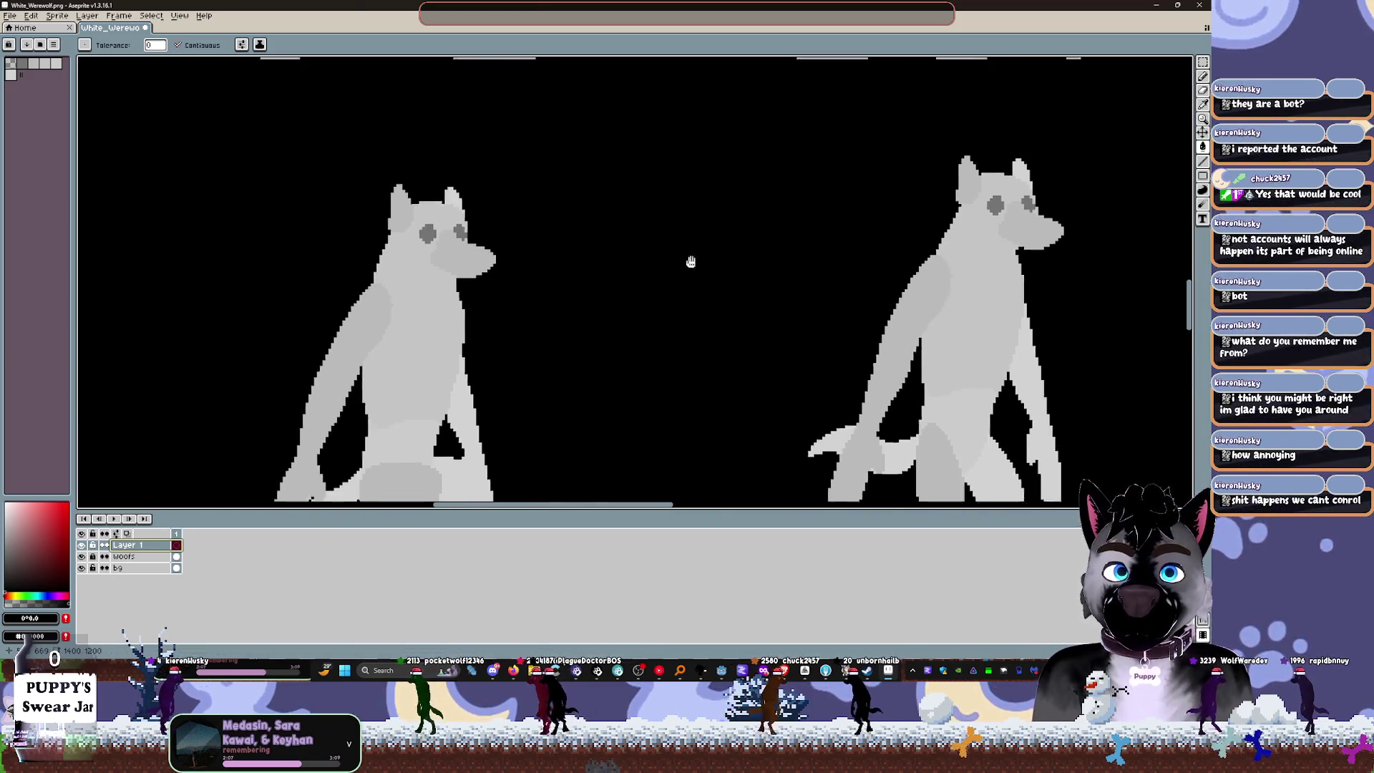
scroll(599, 191, up, 5)
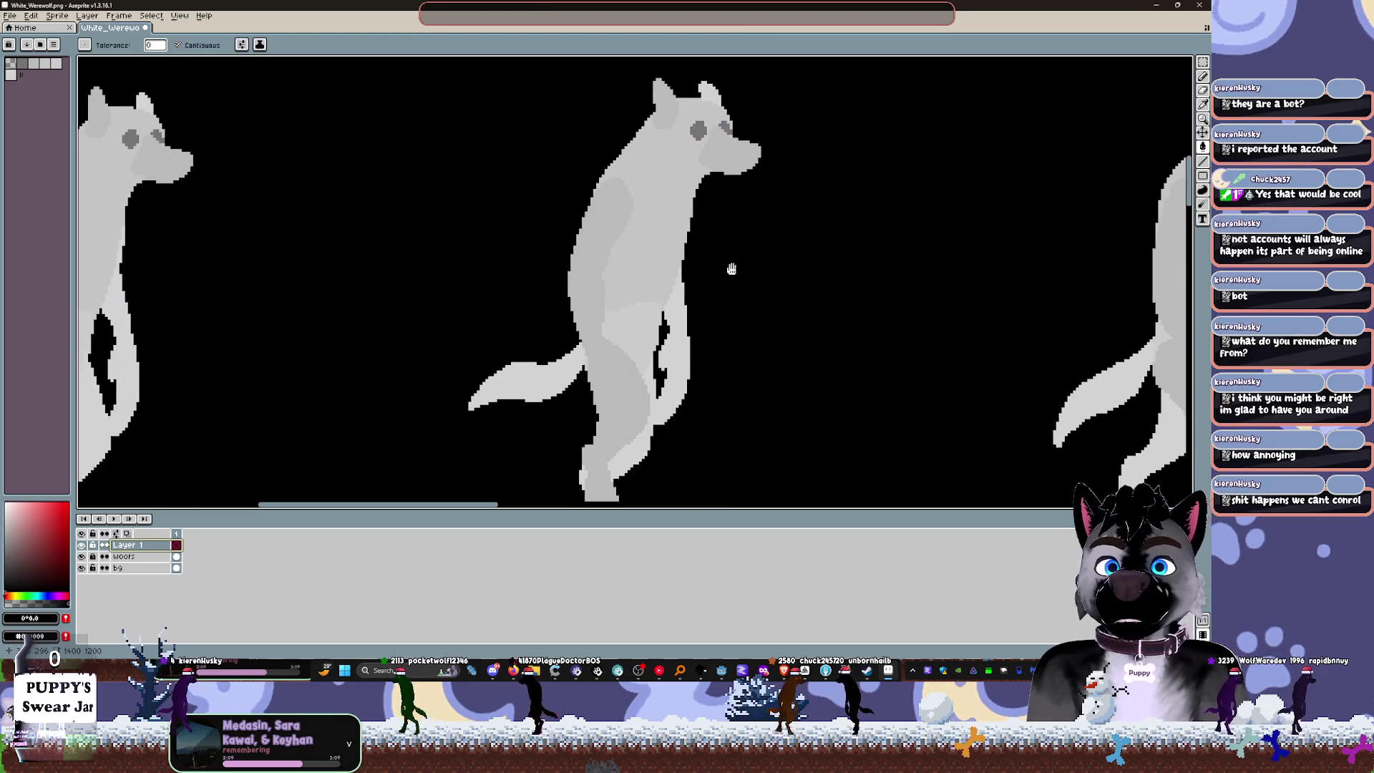
drag(776, 210, 746, 327)
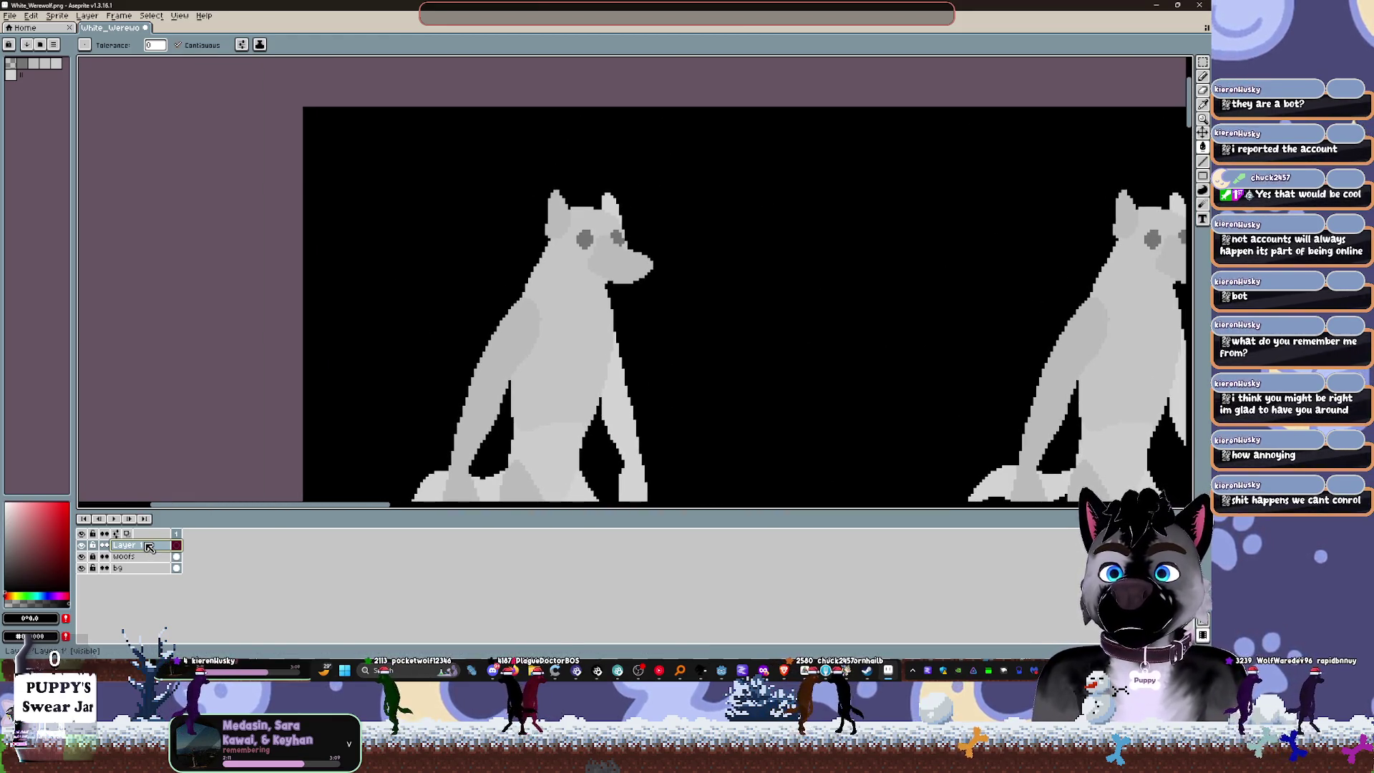
Step: Restore and narrow the Aseprite window so File Explorer shows beside the sprite
key(super+Down)
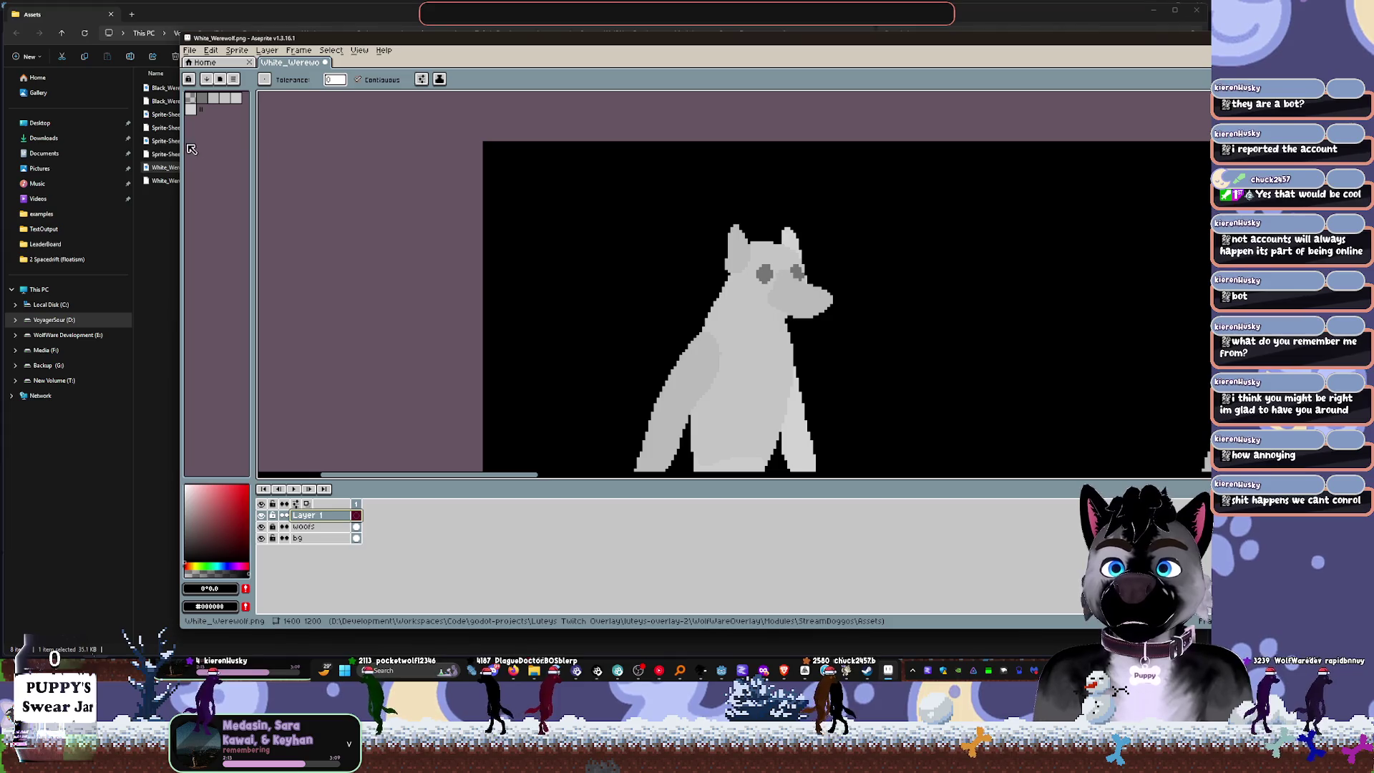
drag(181, 146, 345, 147)
scroll(677, 305, up, 1)
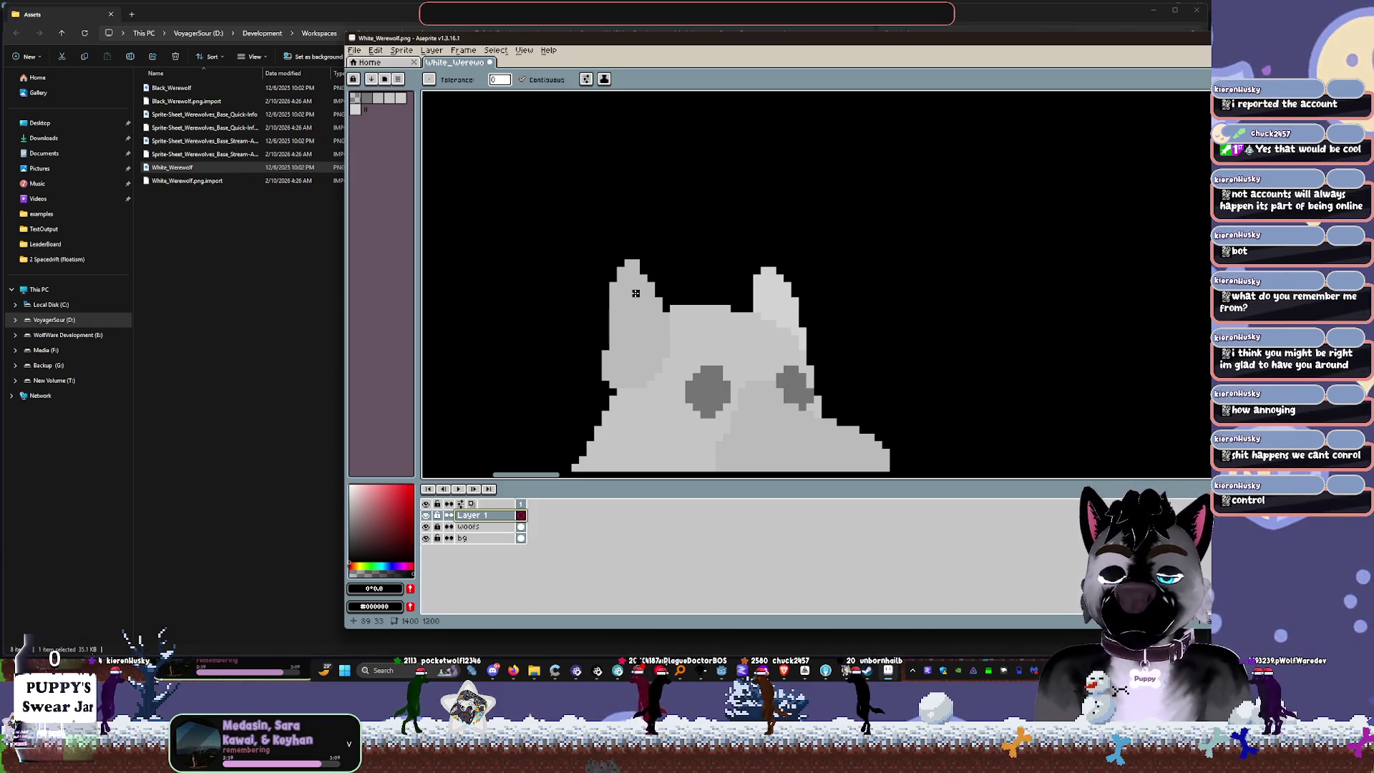
scroll(796, 336, down, 2)
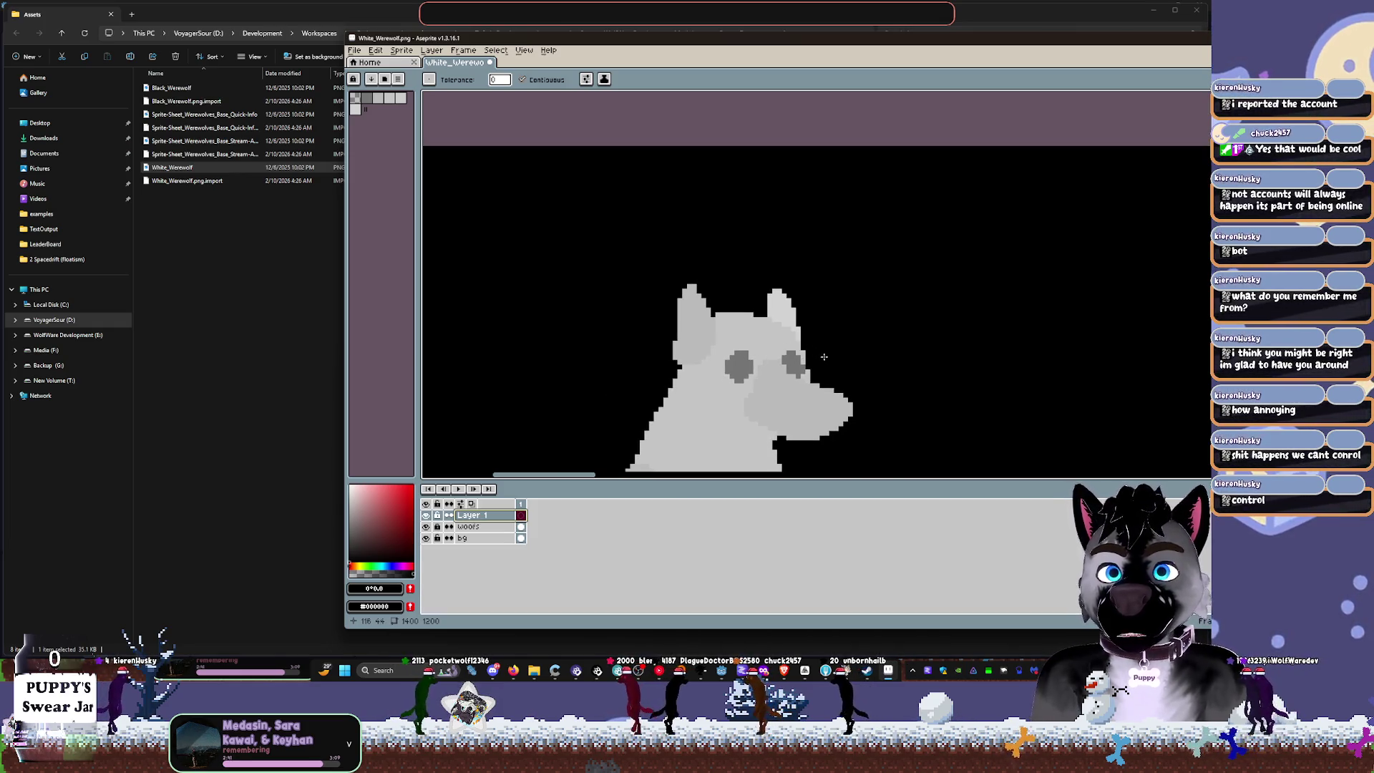
scroll(830, 331, down, 3)
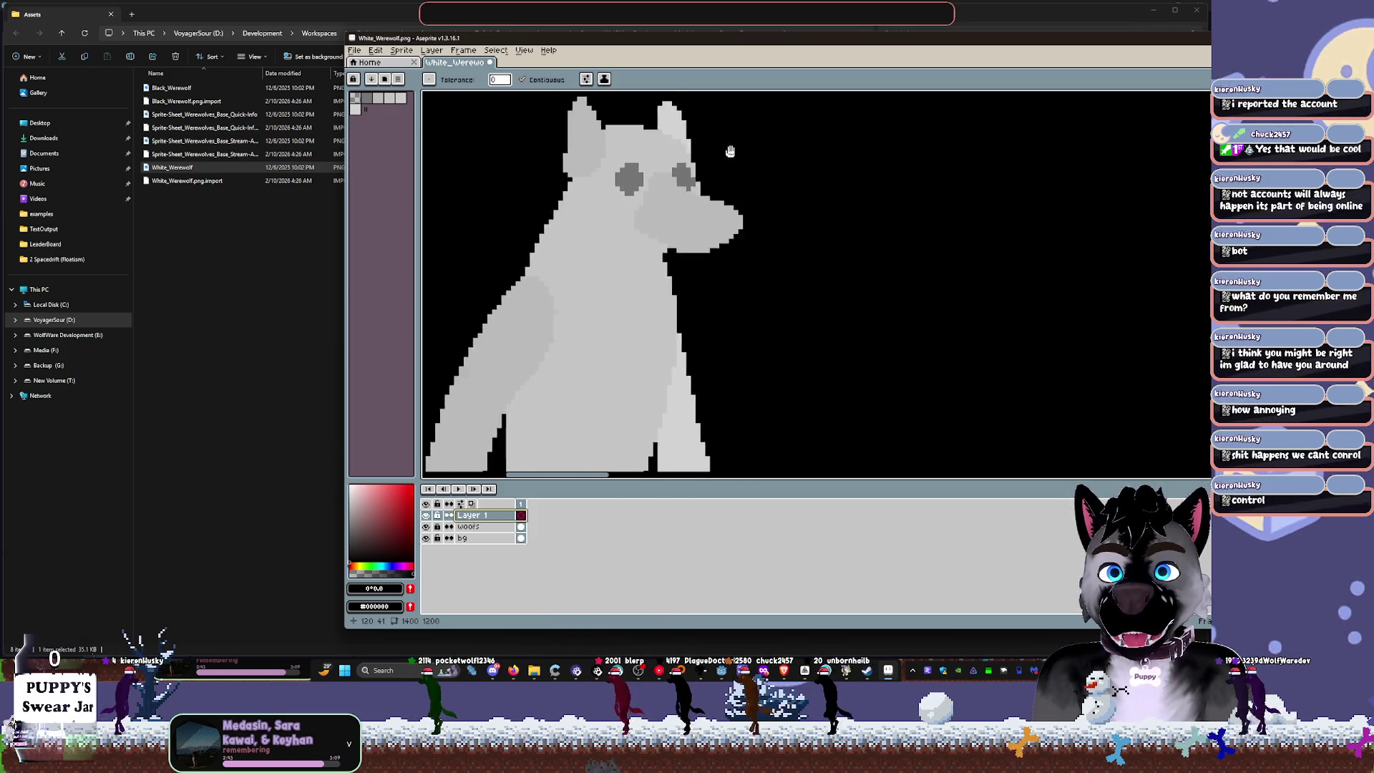
scroll(694, 329, up, 2)
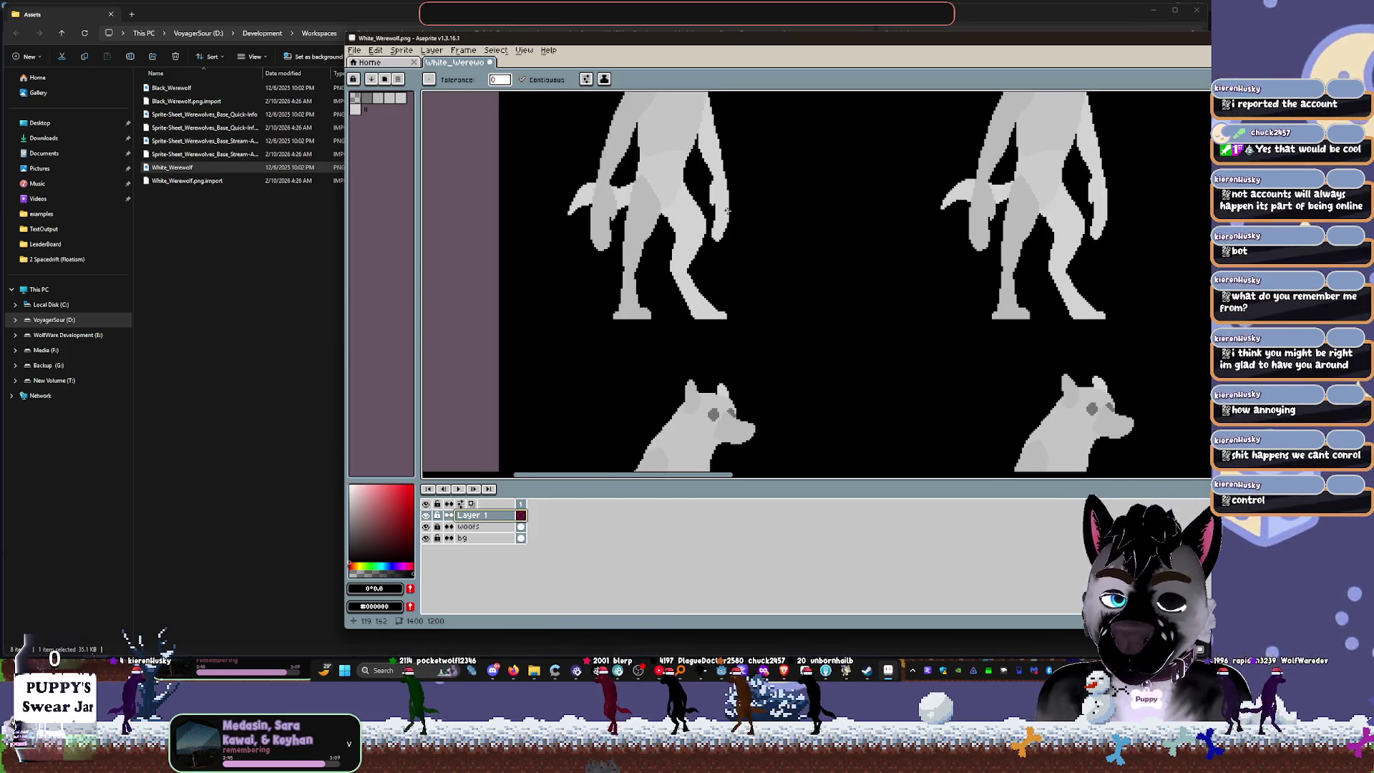
scroll(723, 207, up, 3)
key(m)
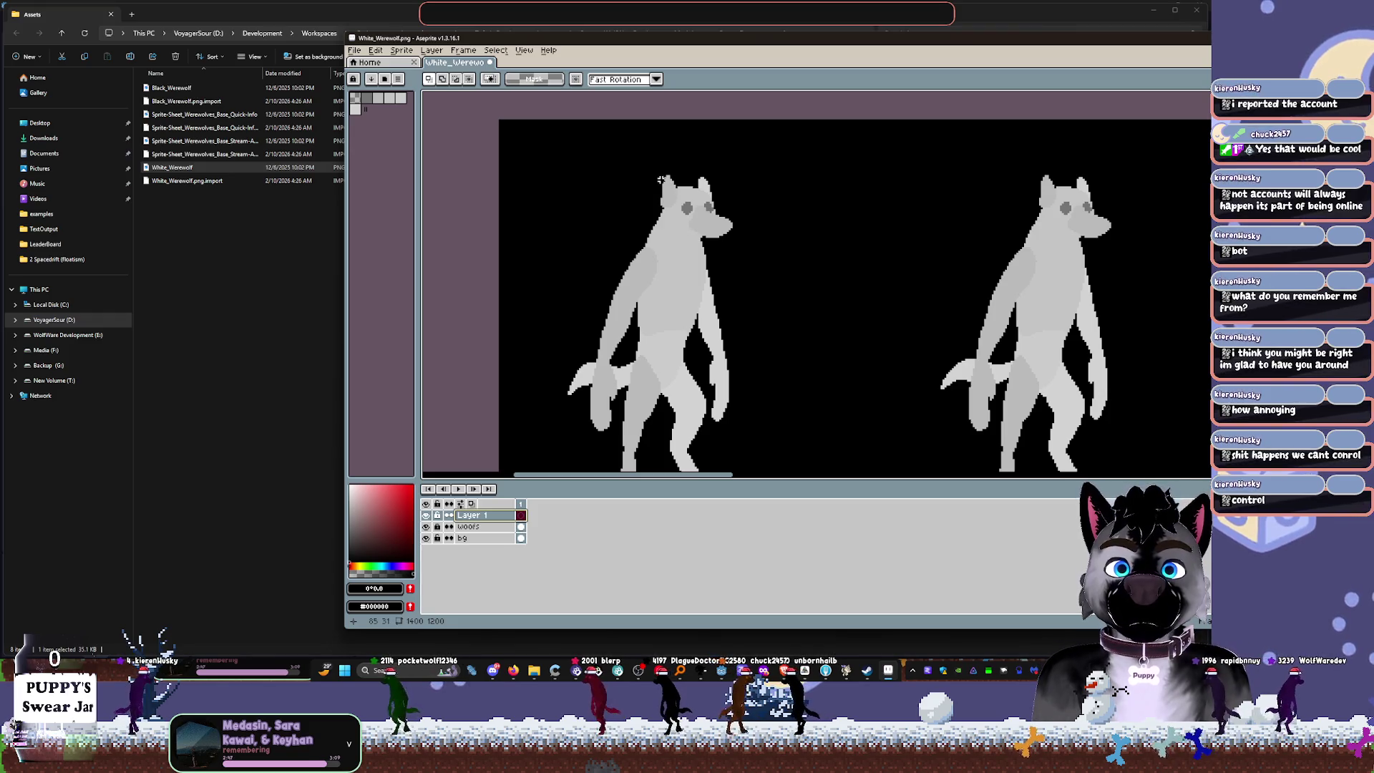
Step: Draw a rectangular selection covering the left werewolf's head and the space above it
drag(661, 179, 731, 242)
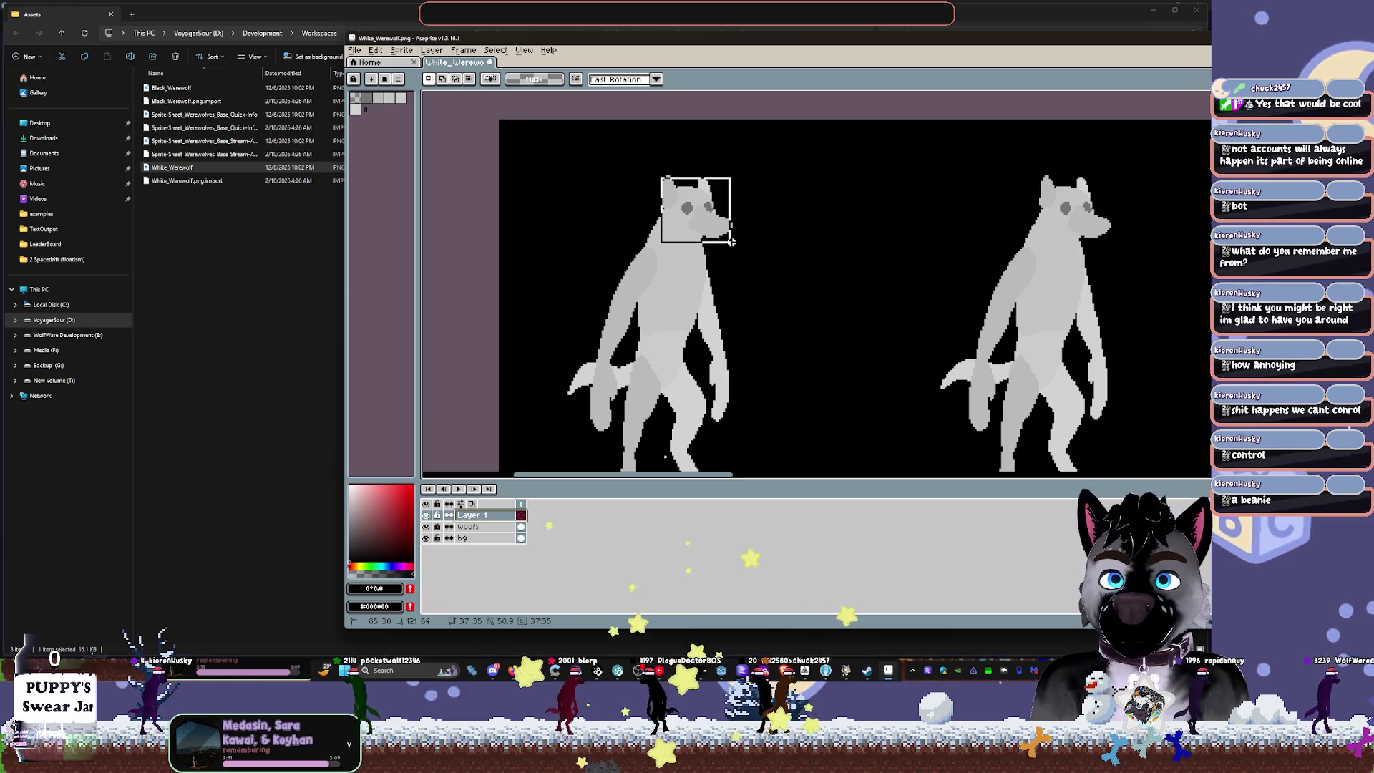
drag(593, 120, 731, 242)
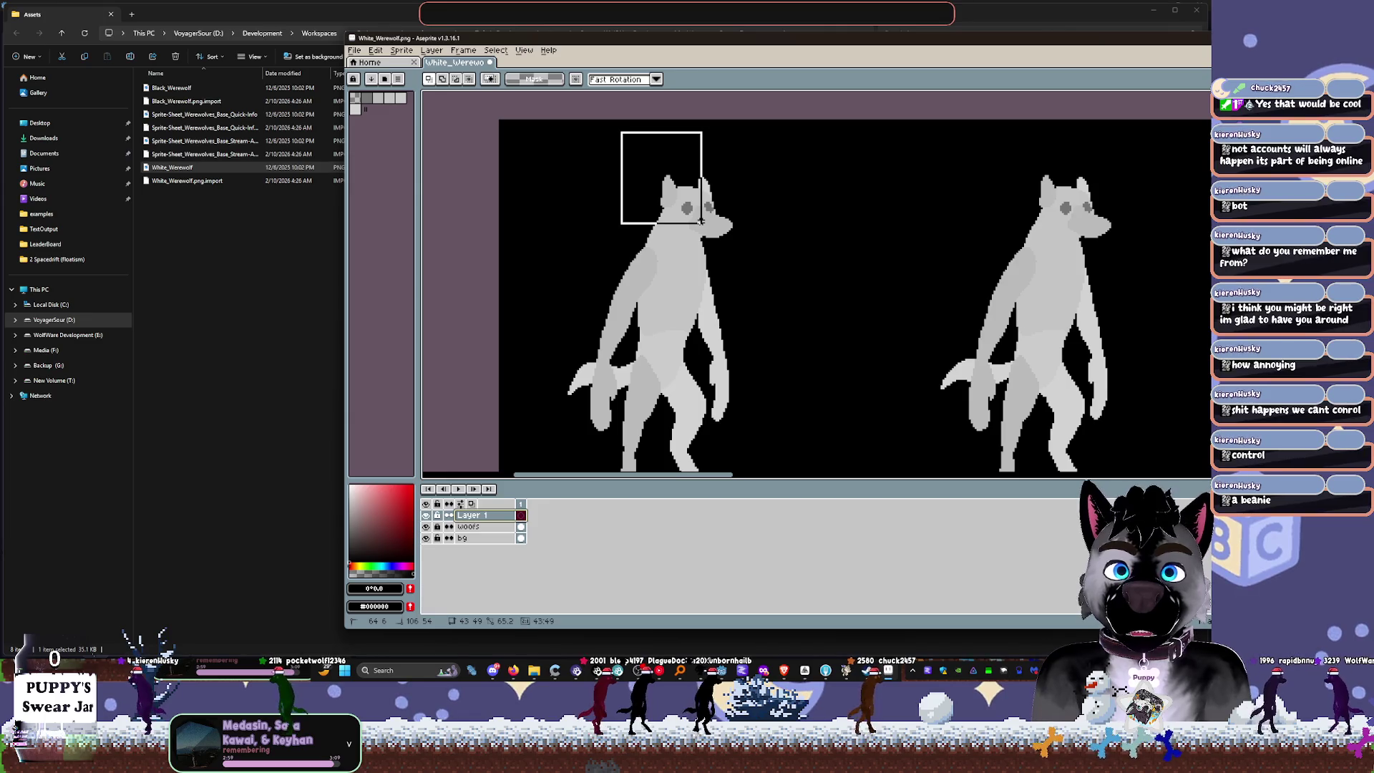
drag(701, 222, 703, 225)
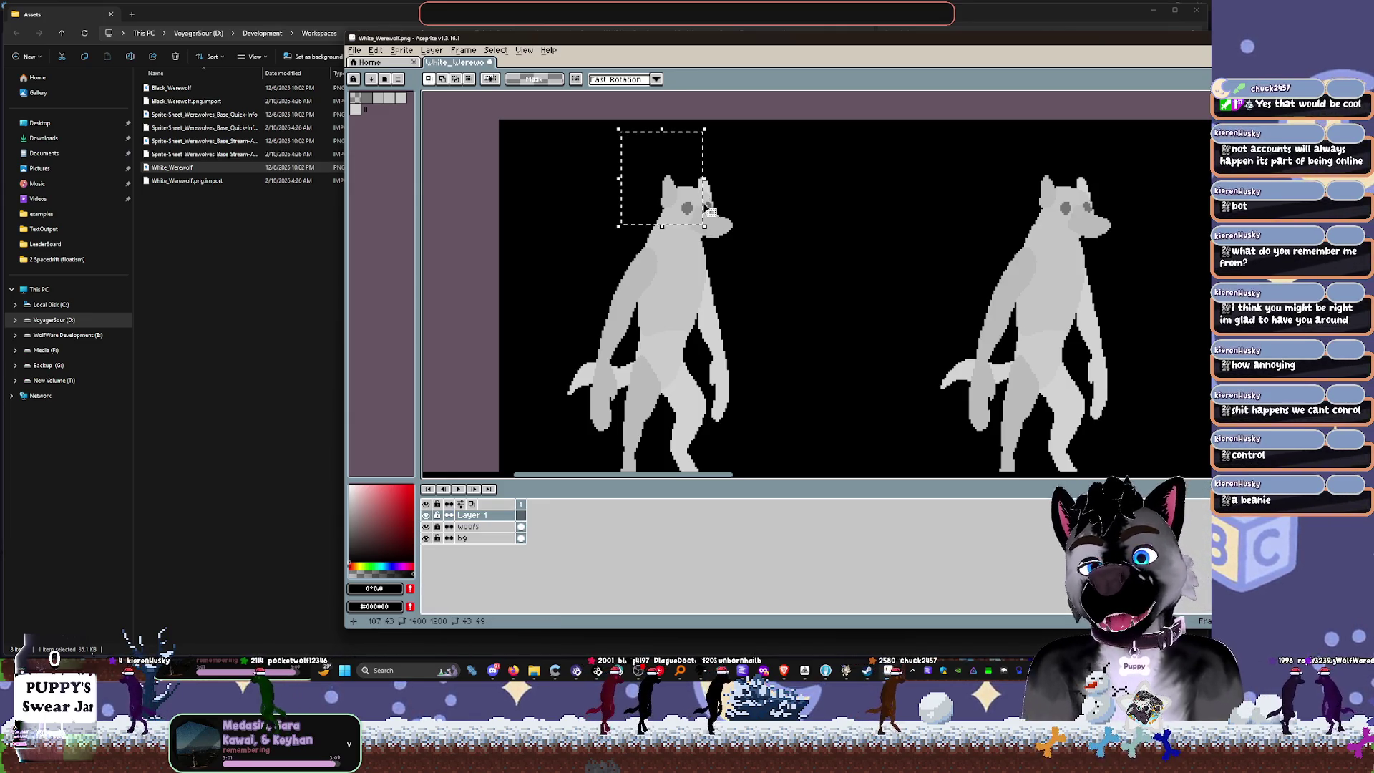
key(v)
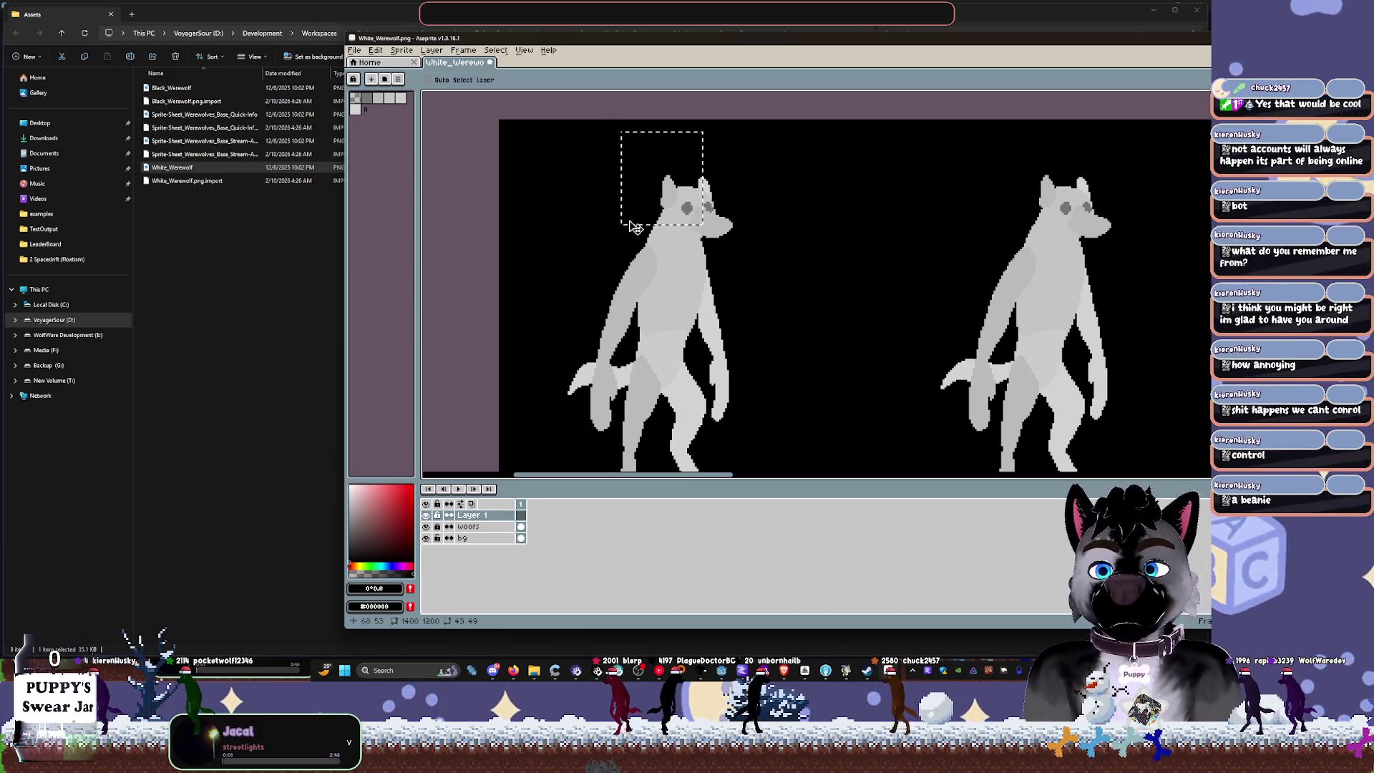
Step: Pick grey #757575 as the drawing colour
scroll(644, 154, up, 3)
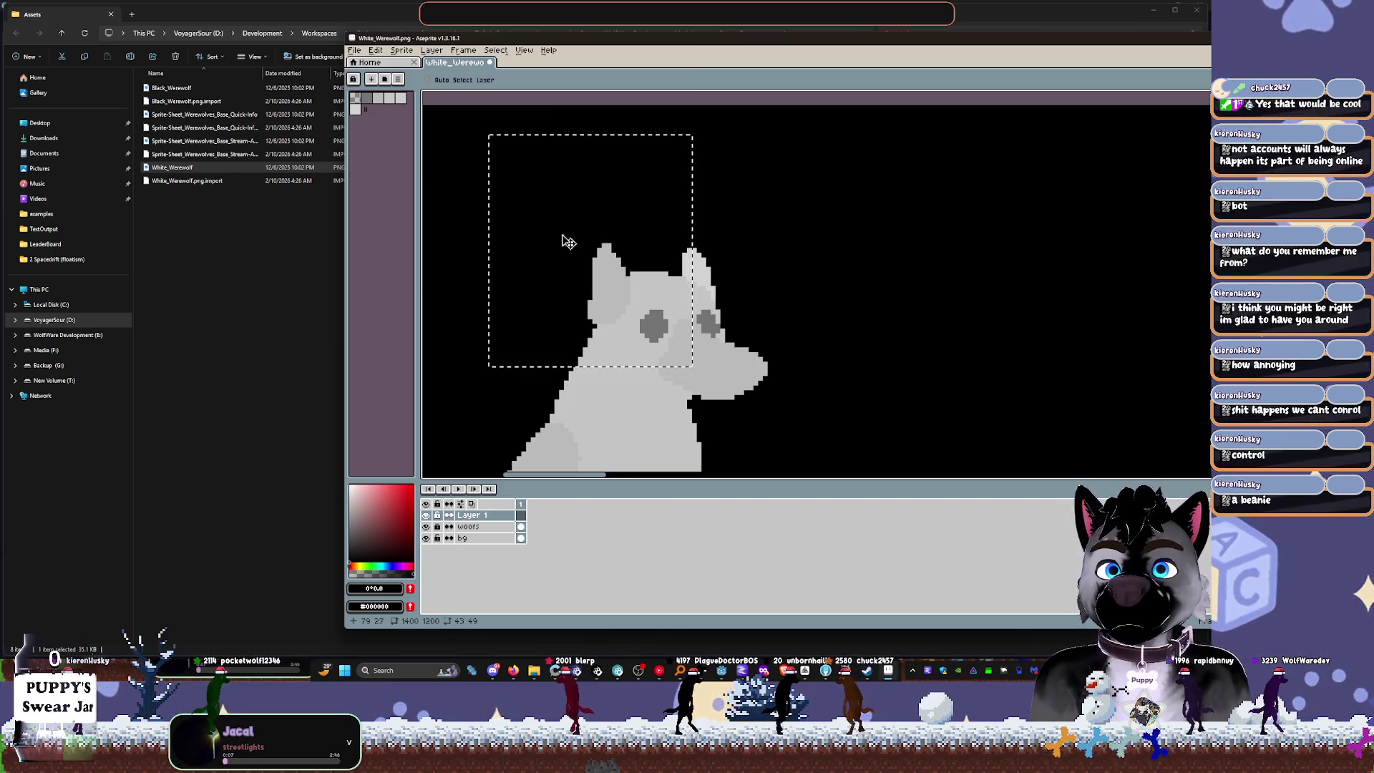
click(369, 101)
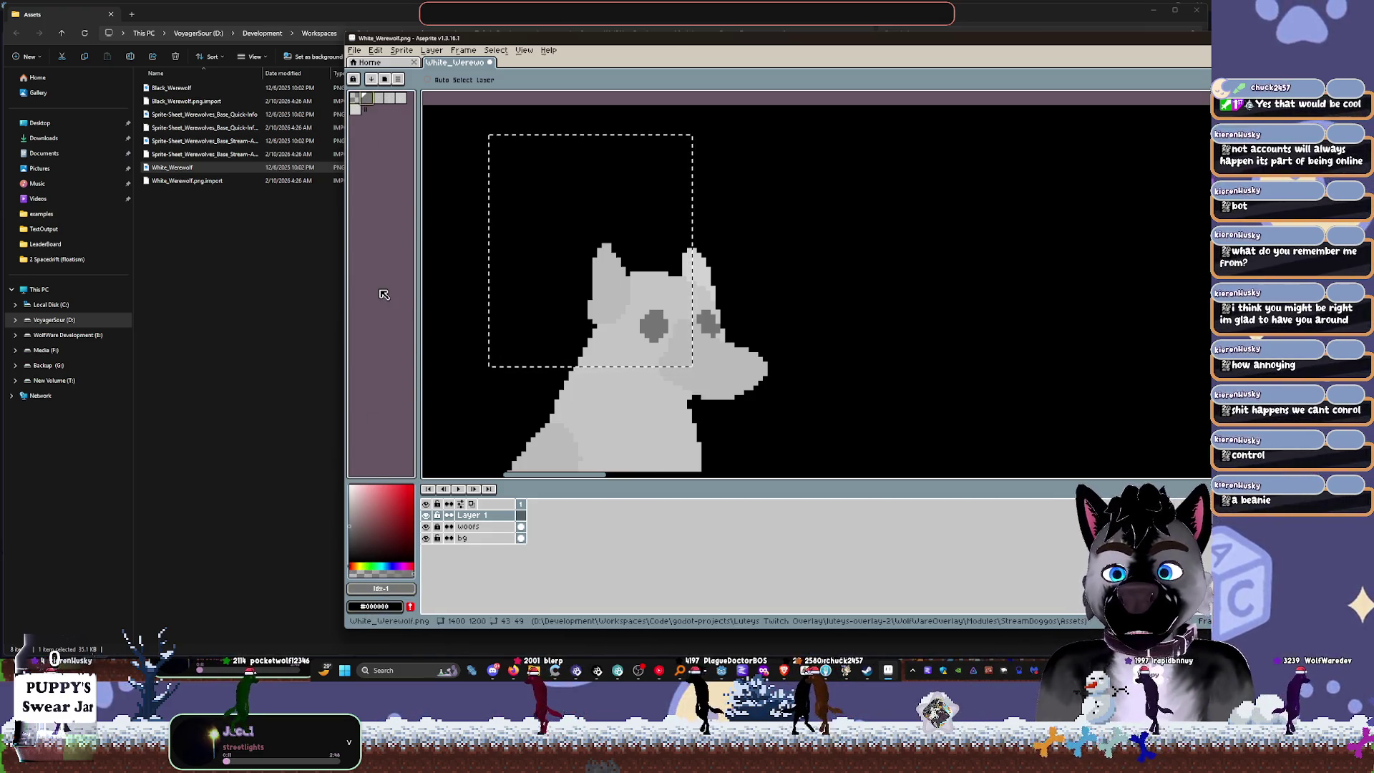
scroll(673, 287, up, 3)
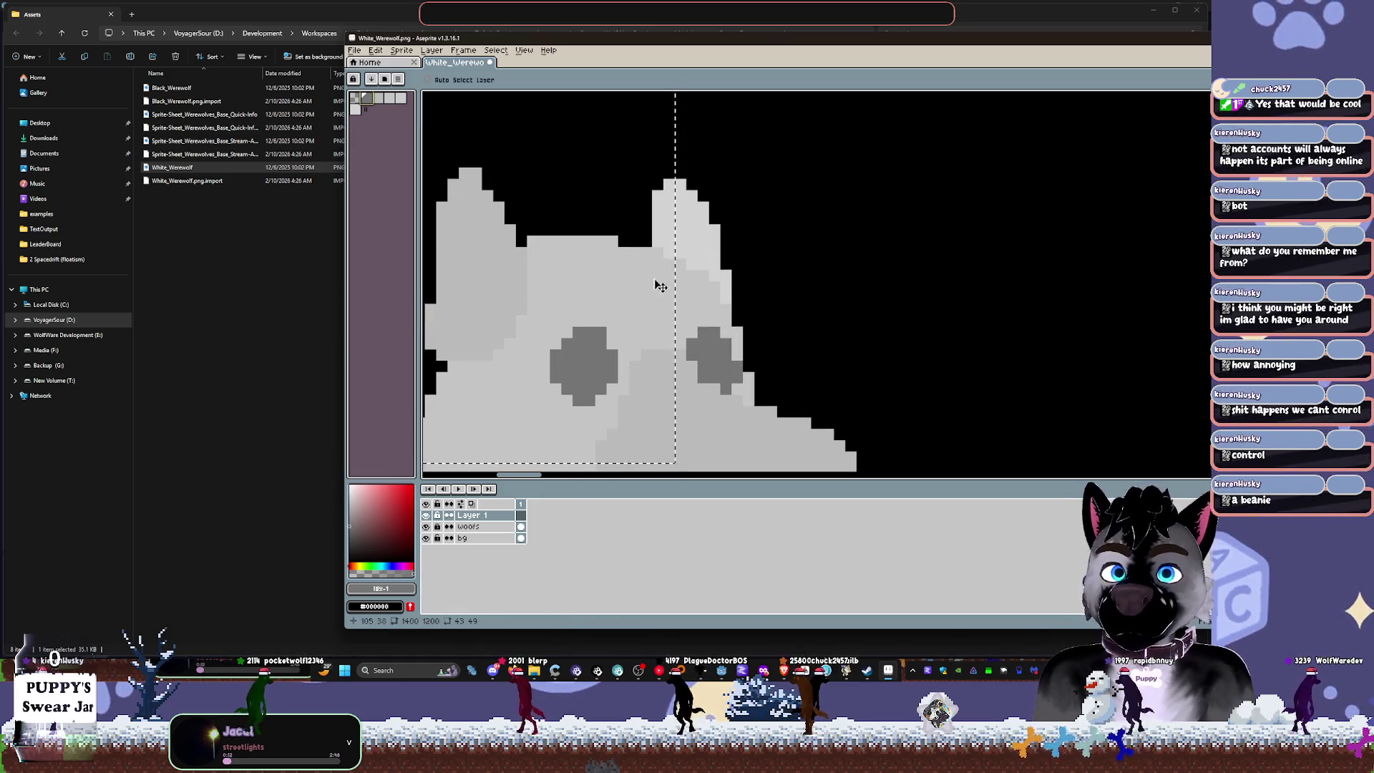
scroll(629, 308, down, 3)
key(v)
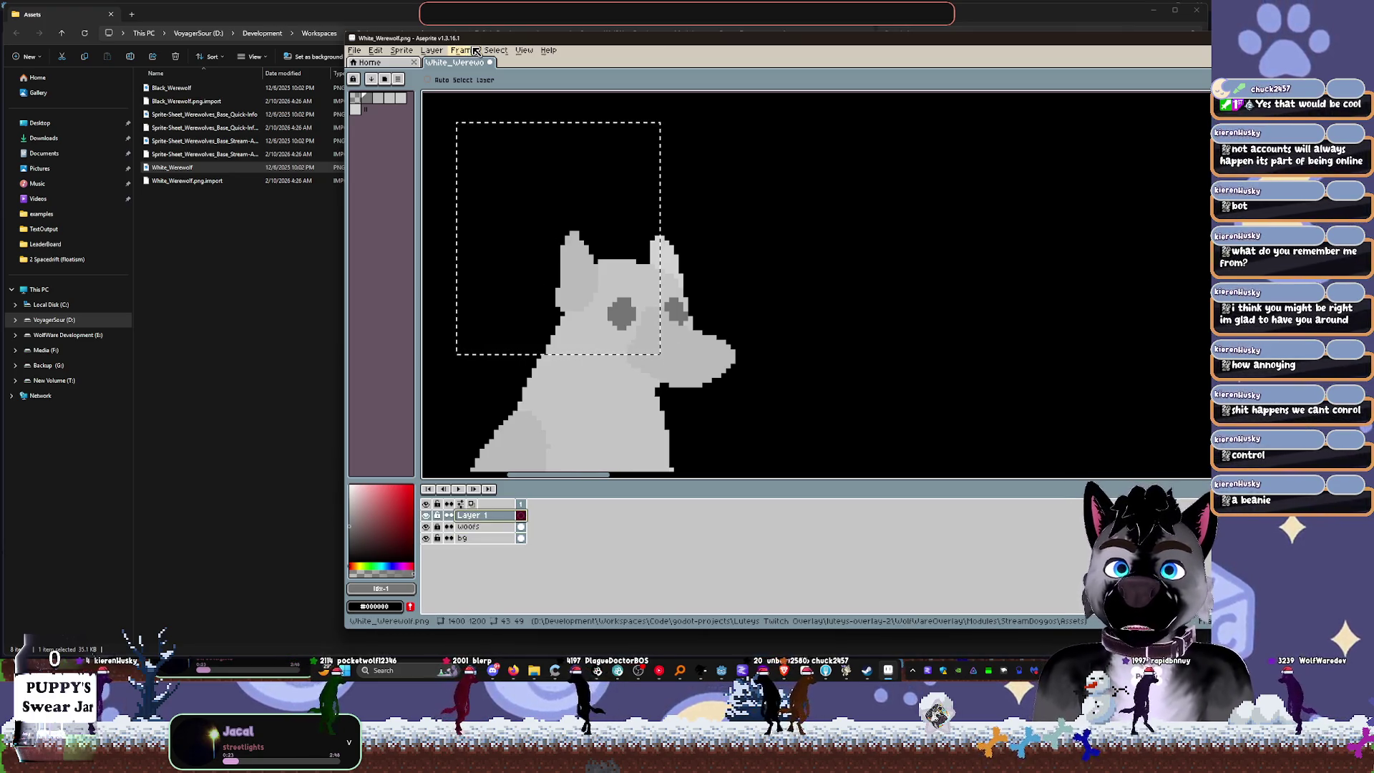
Step: Maximize the Aseprite window, closing the Select menu without changes
click(495, 50)
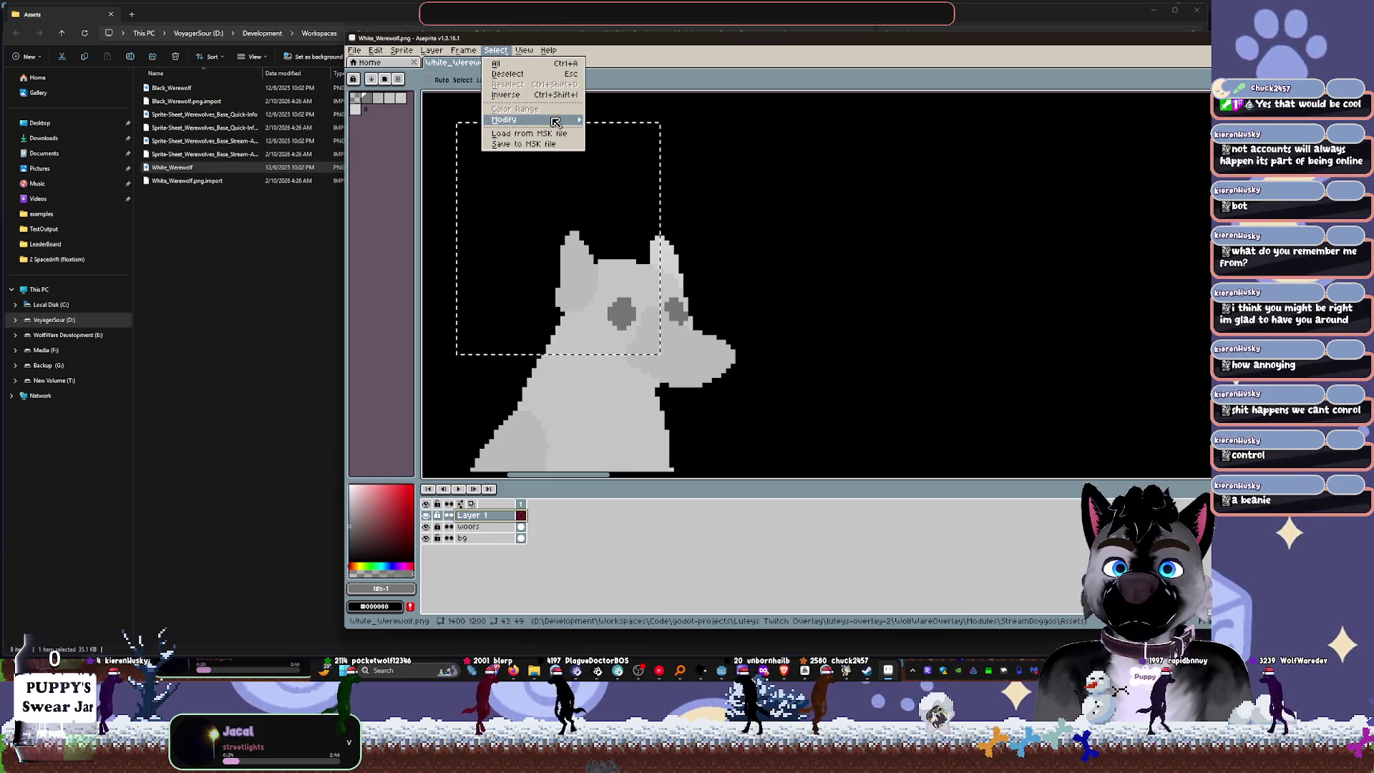
mouse_move(552, 120)
key(super+Up)
click(717, 75)
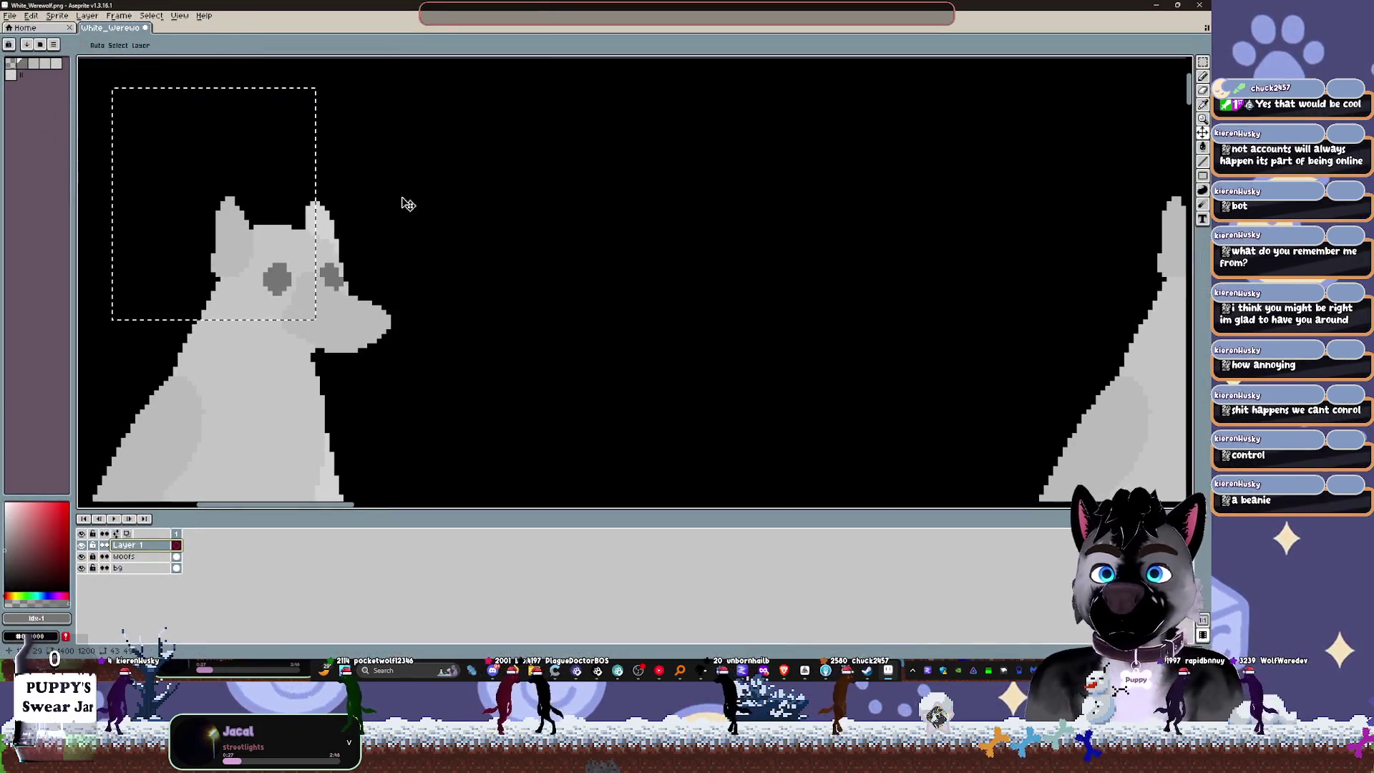
Step: Pick black from the background and try moving the selection, undoing both moves
alt+click(323, 195)
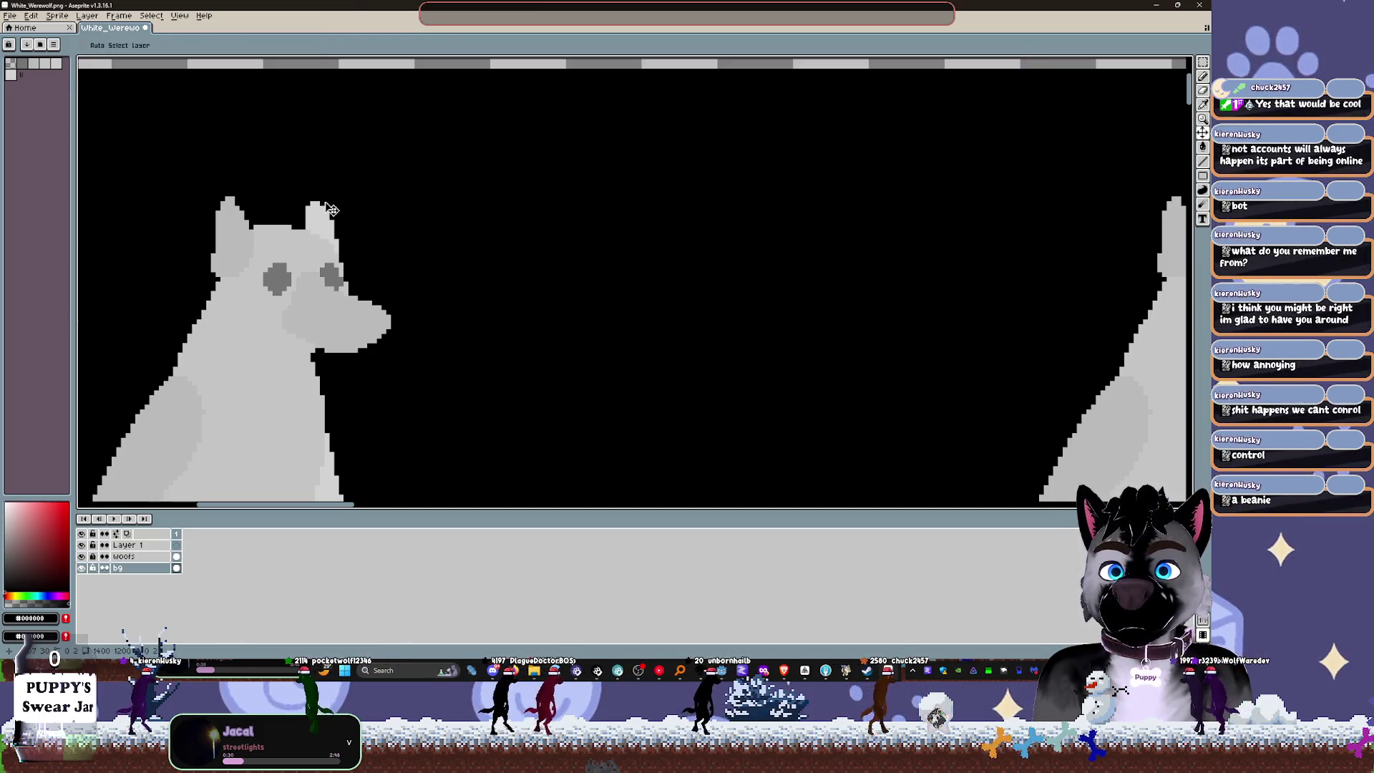
drag(316, 172, 329, 183)
key(ctrl+z)
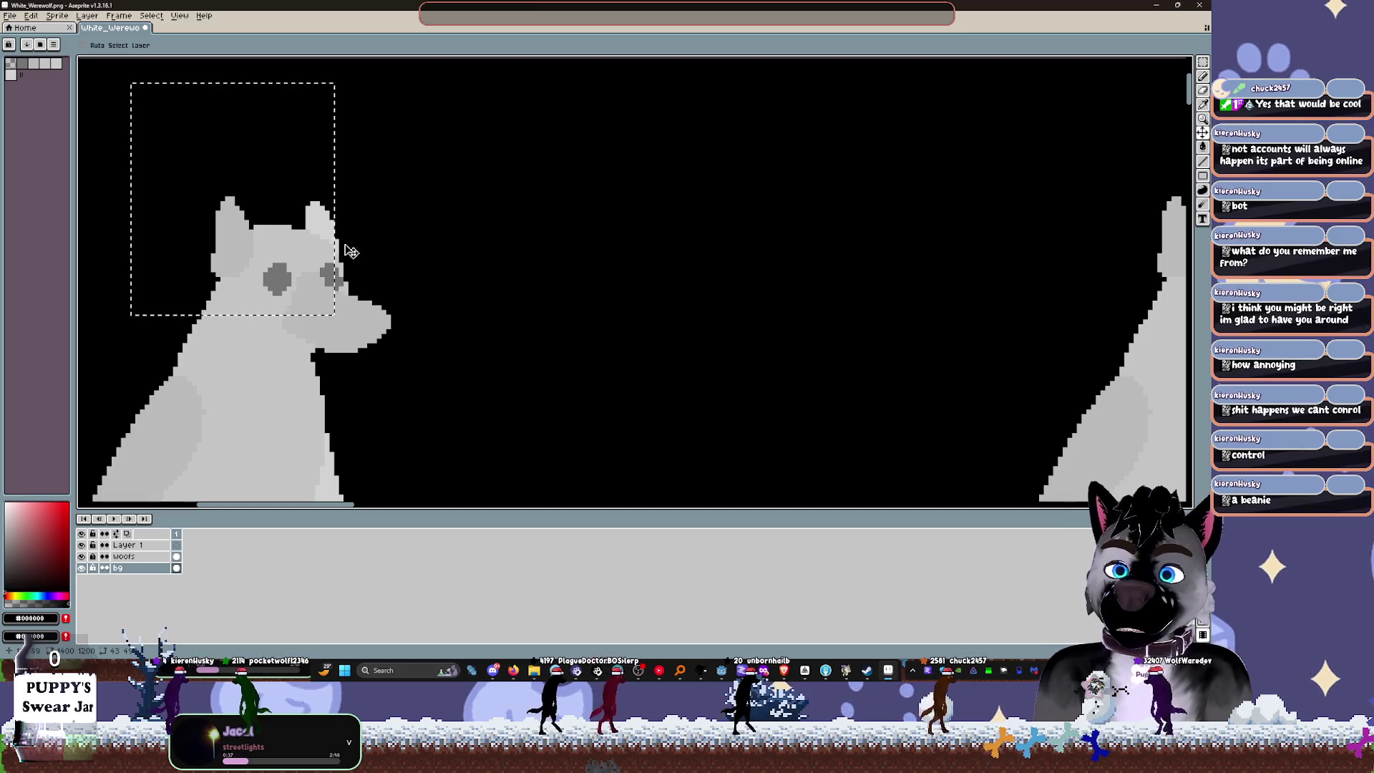
mouse_move(342, 228)
mouse_down()
mouse_move(367, 275)
mouse_move(342, 379)
mouse_up()
key(ctrl+z)
key(ctrl+z)
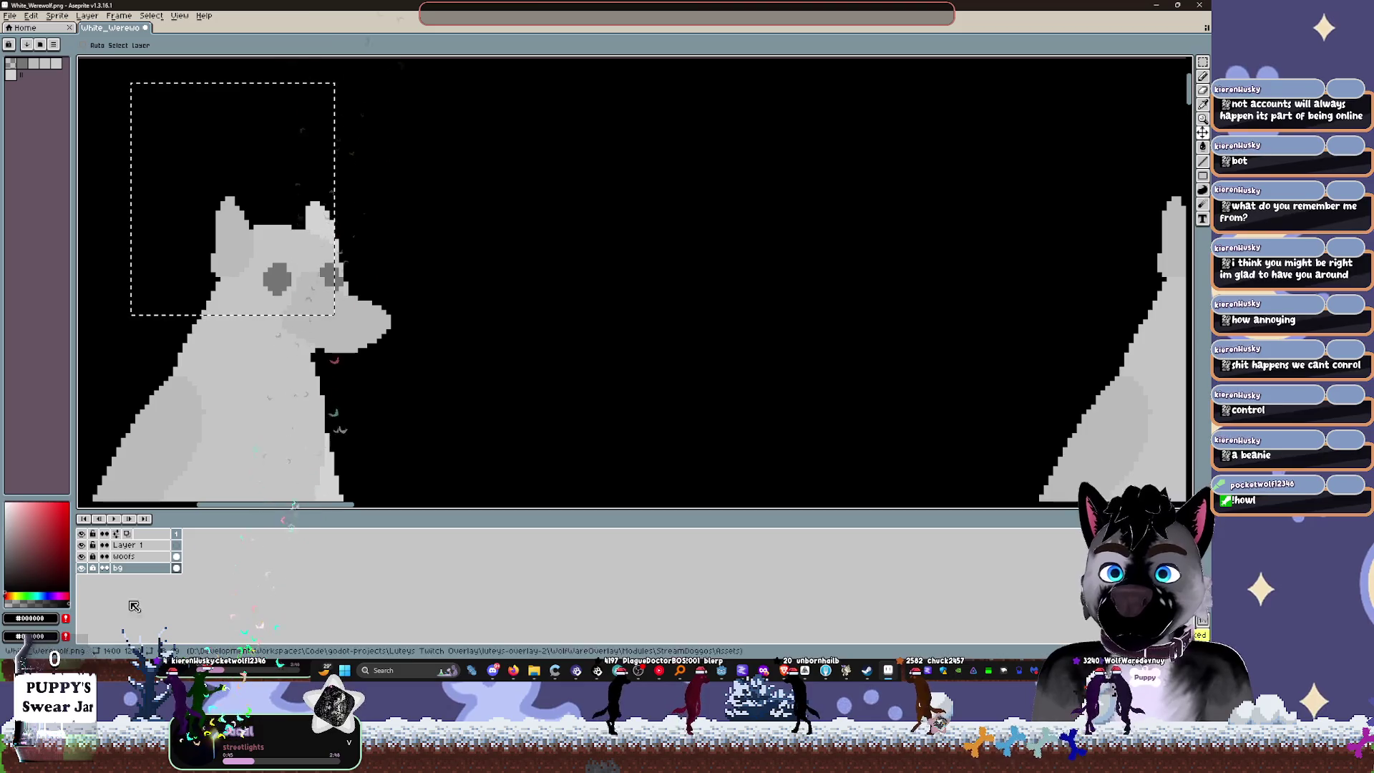
Step: Unlock Layer 1 and make it active, centring the werewolf head in view
click(128, 545)
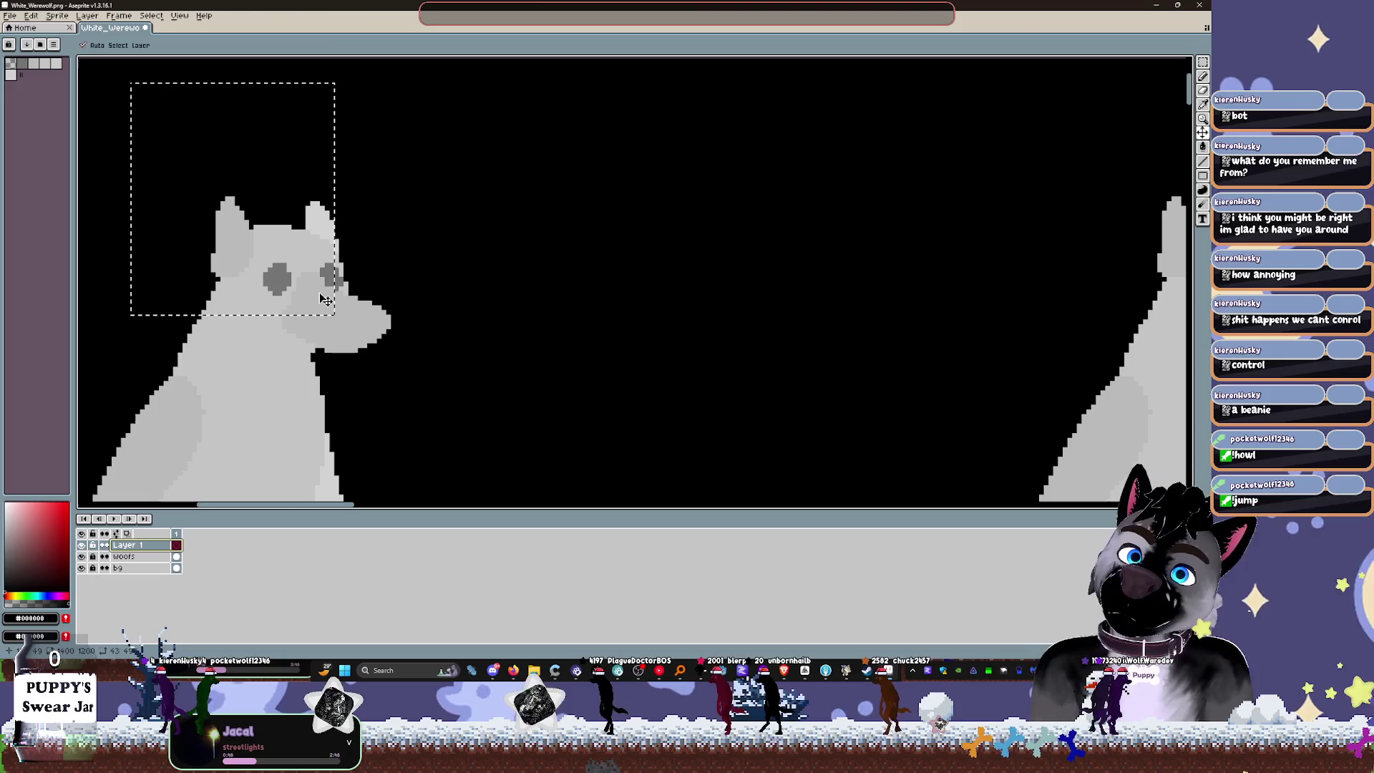
click(123, 556)
click(93, 545)
click(126, 544)
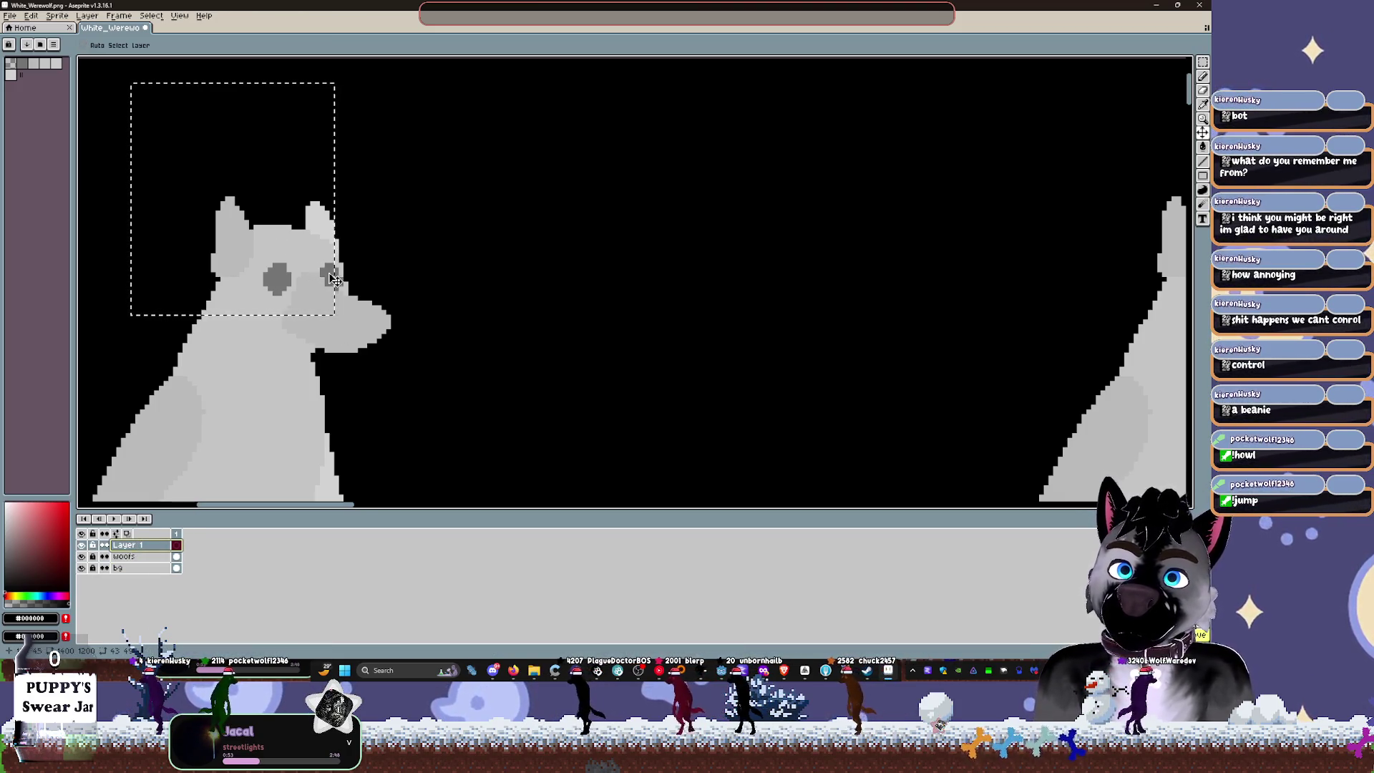
drag(331, 278, 523, 311)
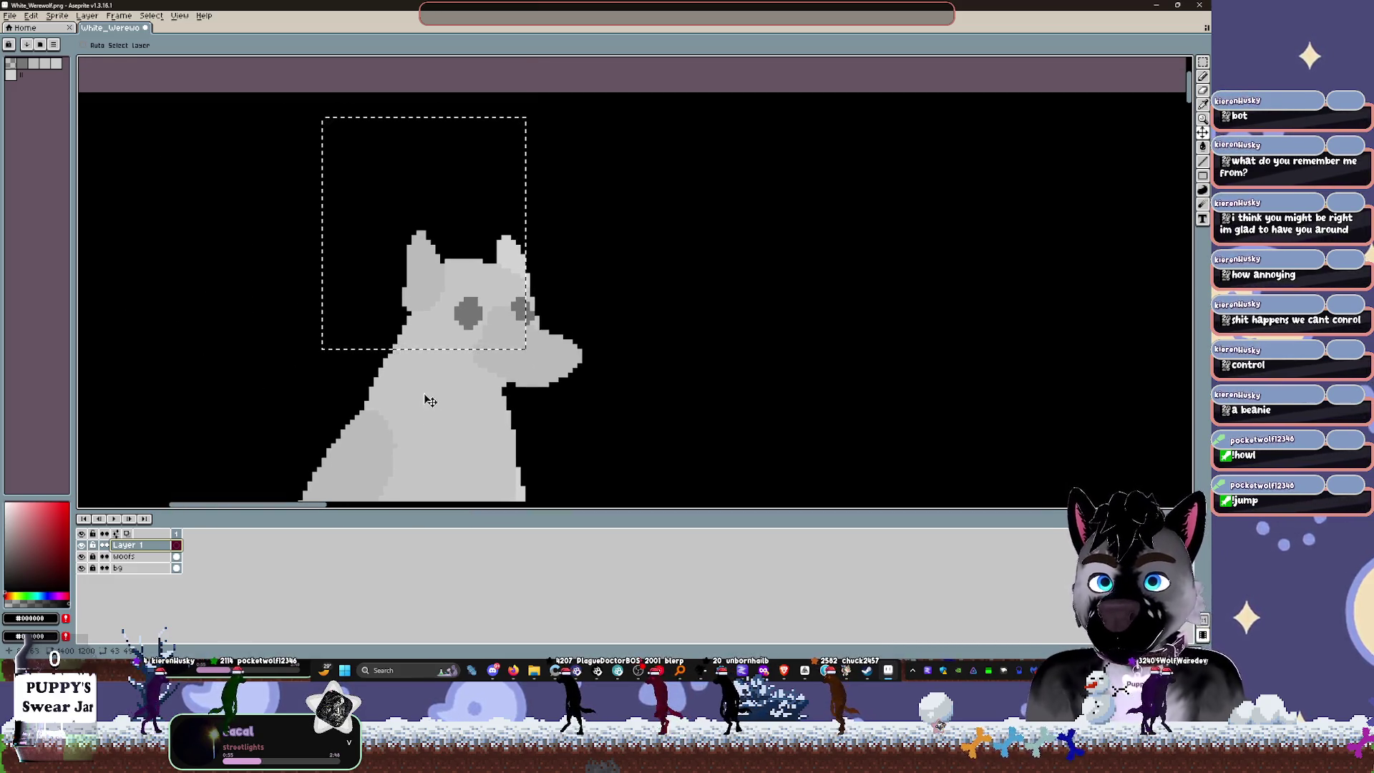
click(125, 556)
click(126, 544)
Step: Replace the old selection with a new rectangle around the wolf's head
key(ctrl+d)
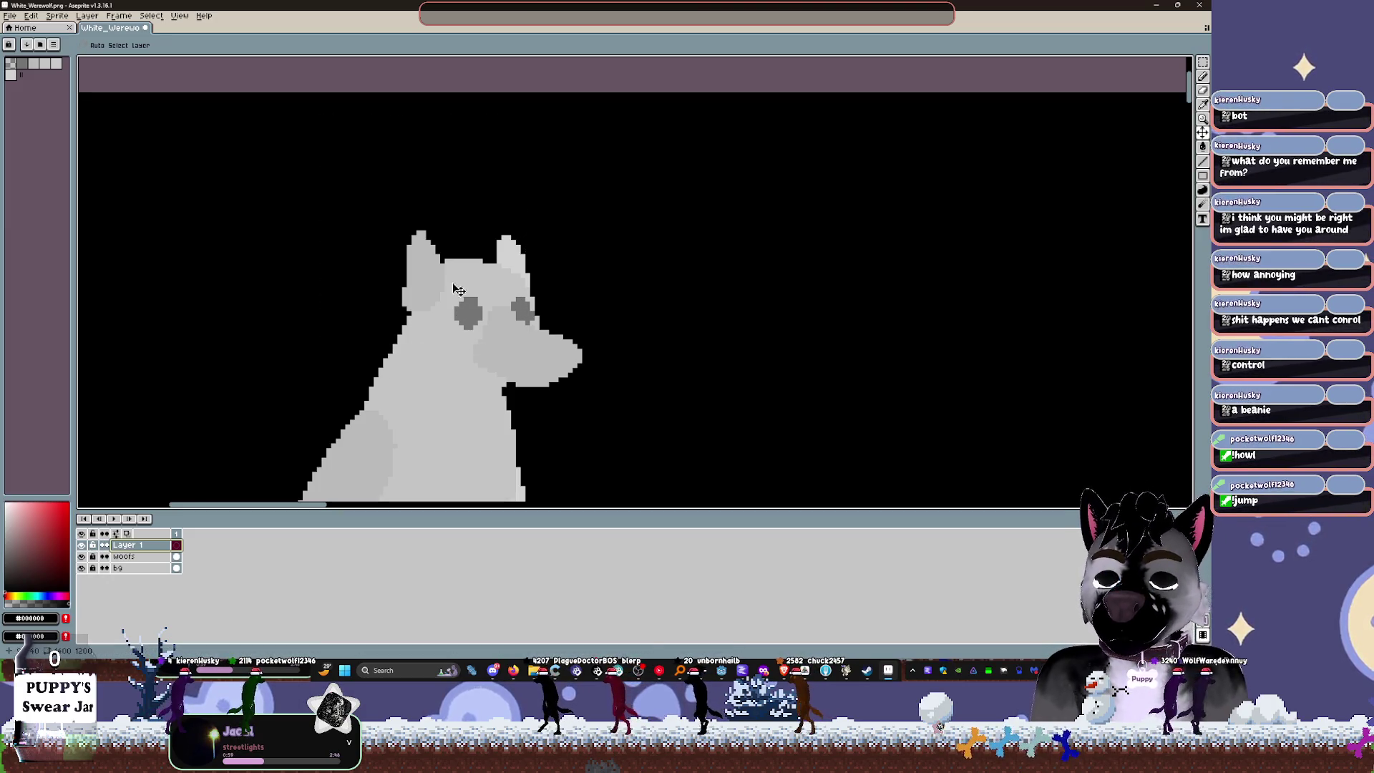
key(m)
drag(385, 171, 608, 394)
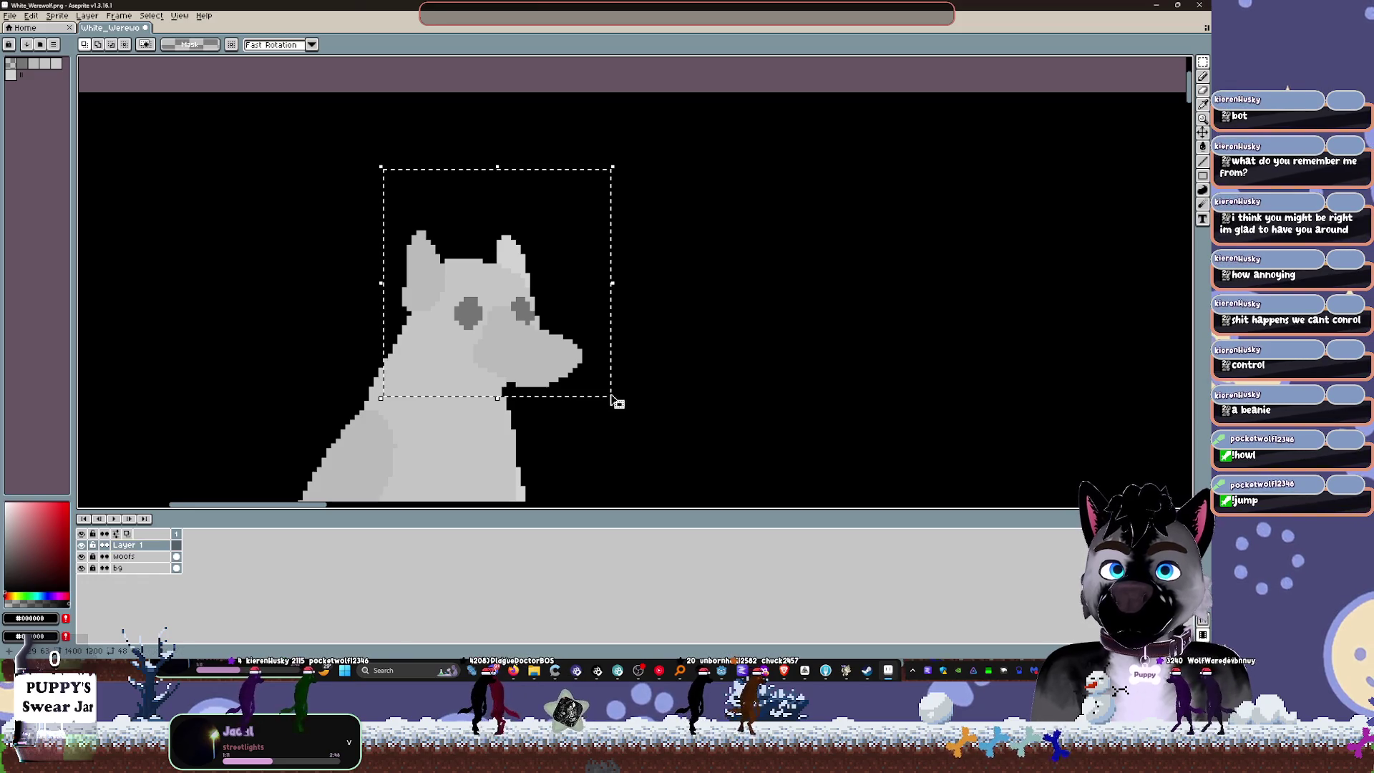
Step: Nudge the head selection one pixel right and four pixels up
click(518, 348)
key(Right)
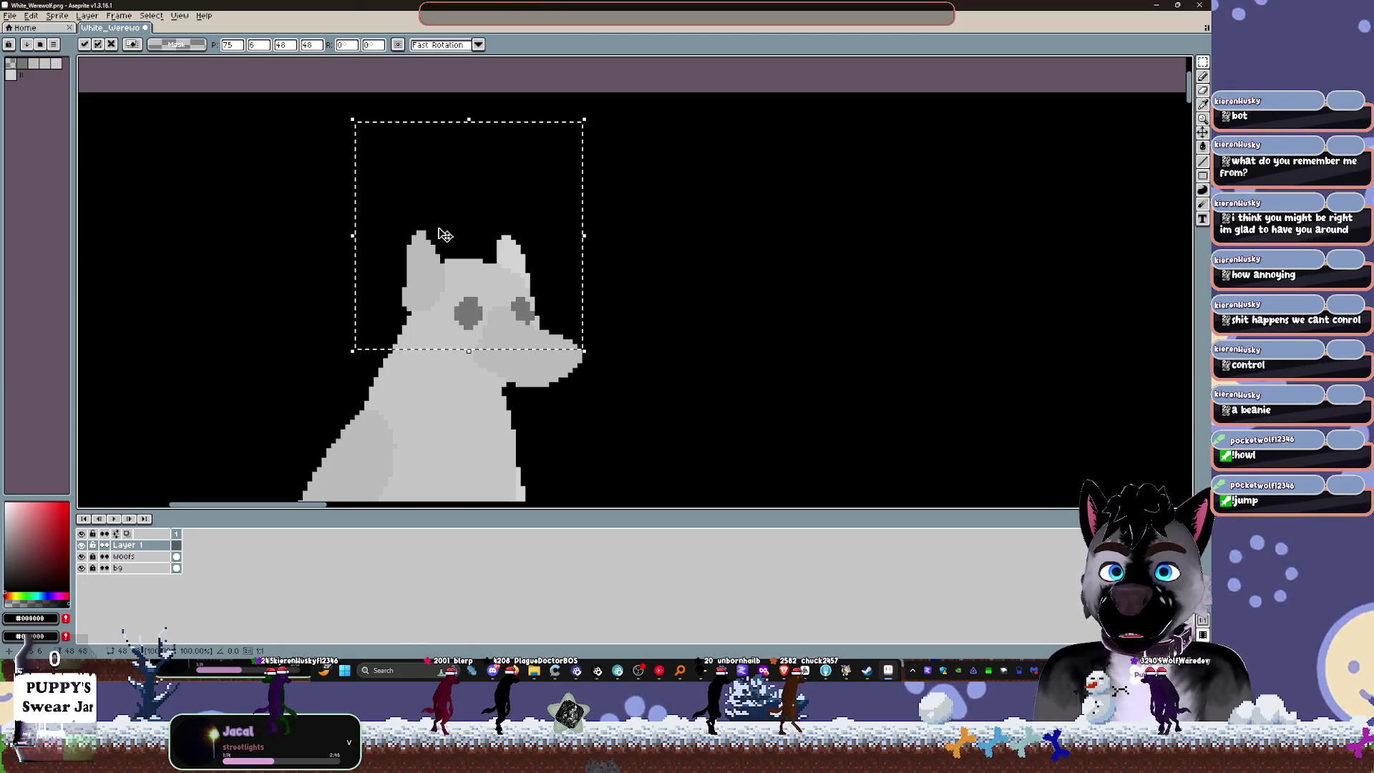
key(Up)
key(Up)
key(Up)
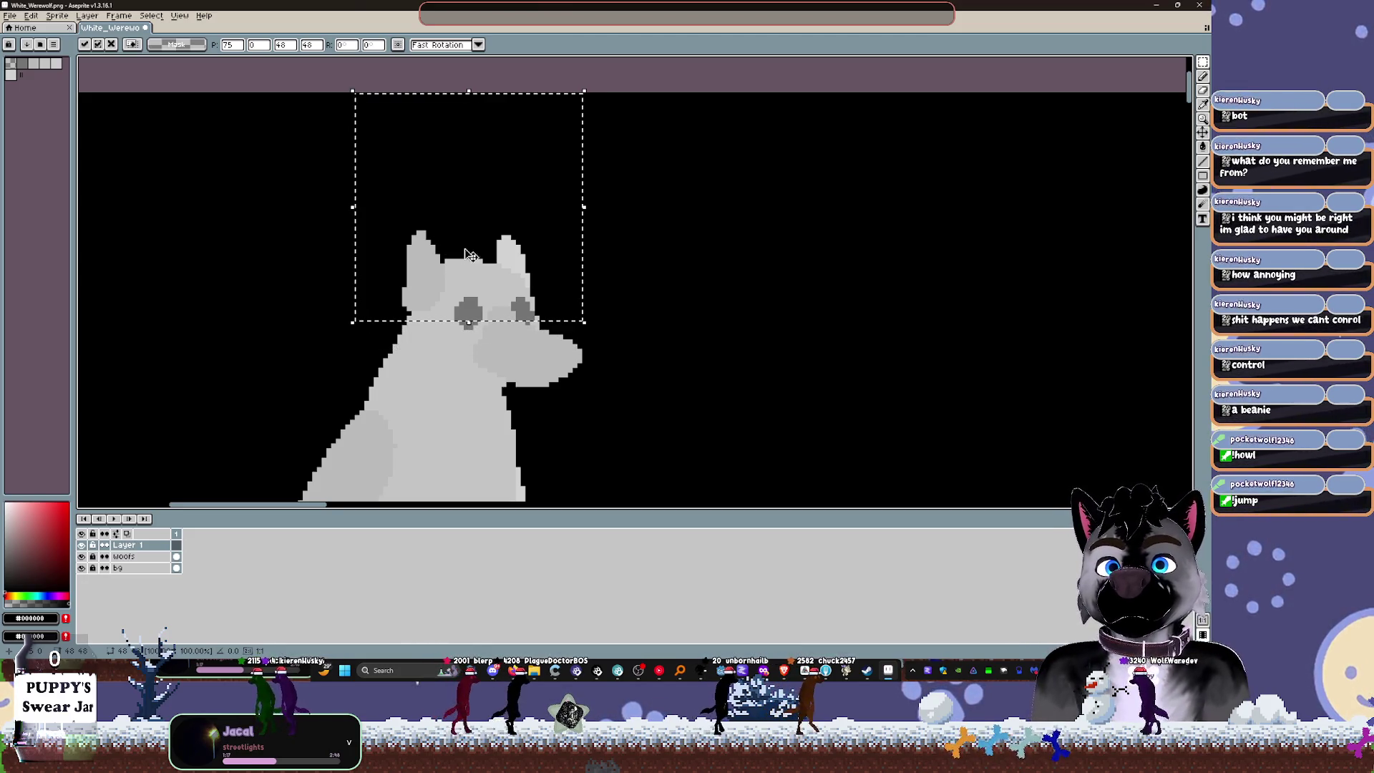
Step: Fill the square selection with dark red on Layer 1
scroll(578, 248, up, 2)
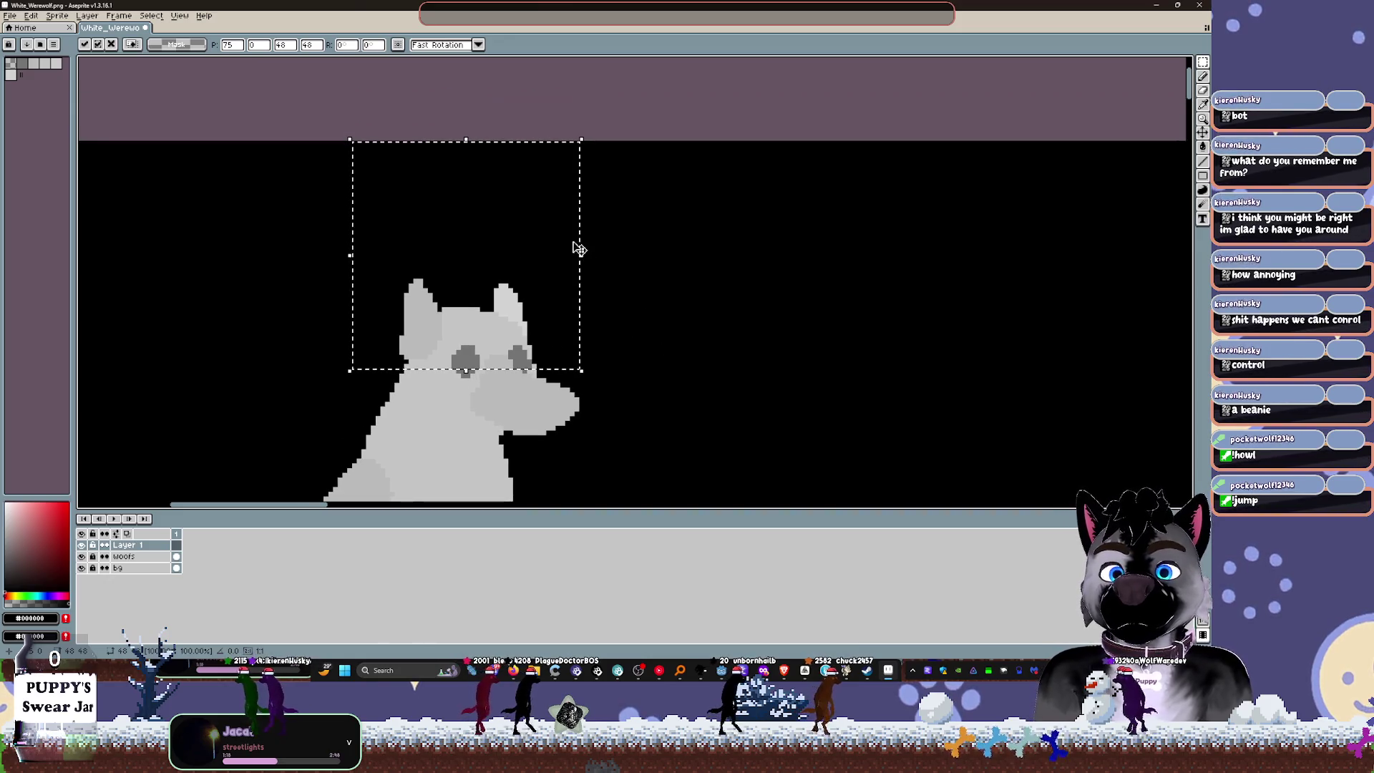
scroll(536, 255, up, 2)
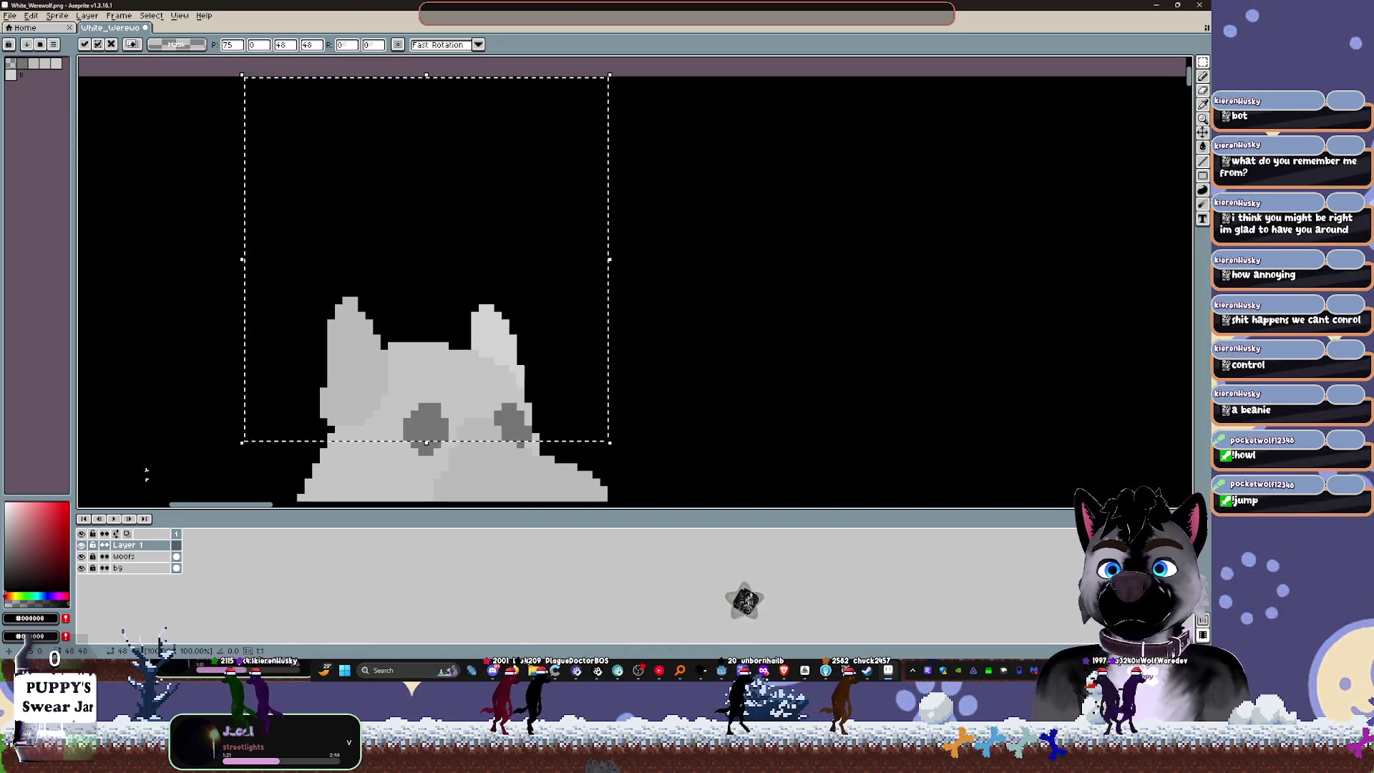
click(40, 550)
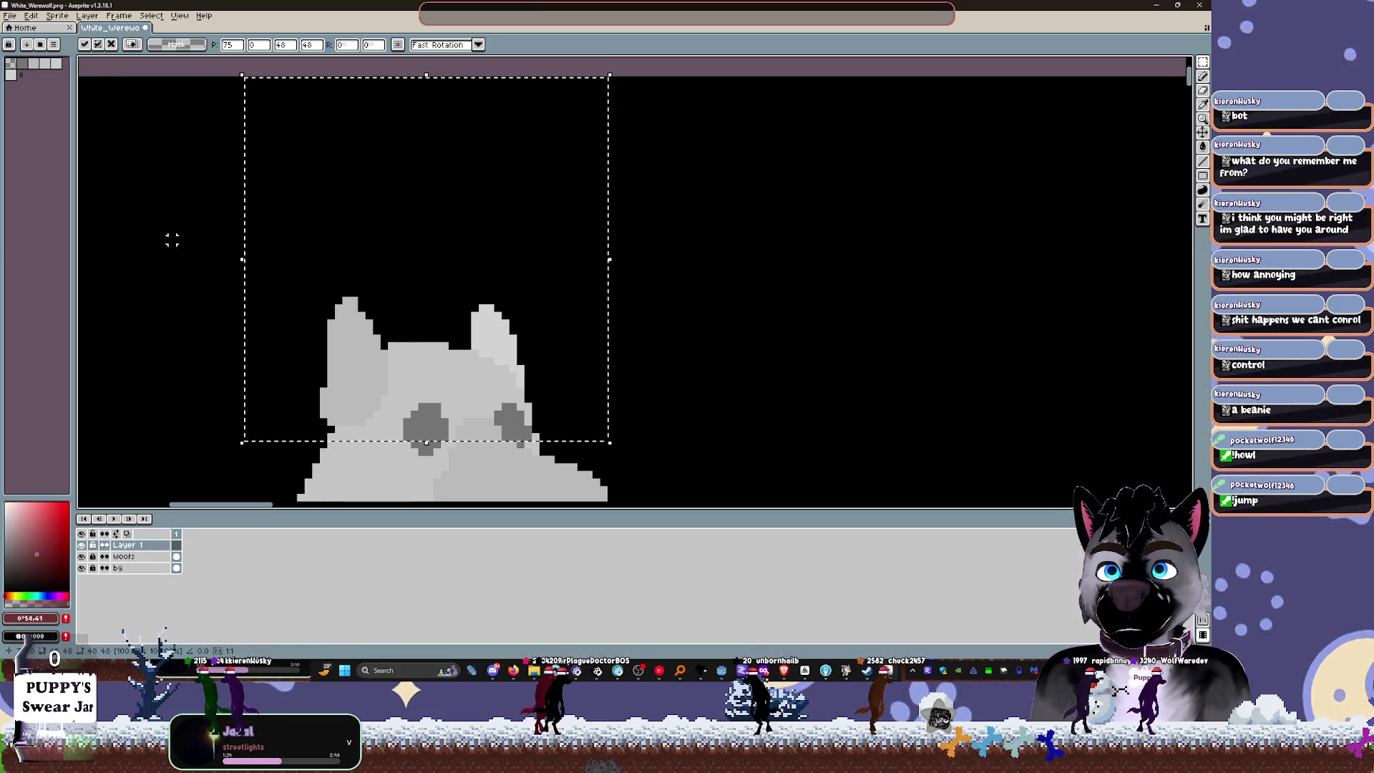
key(g)
click(422, 259)
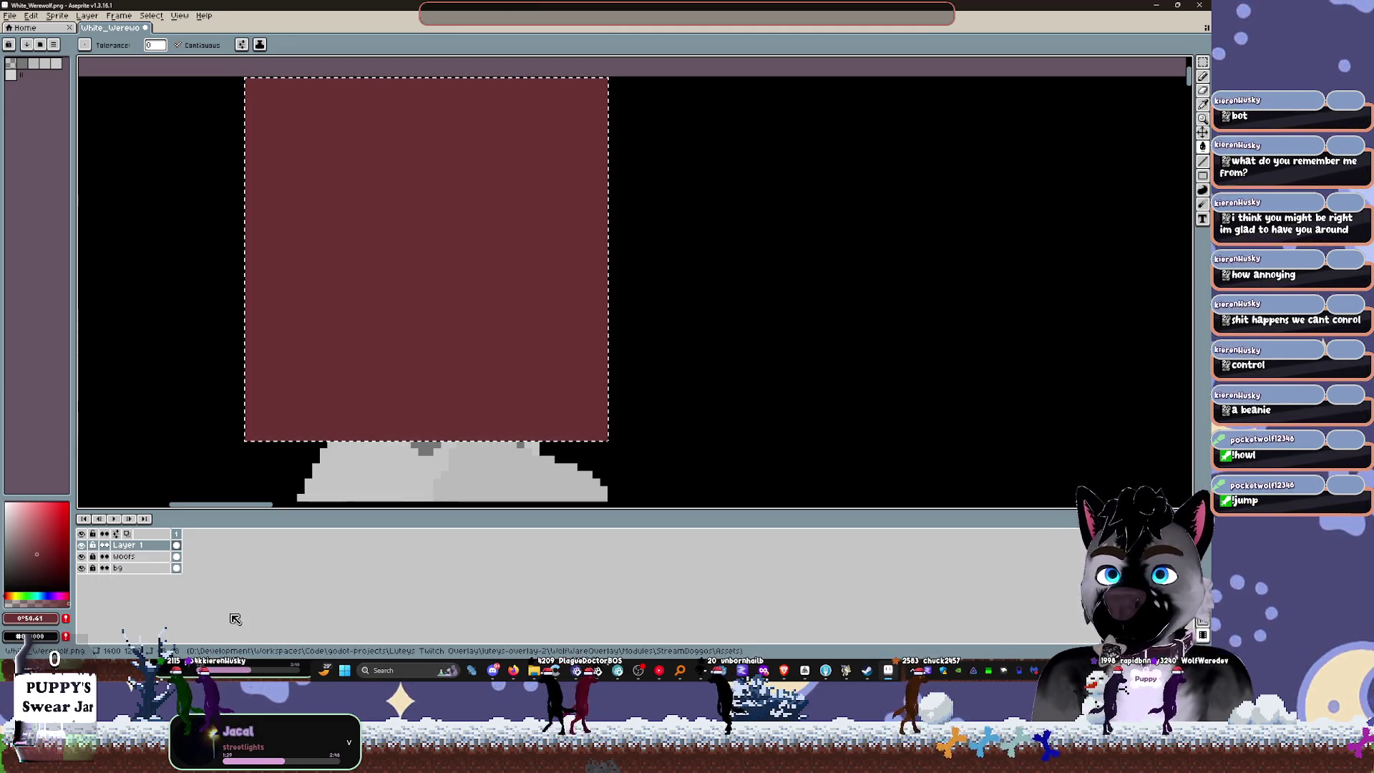
key(ctrl+d)
right_click(166, 551)
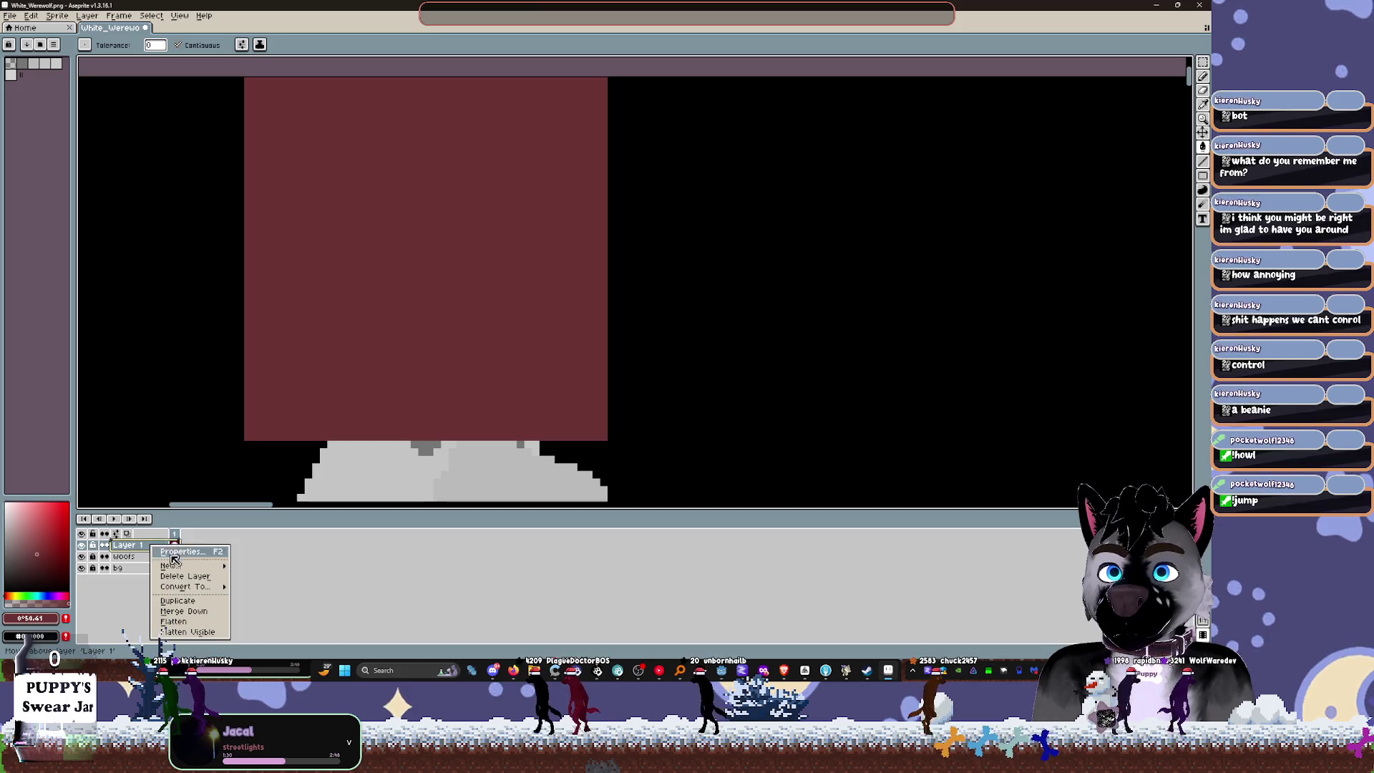
click(178, 600)
click(170, 558)
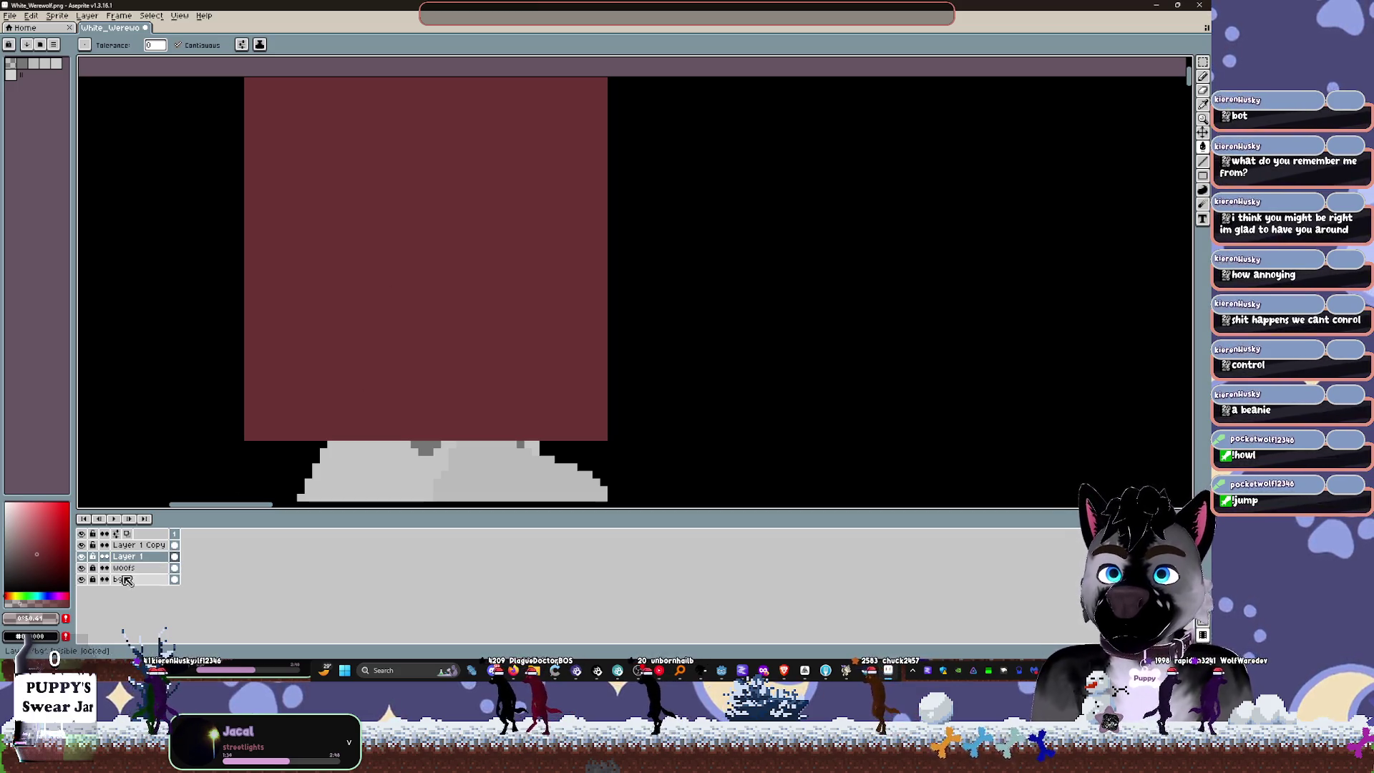
click(393, 290)
key(v)
key(ctrl+j)
key(w)
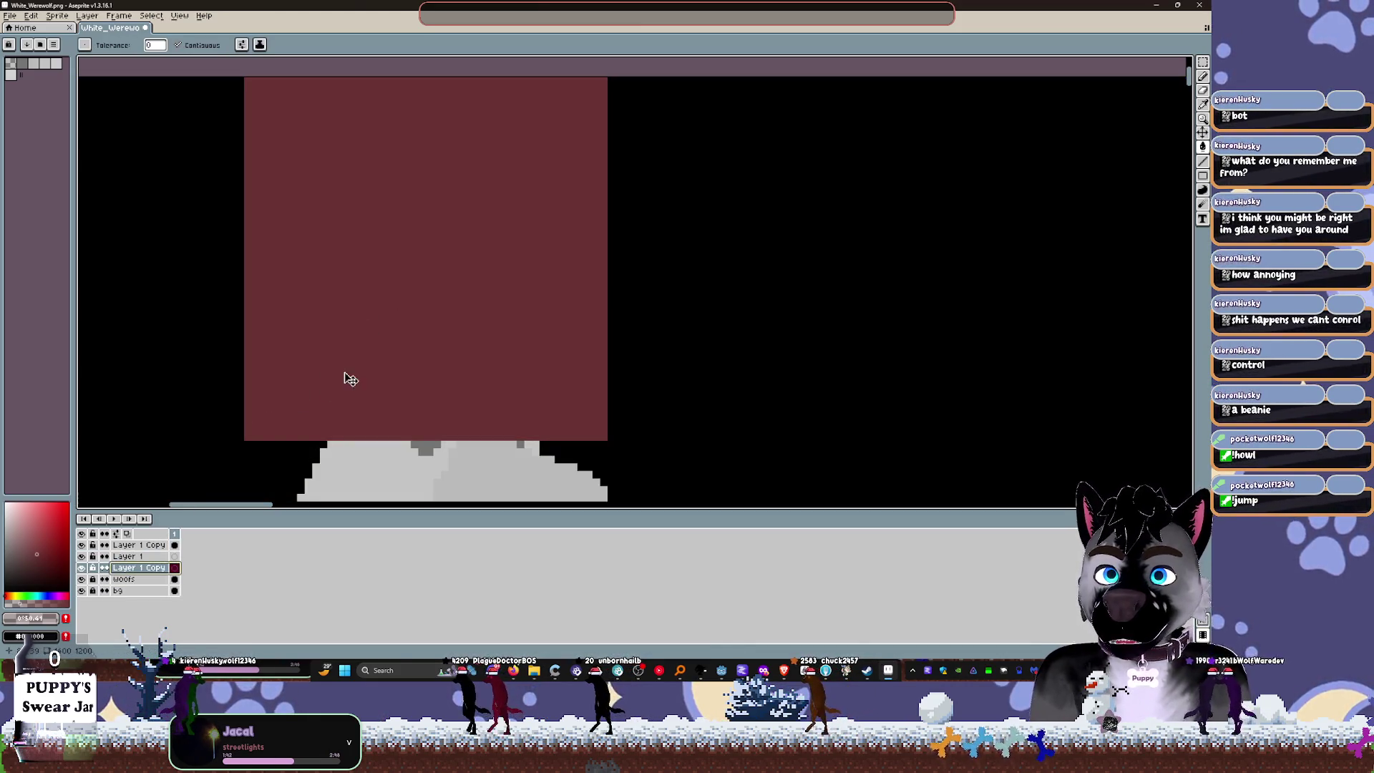
key(ctrl+z)
click(432, 359)
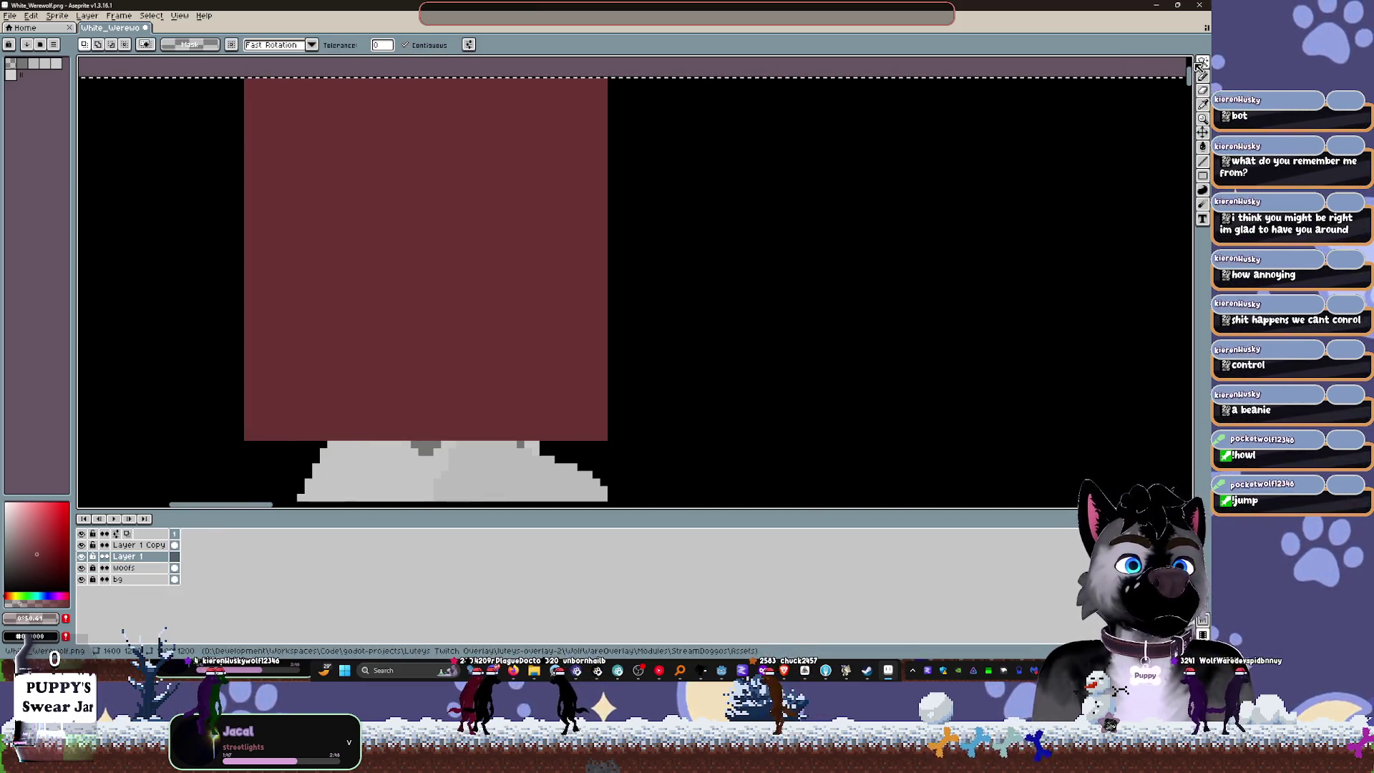
key(v)
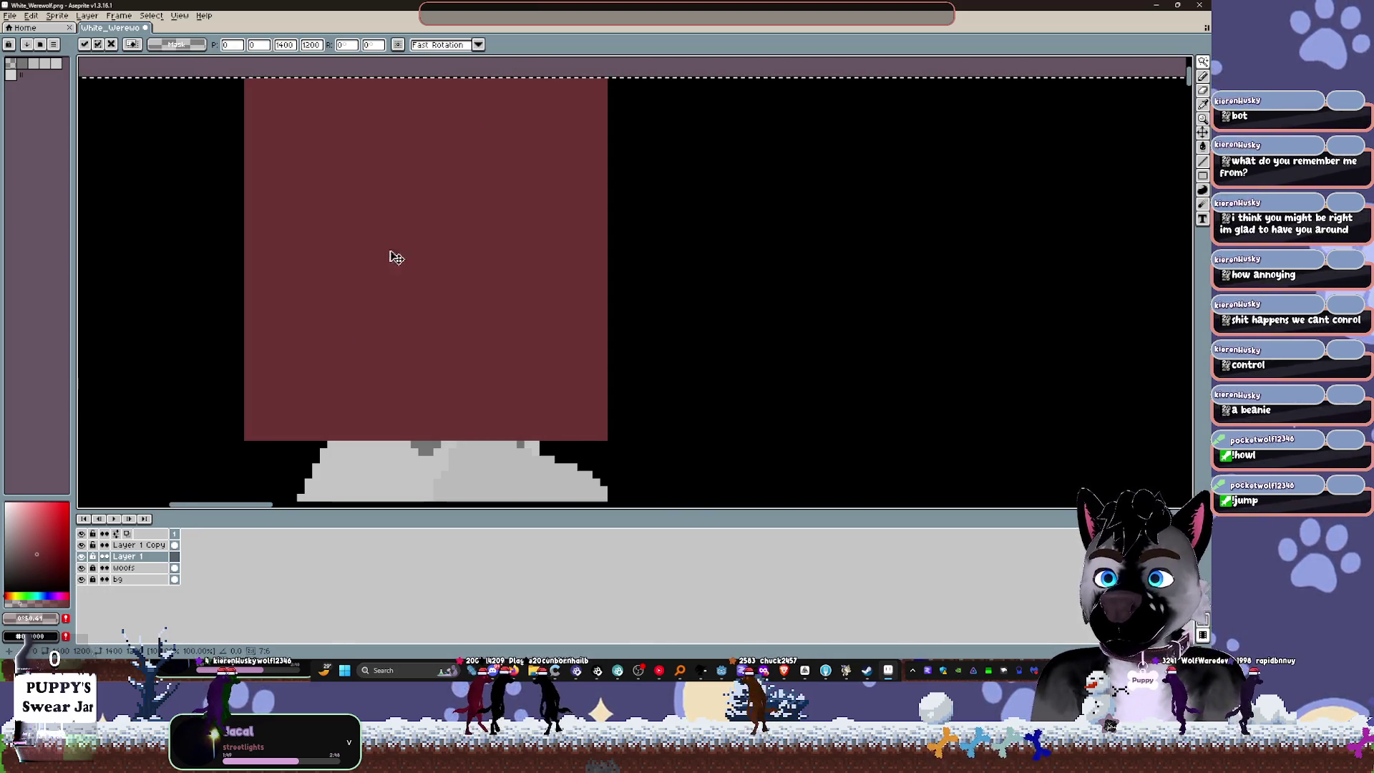
key(w)
click(368, 107)
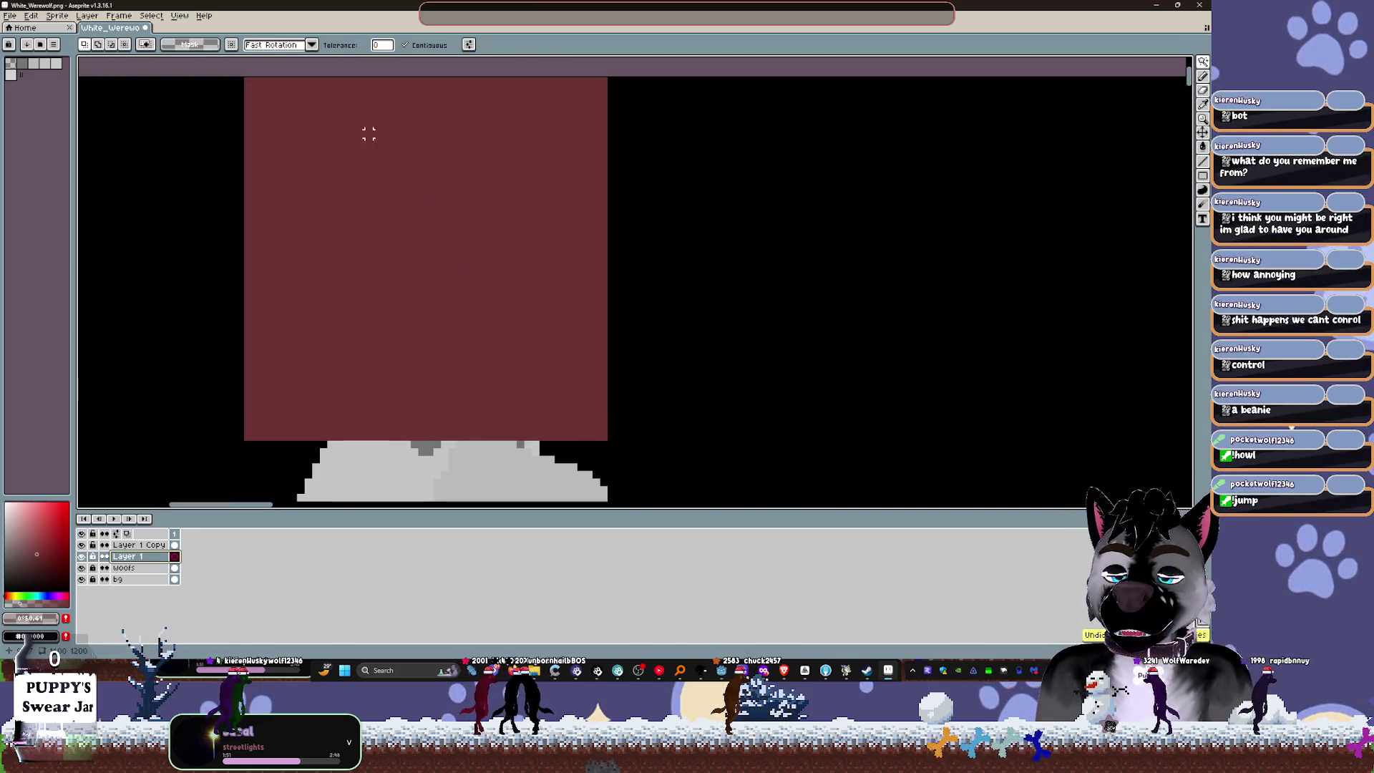
click(127, 567)
click(136, 559)
key(ctrl+e)
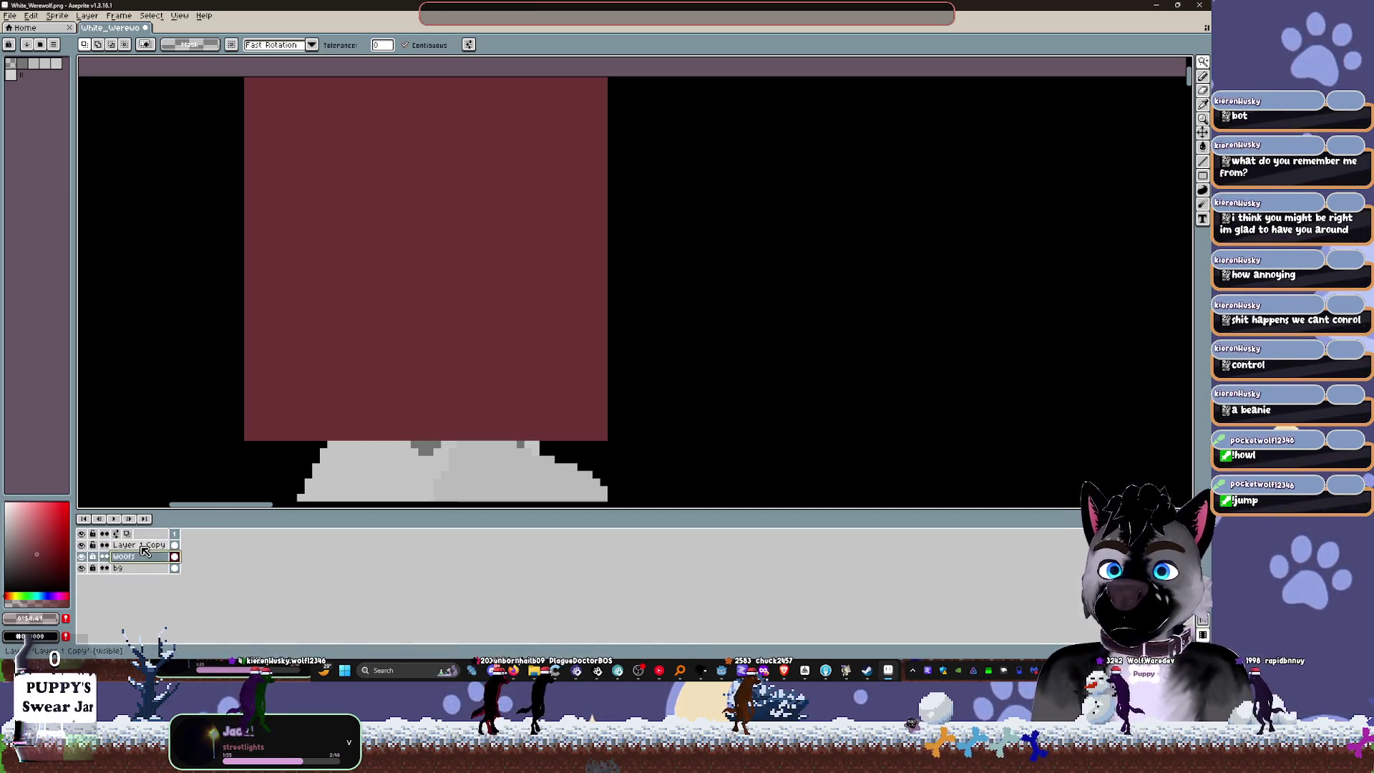
key(ctrl+z)
key(ctrl+z)
key(ctrl+z)
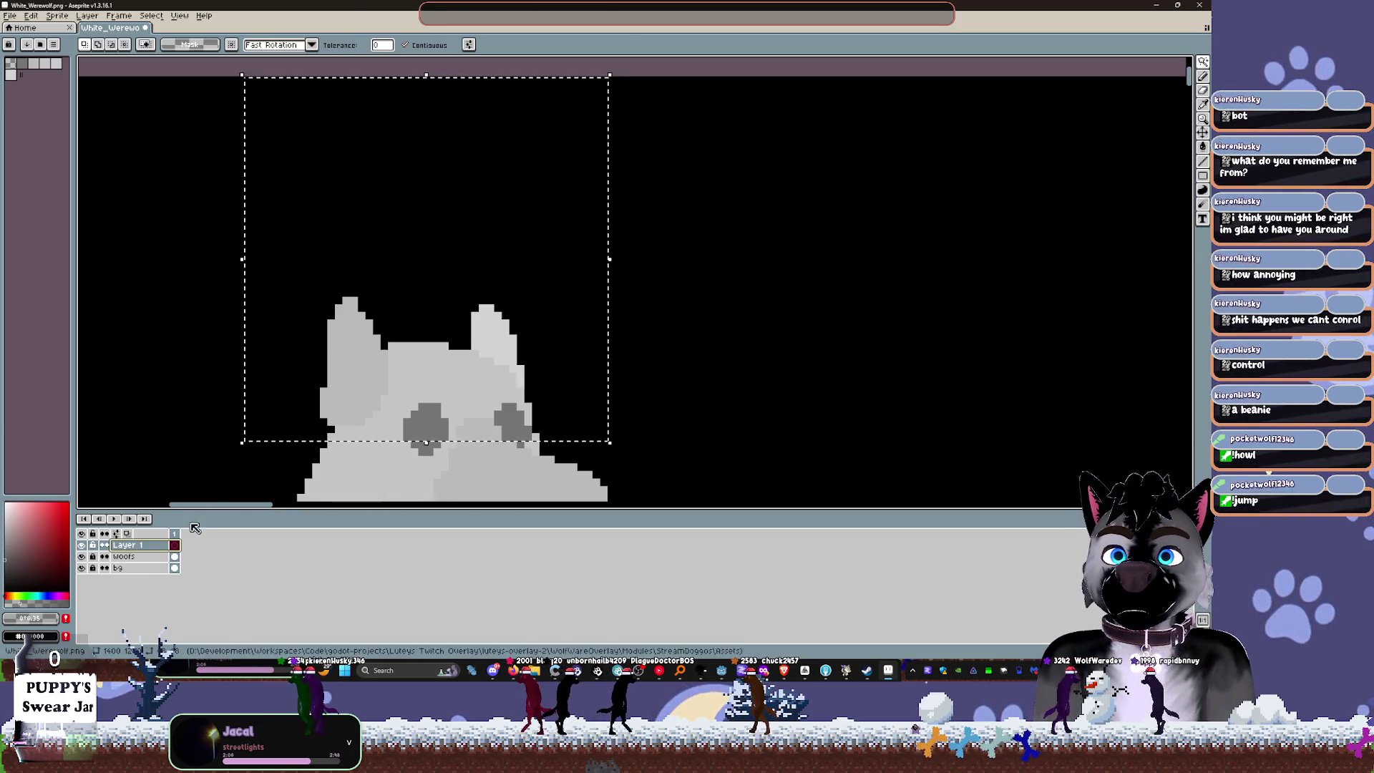
key(shift+n)
Step: Add Layer 2 above Layer 1, shade the head square with a translucent dark fill, and deselect
click(175, 557)
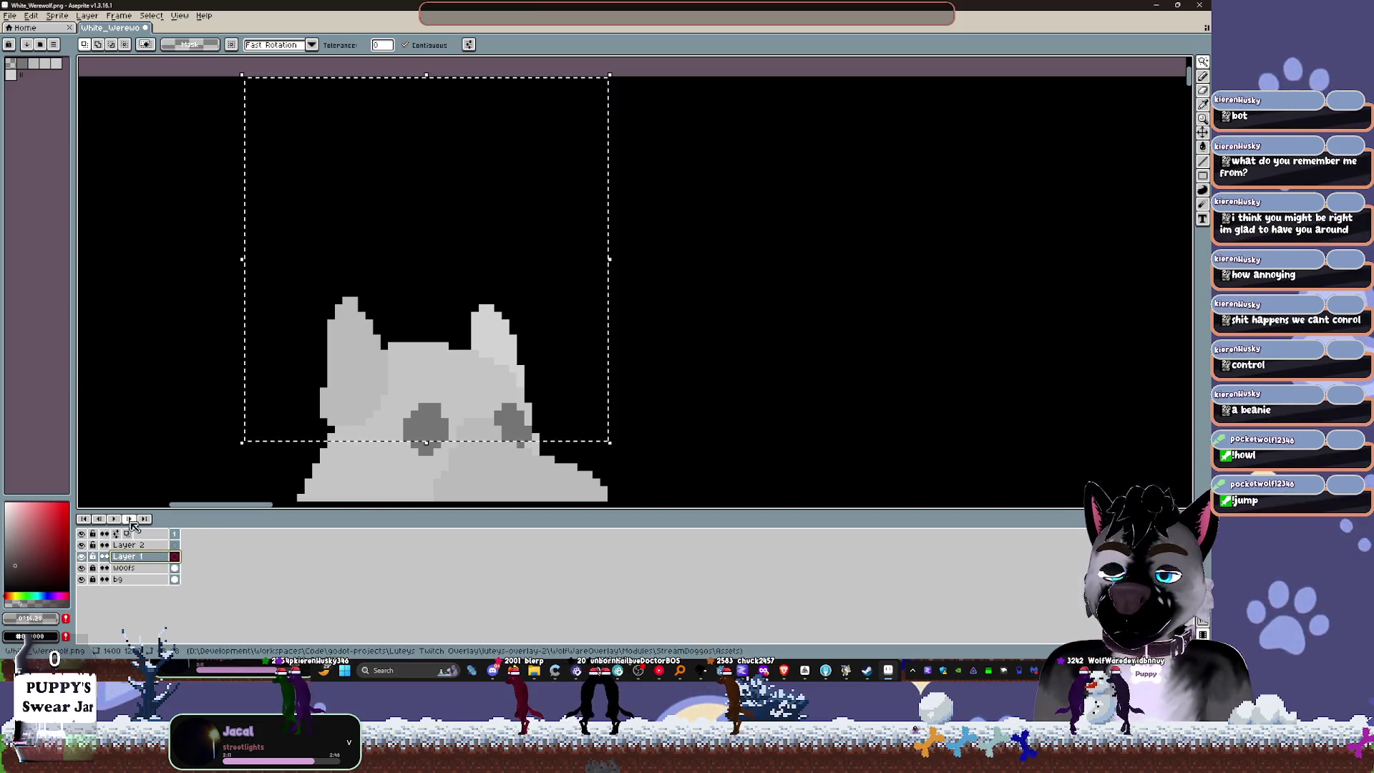
click(427, 317)
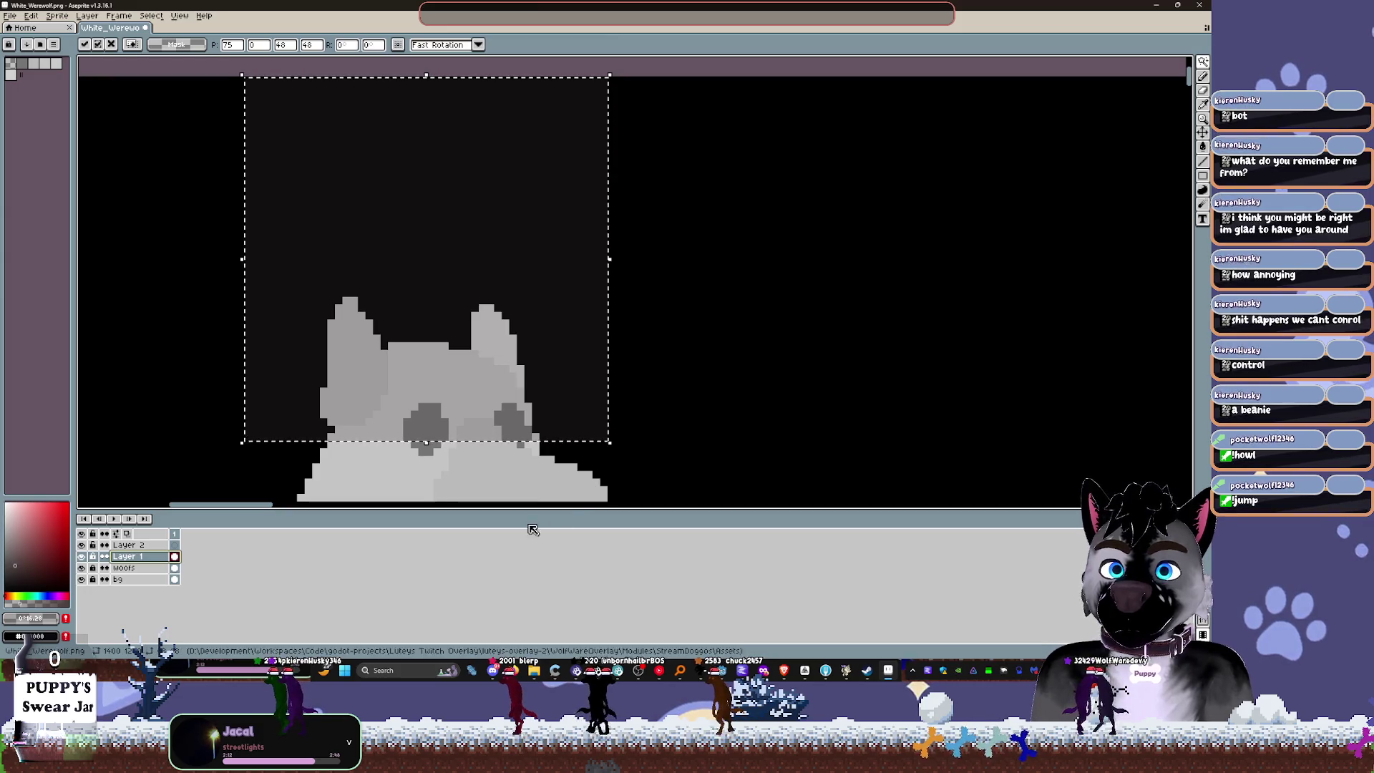
key(g)
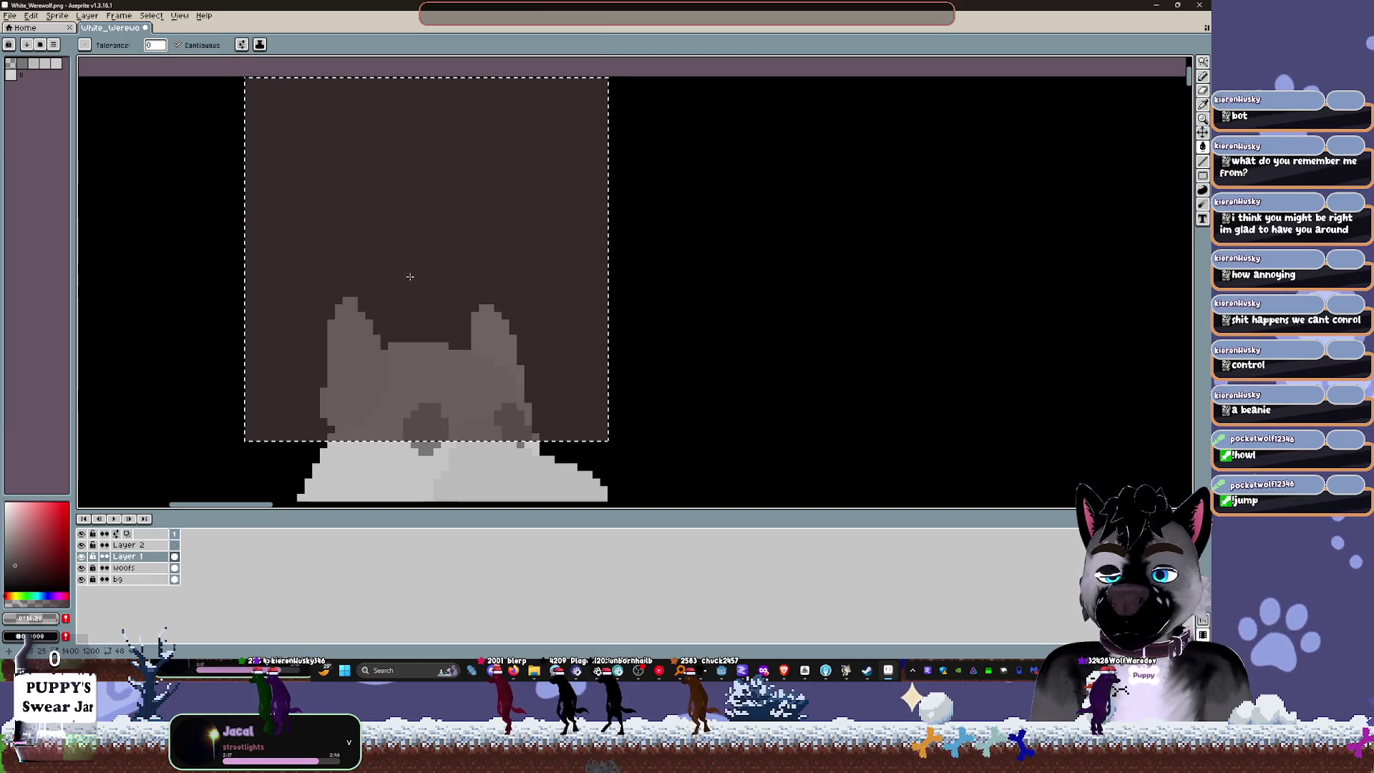
click(136, 546)
key(ctrl+d)
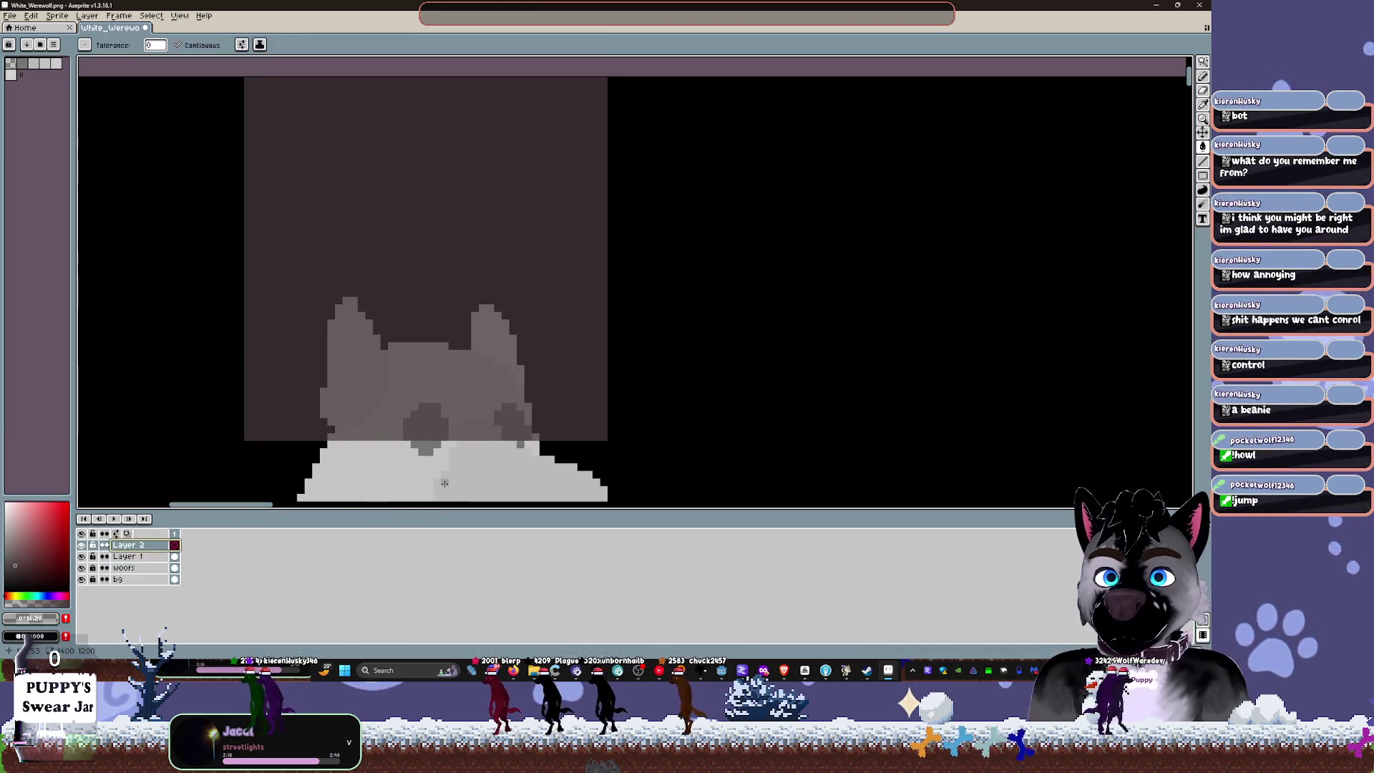
scroll(436, 273, up, 1)
mouse_move(438, 269)
mouse_down()
mouse_move(542, 157)
mouse_move(437, 213)
mouse_up()
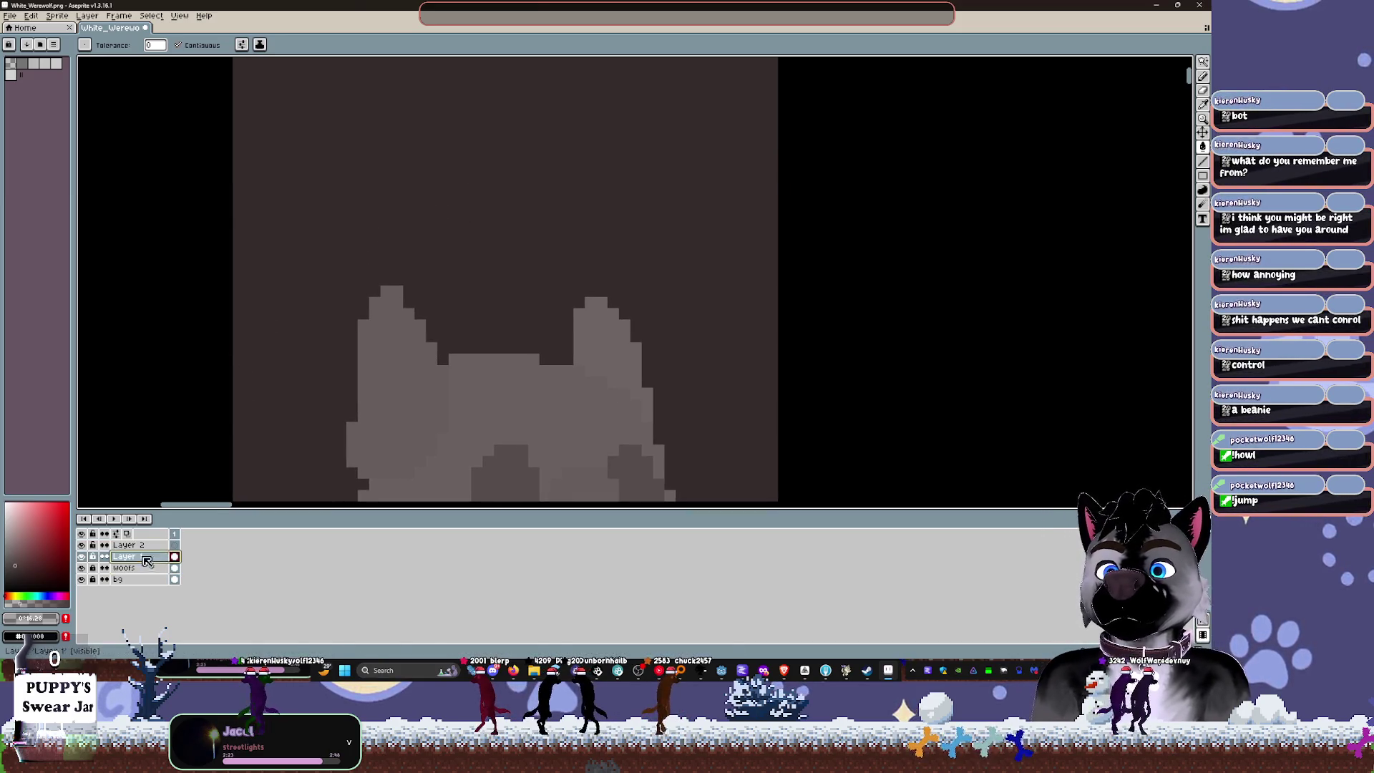
click(18, 596)
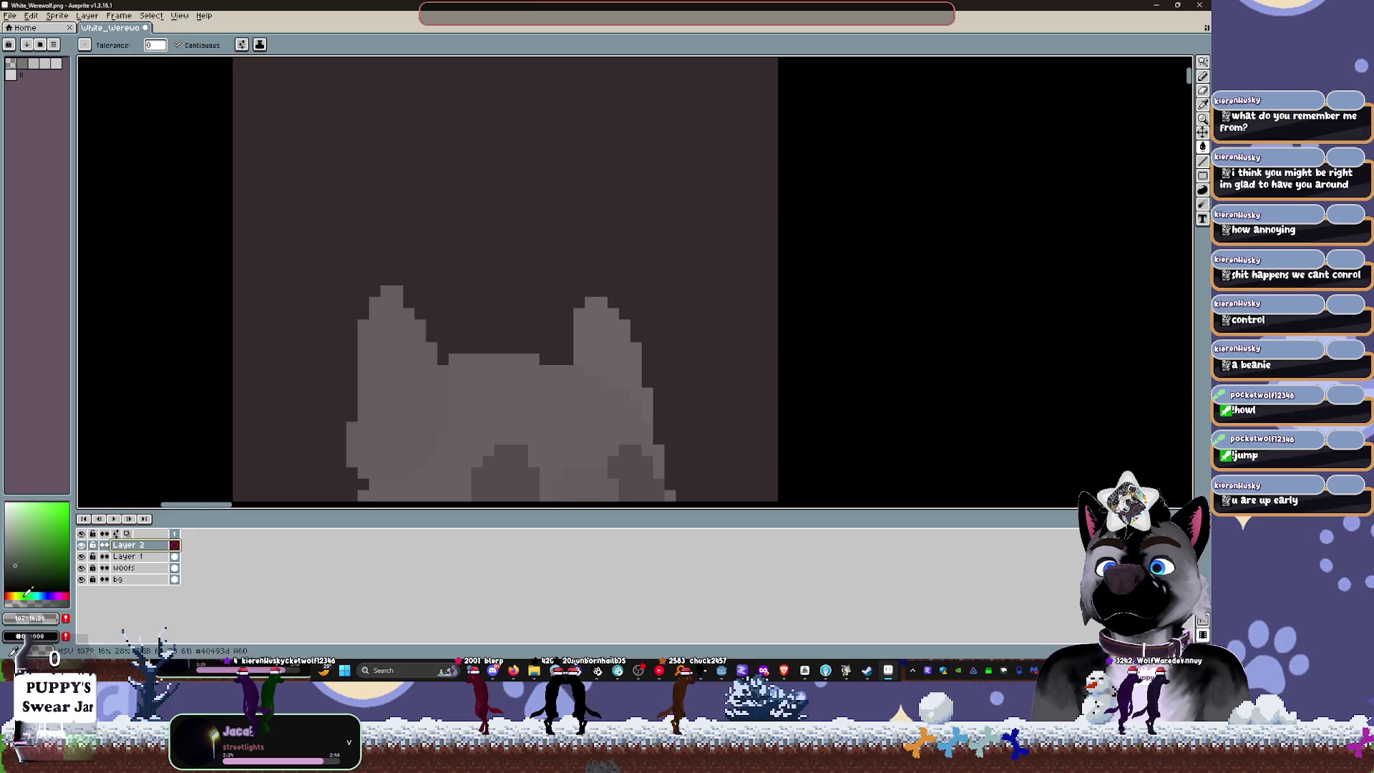
Step: Pick a deeper green and pencil the top hat's brim across the wolf's head
click(24, 594)
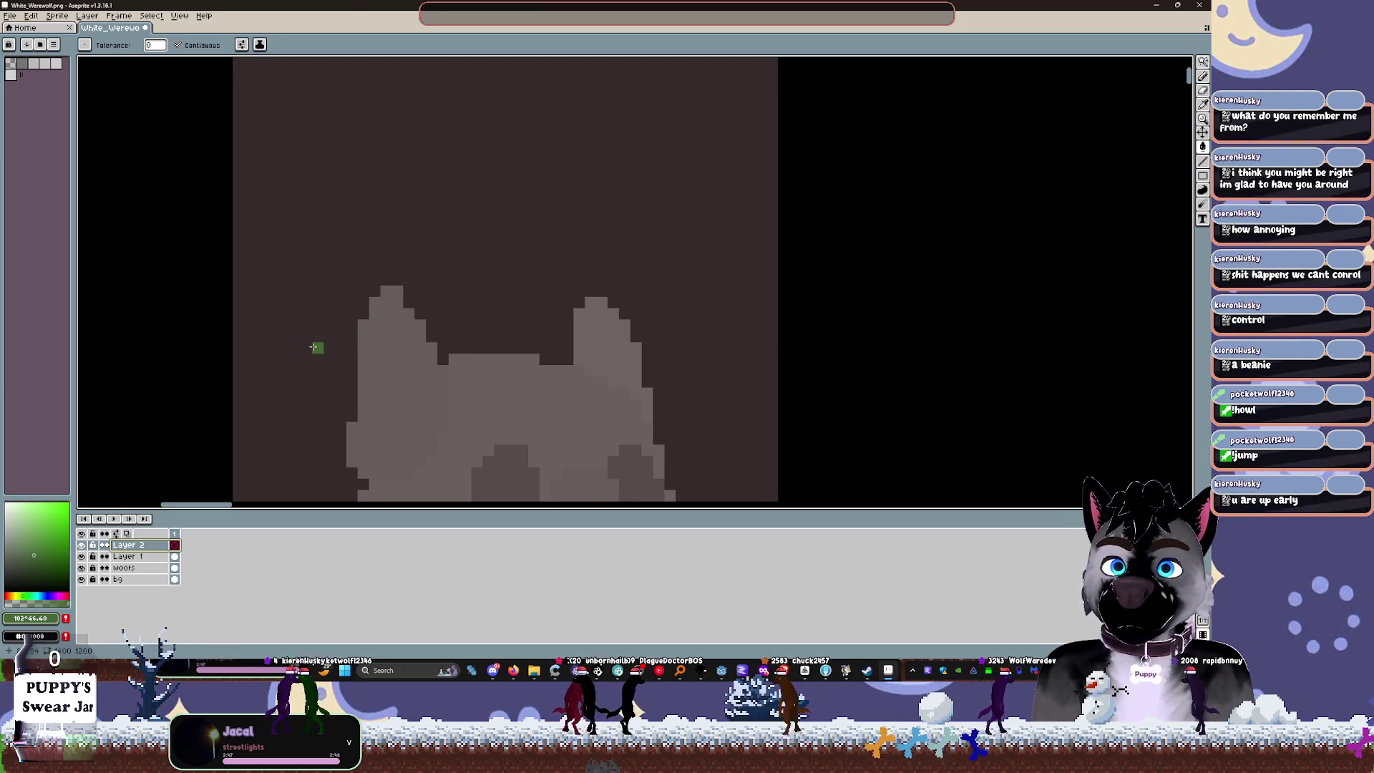
scroll(371, 339, down, 2)
click(347, 319)
key(ctrl+z)
key(b)
drag(490, 279, 693, 292)
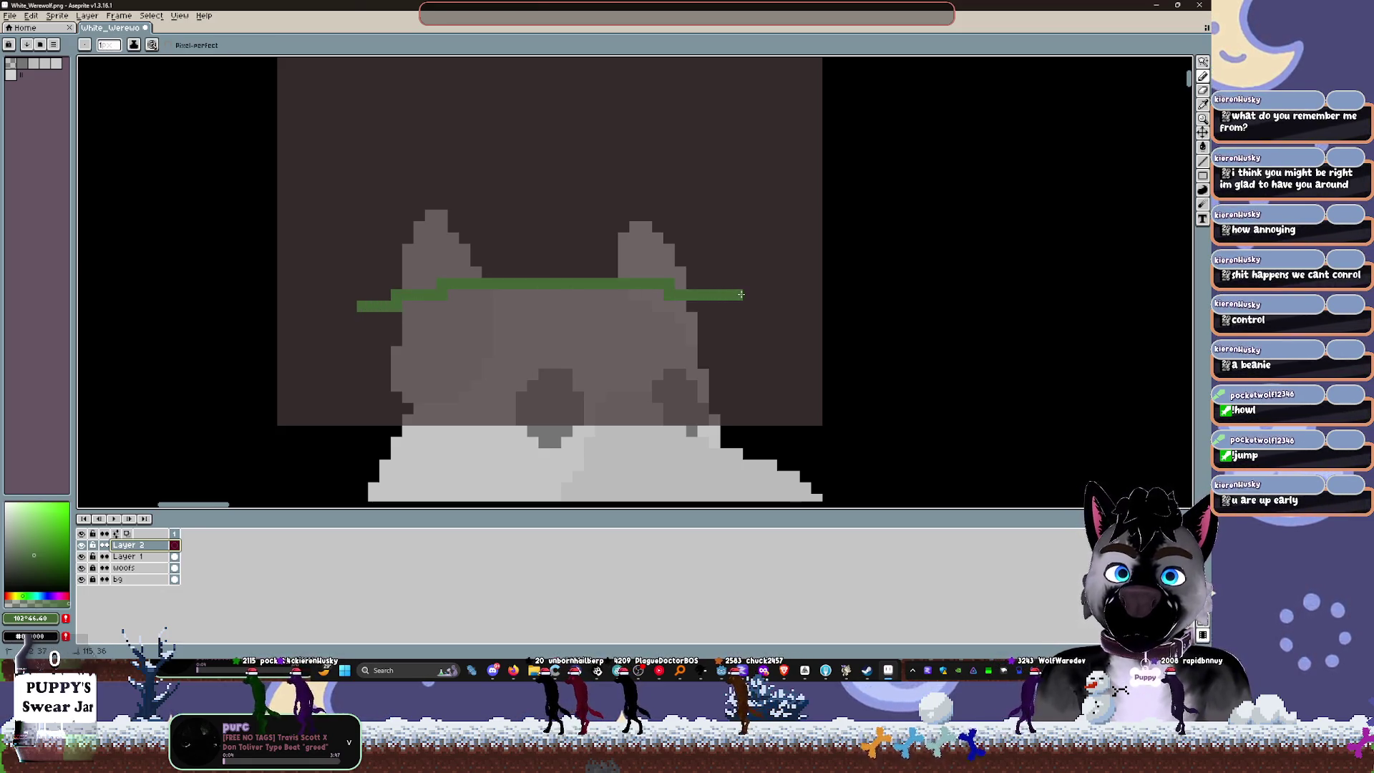
drag(685, 263, 676, 261)
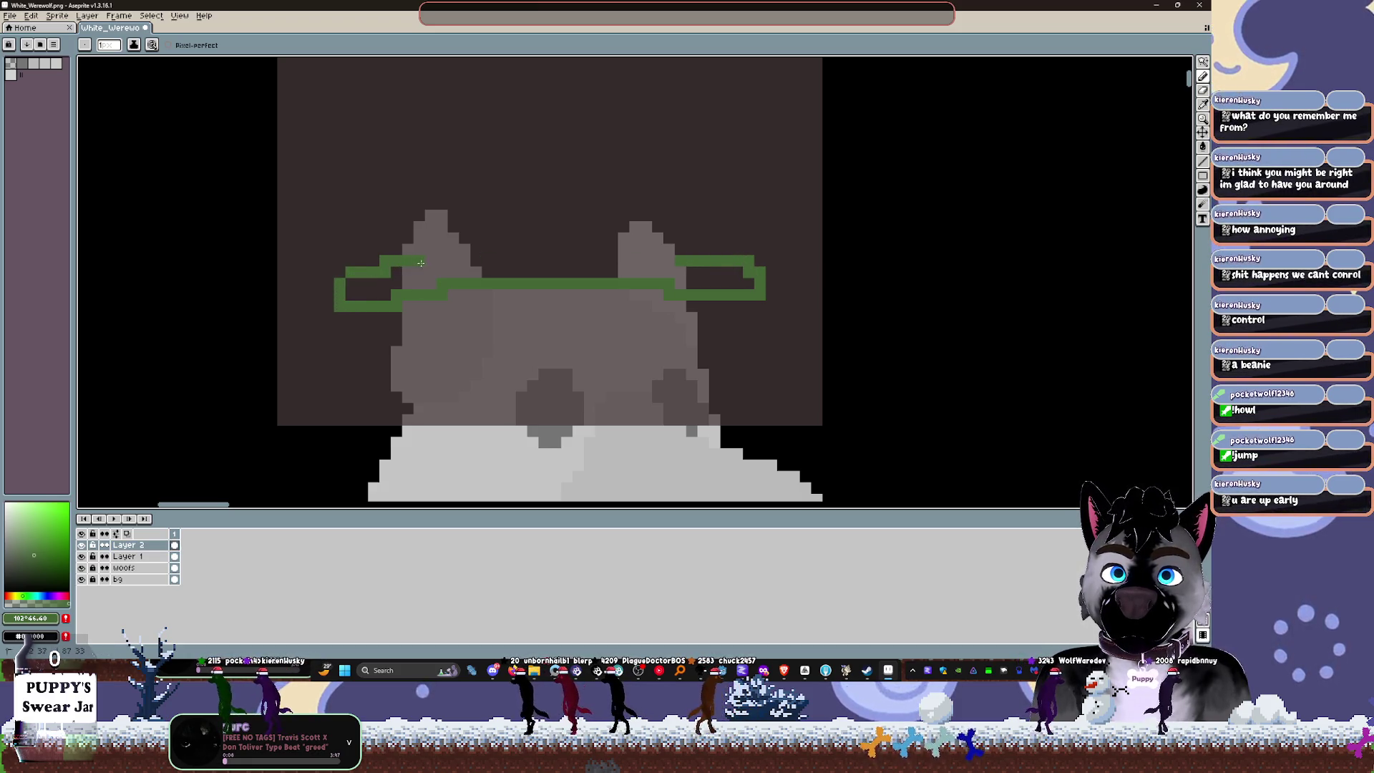
Step: Draw the hat's sides and top to close the outline, then fill it green
scroll(419, 260, up, 3)
drag(424, 347, 402, 189)
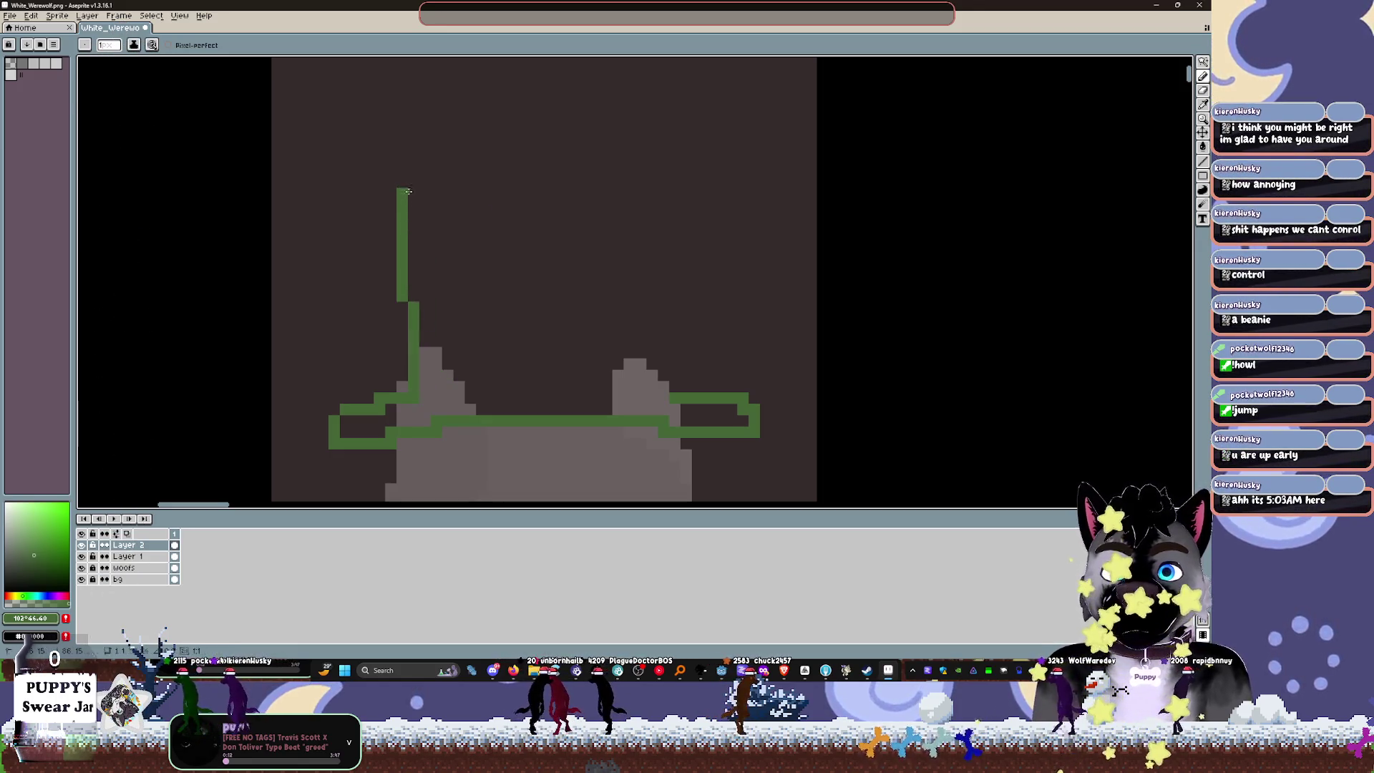
mouse_move(672, 407)
mouse_down()
mouse_move(699, 197)
mouse_move(644, 169)
mouse_up()
scroll(522, 205, up, 1)
key(ctrl+z)
mouse_move(645, 168)
mouse_down()
mouse_move(399, 194)
mouse_move(399, 214)
mouse_up()
scroll(491, 243, down, 2)
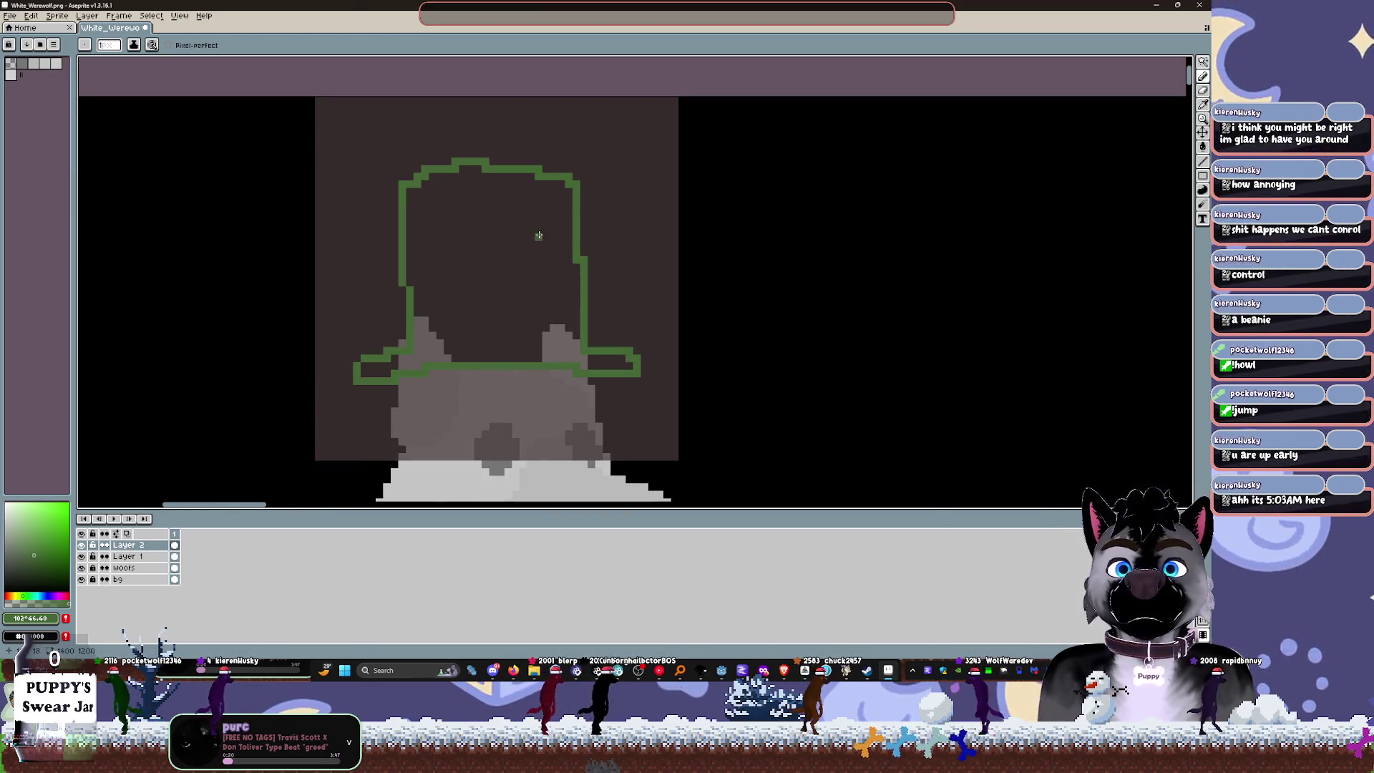
key(g)
click(481, 242)
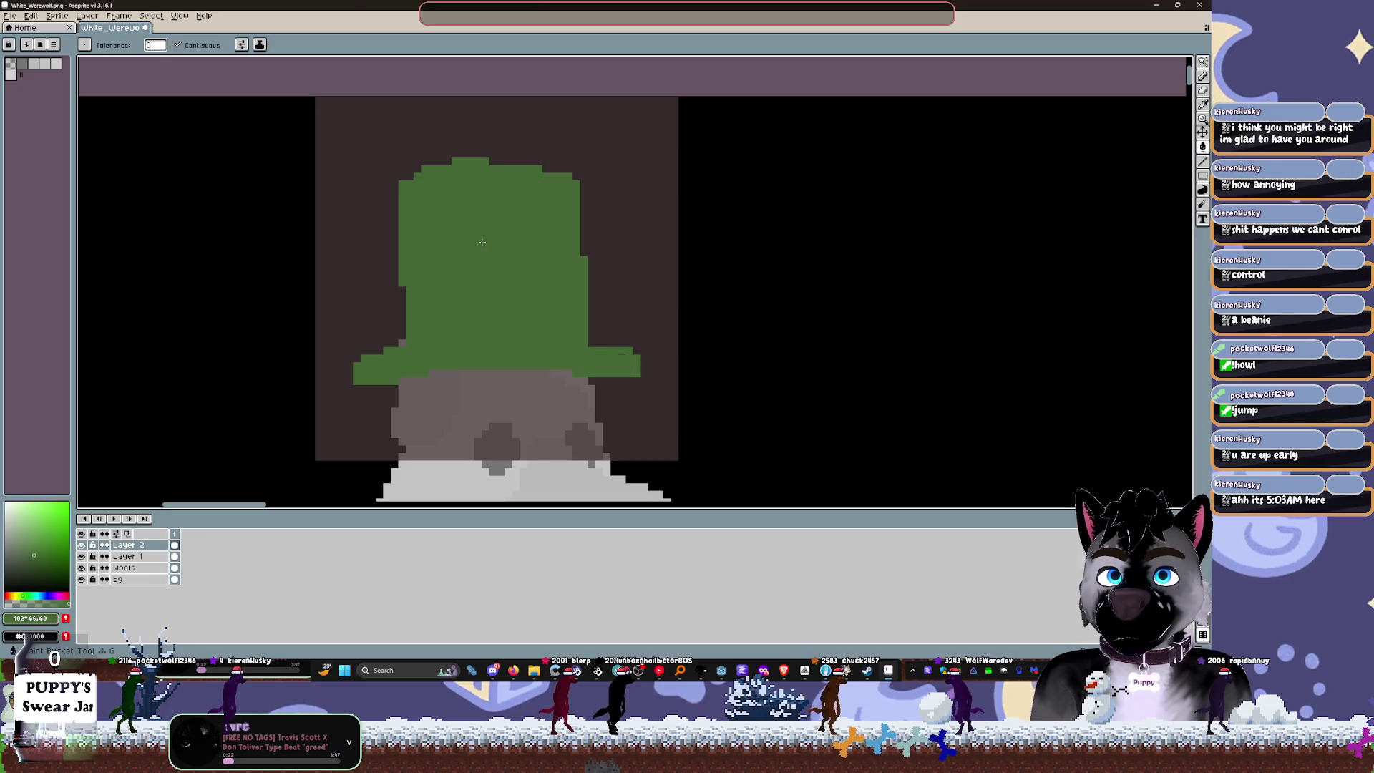
Step: Try a curved brim and erasing the hat's right side, then undo those edits
scroll(539, 308, down, 1)
scroll(546, 340, up, 2)
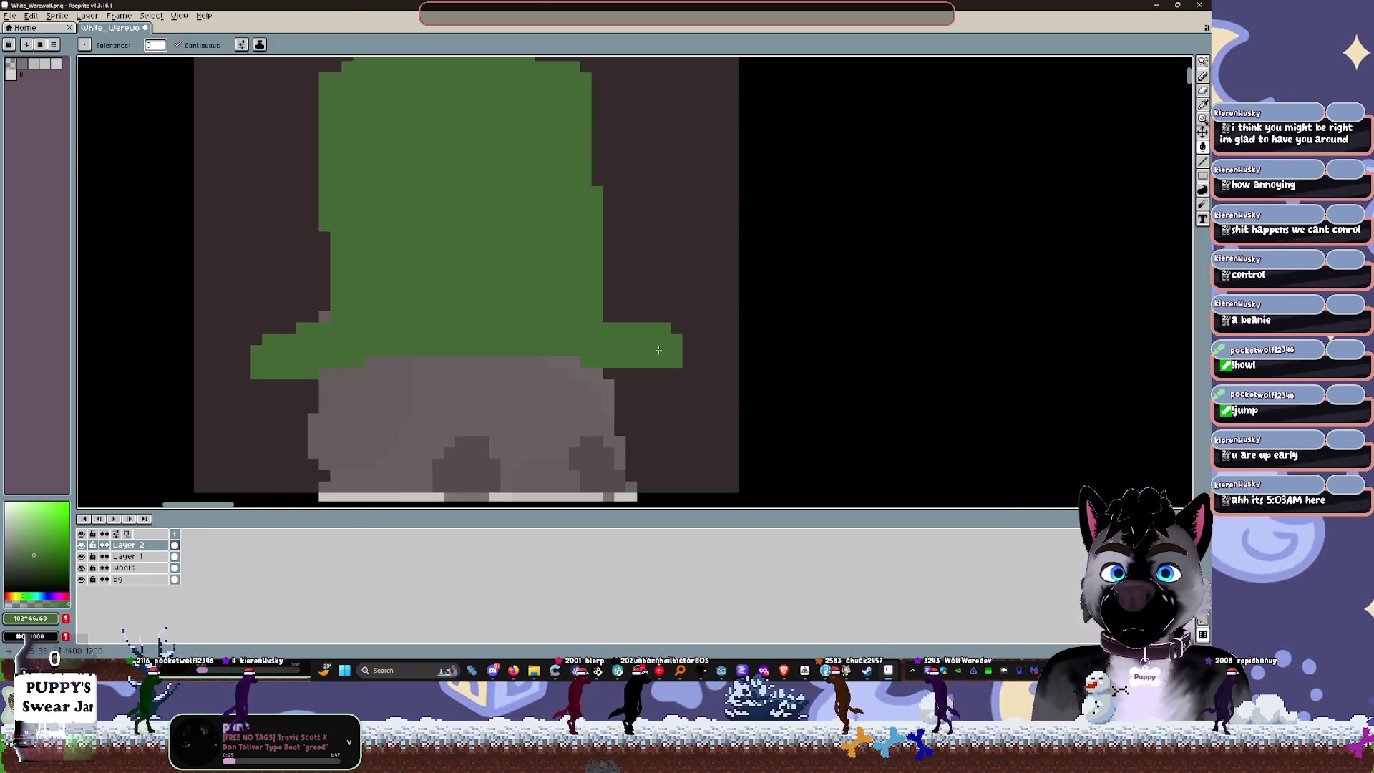
key(b)
mouse_move(687, 343)
mouse_down()
mouse_move(695, 366)
mouse_move(589, 395)
mouse_up()
mouse_move(394, 383)
mouse_down()
mouse_move(270, 385)
mouse_move(303, 347)
mouse_up()
key(e)
mouse_move(605, 272)
mouse_down()
mouse_move(622, 276)
mouse_move(555, 270)
mouse_move(580, 322)
mouse_up()
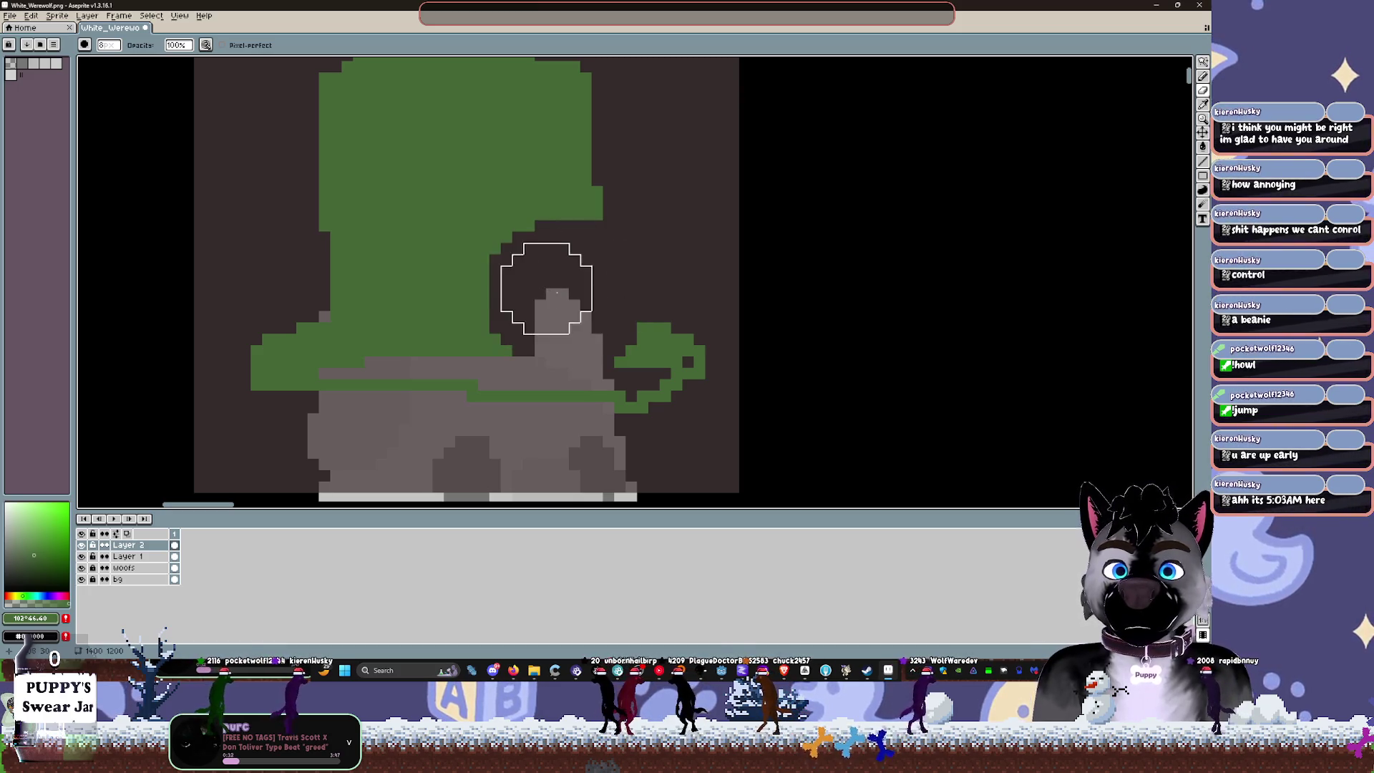
key(ctrl+z)
key(ctrl+z)
key(ctrl+z)
key(ctrl+z)
Step: Outline a band across the hat in yellow and fill it solid yellow
key(m)
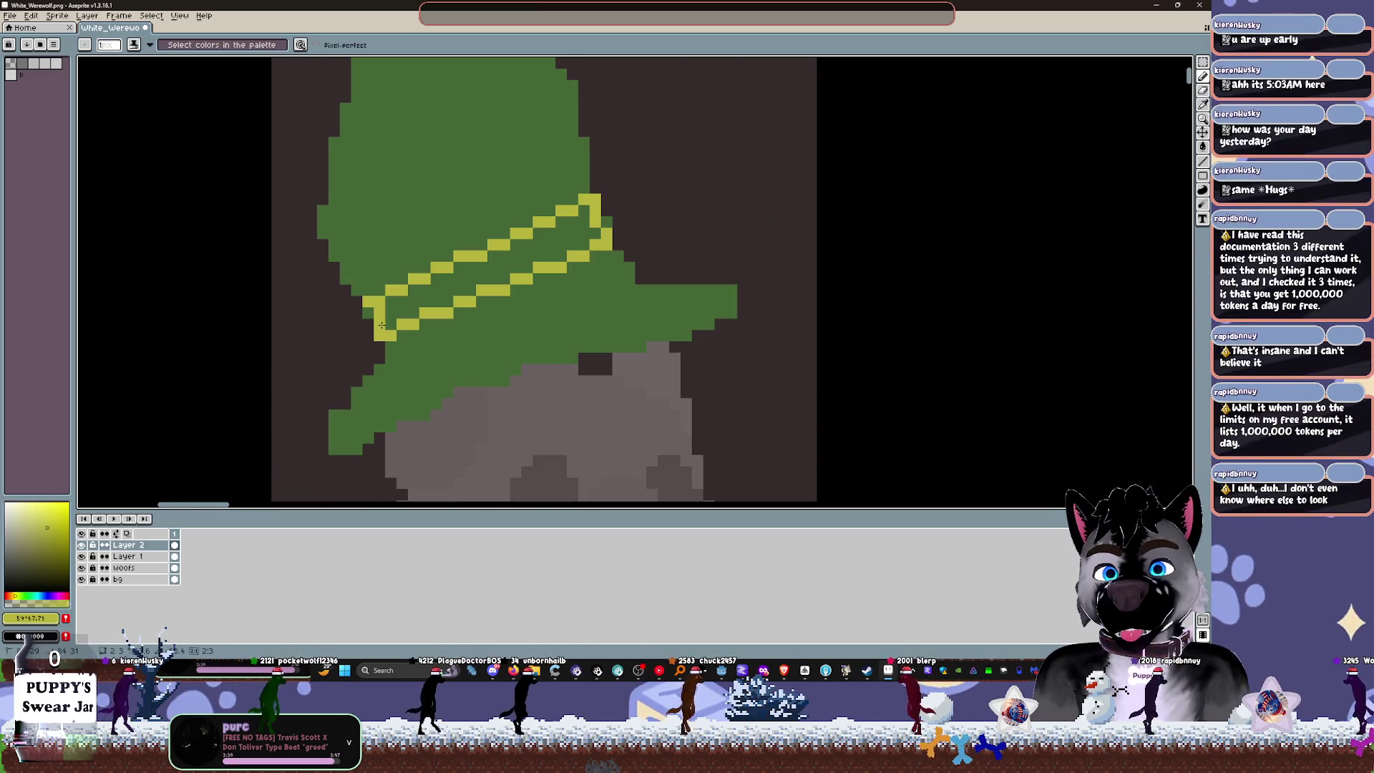
drag(372, 311, 382, 318)
click(379, 315)
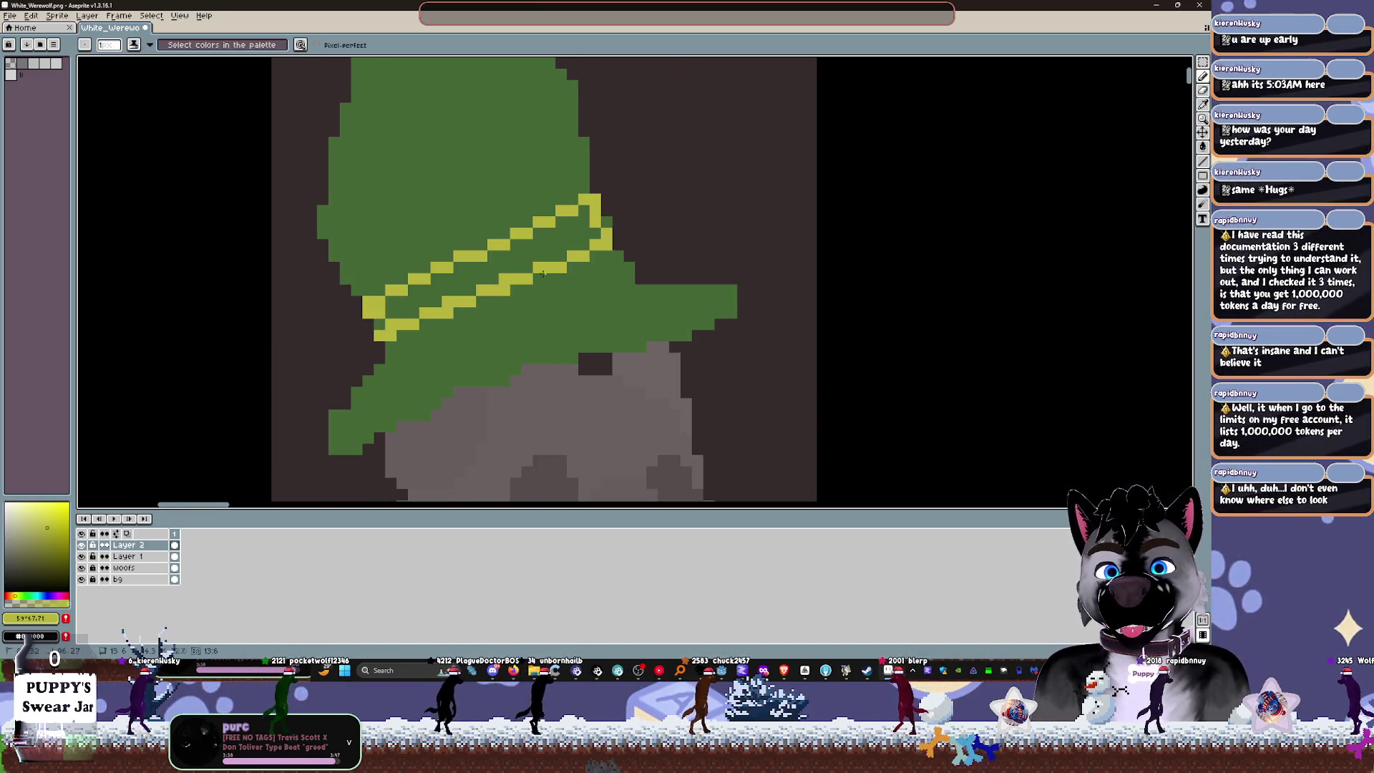
key(g)
click(500, 263)
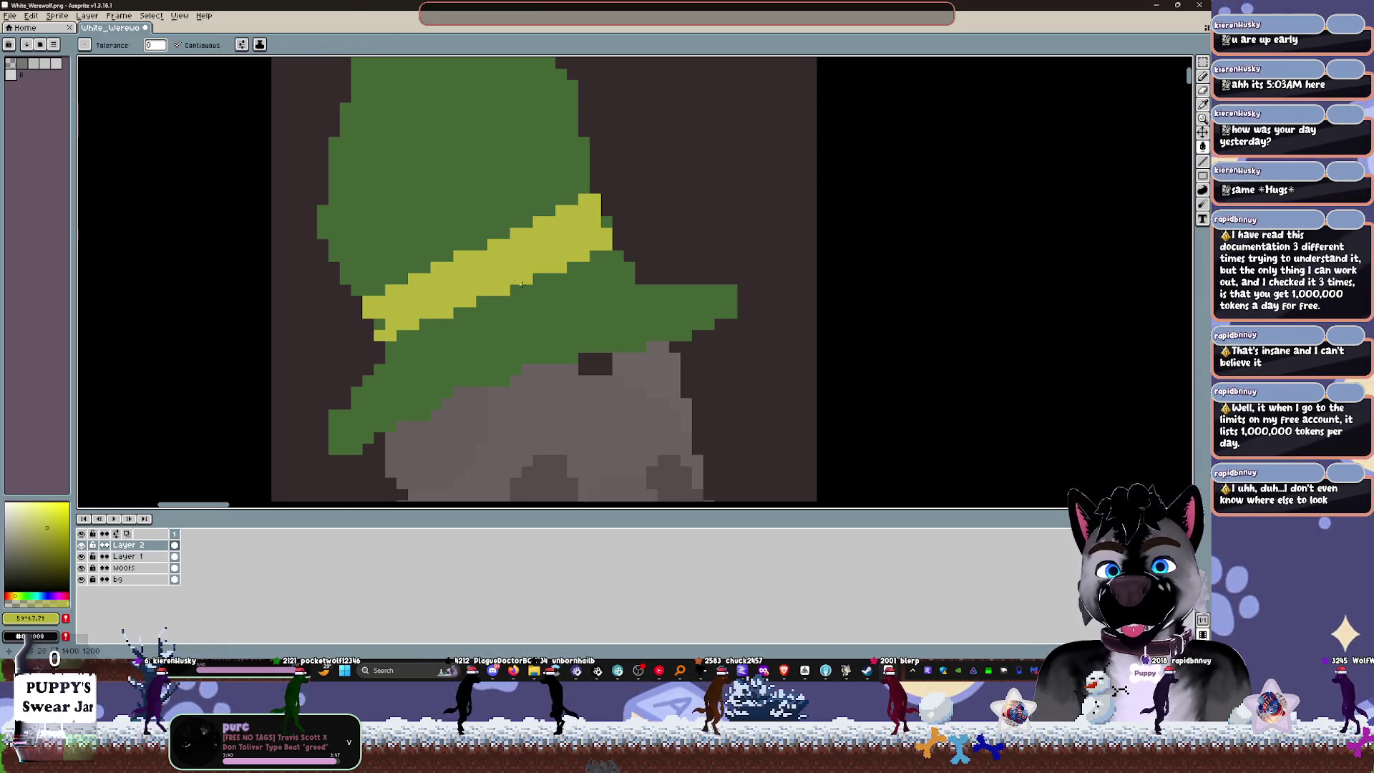
scroll(549, 325, down, 2)
scroll(548, 326, up, 1)
scroll(740, 319, down, 2)
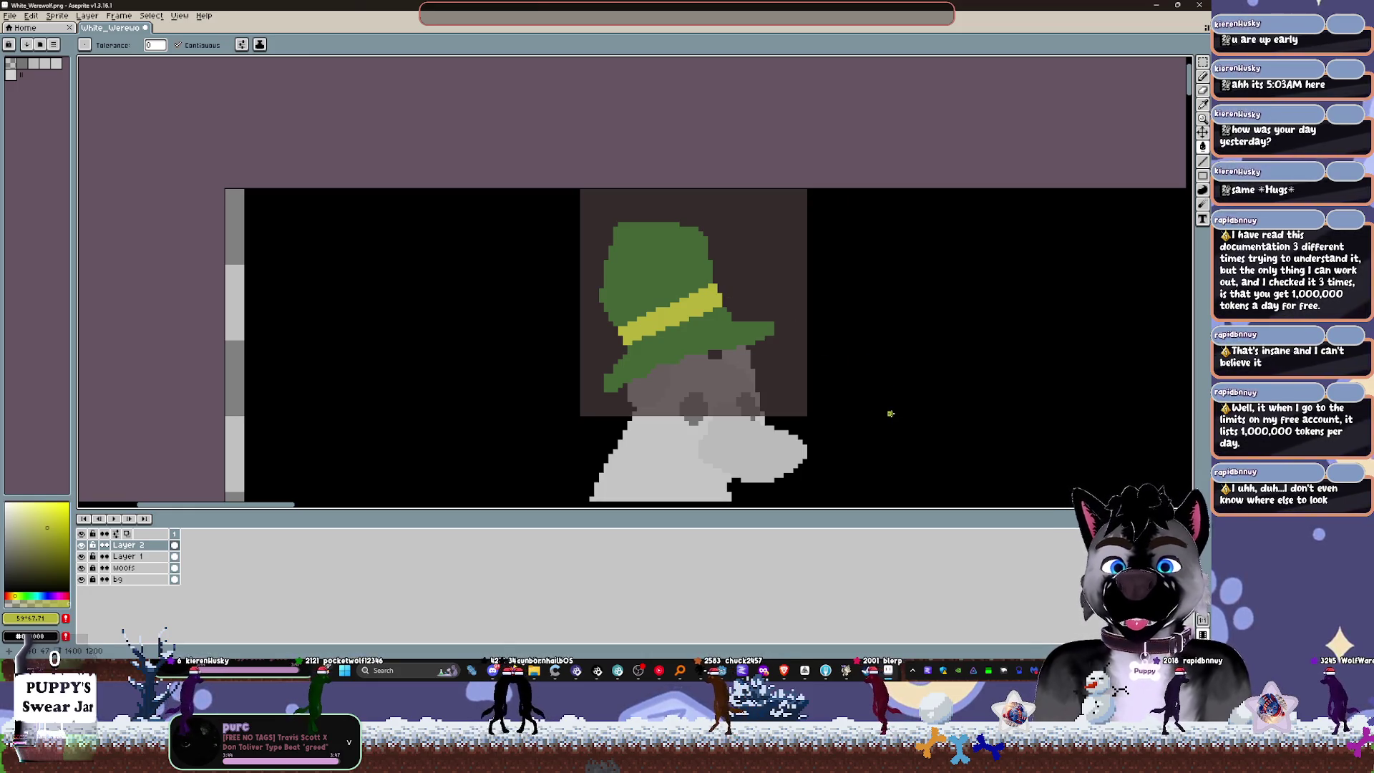
scroll(891, 409, right, 3)
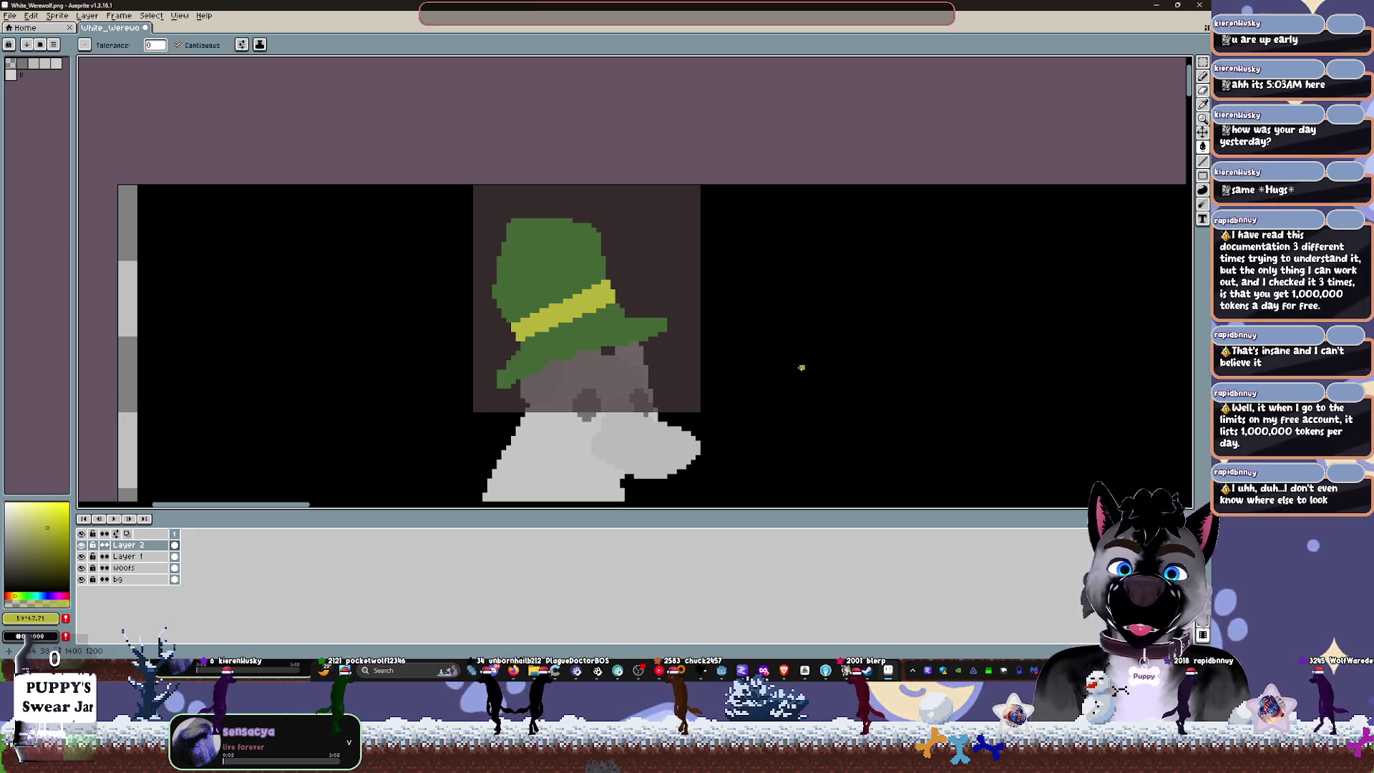
Step: Zoom and pan onto the first werewolf's green top hat, then bring back the St Patrick's Day hat image search
scroll(754, 333, down, 3)
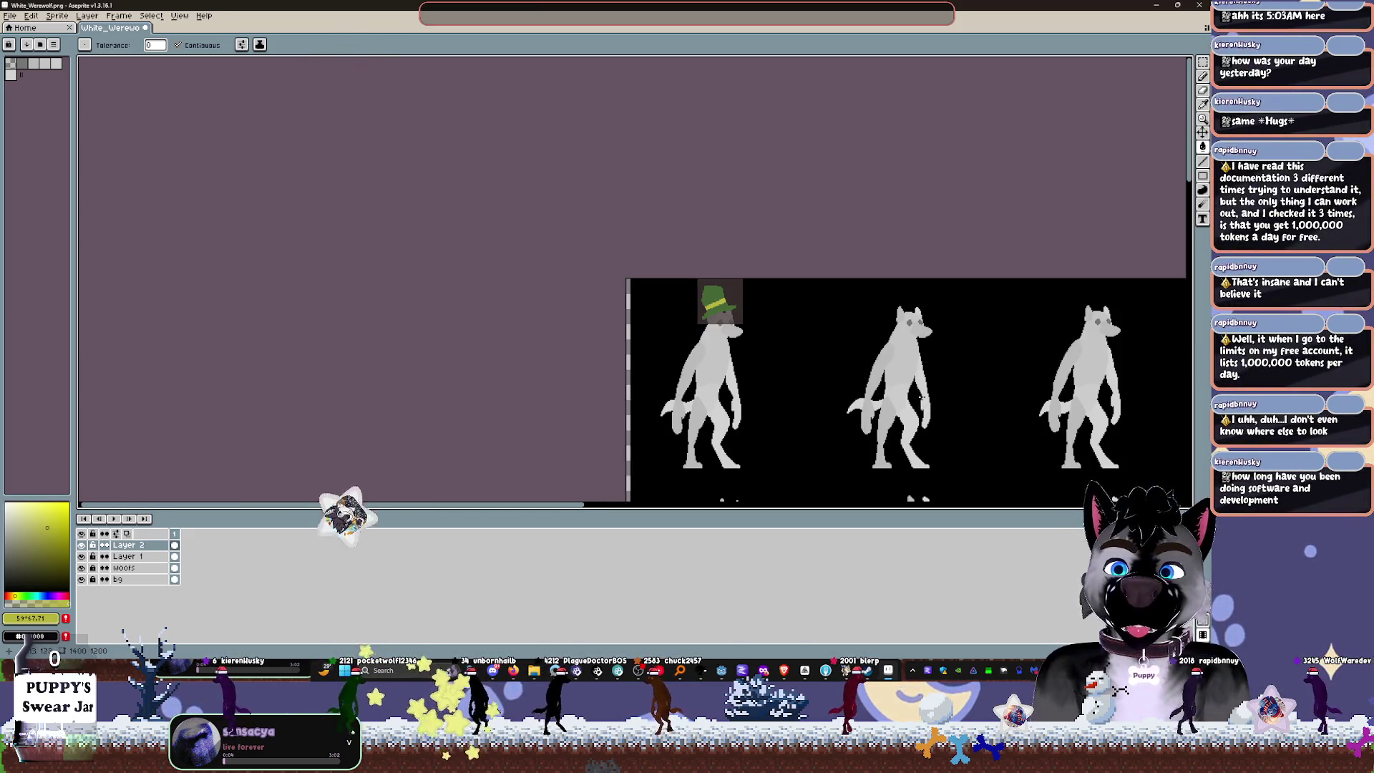
scroll(763, 281, up, 3)
scroll(763, 281, up, 2)
mouse_move(696, 273)
mouse_down()
mouse_move(705, 291)
mouse_move(731, 267)
mouse_up()
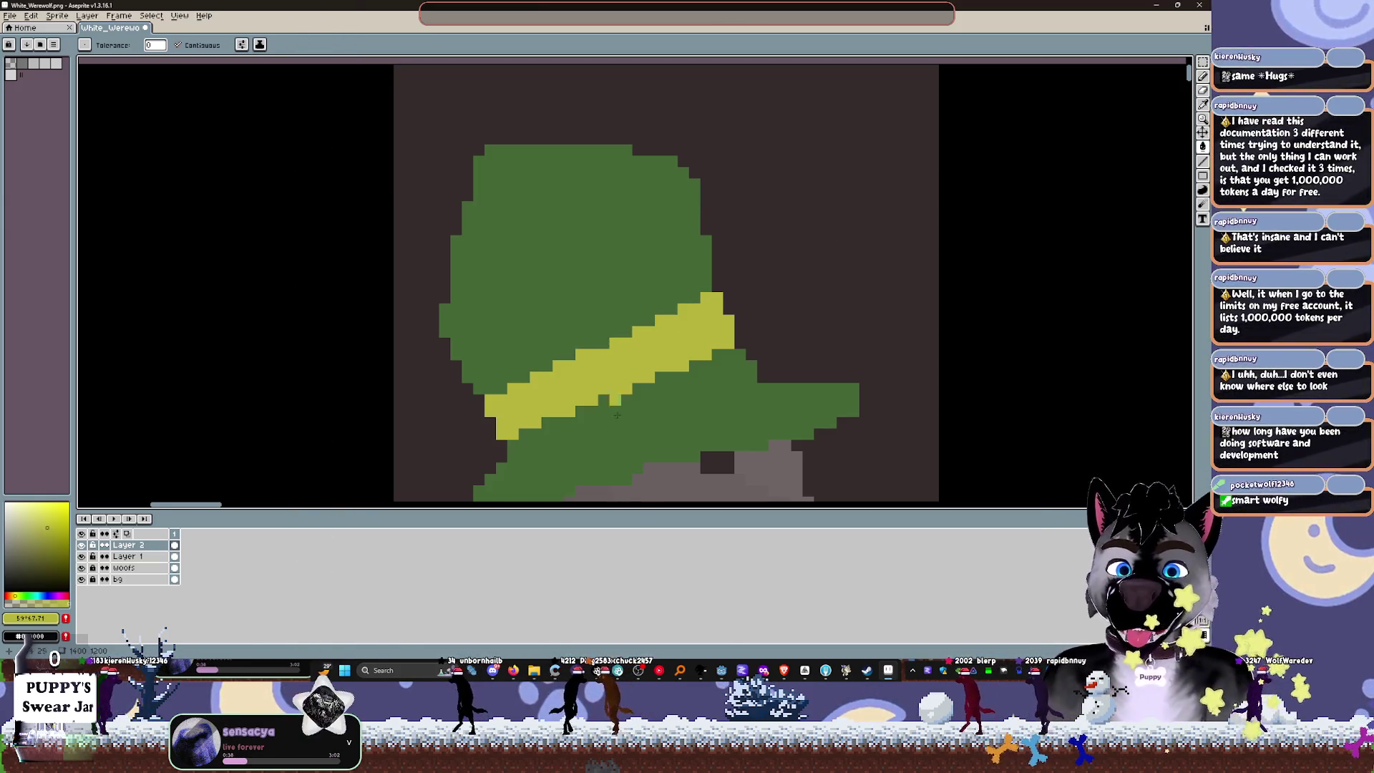
click(513, 671)
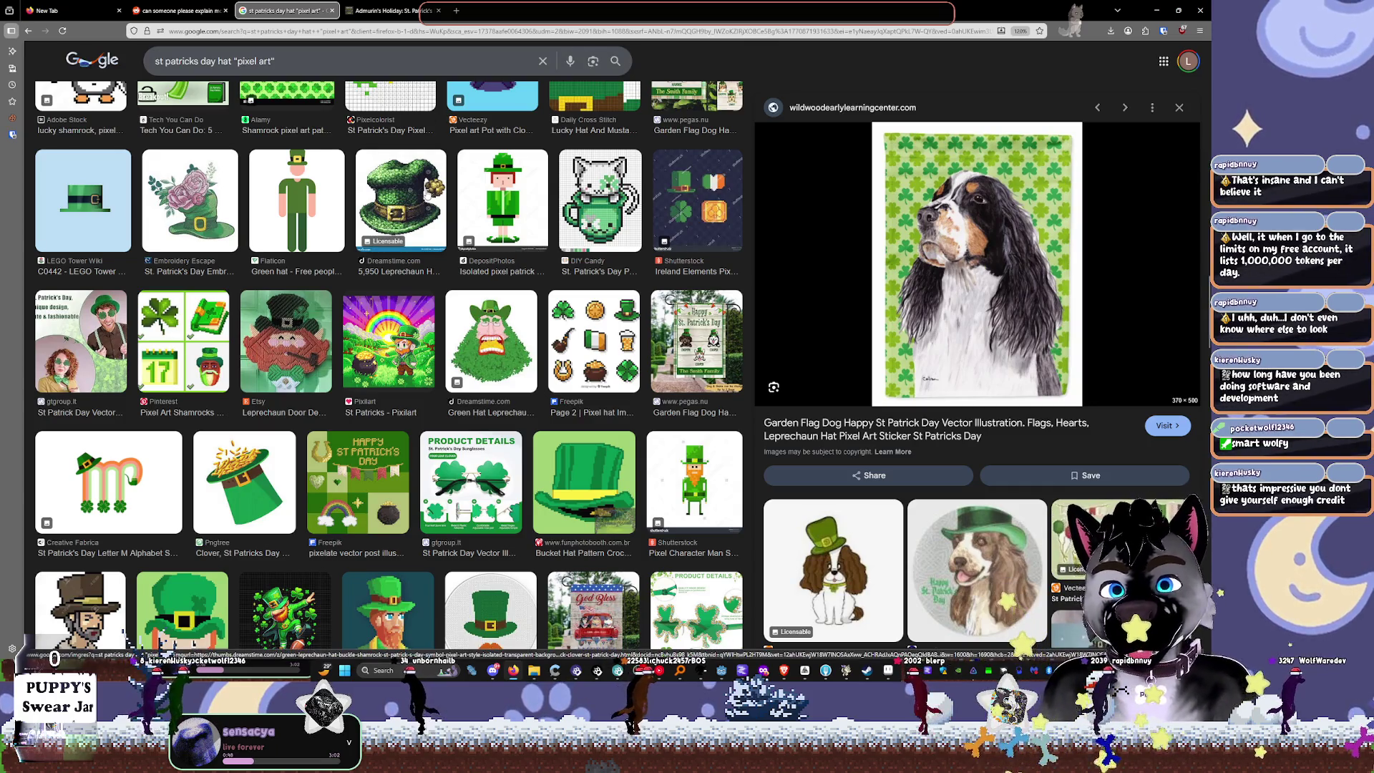
scroll(401, 293, up, 3)
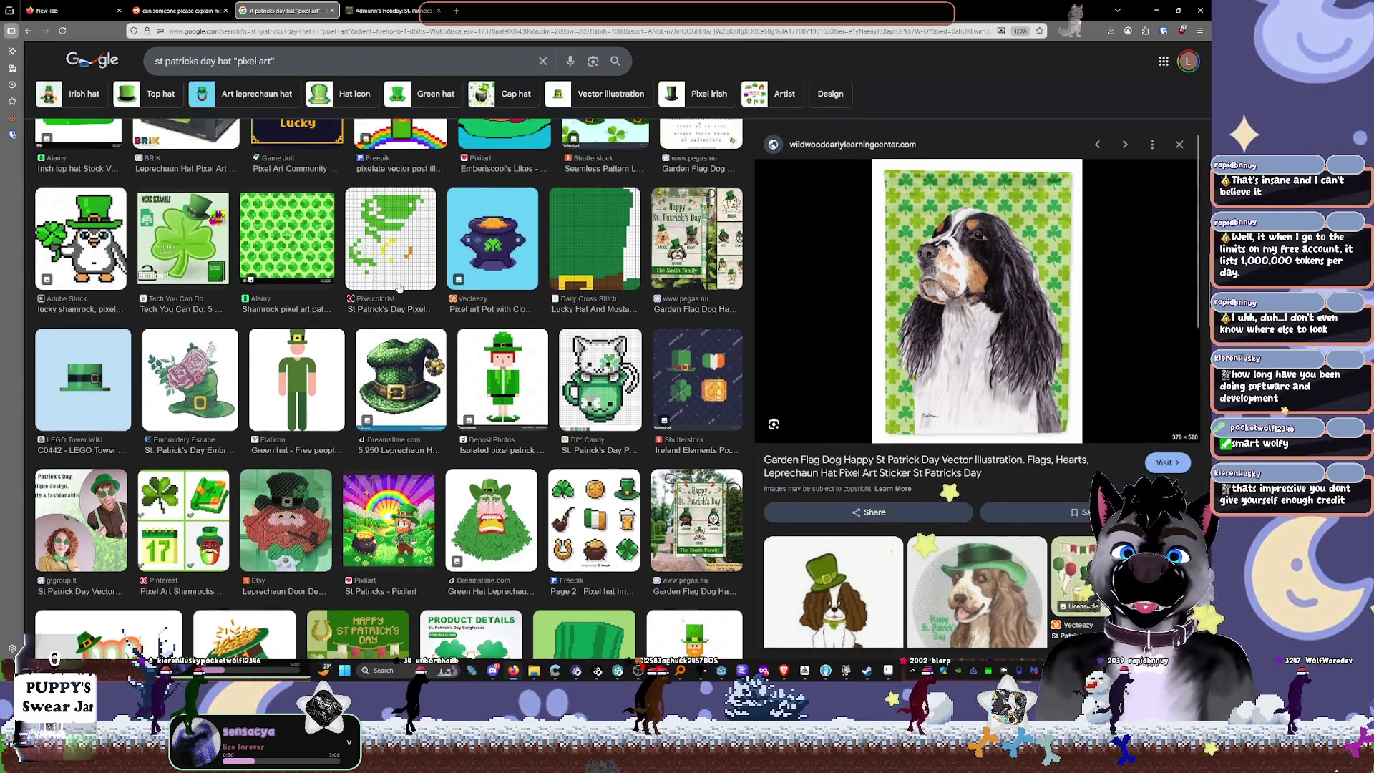
scroll(401, 293, up, 1)
click(392, 448)
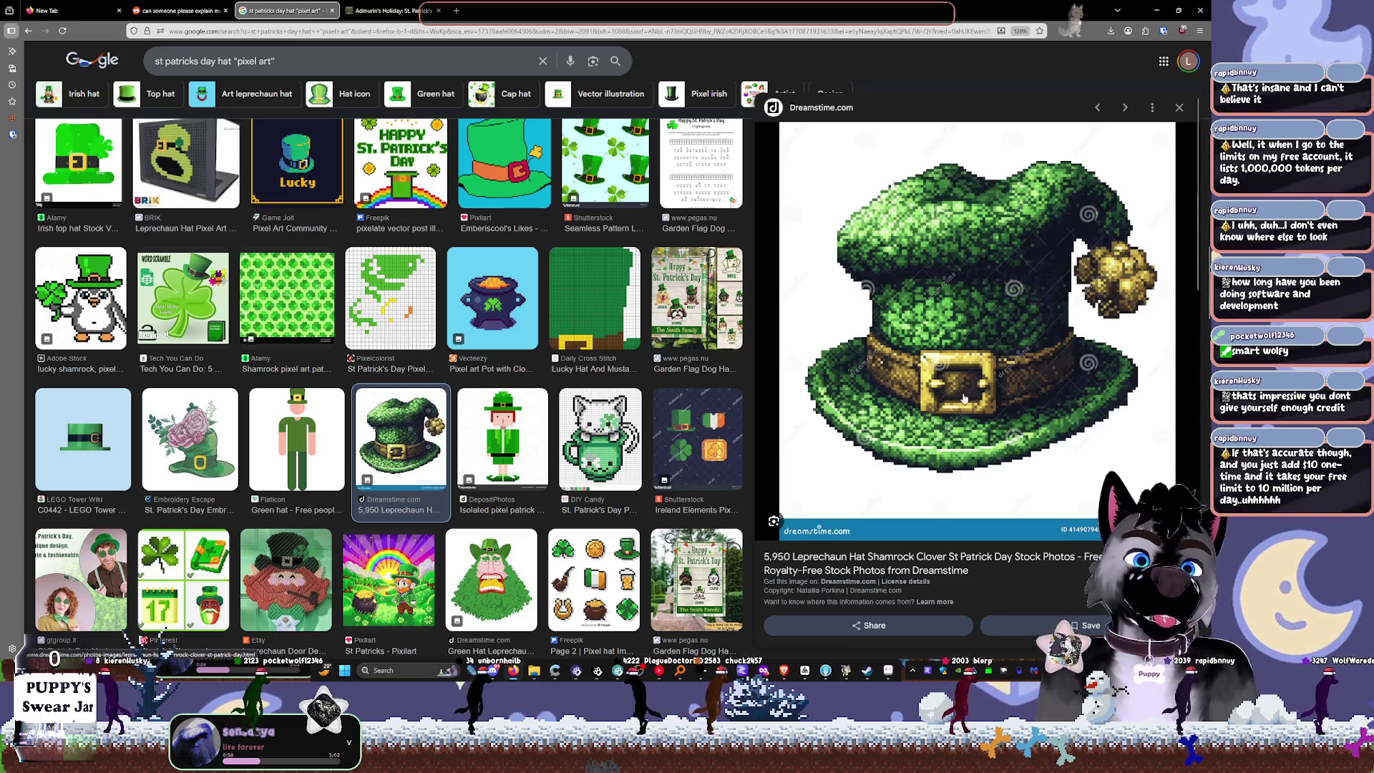
click(1156, 10)
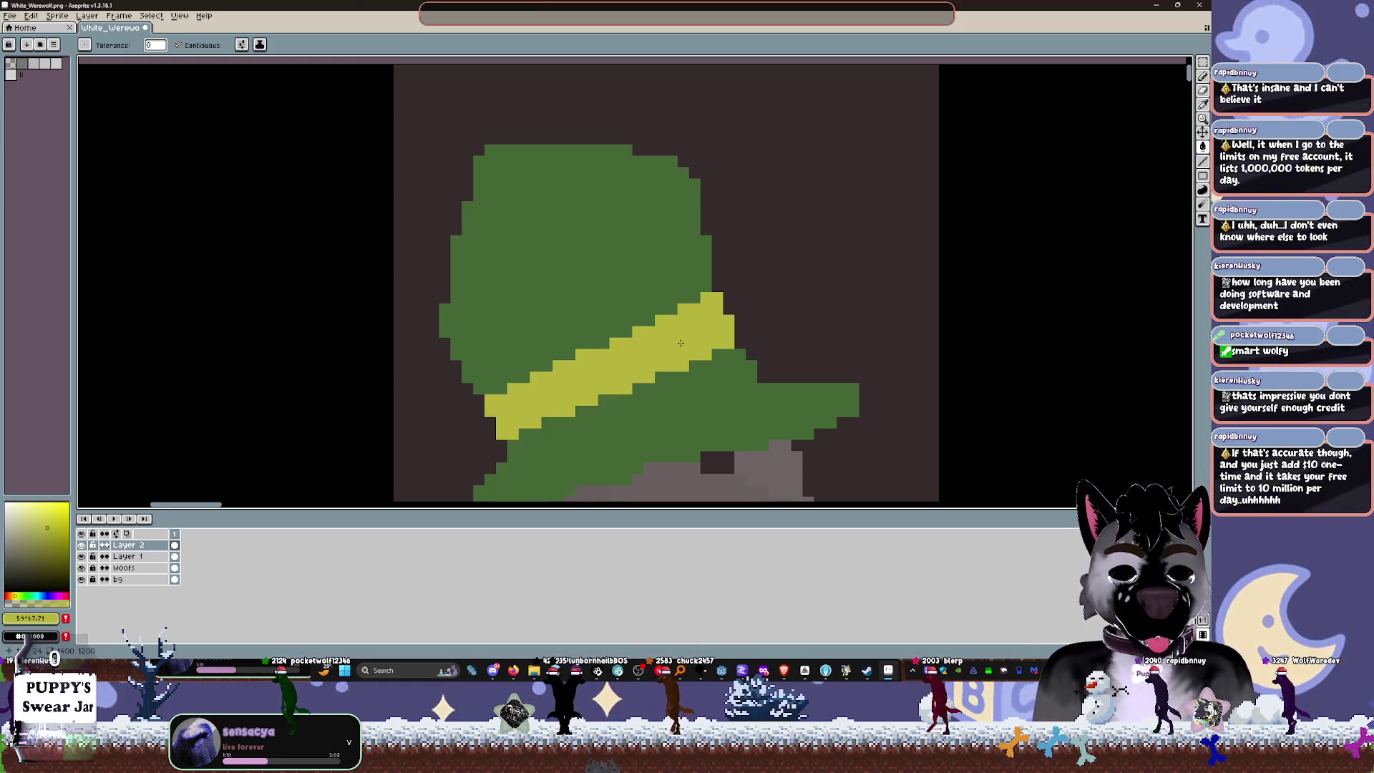
key(v)
scroll(758, 322, down, 4)
key(w)
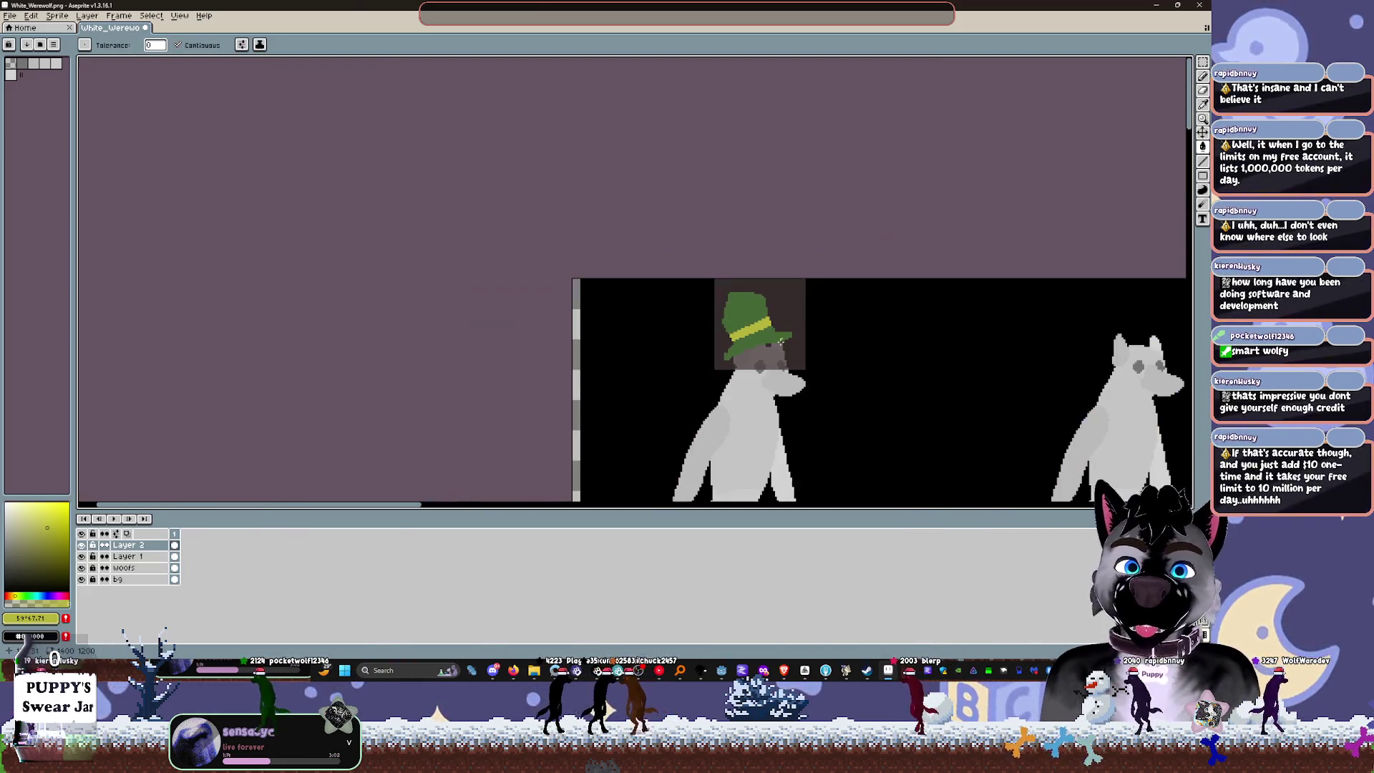
scroll(795, 350, up, 4)
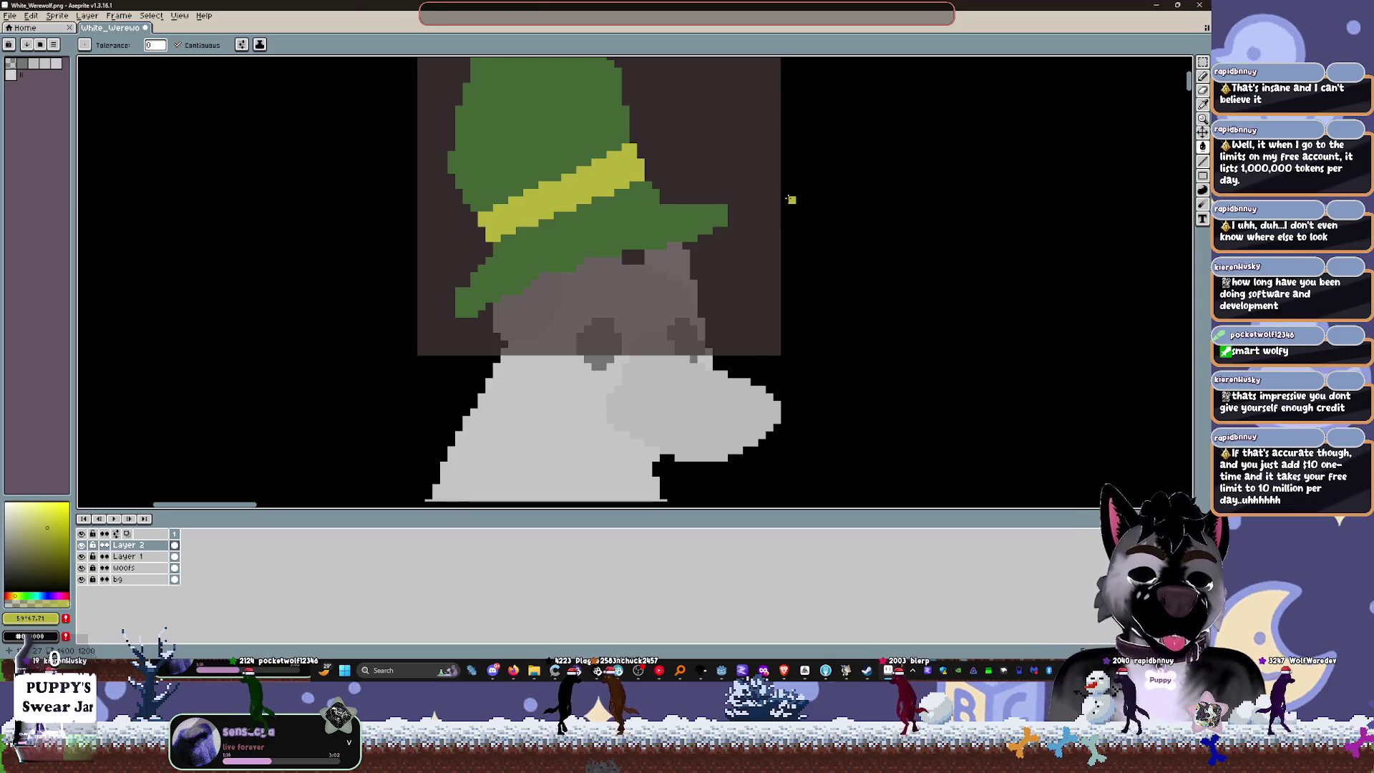
scroll(791, 199, up, 2)
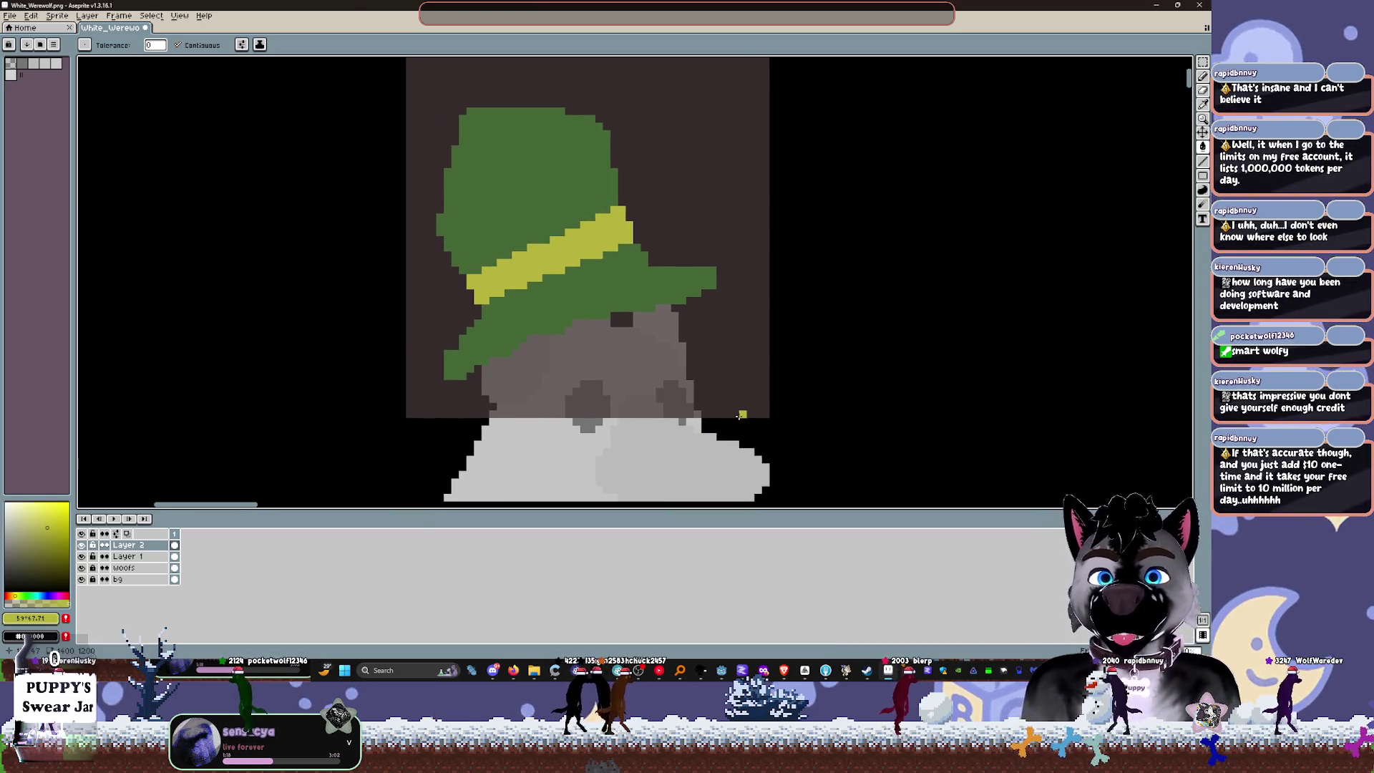
scroll(795, 359, up, 2)
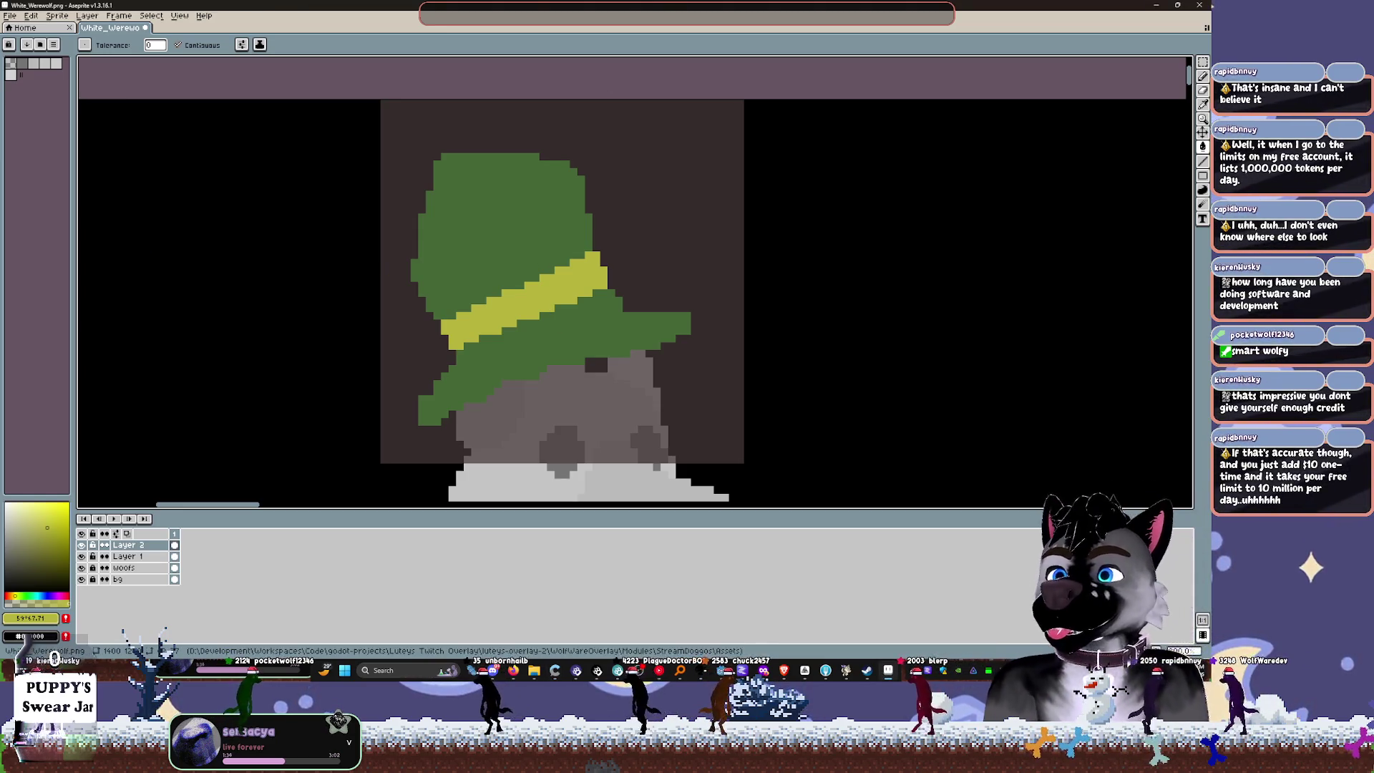
Step: Undo the accidental yellow-green fill spilling around the hat band
click(478, 139)
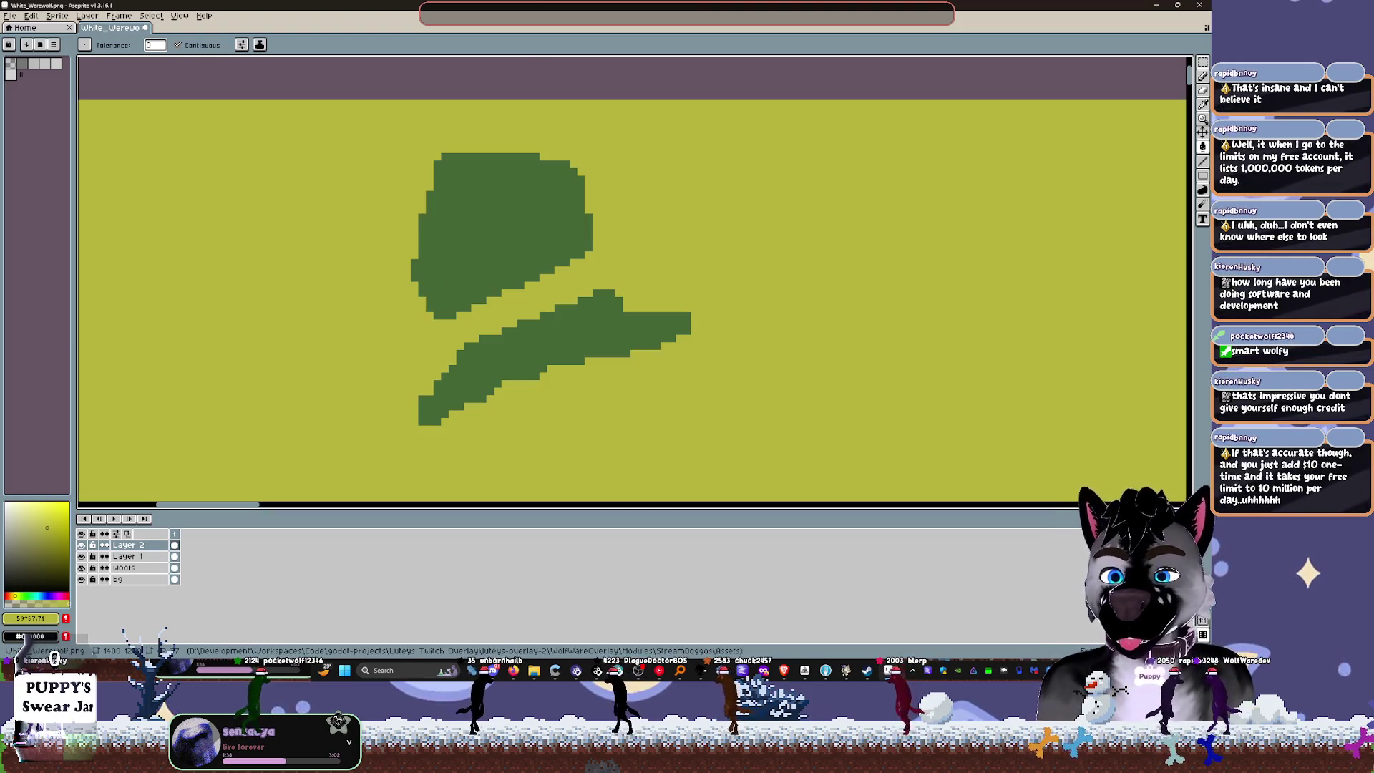
scroll(725, 374, down, 3)
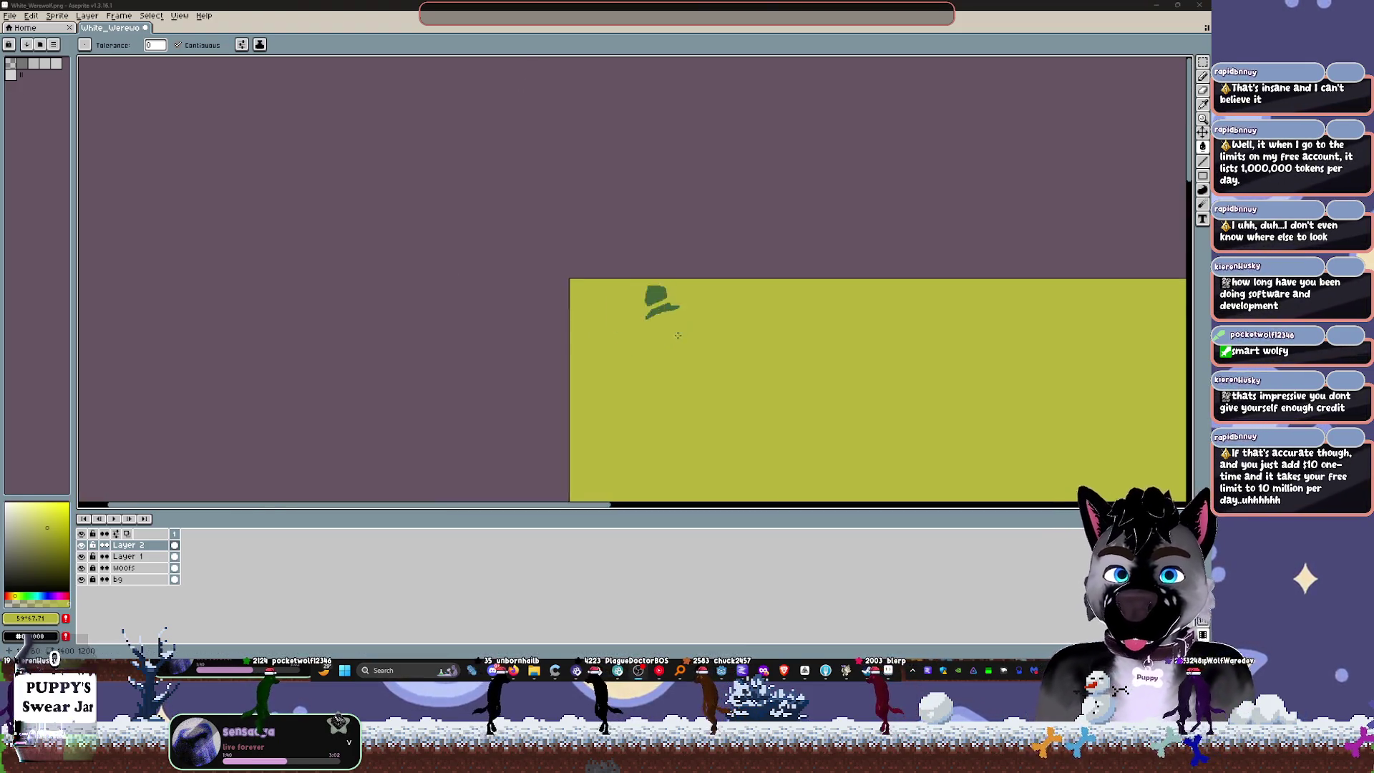
scroll(726, 374, up, 3)
key(ctrl+z)
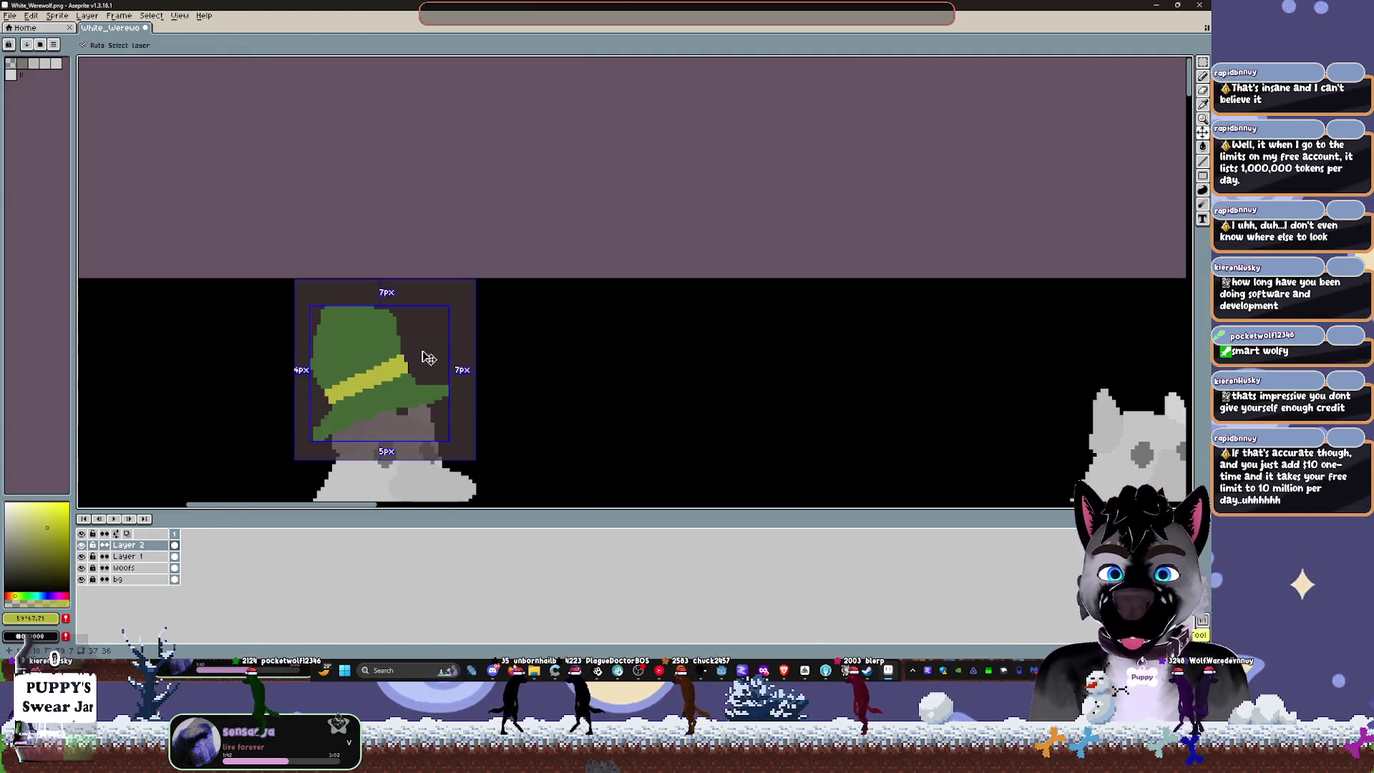
Step: Re-fill the hat band, shift the paint hue toward orange and fill the band dark grey
key(v)
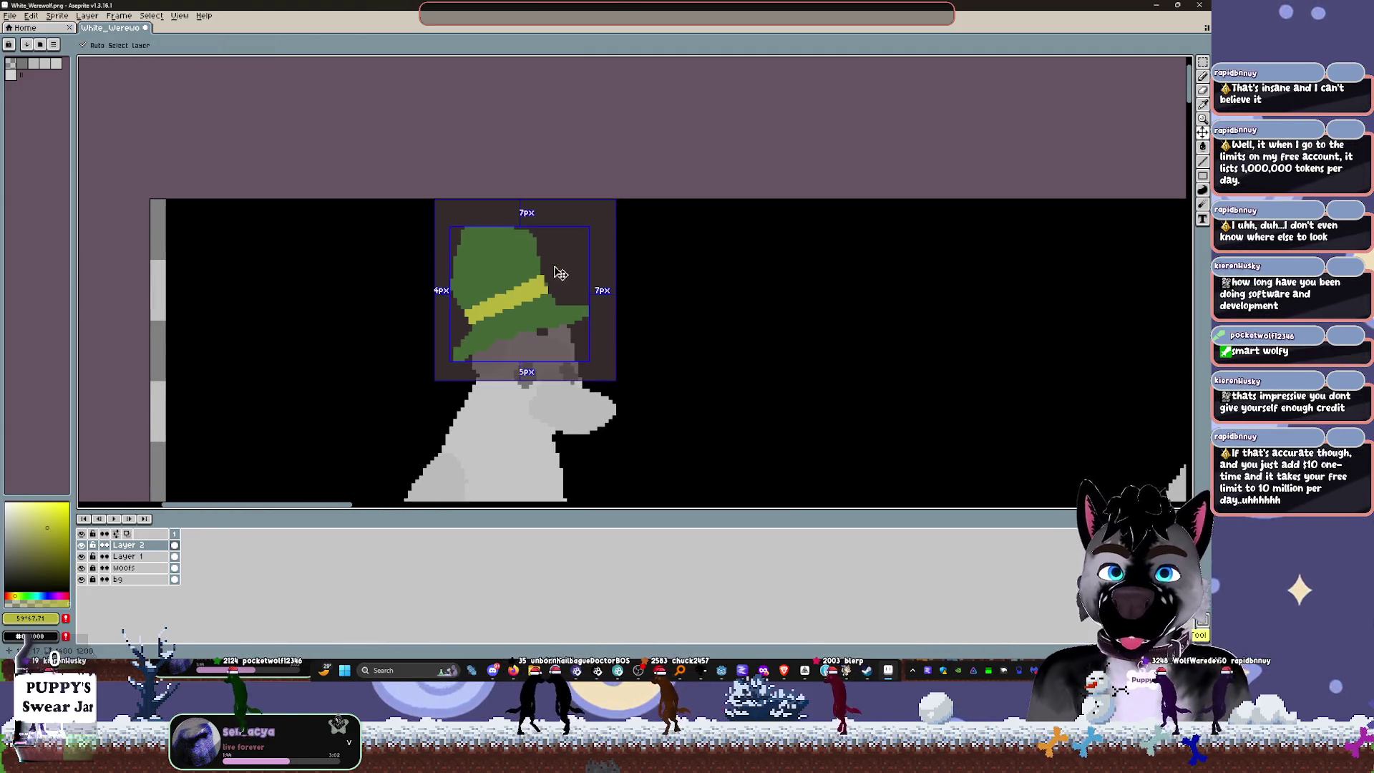
scroll(530, 310, up, 3)
key(g)
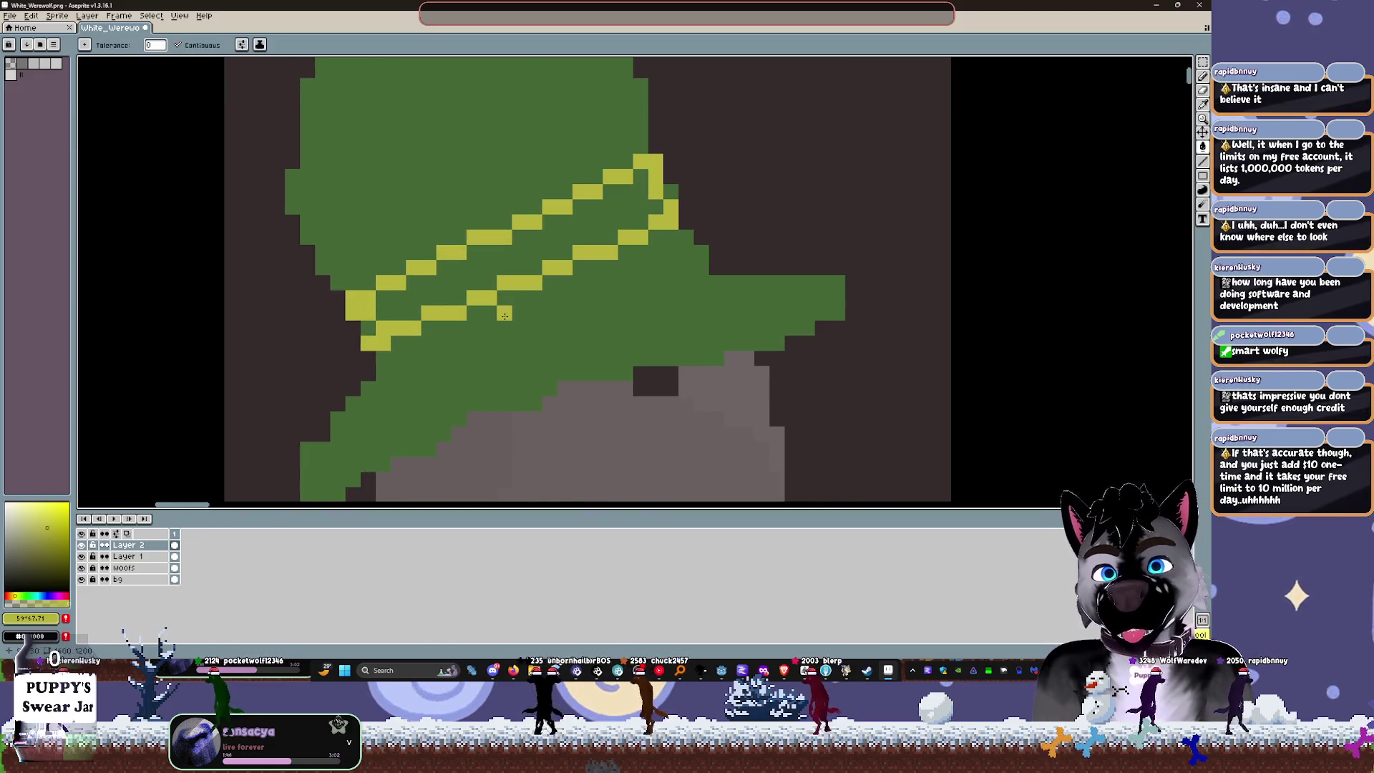
click(511, 315)
key(ctrl+z)
key(ctrl+z)
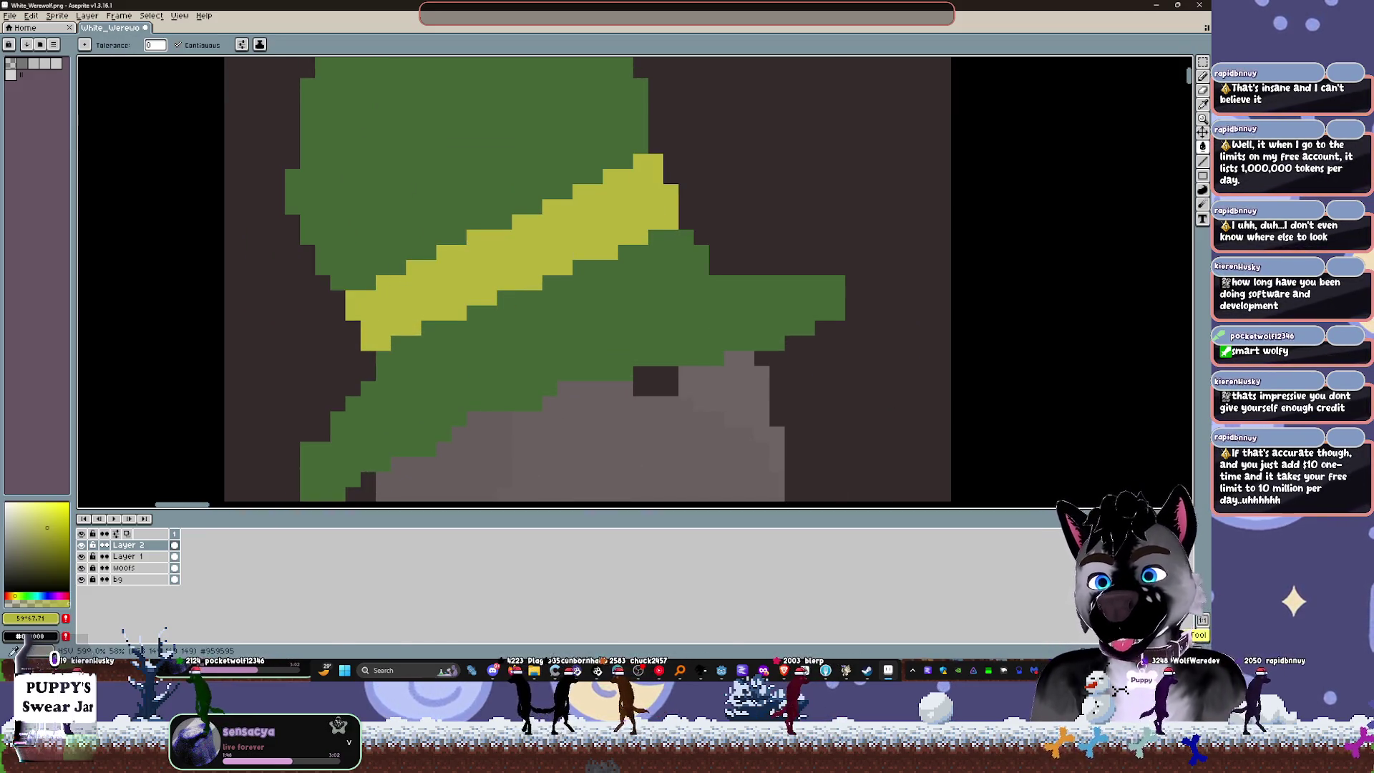
click(12, 595)
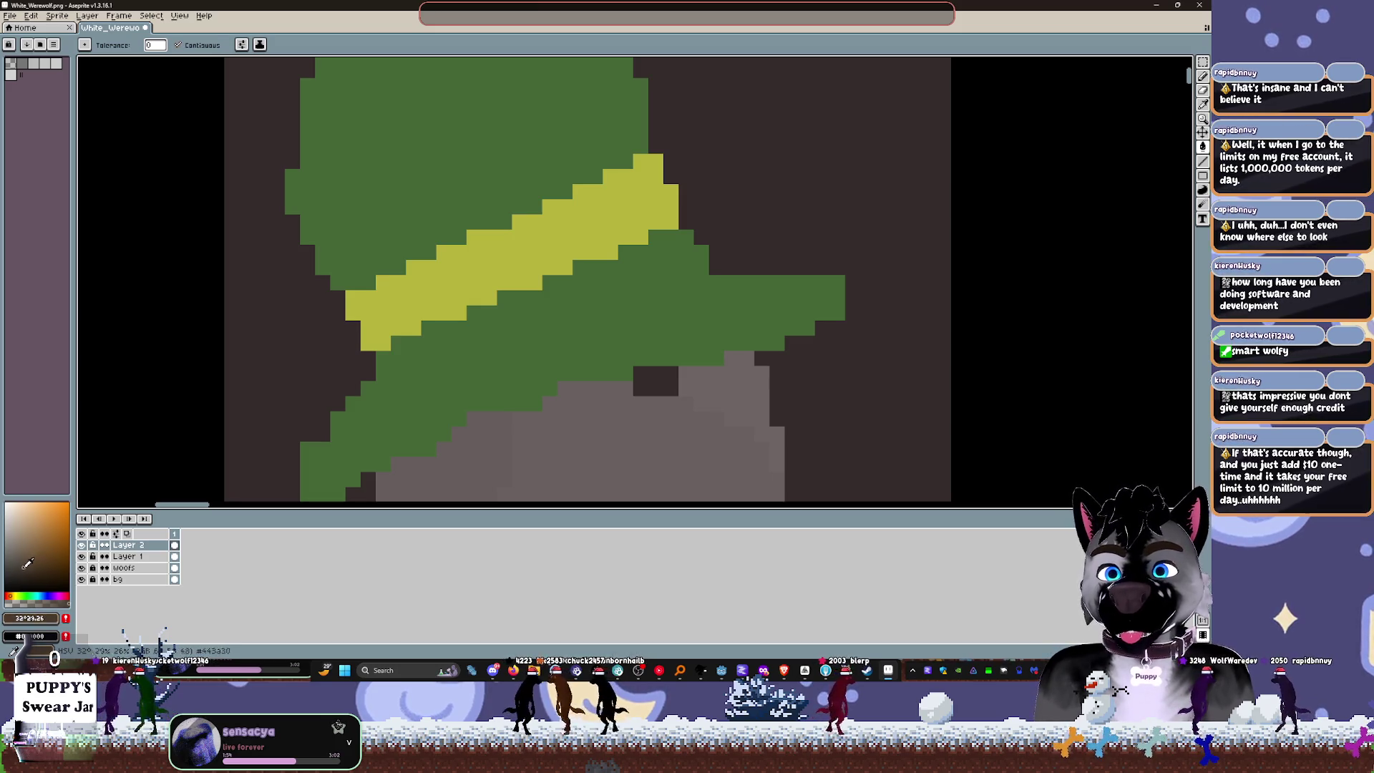
click(473, 279)
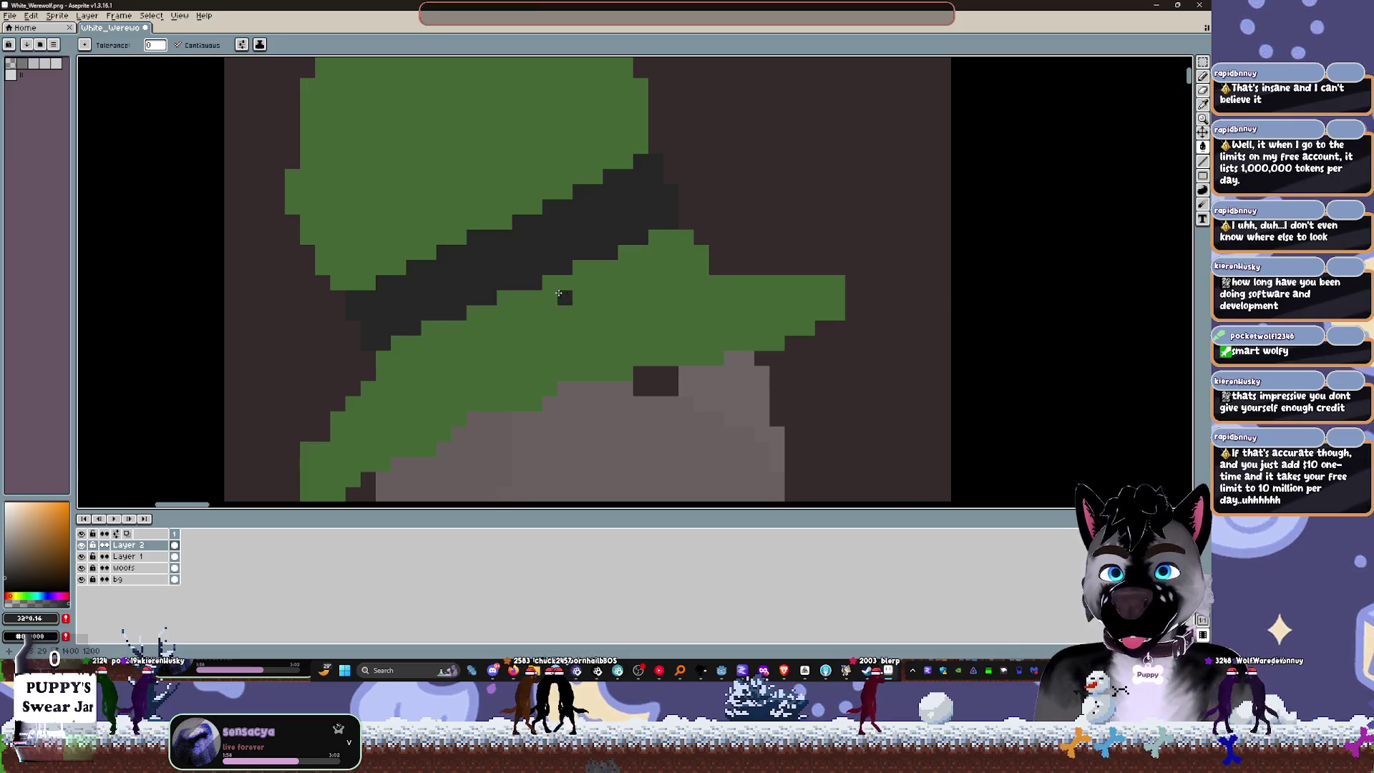
Step: Pick a bright yellow for the buckle, undoing a trial yellow fill of the band
click(17, 595)
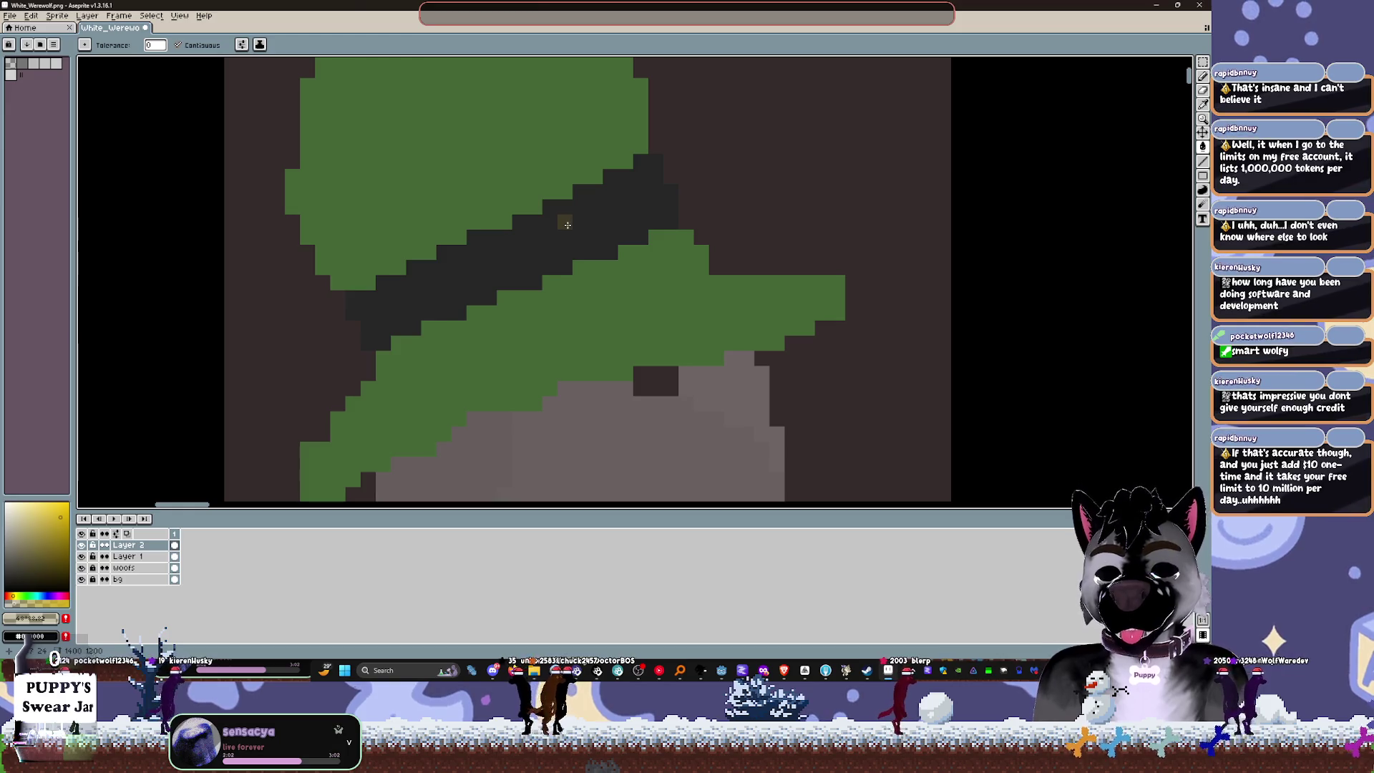
click(47, 502)
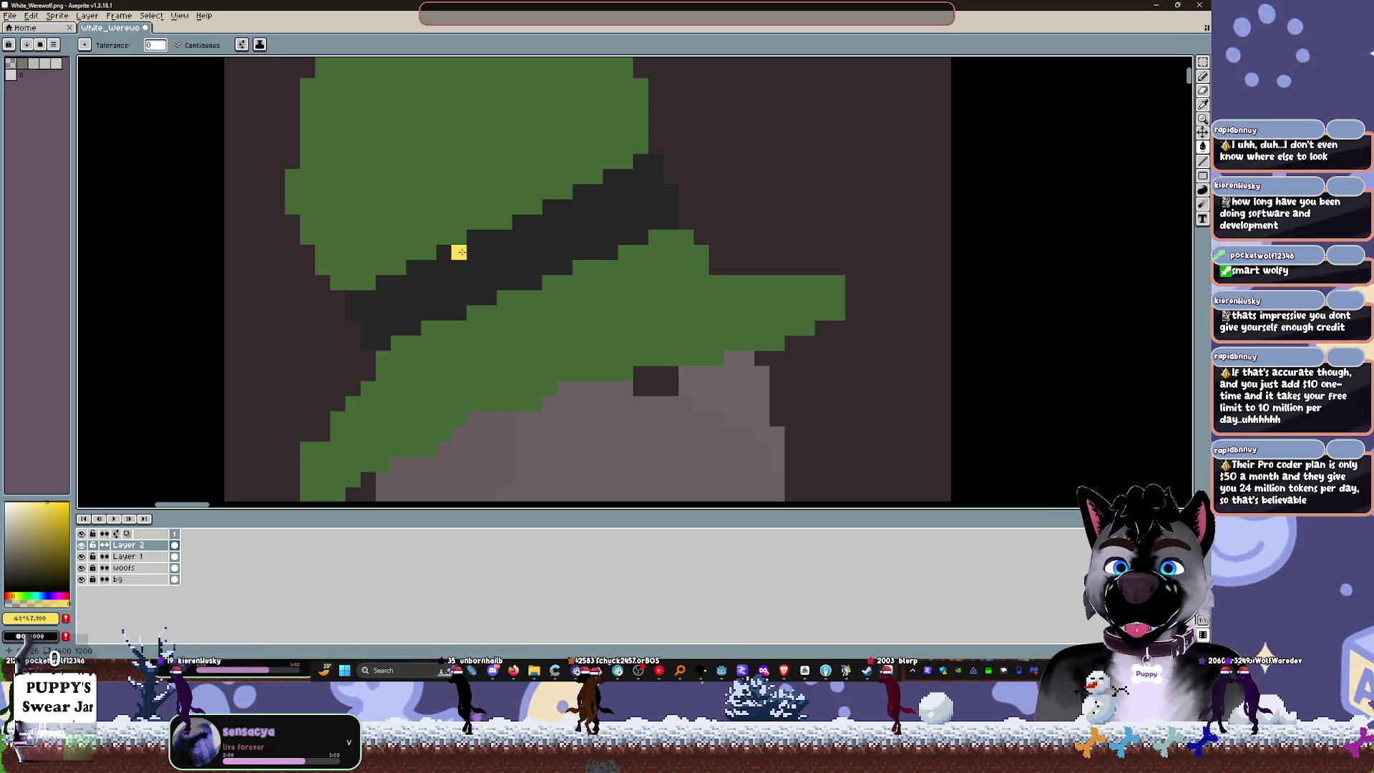
scroll(715, 229, up, 1)
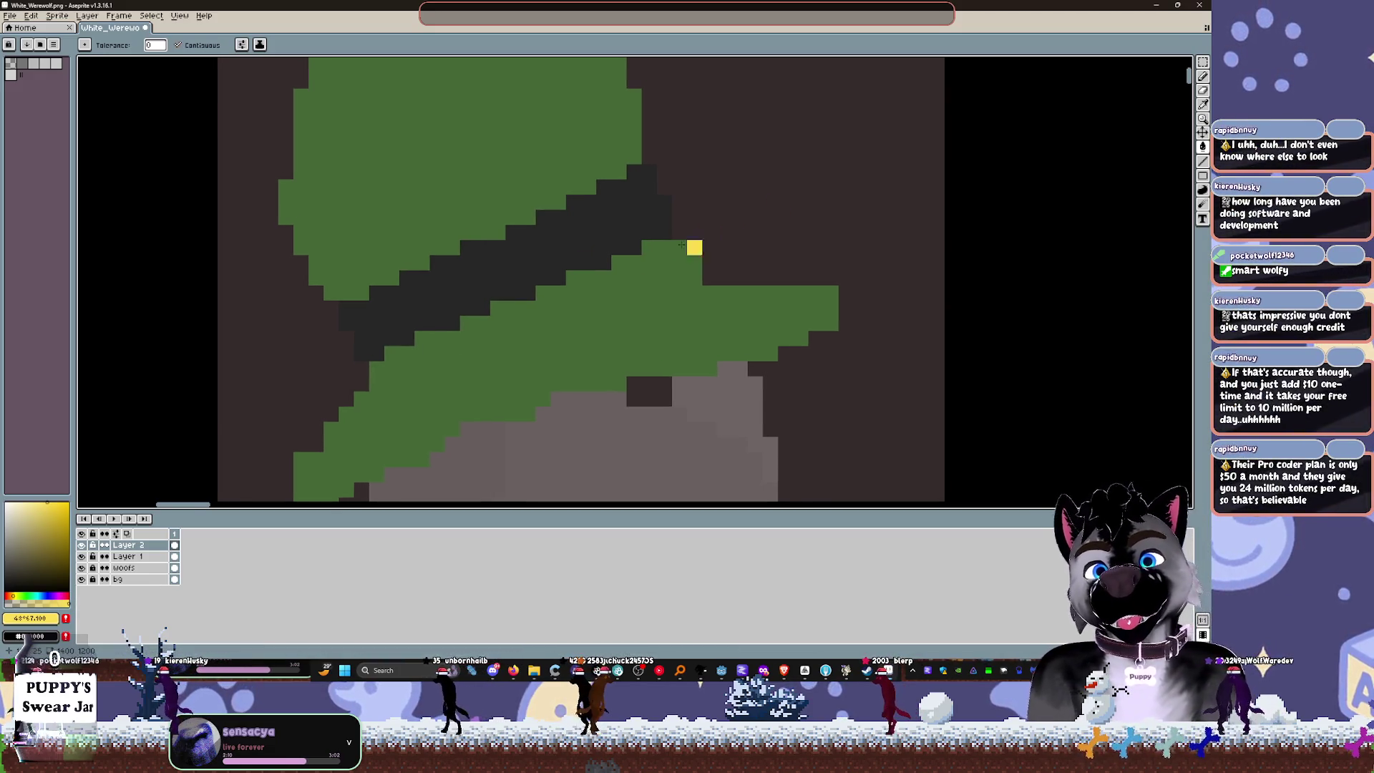
click(452, 262)
key(ctrl+z)
Step: Pencil the square yellow buckle on the band and refine its dark cross-shaped centre
key(b)
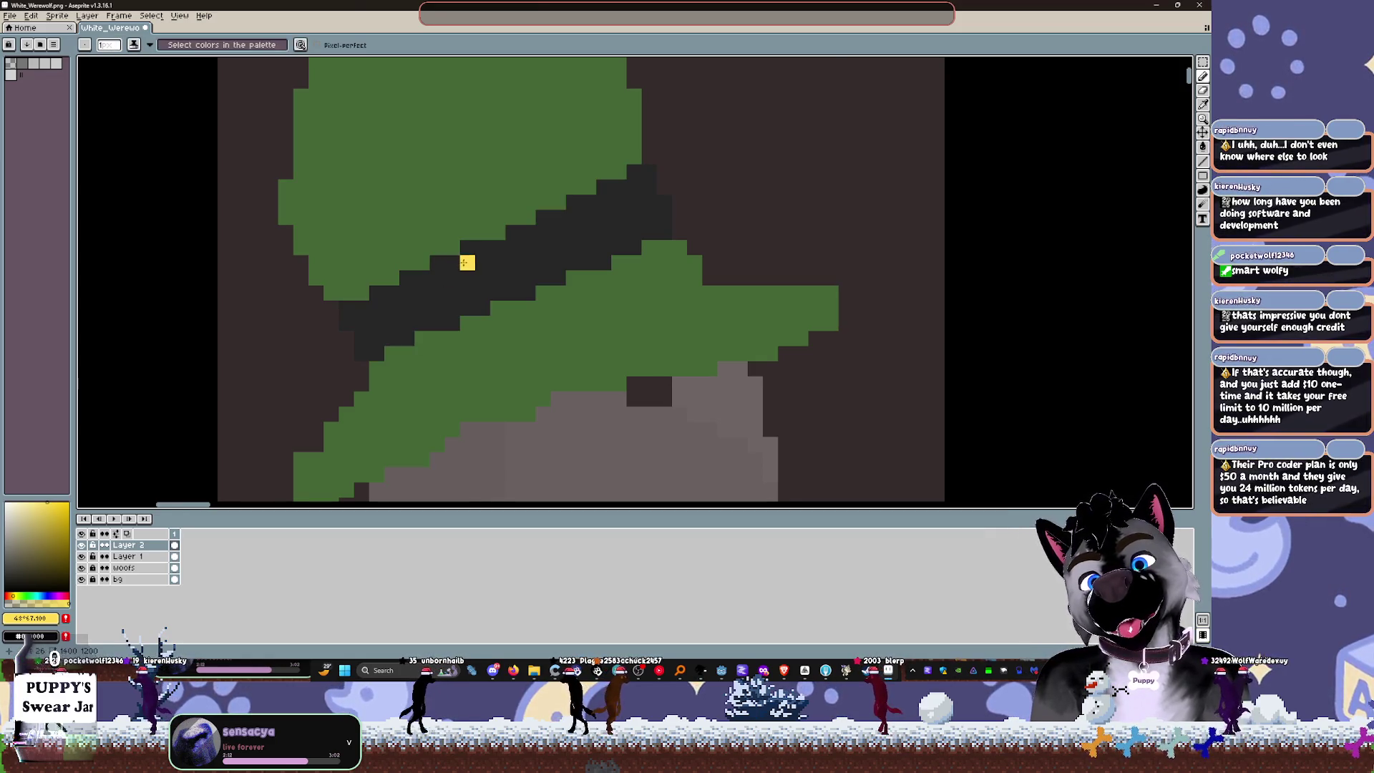
mouse_move(466, 264)
mouse_down()
mouse_move(466, 289)
mouse_move(483, 293)
mouse_move(452, 276)
mouse_move(452, 251)
mouse_move(505, 232)
mouse_move(465, 217)
mouse_move(558, 219)
mouse_move(514, 239)
mouse_move(558, 265)
mouse_move(558, 307)
mouse_move(462, 293)
mouse_move(498, 291)
mouse_move(491, 256)
mouse_move(493, 290)
mouse_move(489, 273)
mouse_move(536, 271)
mouse_move(506, 240)
mouse_move(472, 250)
mouse_move(544, 264)
mouse_move(482, 270)
mouse_move(500, 281)
mouse_move(505, 271)
mouse_move(491, 285)
mouse_move(547, 294)
mouse_move(541, 263)
mouse_move(513, 247)
mouse_move(468, 260)
mouse_move(483, 293)
mouse_up()
key(e)
key(minus)
key(minus)
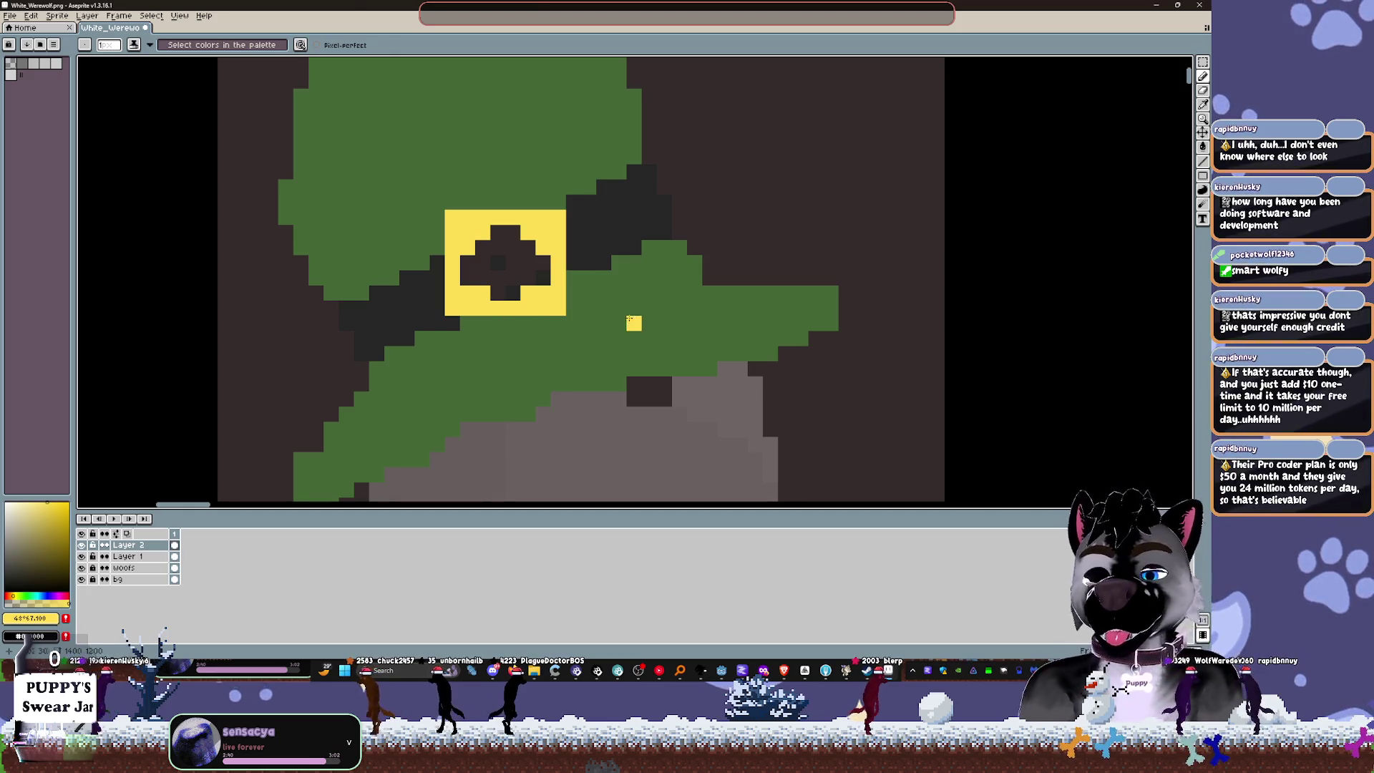
click(482, 248)
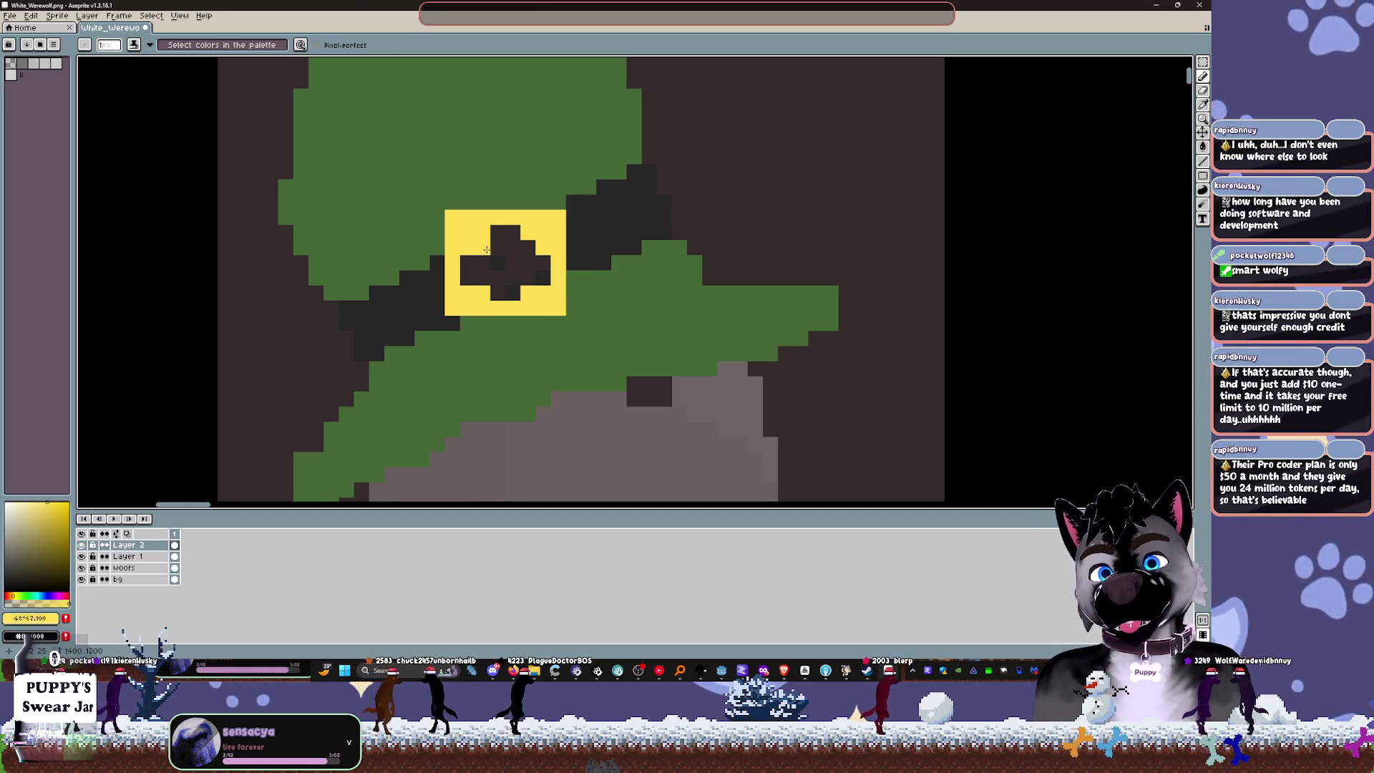
click(513, 248)
drag(628, 301, 605, 319)
click(544, 333)
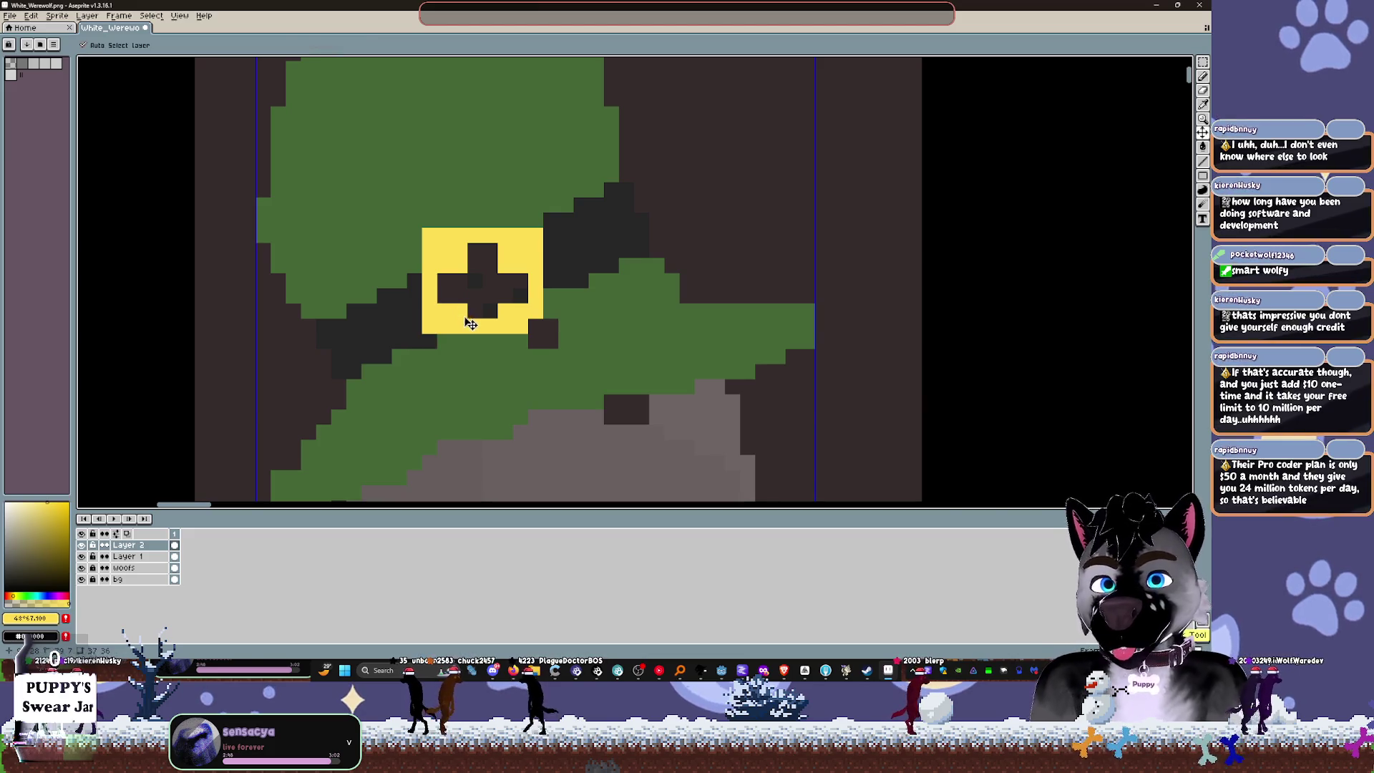
key(ctrl+z)
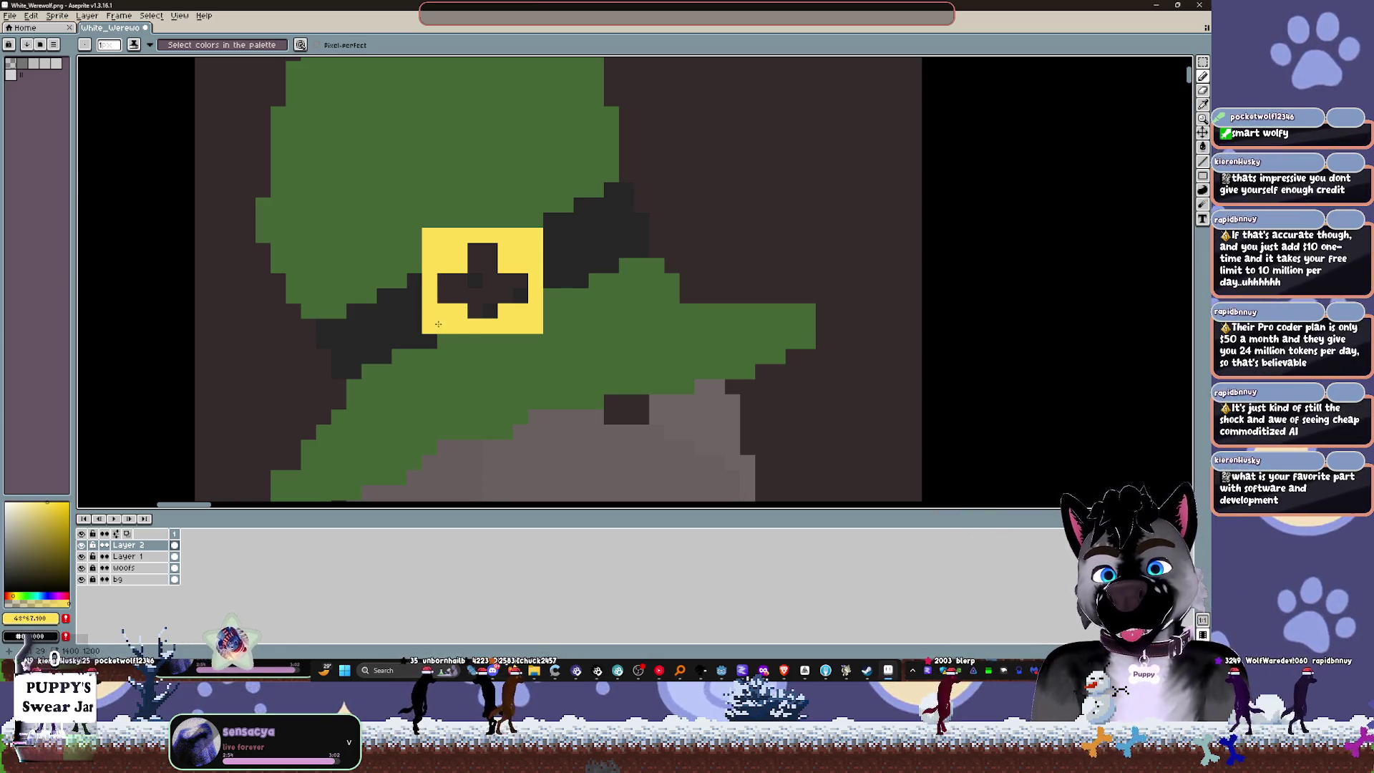
Step: Repaint the buckle's corner pixels with the dark band colour and the hat's green
key(e)
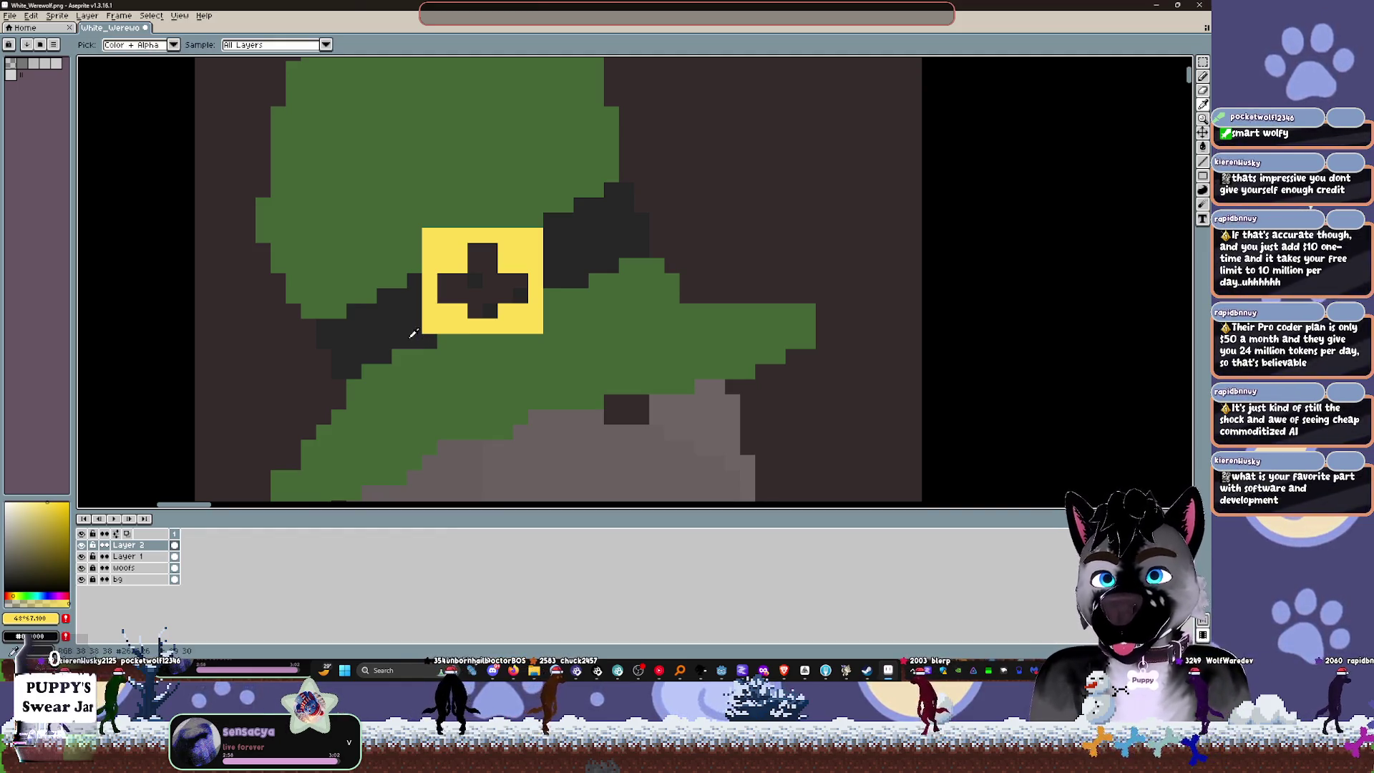
alt+click(422, 319)
key(minus)
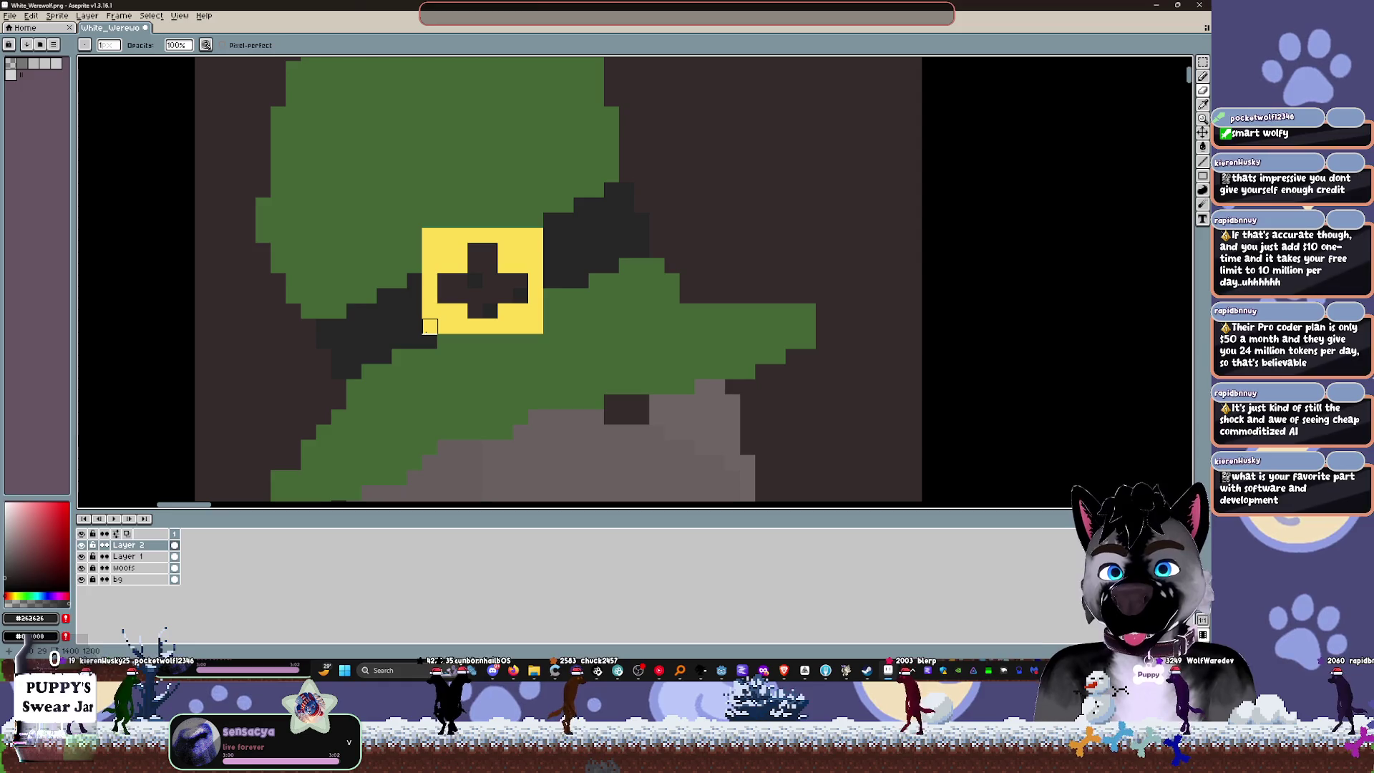
key(b)
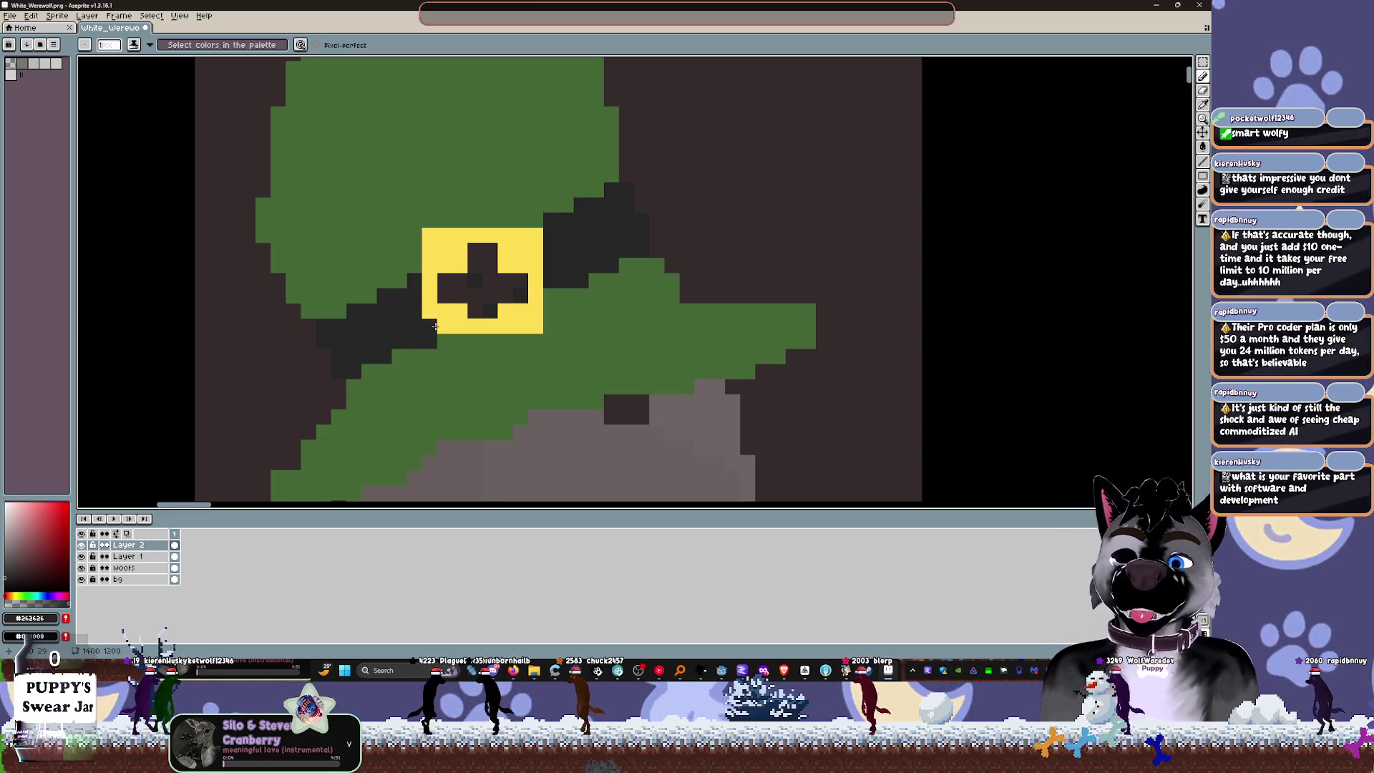
click(433, 321)
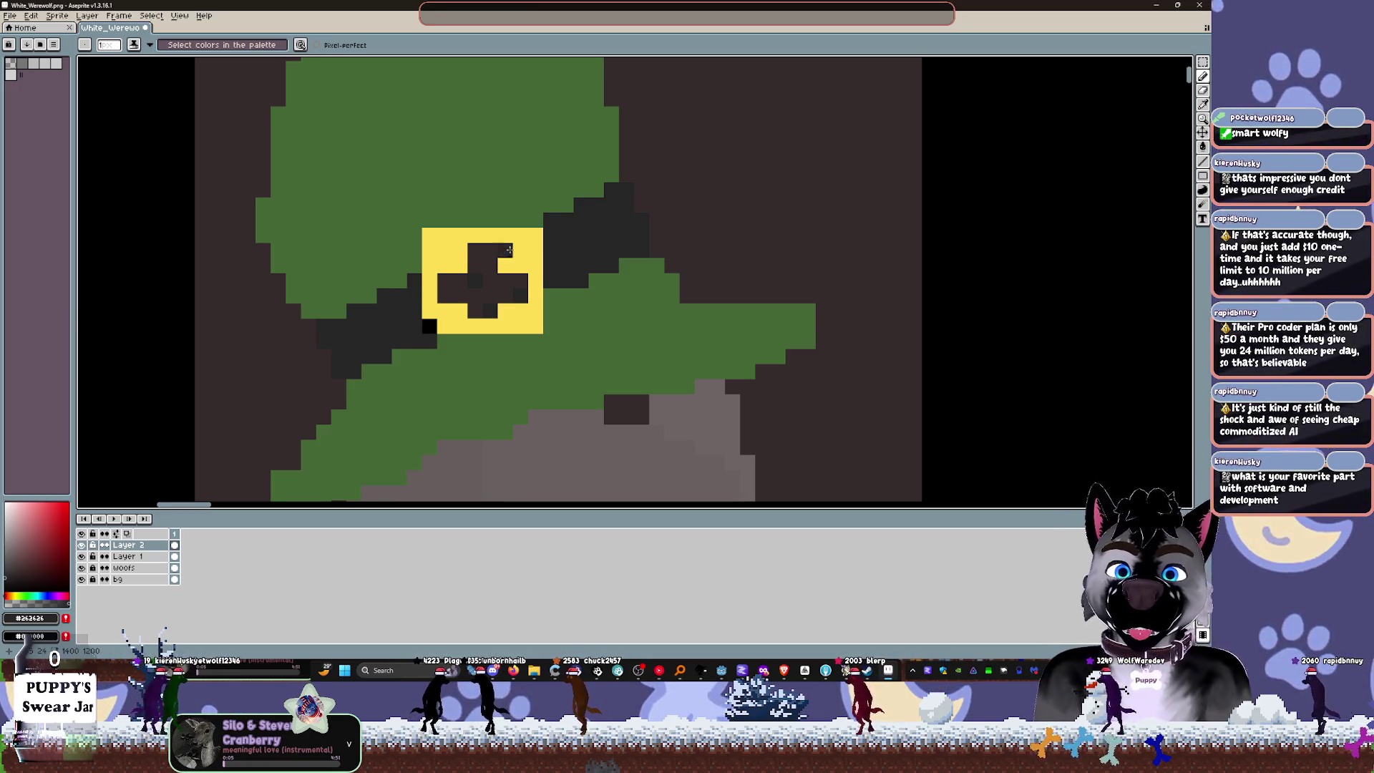
click(428, 326)
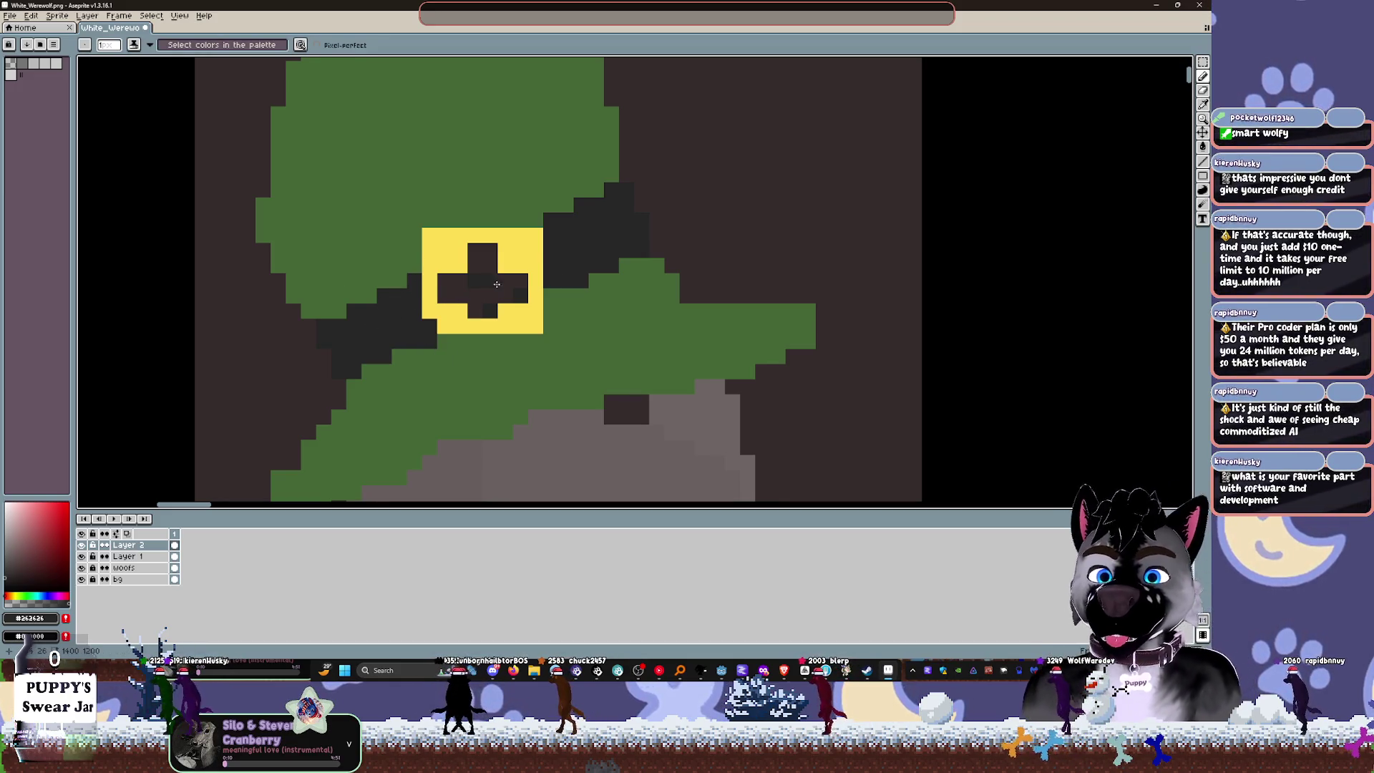
click(432, 230)
alt+click(432, 200)
click(429, 235)
click(474, 237)
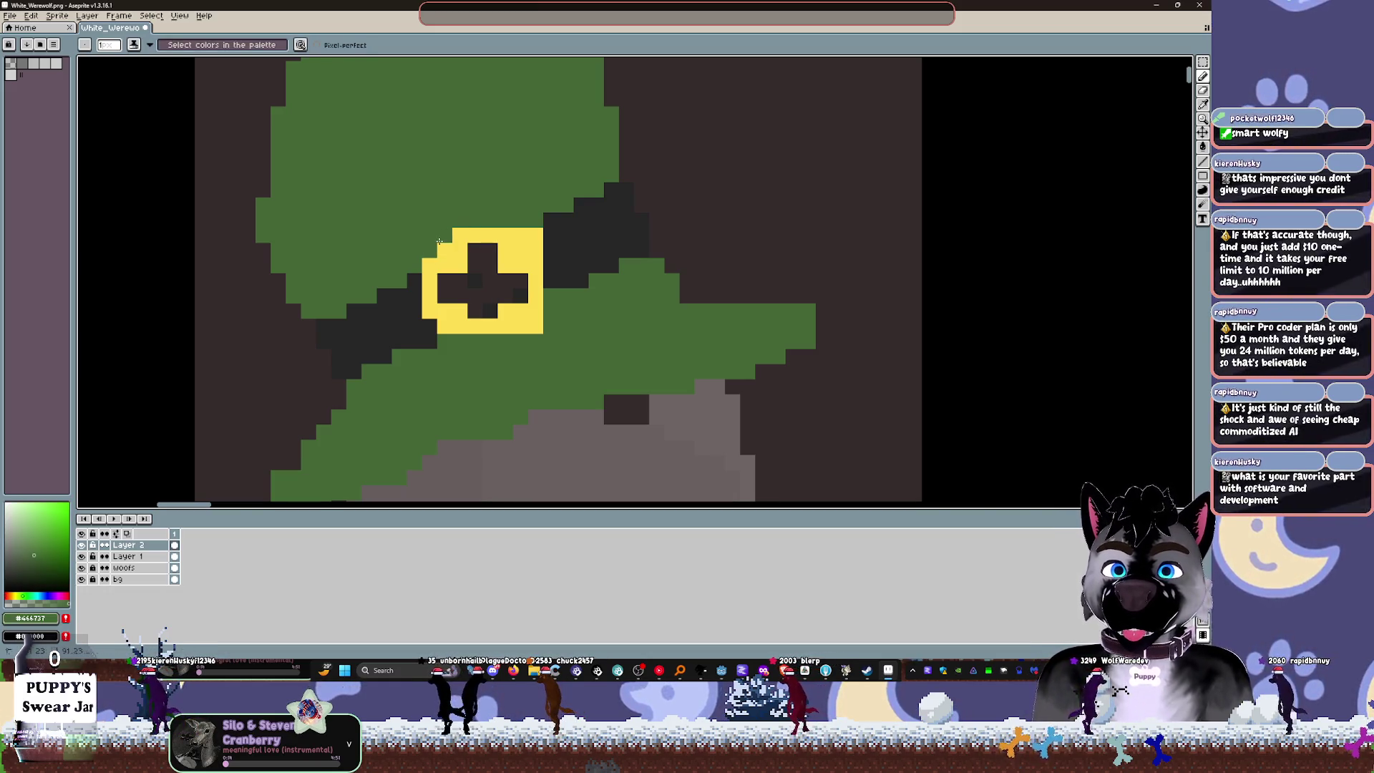
Step: Undo the badge strokes until the band is plain dark, then add a new Layer 3
alt+click(547, 246)
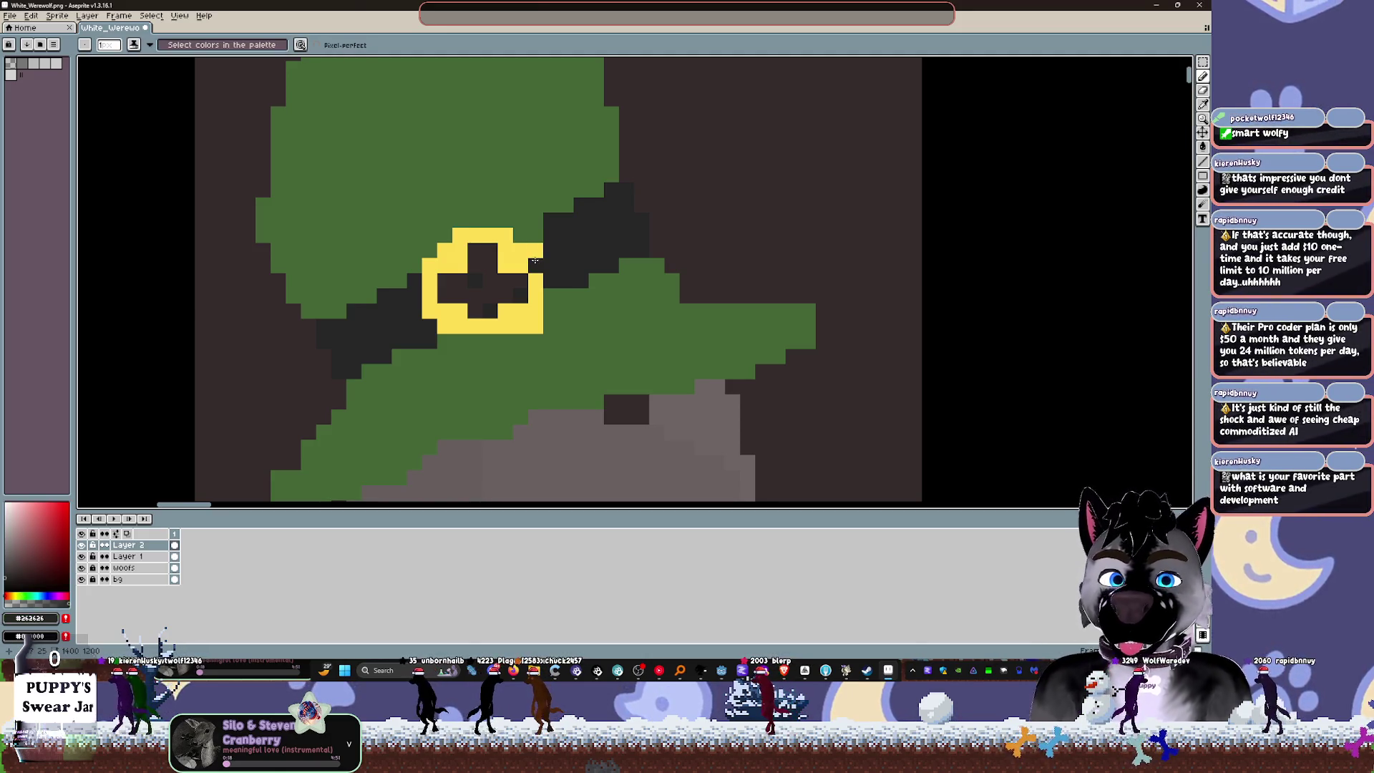
alt+click(537, 238)
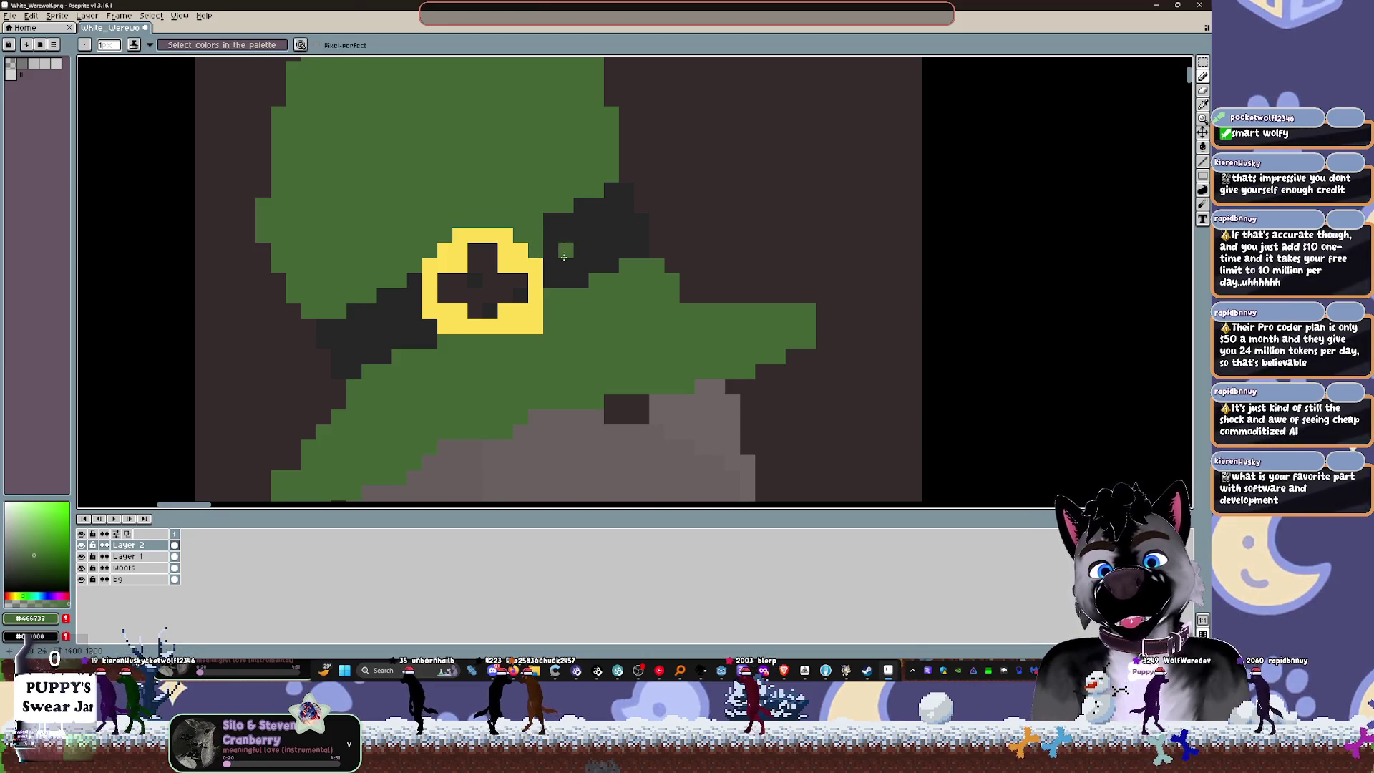
alt+click(554, 250)
alt+click(553, 309)
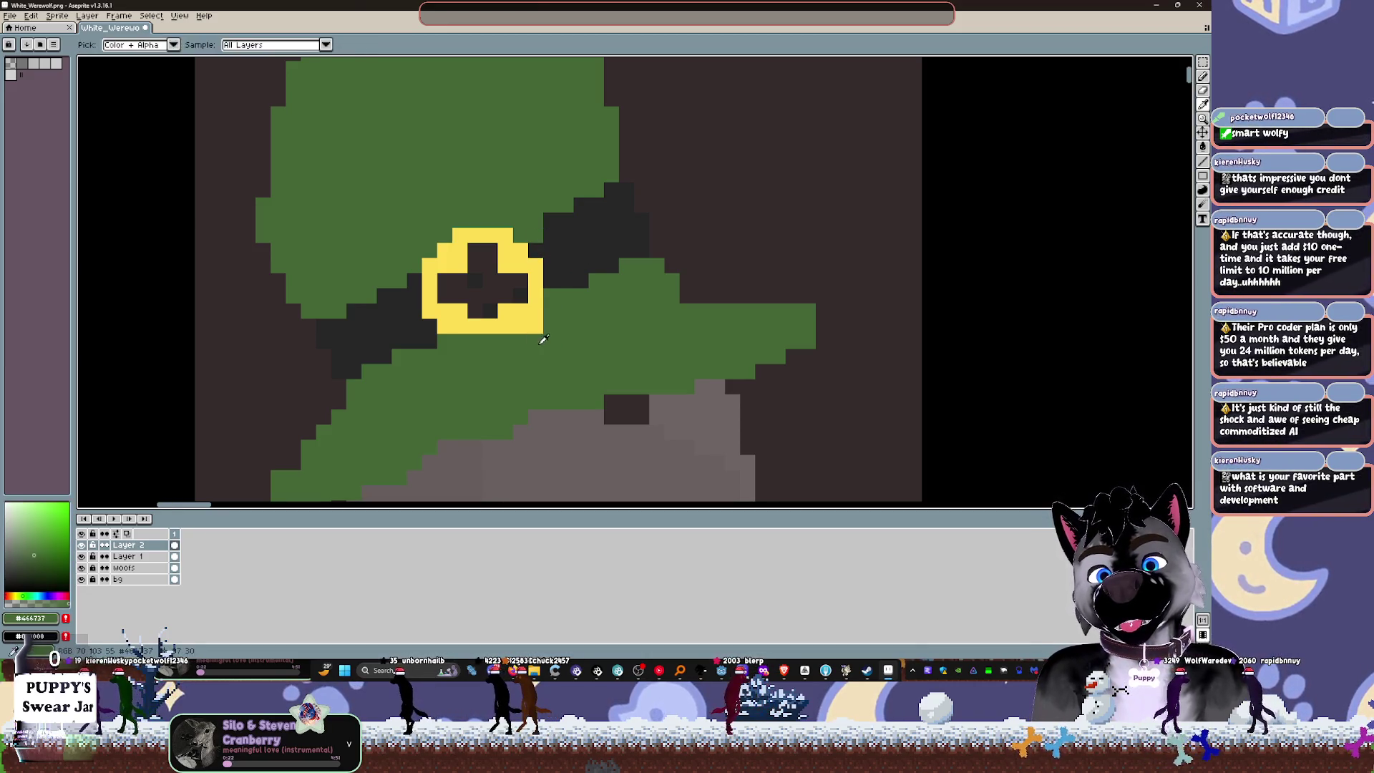
key(v)
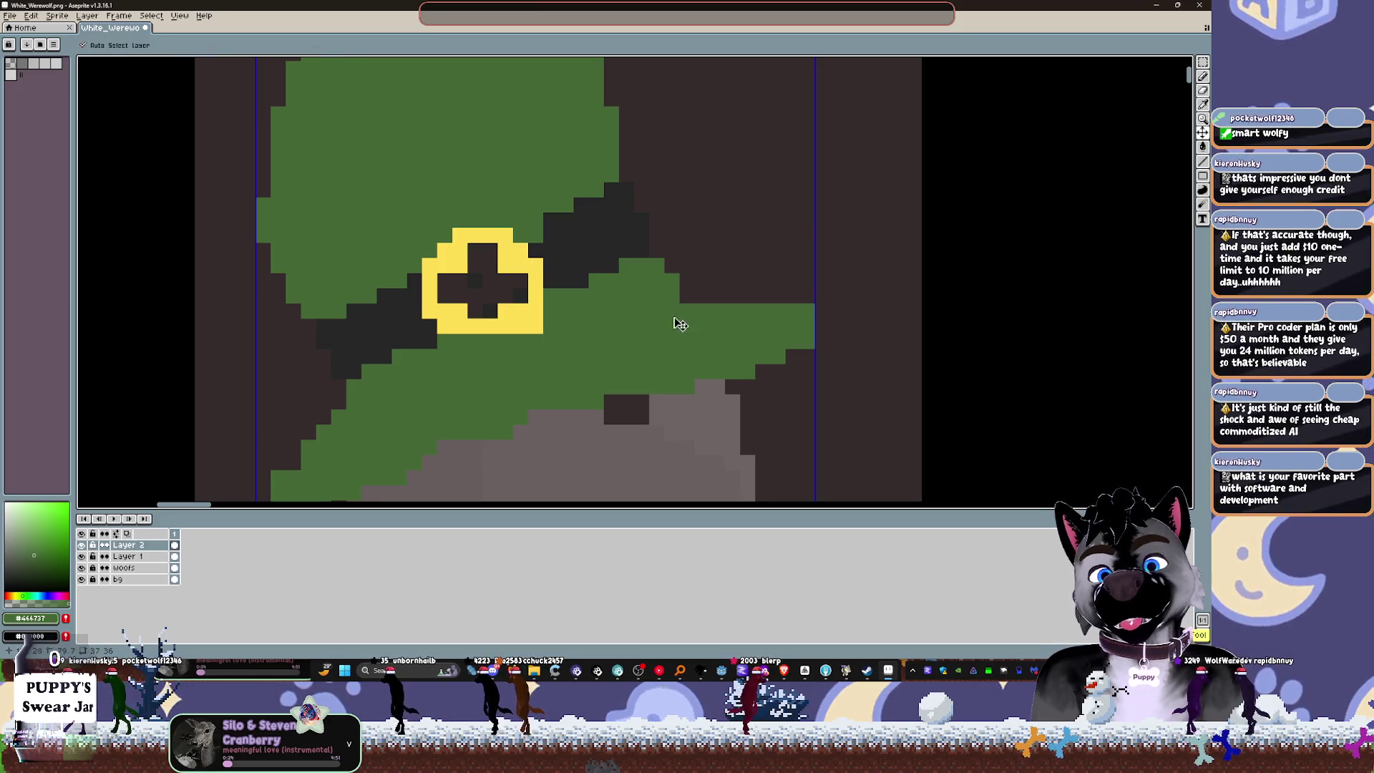
key(ctrl+z)
key(ctrl+z)
key(ctrl+z)
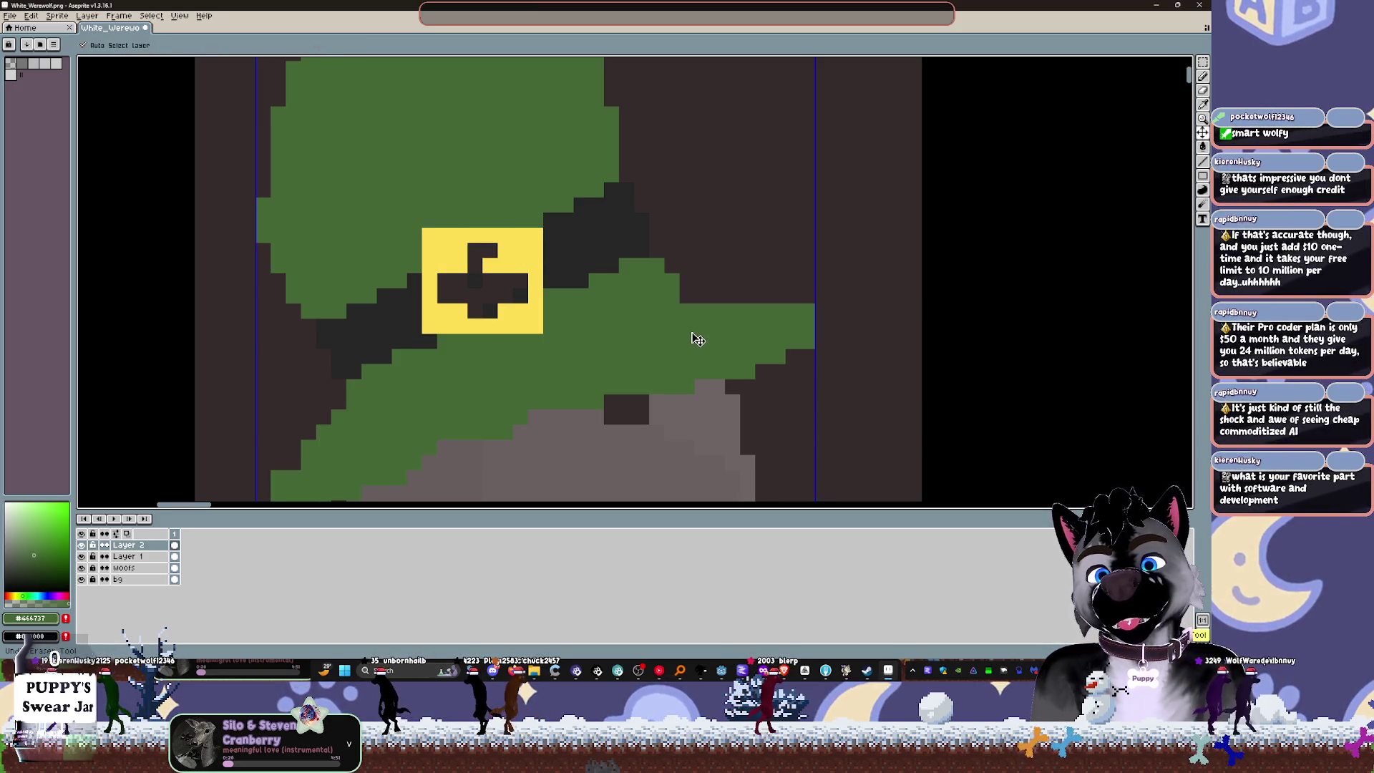
key(ctrl+z)
key(ctrl+z)
key(ctrl+z)
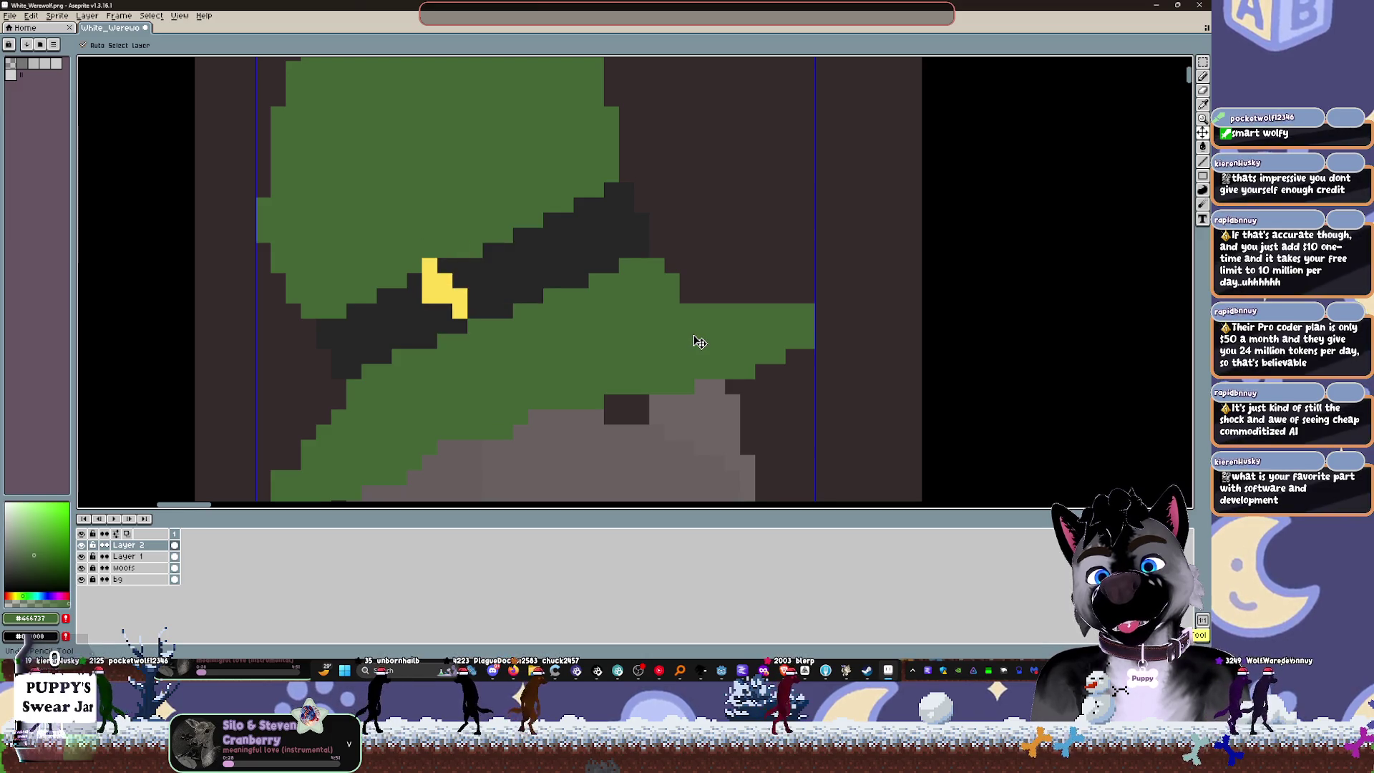
key(b)
key(ctrl+z)
key(ctrl+z)
key(ctrl+z)
key(ctrl+z)
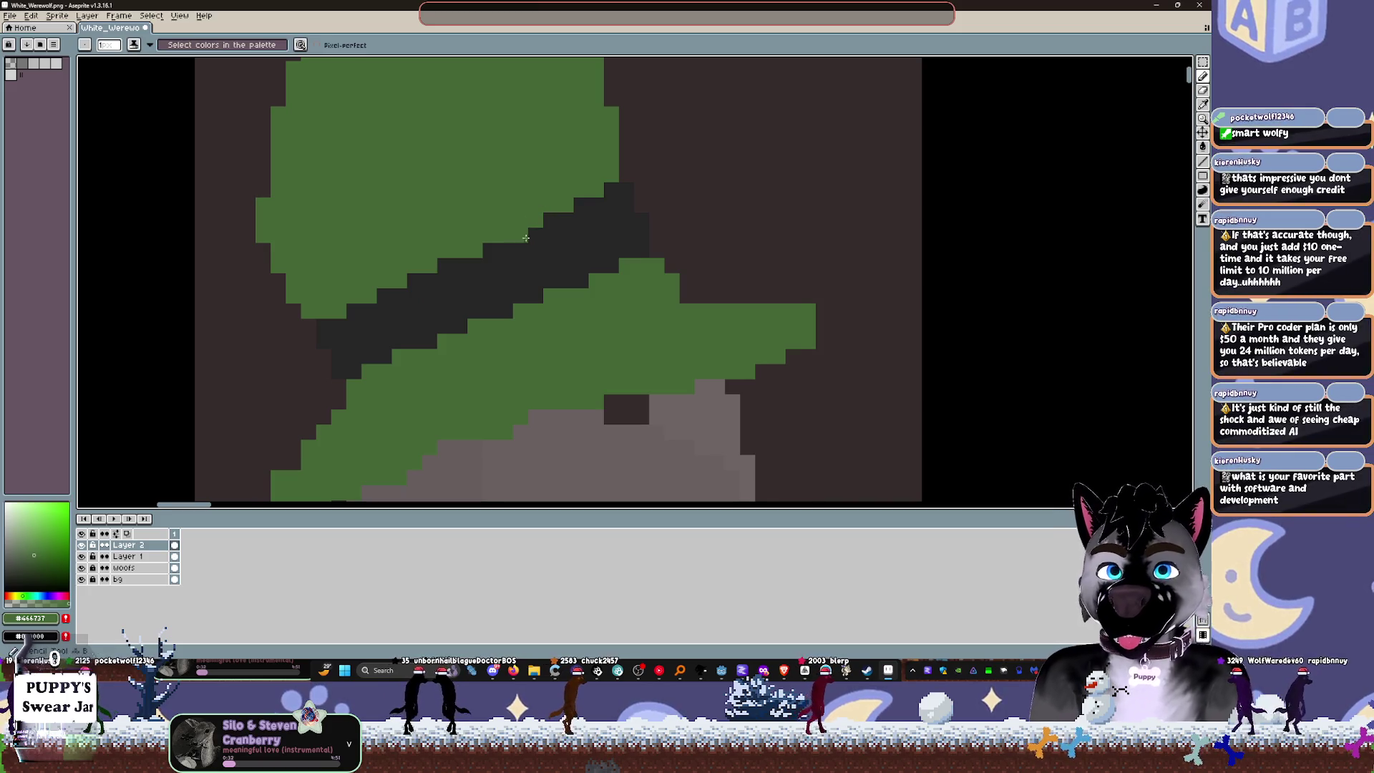
key(shift+n)
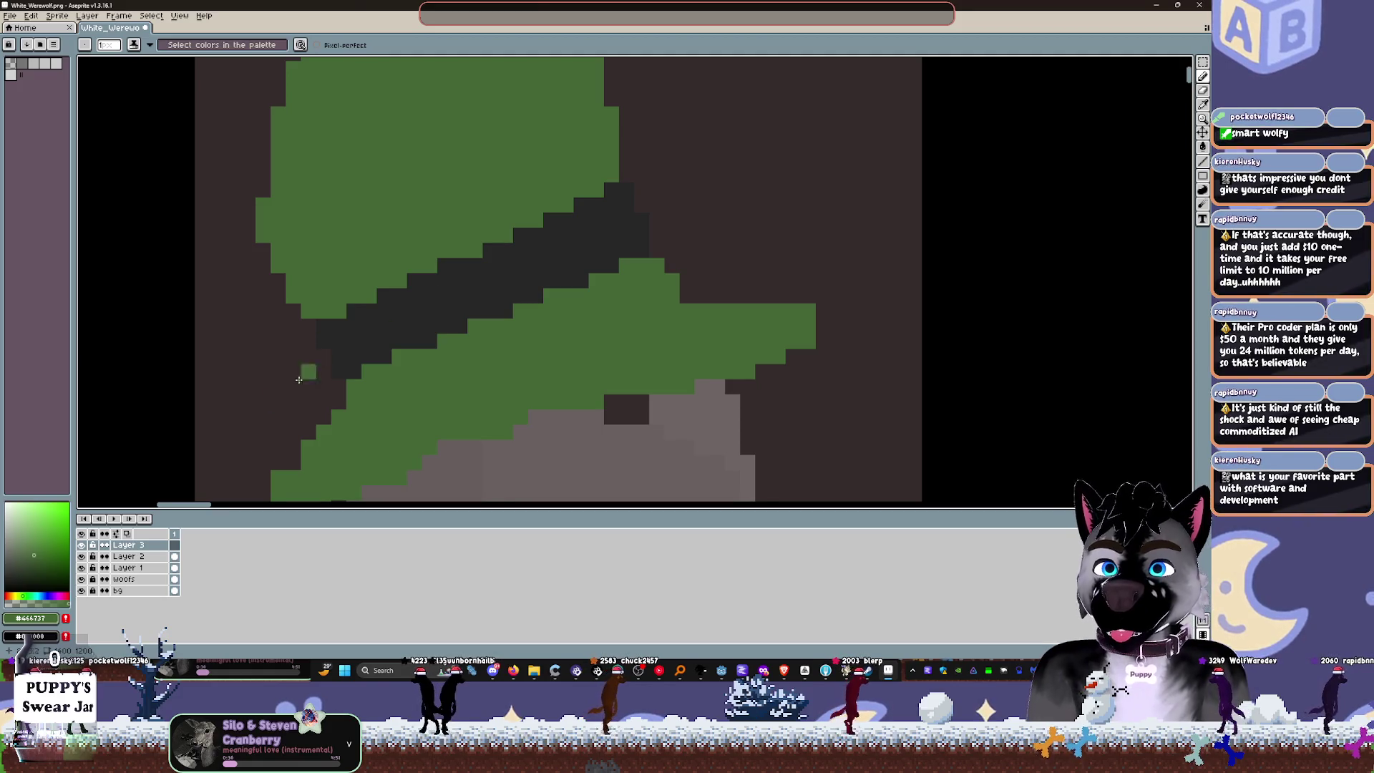
Step: Set a bright yellow and pencil a square buckle frame over the hat's dark band
click(15, 594)
drag(45, 530, 56, 494)
click(16, 594)
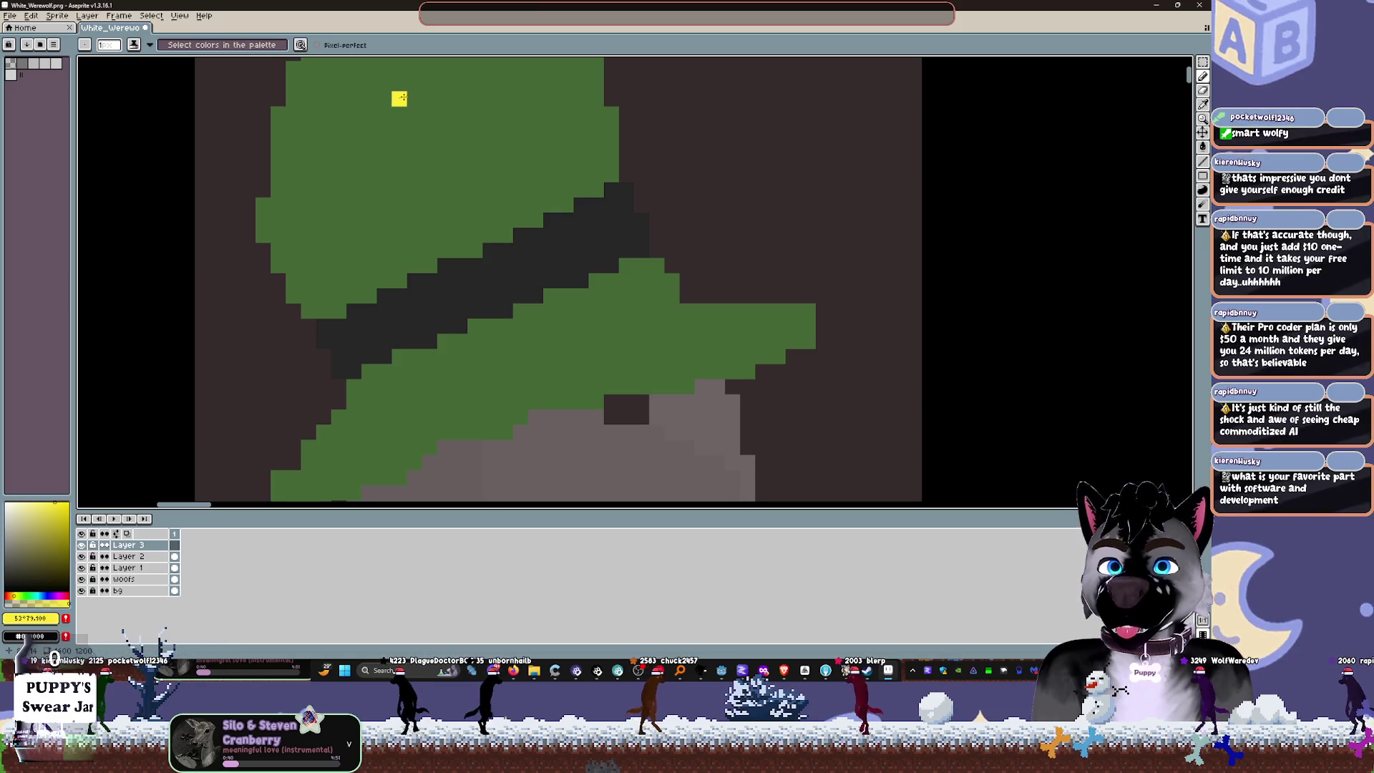
mouse_move(430, 265)
mouse_down()
mouse_move(429, 215)
mouse_move(449, 190)
mouse_move(513, 190)
mouse_move(520, 261)
mouse_move(464, 273)
mouse_up()
key(ctrl+z)
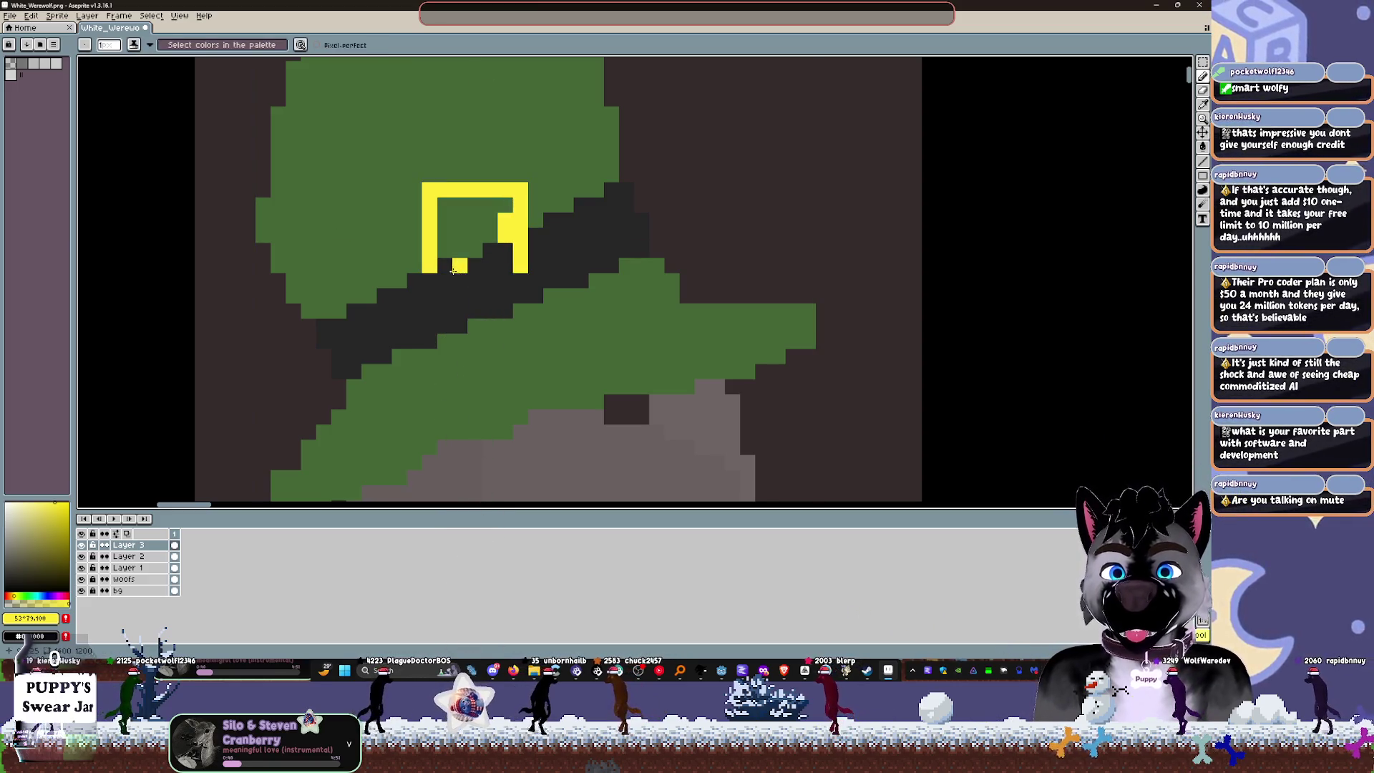
mouse_move(460, 267)
mouse_down()
mouse_move(438, 266)
mouse_move(506, 267)
mouse_up()
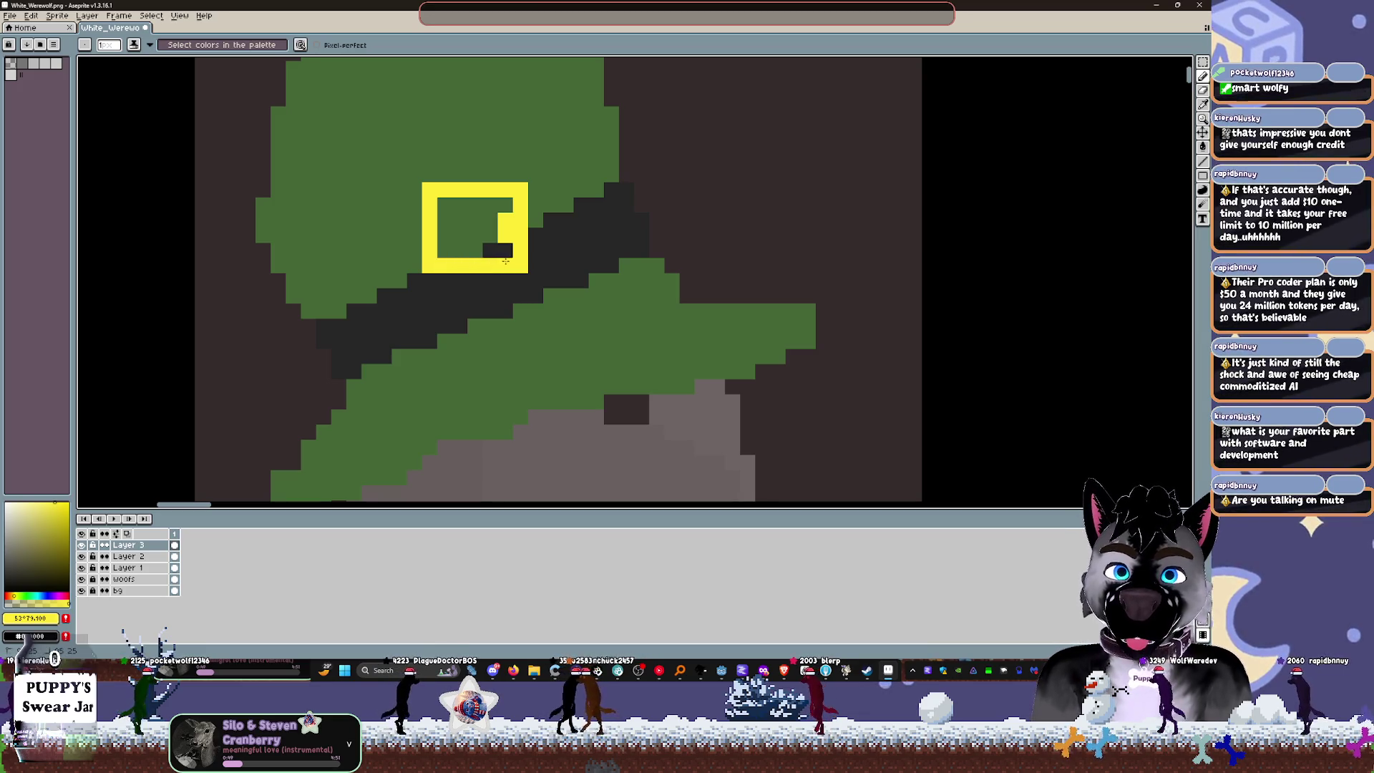
click(460, 234)
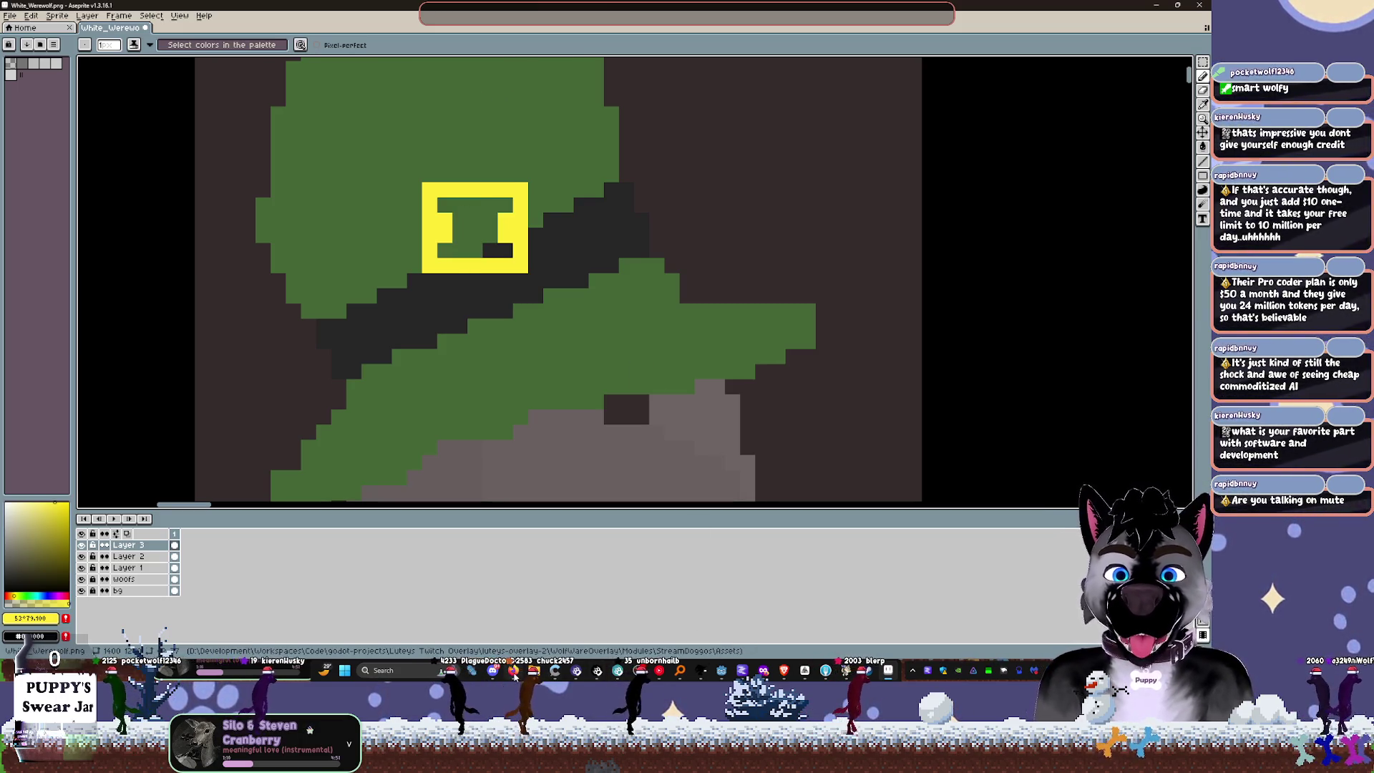
Step: Compare with the St. Patrick's hat reference images, then add an extra yellow column on the buckle's right
mouse_move(492, 676)
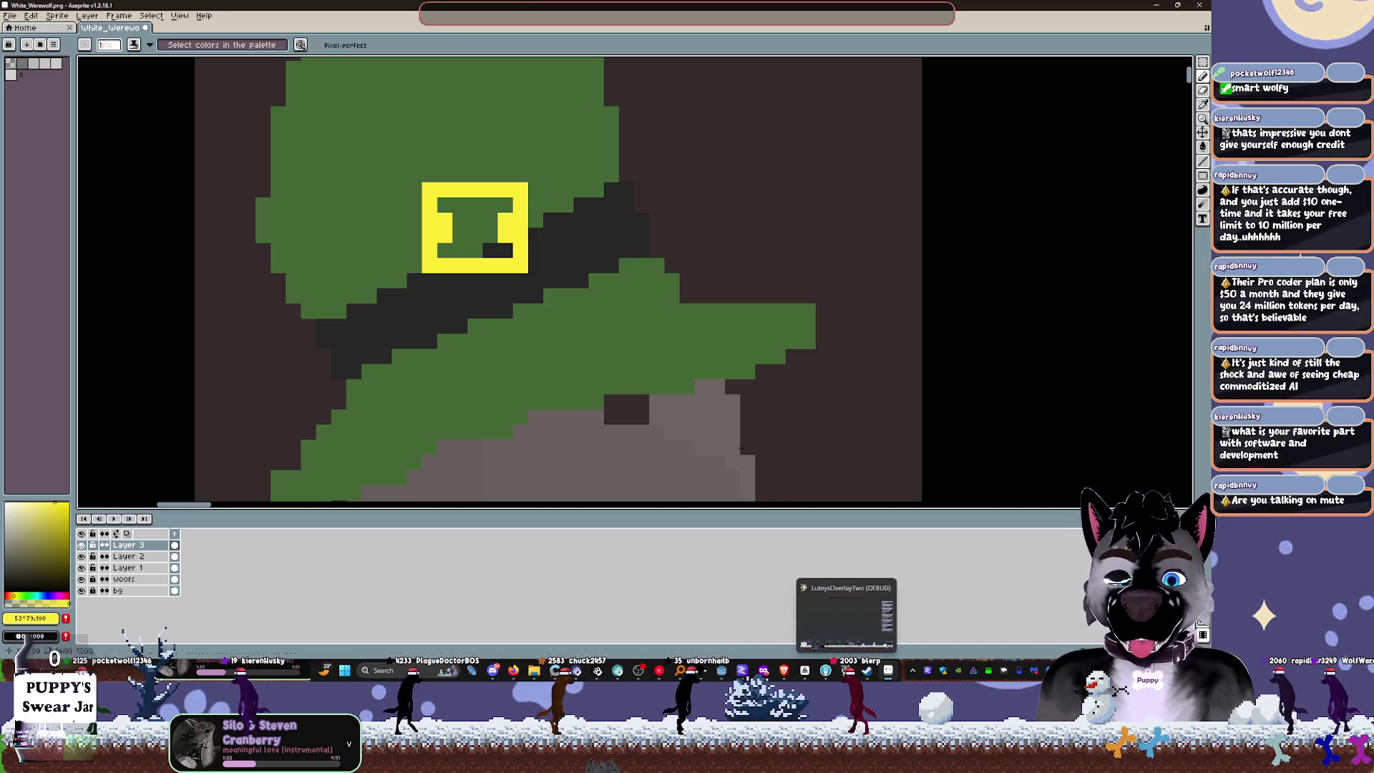
click(671, 280)
mouse_move(513, 670)
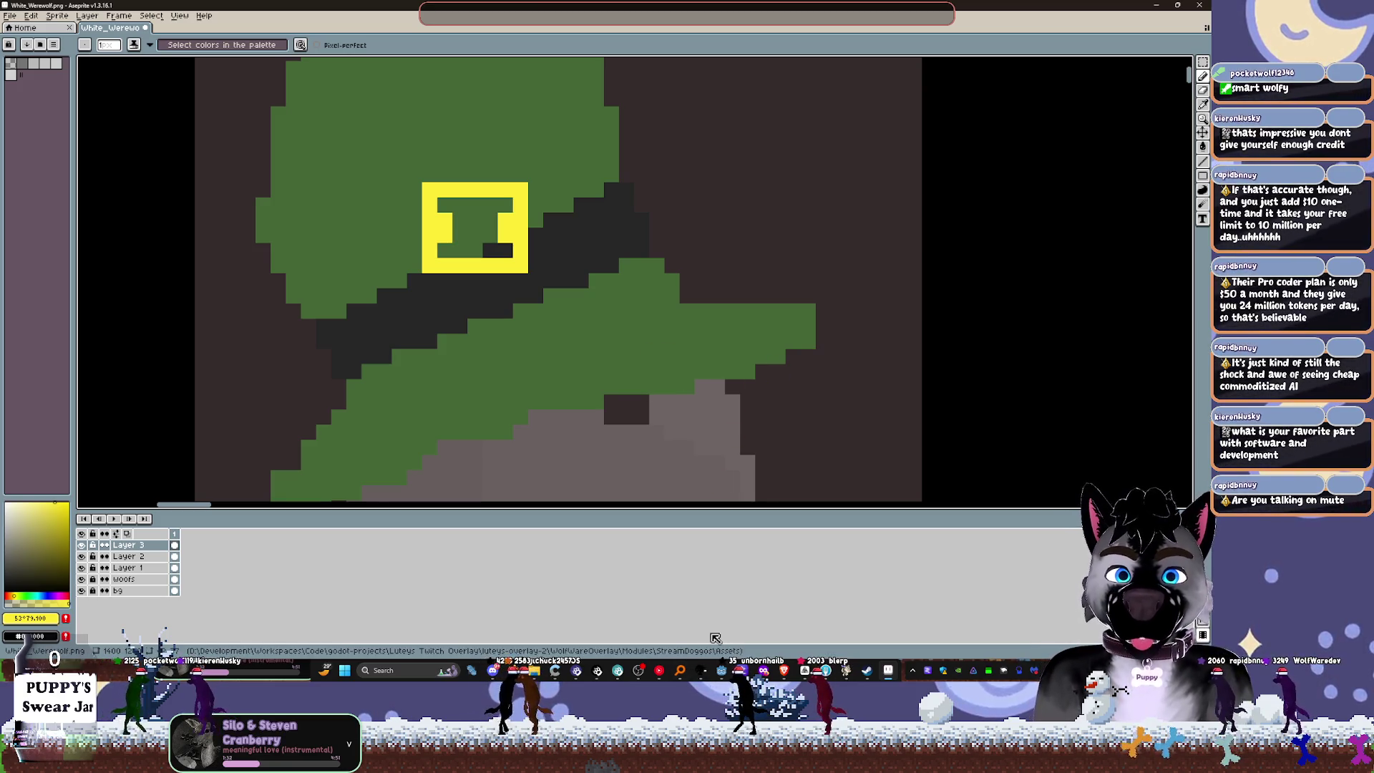
mouse_move(726, 672)
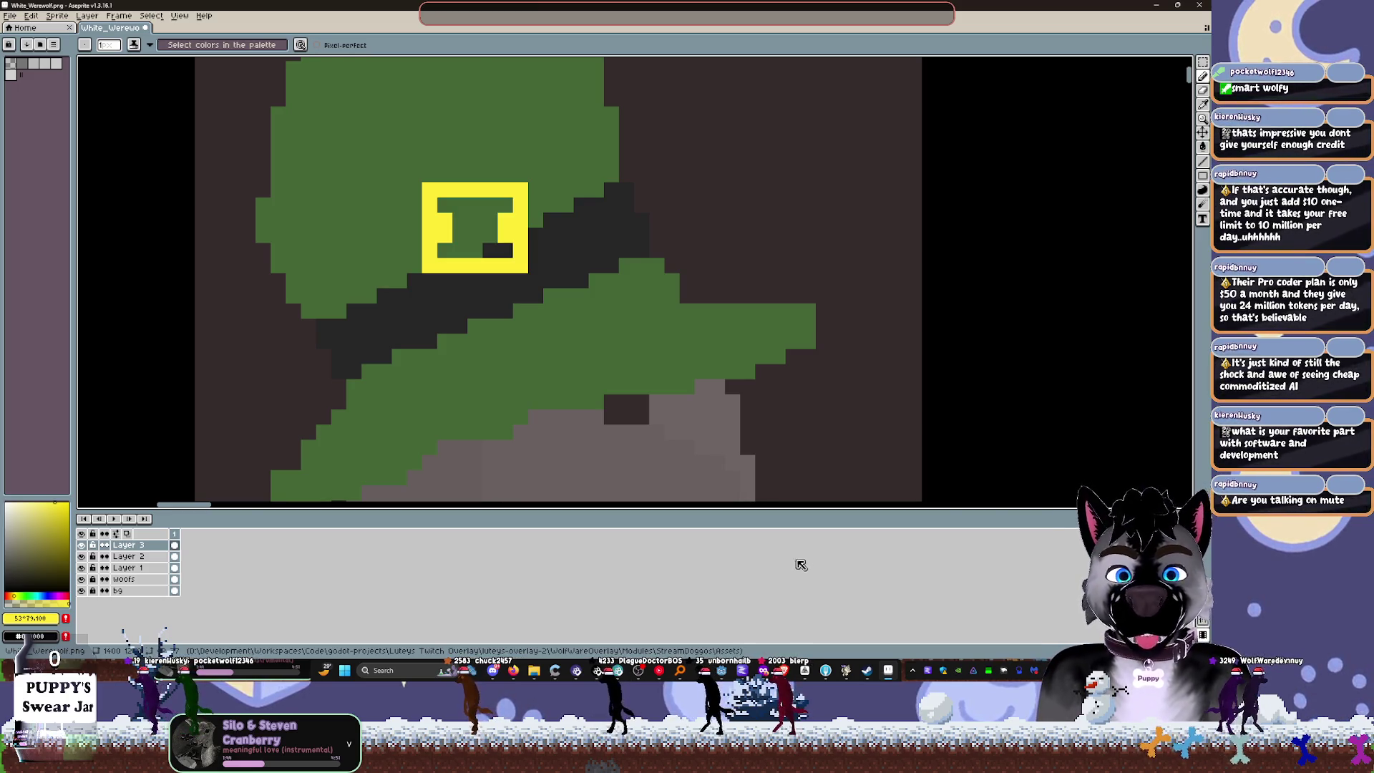
mouse_move(787, 674)
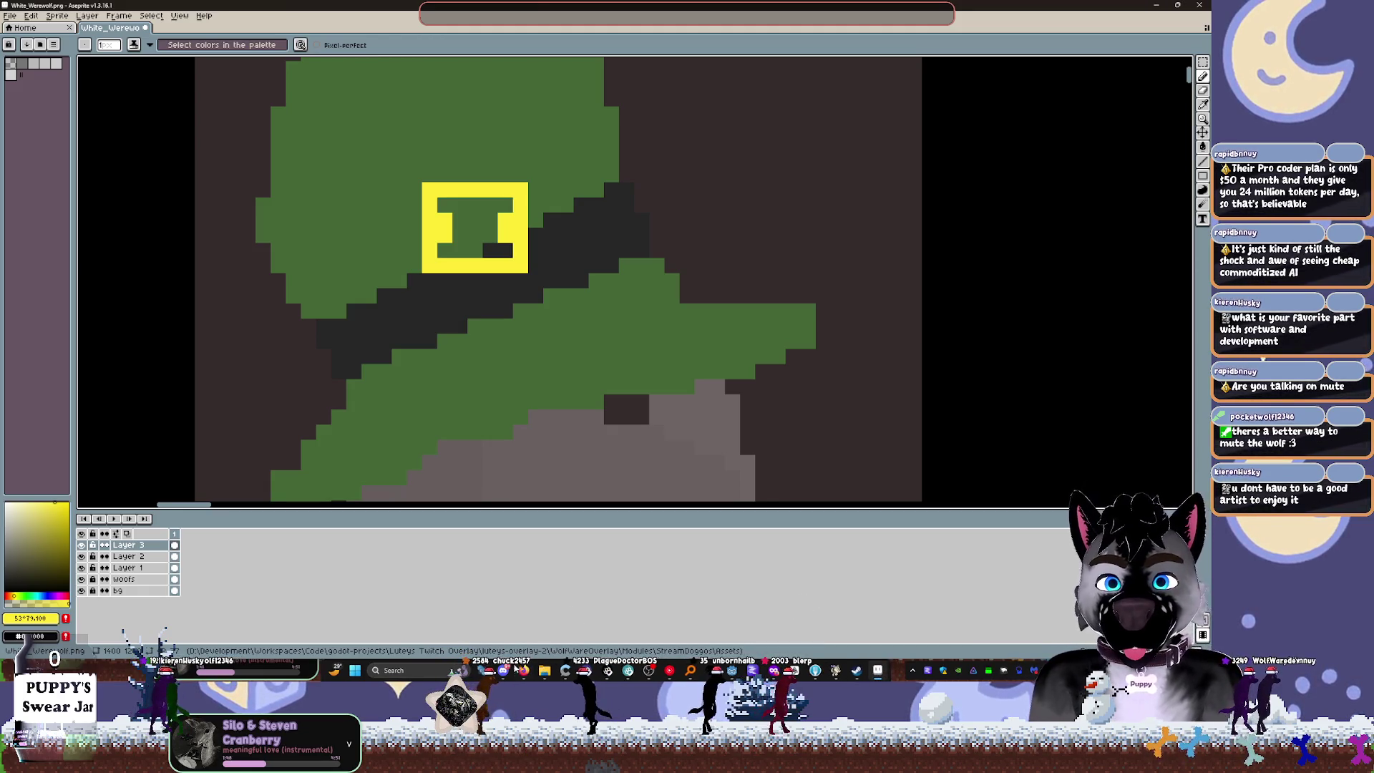
key(alt+Tab)
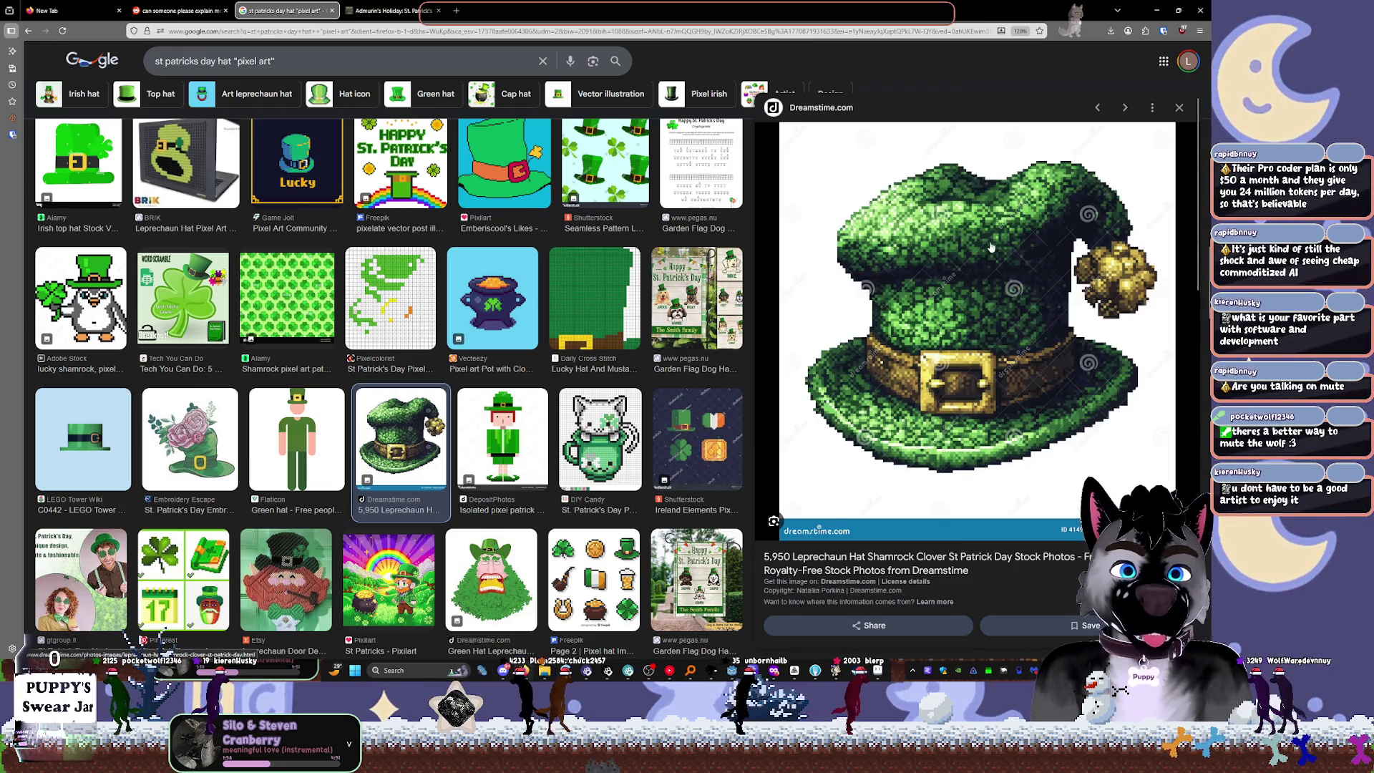
click(1156, 10)
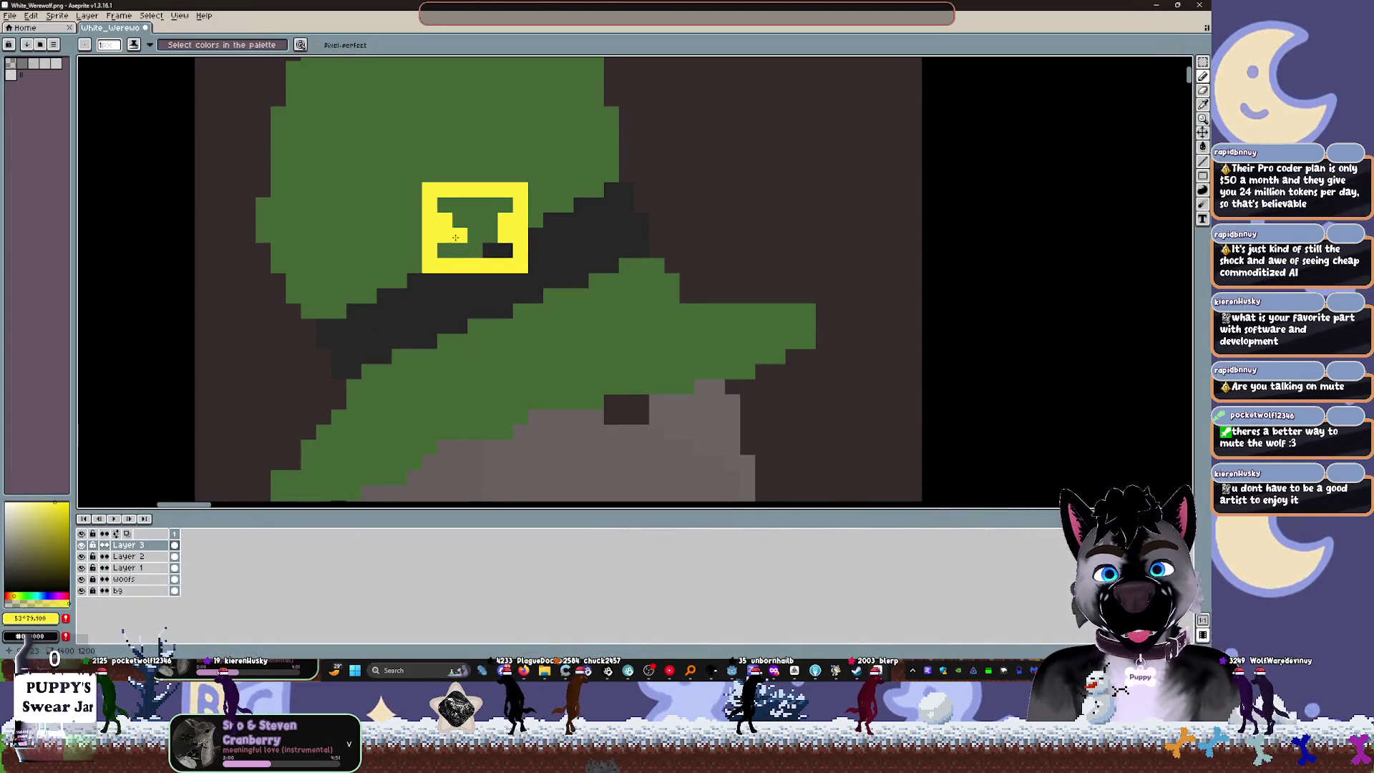
drag(536, 189, 535, 266)
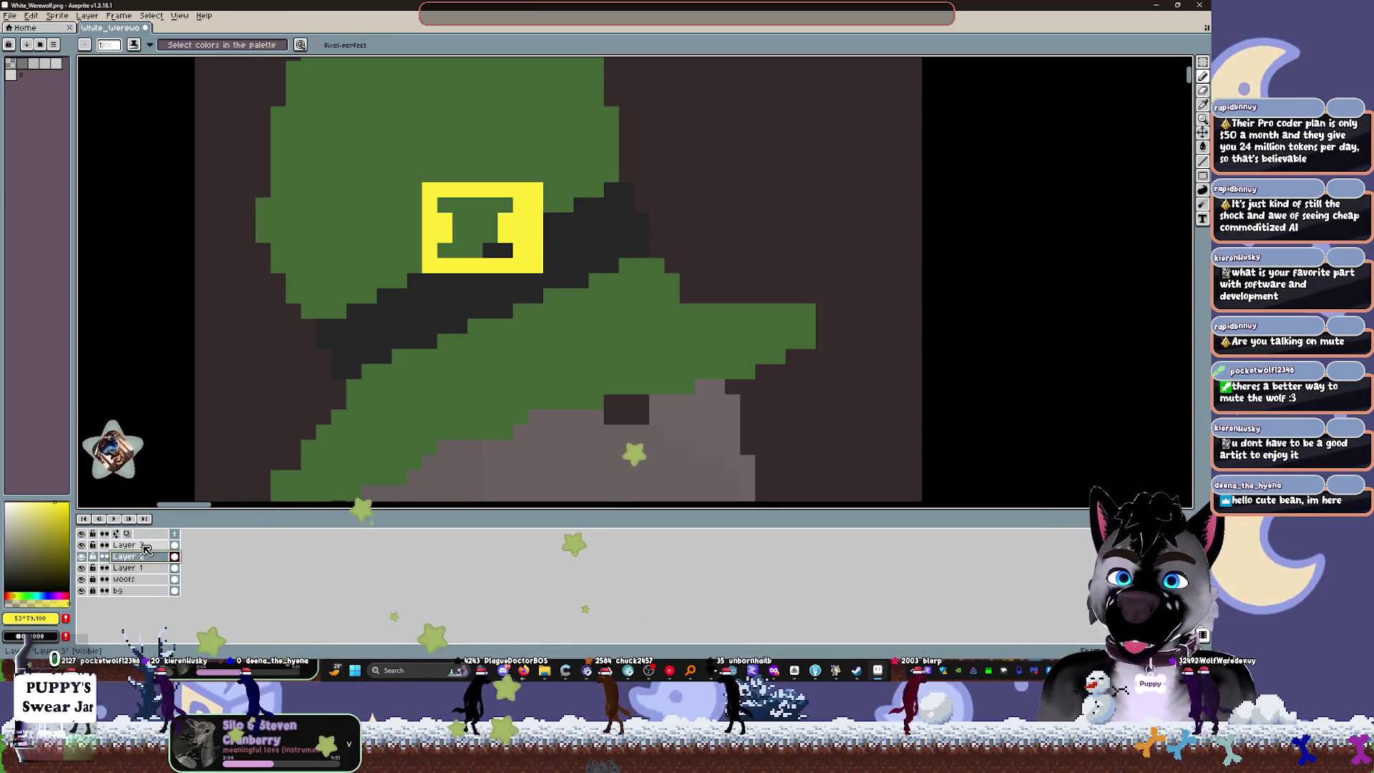
Step: Select the buckle for transforming and set the rotation algorithm to RotSprite
key(ctrl+t)
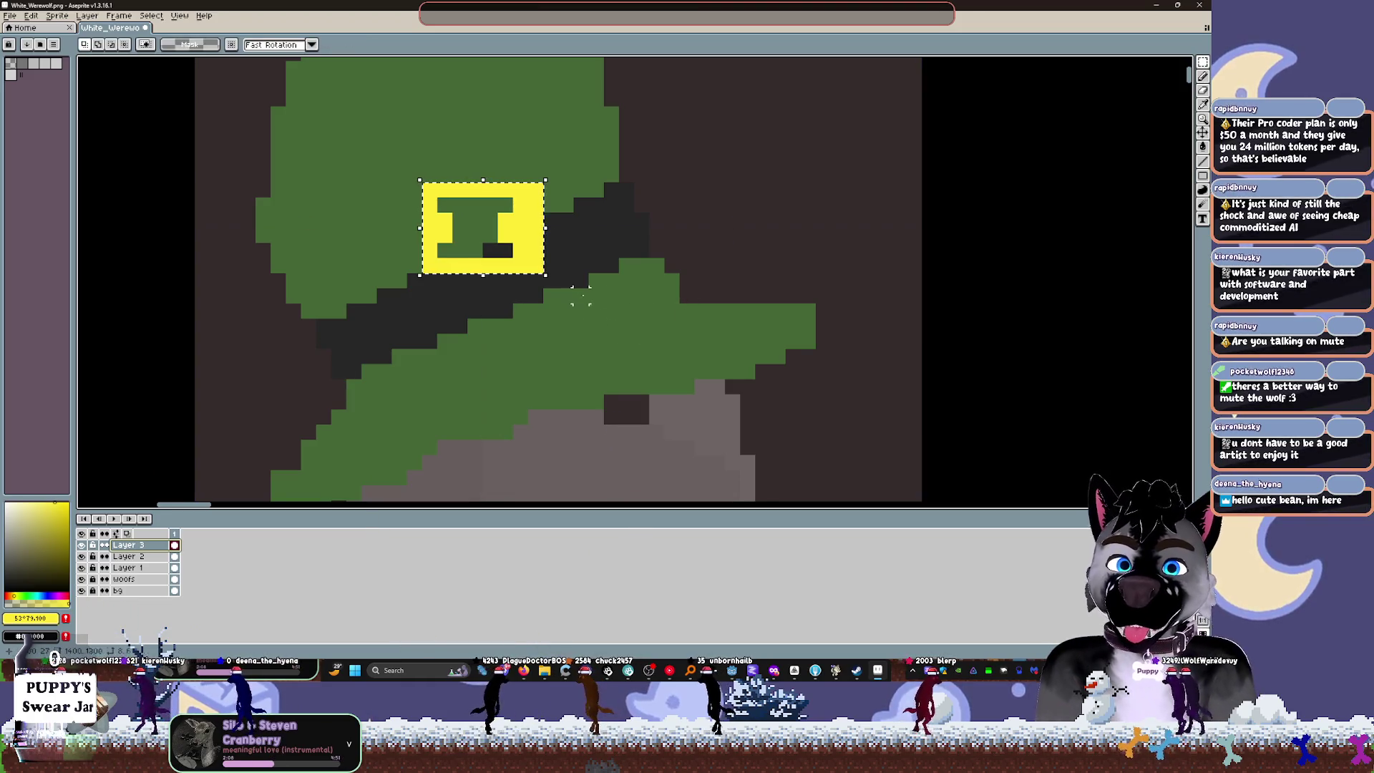
mouse_move(550, 279)
mouse_down()
mouse_move(570, 267)
mouse_move(571, 239)
mouse_move(576, 250)
mouse_up()
click(478, 44)
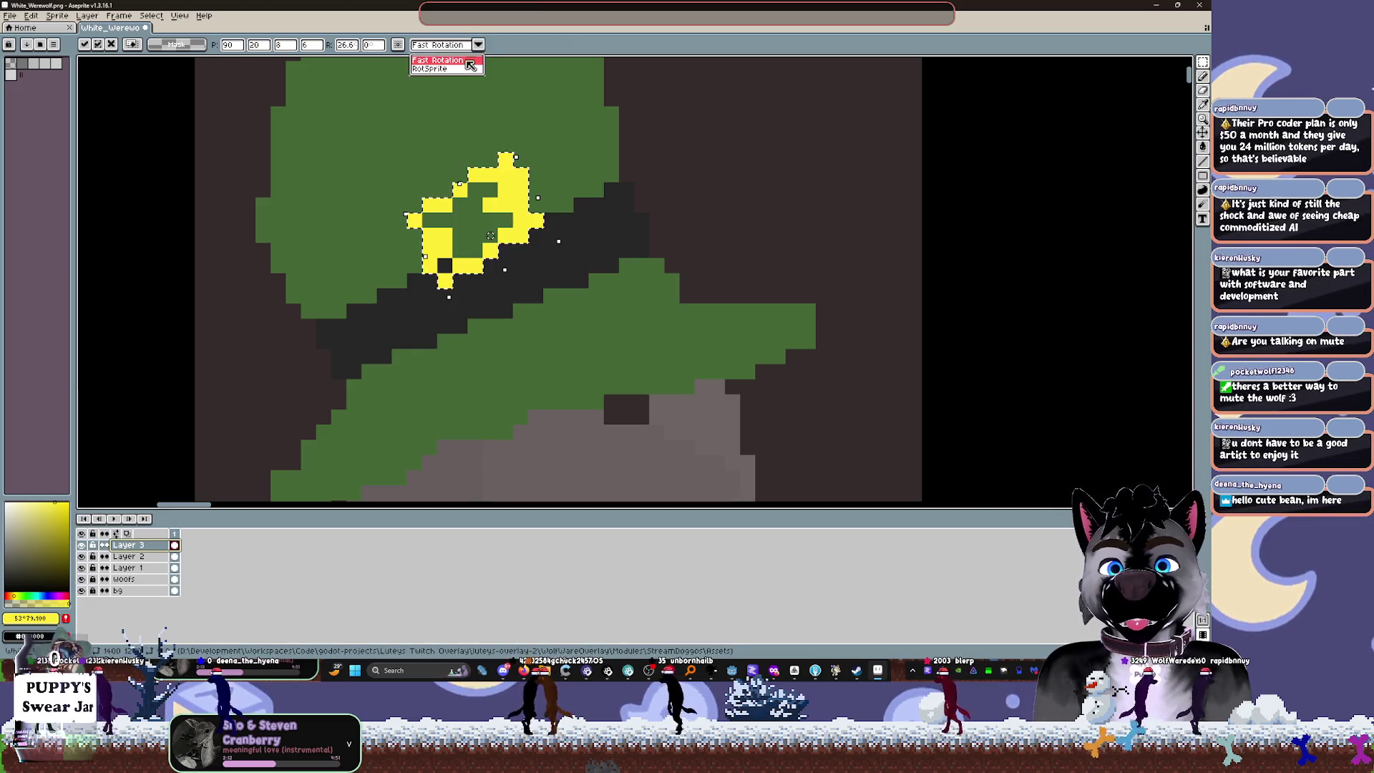
click(444, 69)
key(Escape)
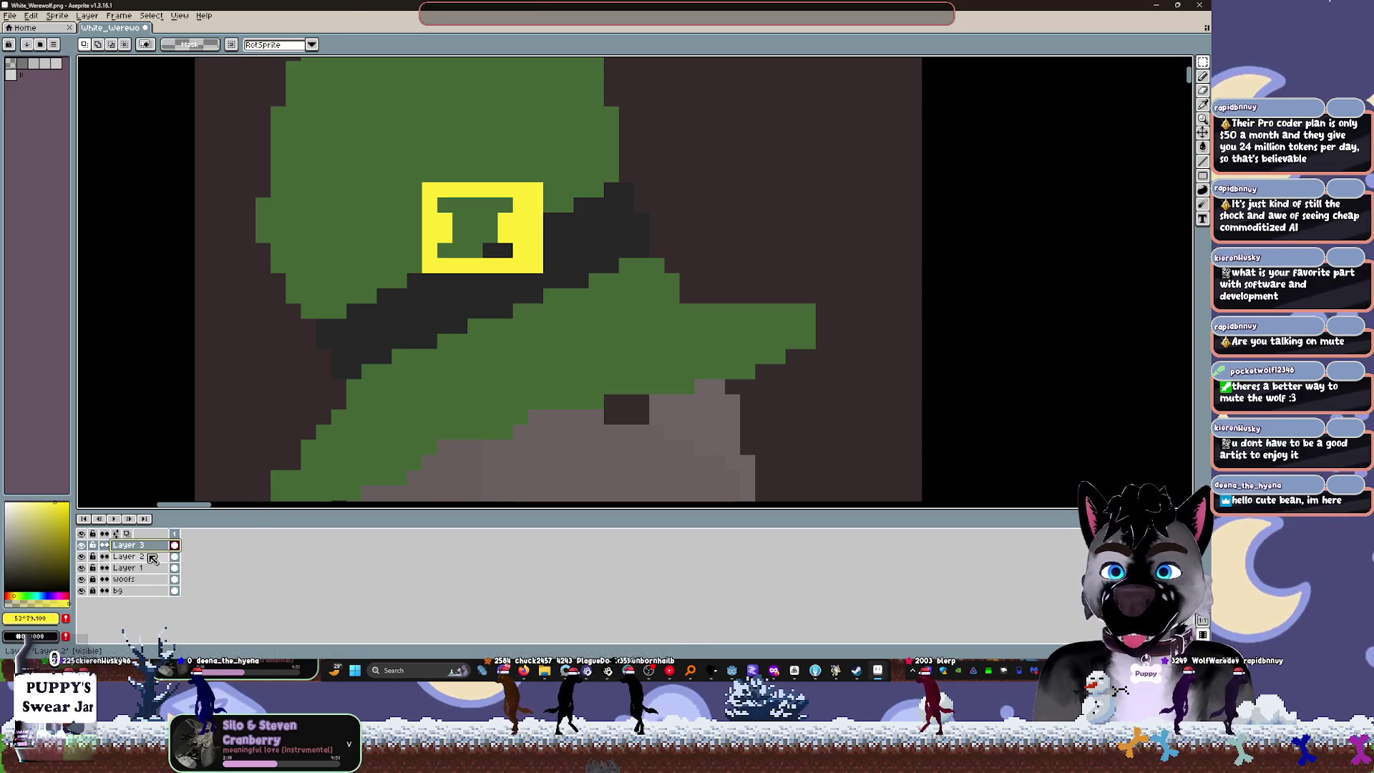
click(310, 46)
click(290, 71)
Step: Widen the buckle slightly and rotate it about 24° to follow the band, then commit
drag(552, 283, 567, 285)
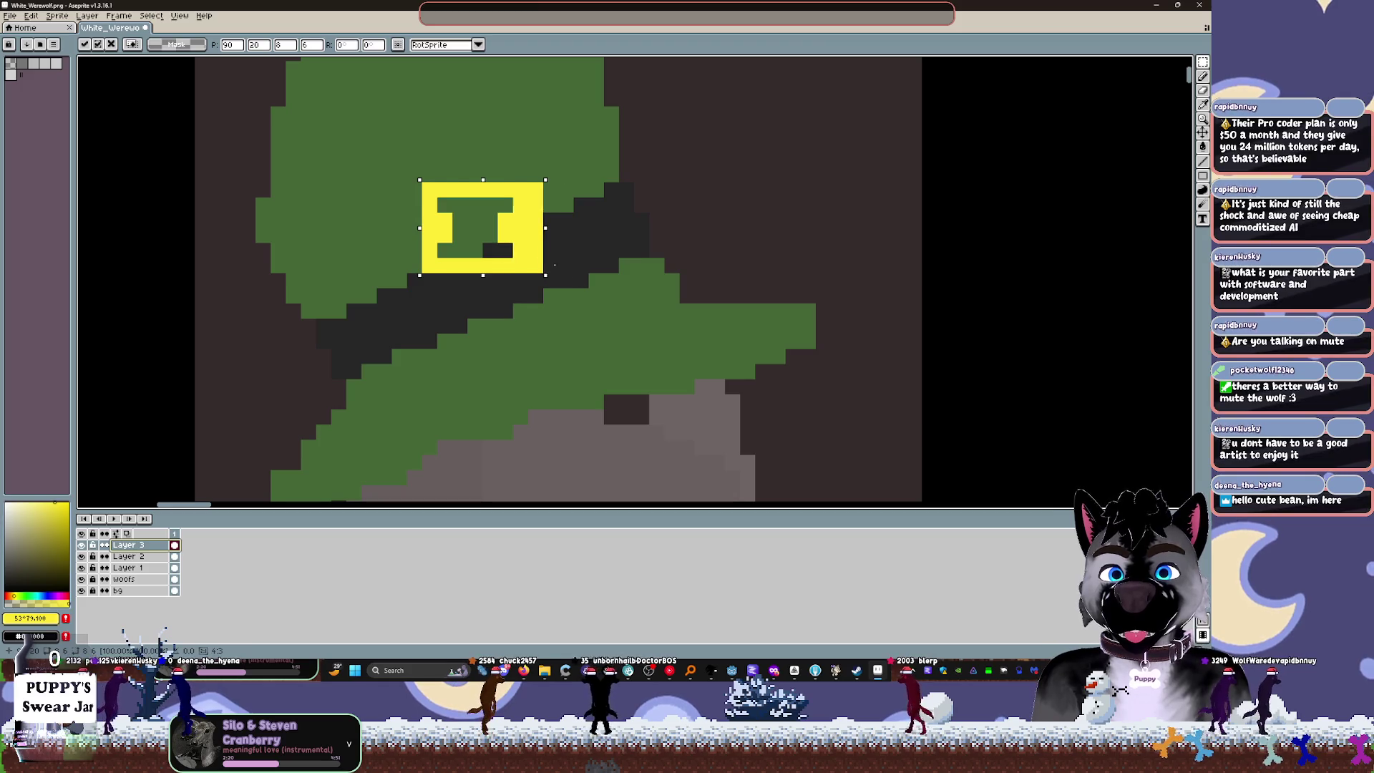
click(554, 284)
click(548, 278)
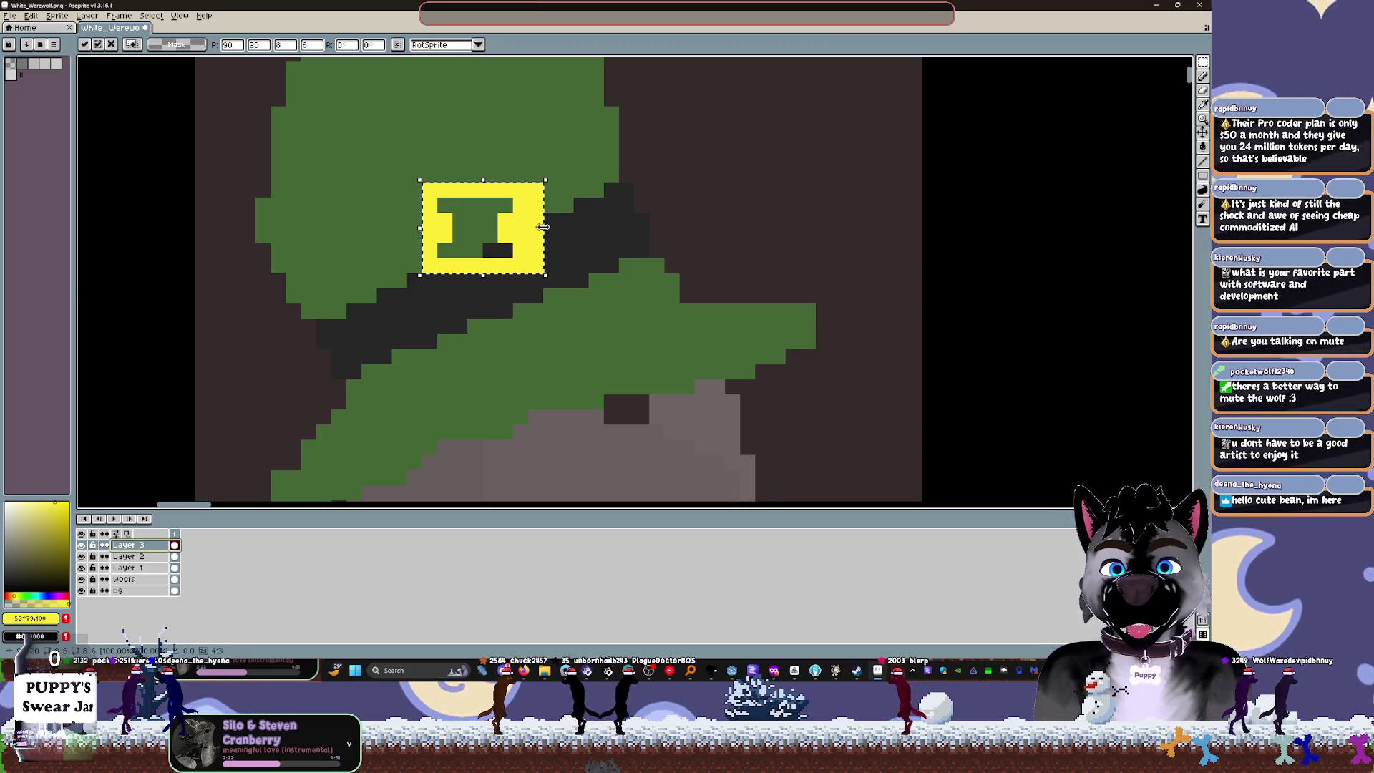
mouse_move(537, 276)
mouse_down()
mouse_move(546, 243)
mouse_move(469, 247)
mouse_move(495, 296)
mouse_up()
click(883, 153)
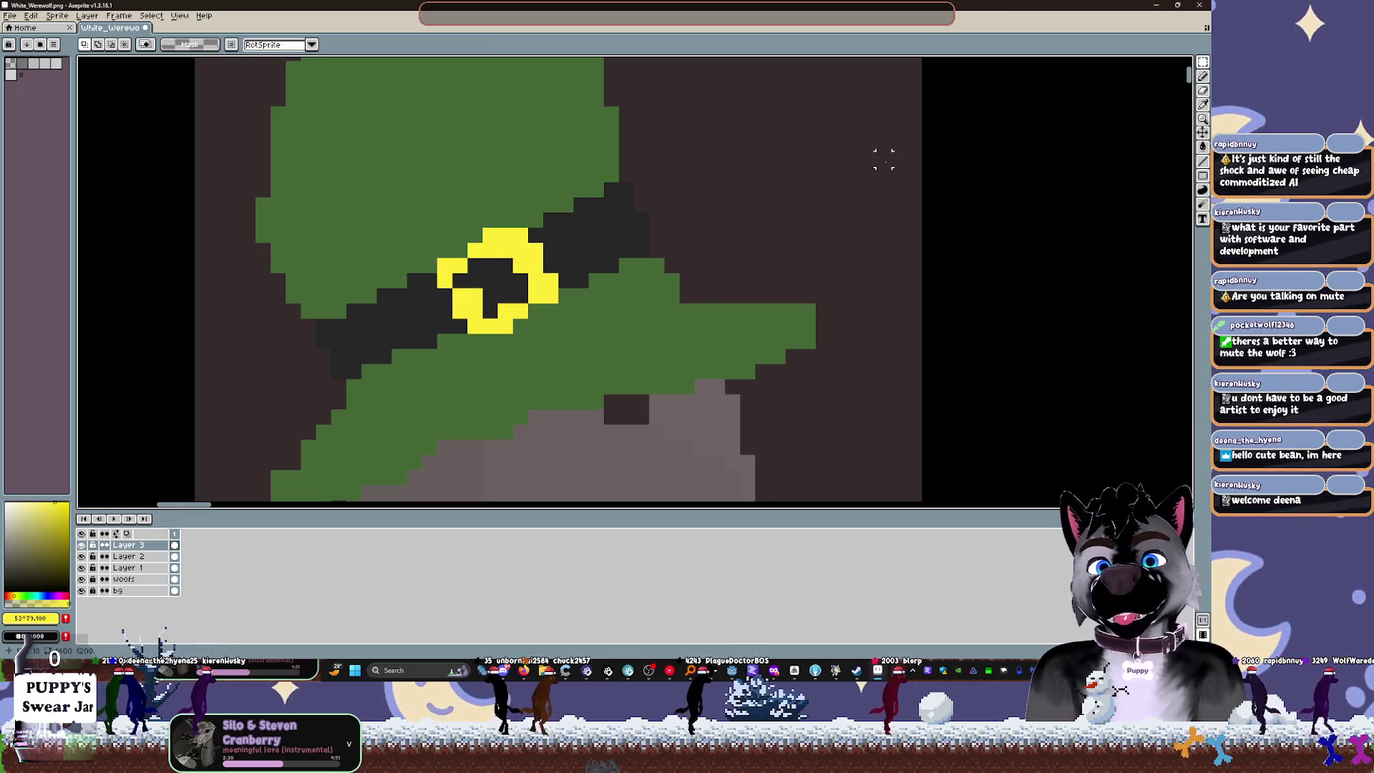
Step: Frame the buckle in view and pencil a yellow pixel into a gap in it
scroll(841, 216, down, 1)
scroll(817, 241, down, 3)
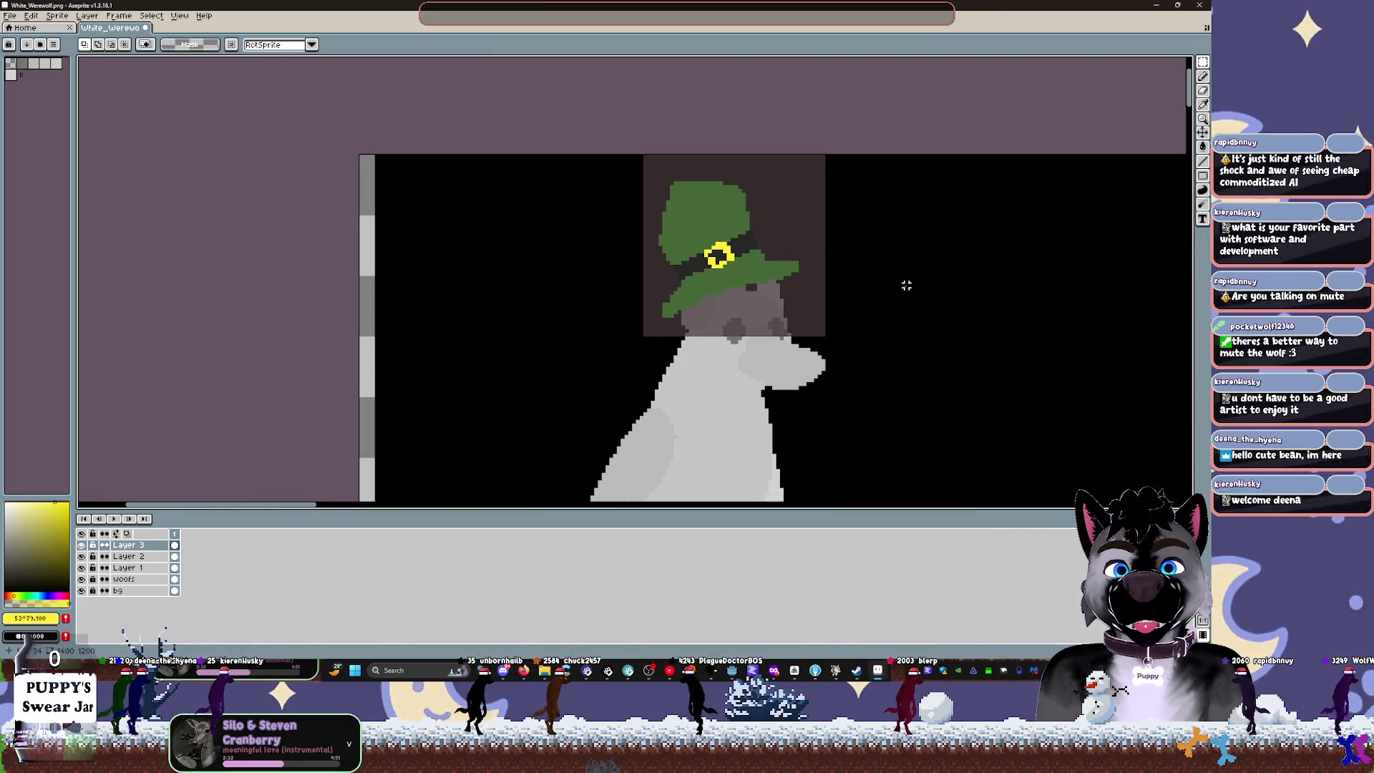
scroll(812, 274, up, 1)
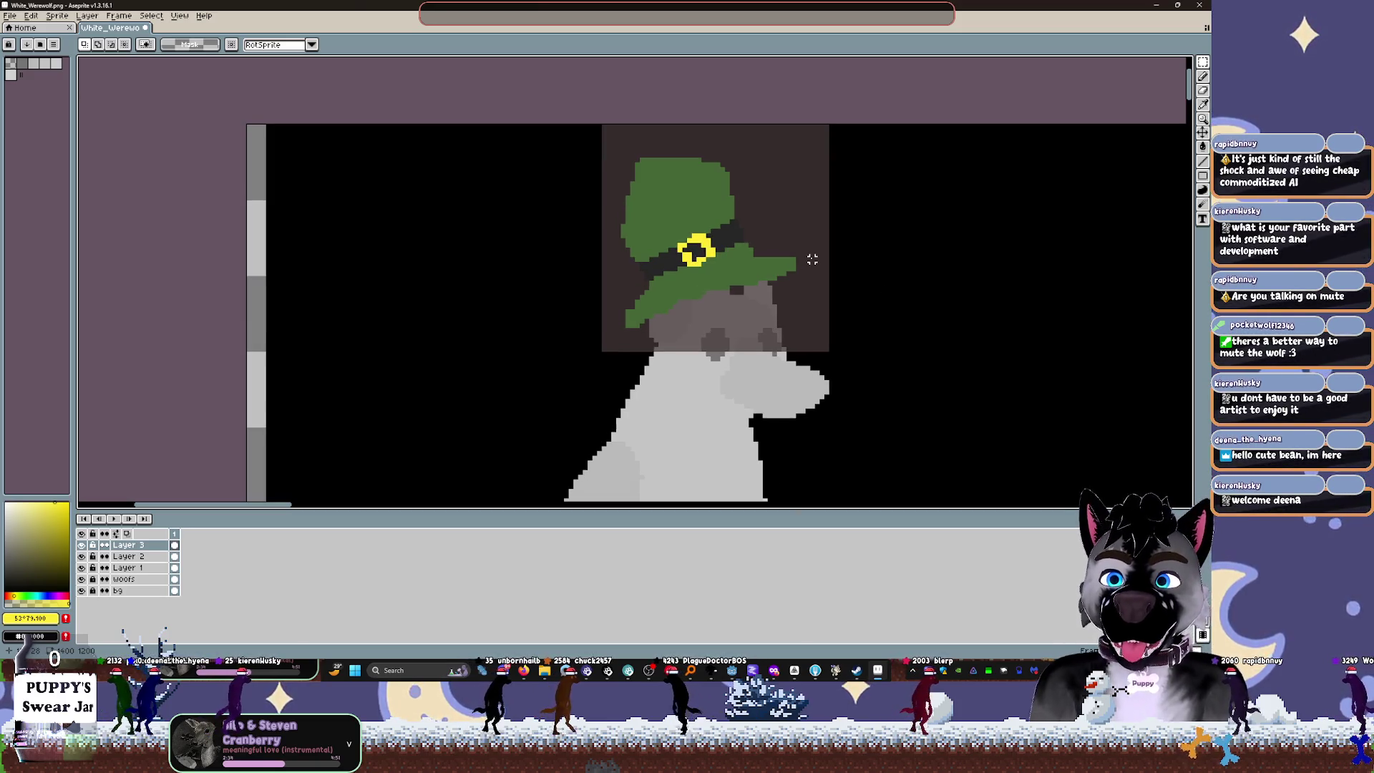
scroll(807, 264, down, 4)
drag(913, 316, 769, 298)
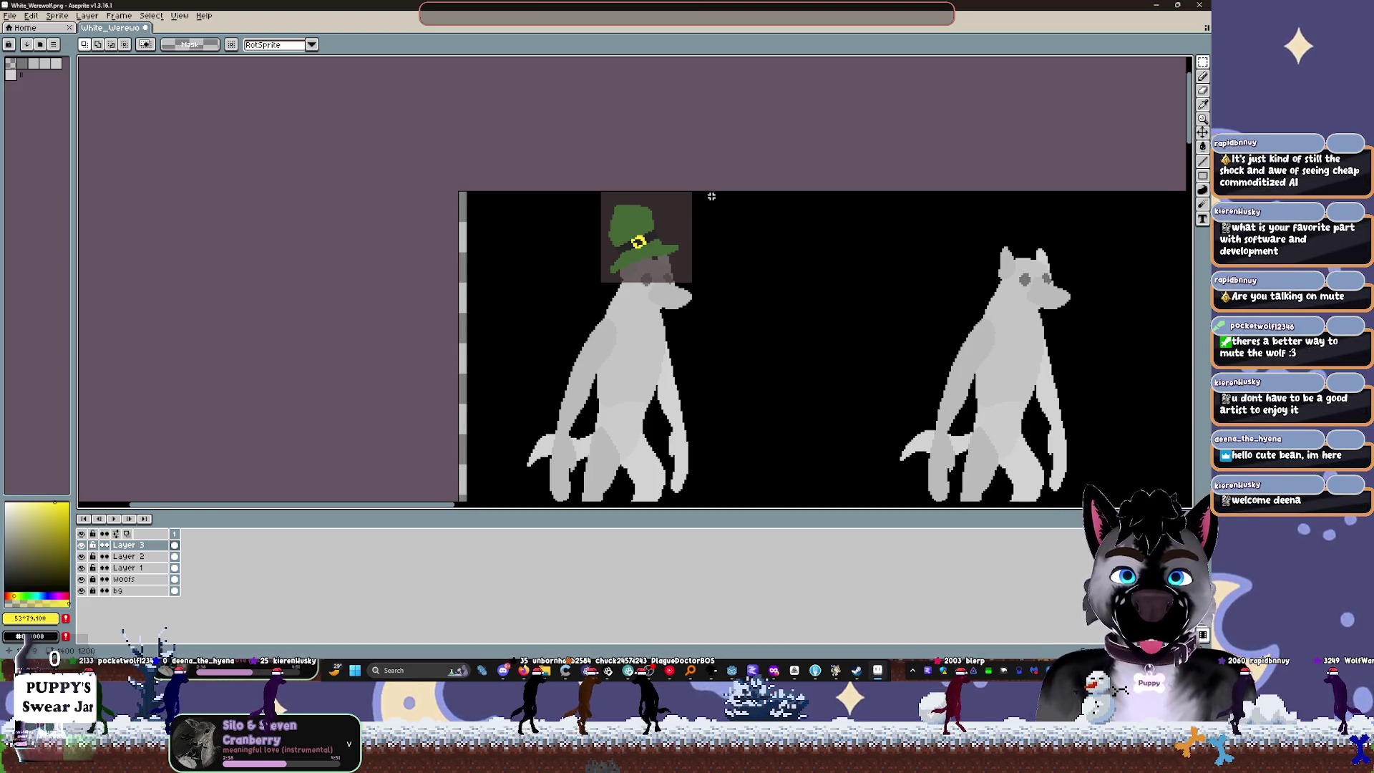
scroll(711, 199, up, 10)
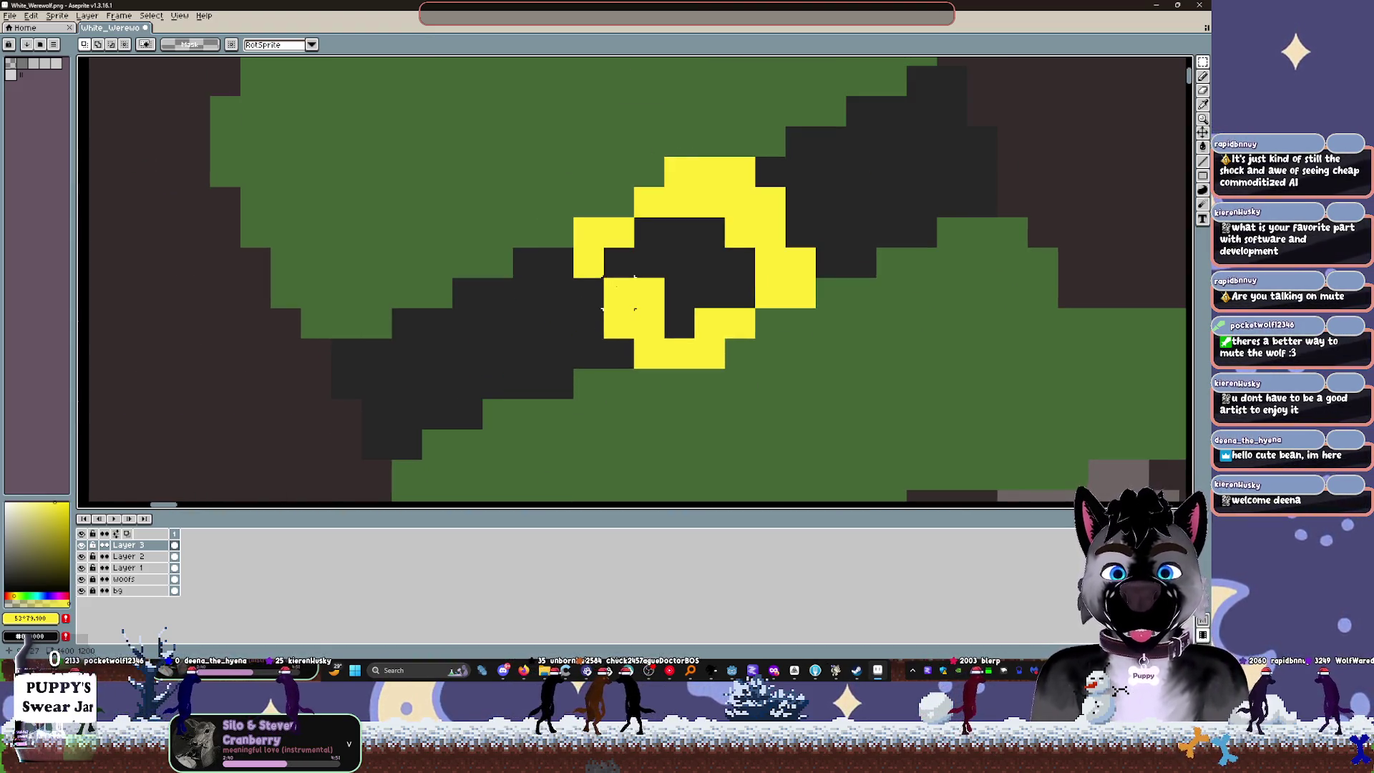
key(b)
click(619, 262)
Step: Paint the buckle's inner-left notch dark, then take the buckle's yellow as the drawing colour
scroll(918, 282, down, 6)
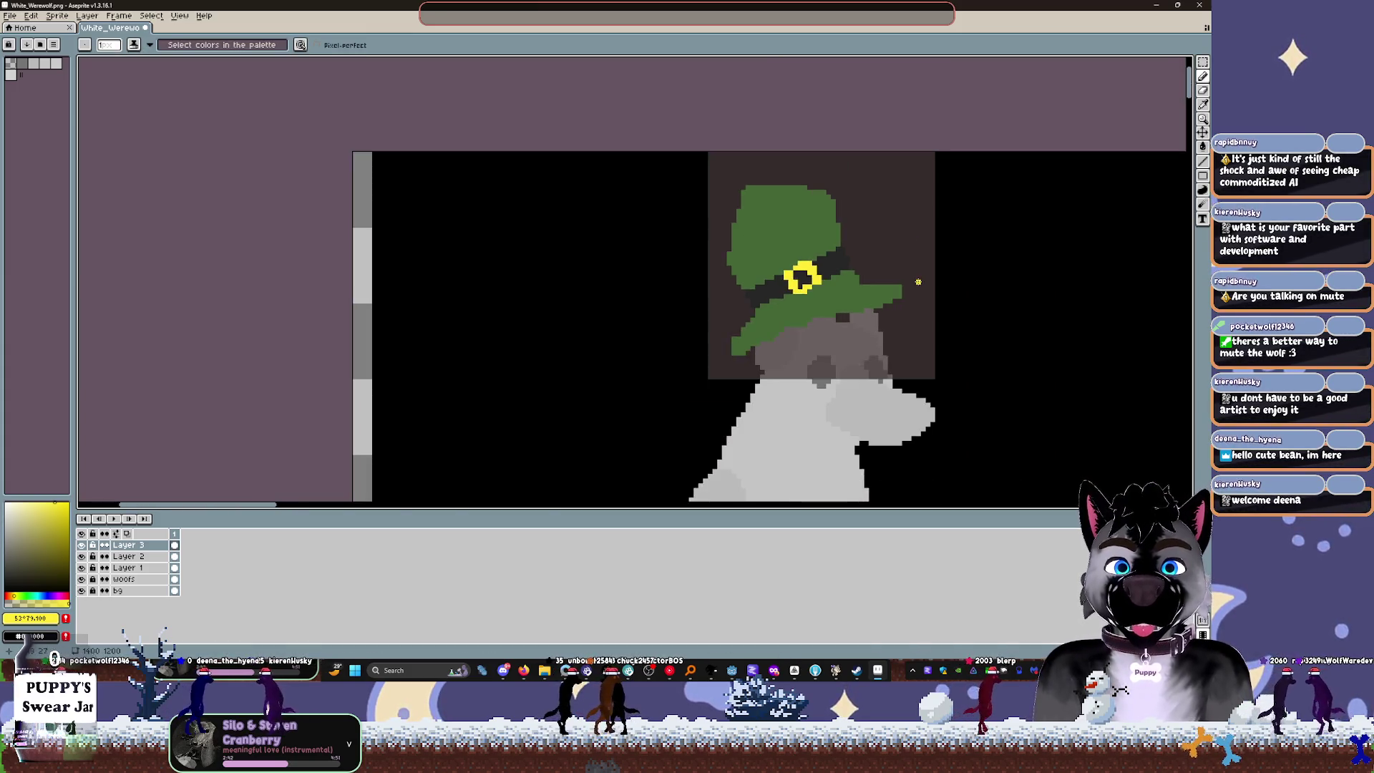
scroll(918, 282, down, 2)
scroll(874, 285, up, 5)
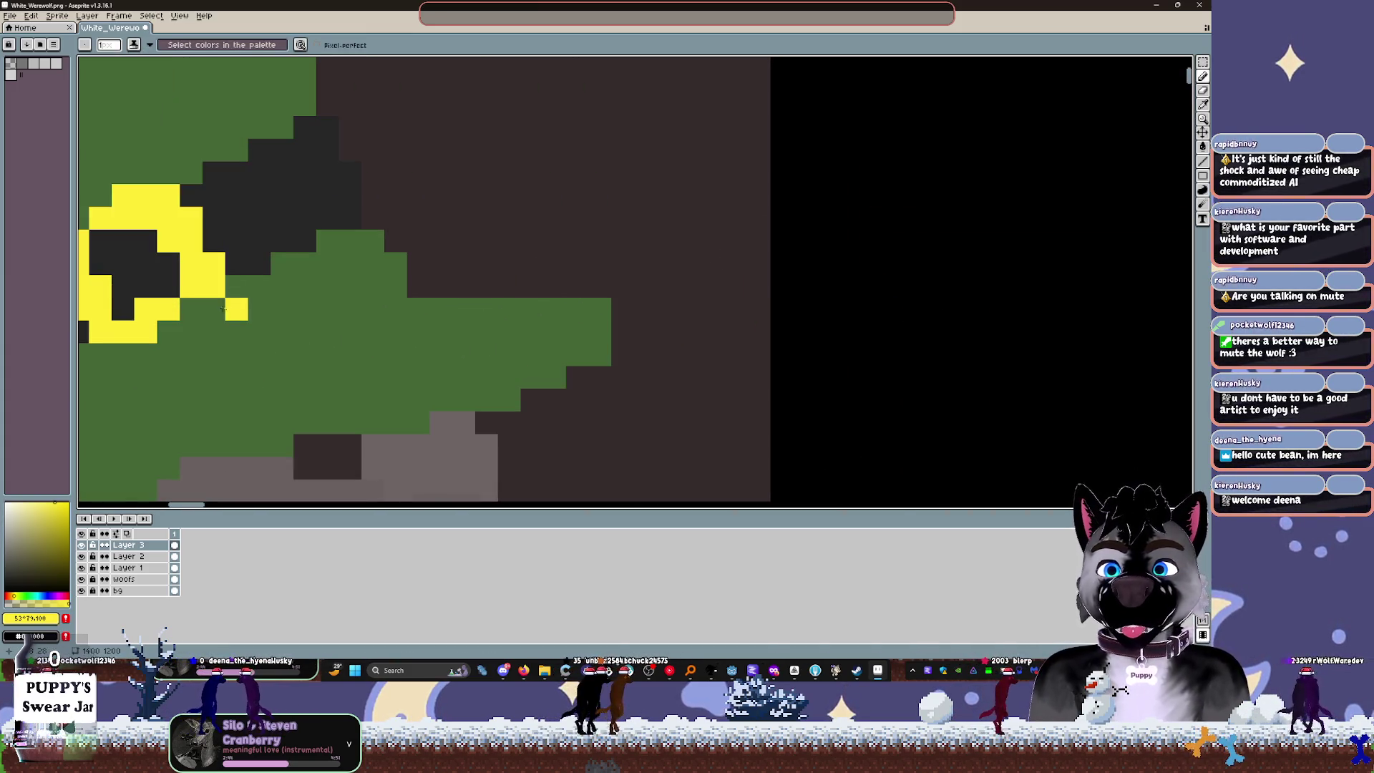
scroll(600, 264, down, 2)
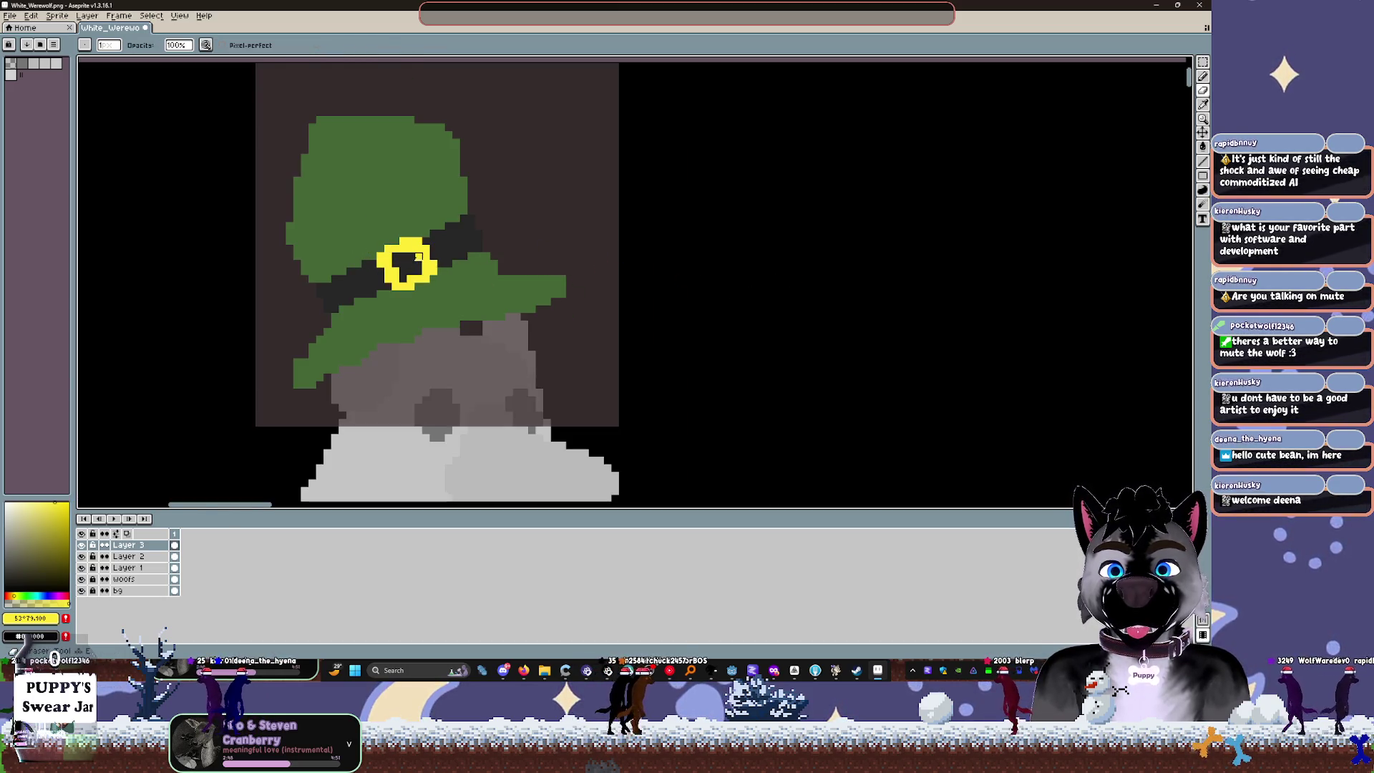
click(396, 279)
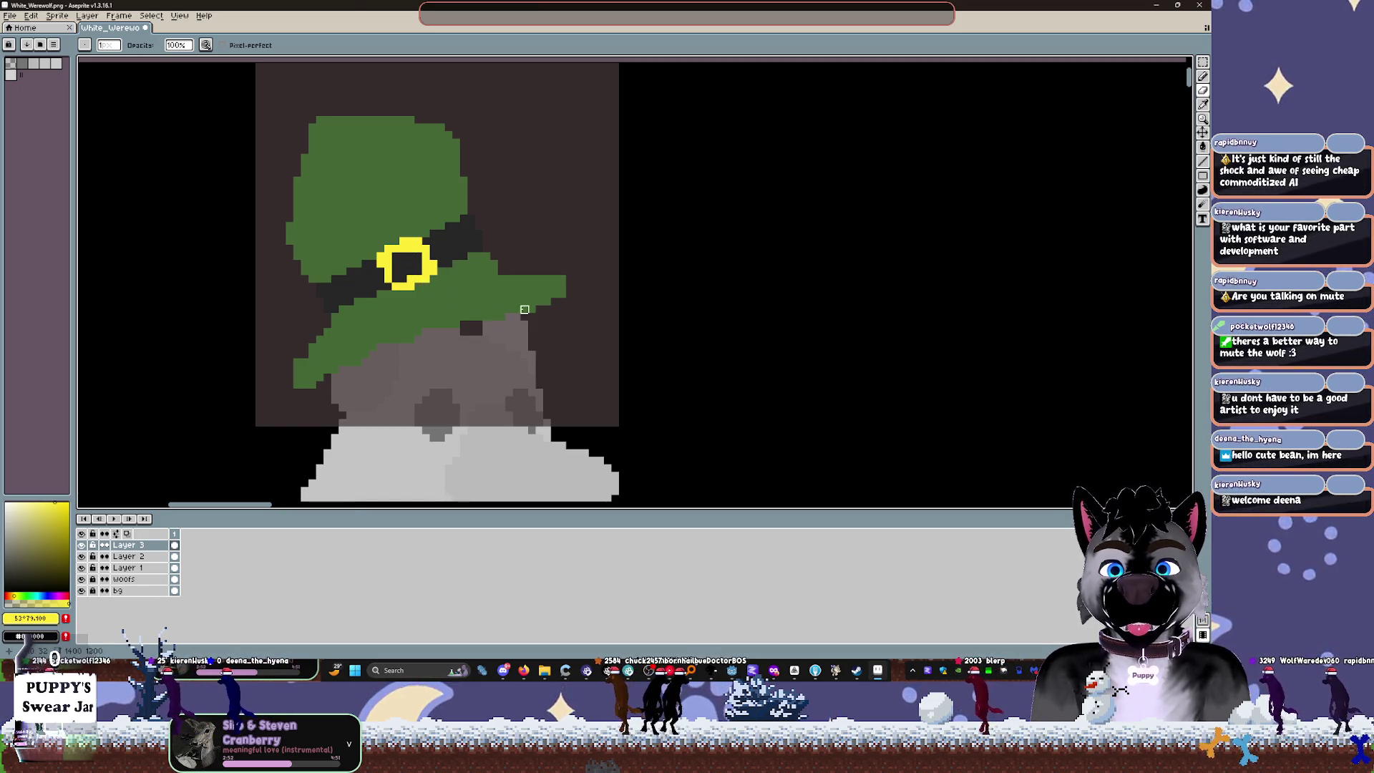
scroll(427, 271, down, 2)
scroll(422, 265, up, 2)
scroll(422, 265, up, 1)
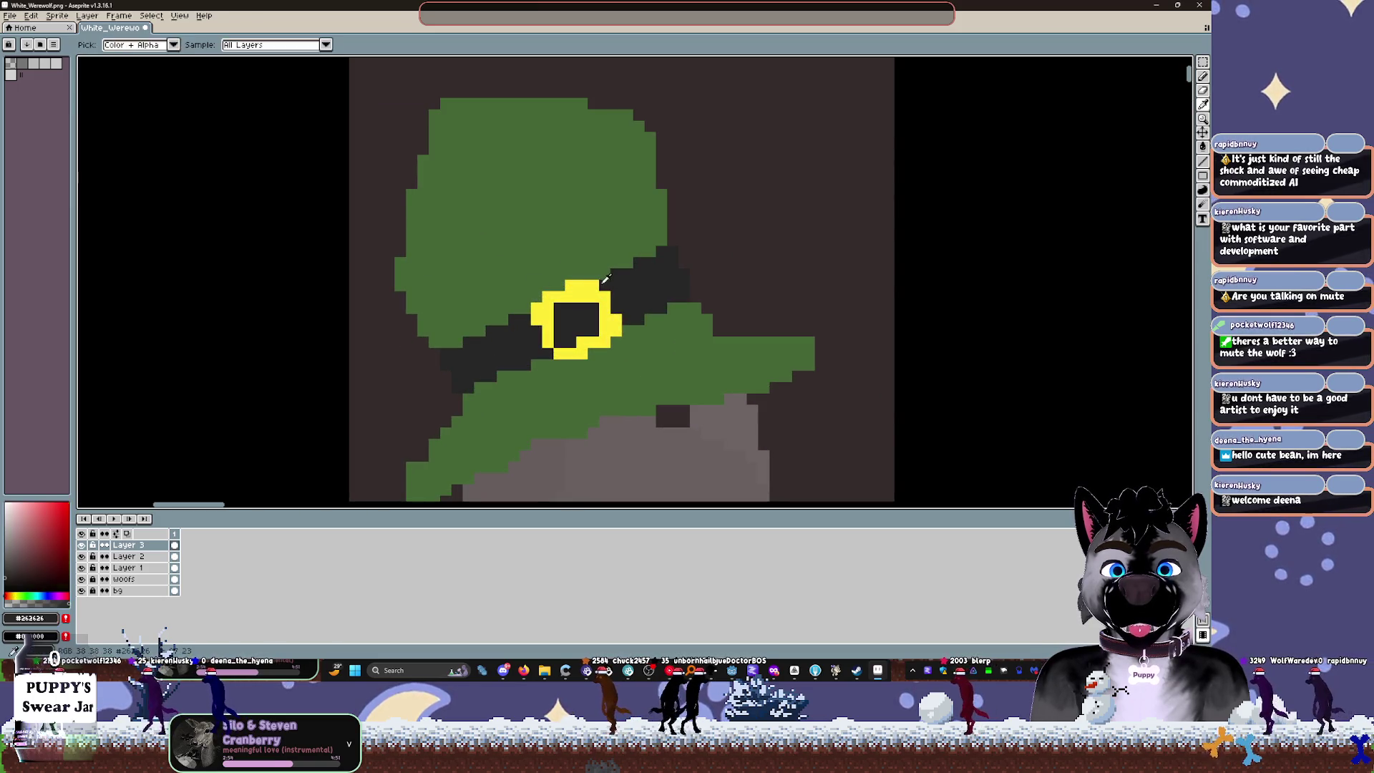
scroll(752, 309, down, 3)
alt+click(752, 309)
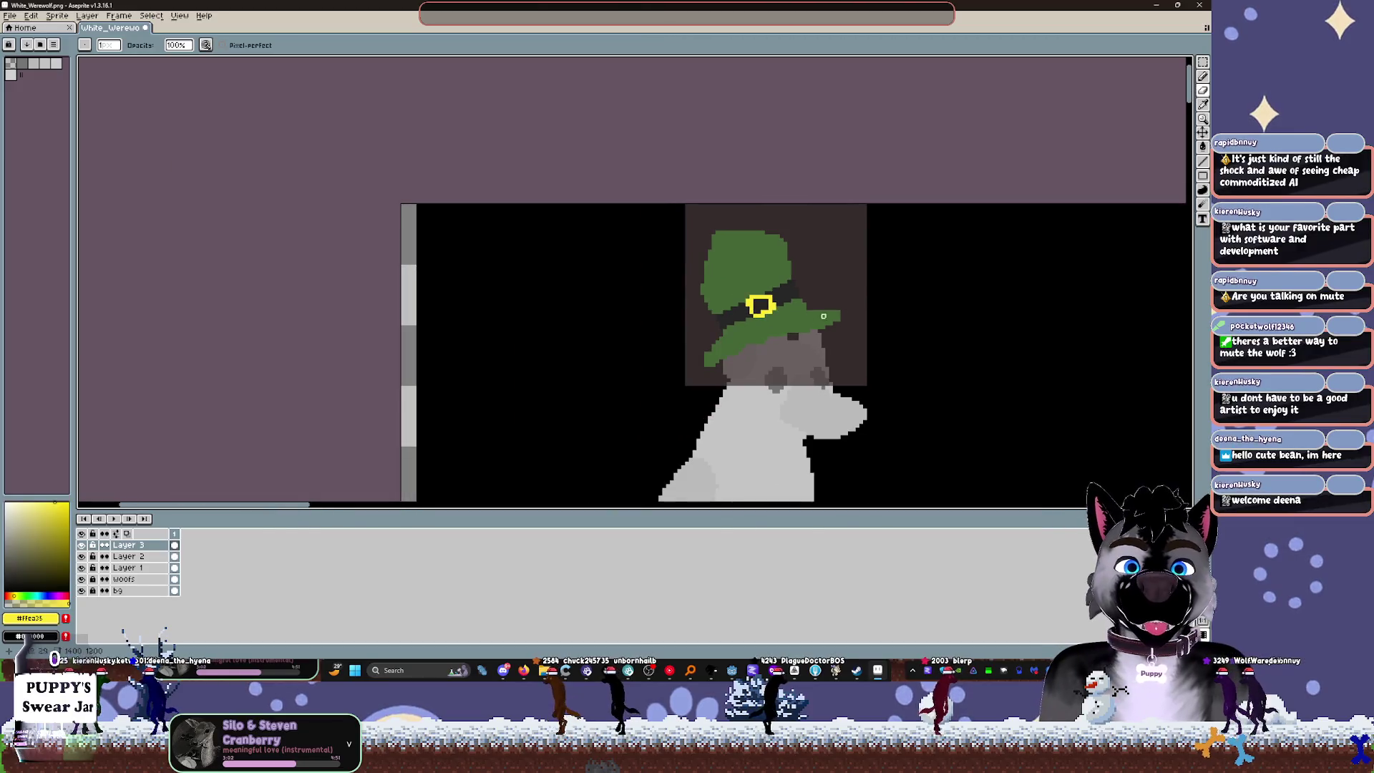
Step: Paint two gap pixels along the buckle's edge yellow
key(ctrl)
scroll(761, 307, up, 5)
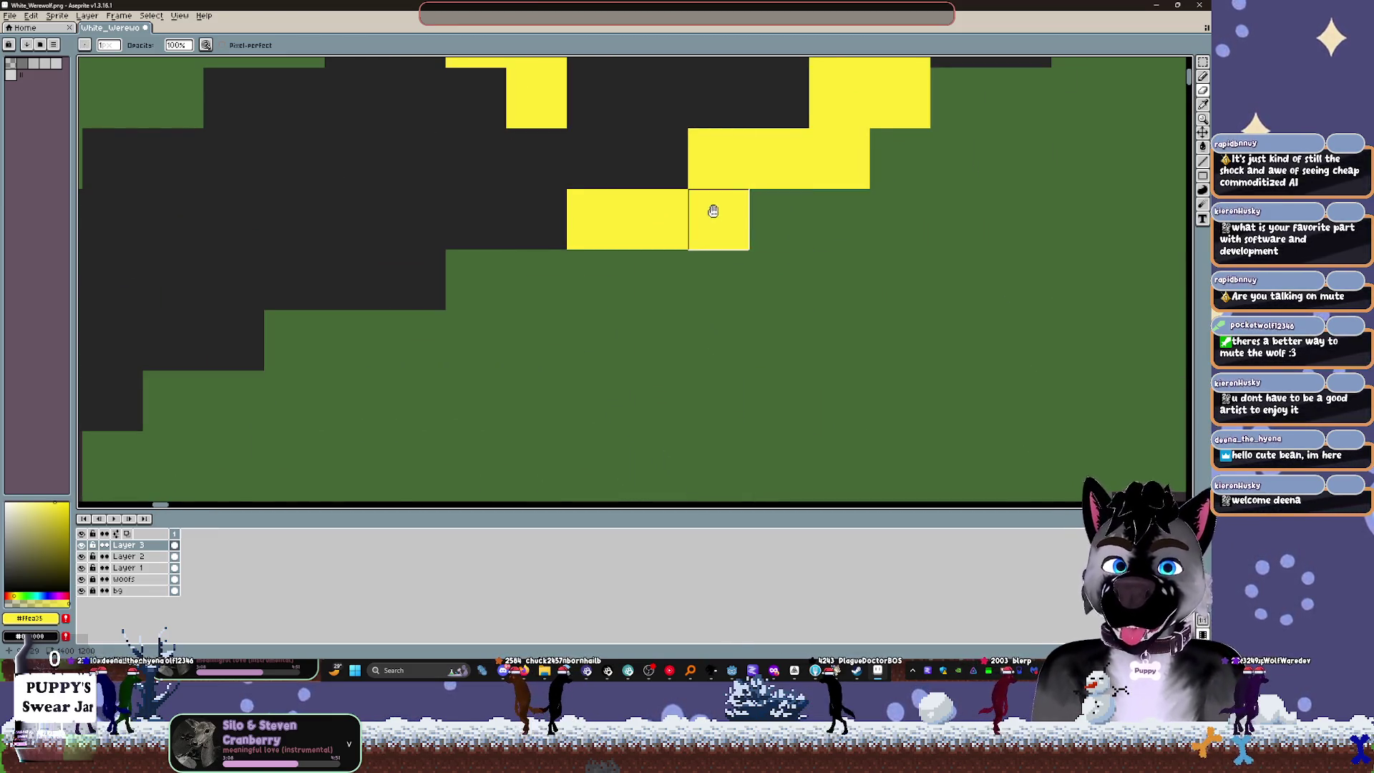
drag(524, 92, 563, 187)
key(alt)
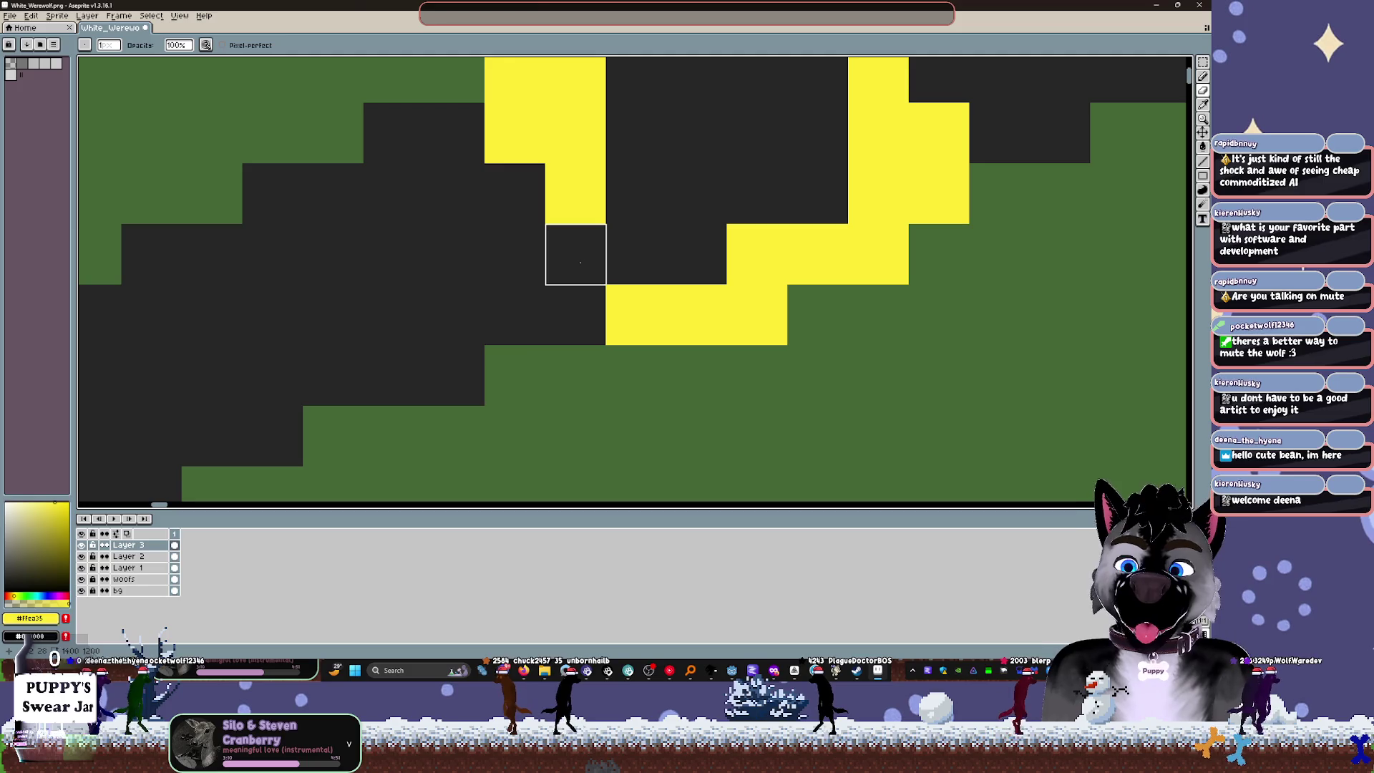
drag(576, 315, 579, 254)
key(alt)
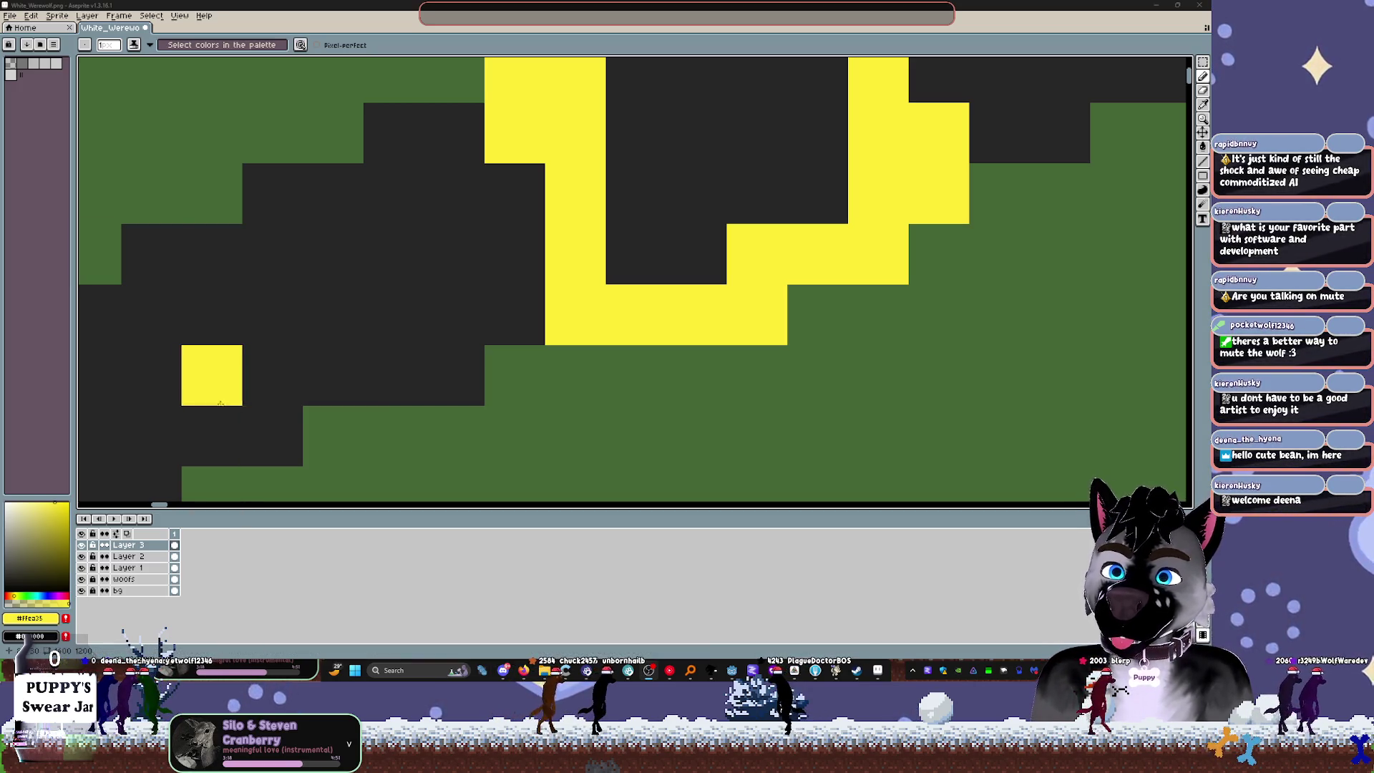
Step: Repaint a stray yellow pixel in the dark band colour #262626, checking it with undo and redo
scroll(730, 377, down, 3)
scroll(730, 377, down, 1)
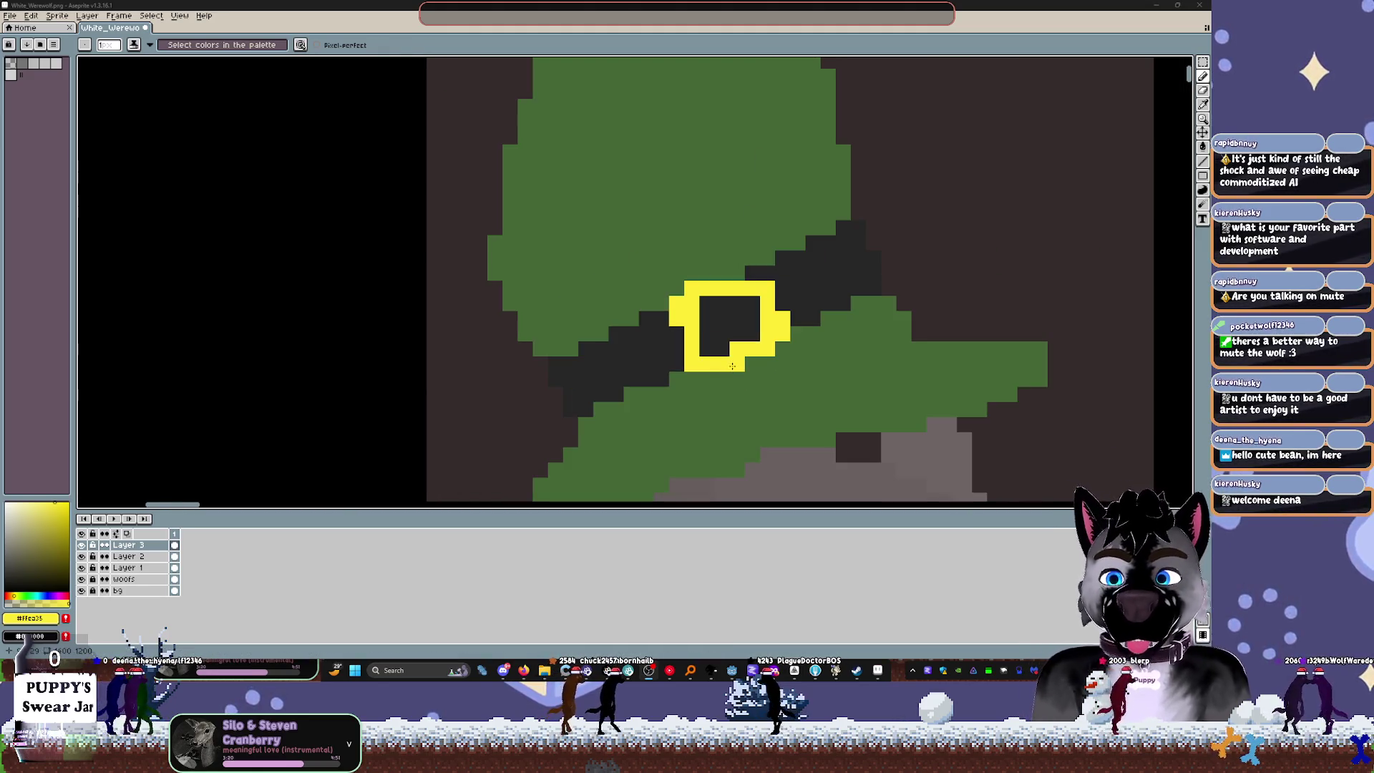
scroll(962, 194, down, 2)
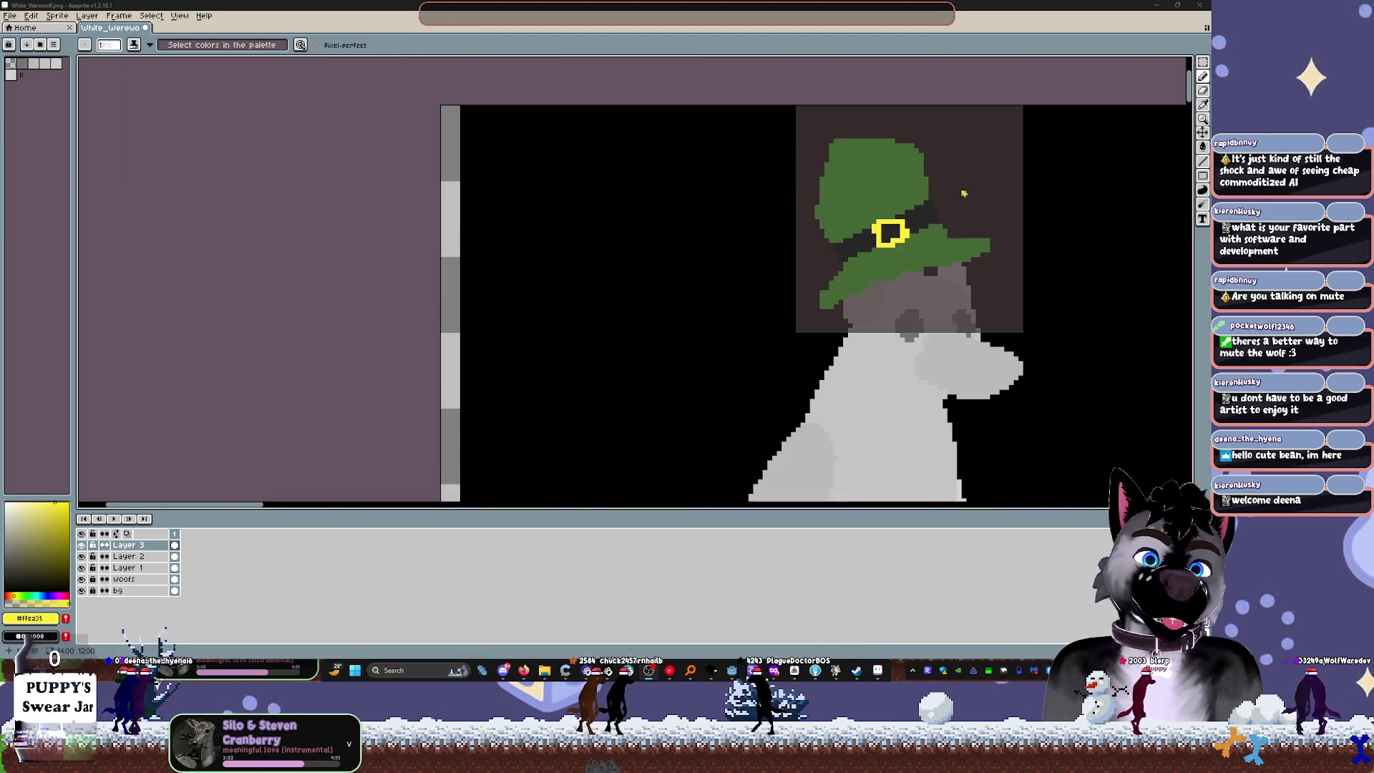
scroll(1000, 222, down, 1)
scroll(924, 210, up, 4)
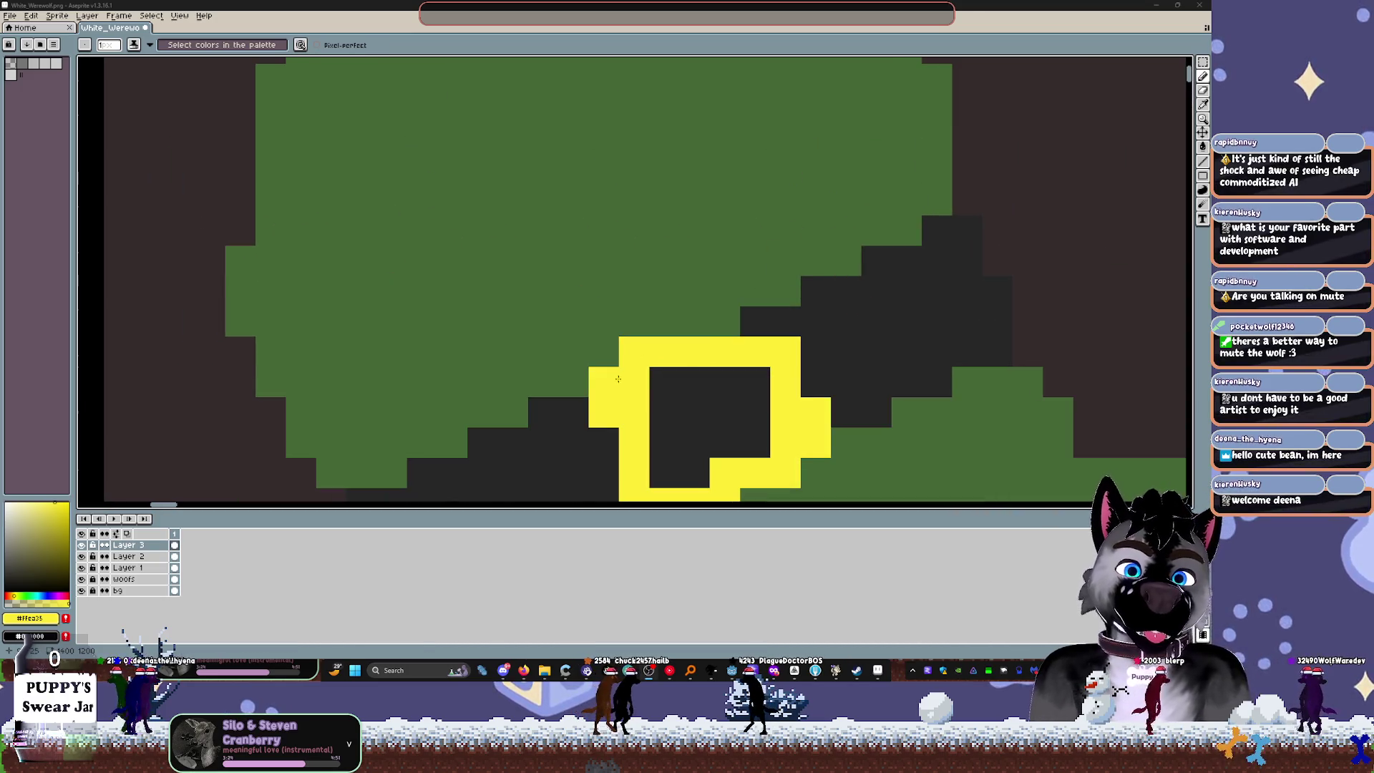
alt+click(601, 422)
alt+click(572, 380)
right_click(603, 380)
key(ctrl+z)
key(ctrl+y)
key(ctrl+z)
key(ctrl+y)
Step: Recolour the remaining stray yellow pixels beside the buckle green and dark, removing the right-side nub
click(816, 443)
click(816, 412)
alt+click(845, 413)
click(810, 414)
right_click(810, 414)
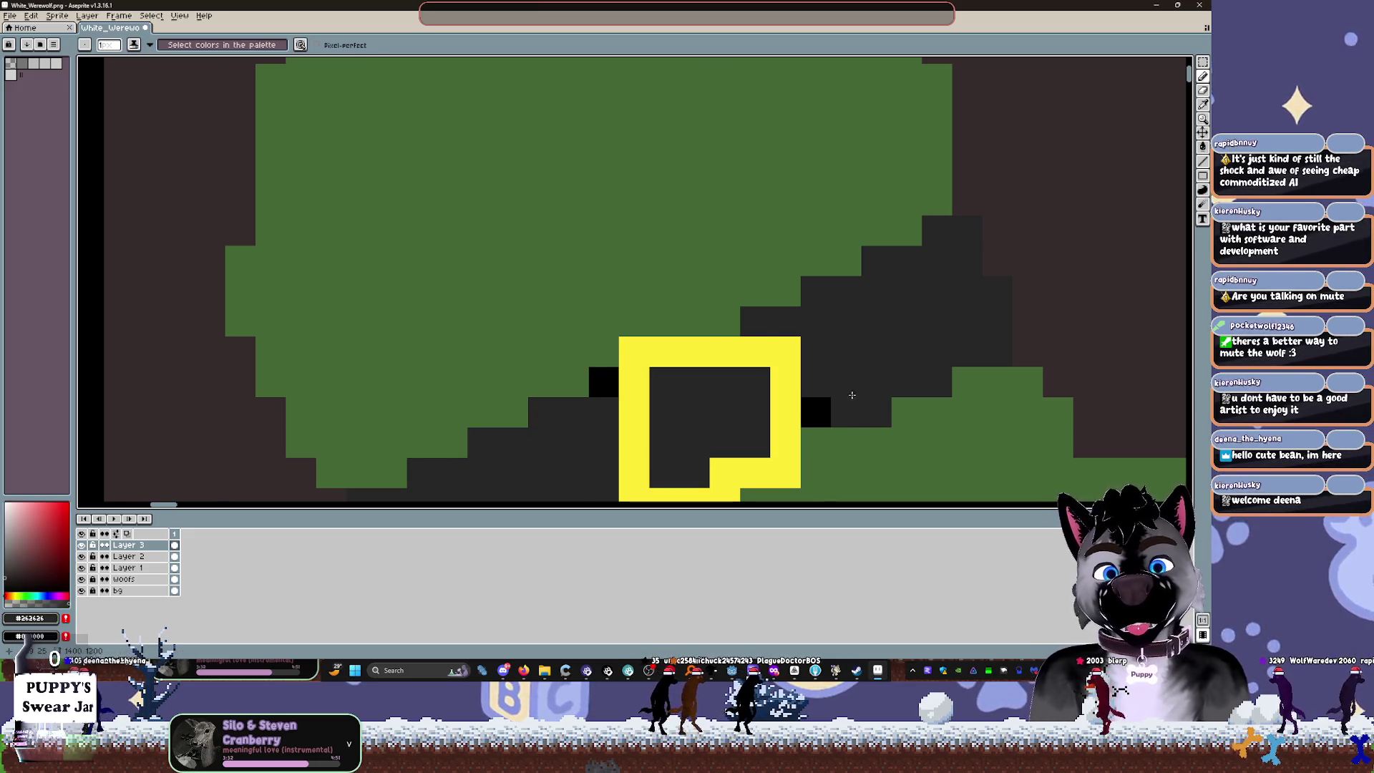
key(i)
key(b)
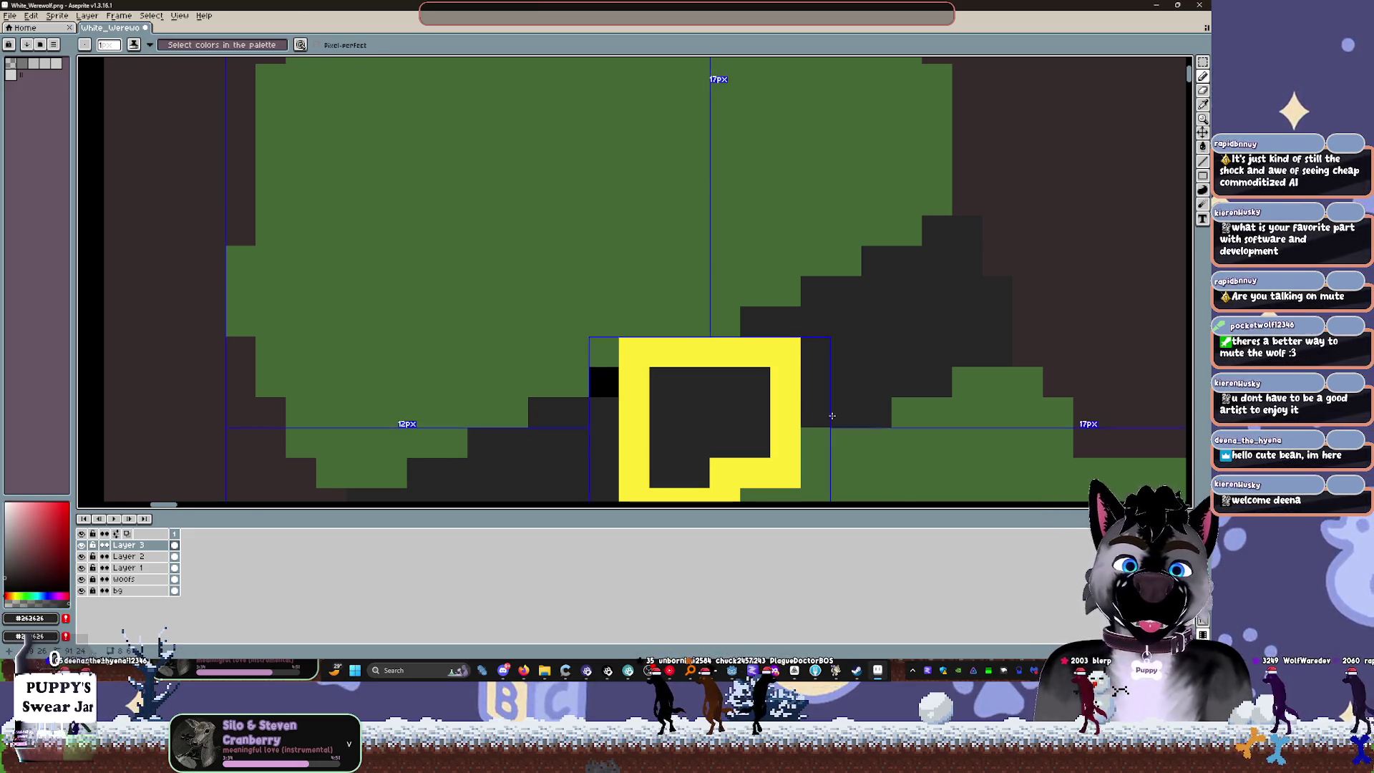
scroll(925, 395, down, 5)
key(ctrl)
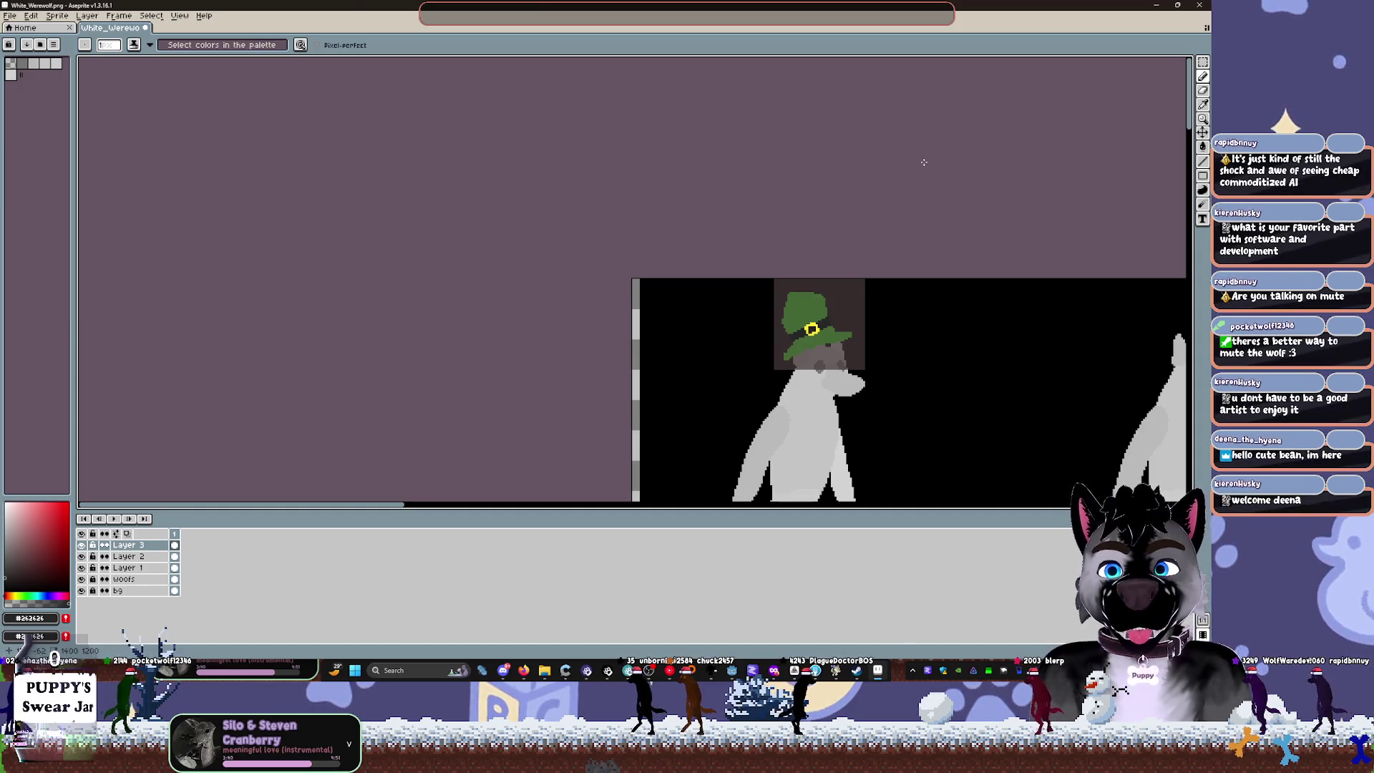
Step: Pencil the missing lower-left pixels of the buckle outline in yellow
scroll(915, 357, up, 8)
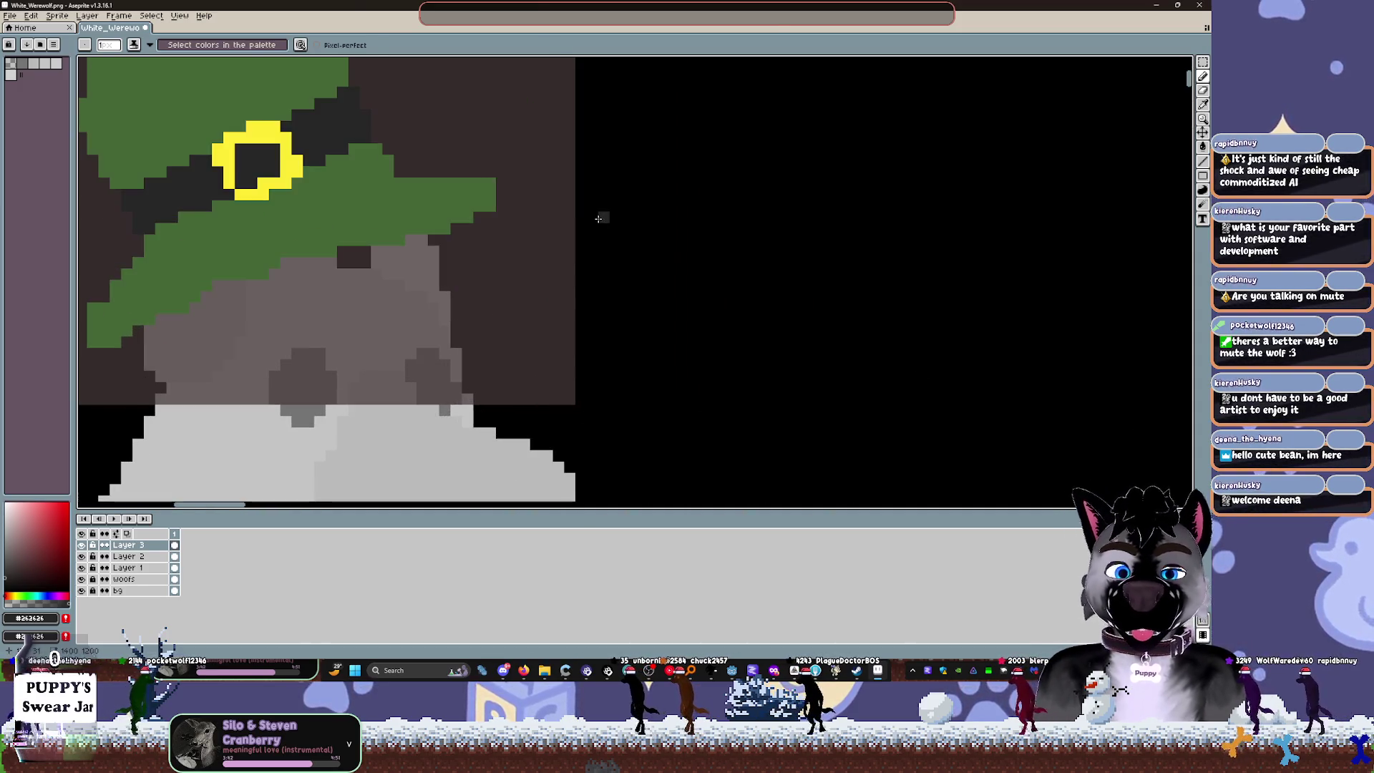
scroll(564, 301, up, 3)
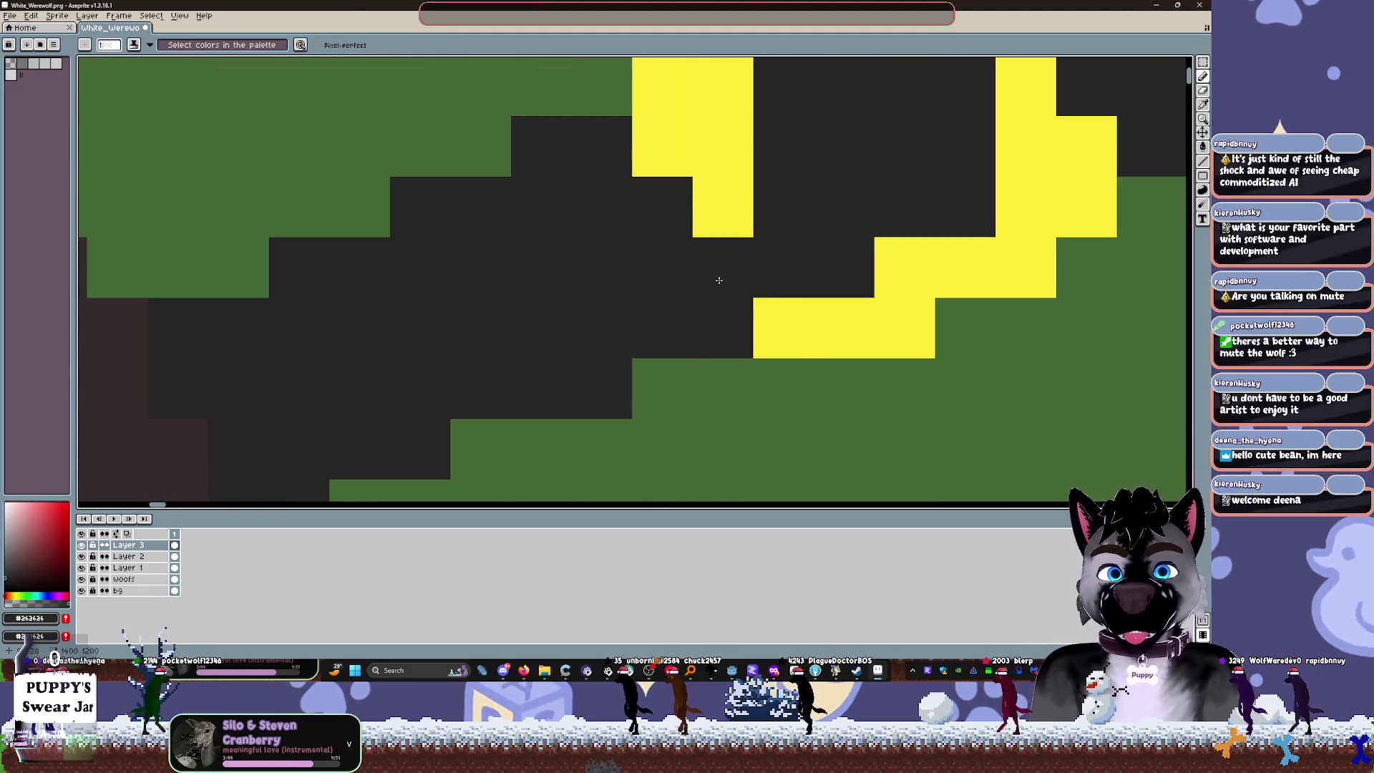
click(736, 271)
click(775, 322)
click(723, 328)
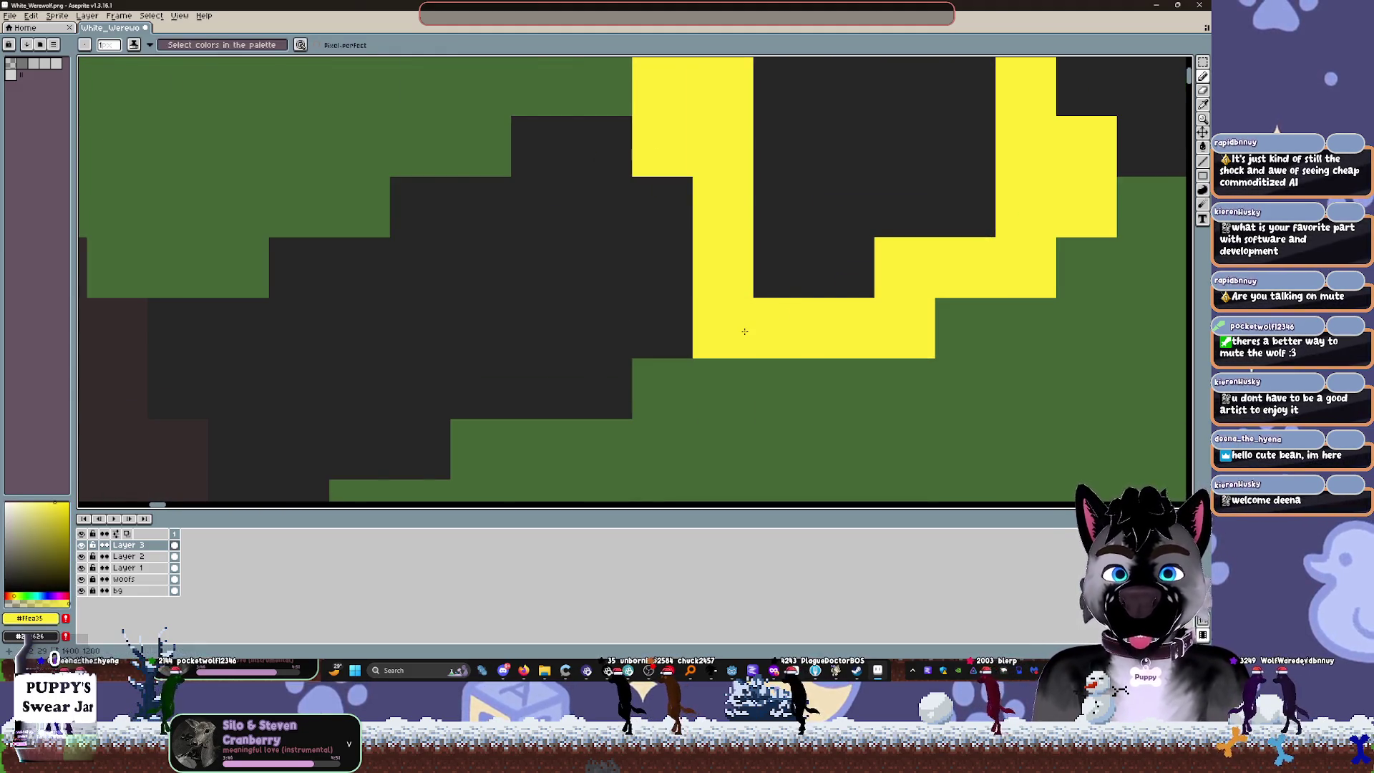
Step: Zoom and pan back out to review the finished leprechaun hat on the sprite
scroll(958, 359, down, 5)
scroll(935, 376, up, 3)
scroll(935, 376, down, 5)
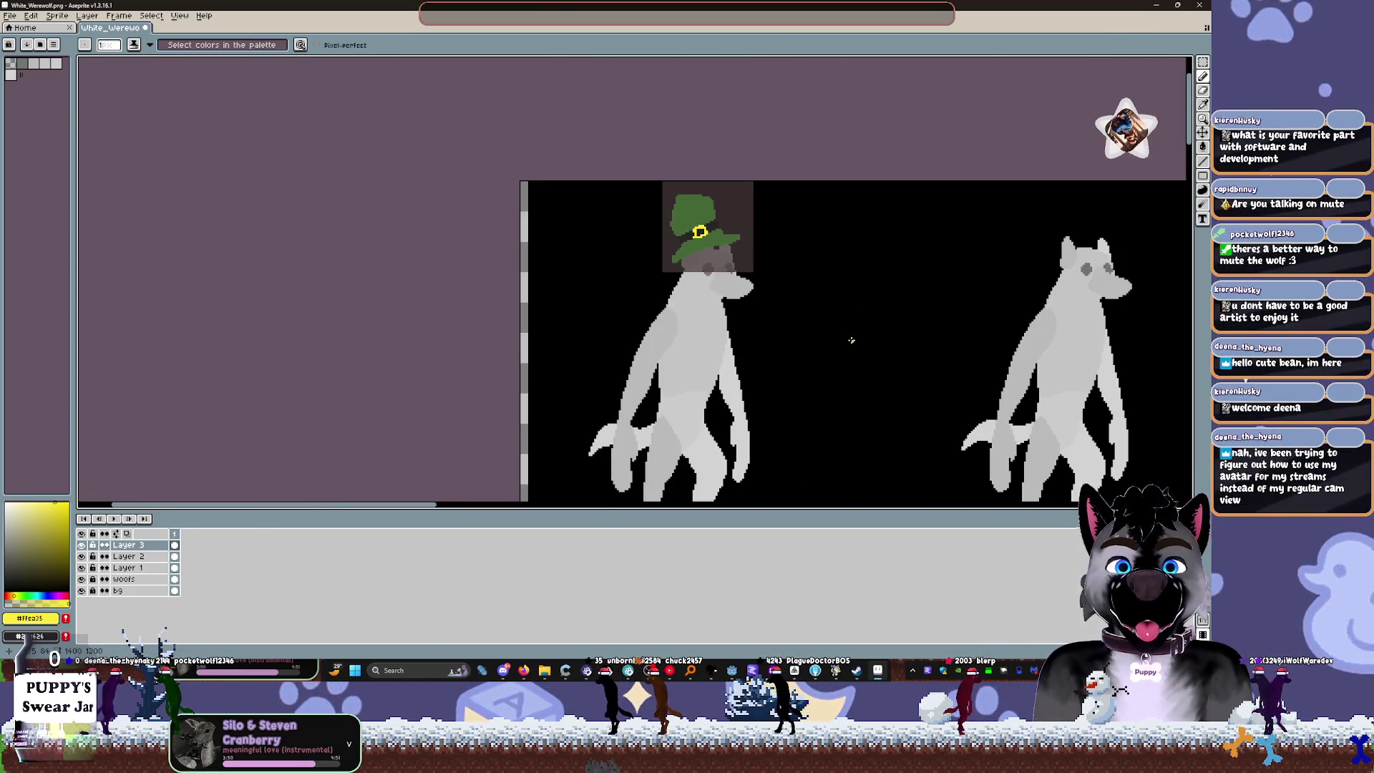
scroll(844, 332, down, 3)
scroll(792, 328, up, 2)
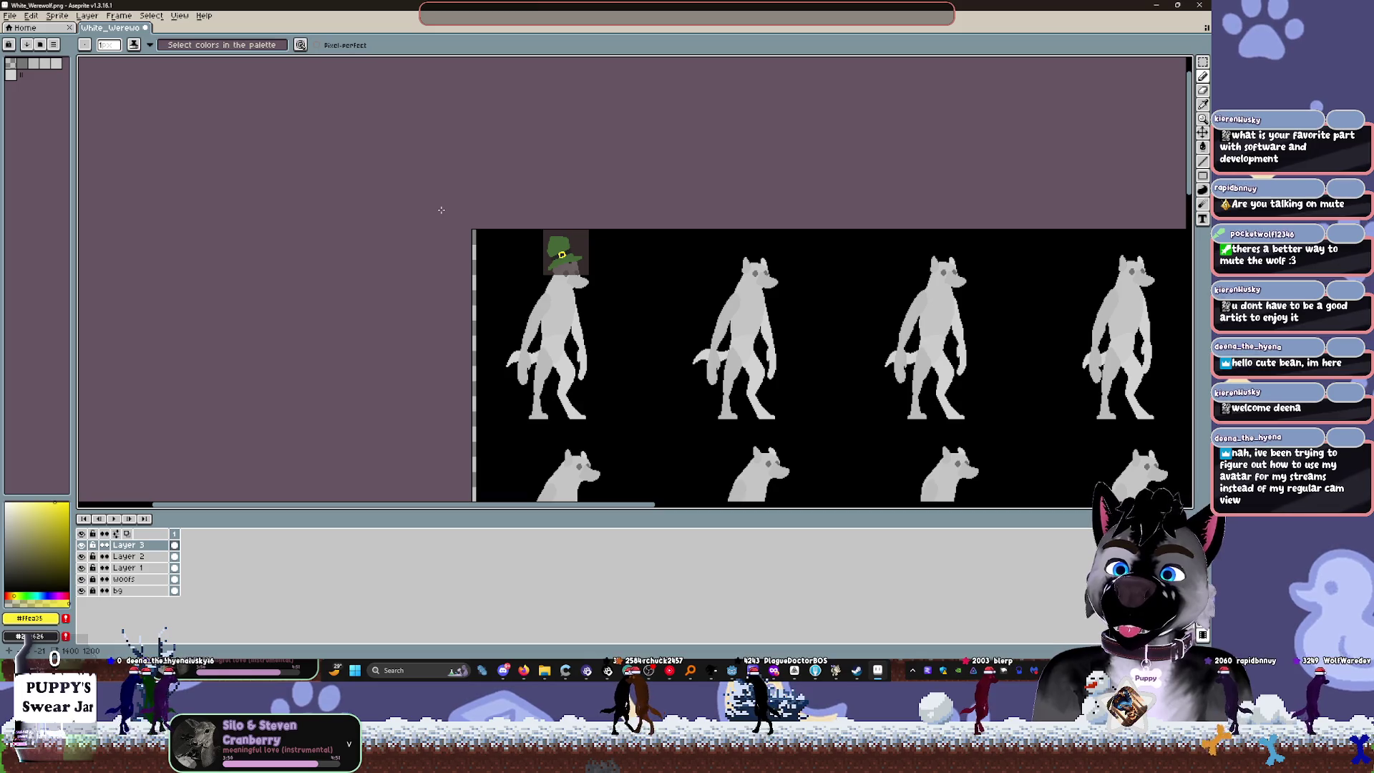
scroll(443, 208, up, 3)
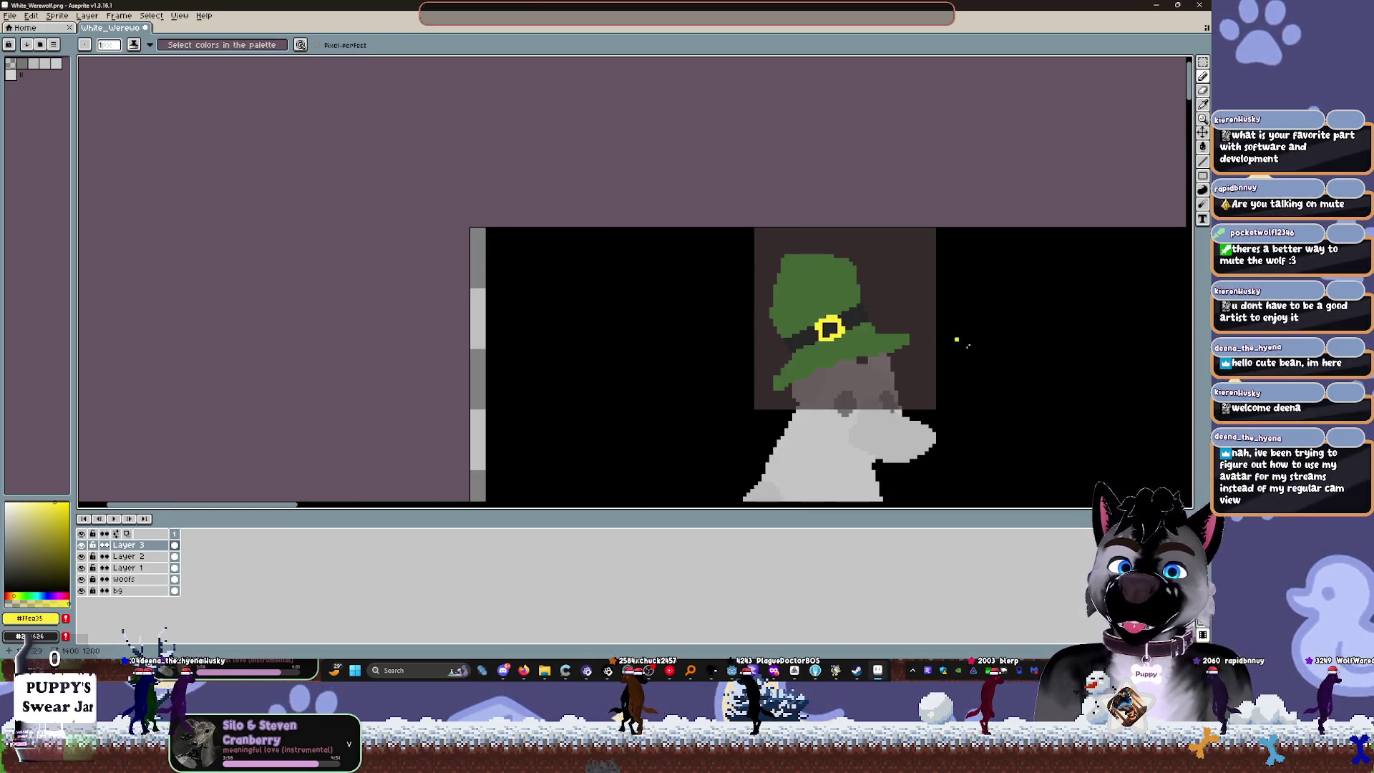
drag(944, 336, 745, 276)
scroll(745, 276, down, 2)
scroll(751, 270, up, 4)
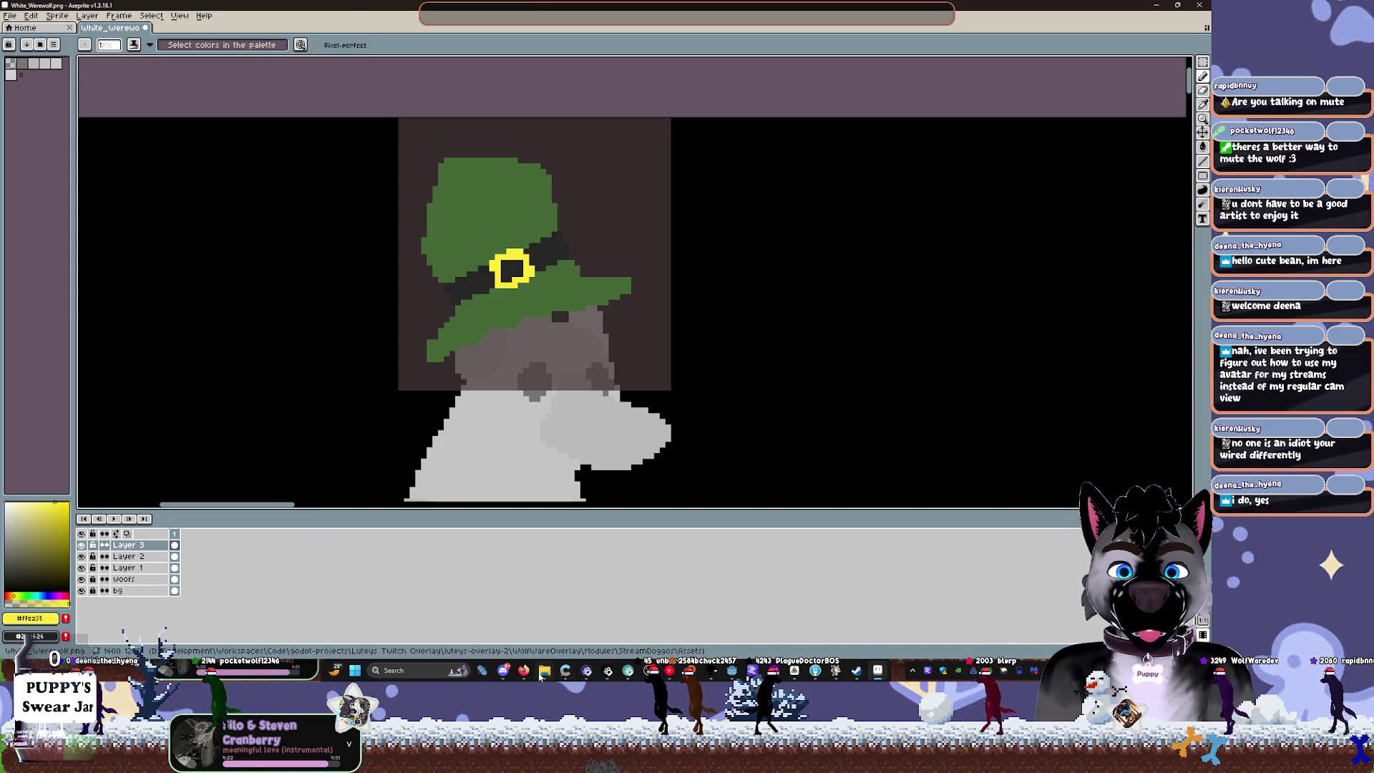
Step: In Firefox, search the web for 'vnyan' and open the VNyan itch.io page
click(523, 670)
double_click(718, 10)
text(vseef)
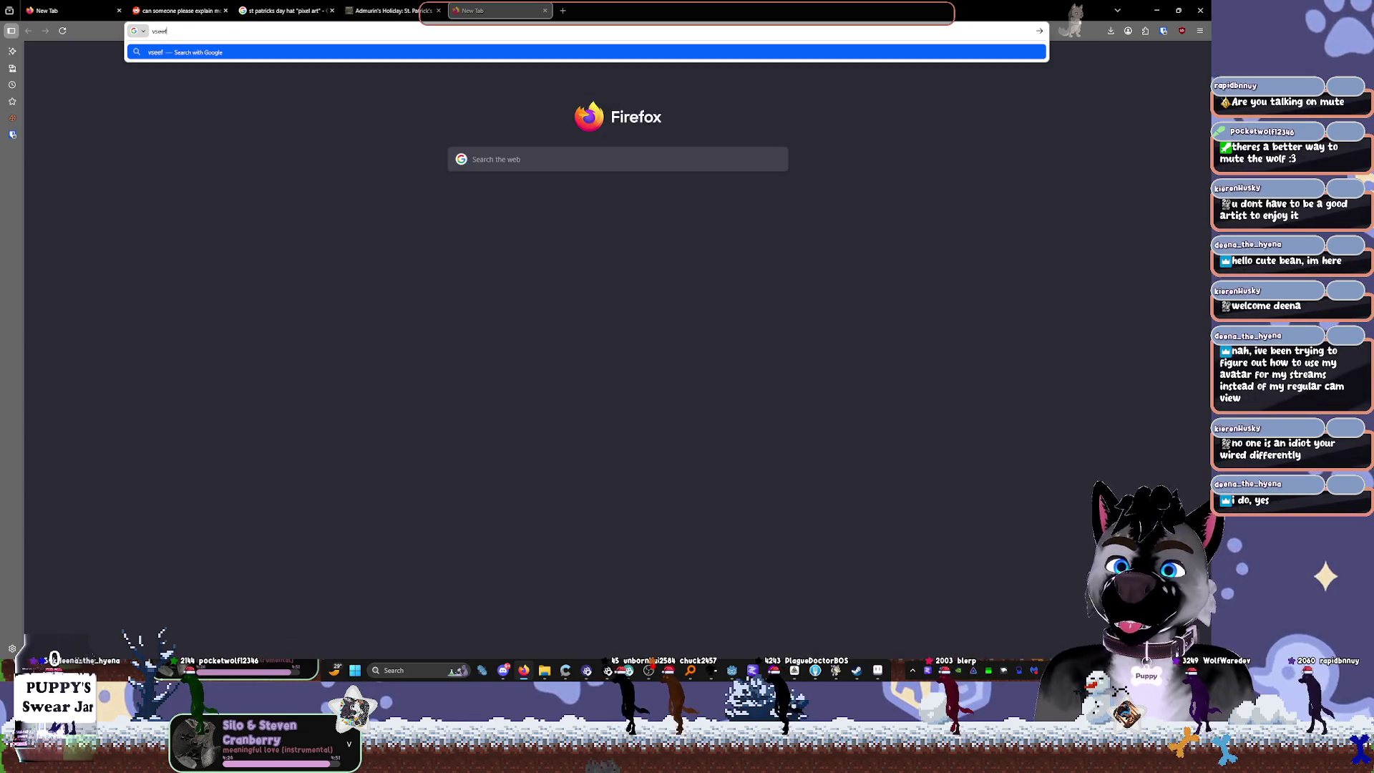
text(vnya)
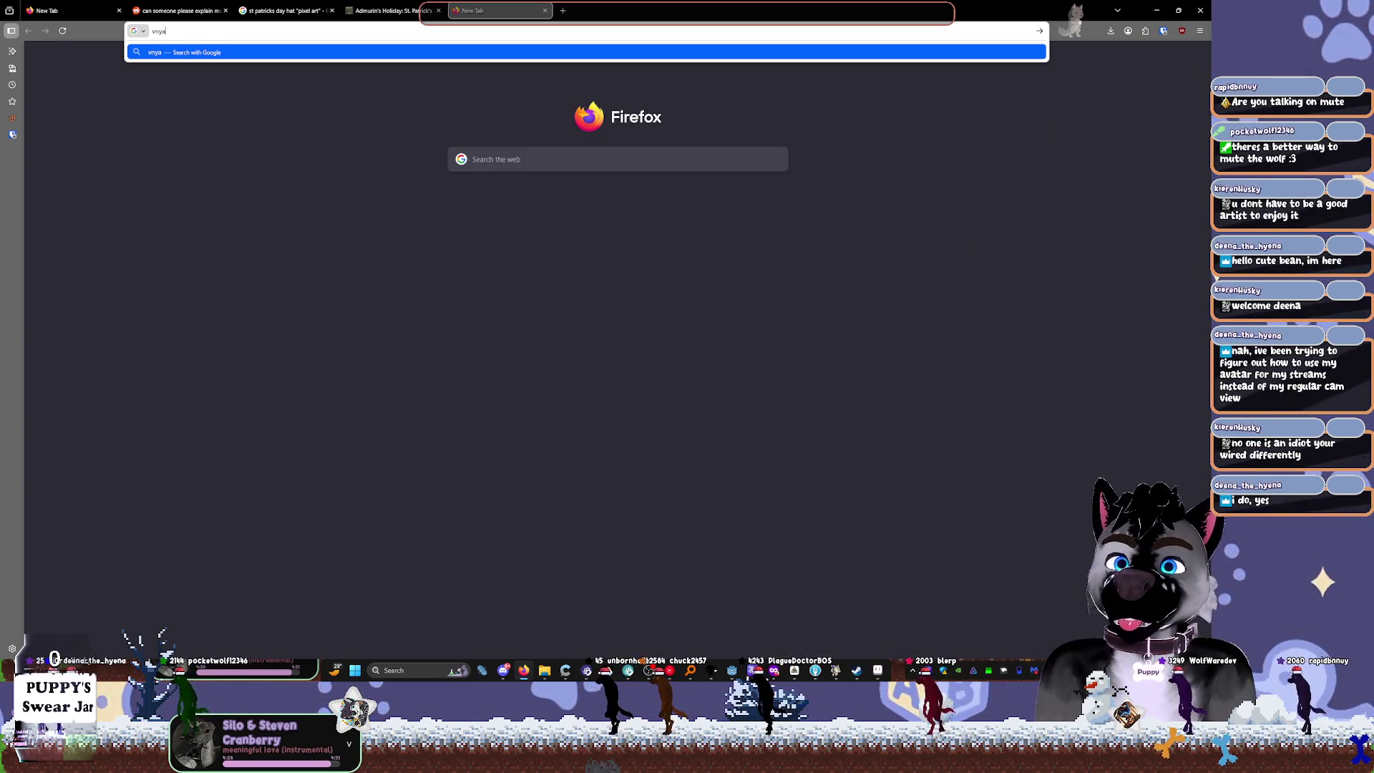
key(BackSpace)
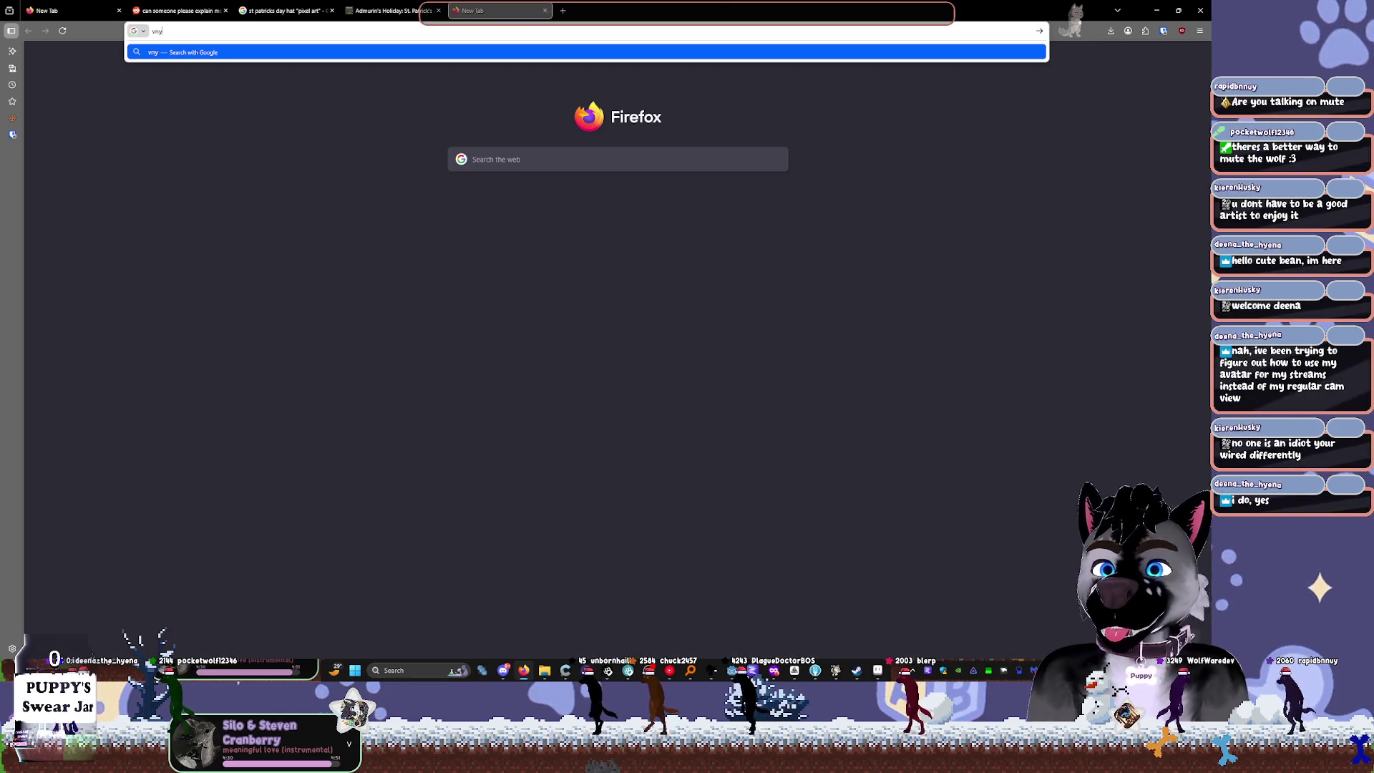
text(a)
key(Return)
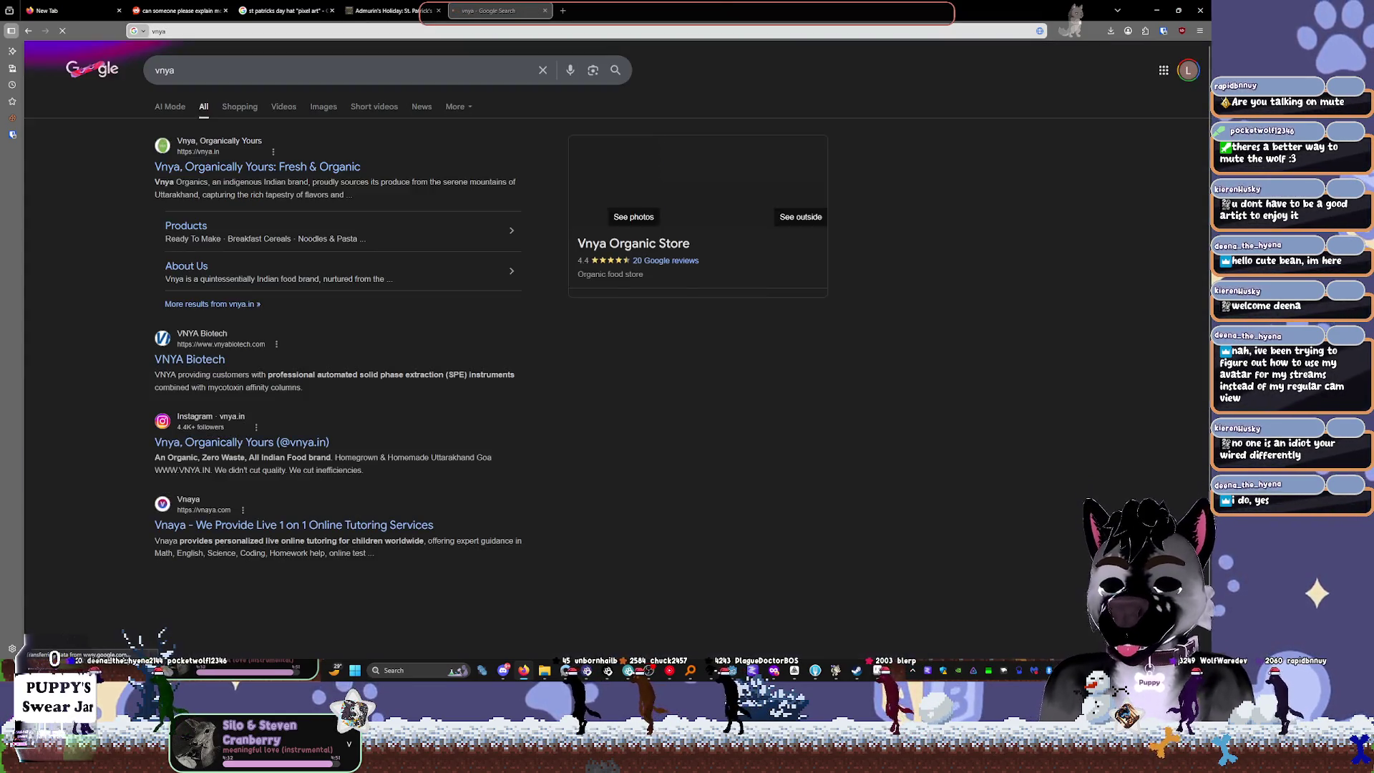
click(452, 64)
text(n)
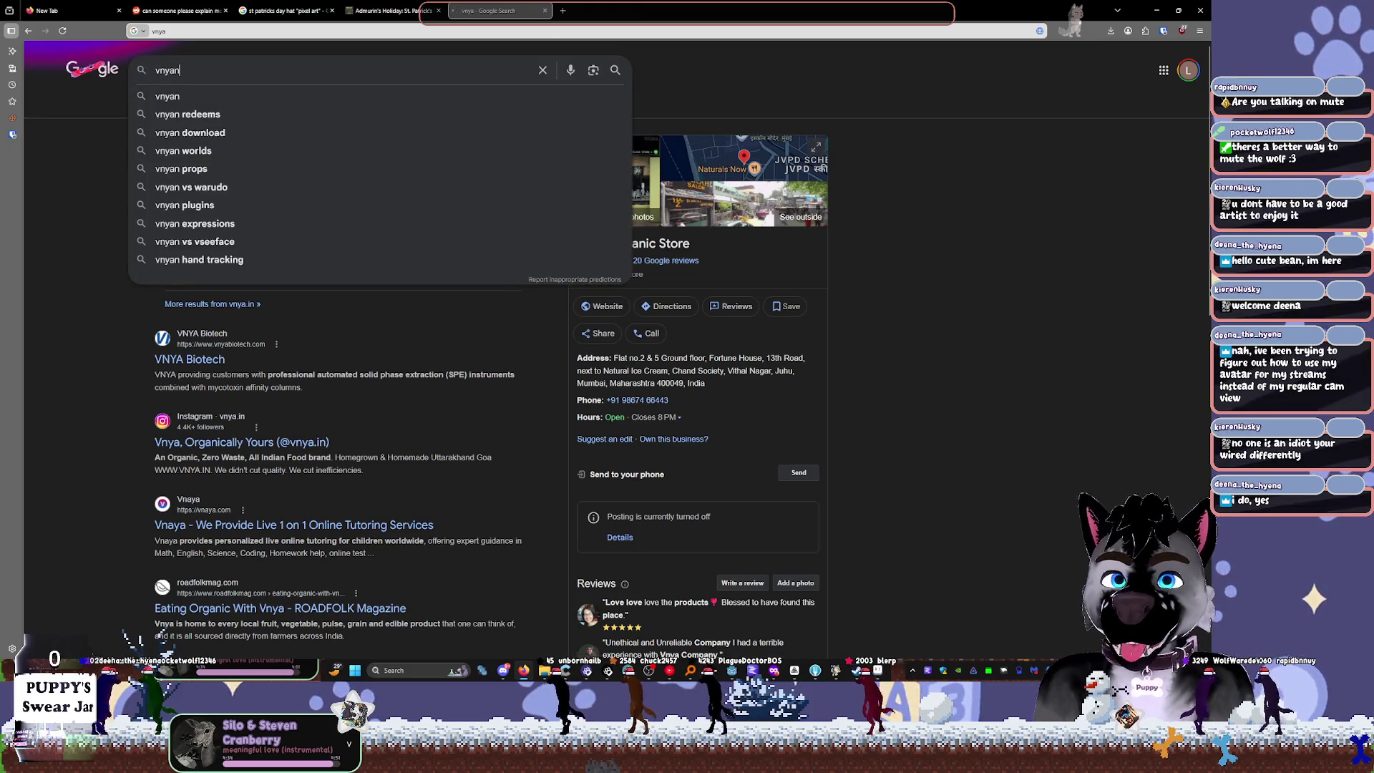
key(Return)
click(294, 165)
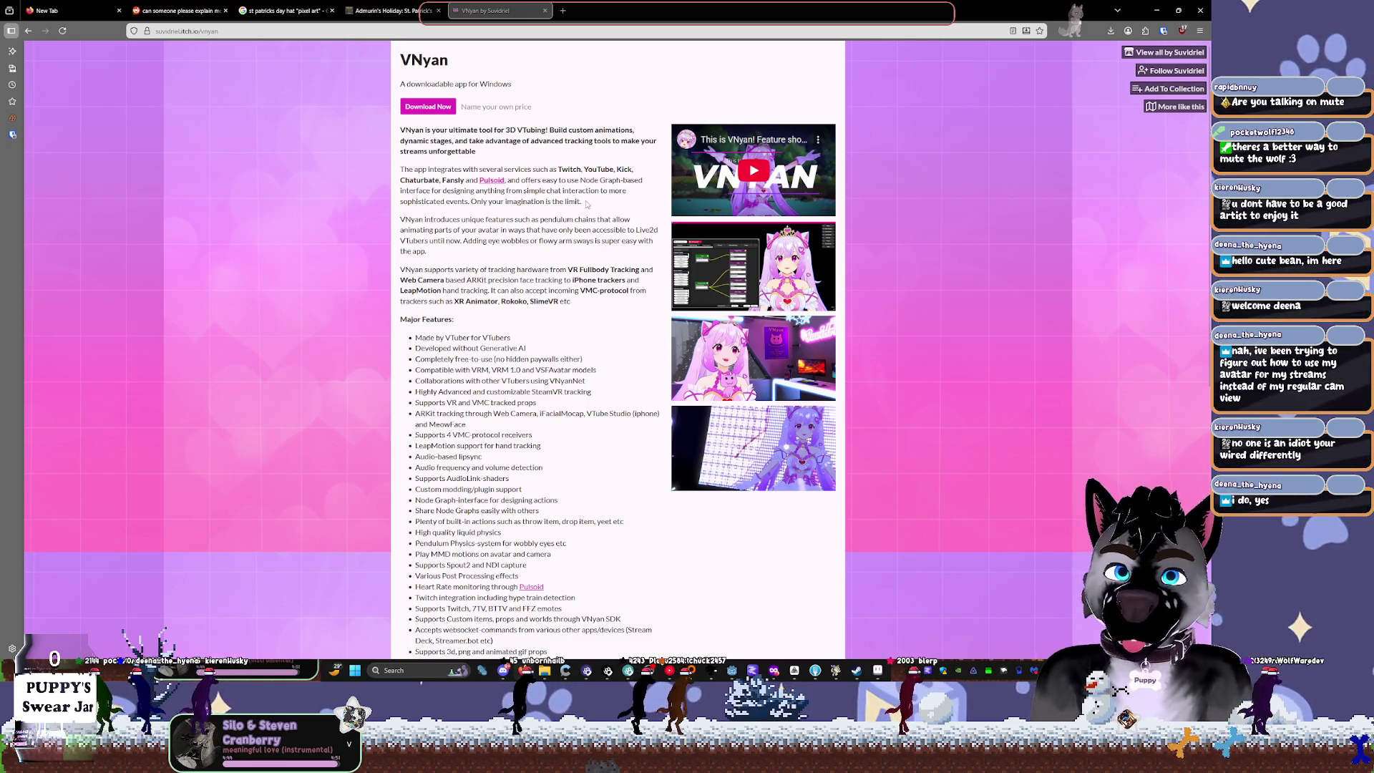
Step: In a new tab, search 'warudo' and open the Warudo Steam store page
key(ctrl+t)
text(warudo)
key(Return)
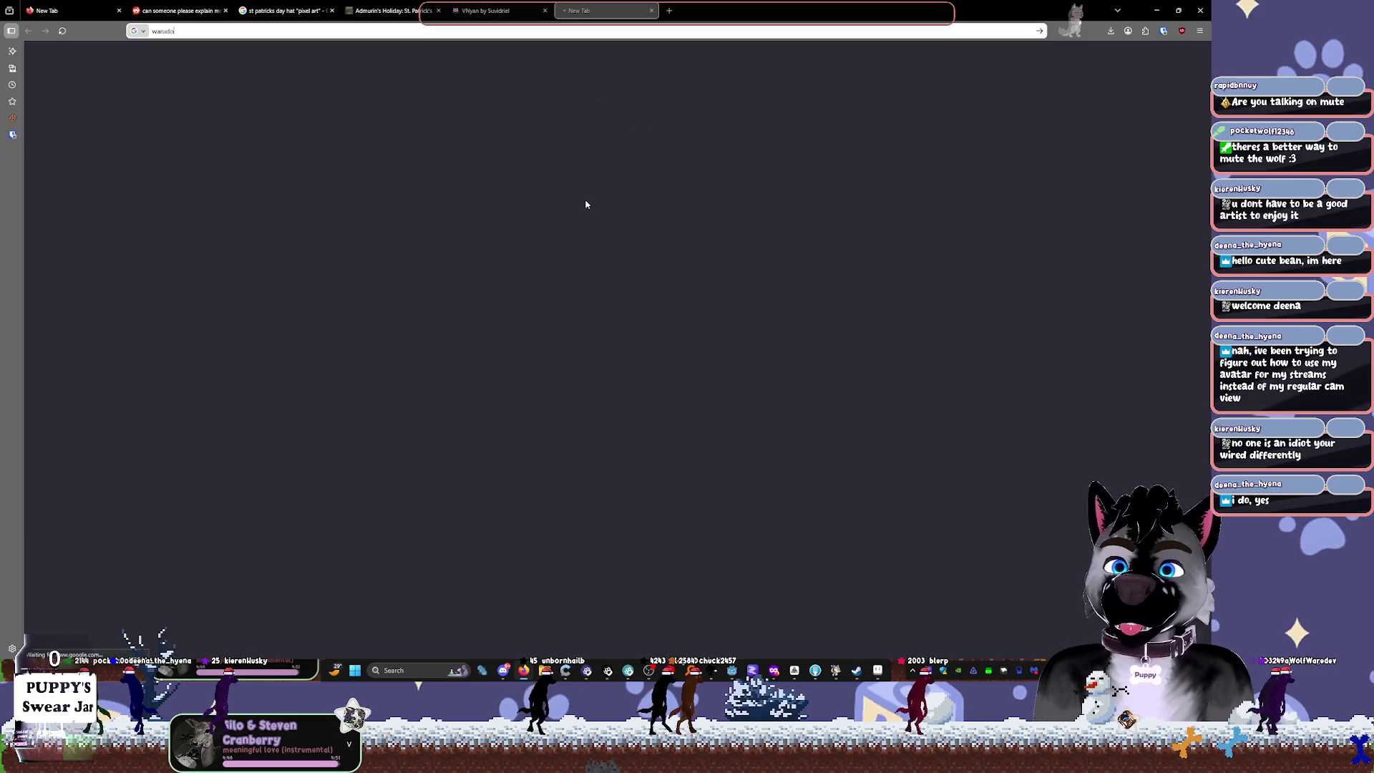
click(213, 169)
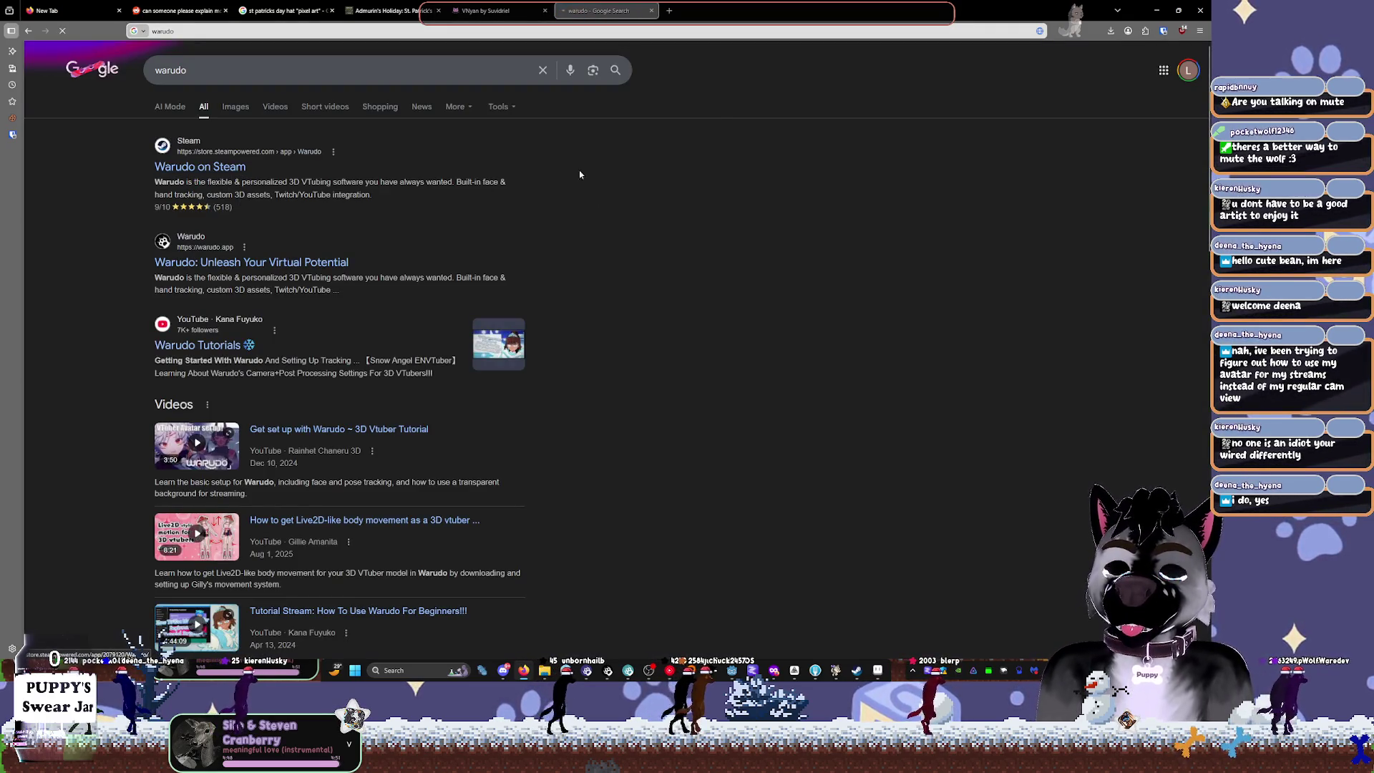
scroll(324, 308, down, 2)
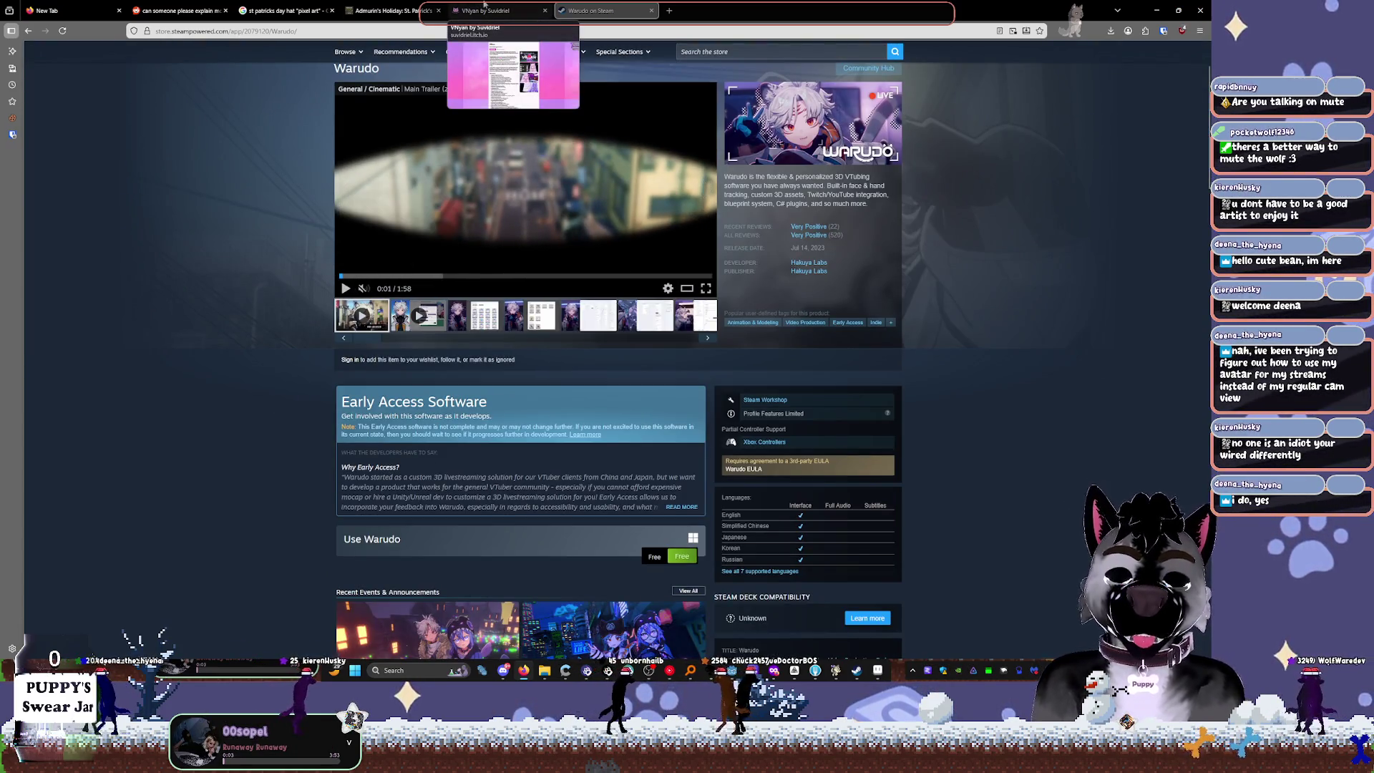
Step: Back on VNyan, enlarge the node graph screenshot, close it, and scroll to Major Features
click(484, 4)
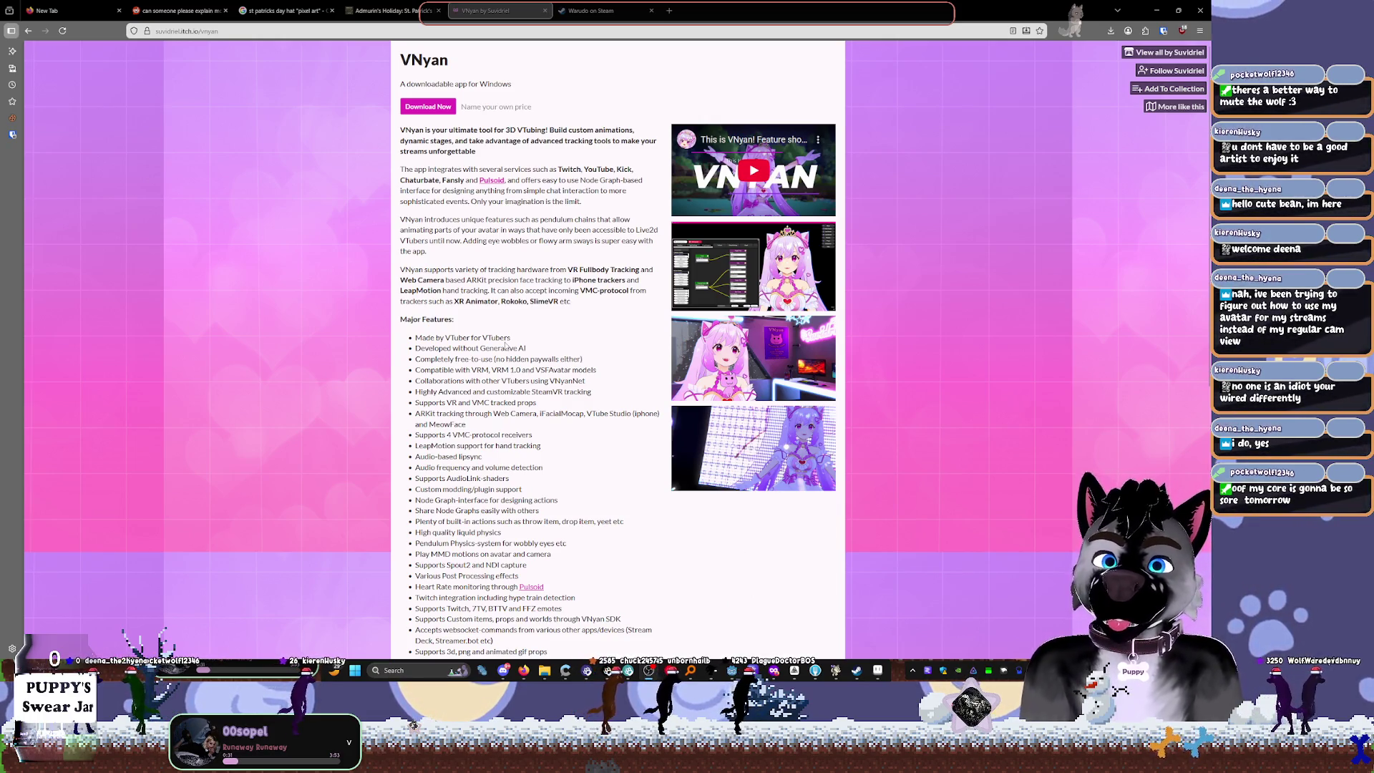
click(710, 286)
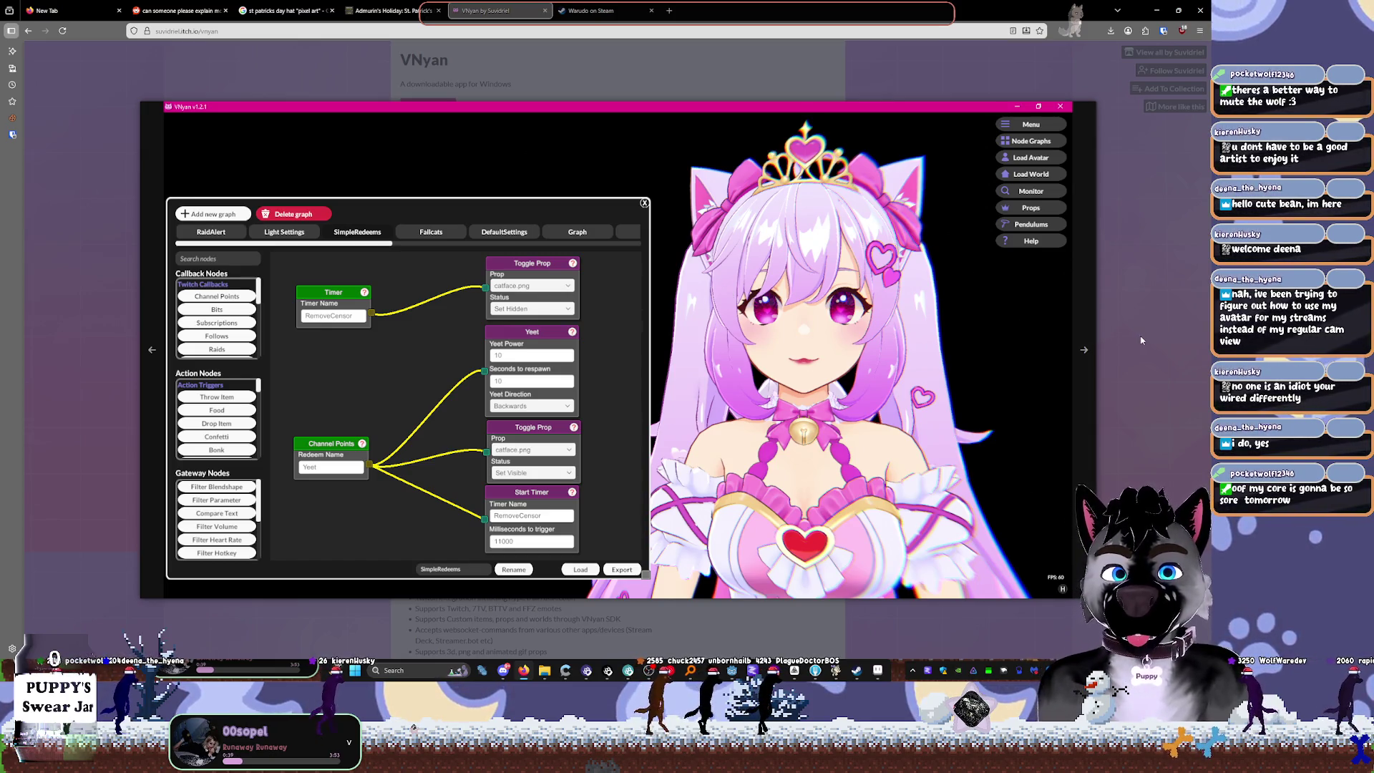
click(1117, 306)
scroll(563, 195, down, 2)
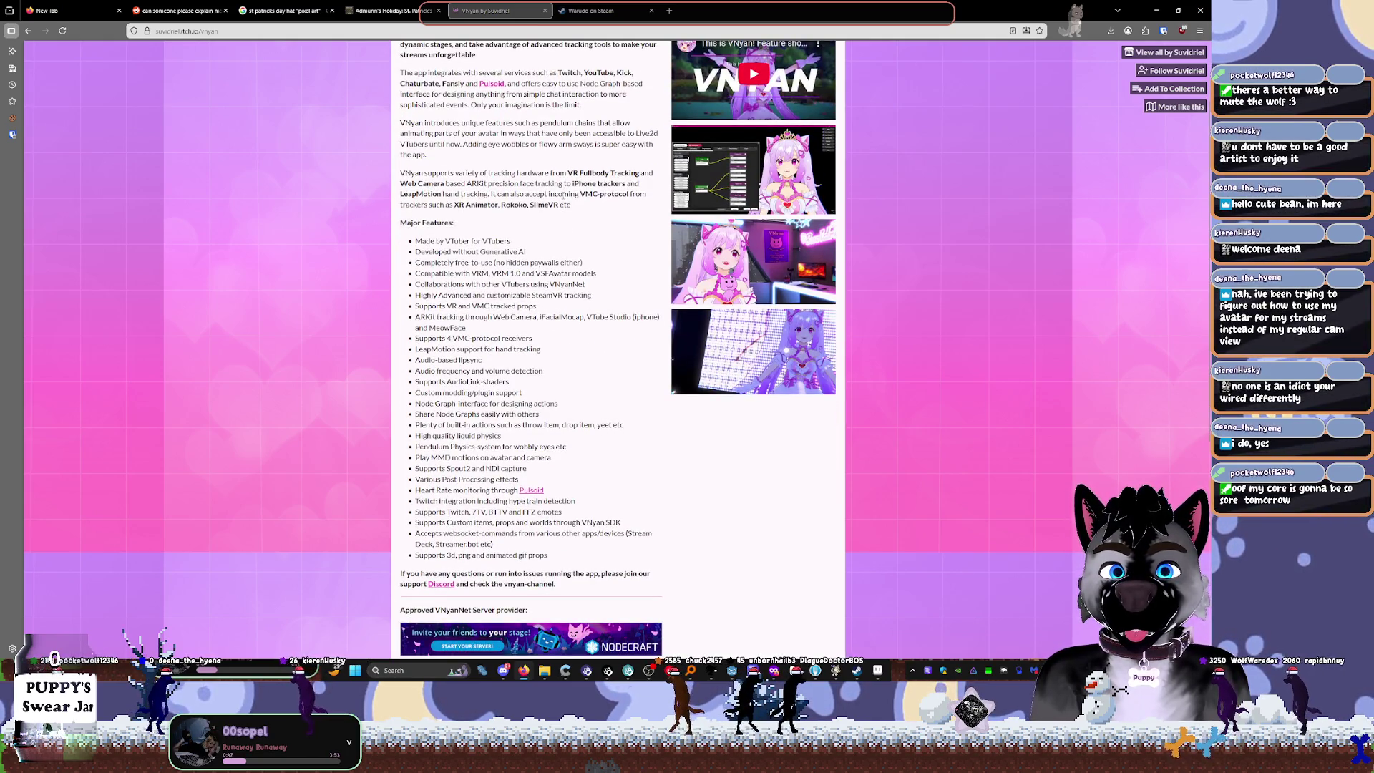
mouse_move(835, 671)
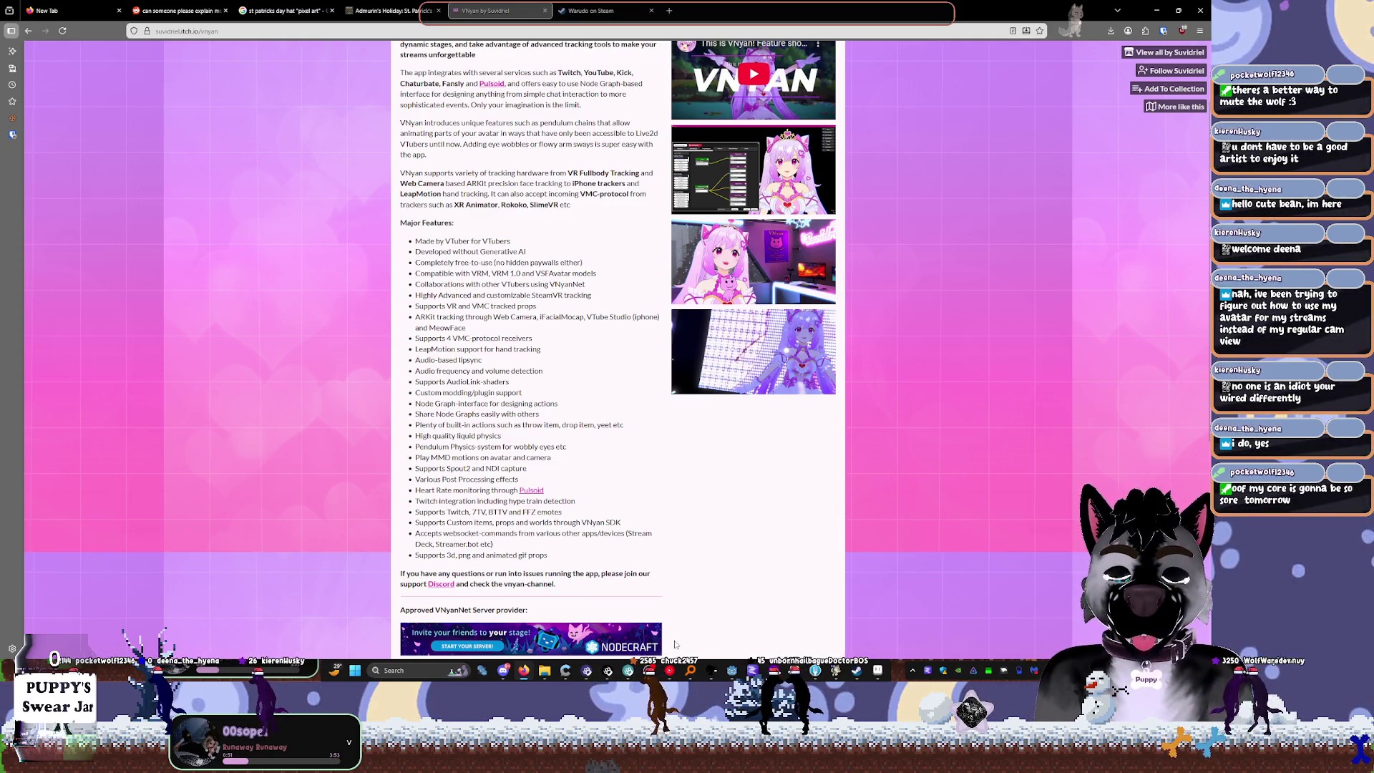
mouse_move(607, 671)
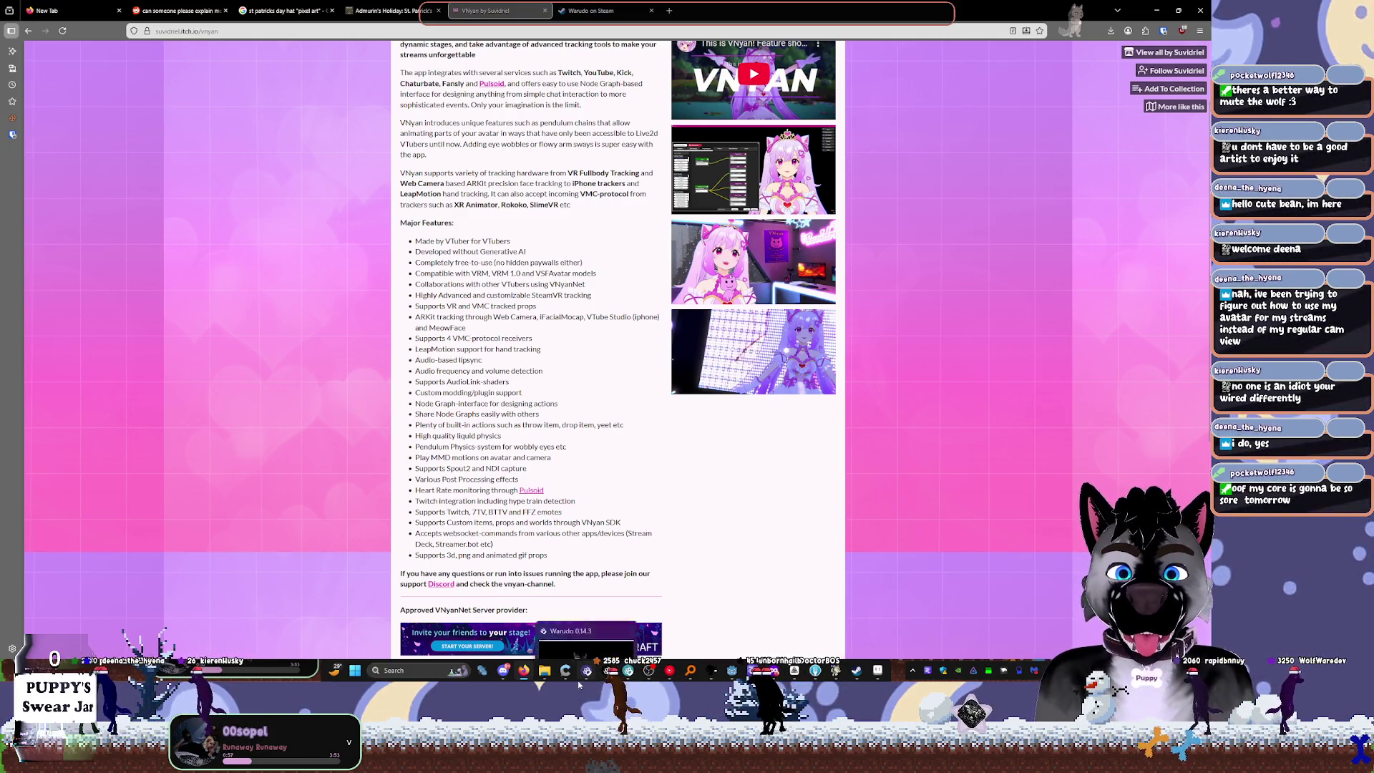
Step: In Warudo's Onboarding Assistant, start Basic Setup and switch the character to Shipilka
click(585, 630)
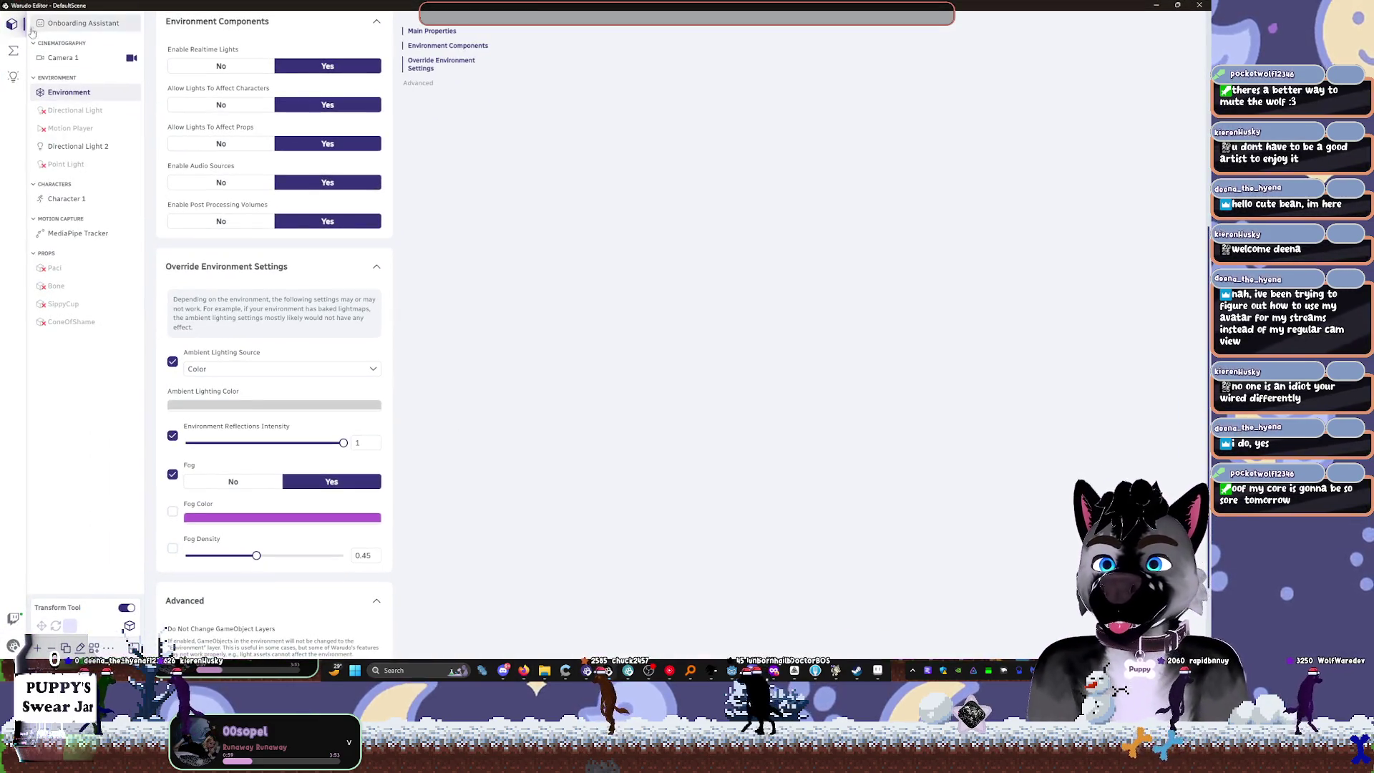
click(79, 22)
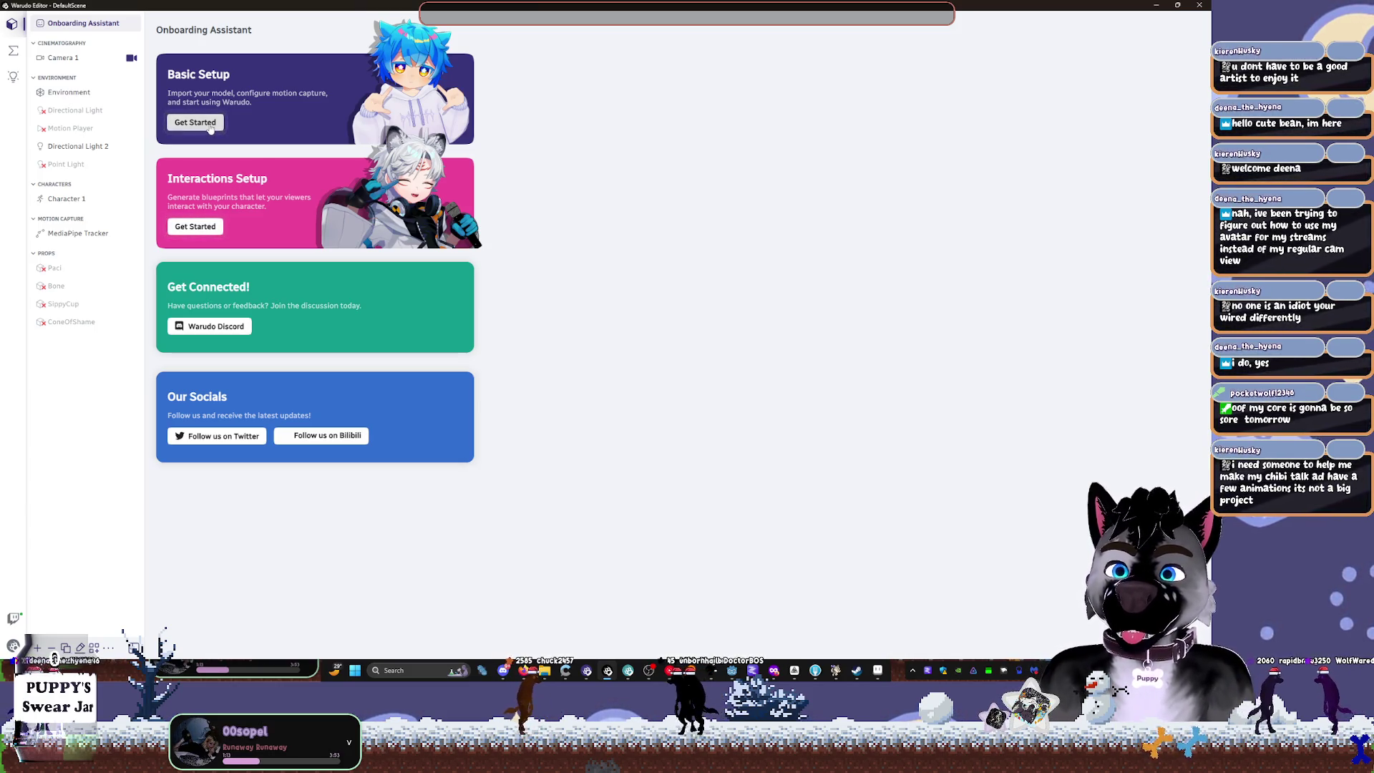
click(217, 122)
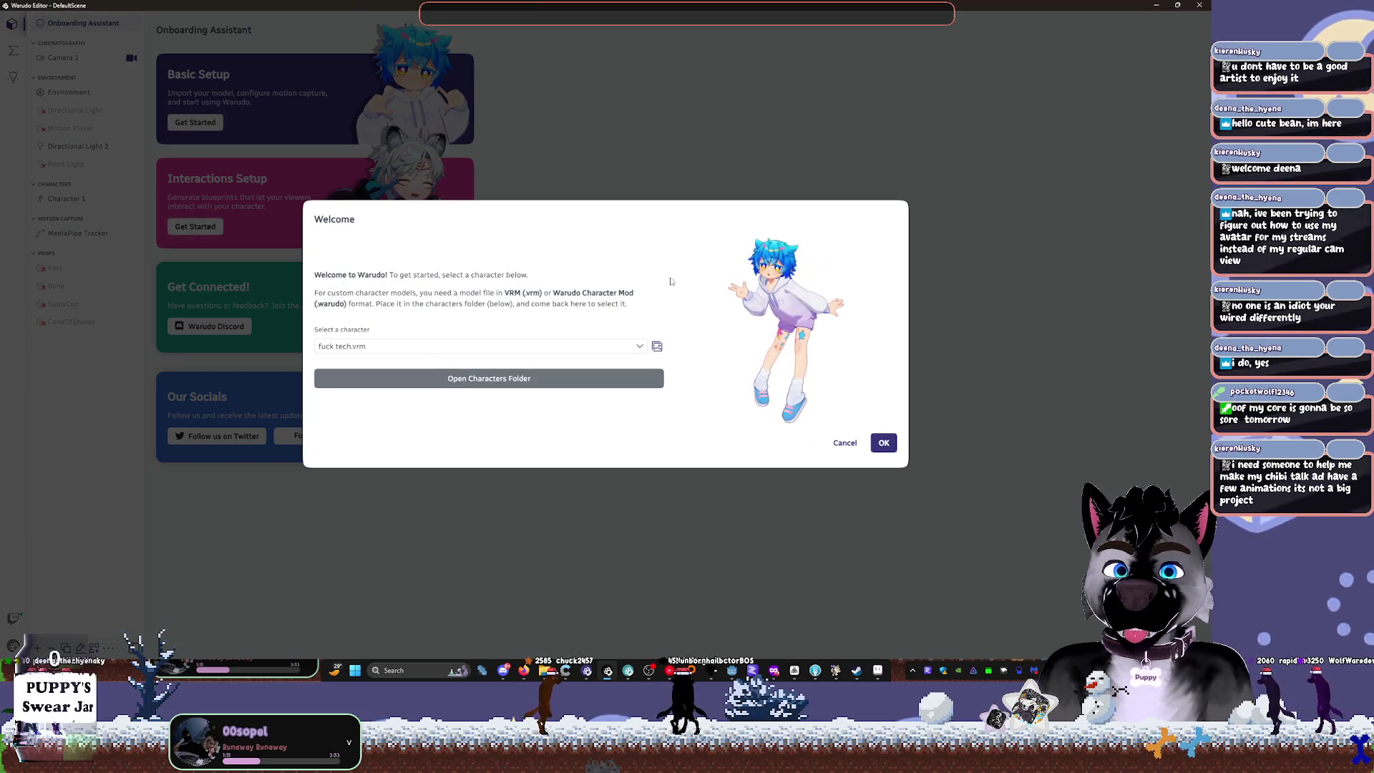
click(474, 347)
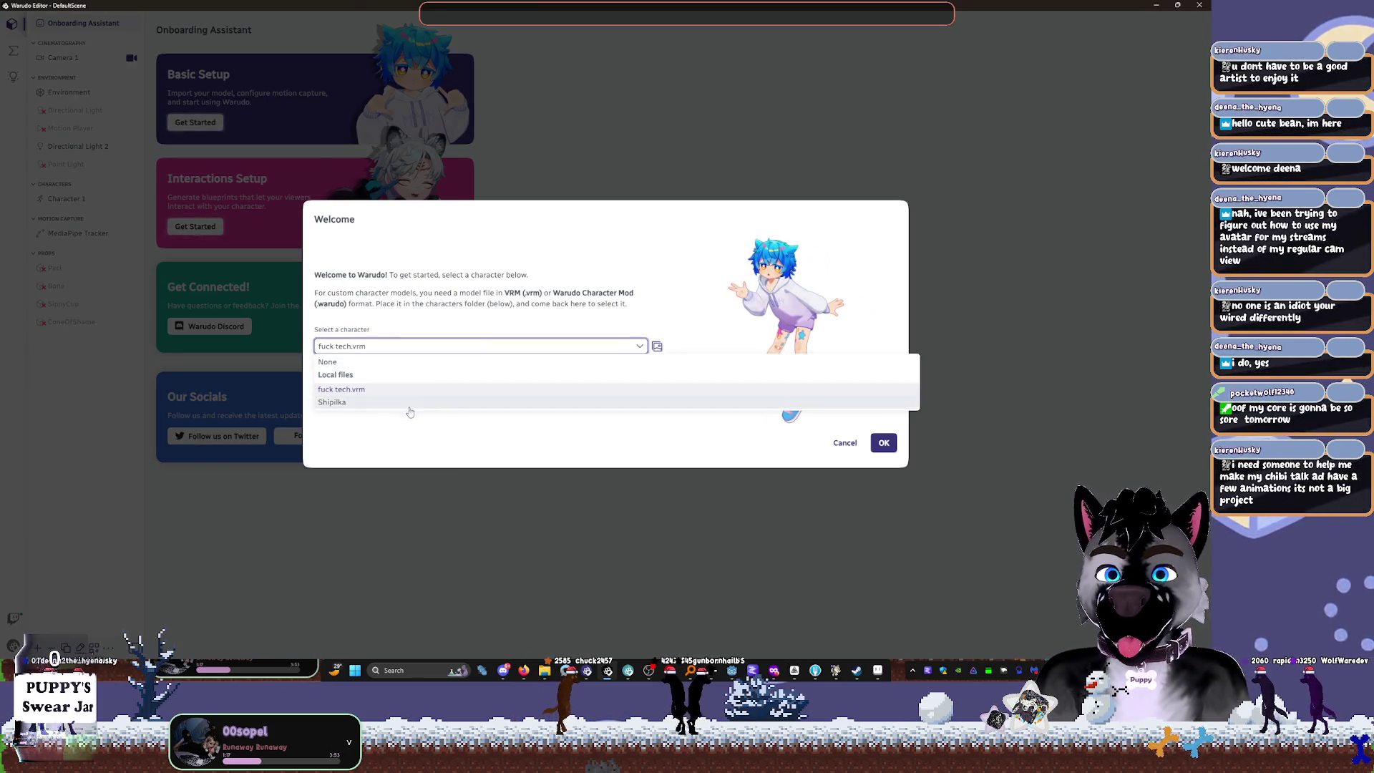
click(332, 402)
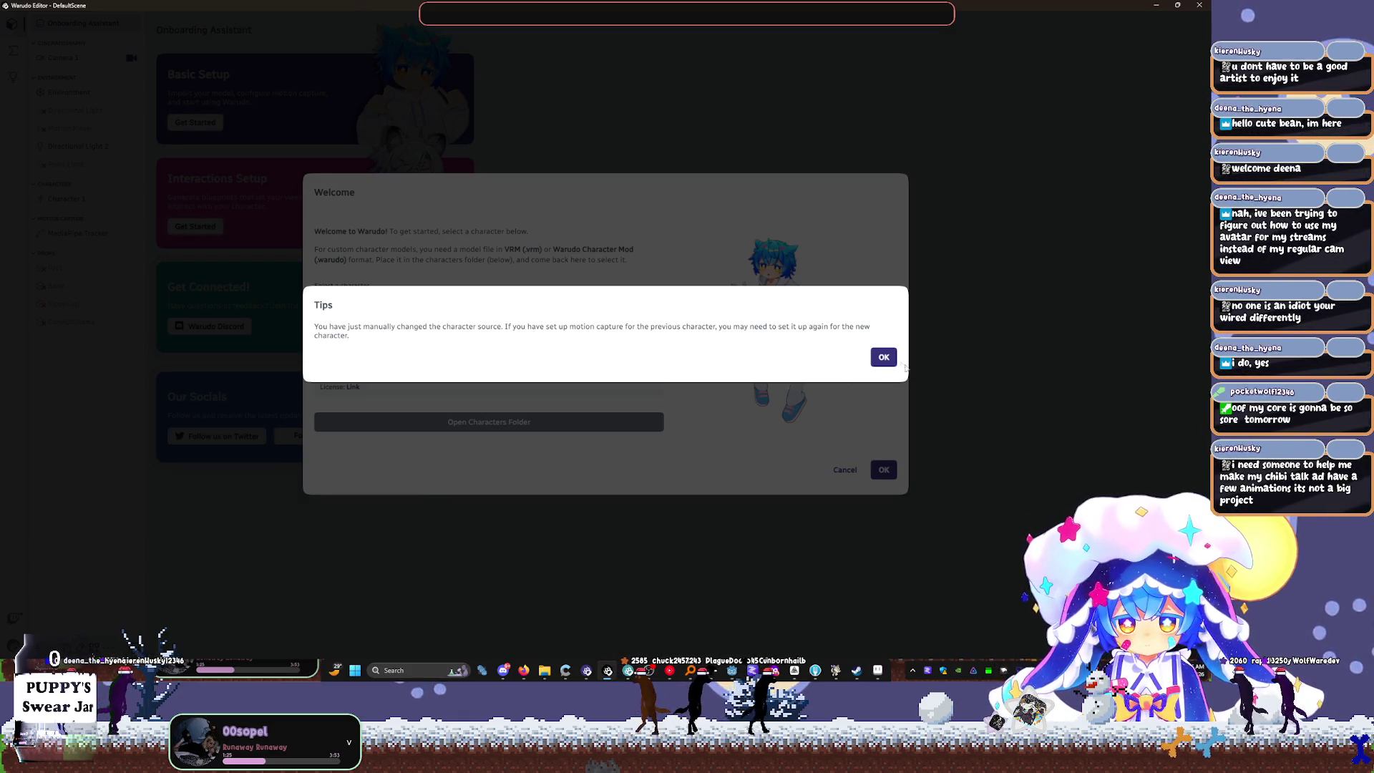
Step: Dismiss the motion capture tip, revert to the original character file, and cancel the setup
click(883, 357)
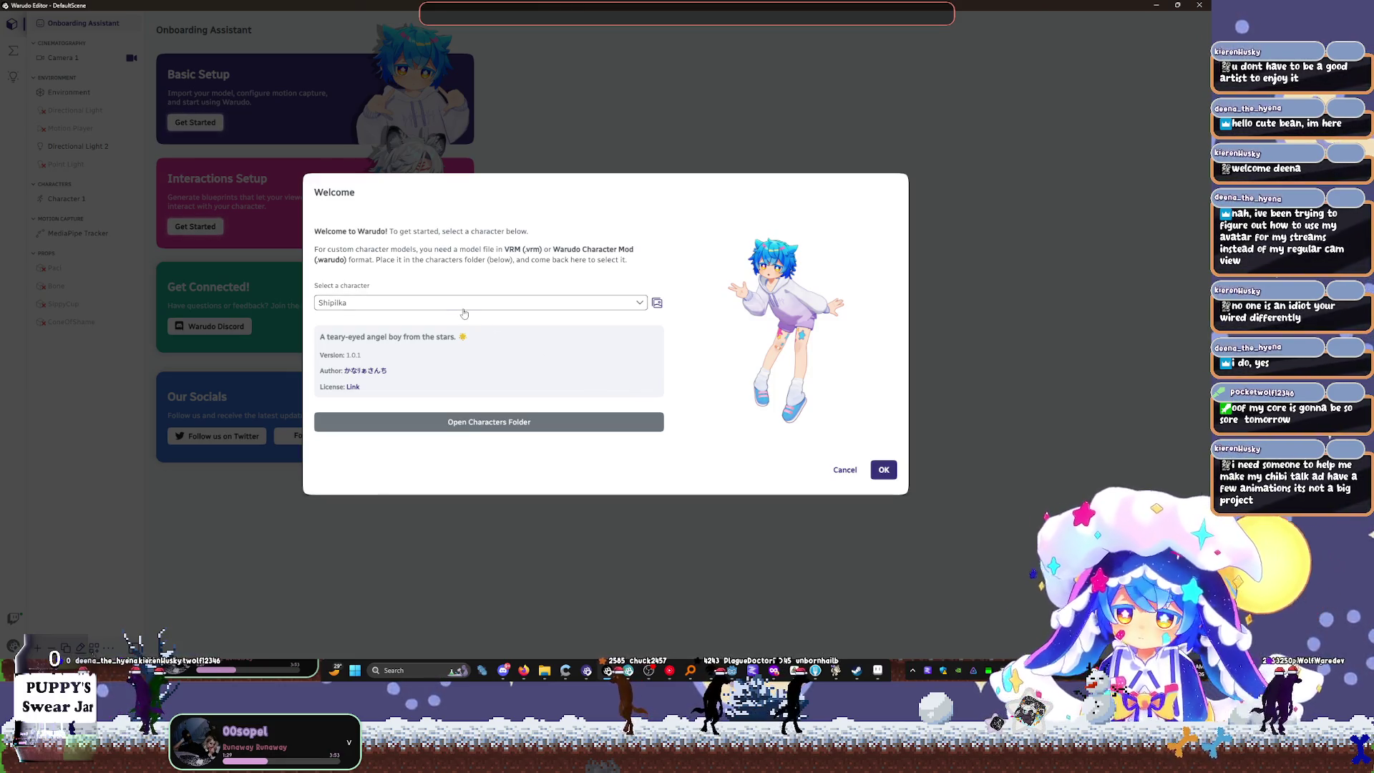
click(463, 306)
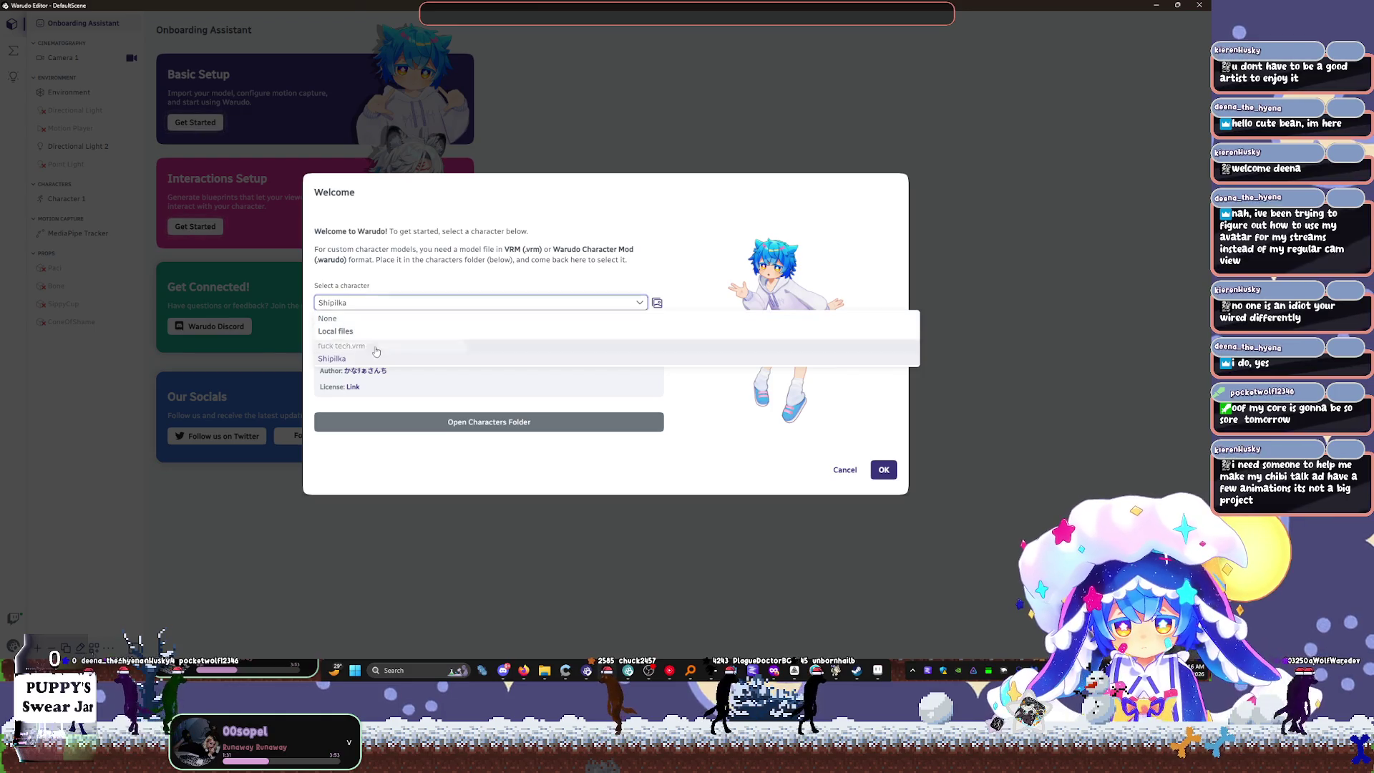
click(374, 348)
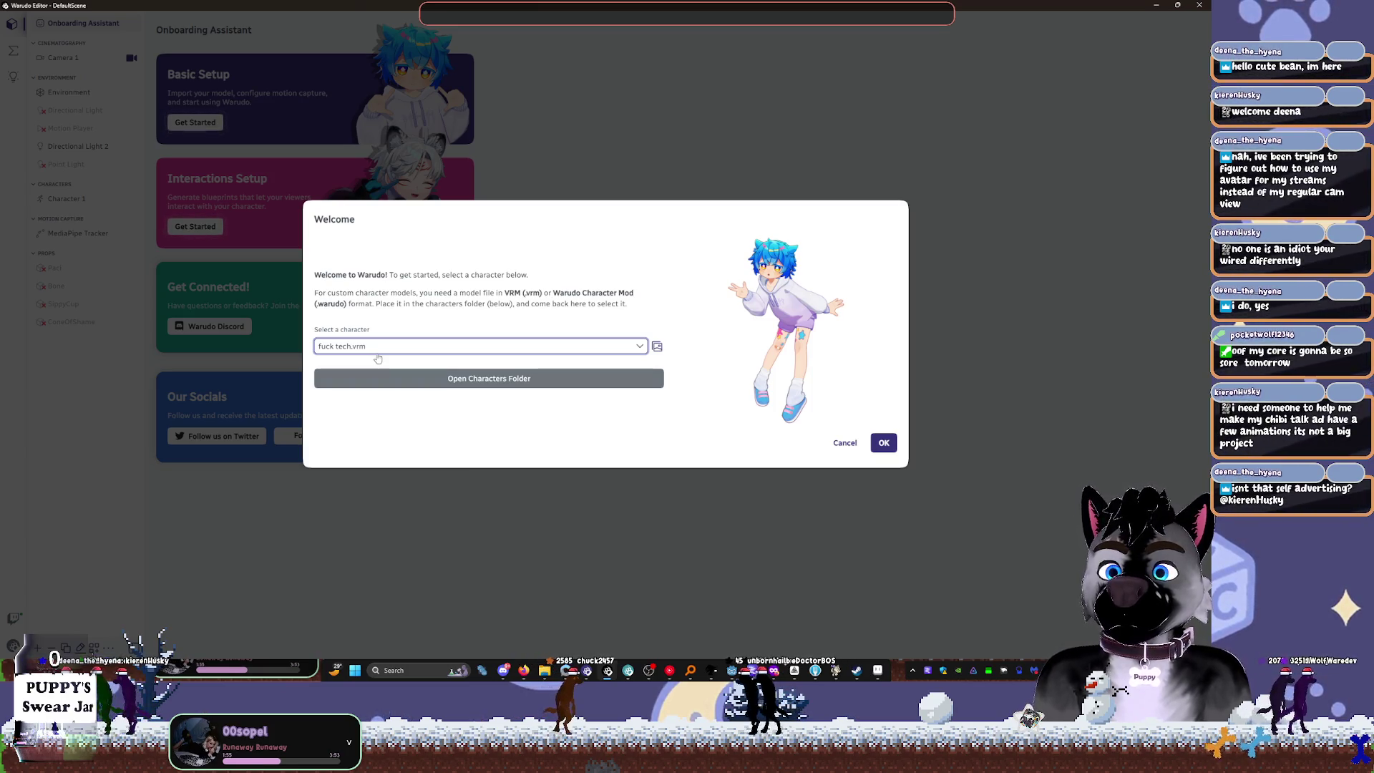
click(774, 130)
click(841, 446)
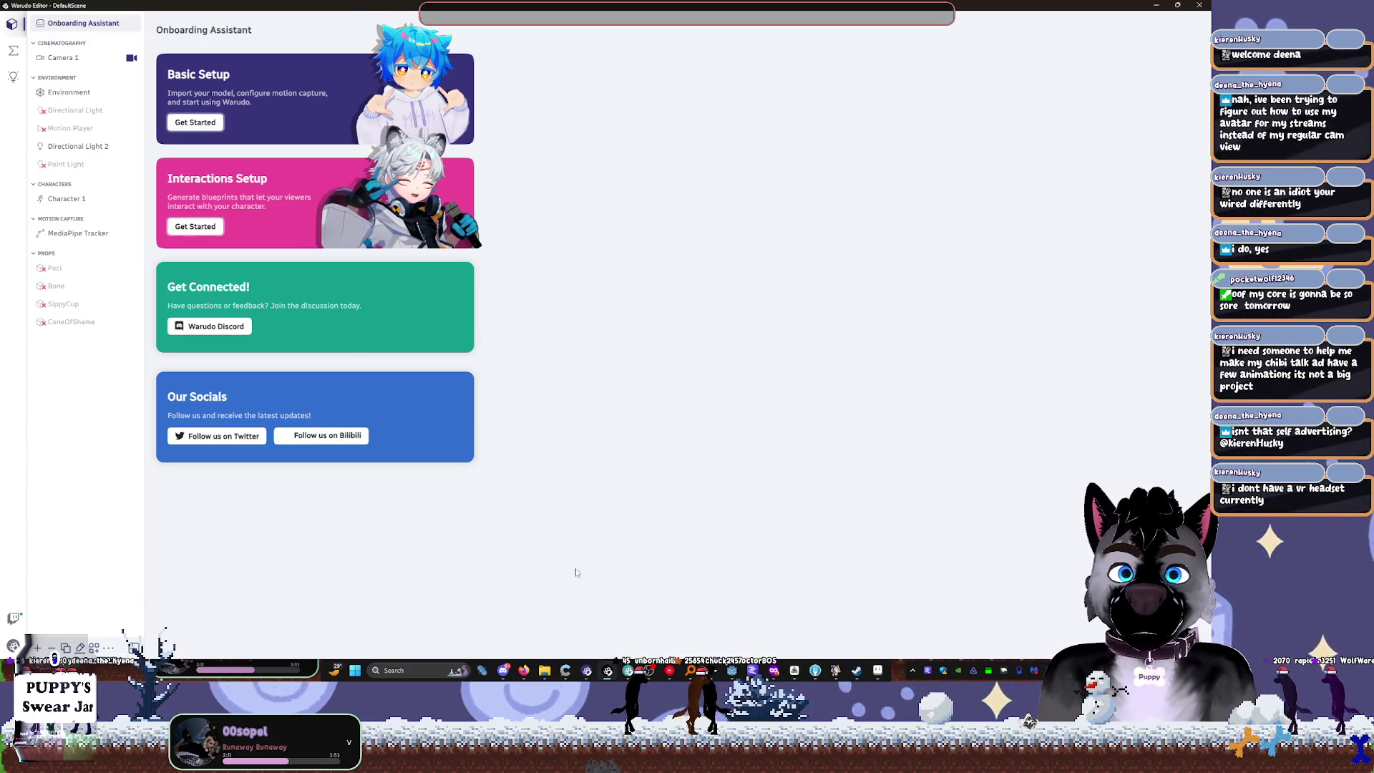
click(607, 671)
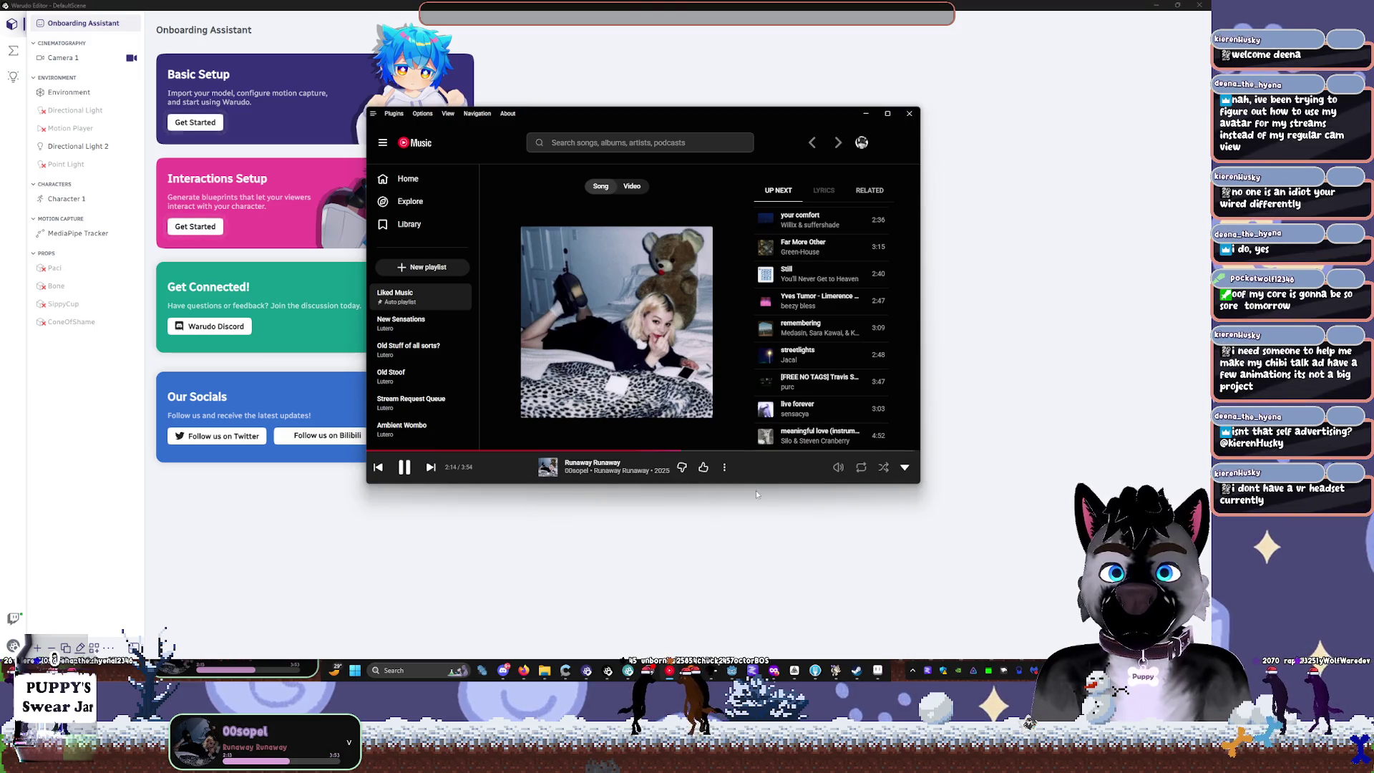
Step: Dislike 'Runaway Runaway' so 'gone' plays, then minimize the player, Warudo and browser to reveal Aseprite
click(683, 468)
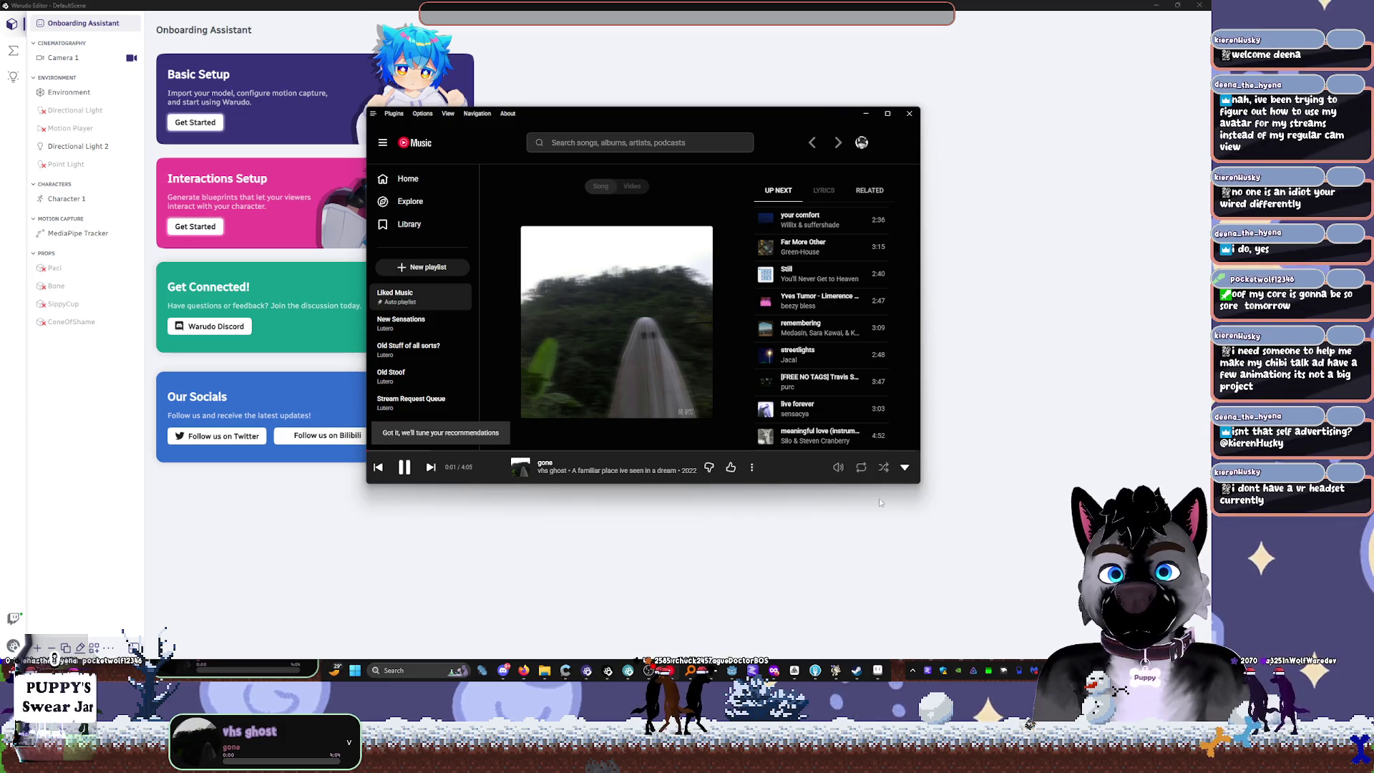
click(865, 113)
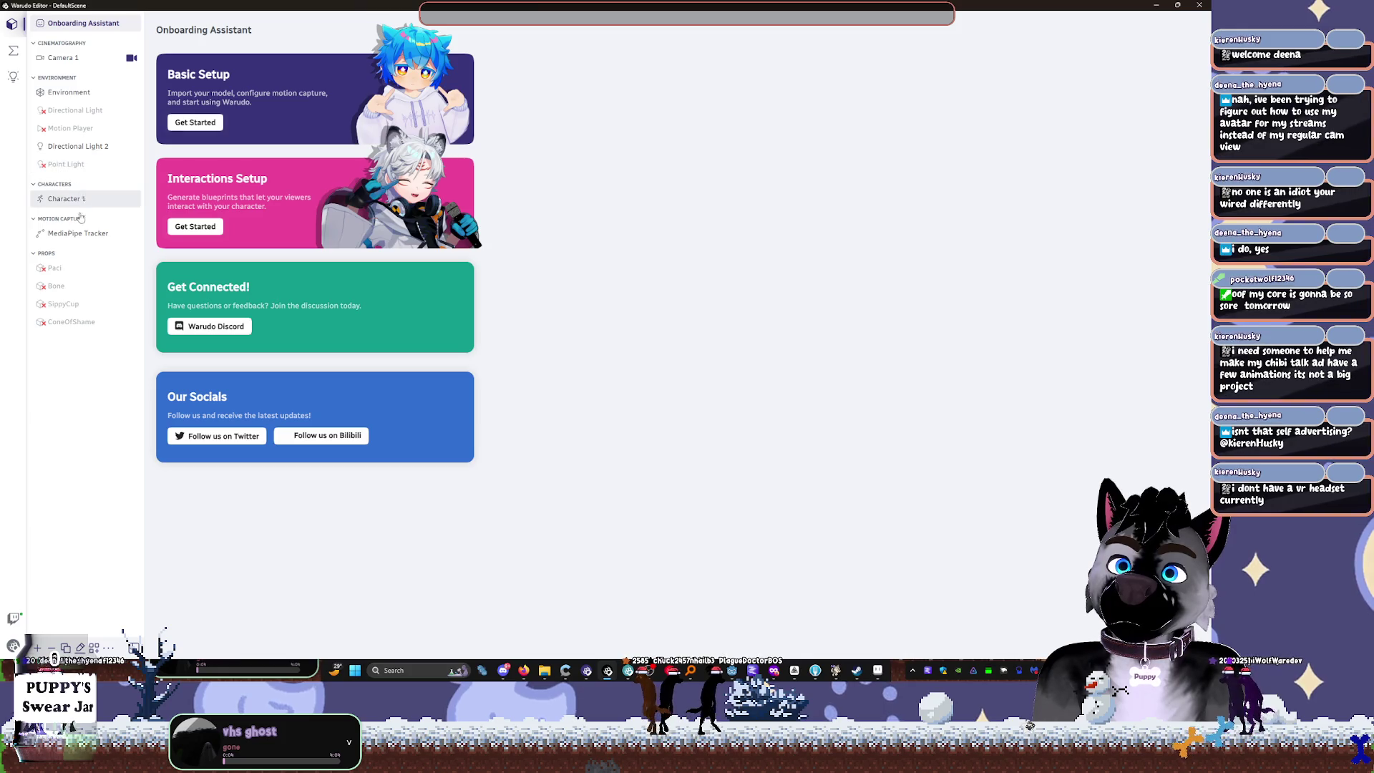
click(1156, 5)
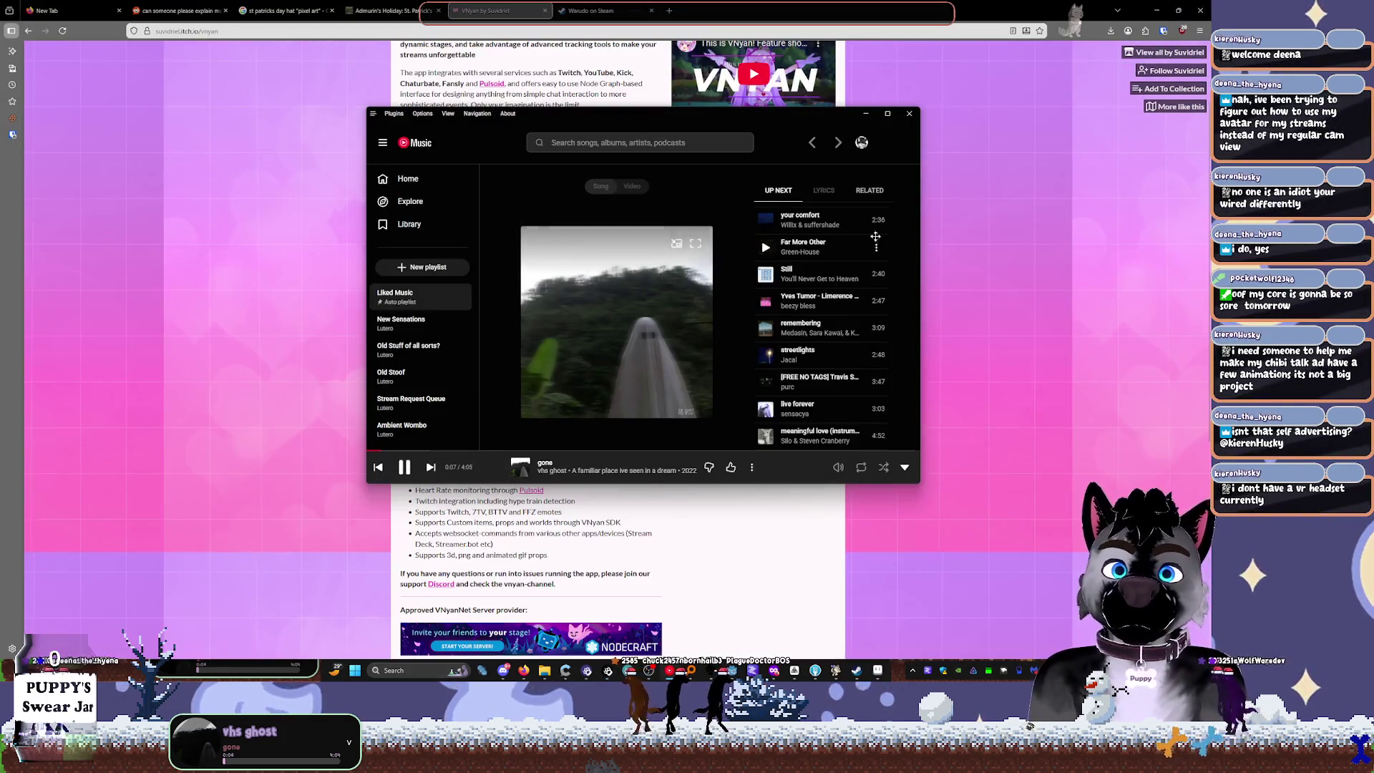
click(1097, 290)
click(1209, 6)
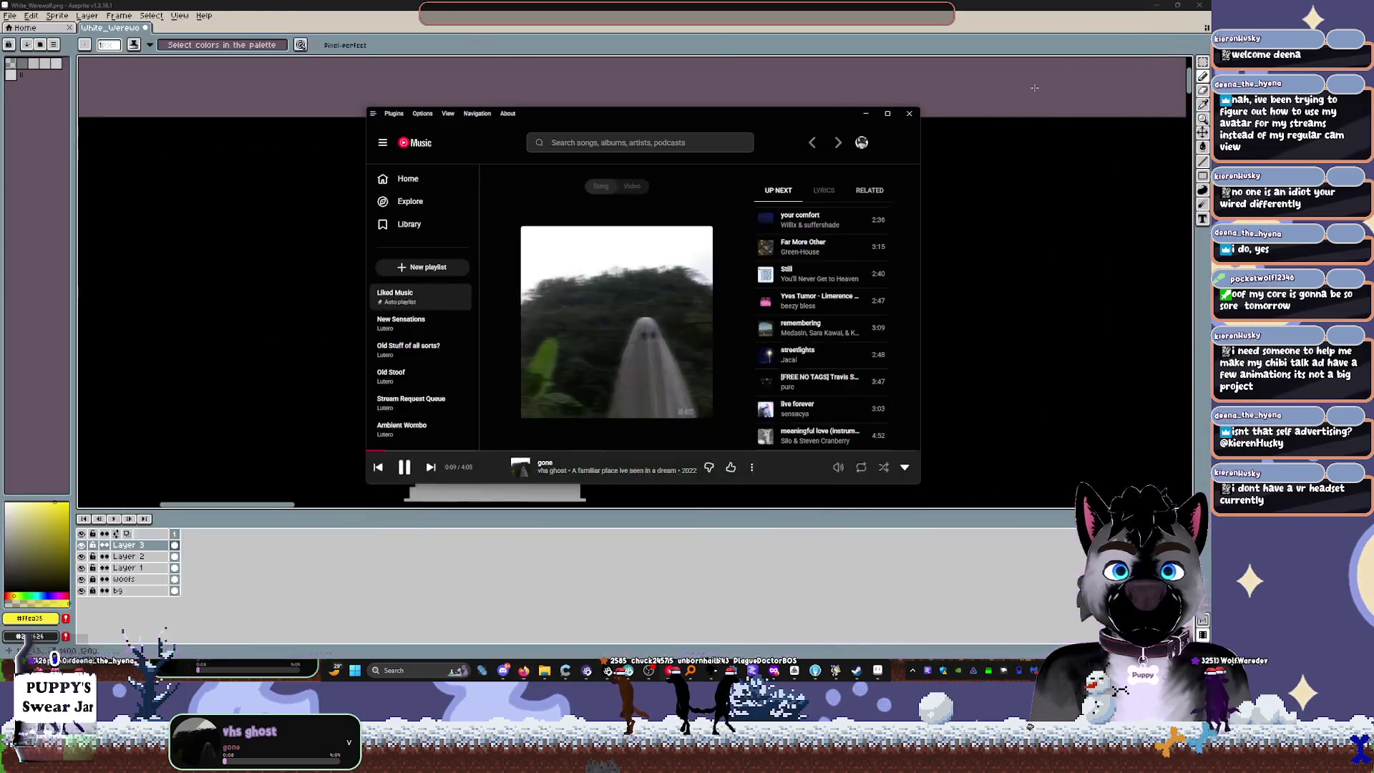
click(1020, 478)
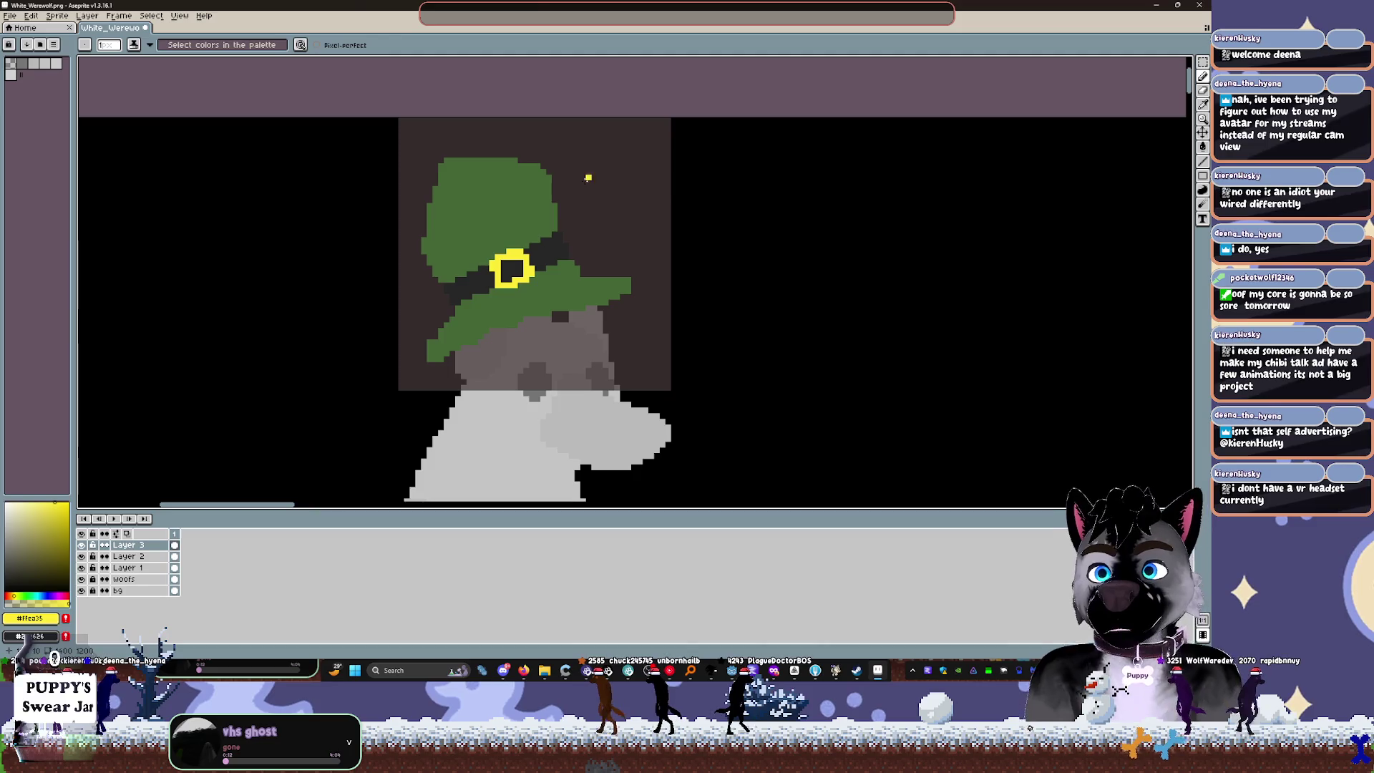
Step: Eyedrop the hat's green and paint pixels above the crown to raise the hat's top
scroll(565, 354, up, 1)
drag(544, 139, 653, 316)
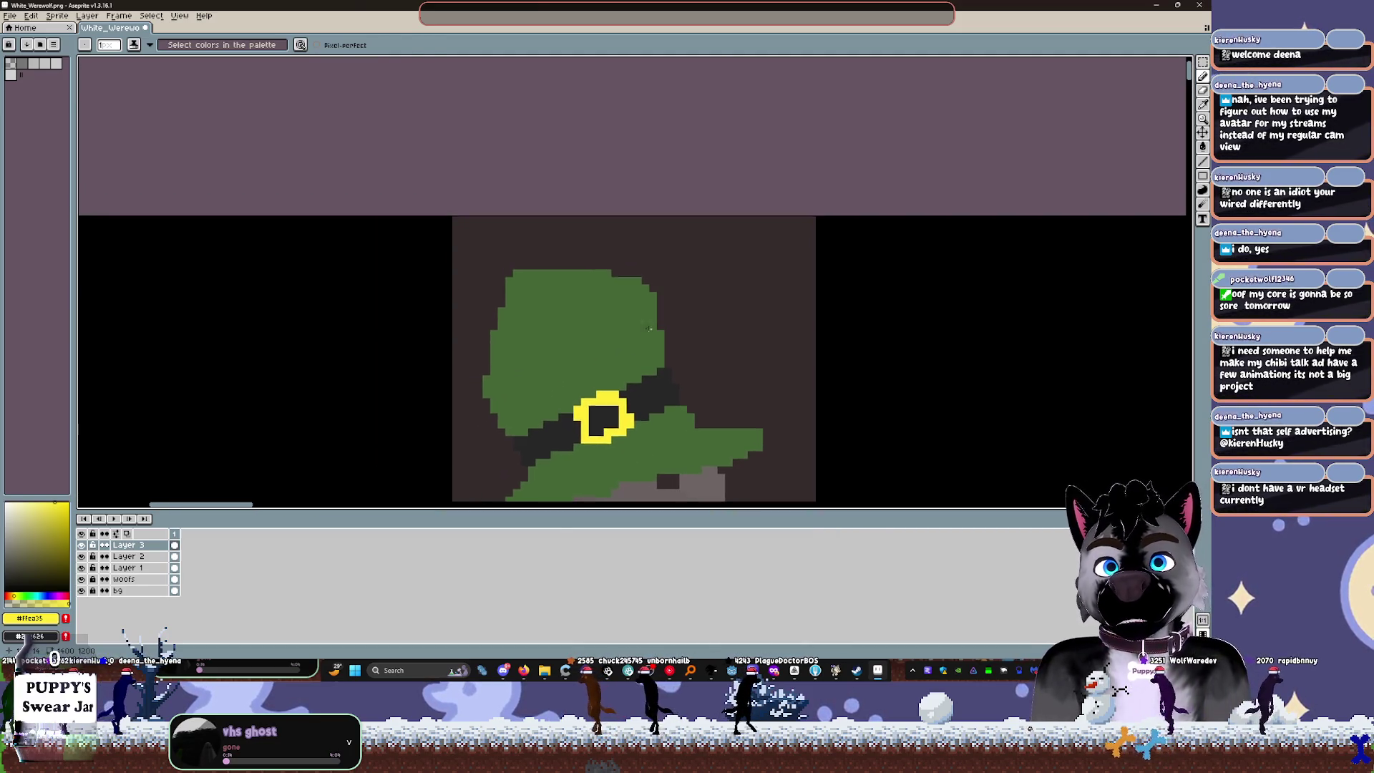
alt+click(517, 342)
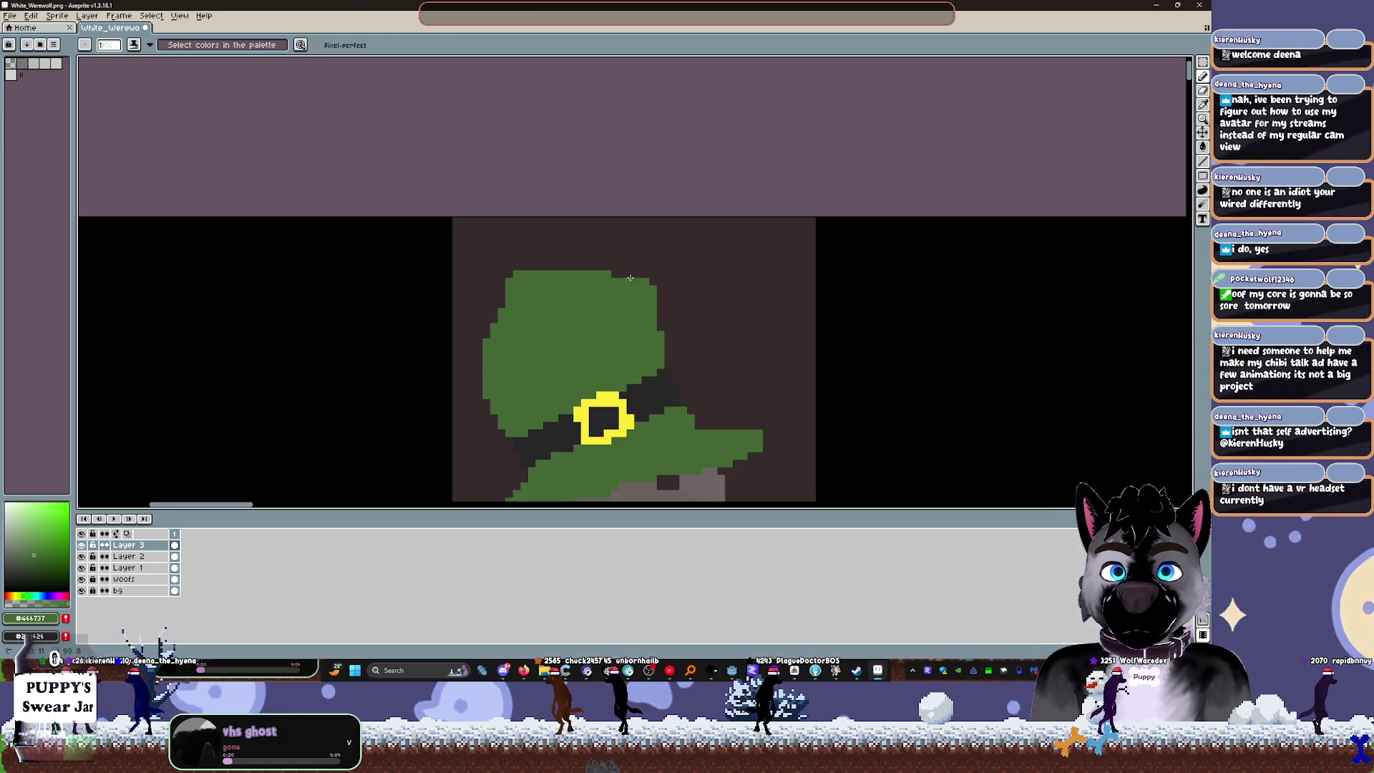
scroll(637, 279, down, 2)
scroll(638, 276, down, 2)
scroll(635, 272, up, 2)
scroll(633, 247, up, 1)
mouse_move(593, 272)
mouse_down()
mouse_move(626, 272)
mouse_move(582, 274)
mouse_up()
scroll(582, 274, down, 3)
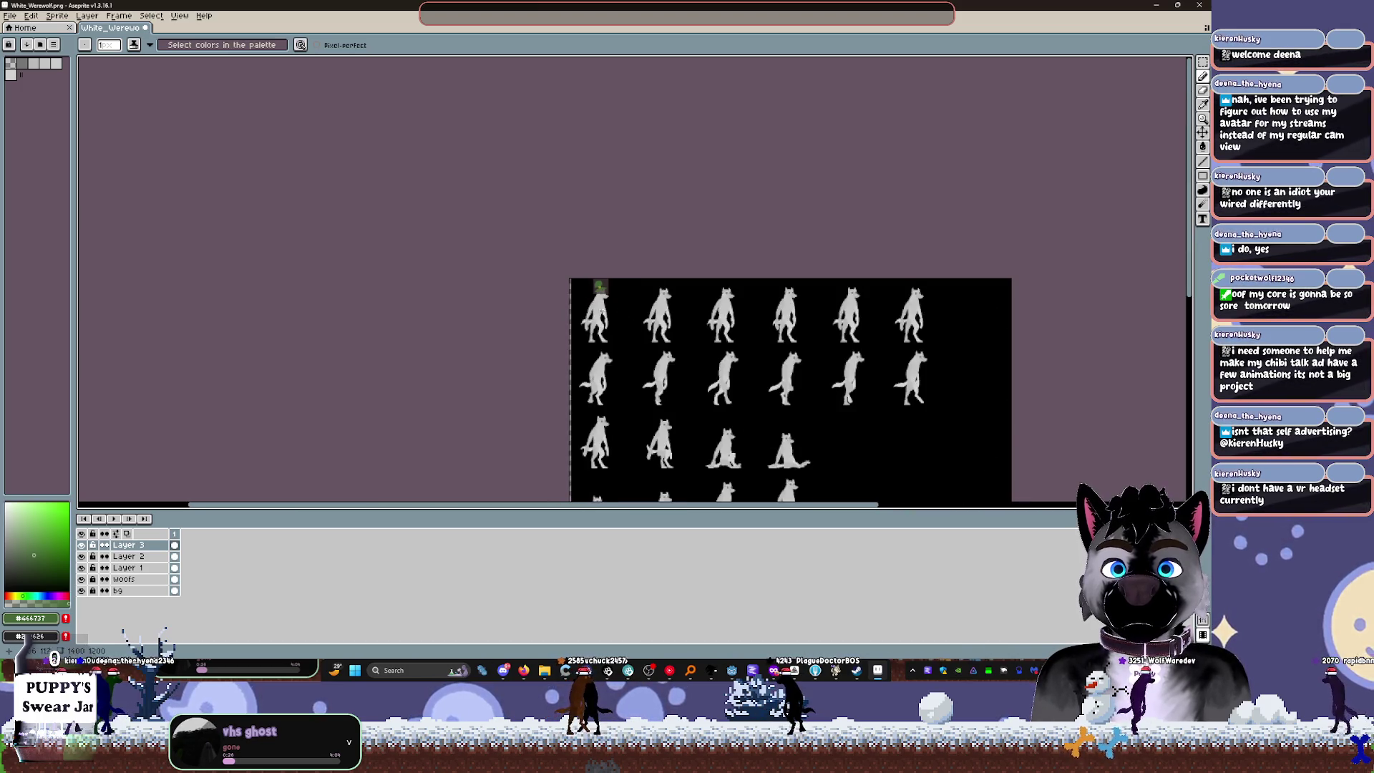
scroll(606, 313, up, 3)
scroll(462, 285, up, 3)
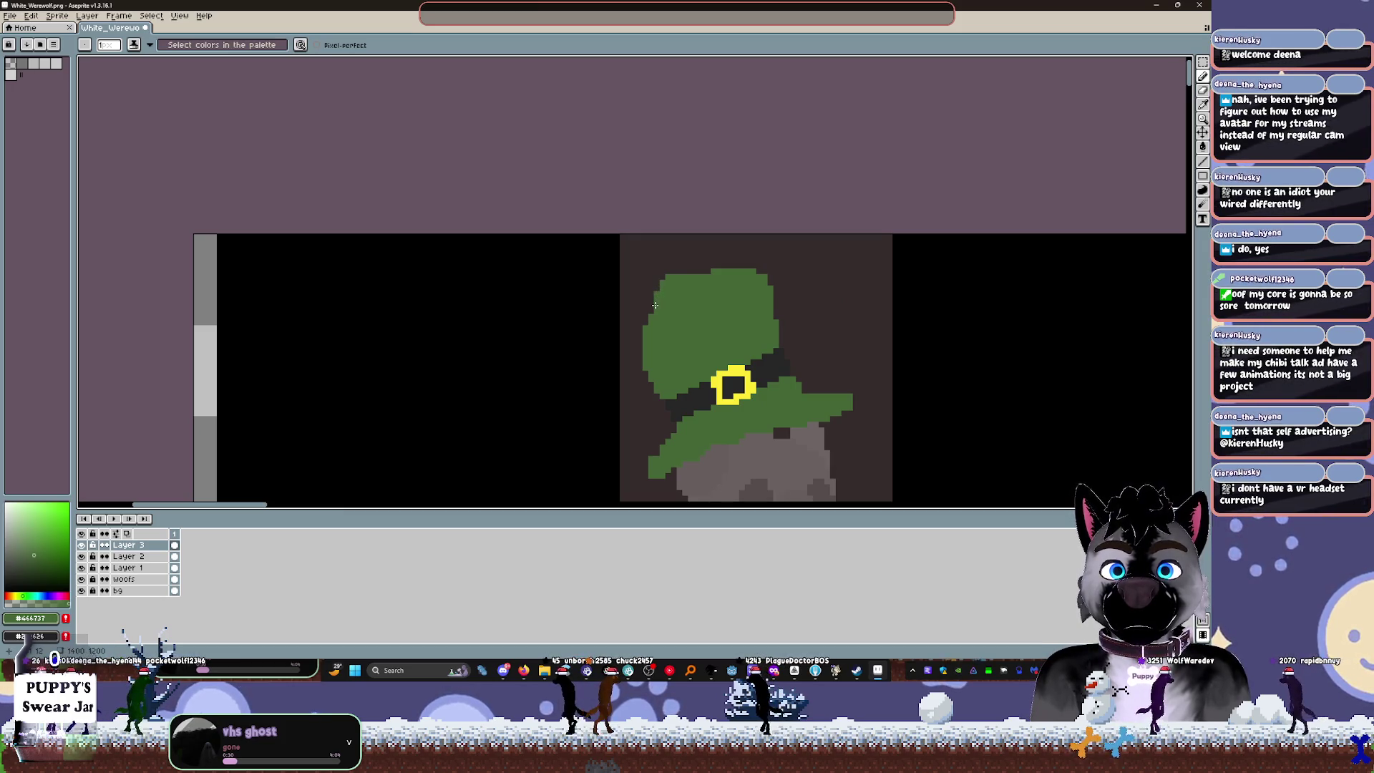
scroll(652, 309, down, 3)
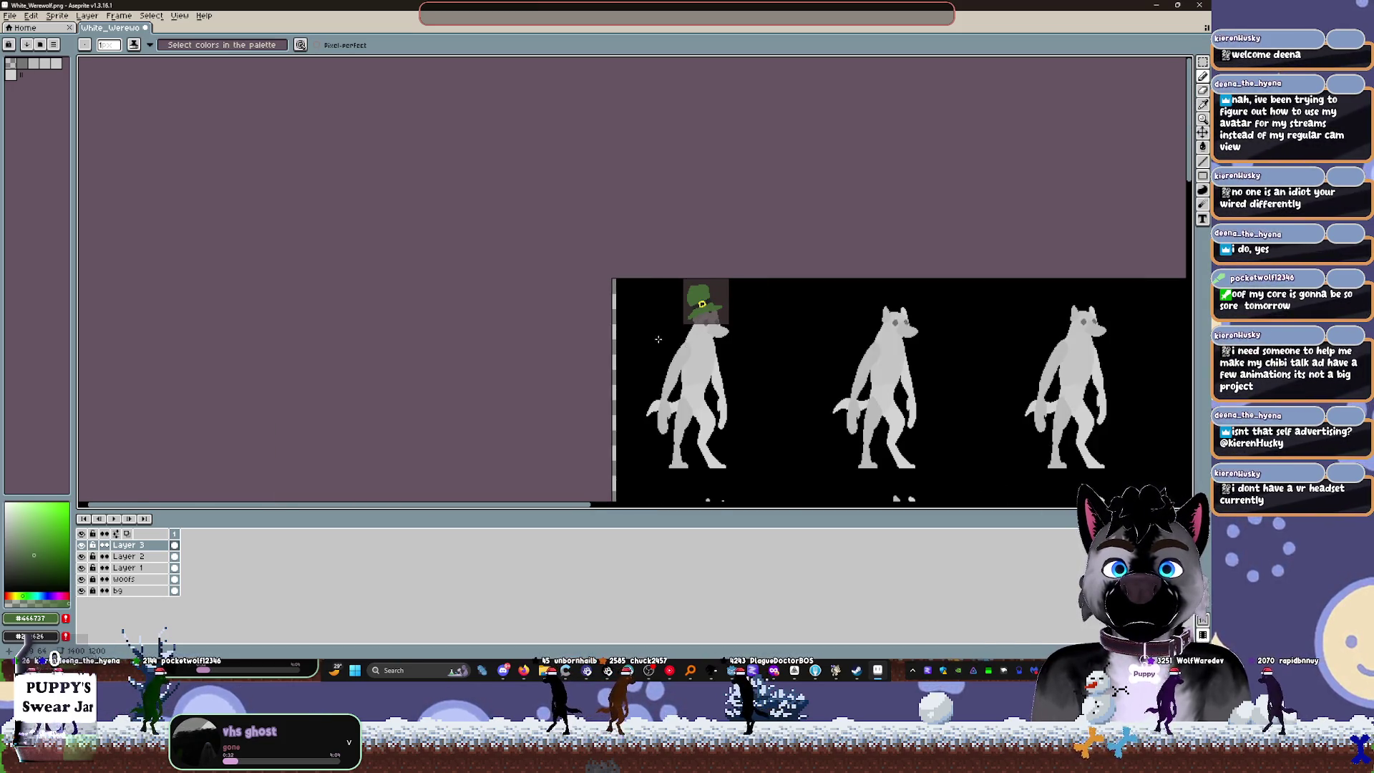
scroll(659, 340, up, 3)
scroll(644, 322, right, 3)
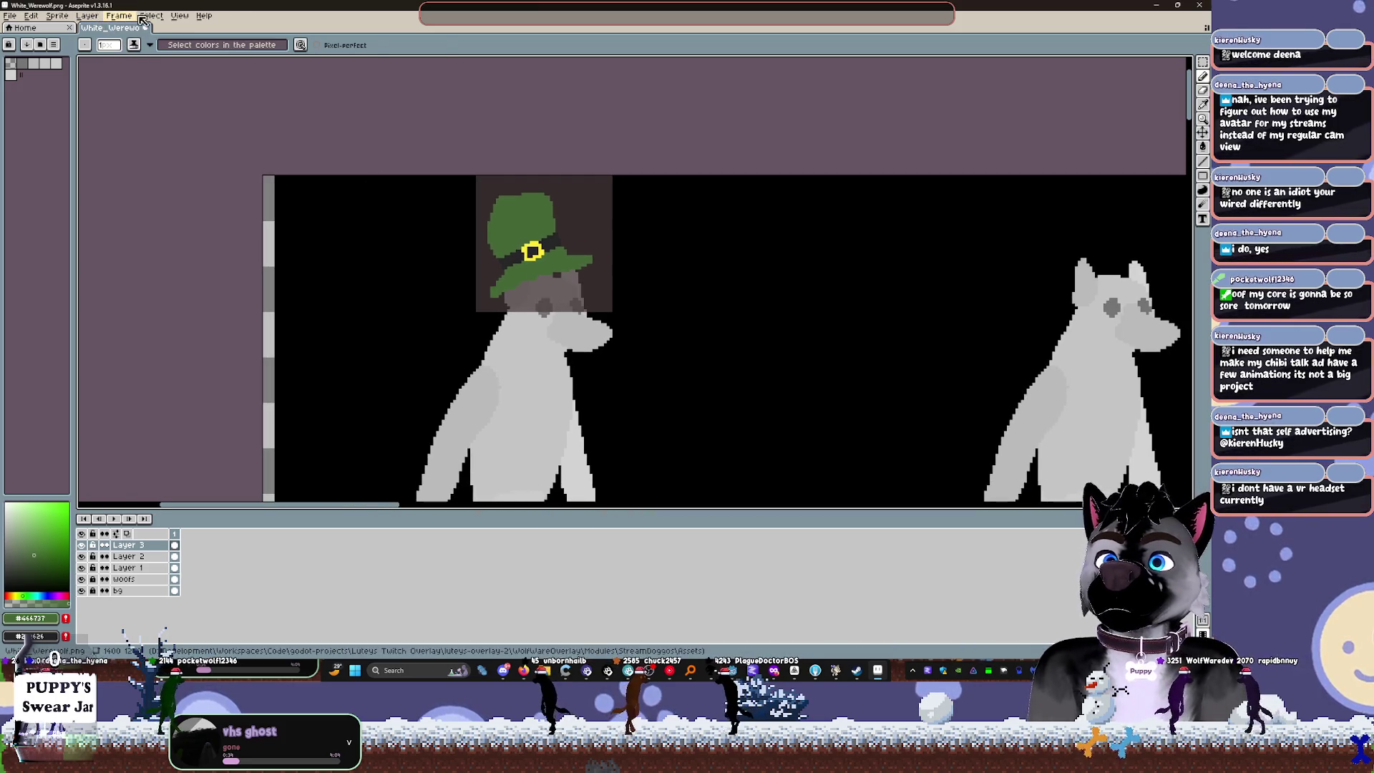
Step: Open View > Preview to see the sprite at small scale
click(136, 18)
mouse_move(226, 159)
click(336, 160)
Step: Move the preview window toward the canvas centre and frame the hat's top in view
mouse_move(985, 506)
mouse_down()
mouse_move(768, 186)
mouse_move(739, 187)
mouse_up()
scroll(521, 226, up, 2)
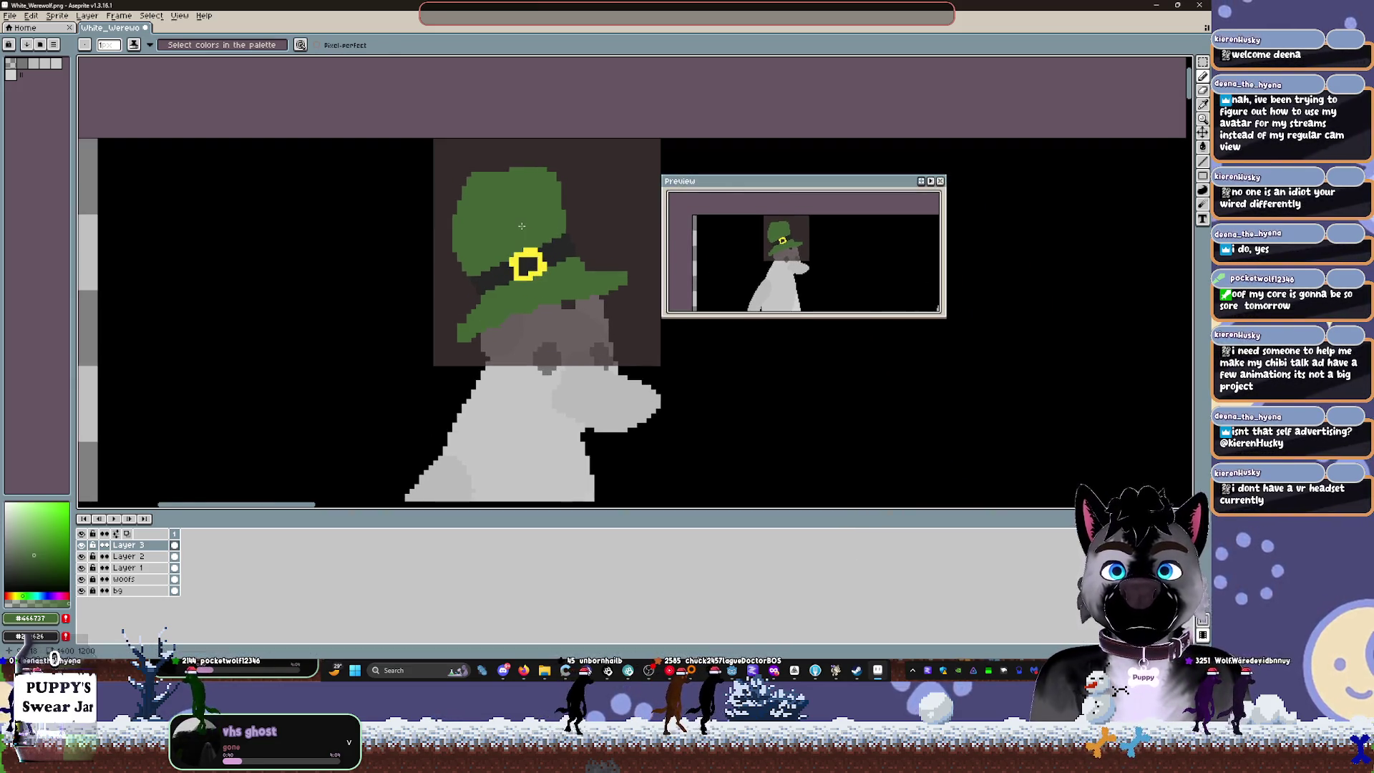
scroll(522, 226, up, 3)
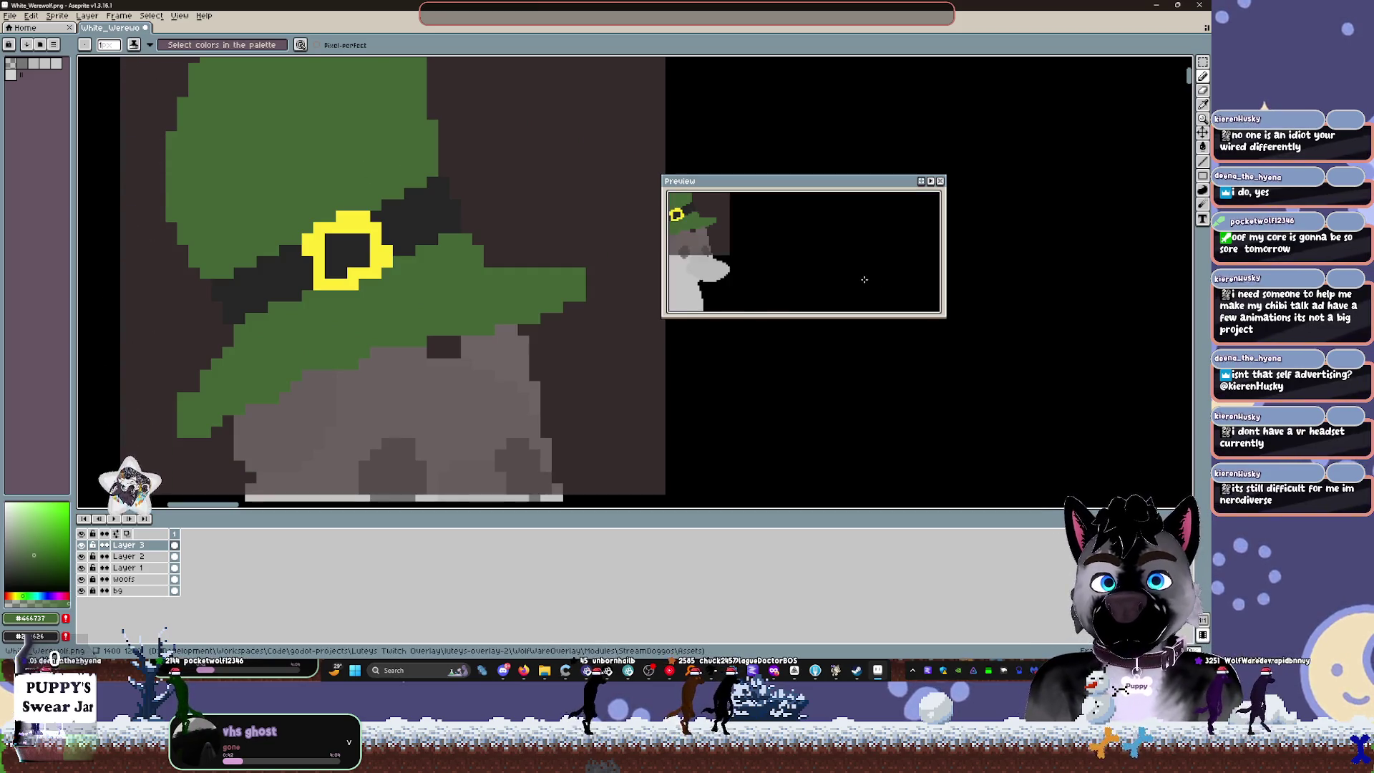
drag(415, 255, 478, 274)
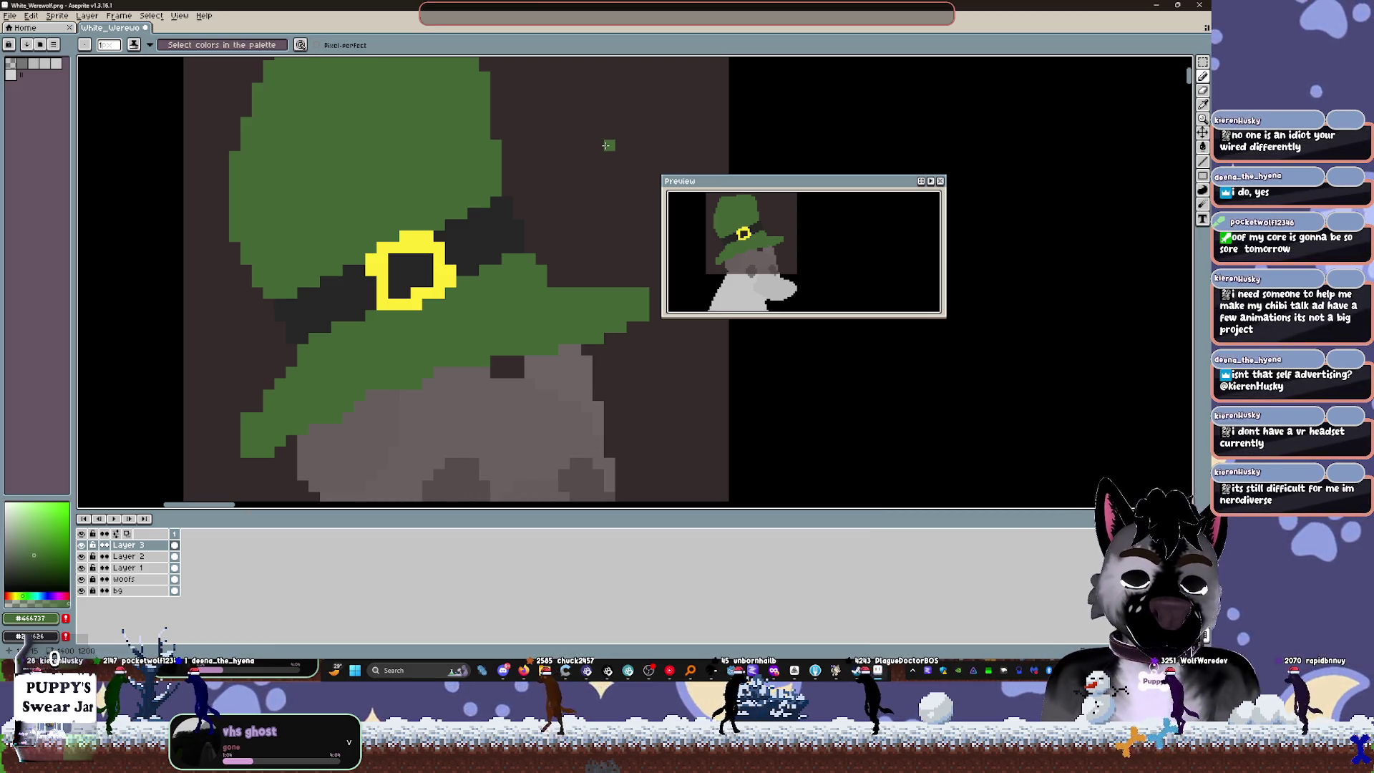
drag(615, 203, 630, 279)
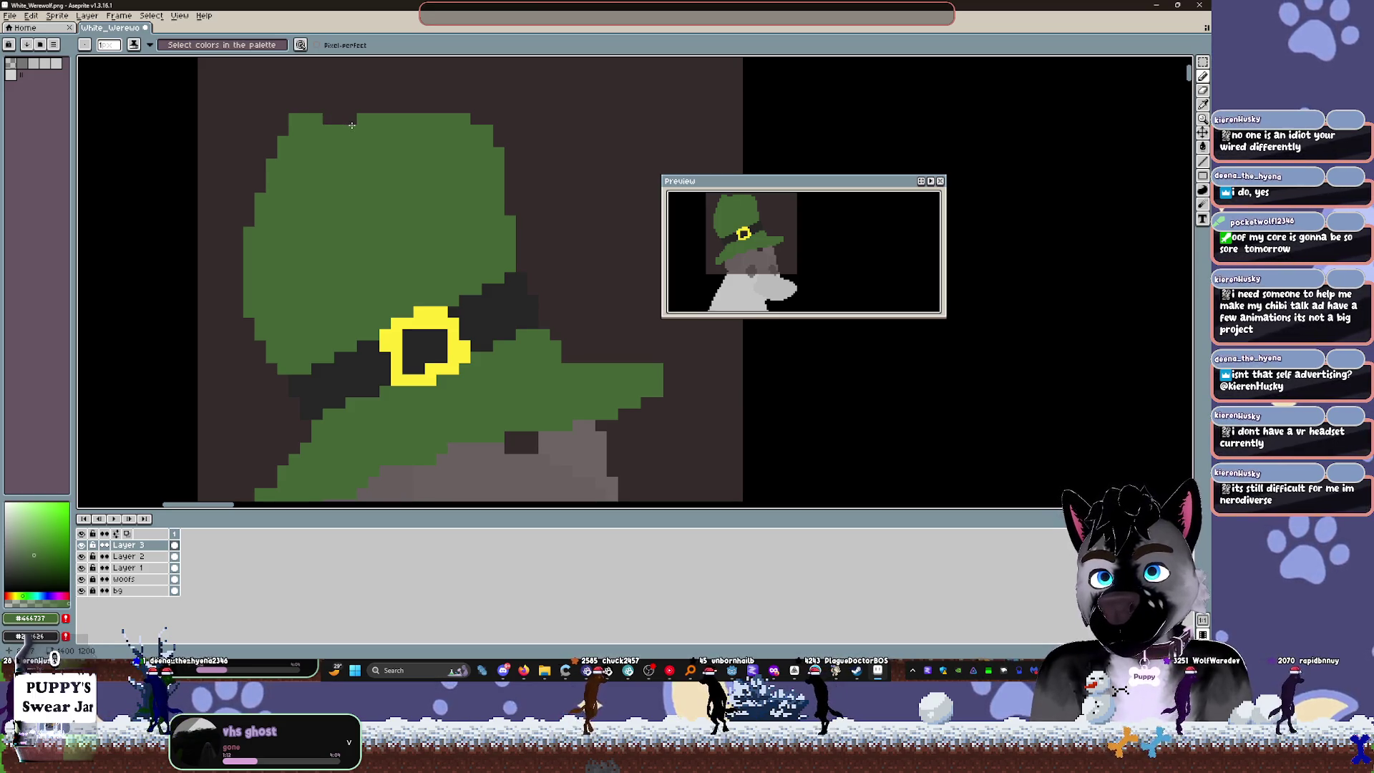
scroll(465, 215, down, 3)
scroll(439, 236, up, 1)
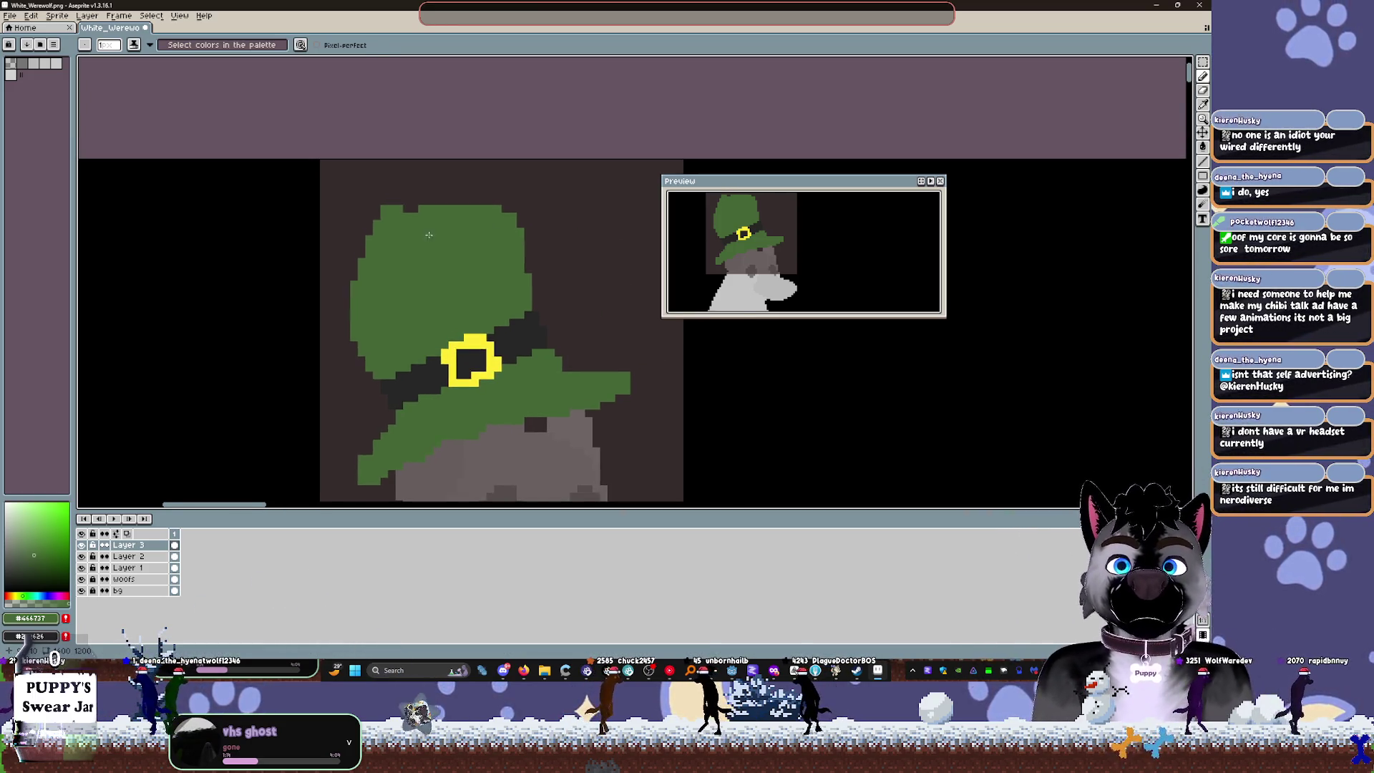
Step: Select Layer 2 and hide its green fill and dark band
key(b)
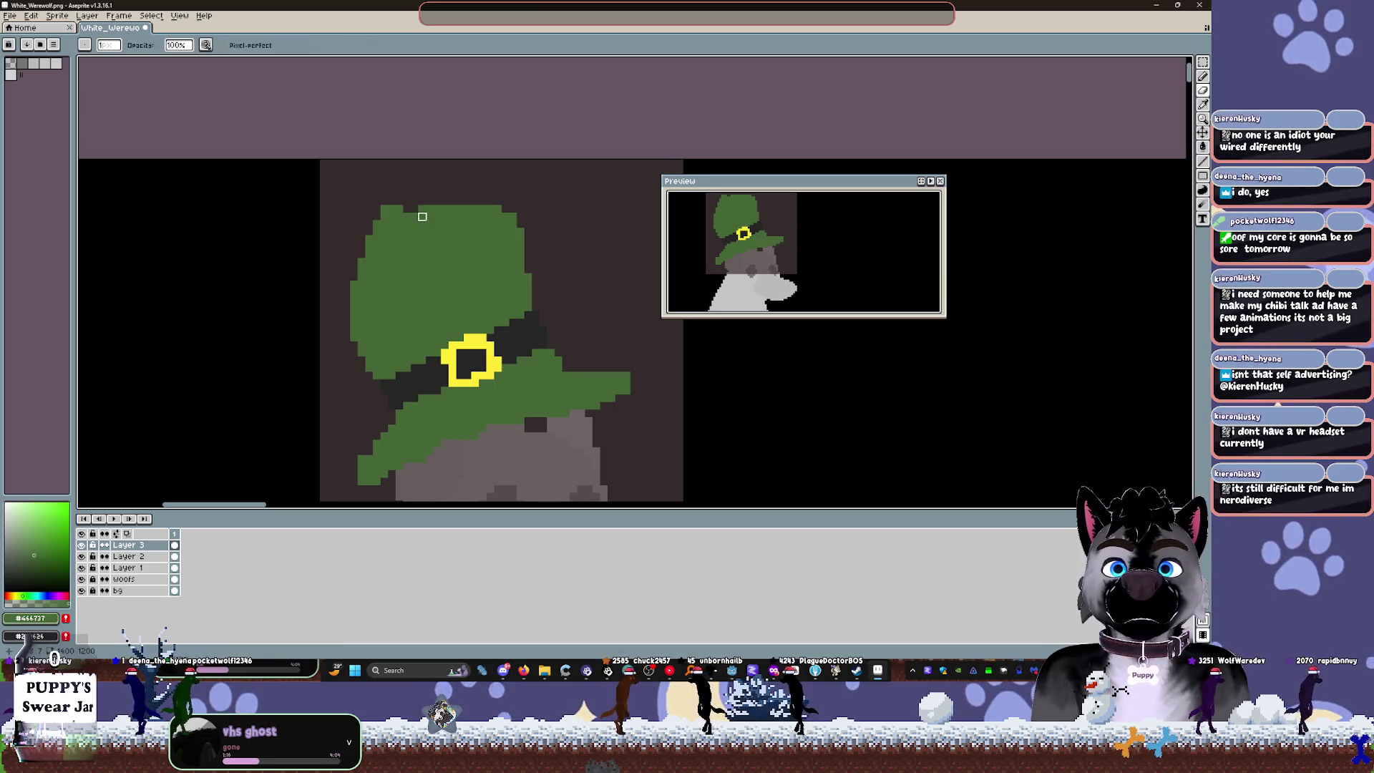
key(alt)
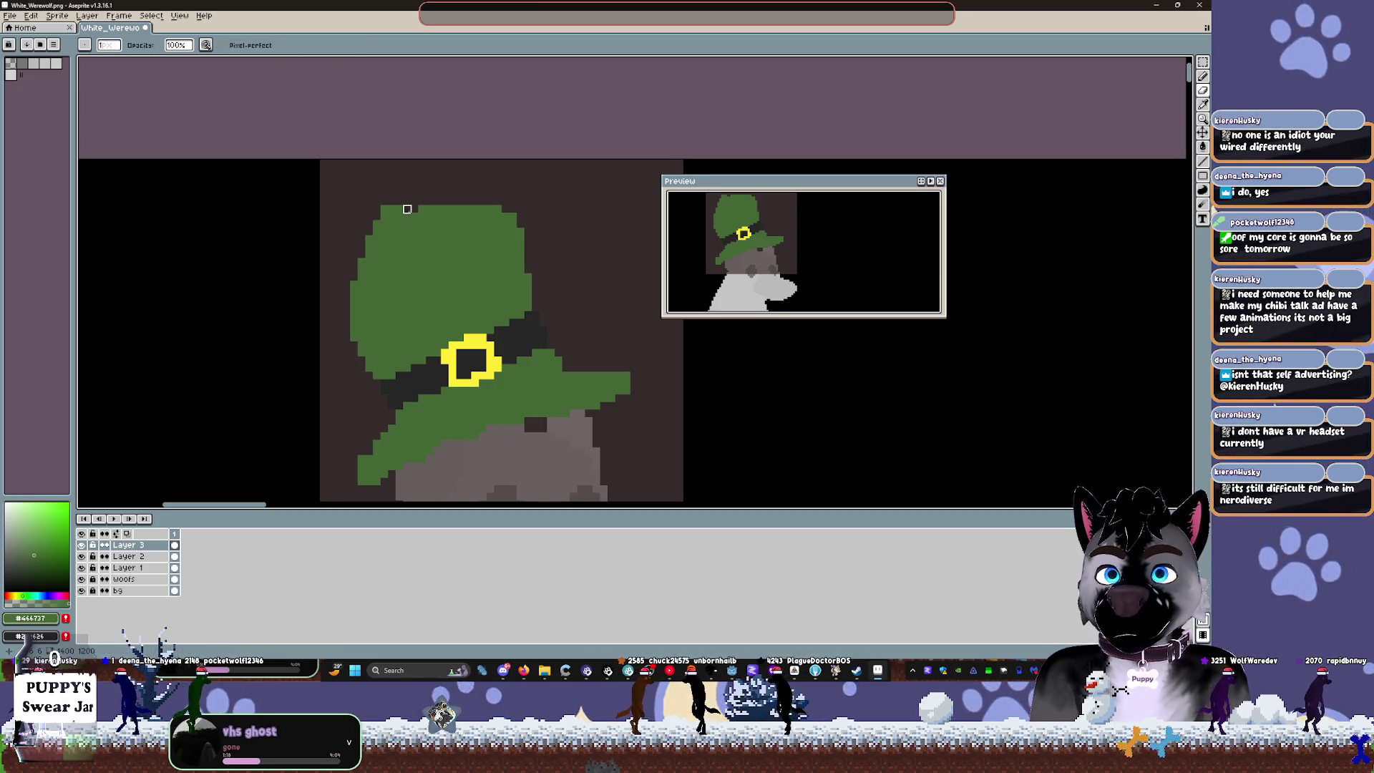
click(134, 556)
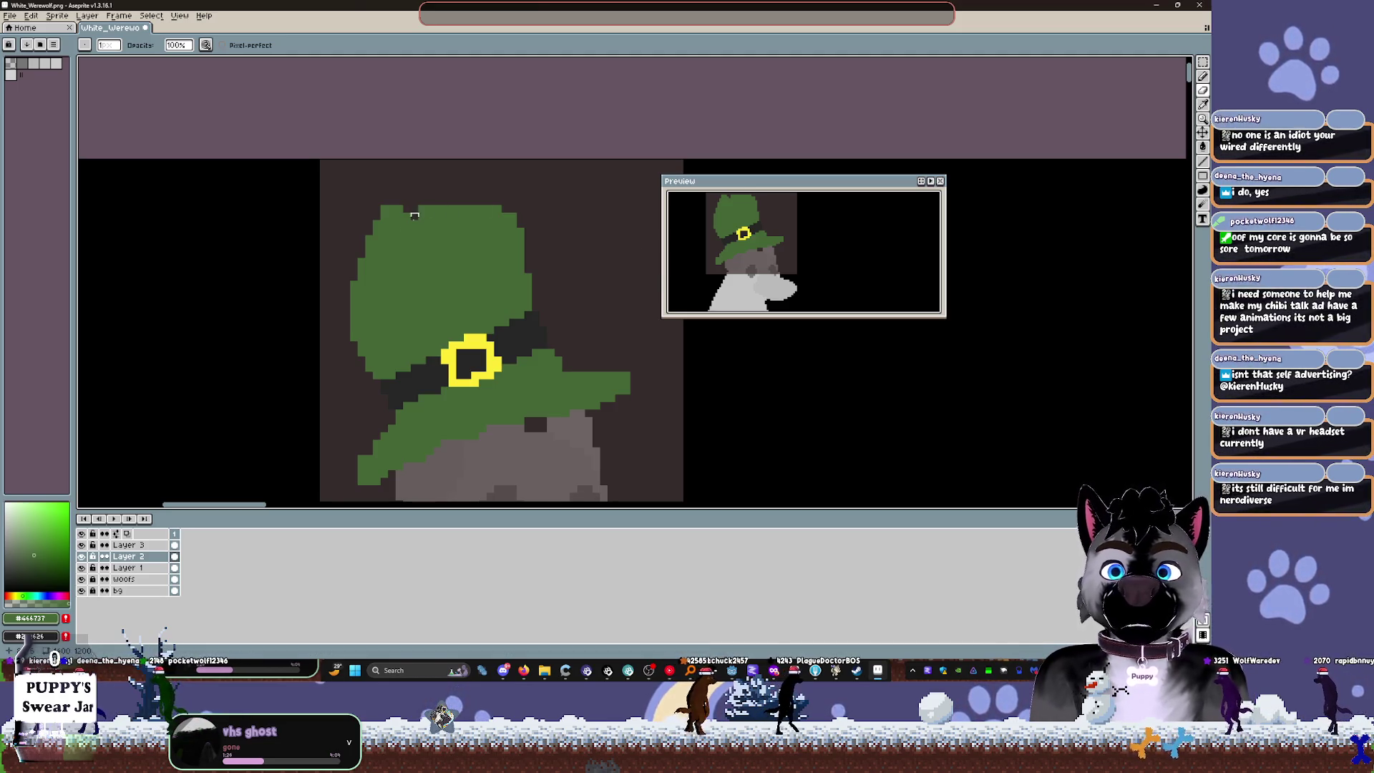
click(81, 556)
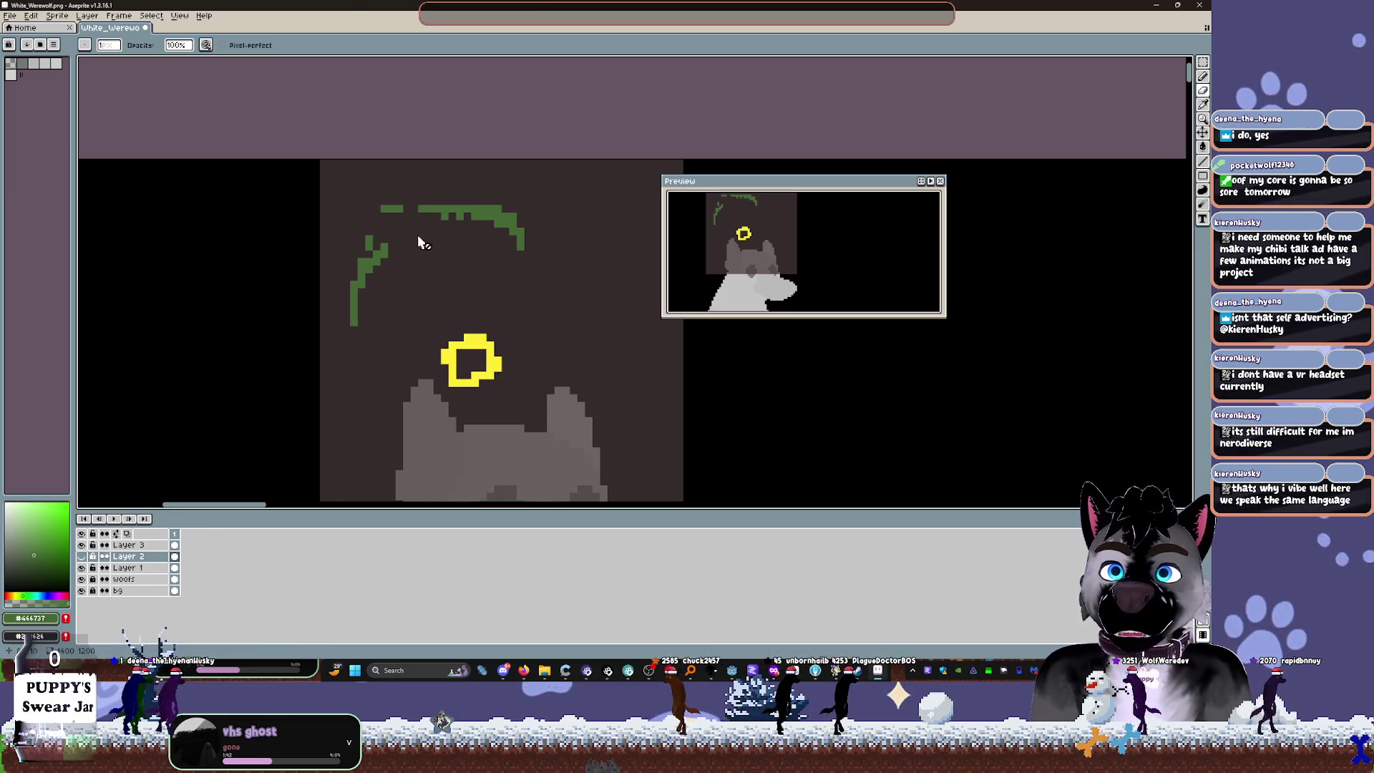
Step: Marquee the upper hat, compare Layers 2 and 3, hiding Layer 3's outline and re-showing Layer 2
key(v)
key(m)
mouse_move(315, 162)
mouse_down()
mouse_move(496, 313)
mouse_move(571, 334)
mouse_up()
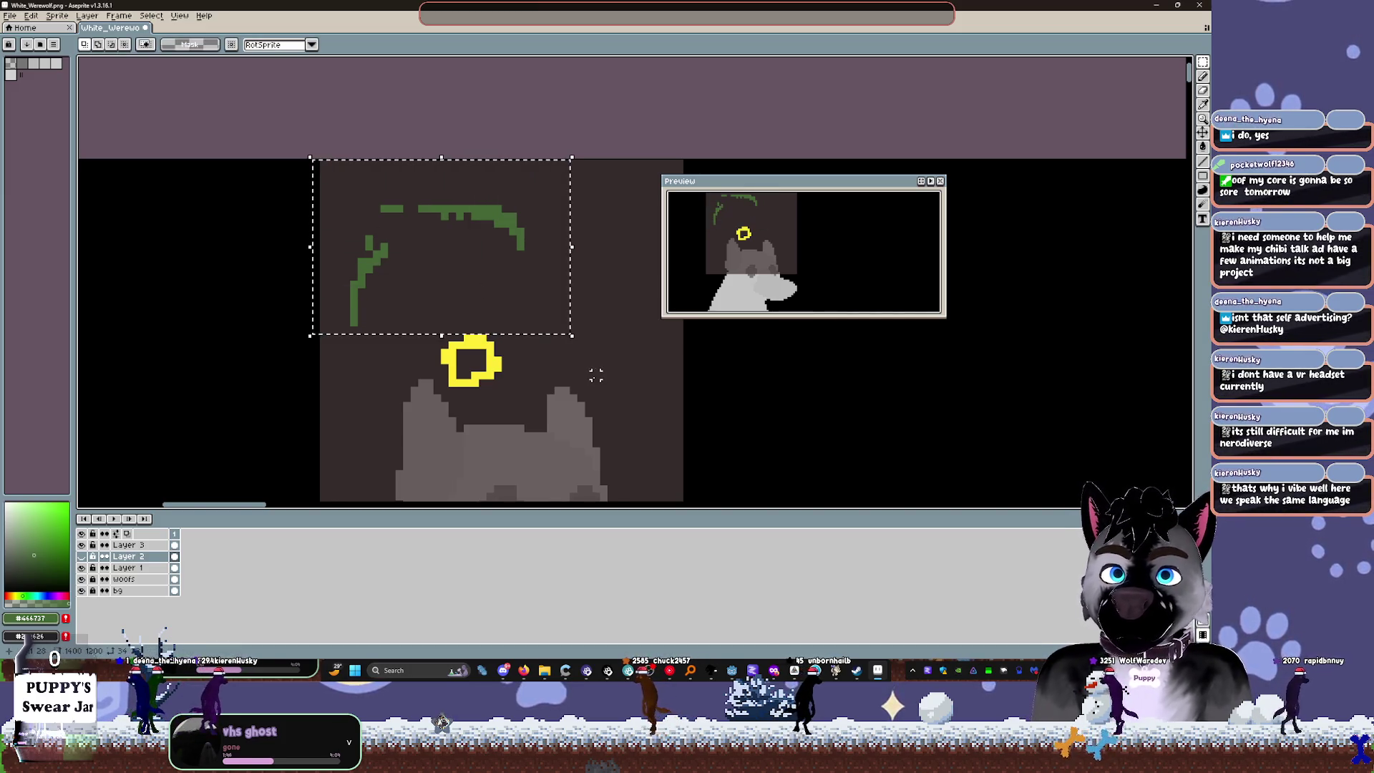
click(83, 557)
click(83, 557)
click(82, 556)
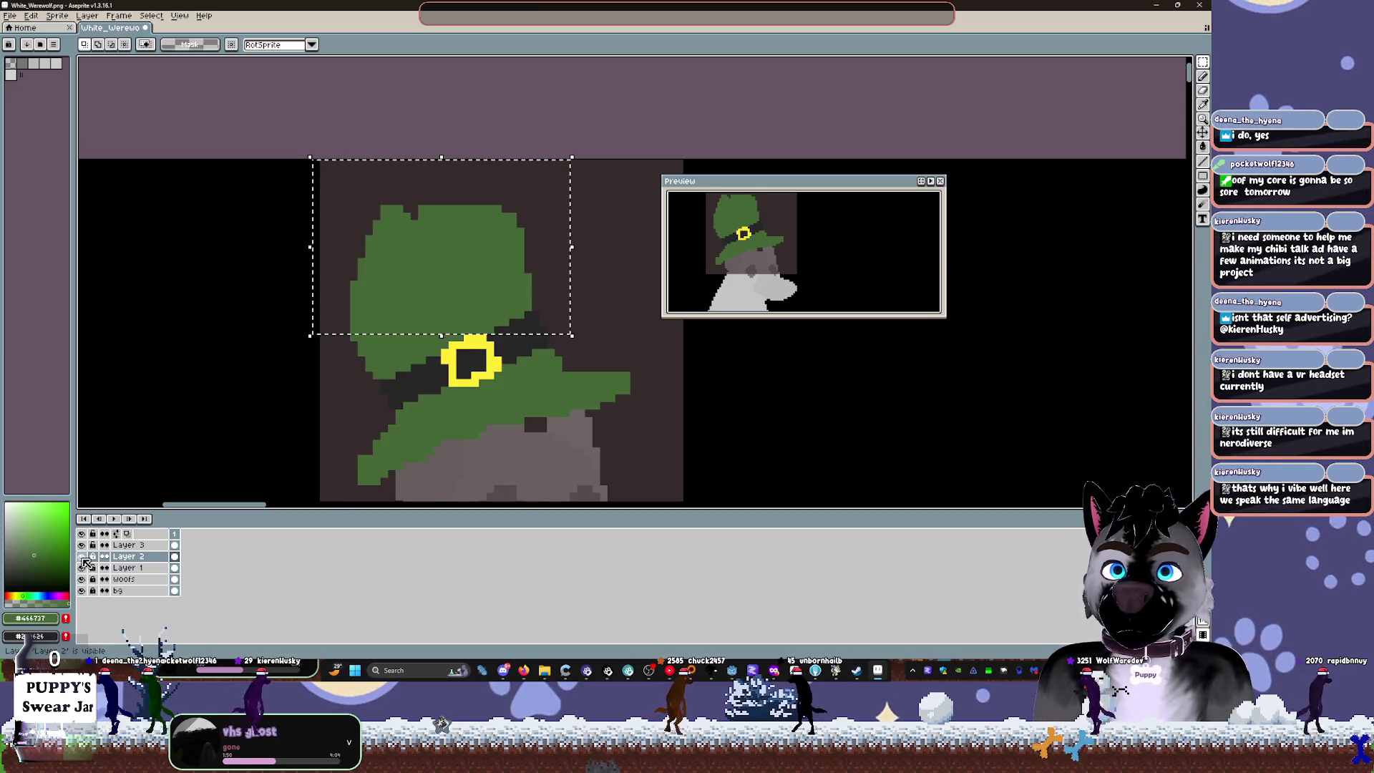
click(82, 557)
click(118, 545)
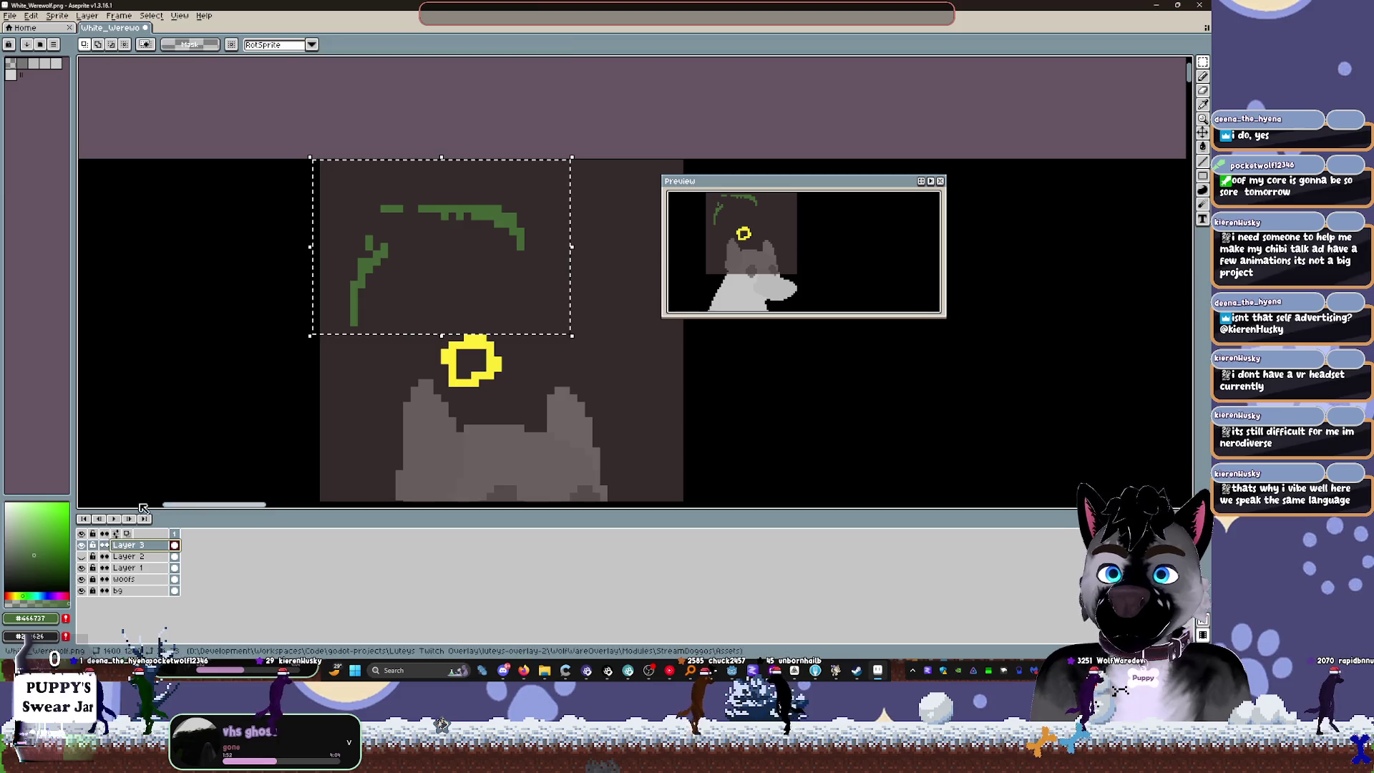
click(81, 546)
click(81, 546)
click(82, 545)
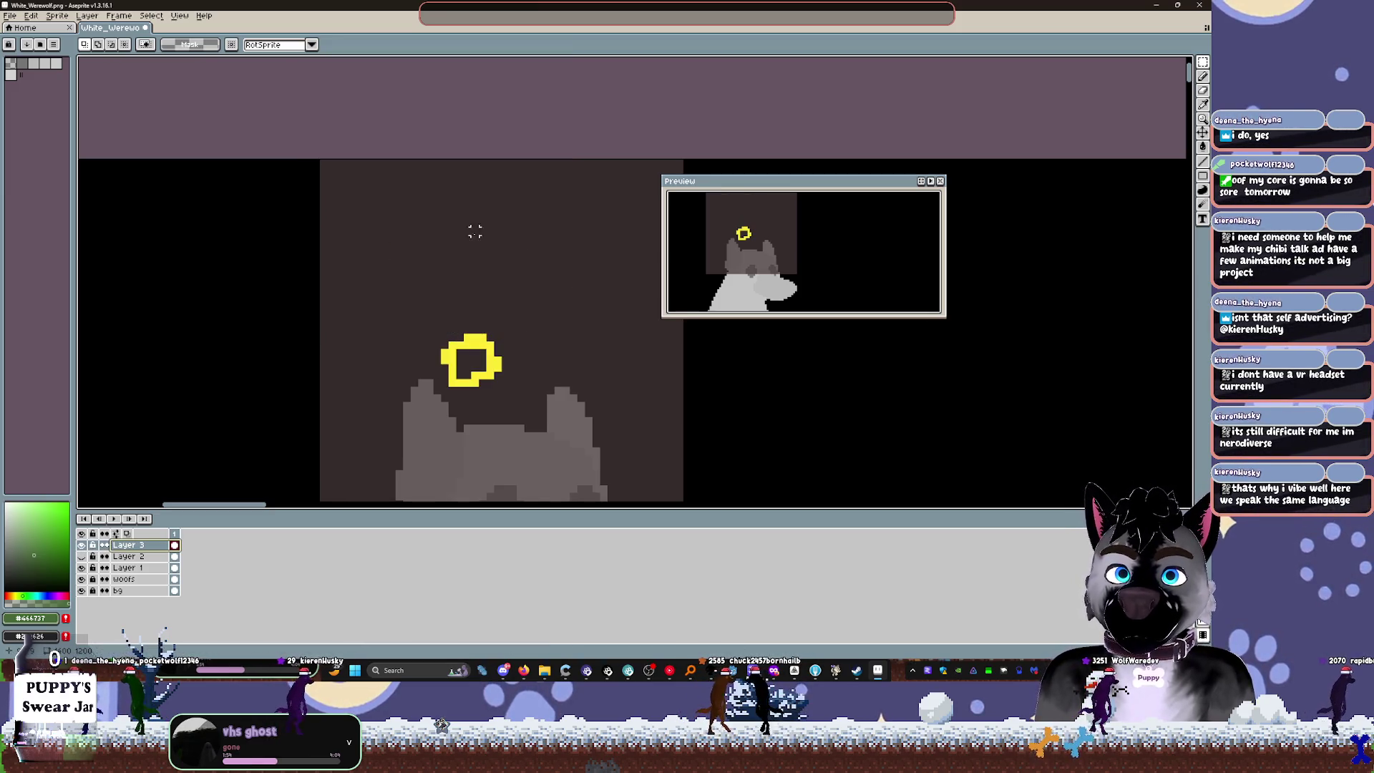
click(83, 557)
Step: Select and unlock Layer 2, restore then clear the hat-top selection, leaving Layer 2 visible
click(125, 557)
key(ctrl+shift+d)
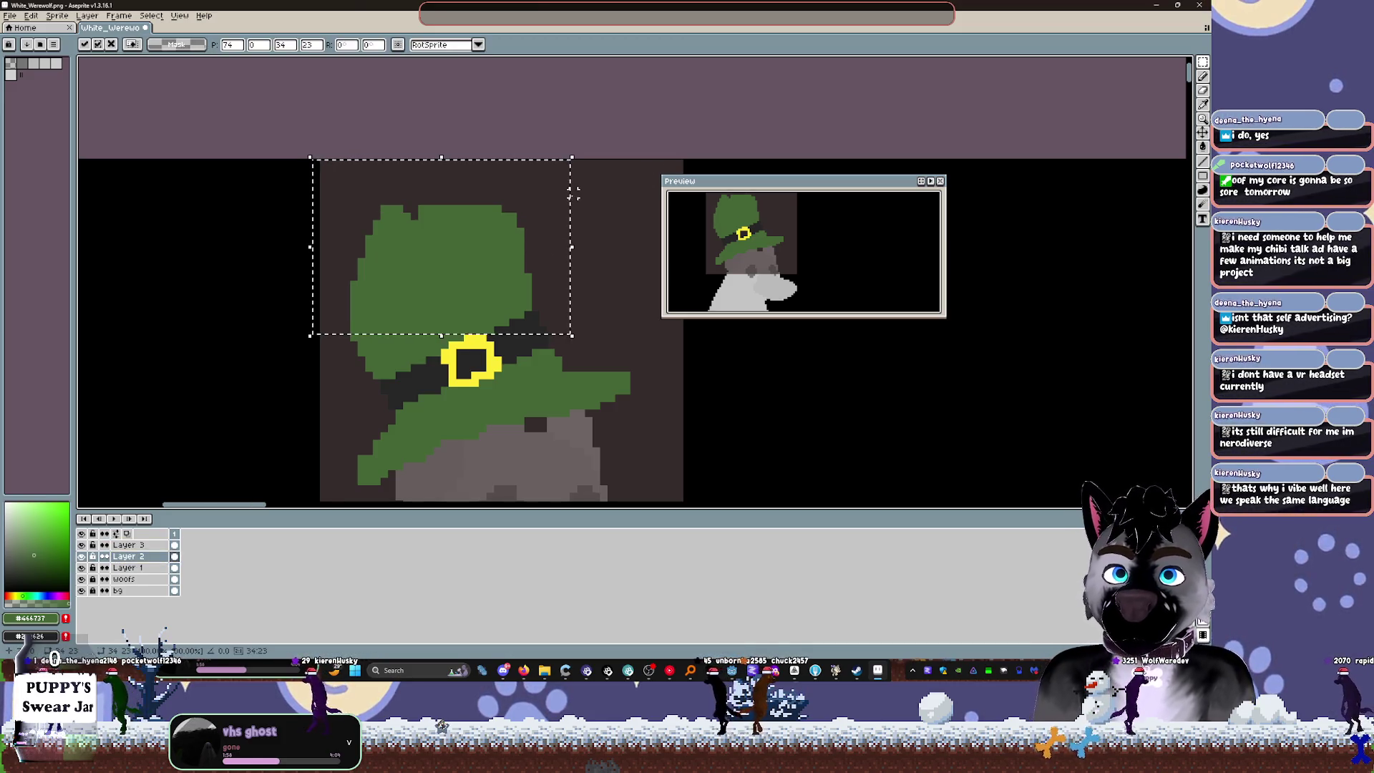
click(94, 556)
click(81, 555)
click(82, 556)
click(82, 555)
click(82, 556)
click(82, 556)
click(82, 556)
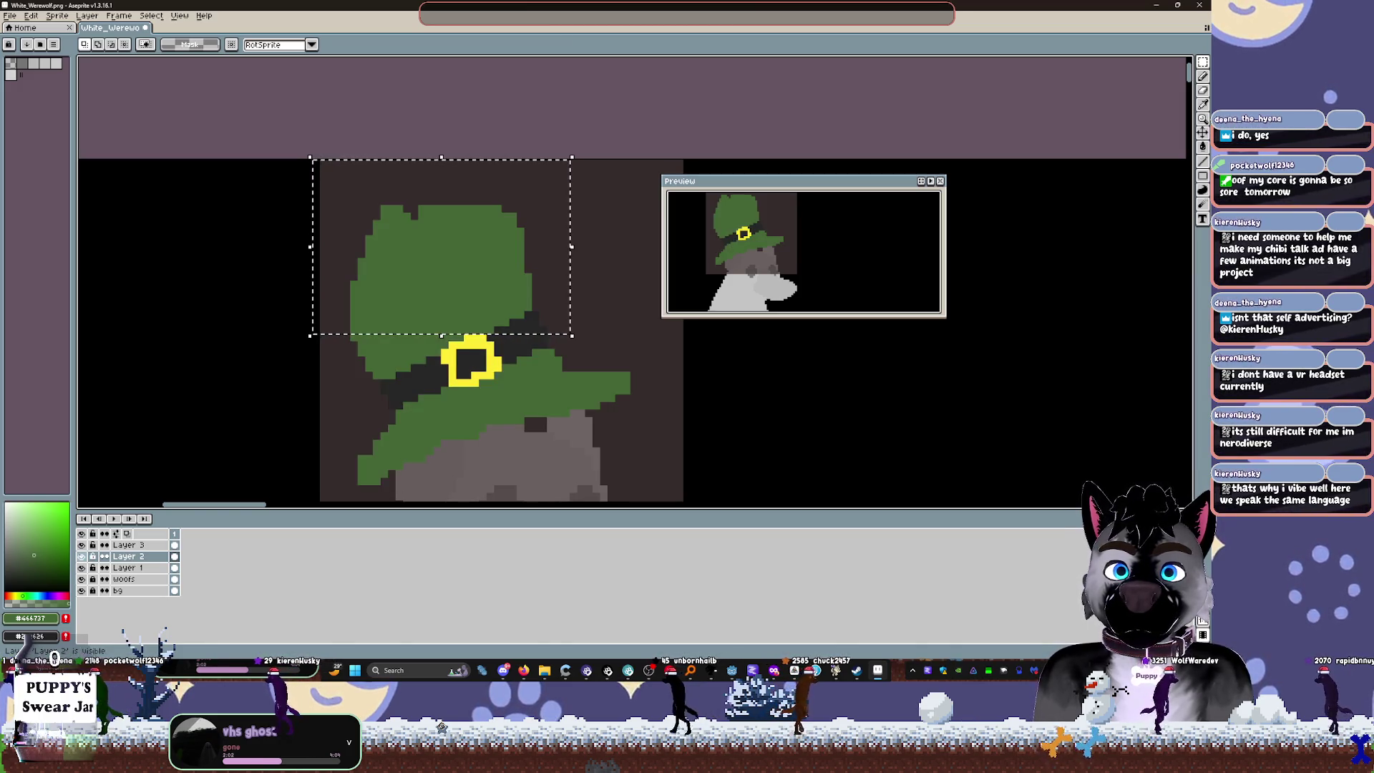
scroll(458, 358, down, 1)
key(ctrl+d)
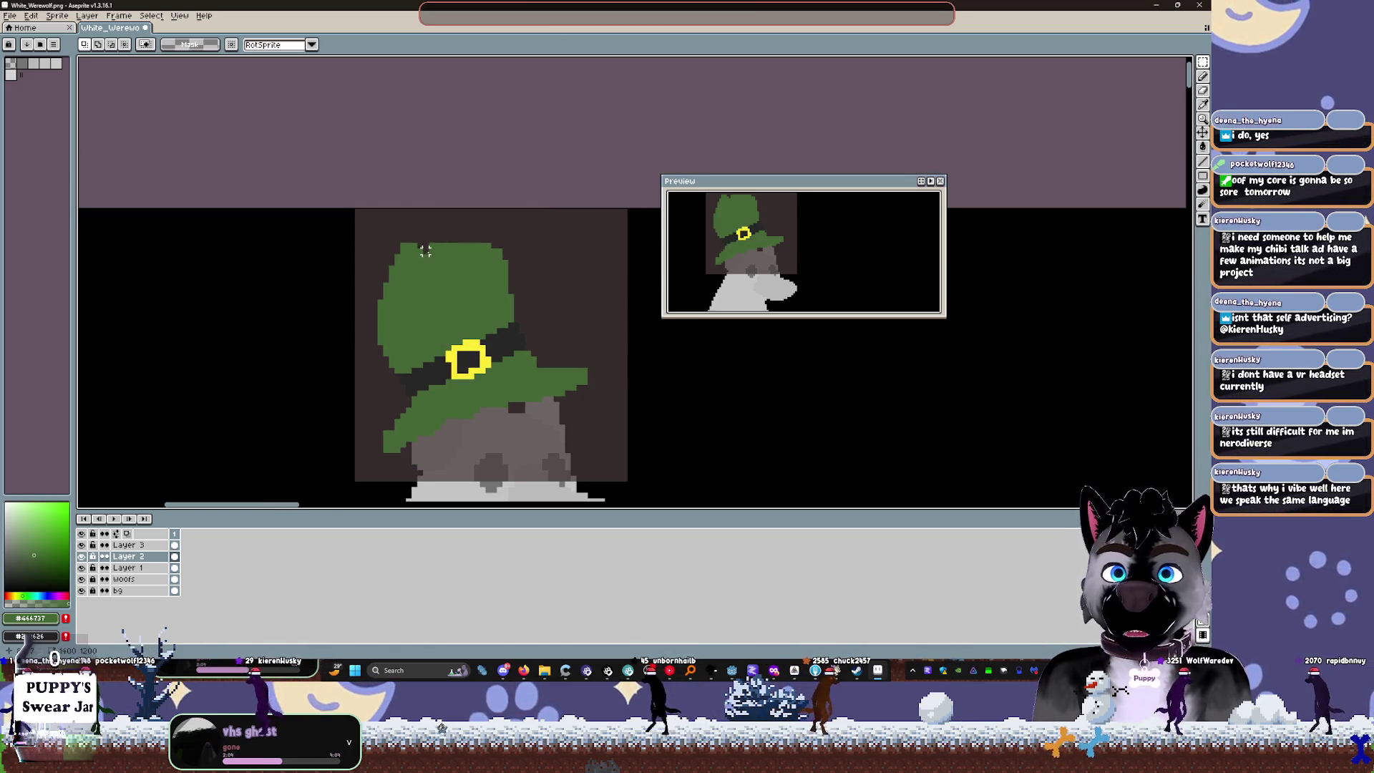
click(82, 556)
click(82, 556)
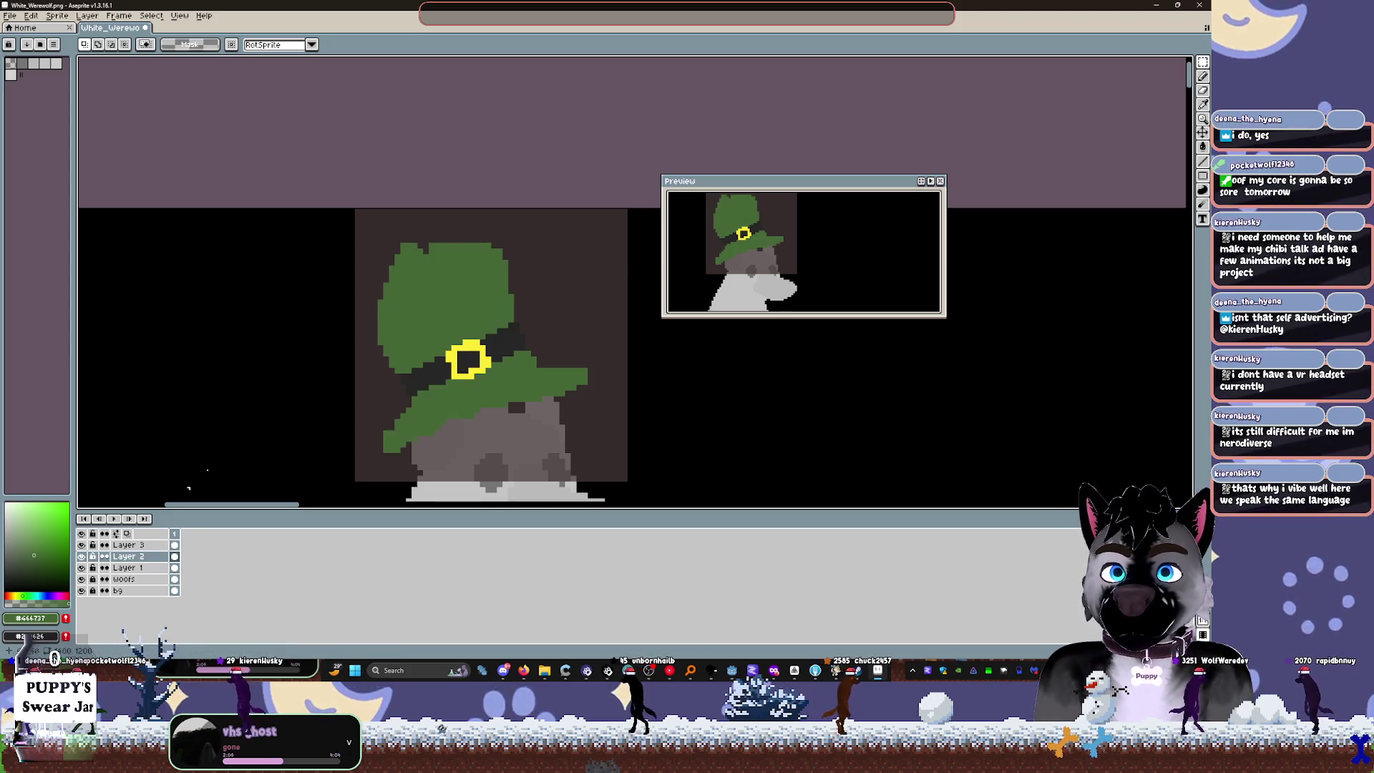
Step: Draw a rectangular selection around the whole hat, then cancel the resize
key(b)
scroll(436, 264, up, 3)
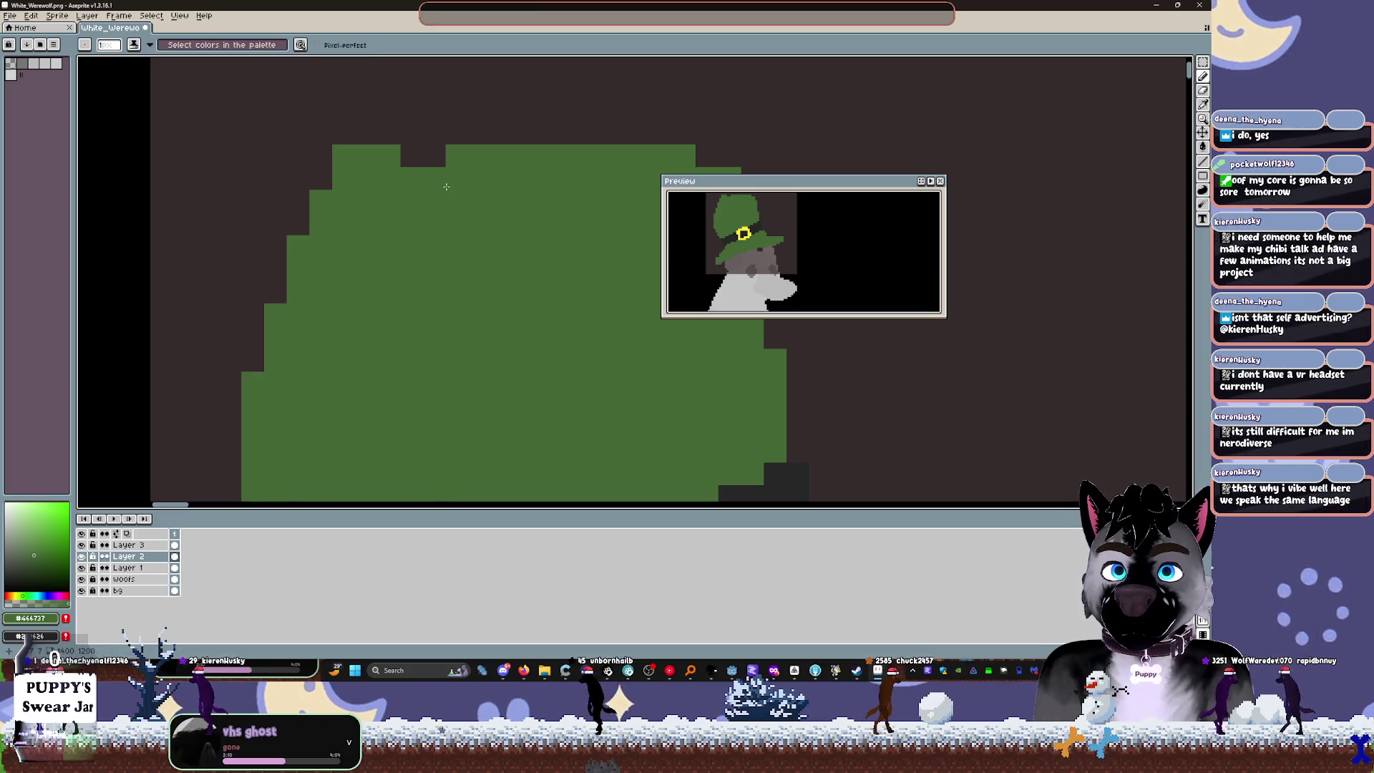
scroll(437, 183, down, 2)
mouse_move(492, 300)
mouse_down()
mouse_move(370, 379)
mouse_move(354, 371)
mouse_up()
scroll(379, 361, down, 1)
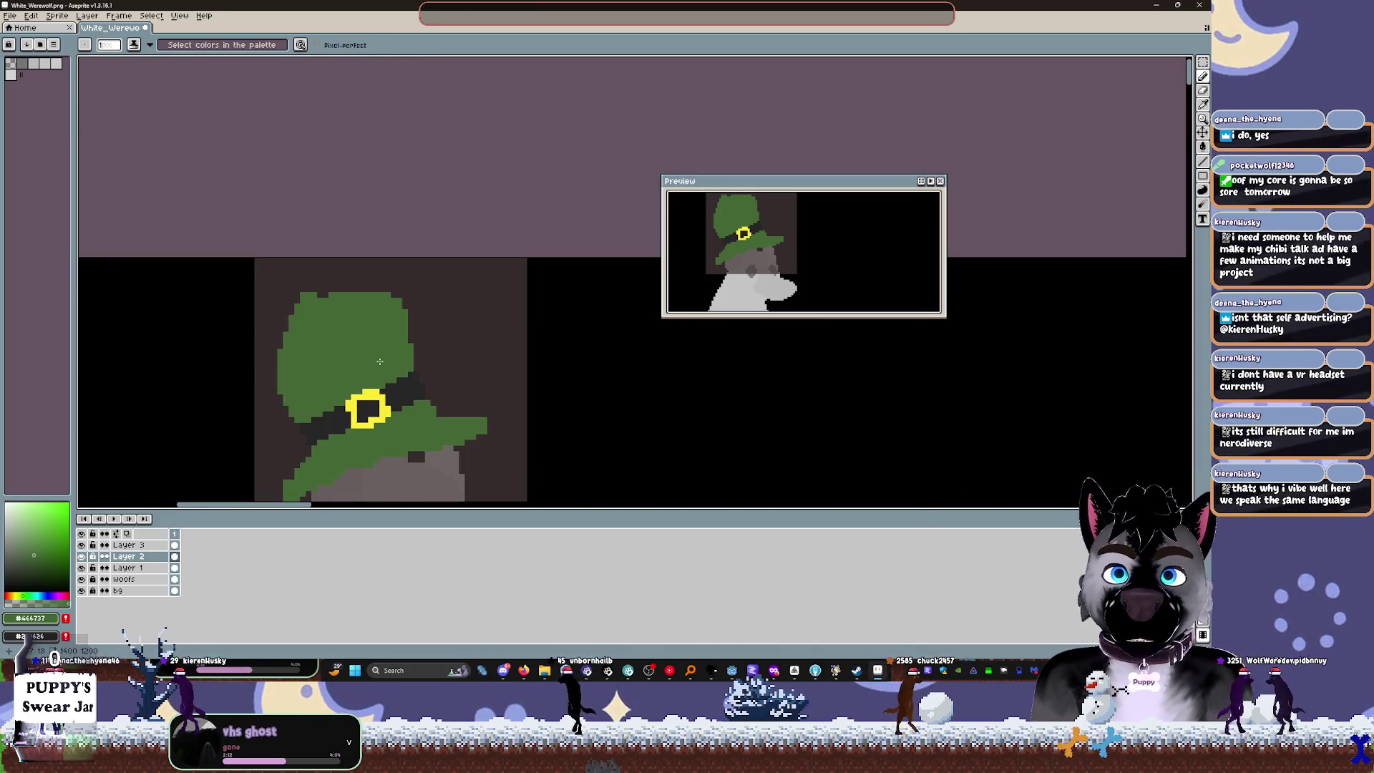
scroll(336, 310, up, 3)
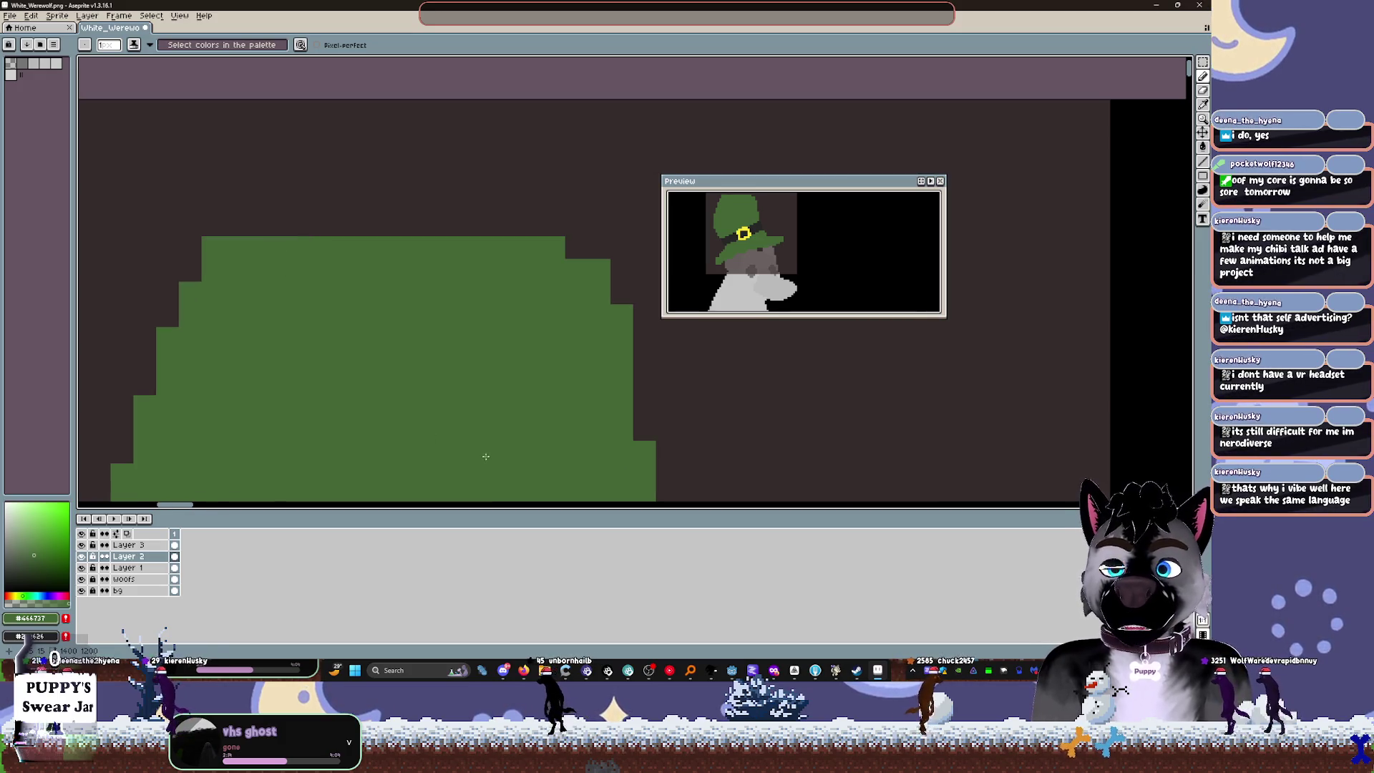
scroll(486, 458, down, 4)
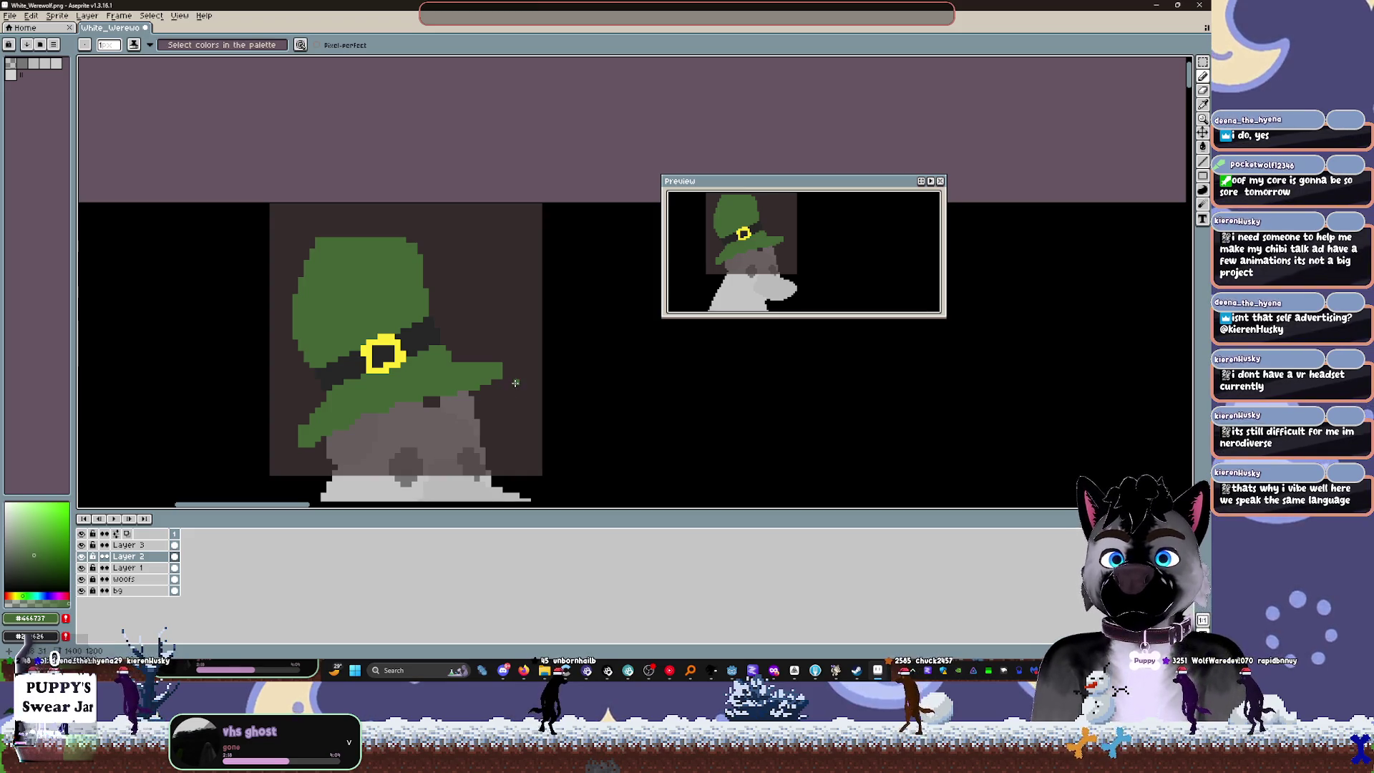
scroll(515, 383, up, 2)
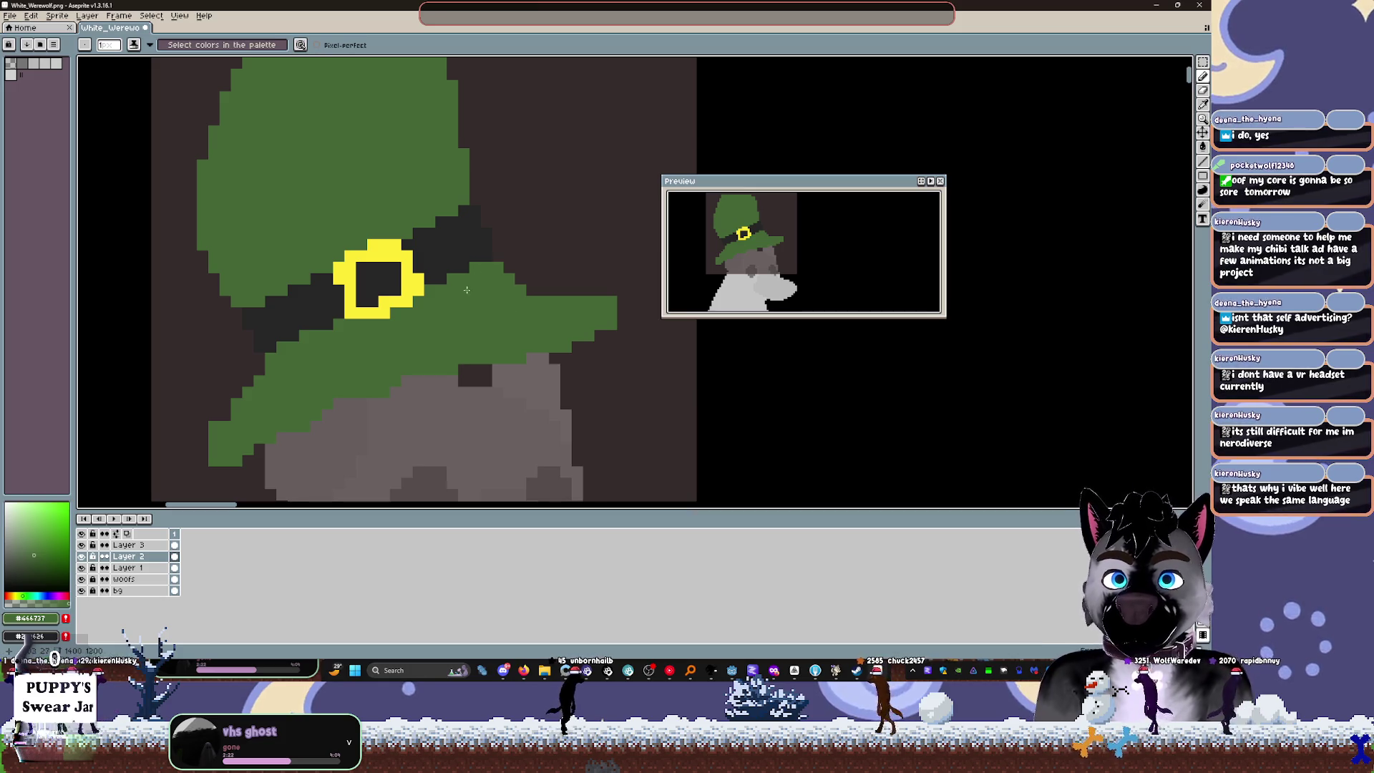
key(m)
mouse_move(192, 42)
mouse_down()
mouse_move(621, 467)
mouse_move(643, 460)
mouse_up()
scroll(630, 465, down, 2)
key(Return)
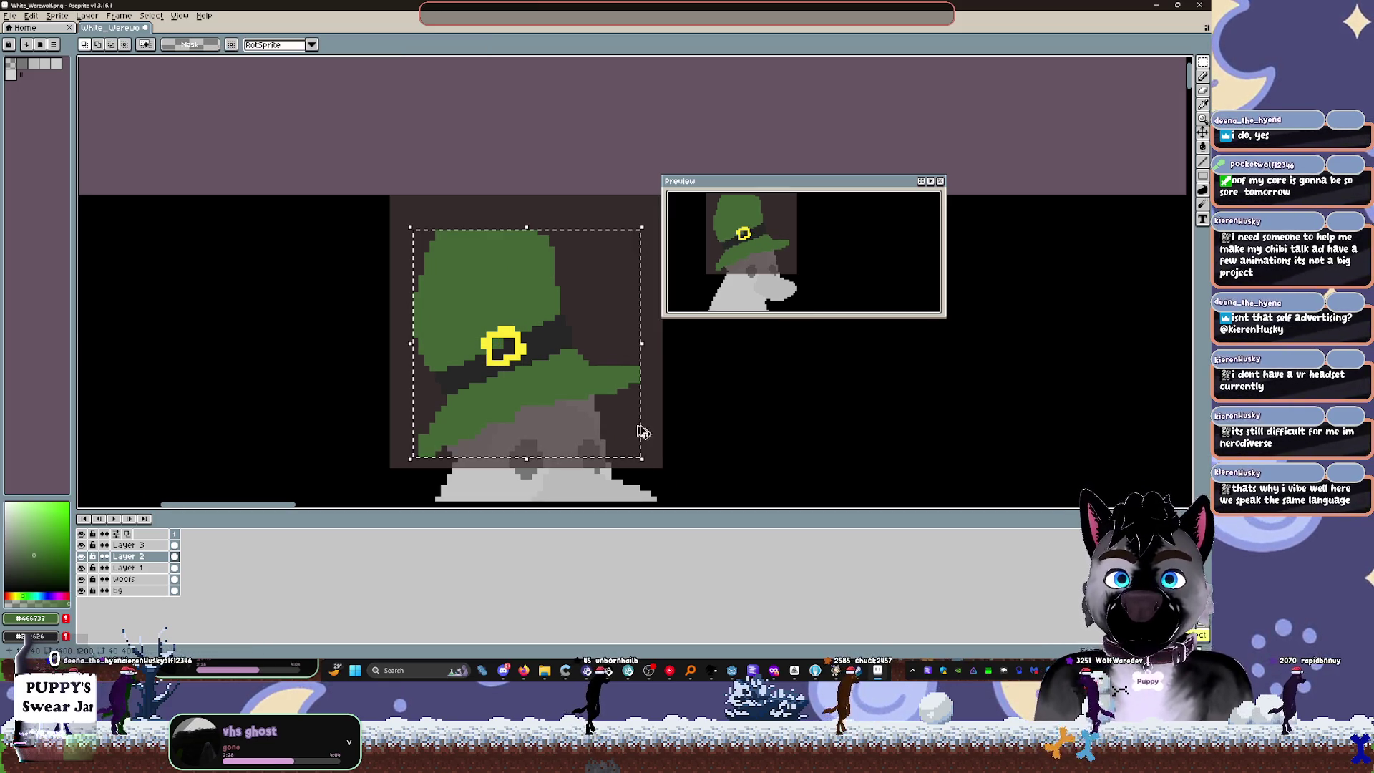
key(ctrl+z)
drag(170, 555, 170, 544)
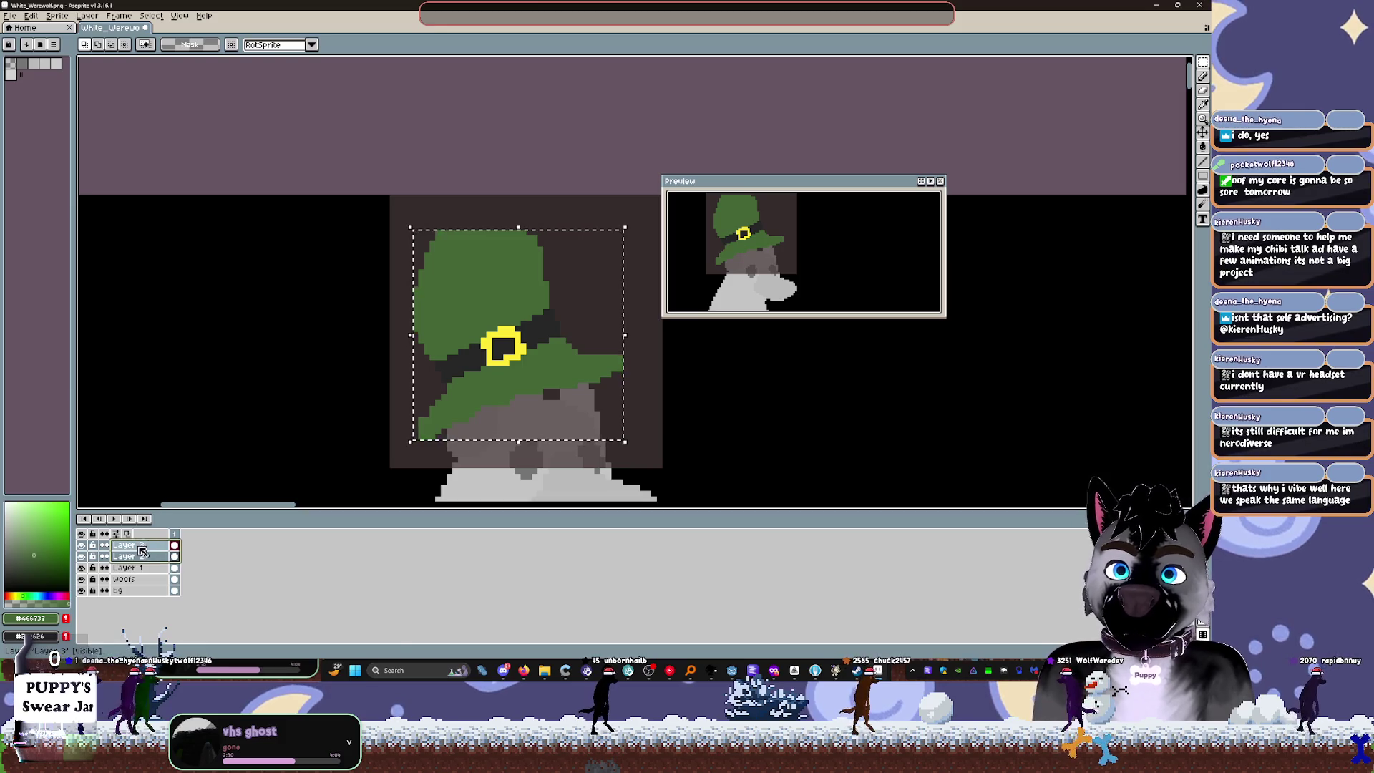
drag(626, 444, 643, 462)
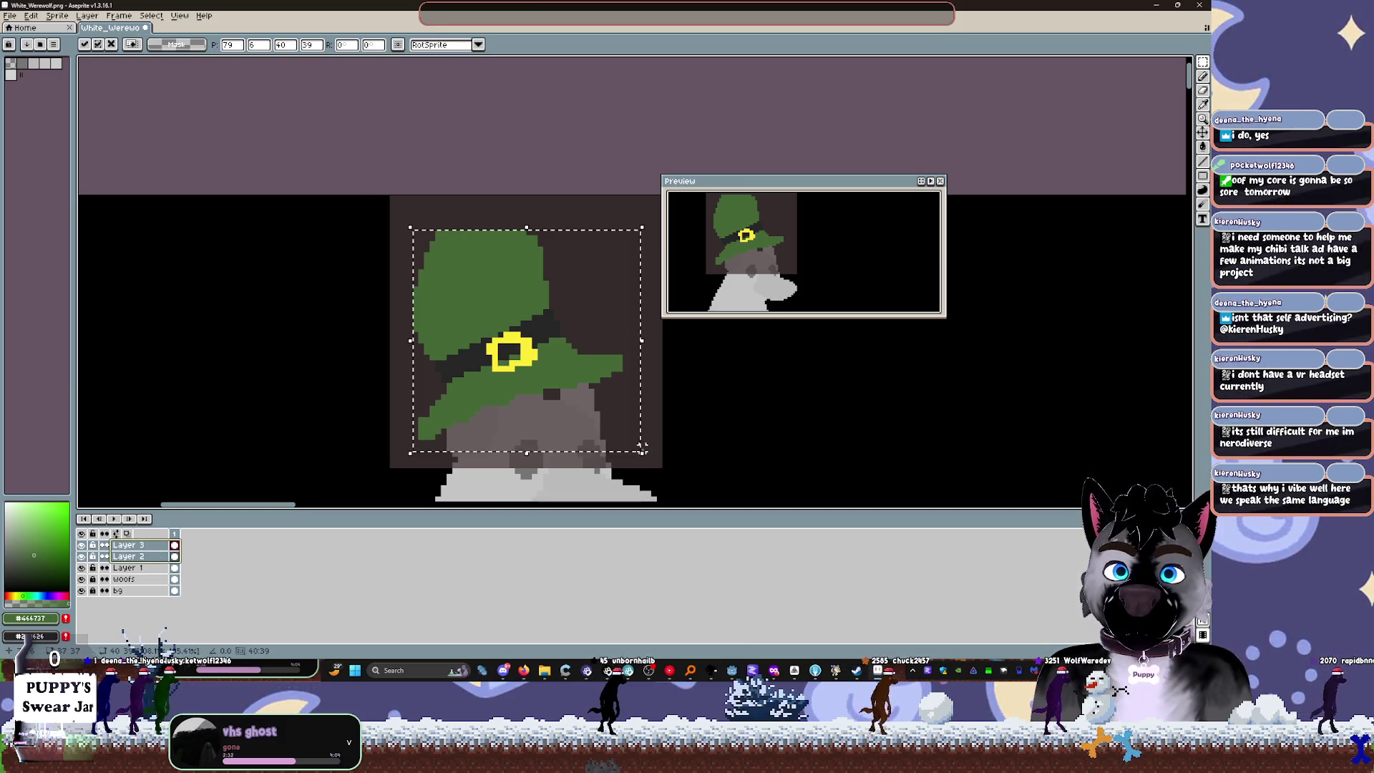
key(Escape)
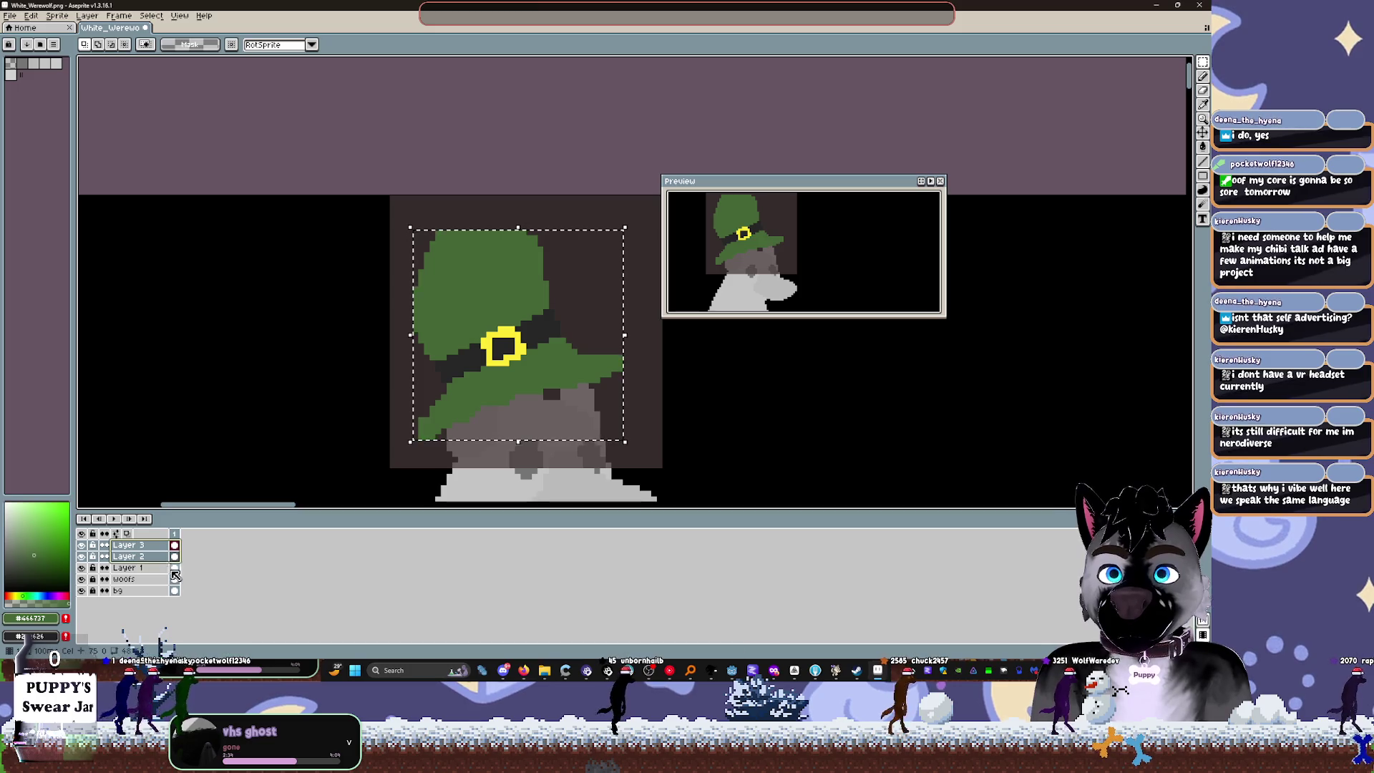
click(108, 567)
click(81, 567)
click(80, 567)
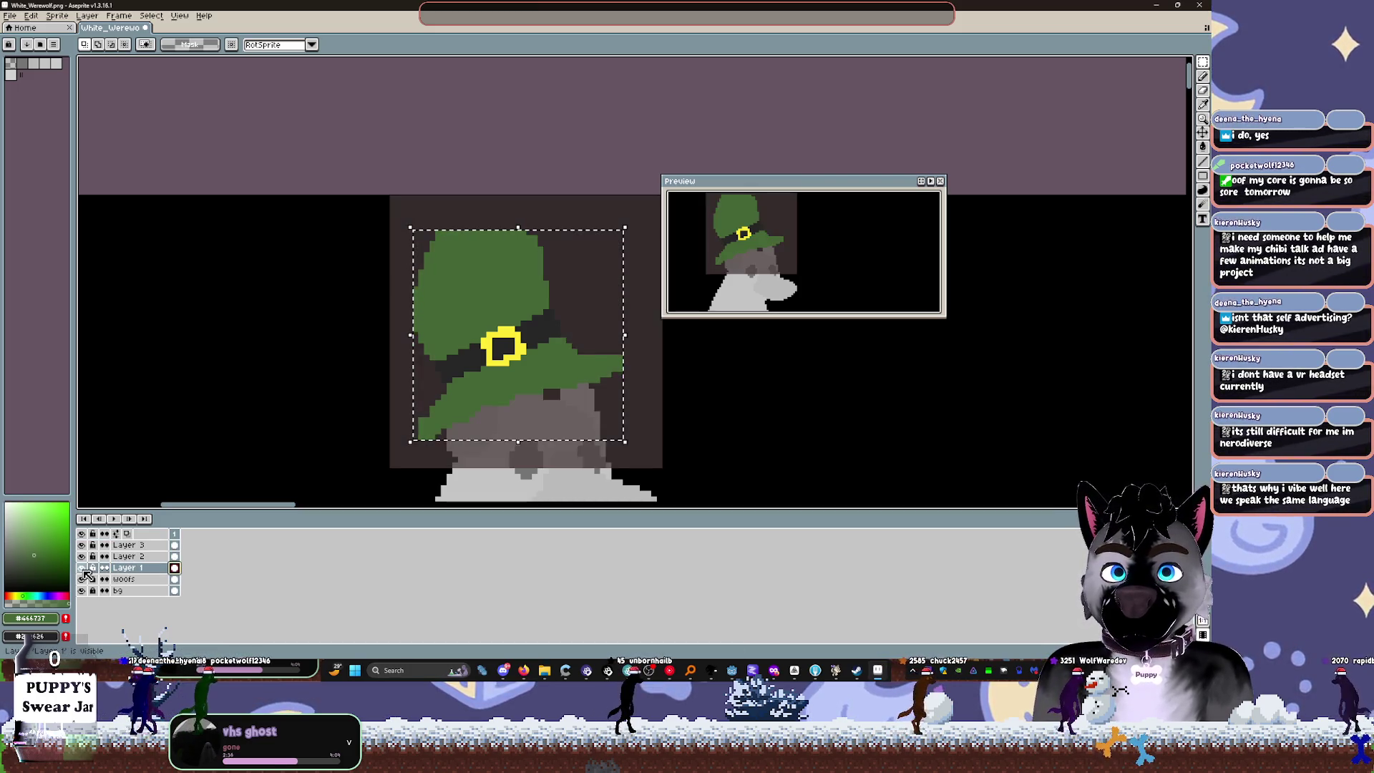
click(126, 556)
shift+click(125, 544)
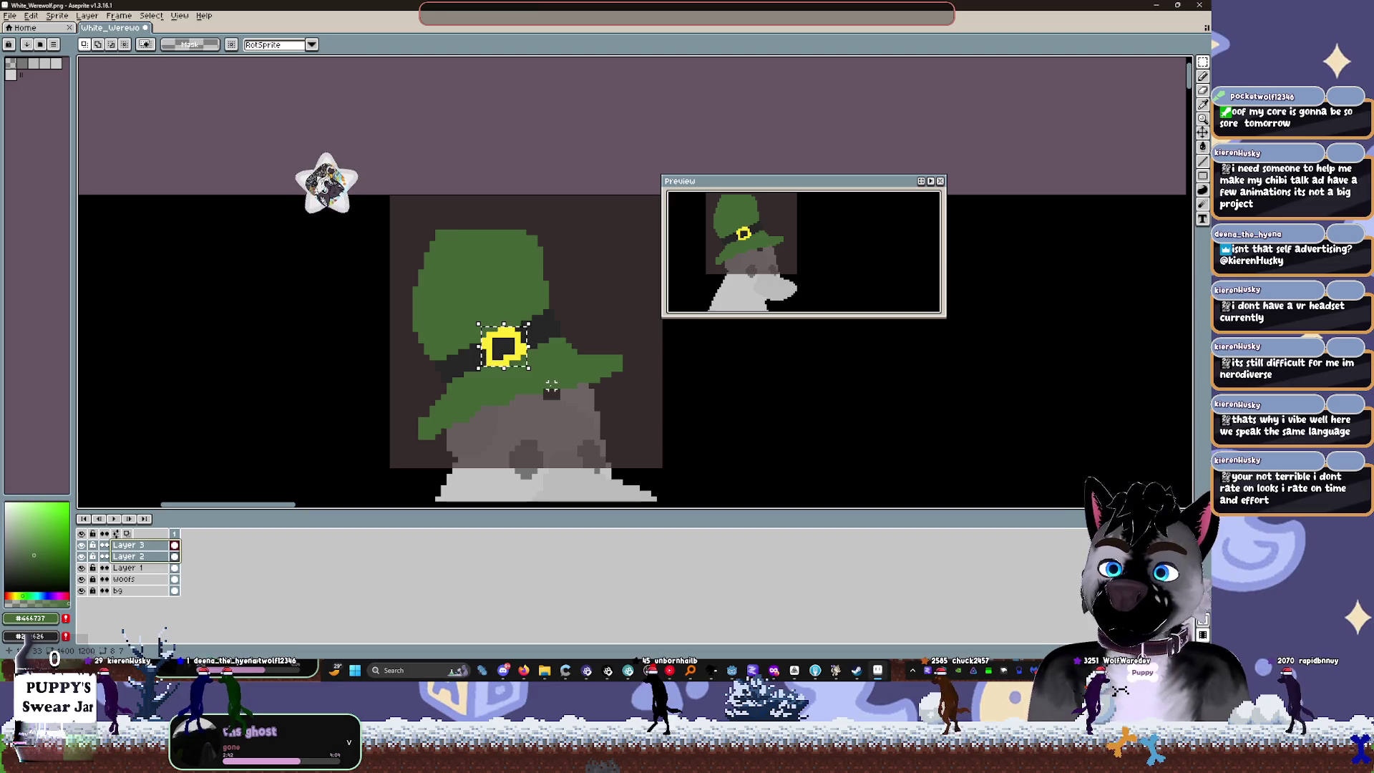
click(527, 387)
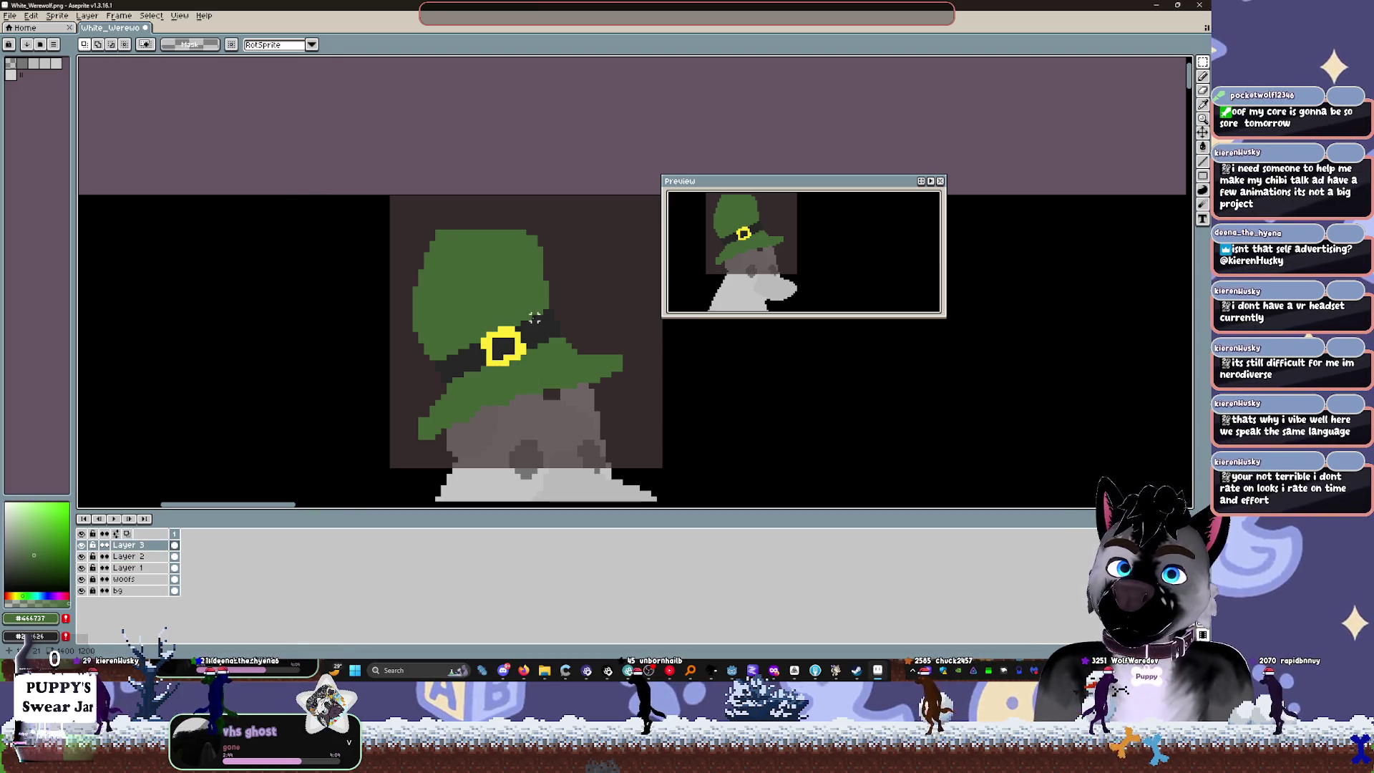
scroll(500, 289, up, 2)
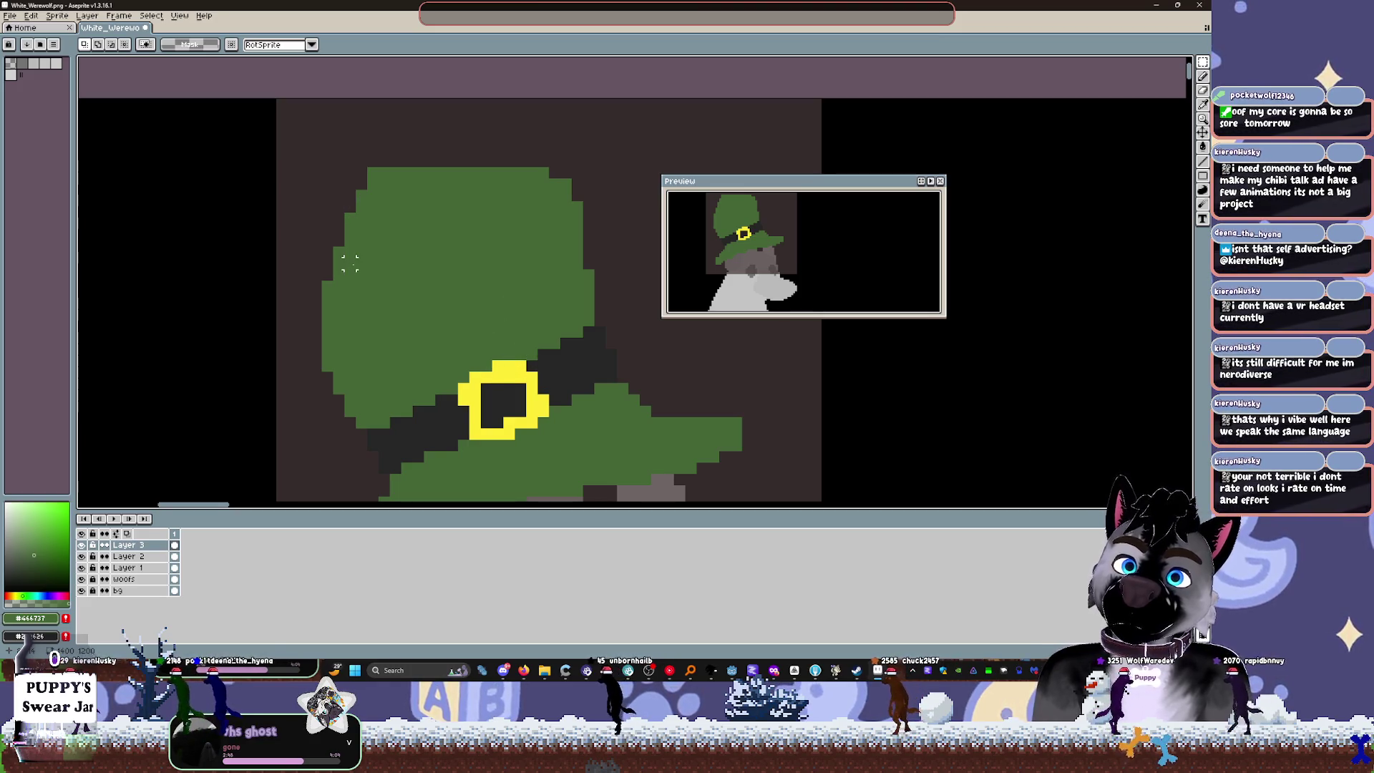
scroll(350, 263, right, 3)
scroll(414, 209, down, 5)
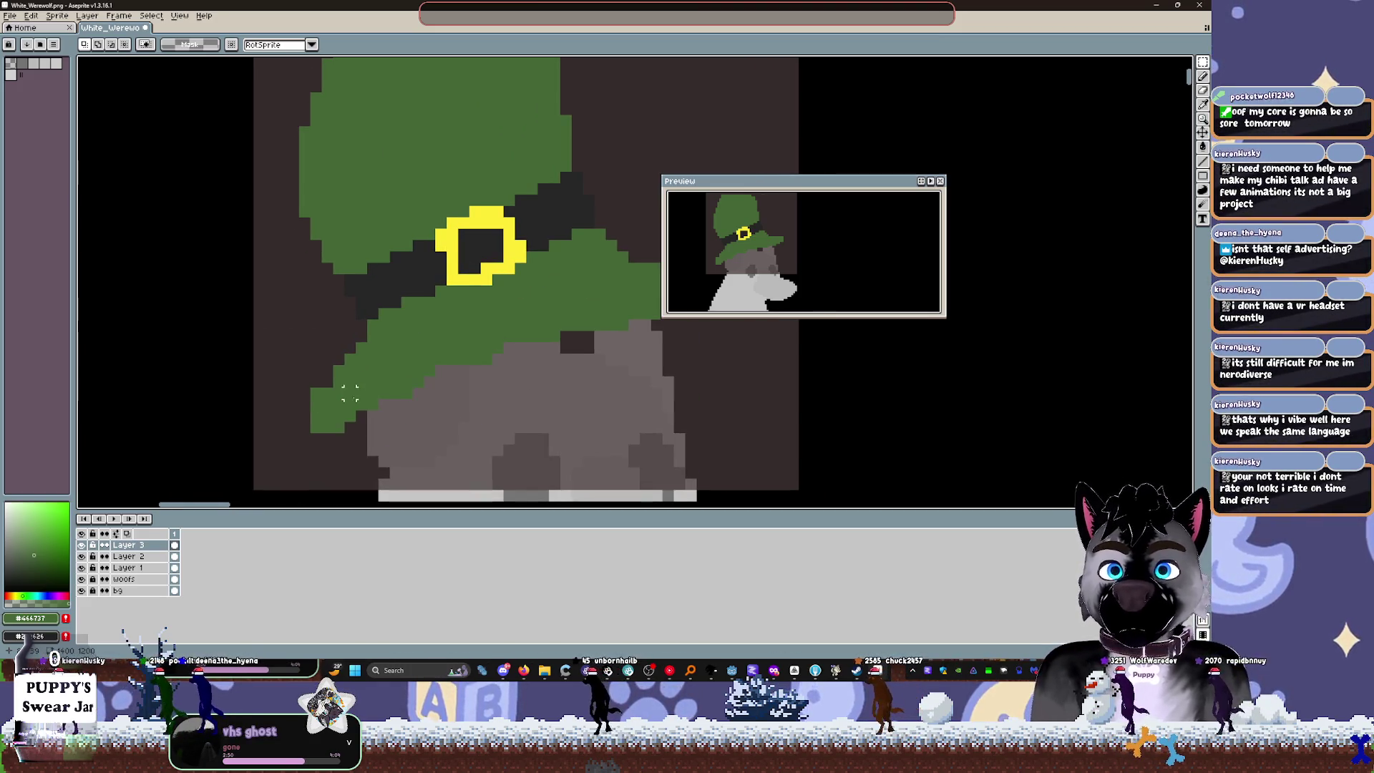
scroll(360, 392, up, 3)
key(b)
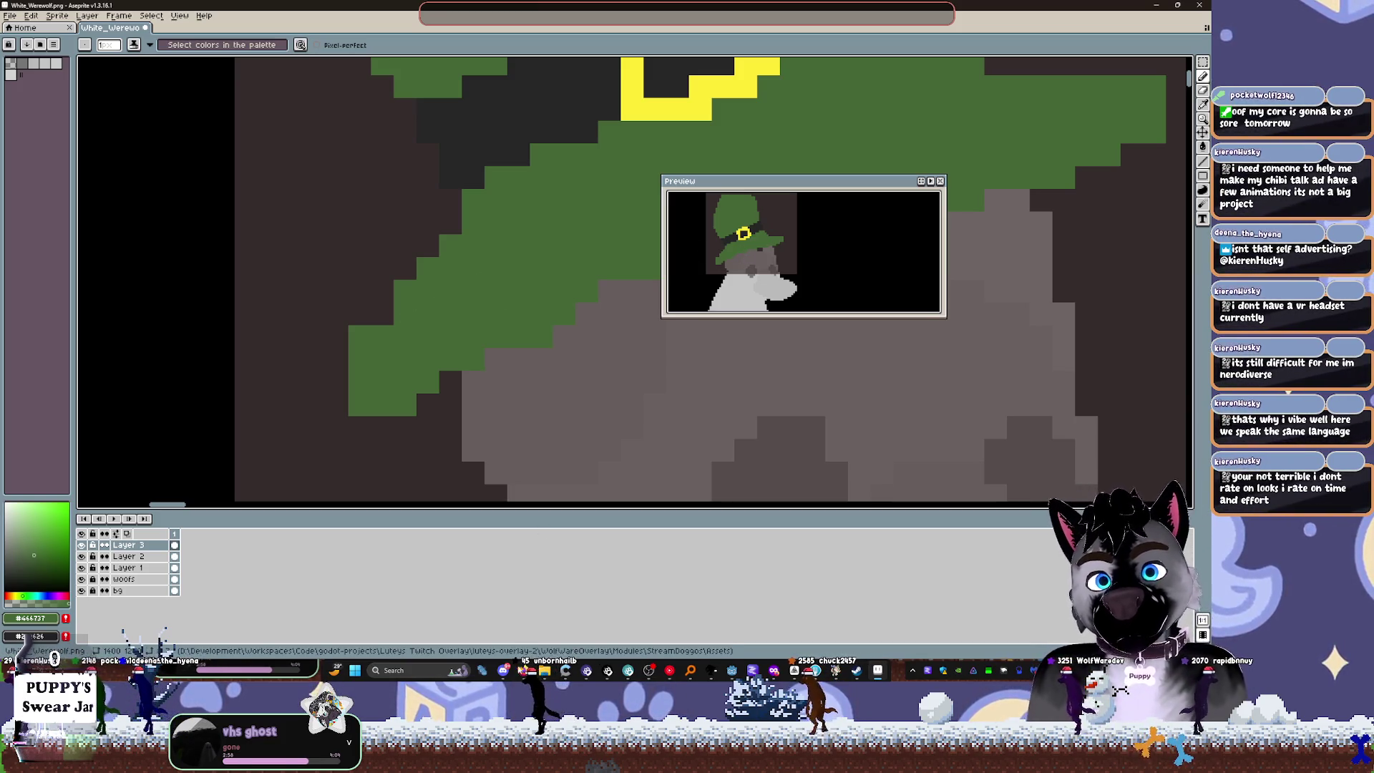
click(523, 669)
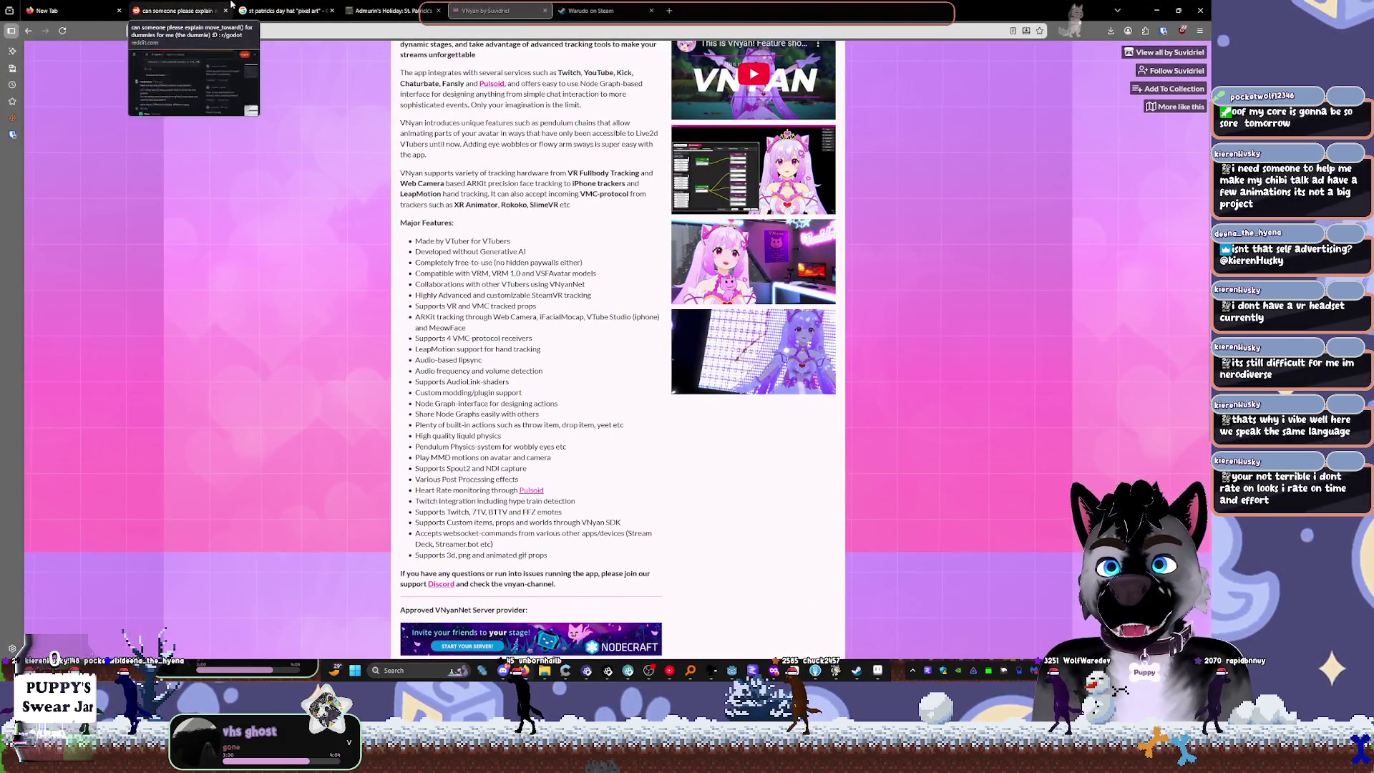
Step: Drop the pixel art term from the St. Patrick's Day hat image search and rerun it
click(299, 6)
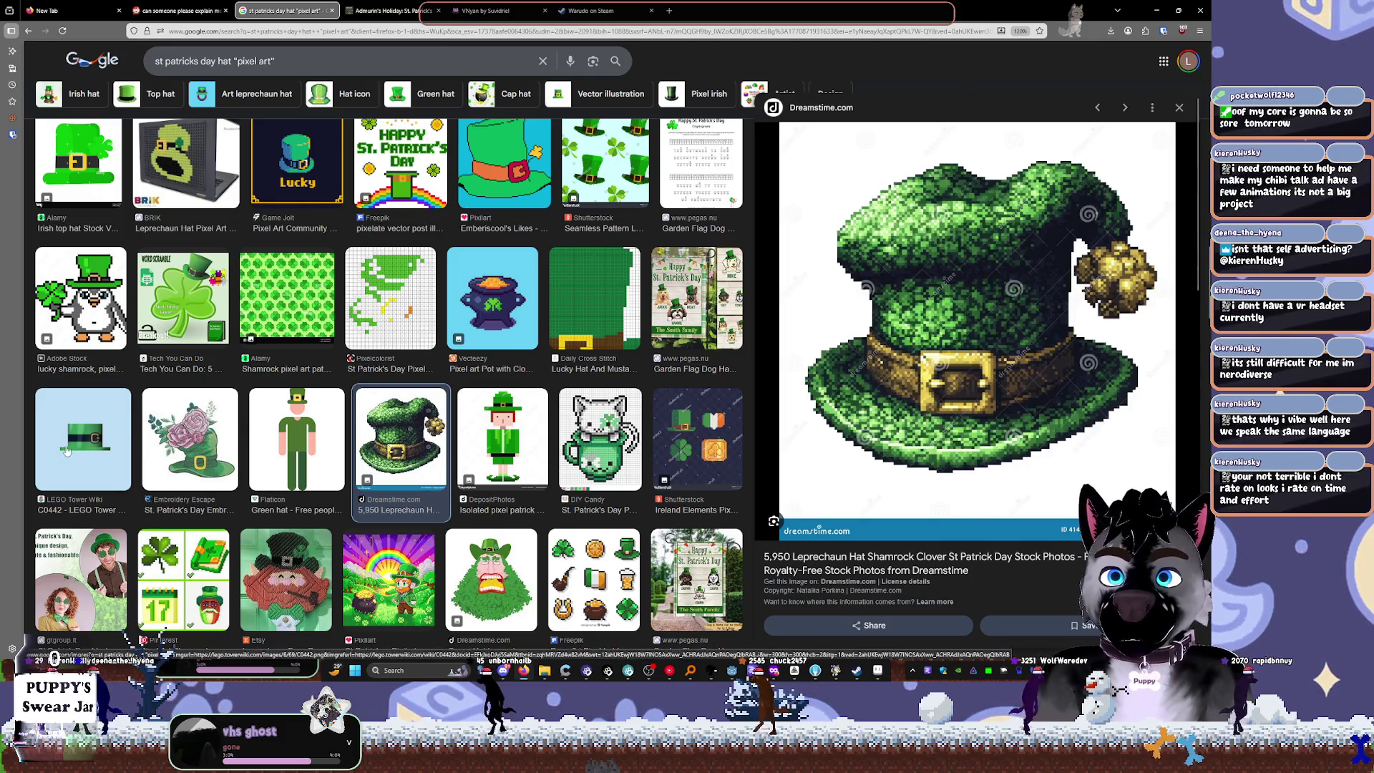
scroll(203, 274, up, 1)
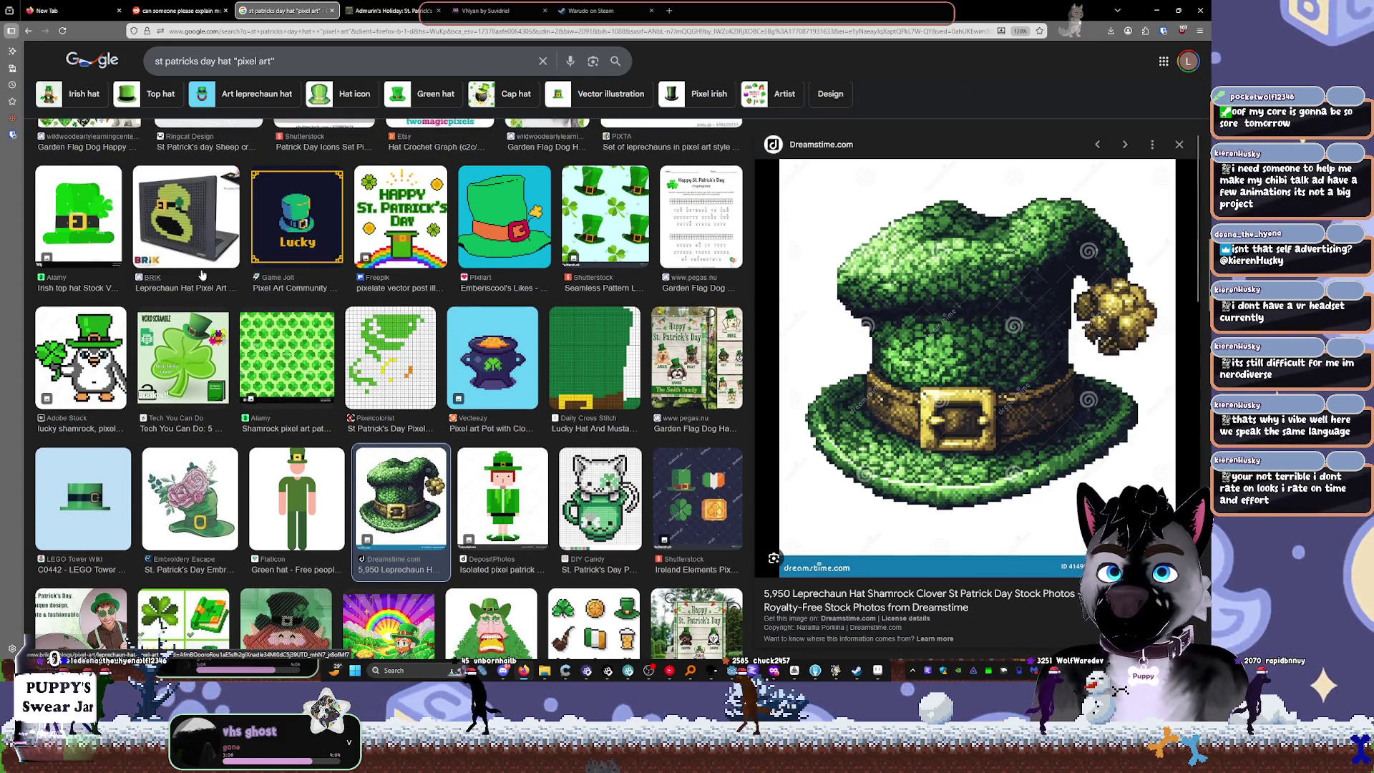
scroll(570, 383, up, 4)
scroll(572, 381, up, 2)
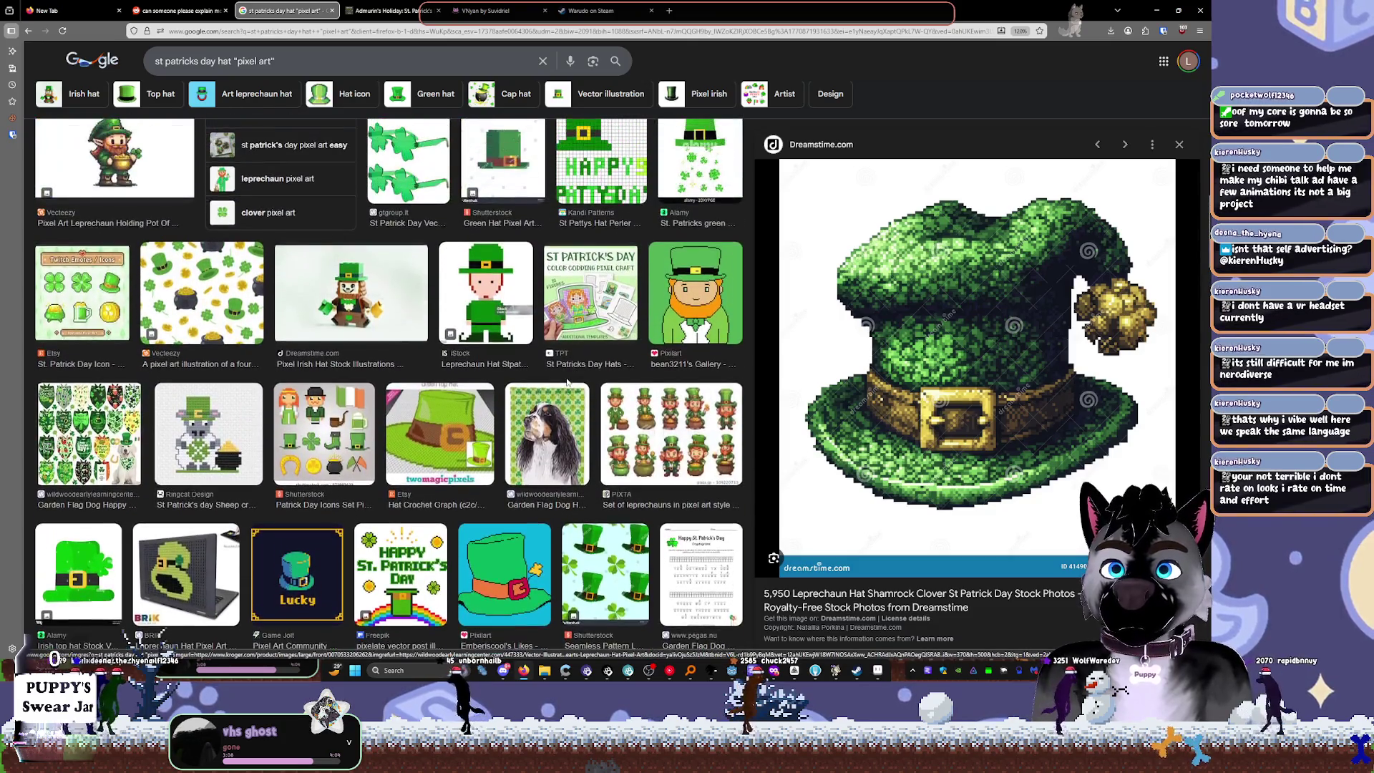
key(BackSpace)
key(BackSpace)
key(BackSpace)
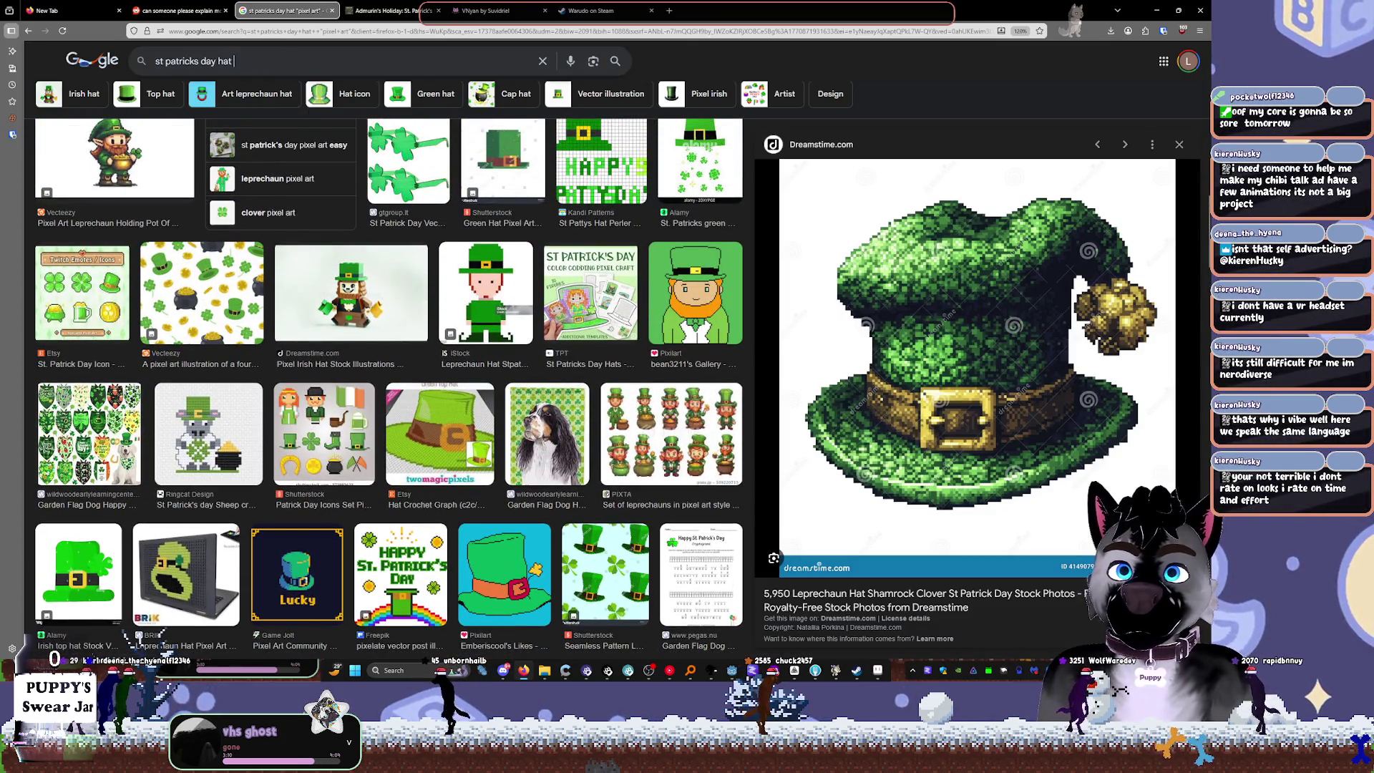
key(Return)
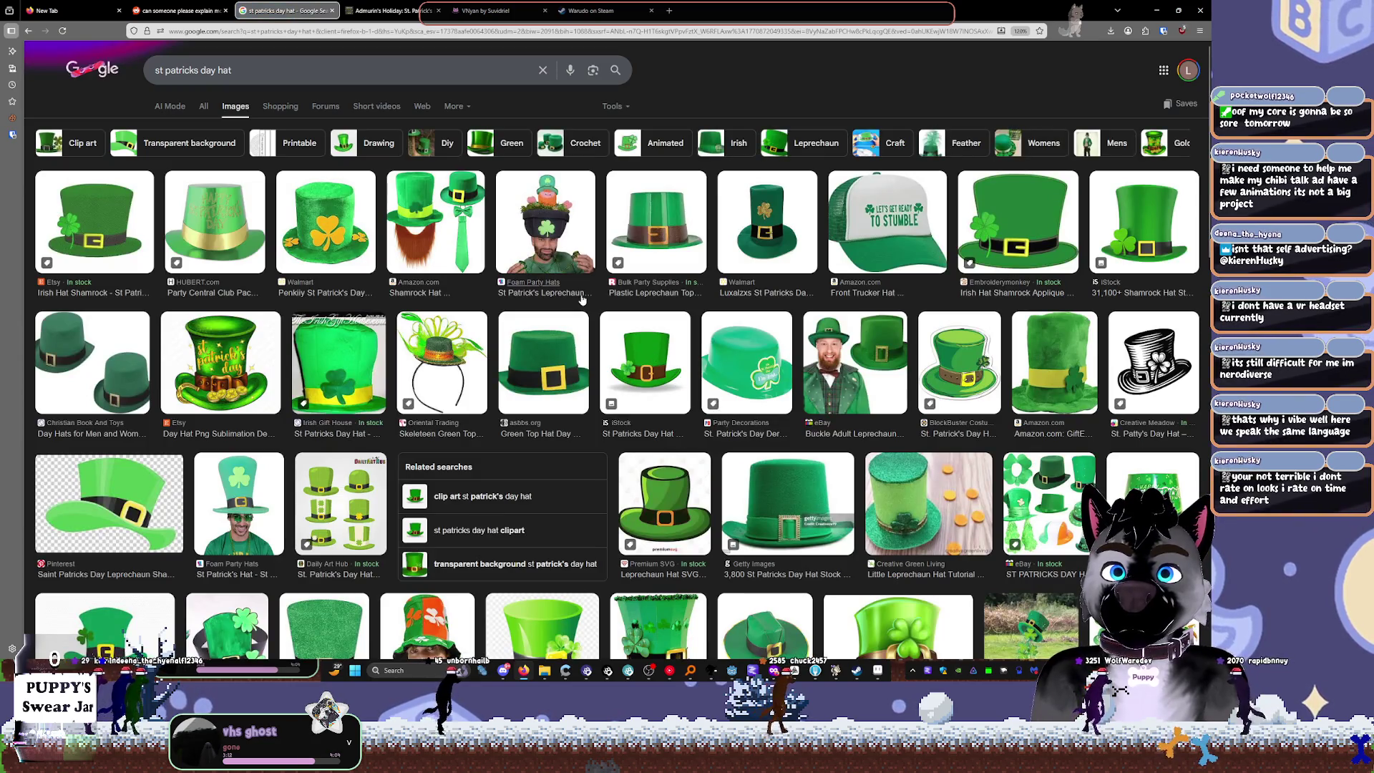
Step: Add -novelty, -party, -toy, -sticker and -illustration exclusions to the query
click(264, 72)
text(-novelty)
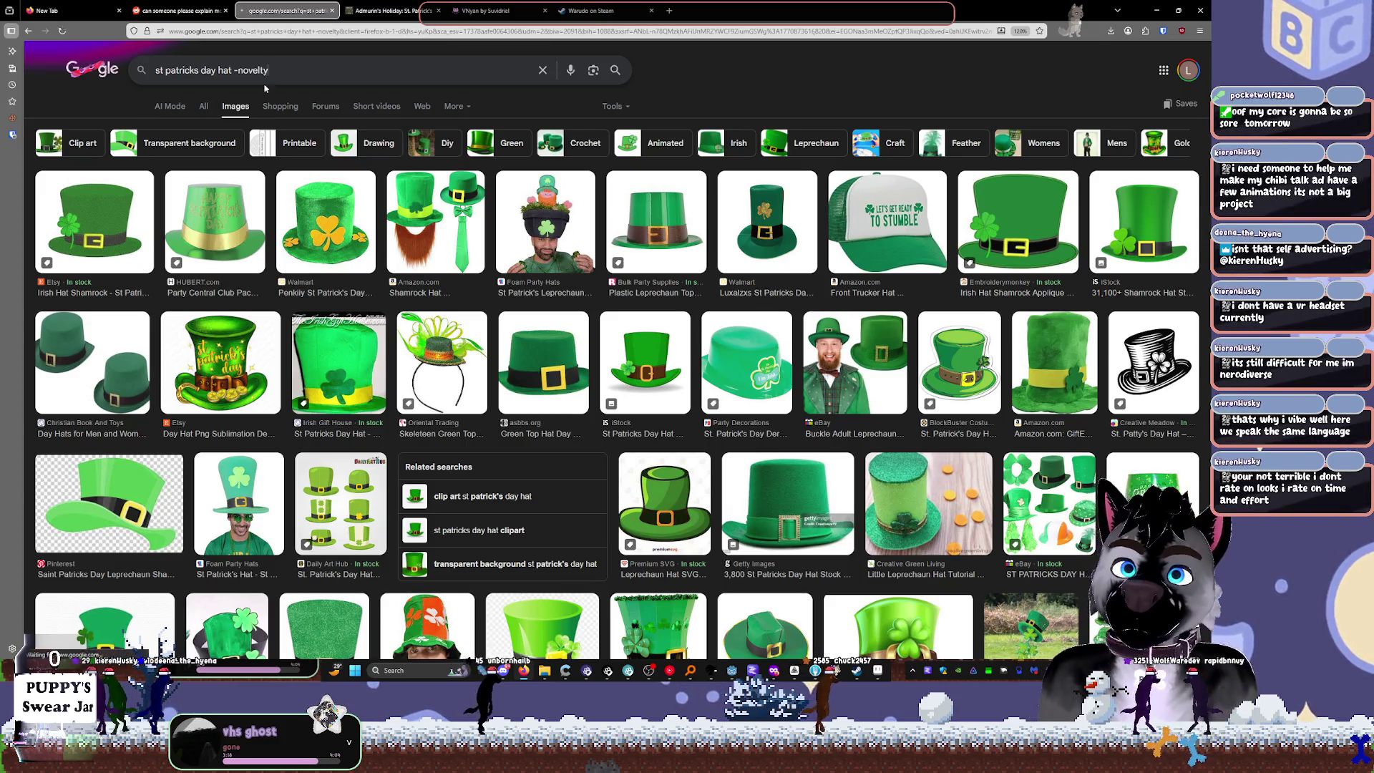
key(Return)
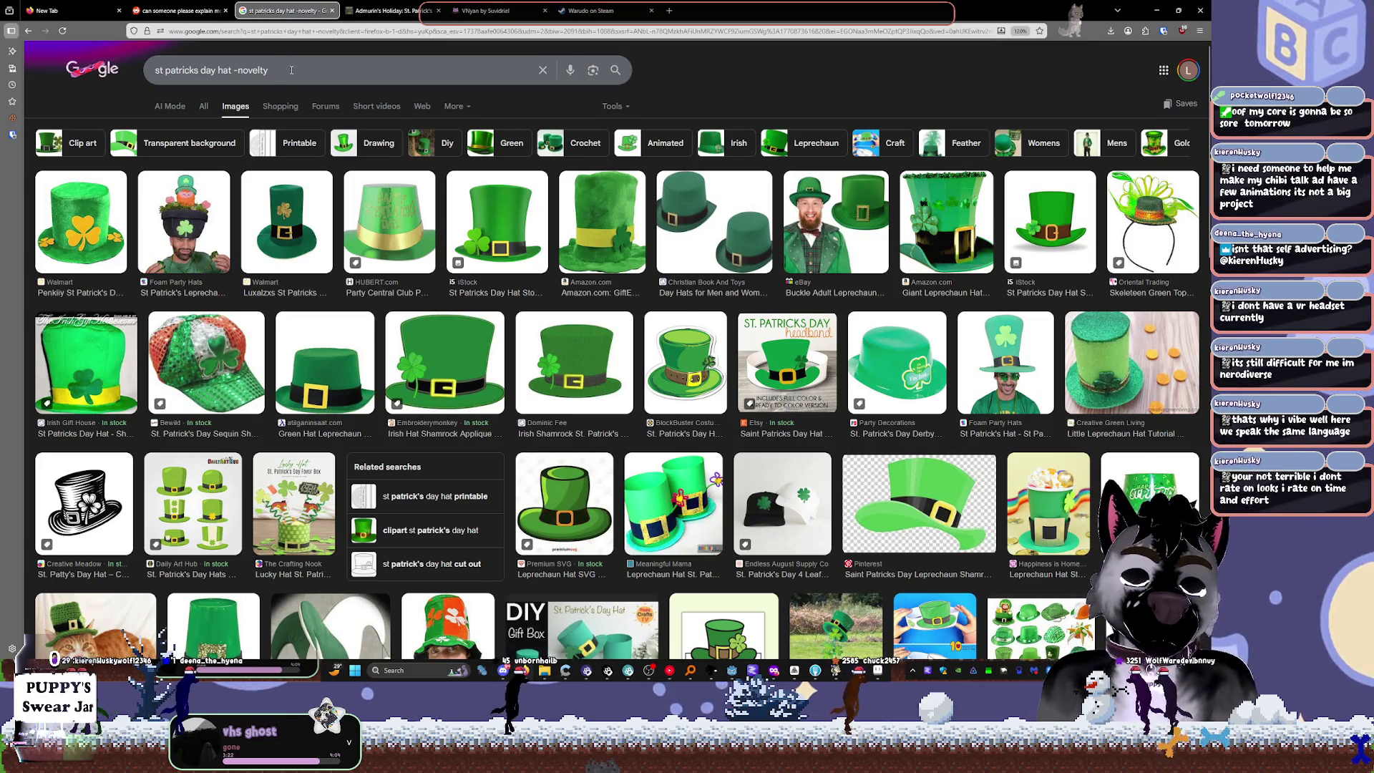
click(291, 69)
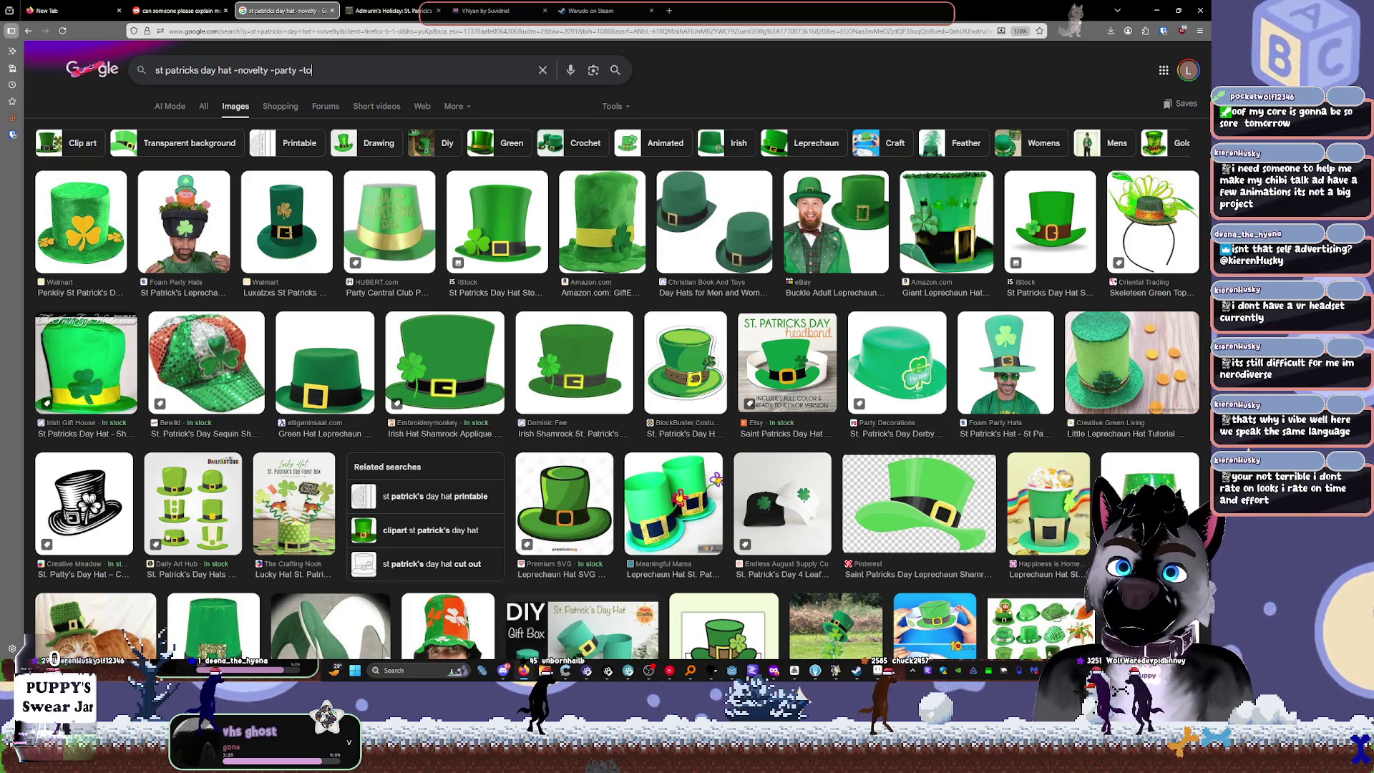
text(y)
key(Return)
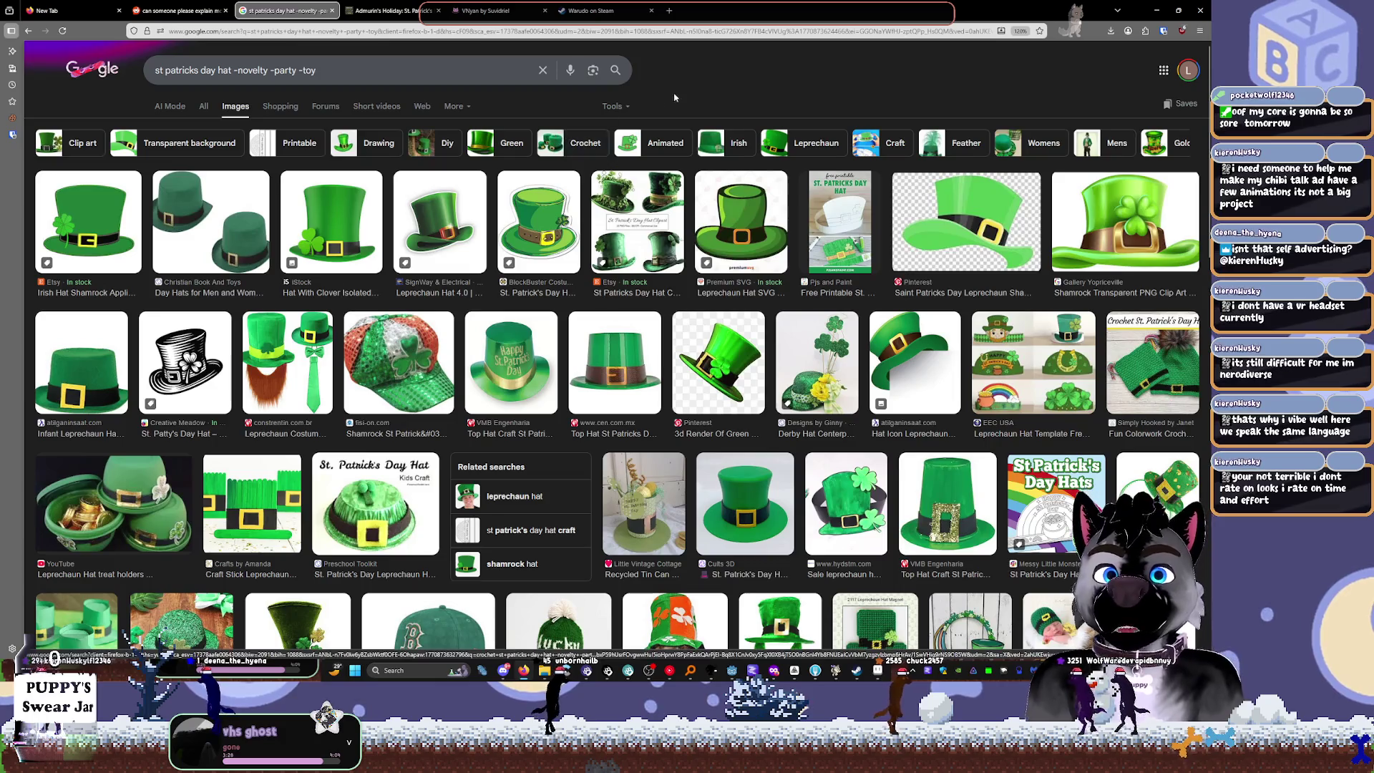
click(406, 58)
text(-sticker -illustratio)
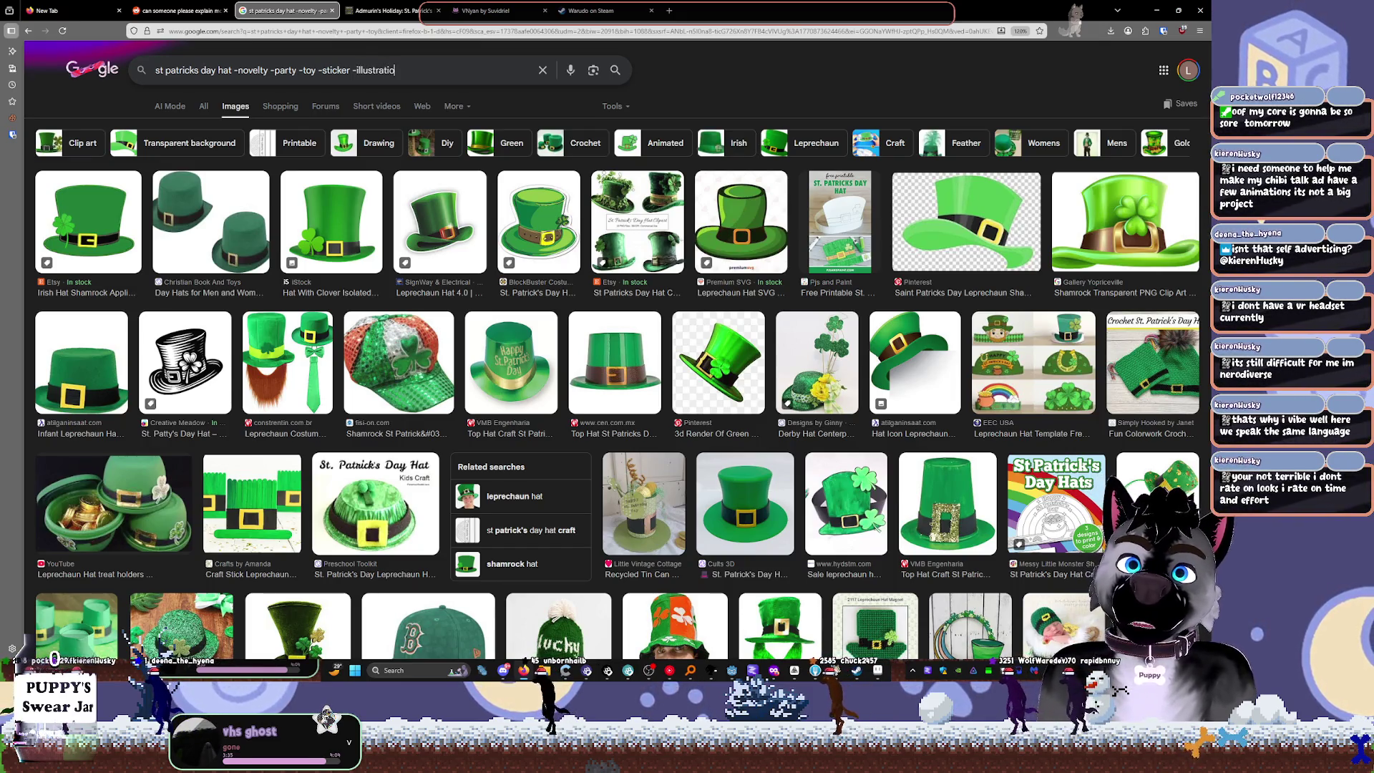
text(n)
key(Return)
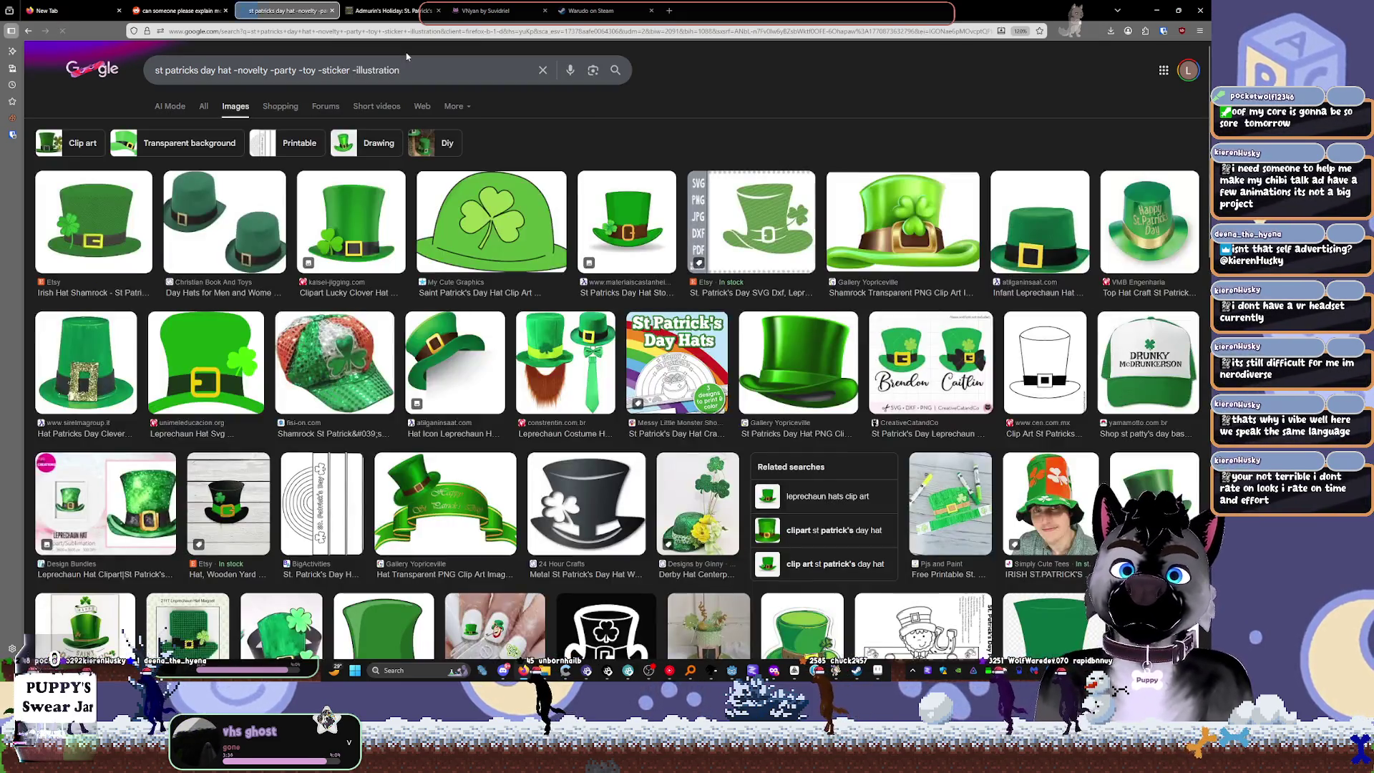
Step: Browse results, preview the leprechaun hat treat holders image, then go back and return to Aseprite
scroll(615, 143, down, 5)
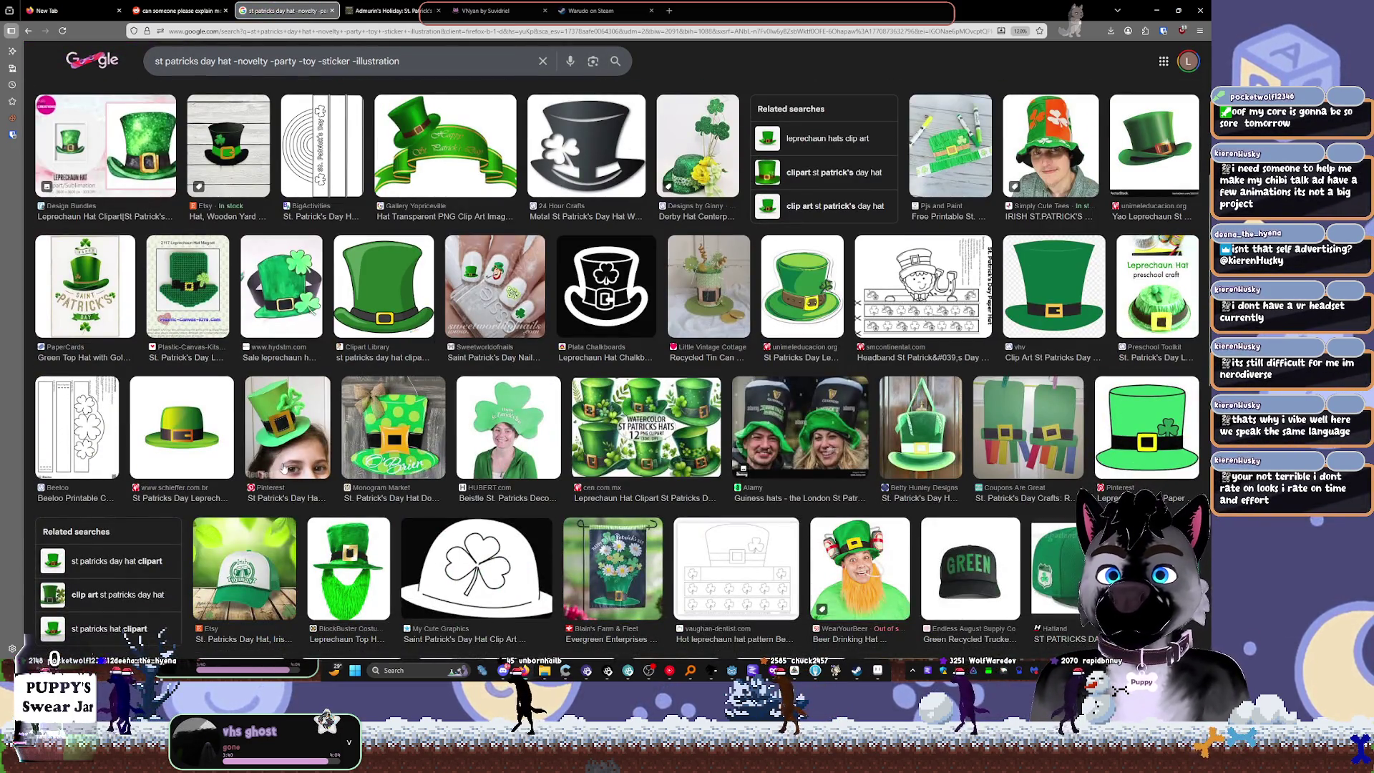
scroll(766, 501, down, 1)
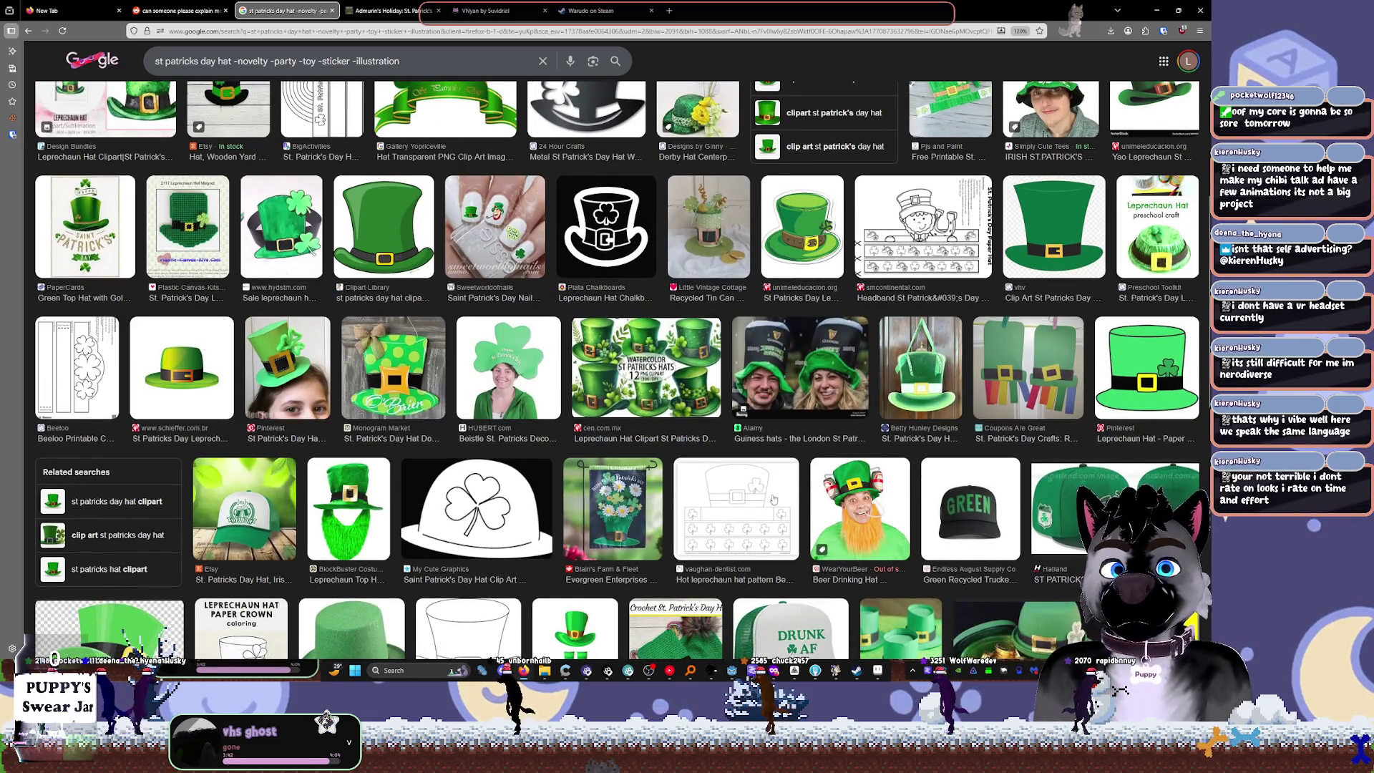
scroll(766, 501, down, 5)
click(1066, 412)
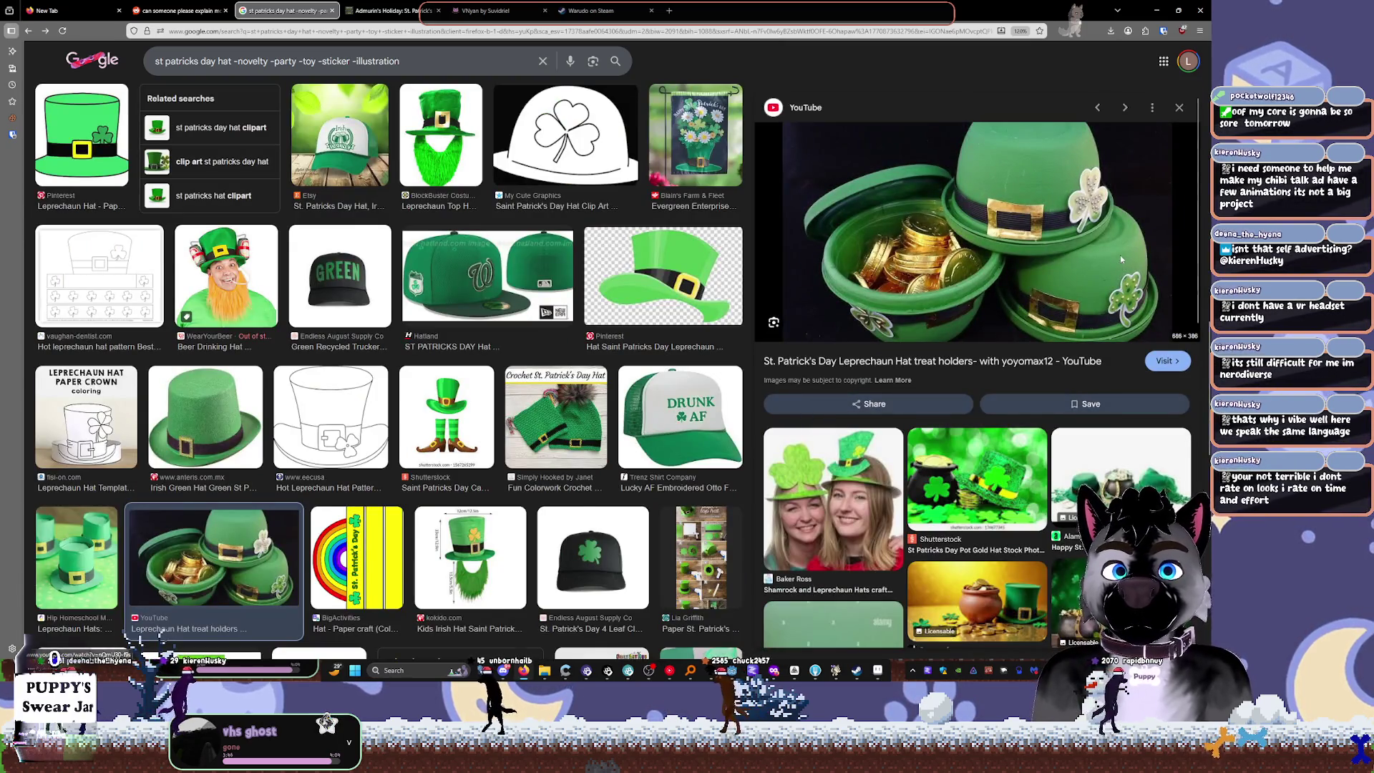
key(Escape)
key(alt+Left)
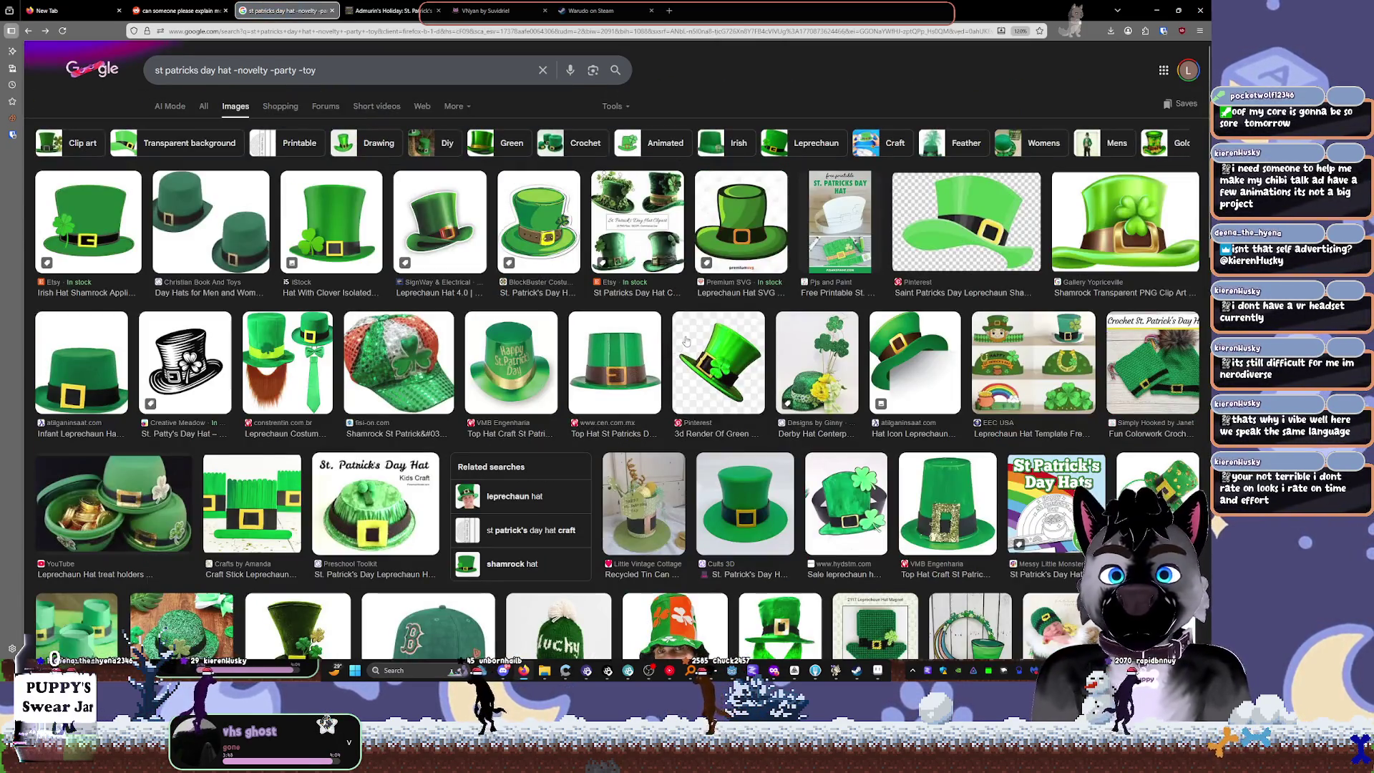
key(alt+Left)
key(alt+Left)
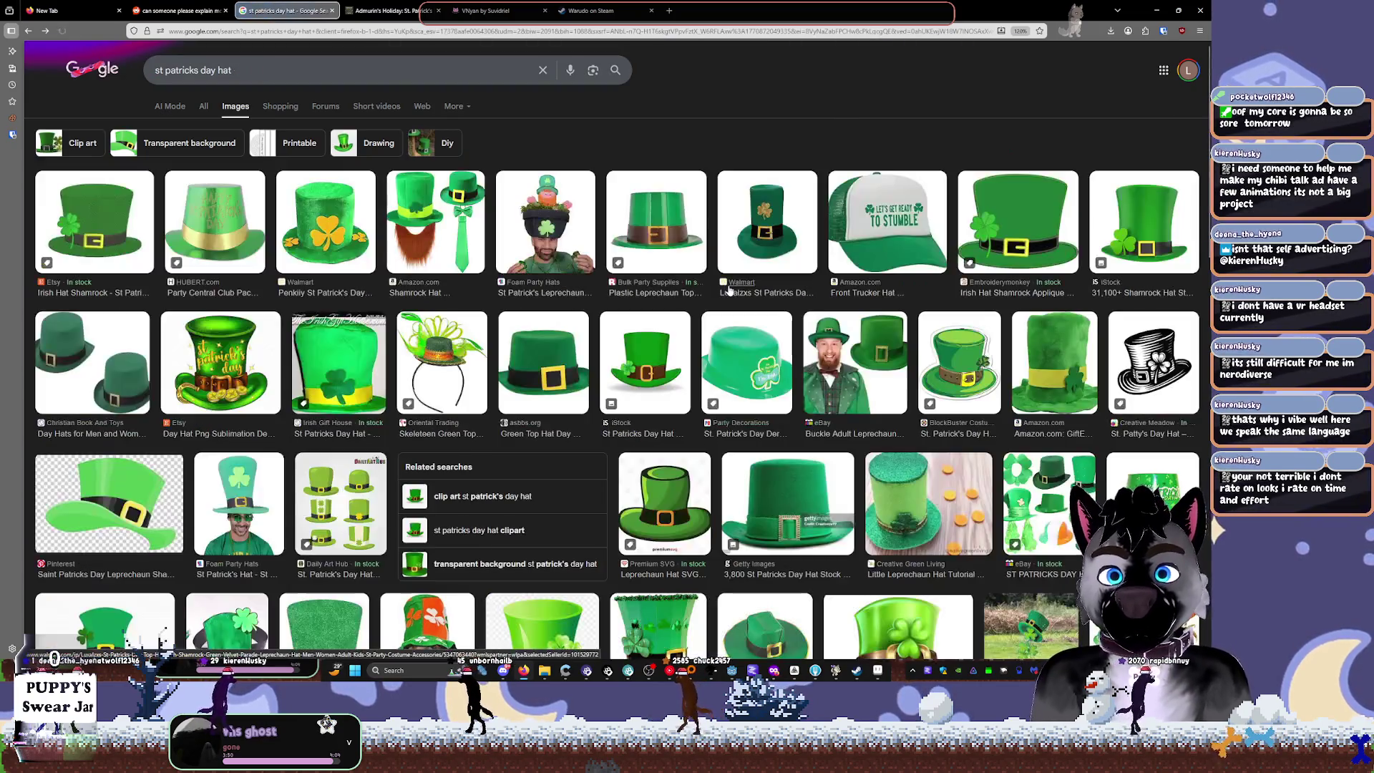
key(alt+Tab)
scroll(589, 217, up, 10)
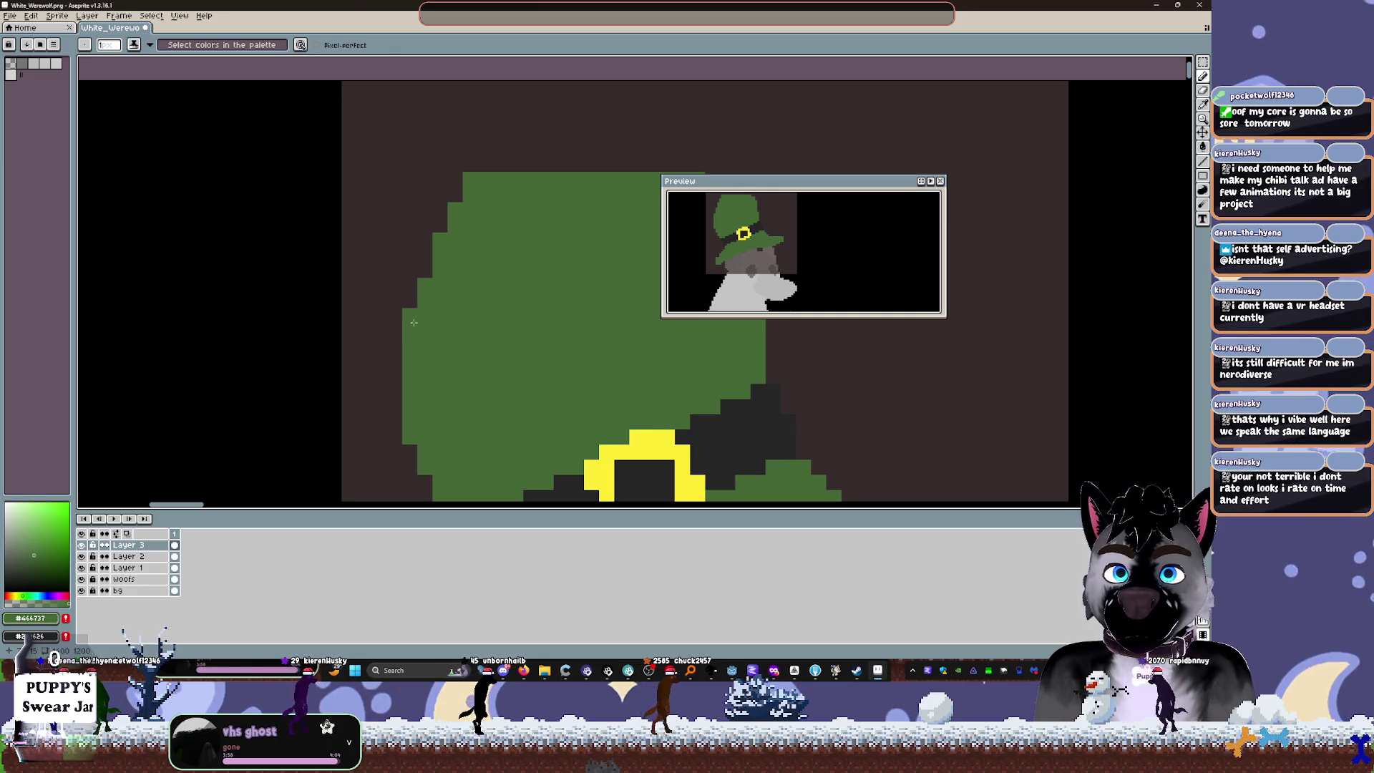
Step: Paint green over the stair-steps along the hat's upper-left edge
drag(463, 195, 414, 256)
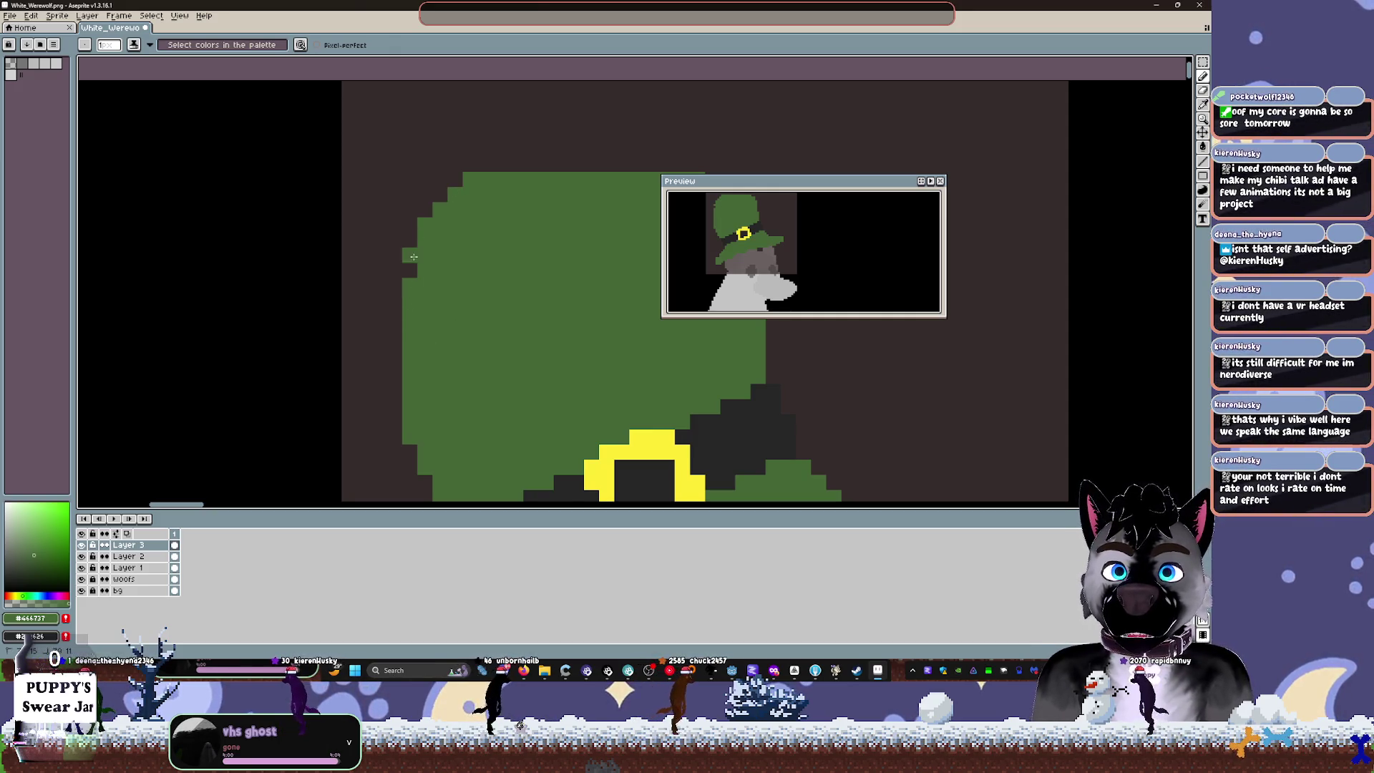
scroll(553, 276, down, 2)
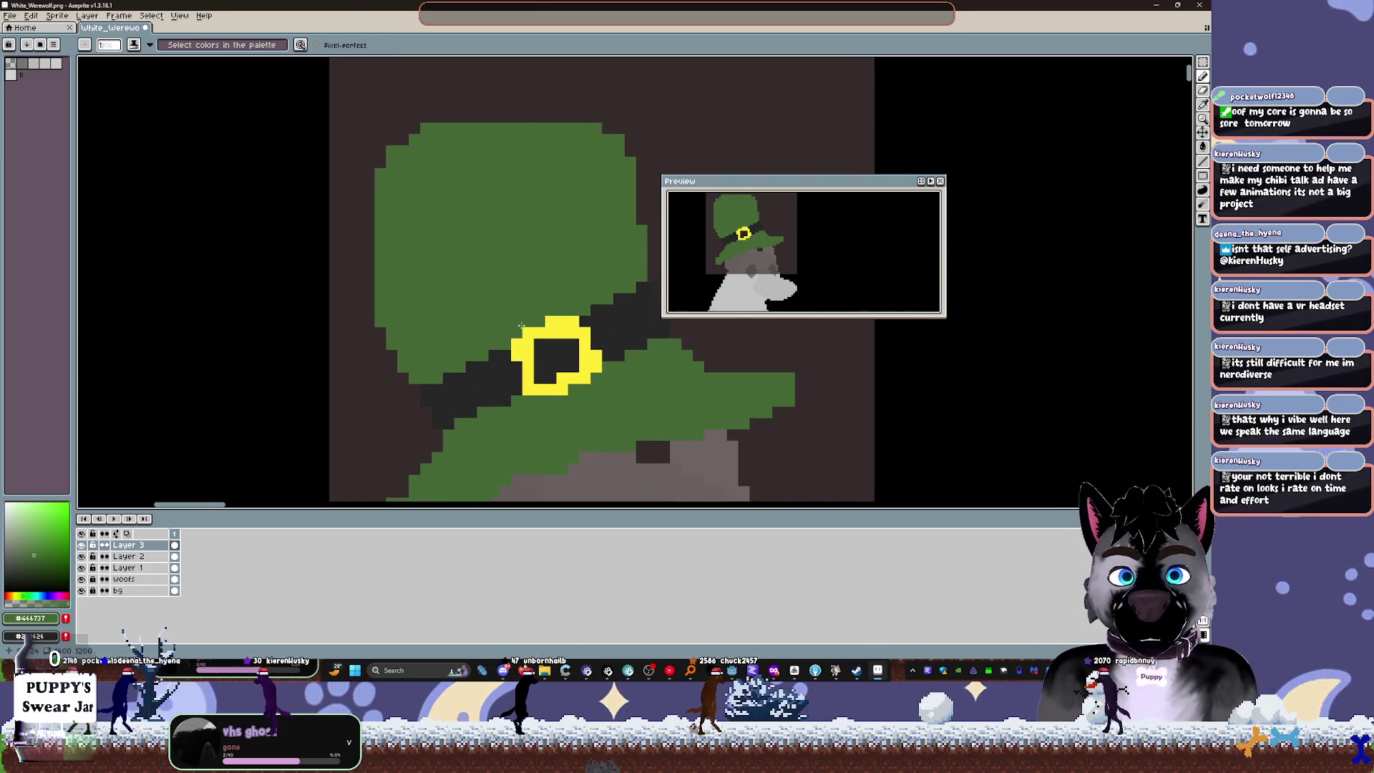
scroll(473, 200, down, 2)
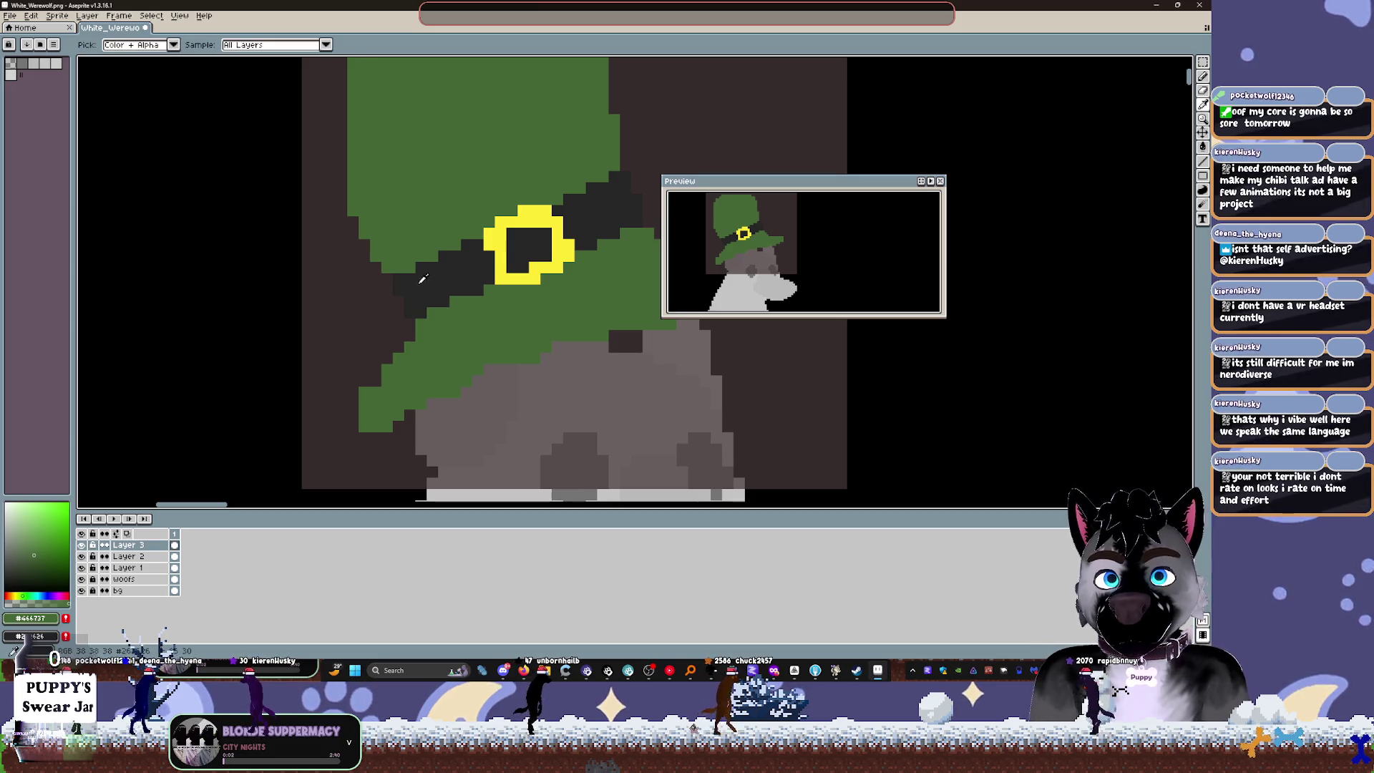
Step: Eyedrop the dark band colour, extend the band's left end, then pick green again
alt+click(396, 286)
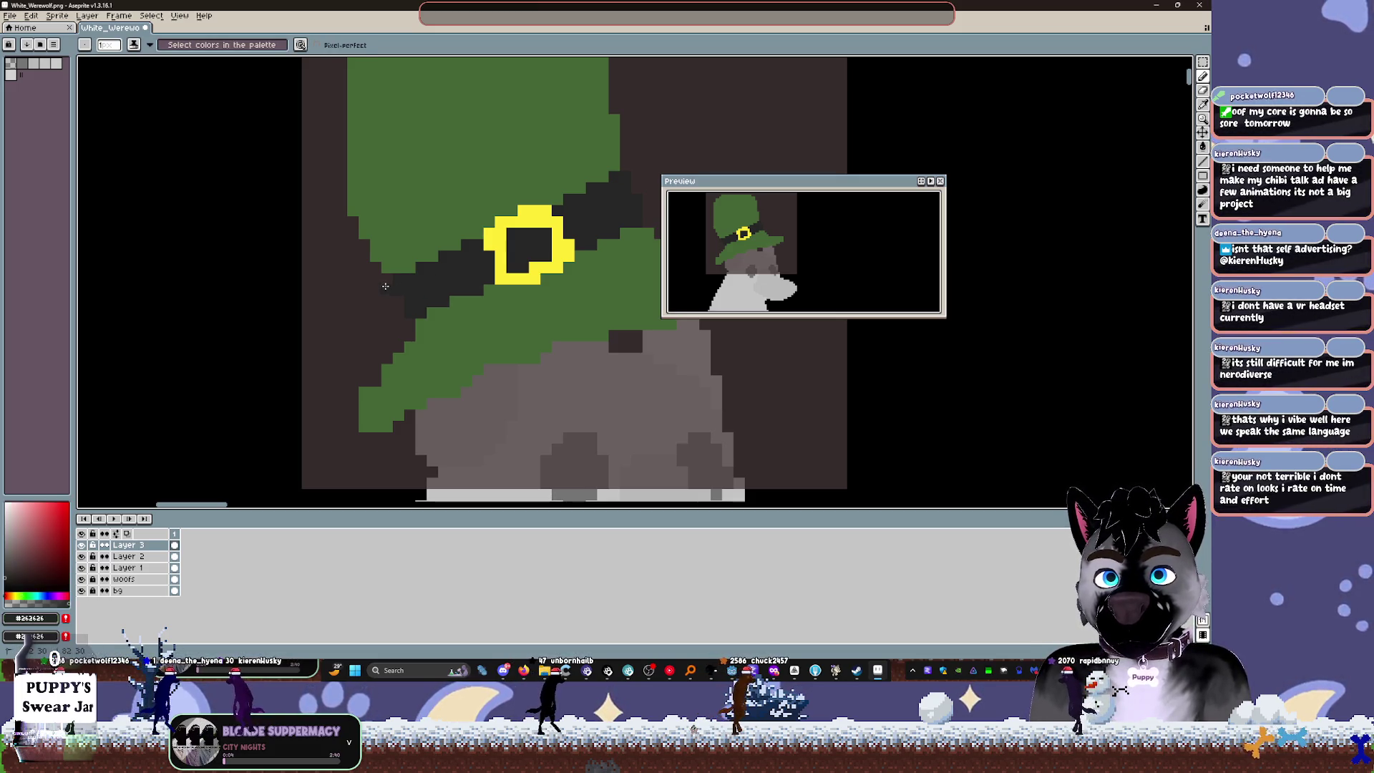
drag(393, 291, 410, 316)
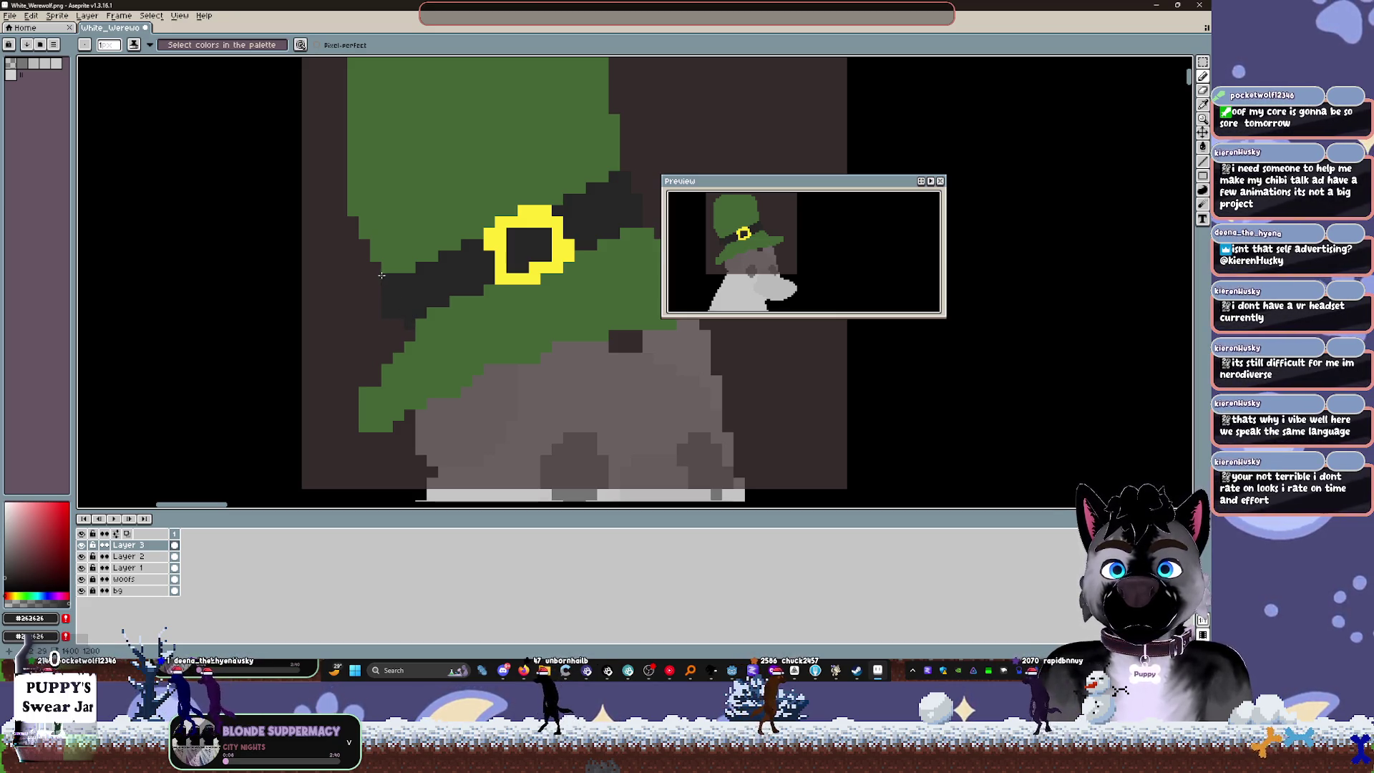
alt+click(408, 324)
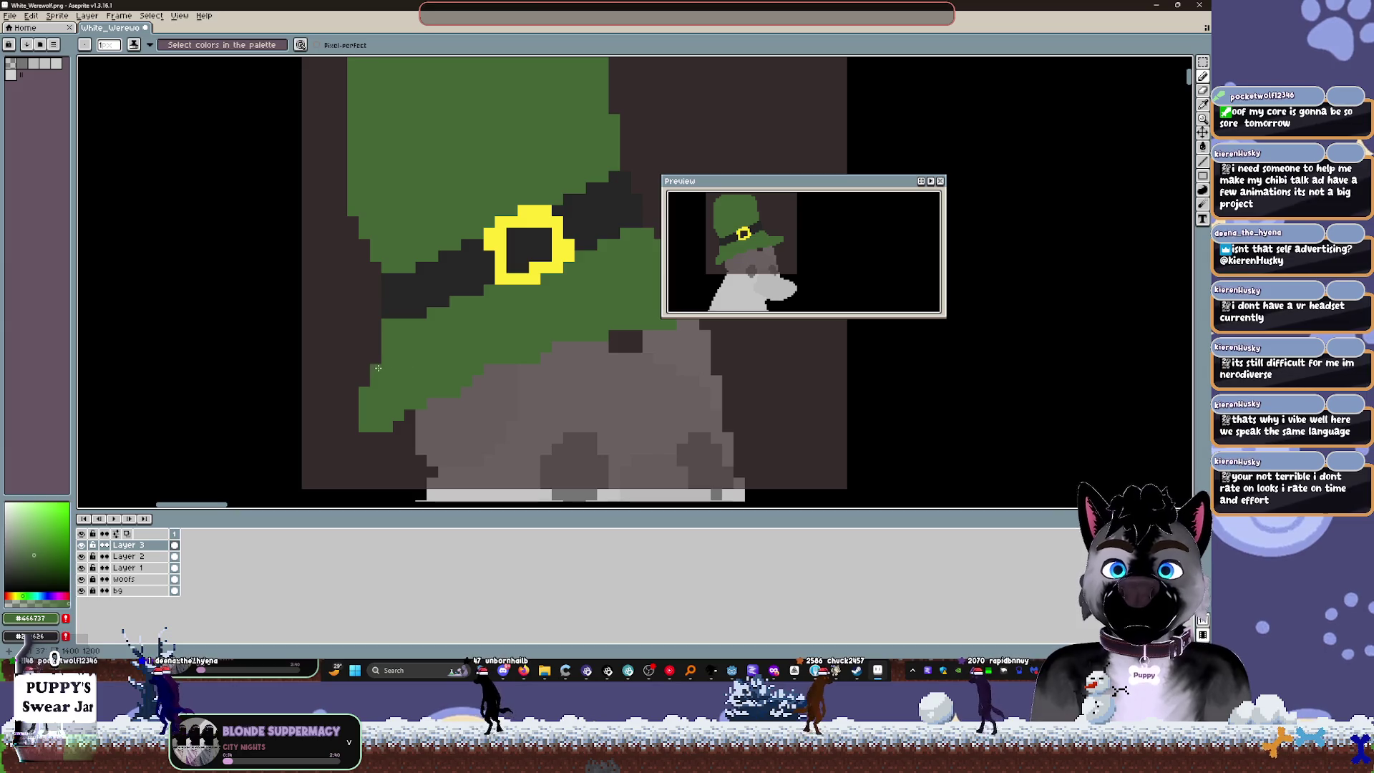
scroll(377, 368, down, 2)
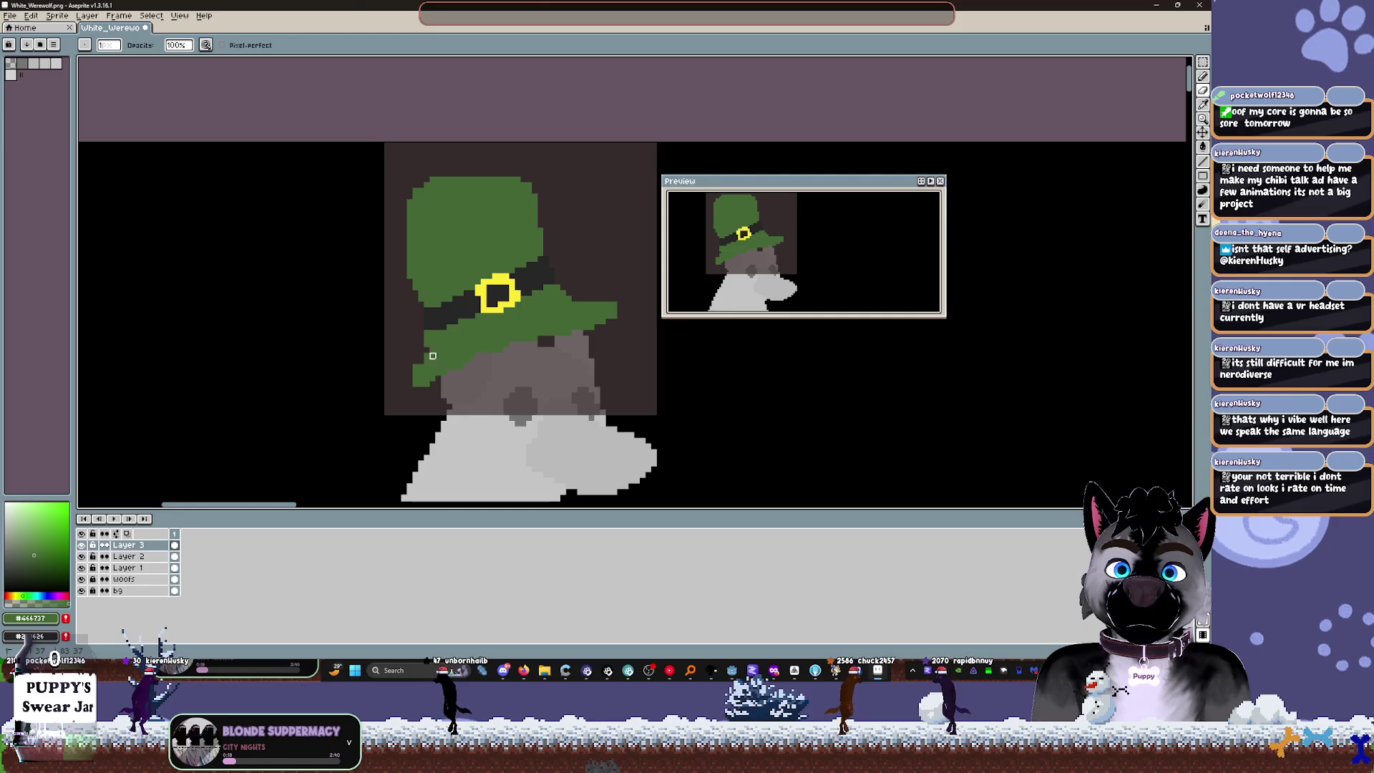
scroll(432, 356, up, 2)
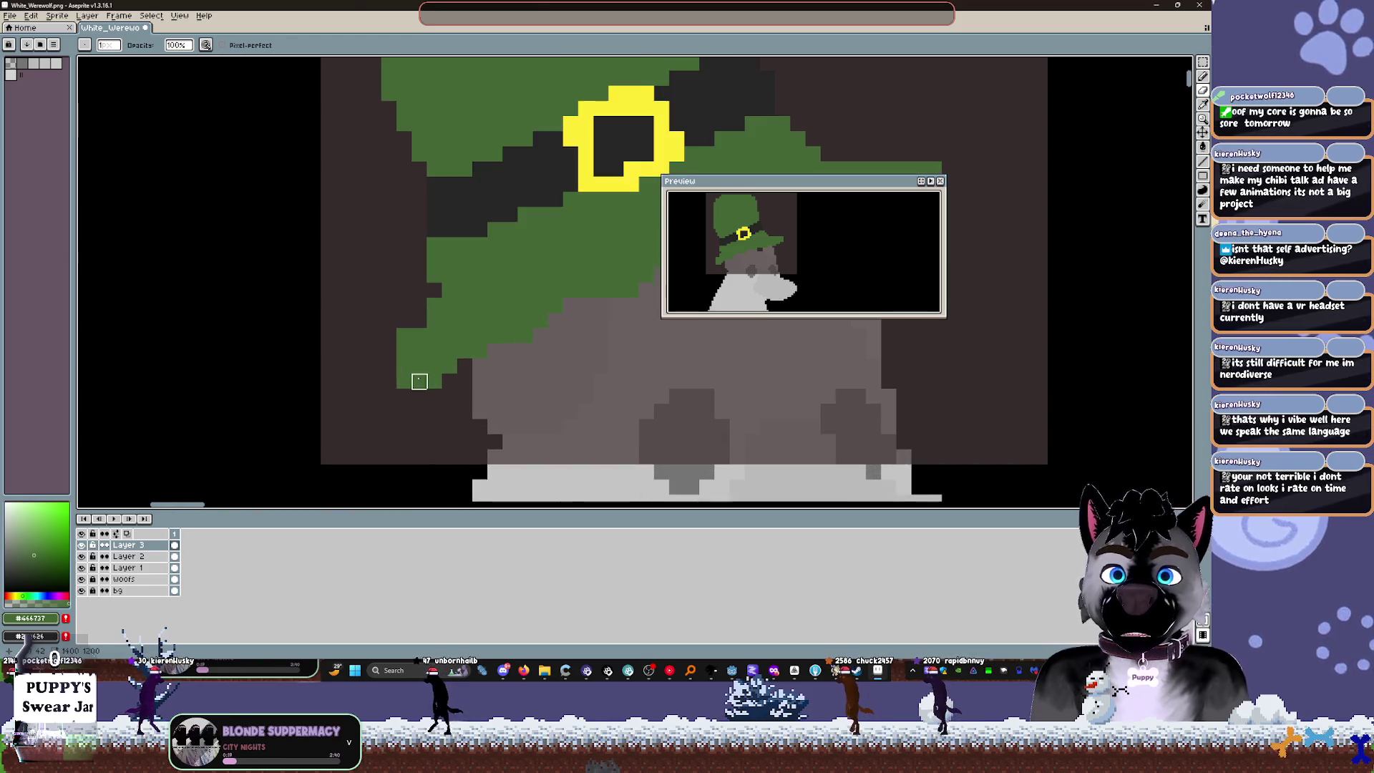
Step: Check the buckle and hat layers' contents, then merge Layer 3 down into Layer 2
click(81, 544)
click(81, 544)
click(81, 556)
click(80, 556)
click(125, 556)
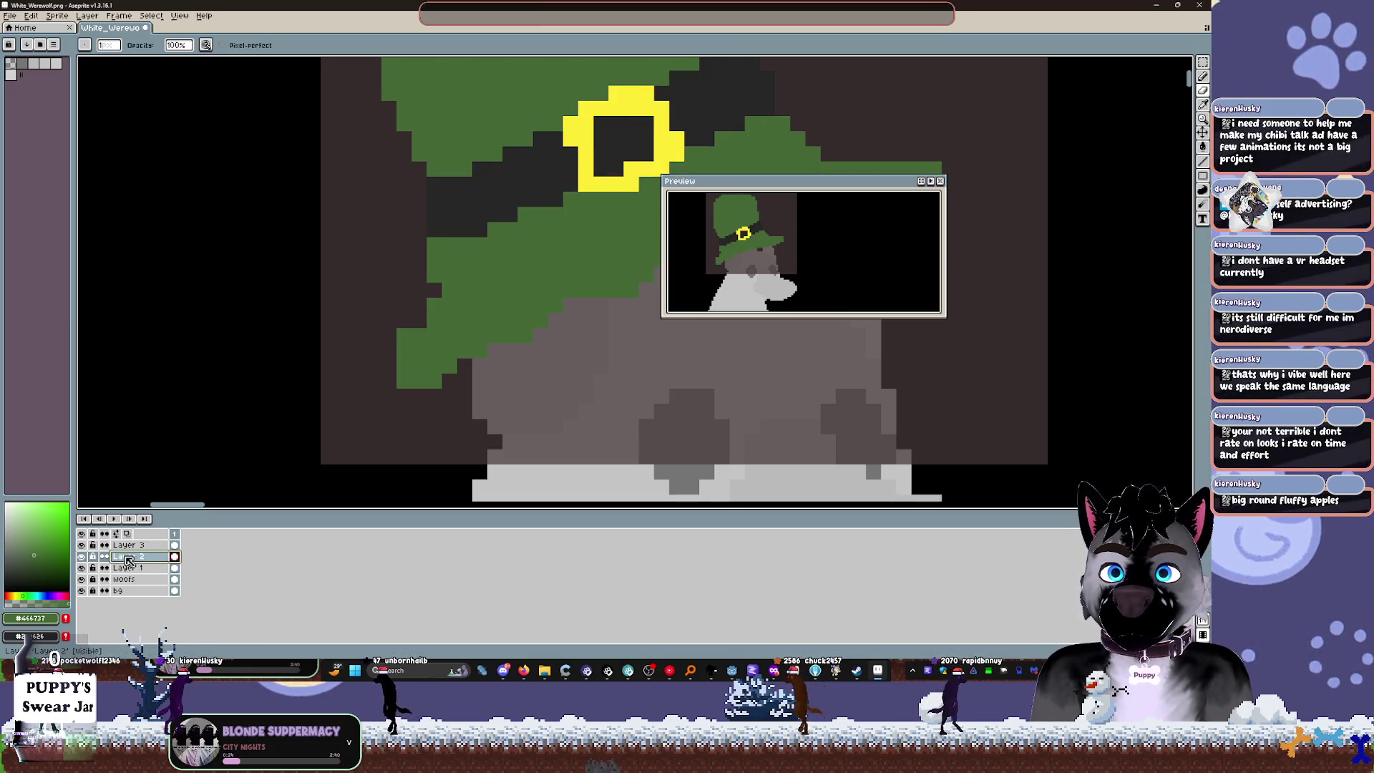
shift+click(127, 544)
right_click(145, 548)
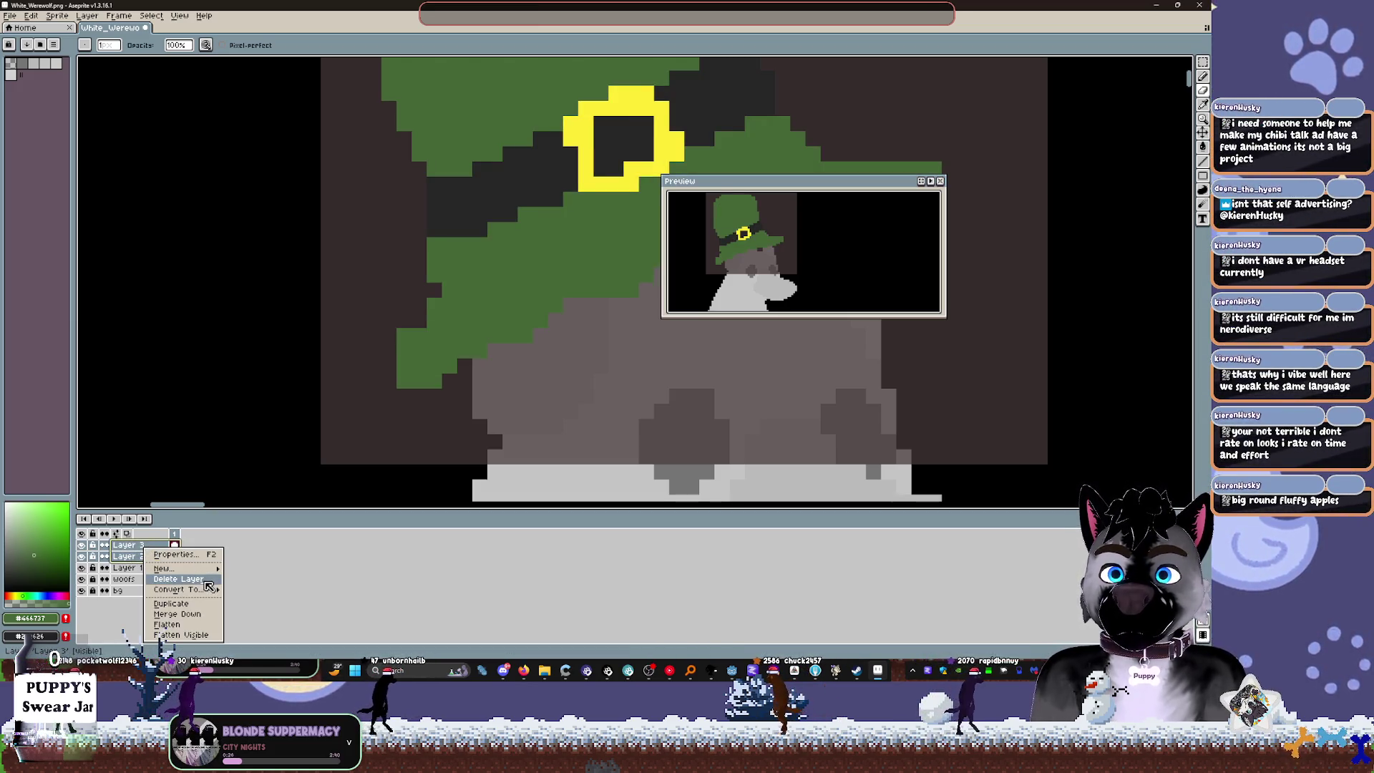
click(177, 578)
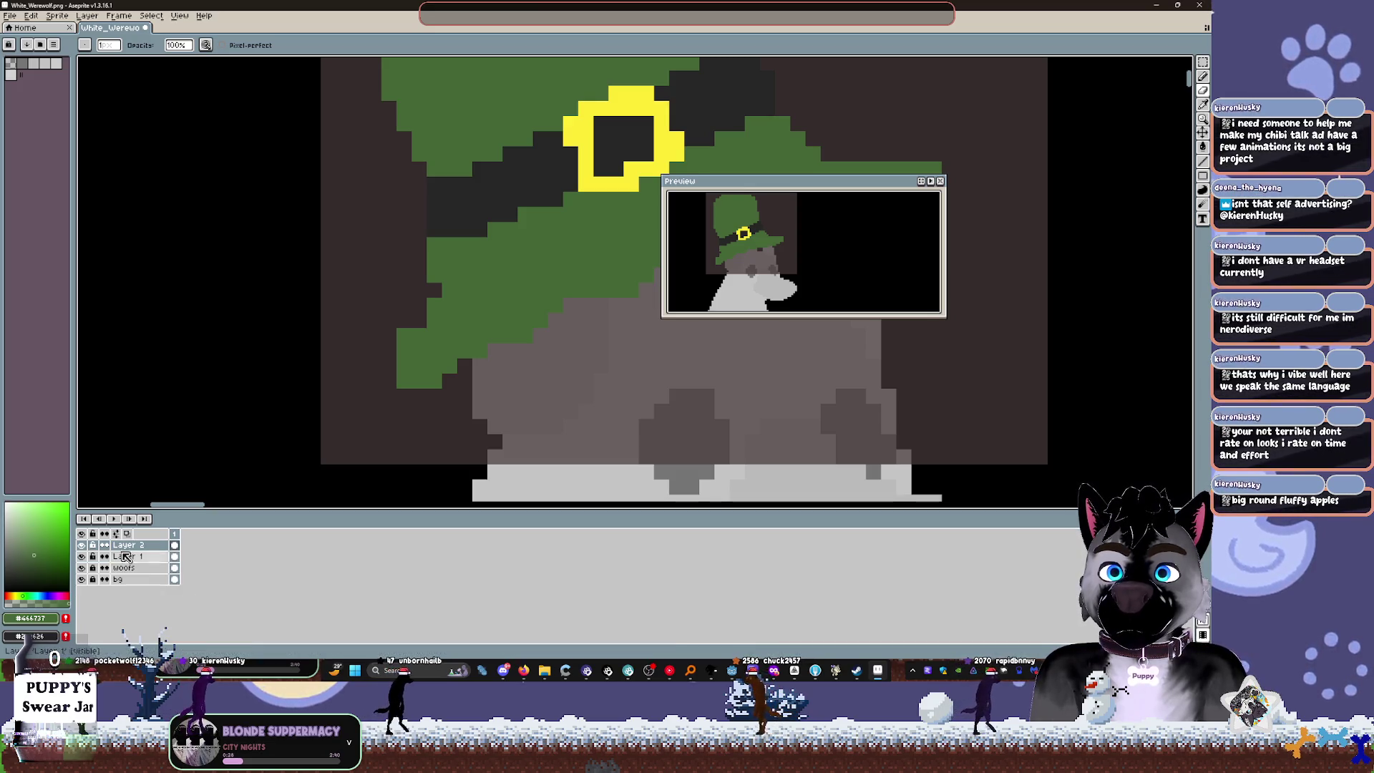
drag(467, 226, 393, 298)
Step: Dislike and skip the current YouTube Music song so 'Leaf' by Clams Casino plays
click(671, 669)
click(701, 467)
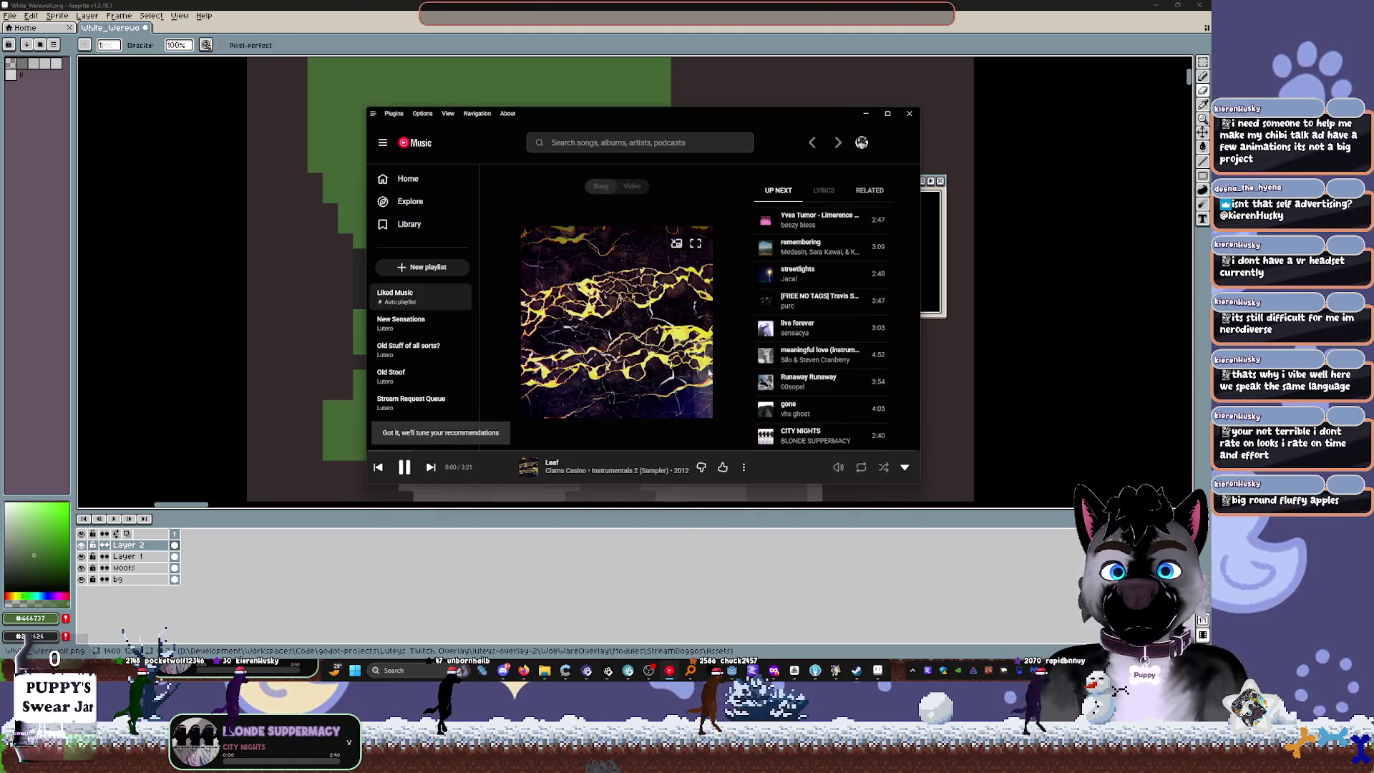
click(669, 670)
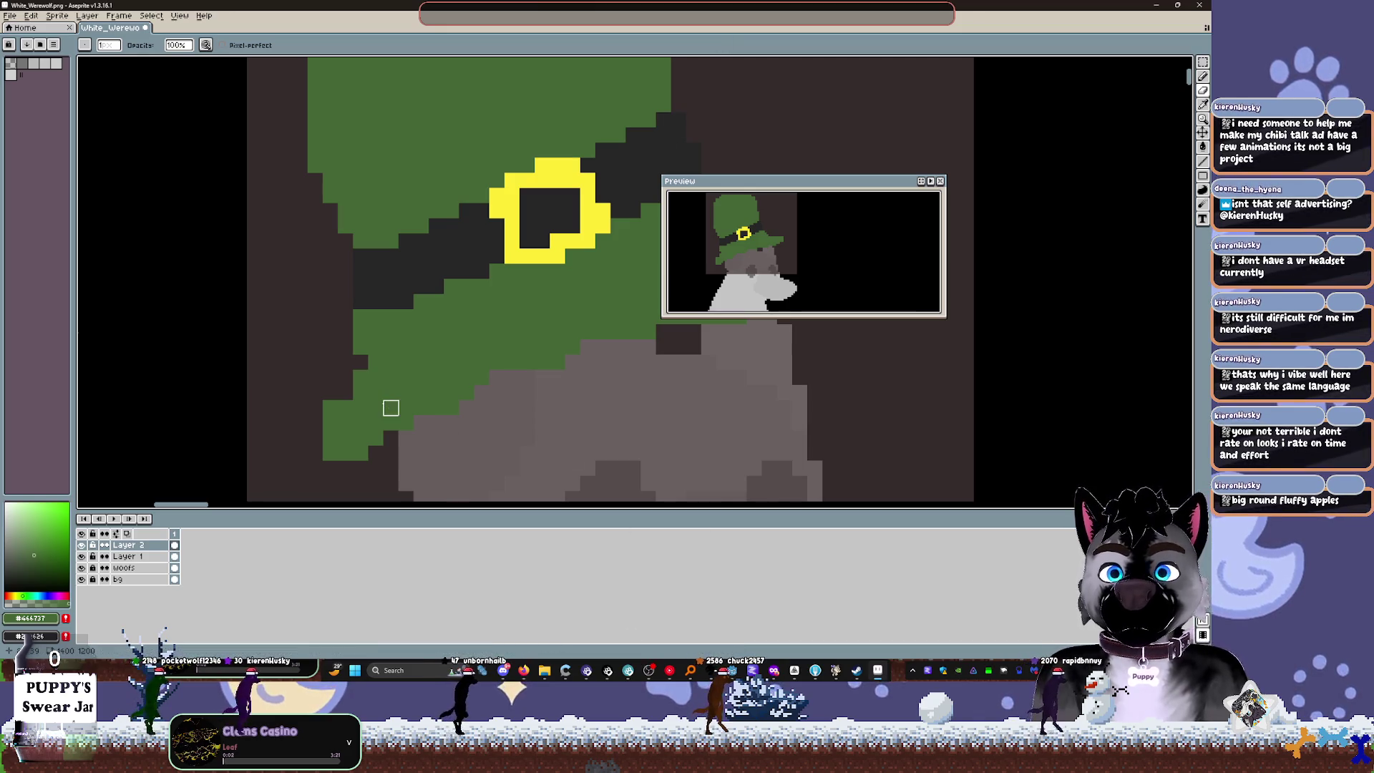
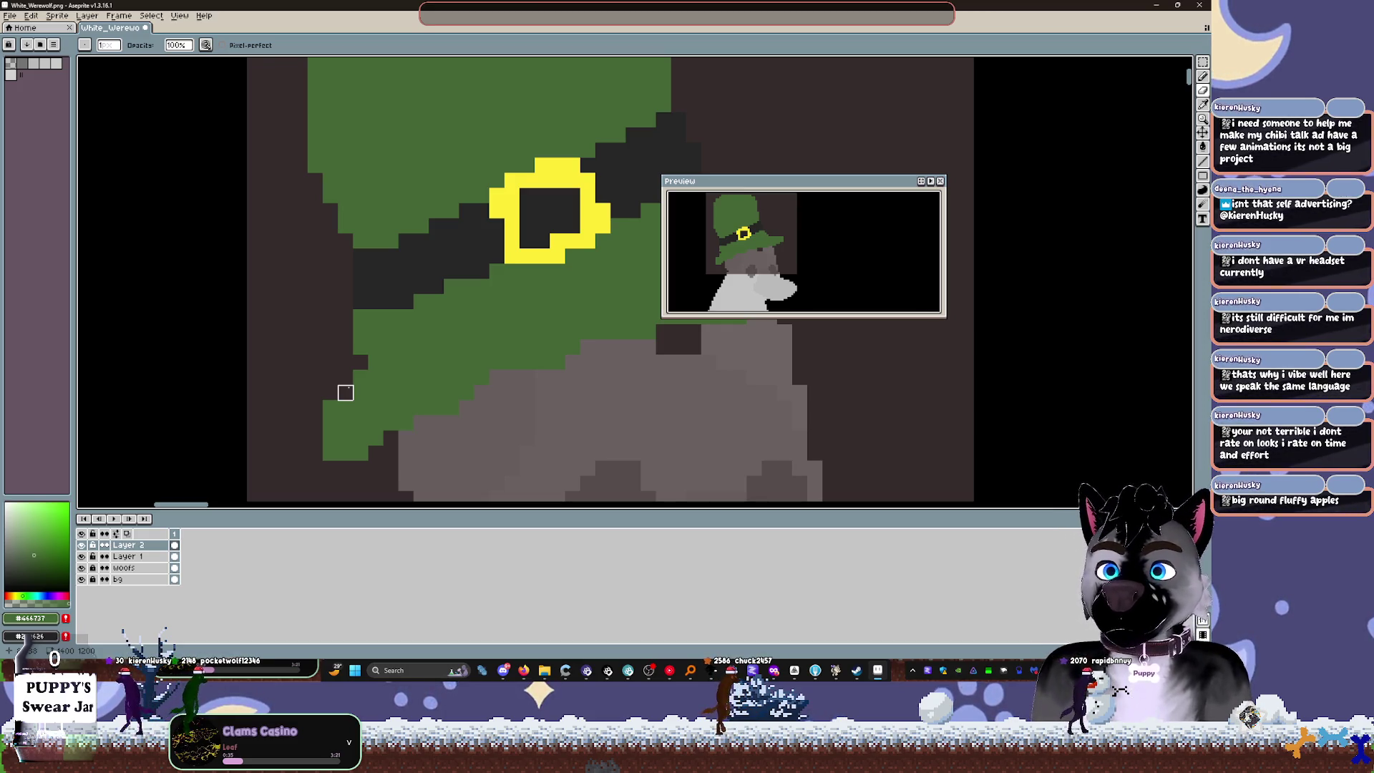
Step: Hide Layer 1's brown background fill
scroll(601, 152, right, 5)
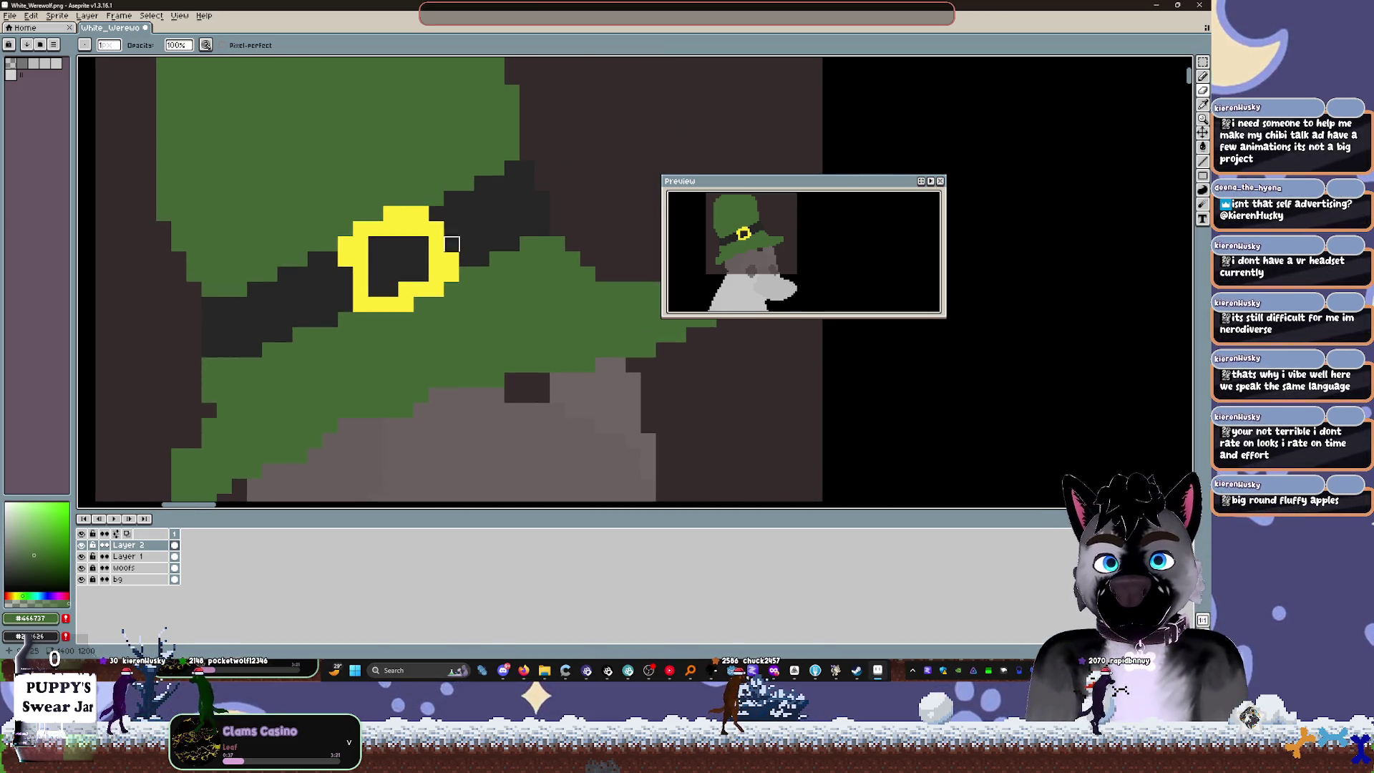
scroll(466, 290, right, 2)
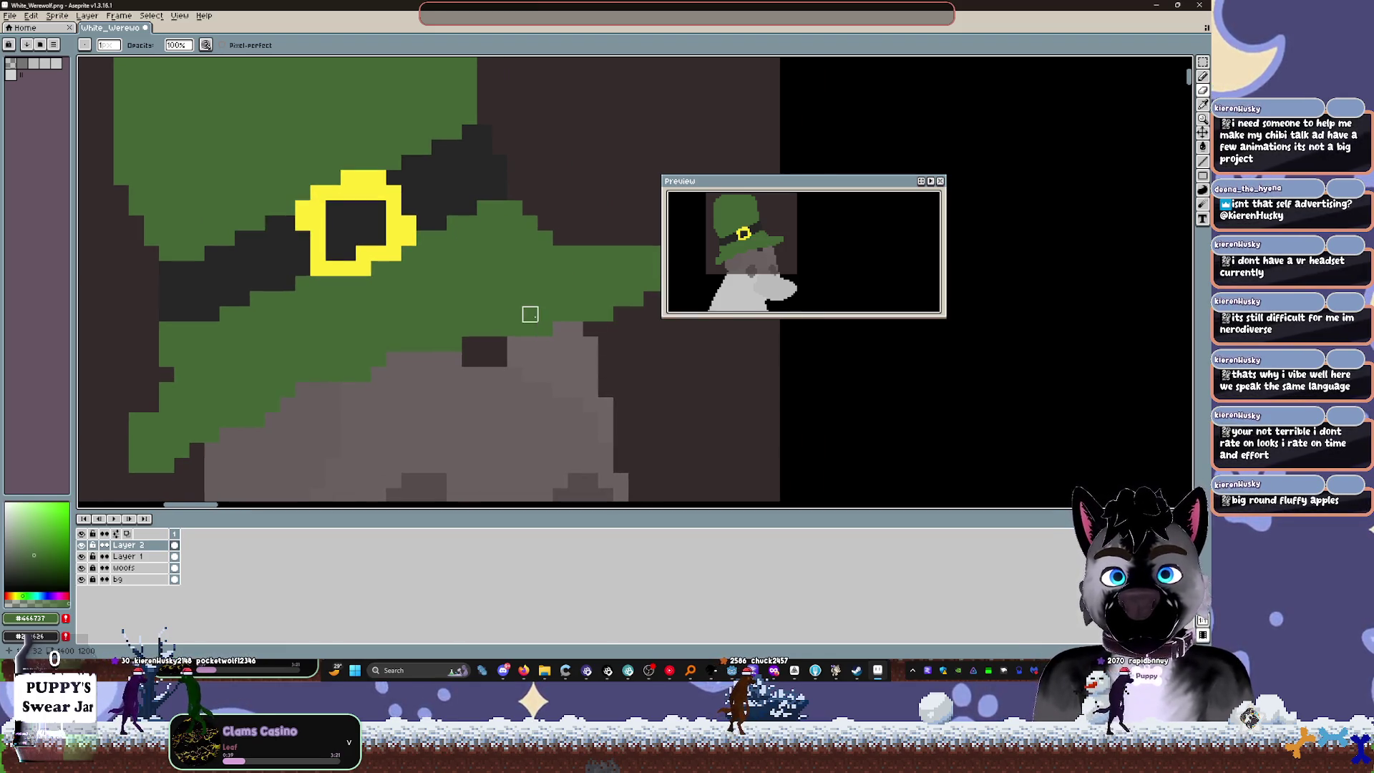
click(172, 557)
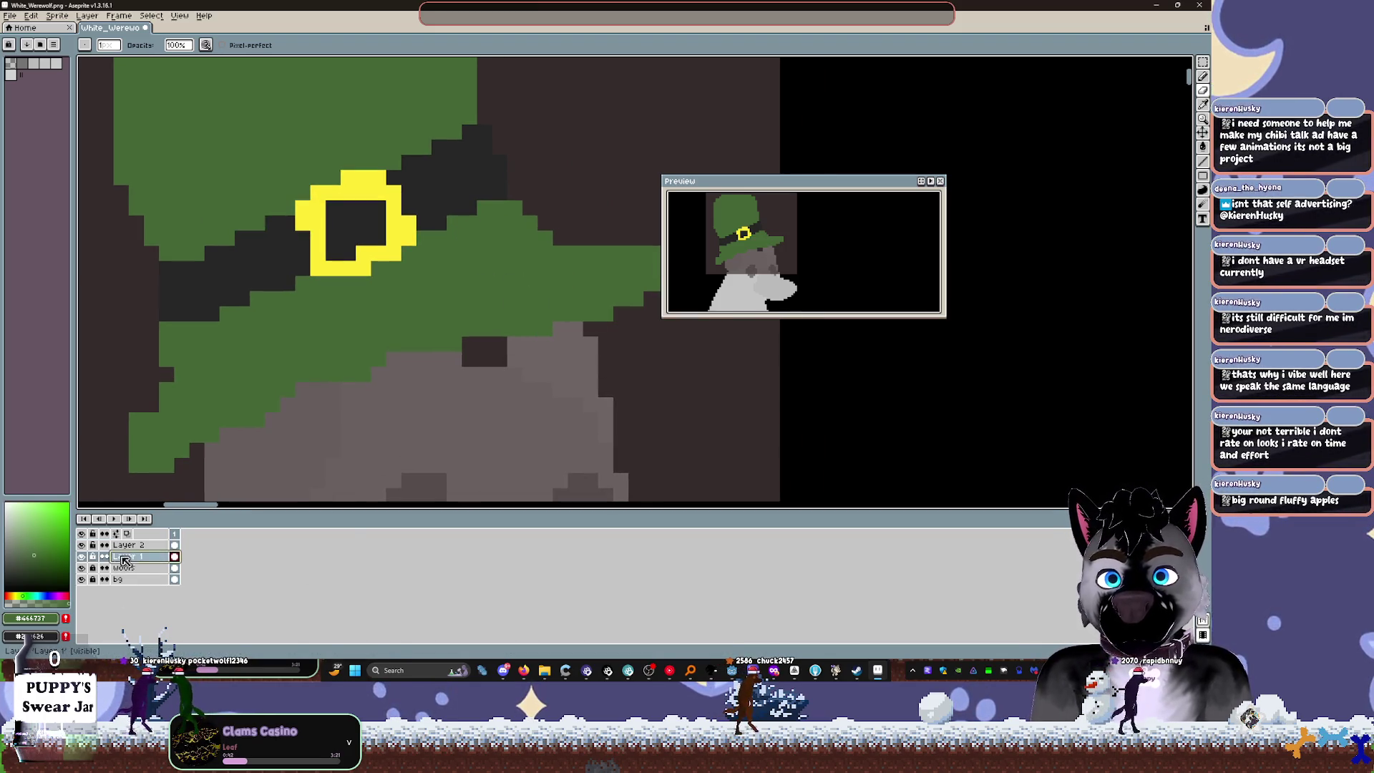
click(81, 556)
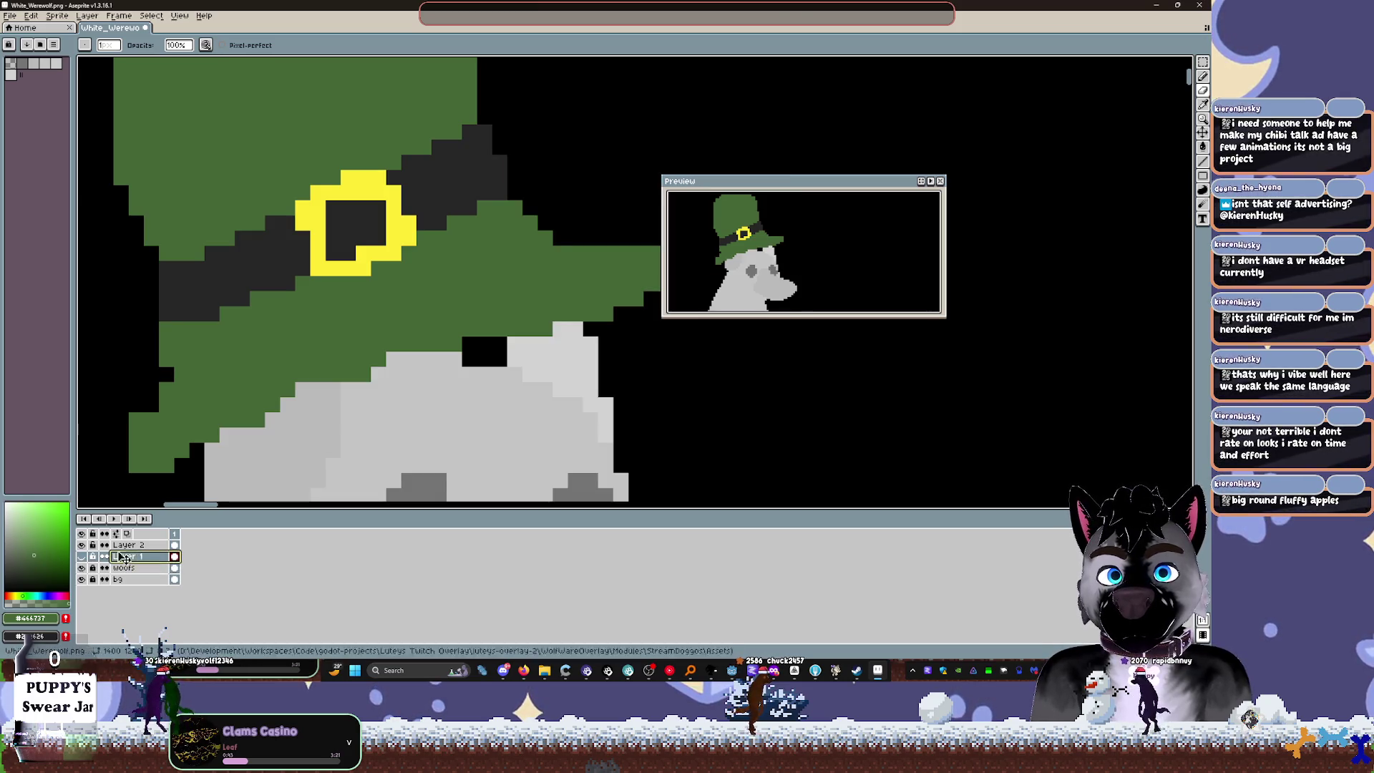
Step: Select all of Layer 2's hat and head and start transforming, moving the preview aside
key(ctrl+a)
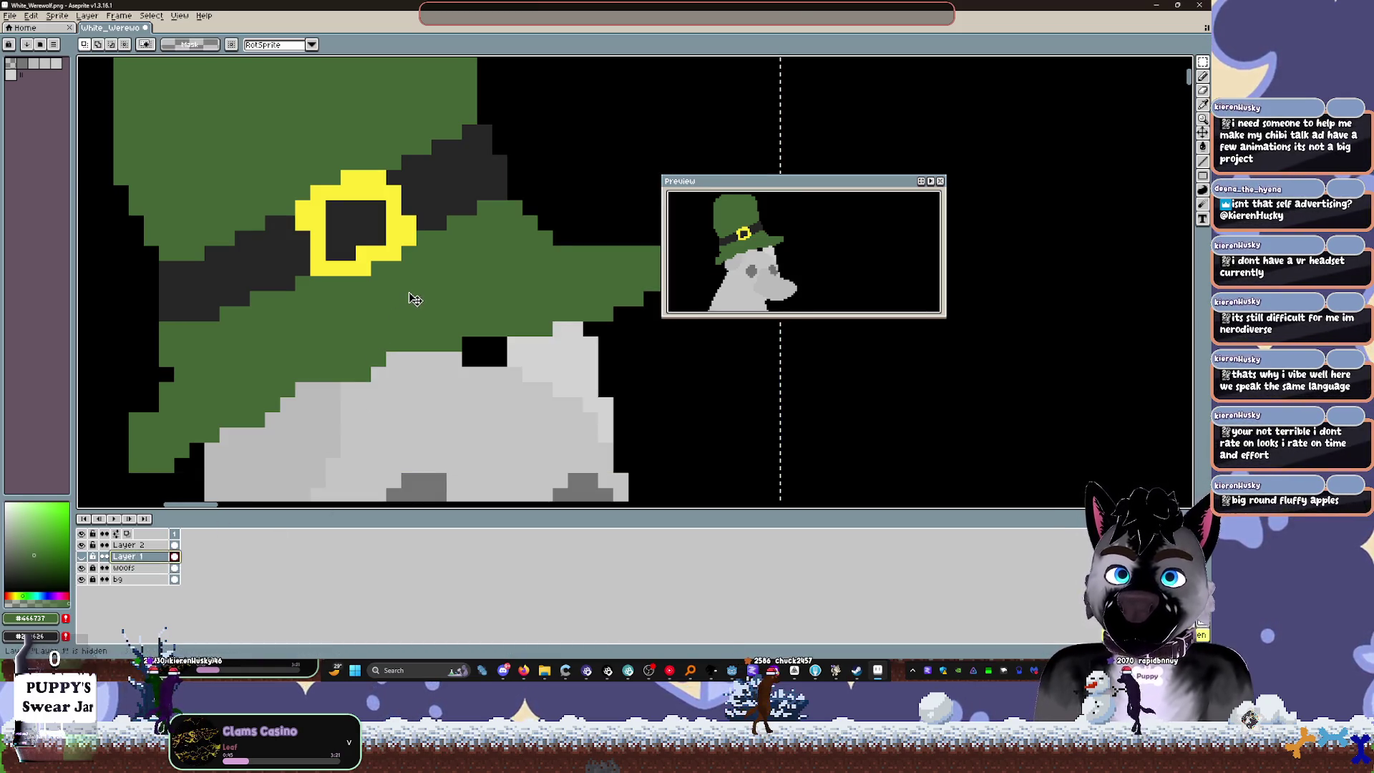
click(125, 545)
key(ctrl+t)
scroll(370, 344, down, 3)
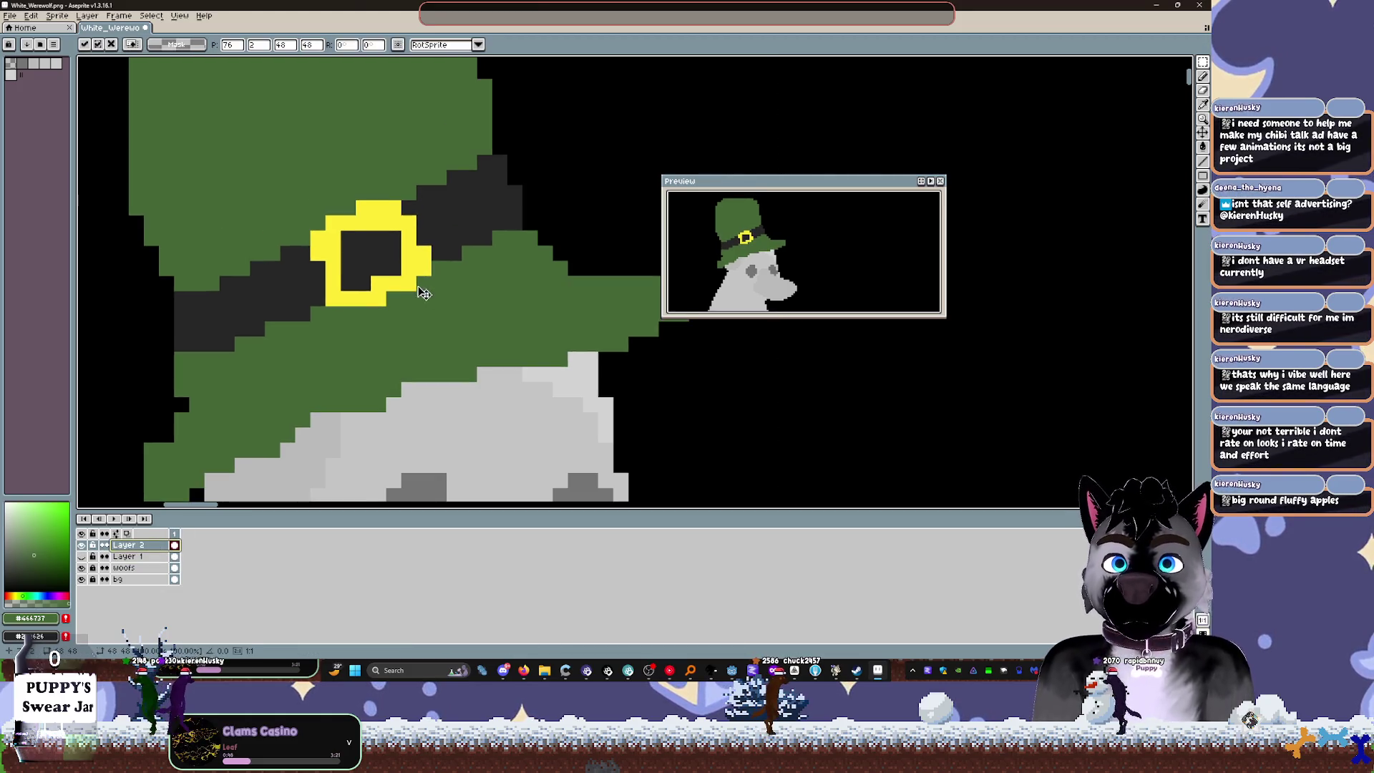
scroll(370, 344, up, 2)
scroll(466, 329, down, 2)
scroll(466, 329, up, 2)
scroll(466, 329, up, 2)
scroll(461, 315, down, 2)
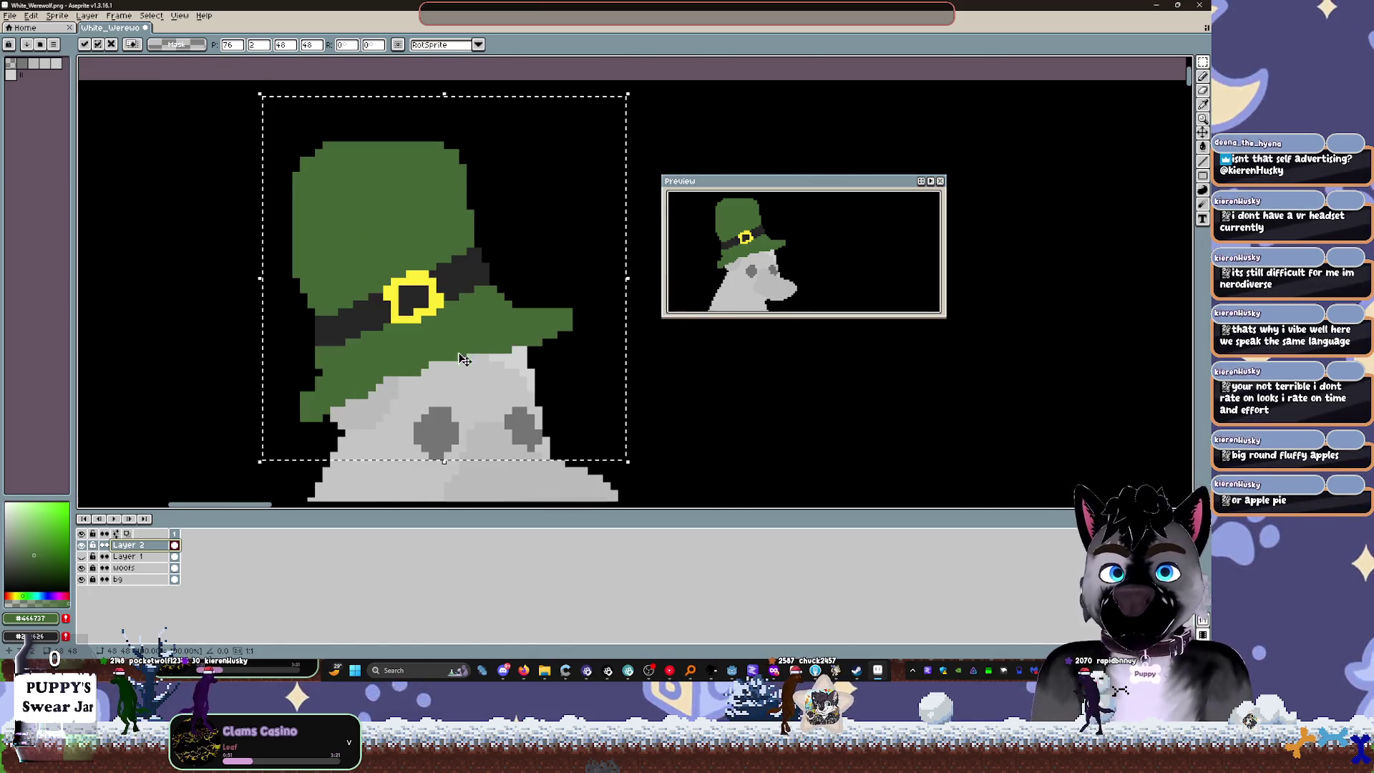
drag(802, 184, 972, 151)
Step: Try erasing green pixels at the hat's lower-left edge, then undo it
scroll(402, 355, up, 1)
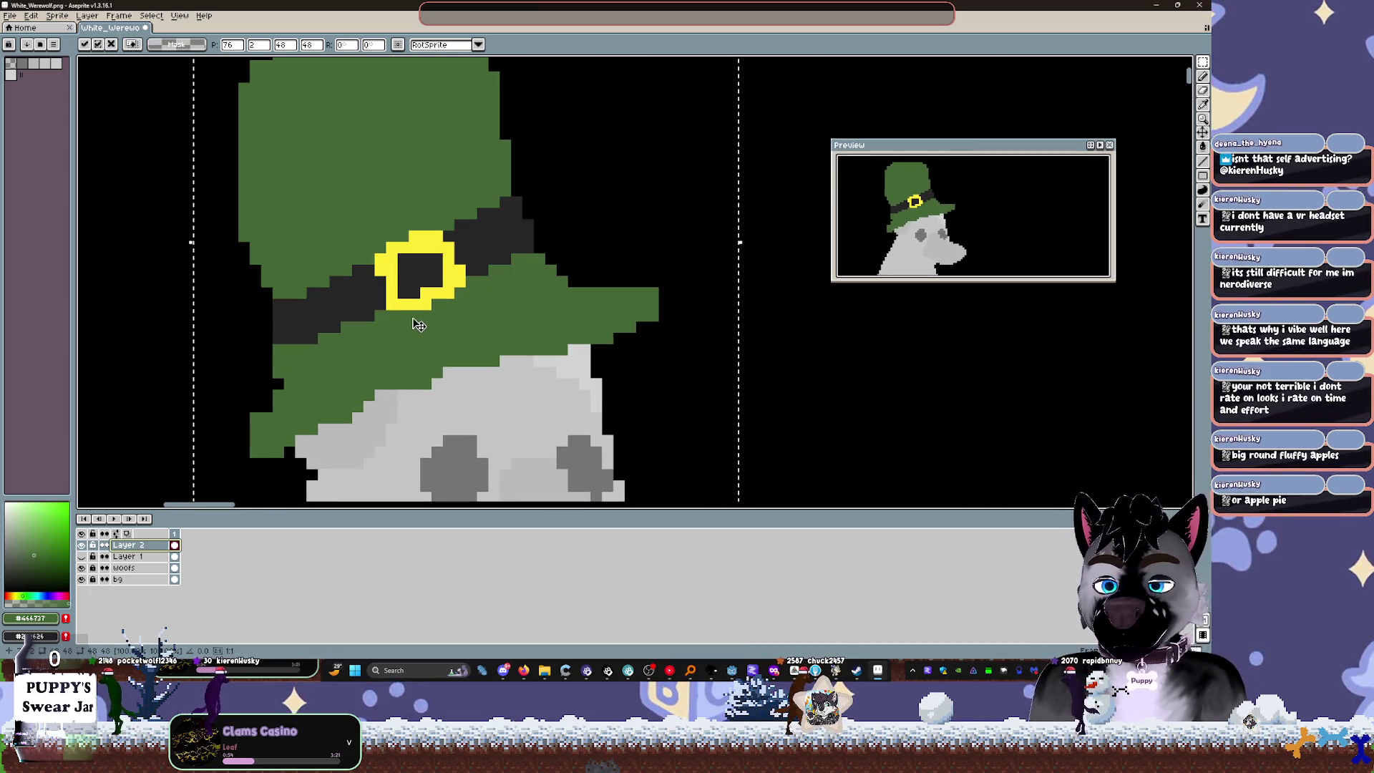
key(Return)
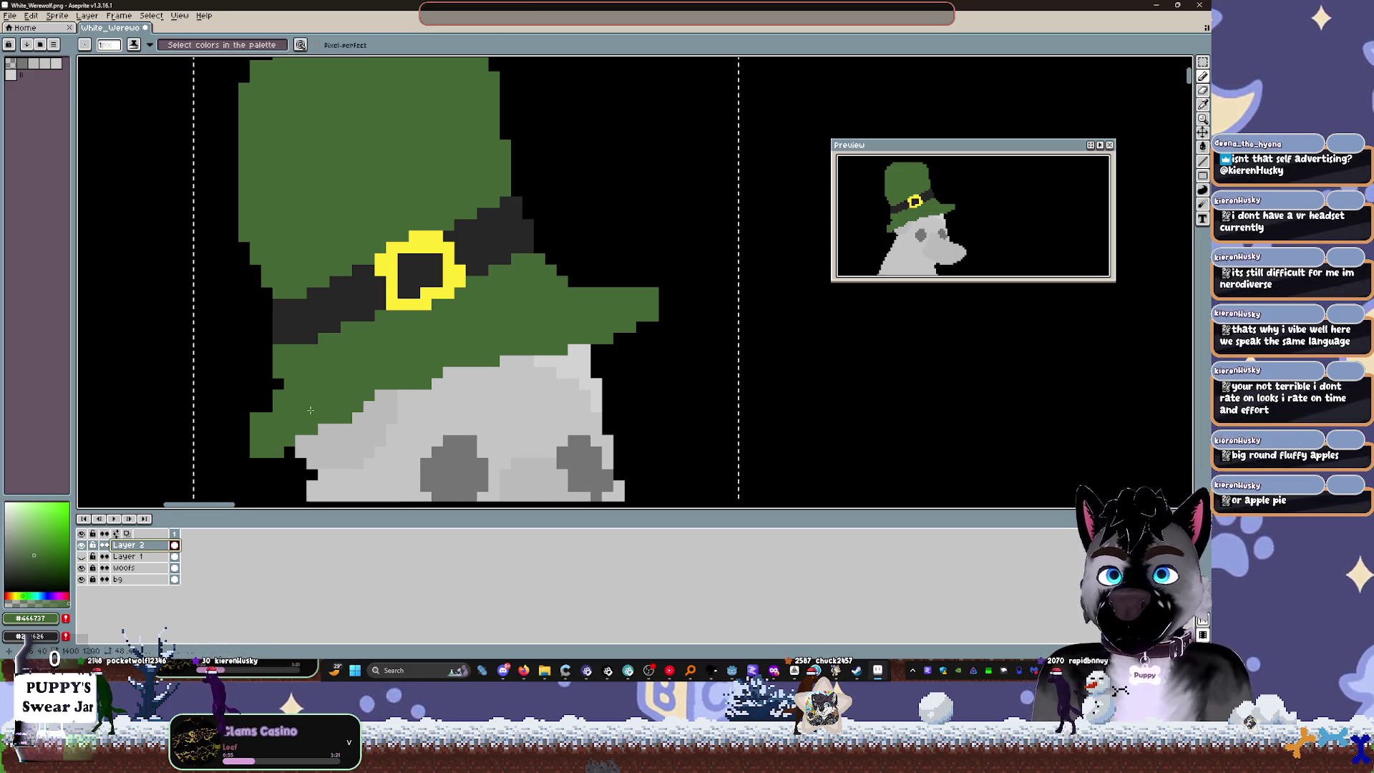
scroll(342, 387, up, 1)
key(e)
mouse_move(356, 350)
mouse_down()
mouse_move(341, 379)
mouse_move(372, 364)
mouse_move(387, 319)
mouse_up()
key(ctrl+z)
key(ctrl+z)
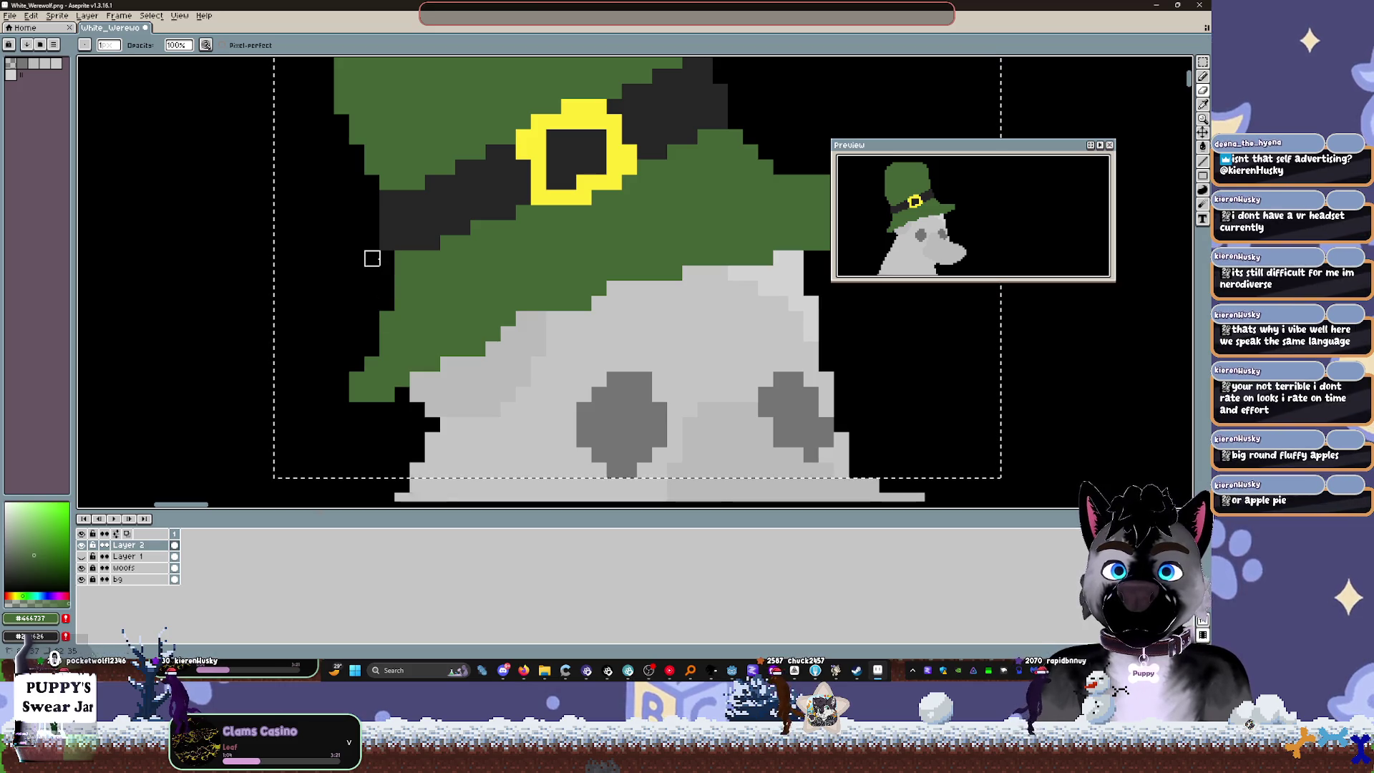
Step: Pick a lighter green and paint shading along the hat's lower-left edge and brim
scroll(344, 282, down, 1)
scroll(344, 282, down, 1)
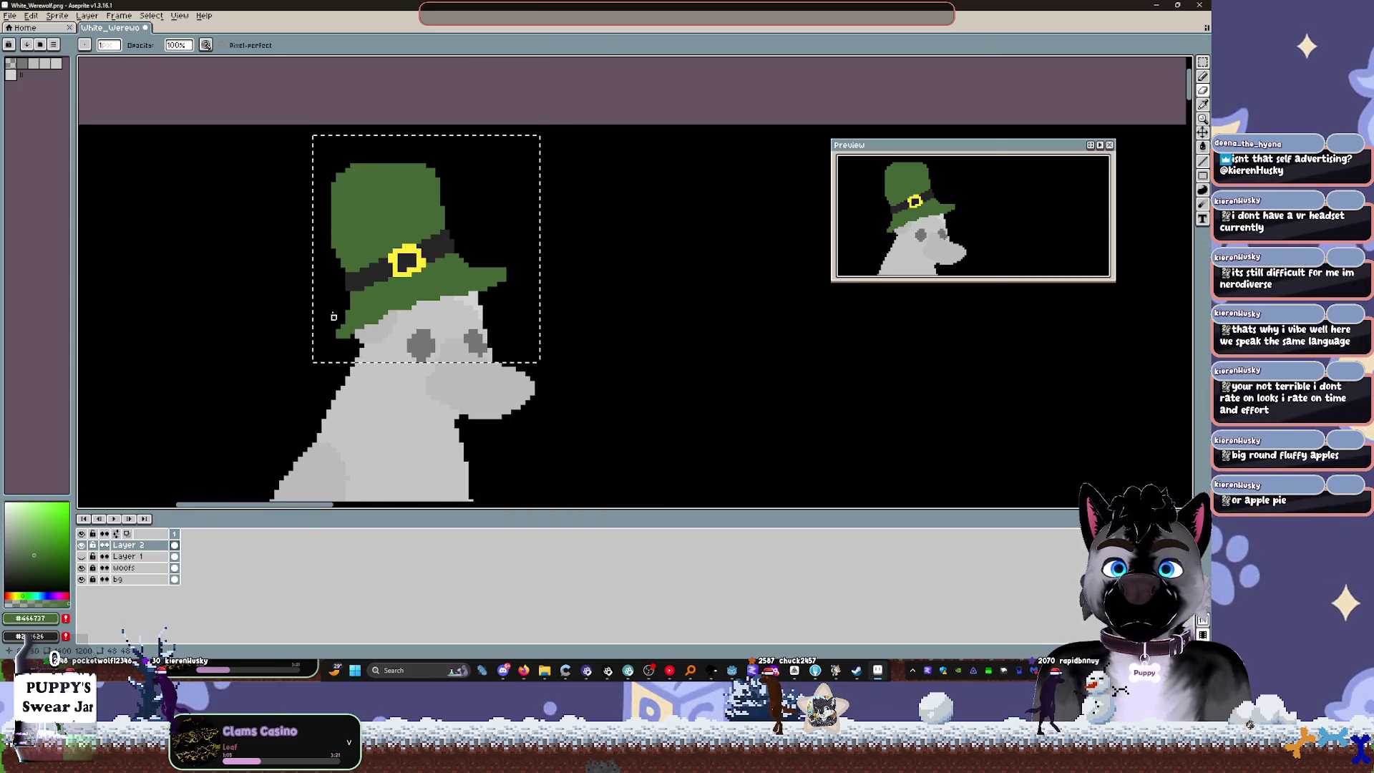
scroll(326, 262, up, 1)
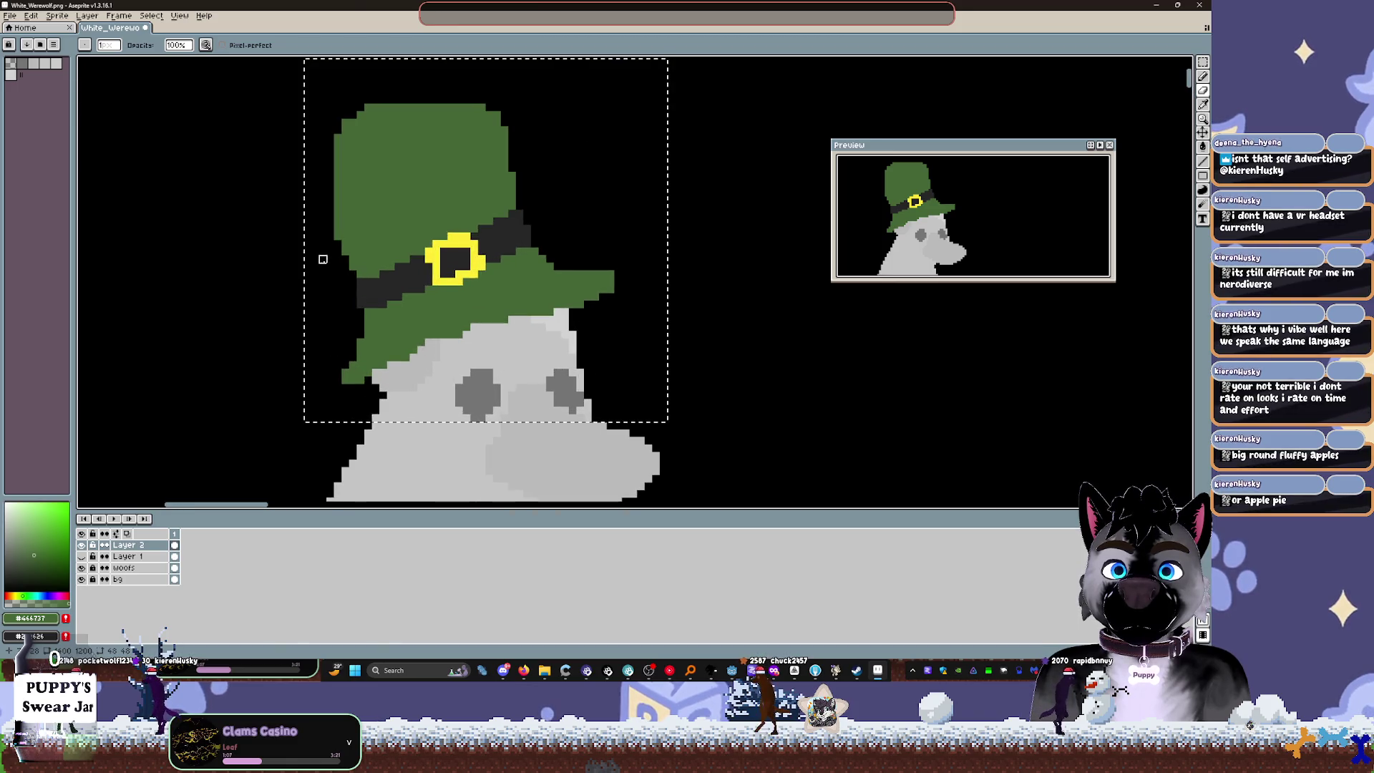
scroll(323, 259, up, 1)
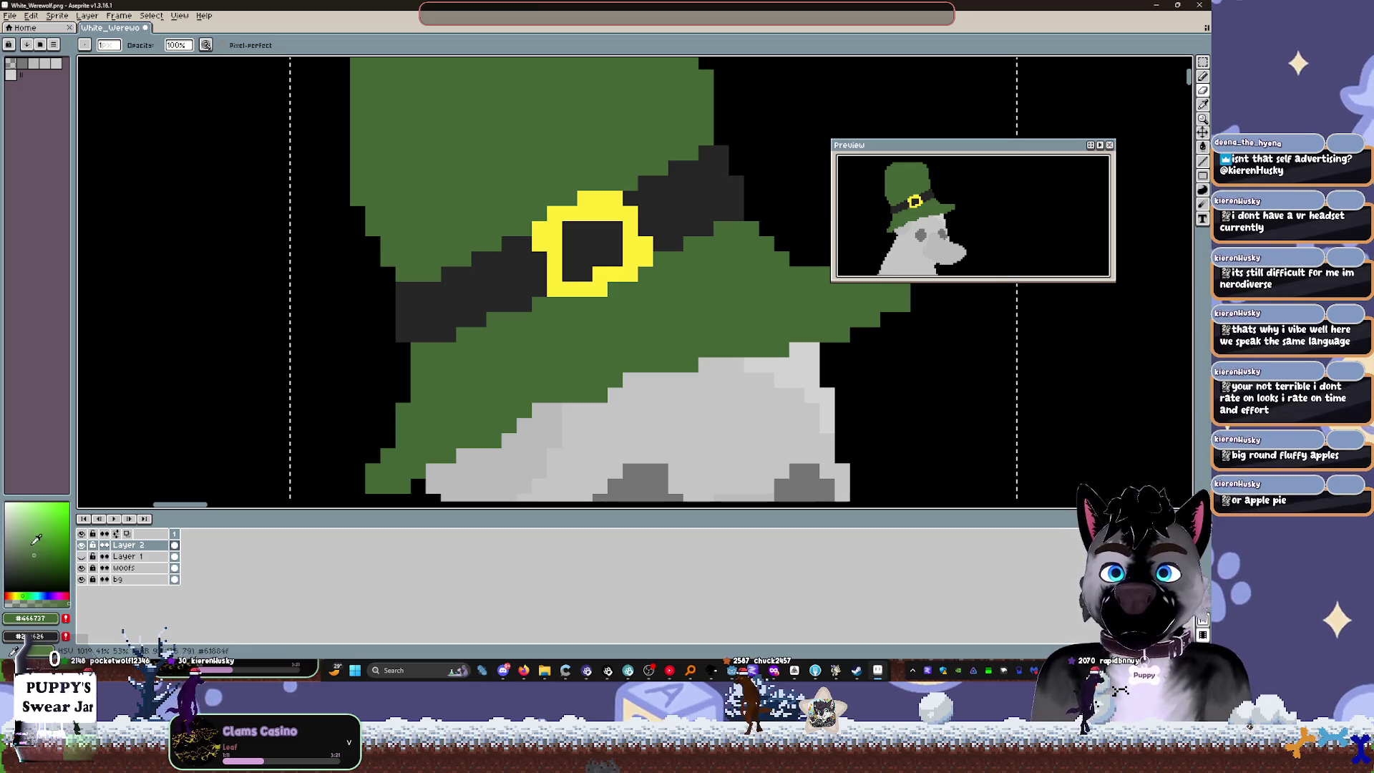
click(34, 543)
scroll(524, 307, down, 2)
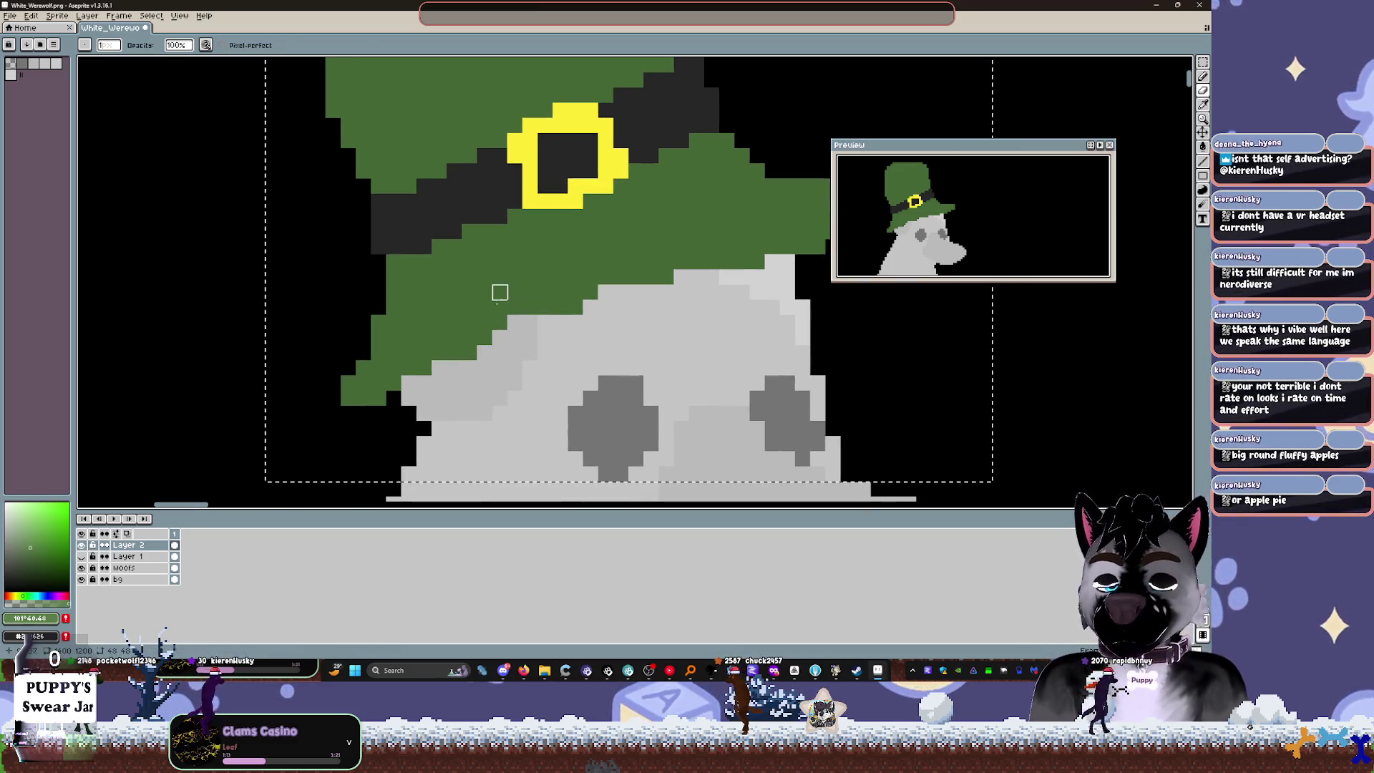
mouse_move(351, 397)
mouse_down()
mouse_move(515, 307)
mouse_move(592, 306)
mouse_move(509, 314)
mouse_up()
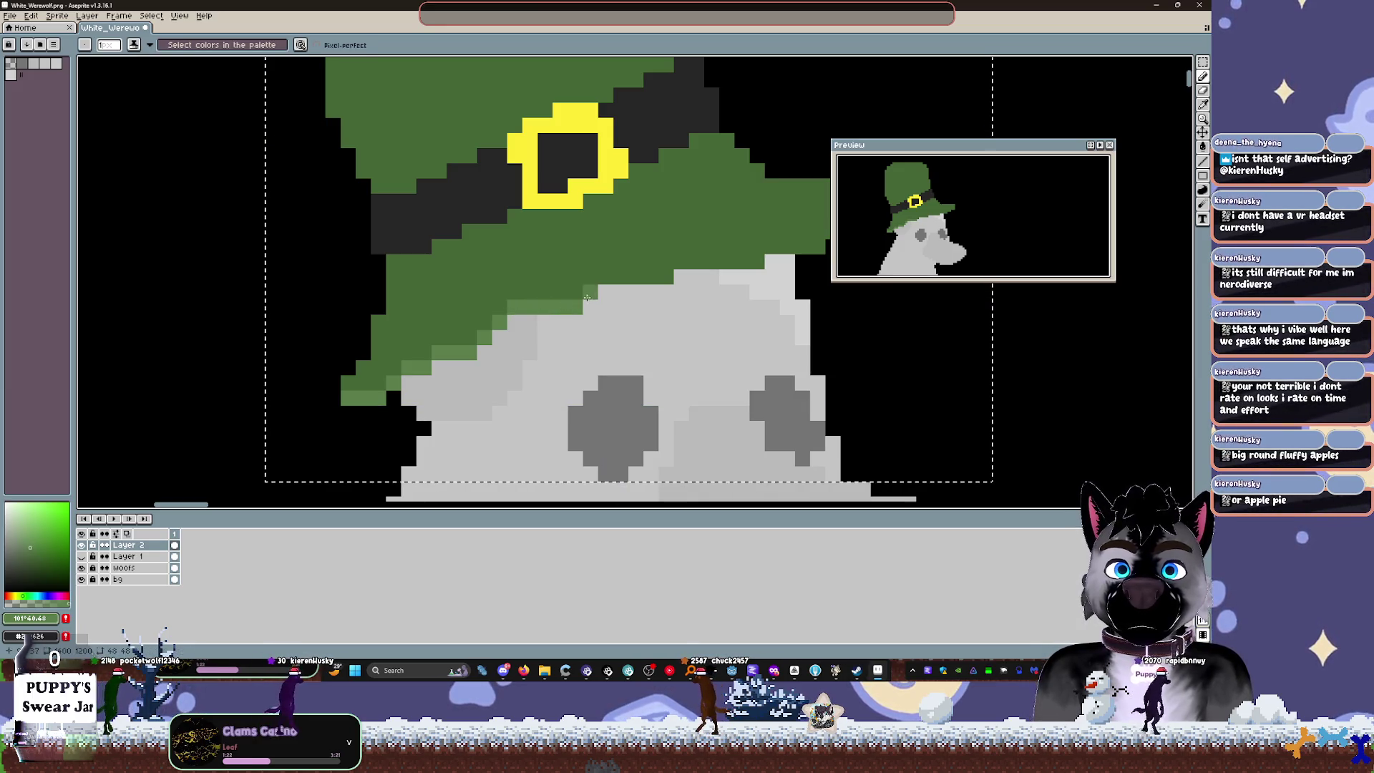
drag(607, 284, 669, 274)
Step: Extend the lighter green highlight along the brim underside to its lower-left corner, then sample the base green
mouse_move(759, 257)
mouse_down()
mouse_move(772, 251)
mouse_move(674, 311)
mouse_up()
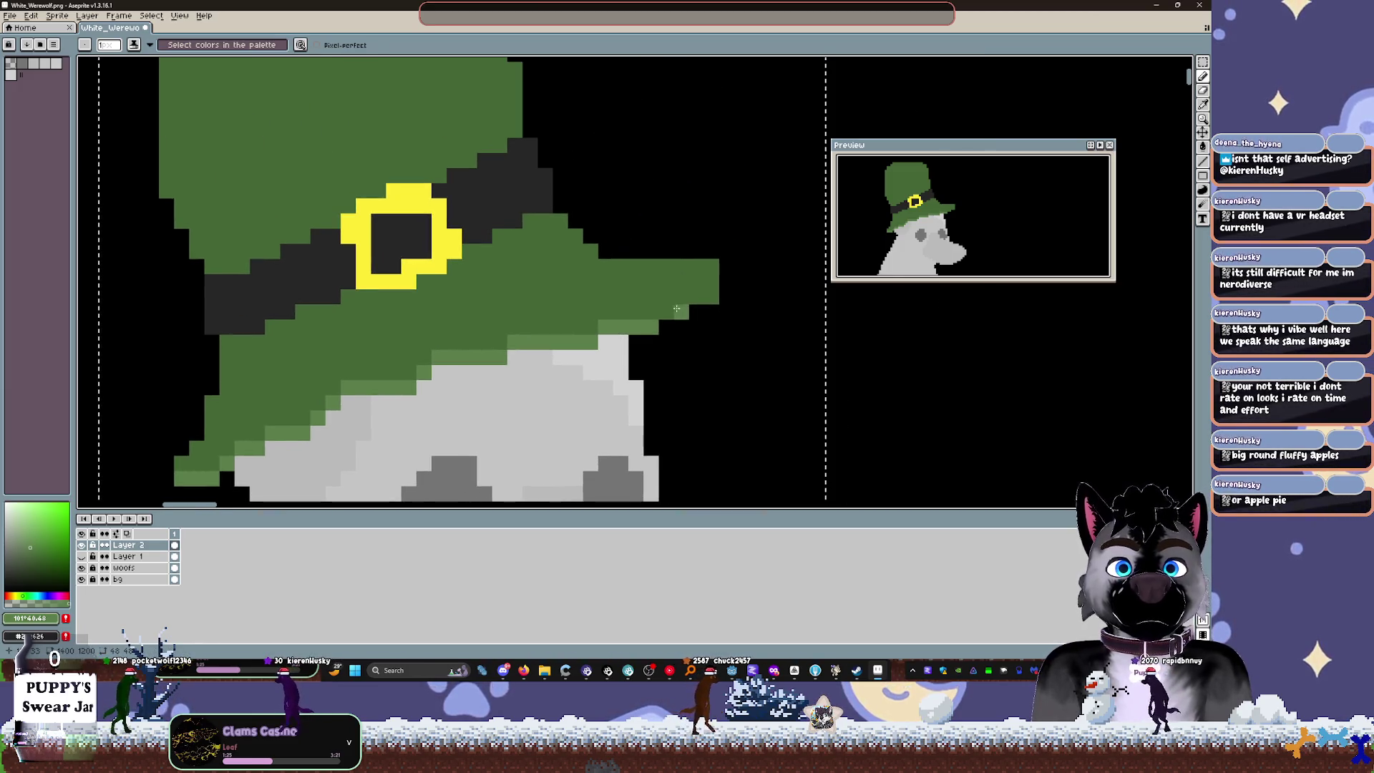
scroll(727, 279, down, 4)
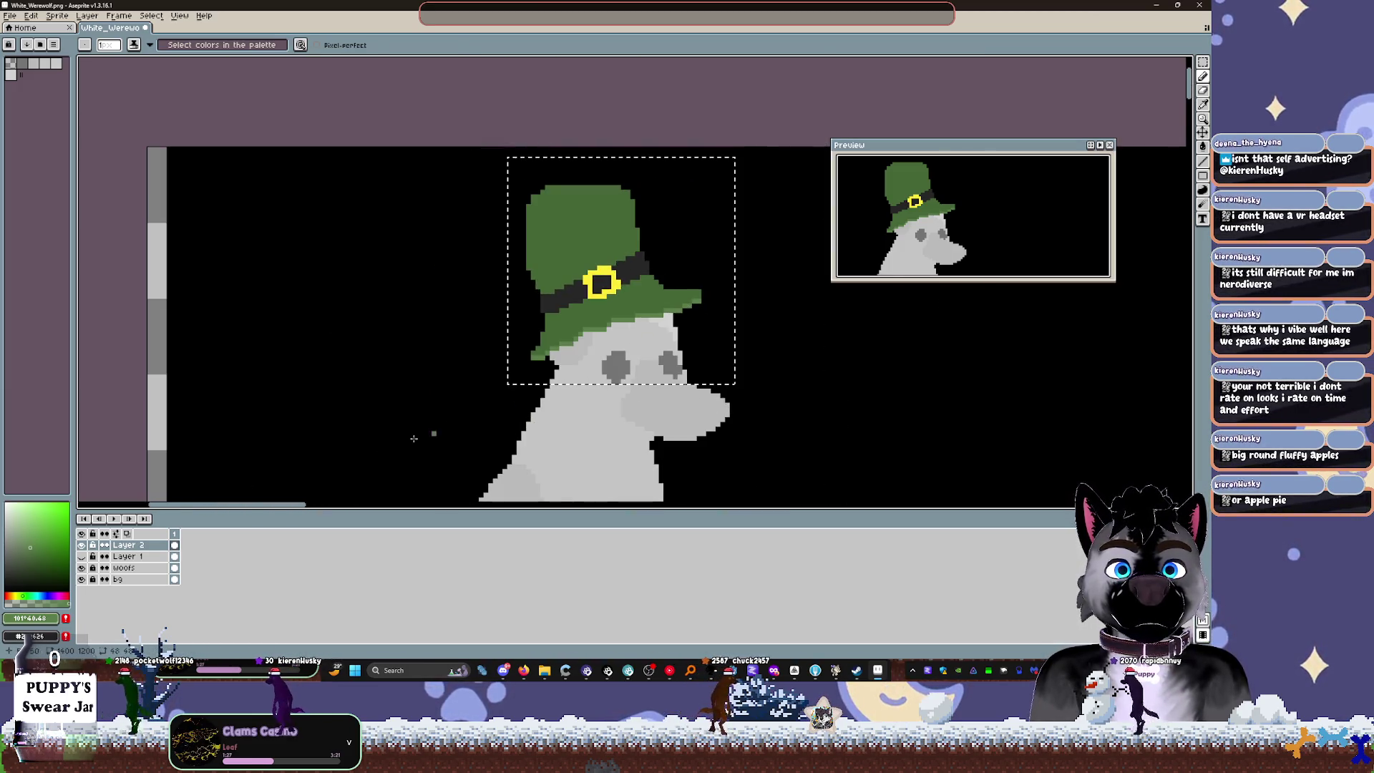
scroll(448, 327, up, 1)
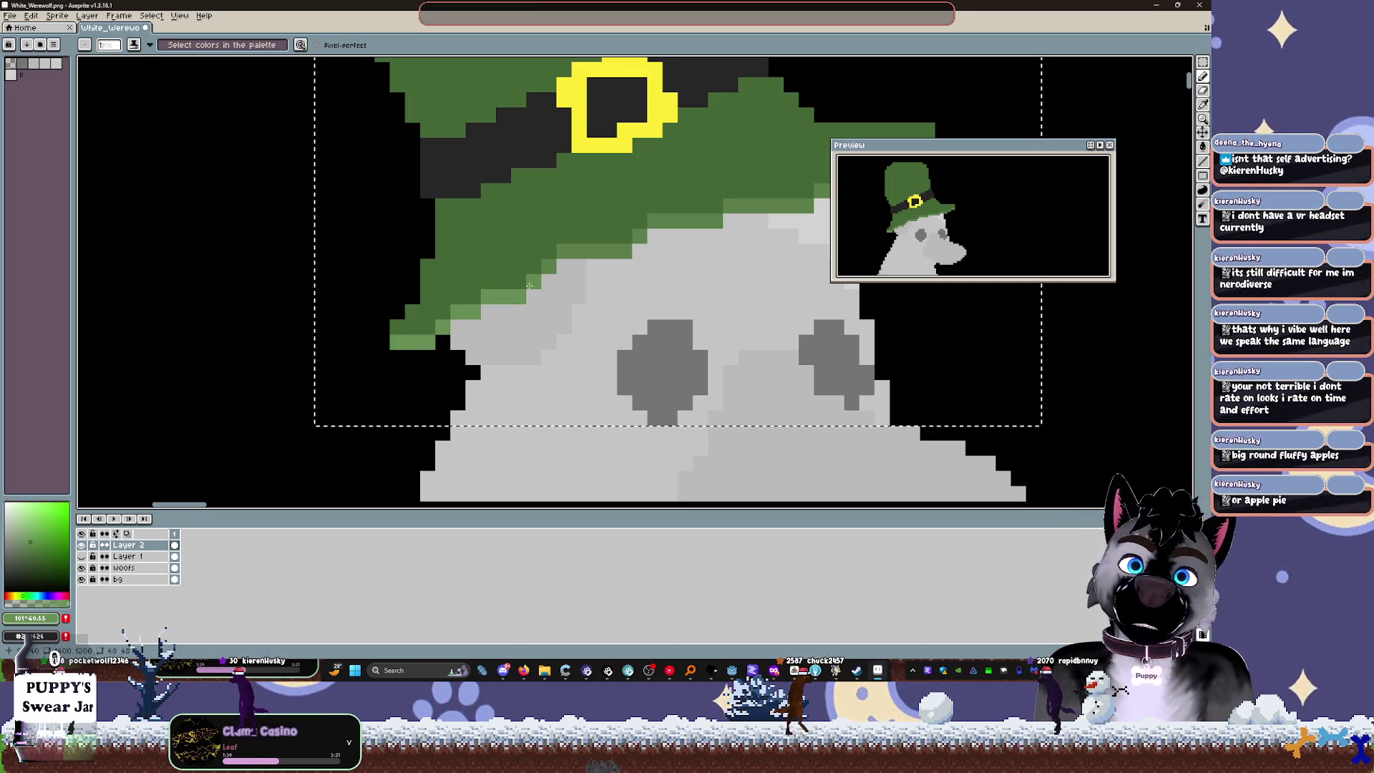
drag(632, 241, 426, 377)
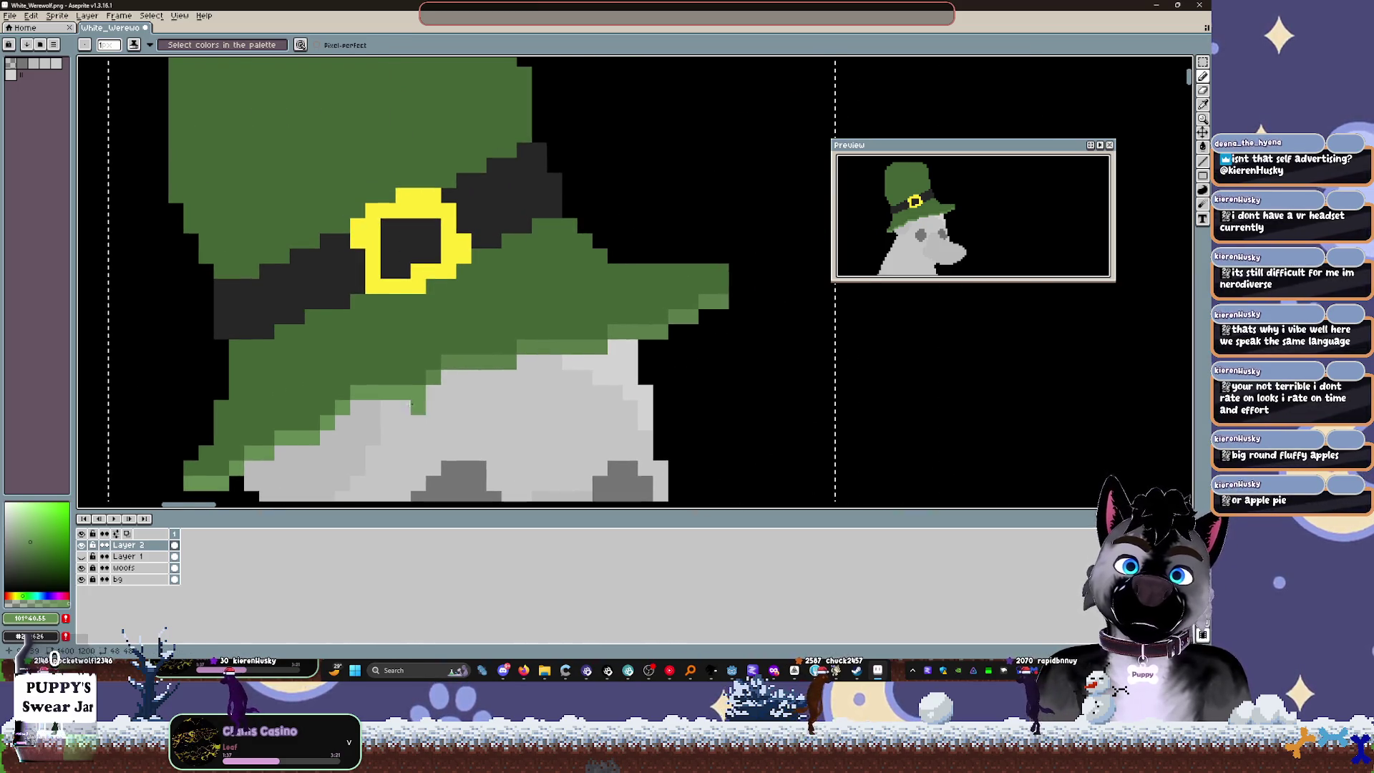
mouse_move(521, 348)
mouse_down()
mouse_move(586, 346)
mouse_move(729, 301)
mouse_move(456, 347)
mouse_move(213, 469)
mouse_up()
alt+click(215, 455)
Step: Darken two brim-edge pixels with base green #466737, comparing by toggling the hat layer
click(205, 453)
click(221, 460)
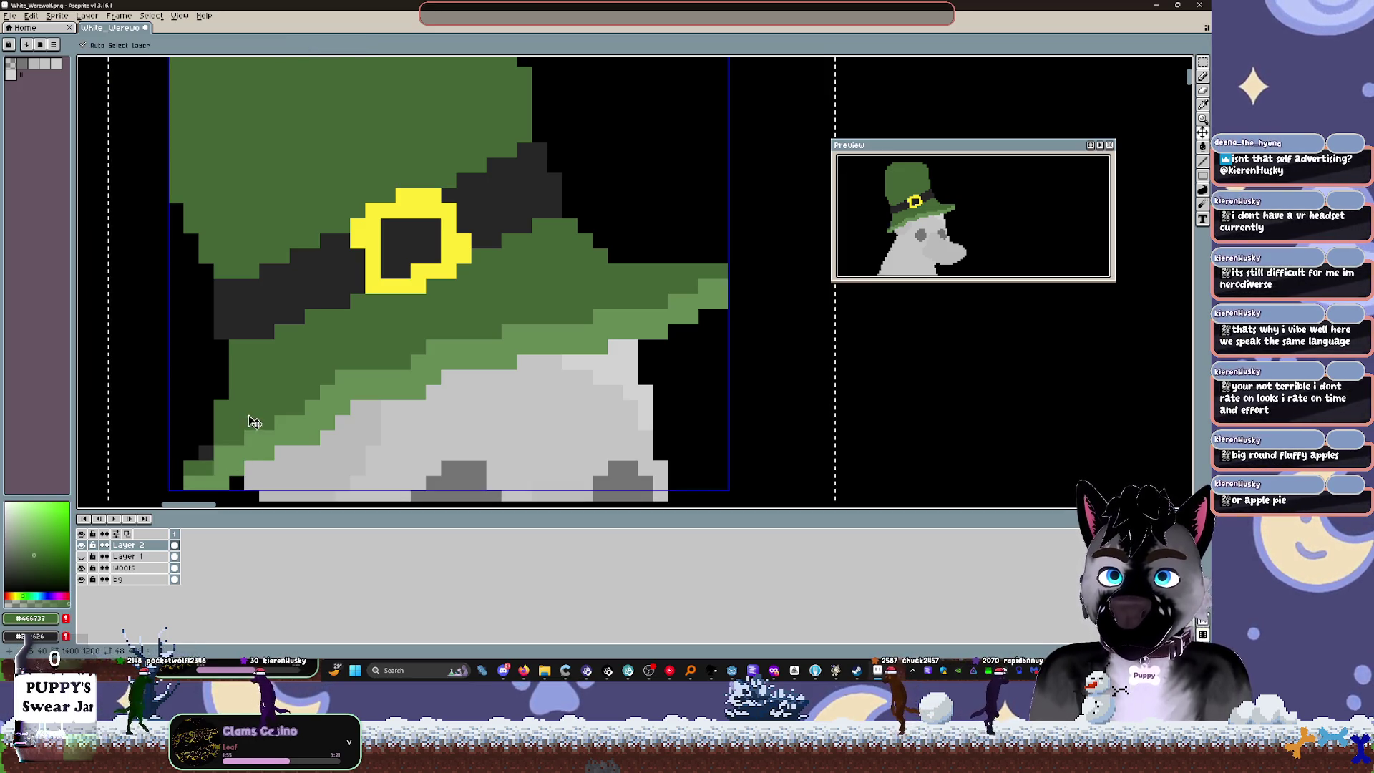
click(81, 545)
click(82, 546)
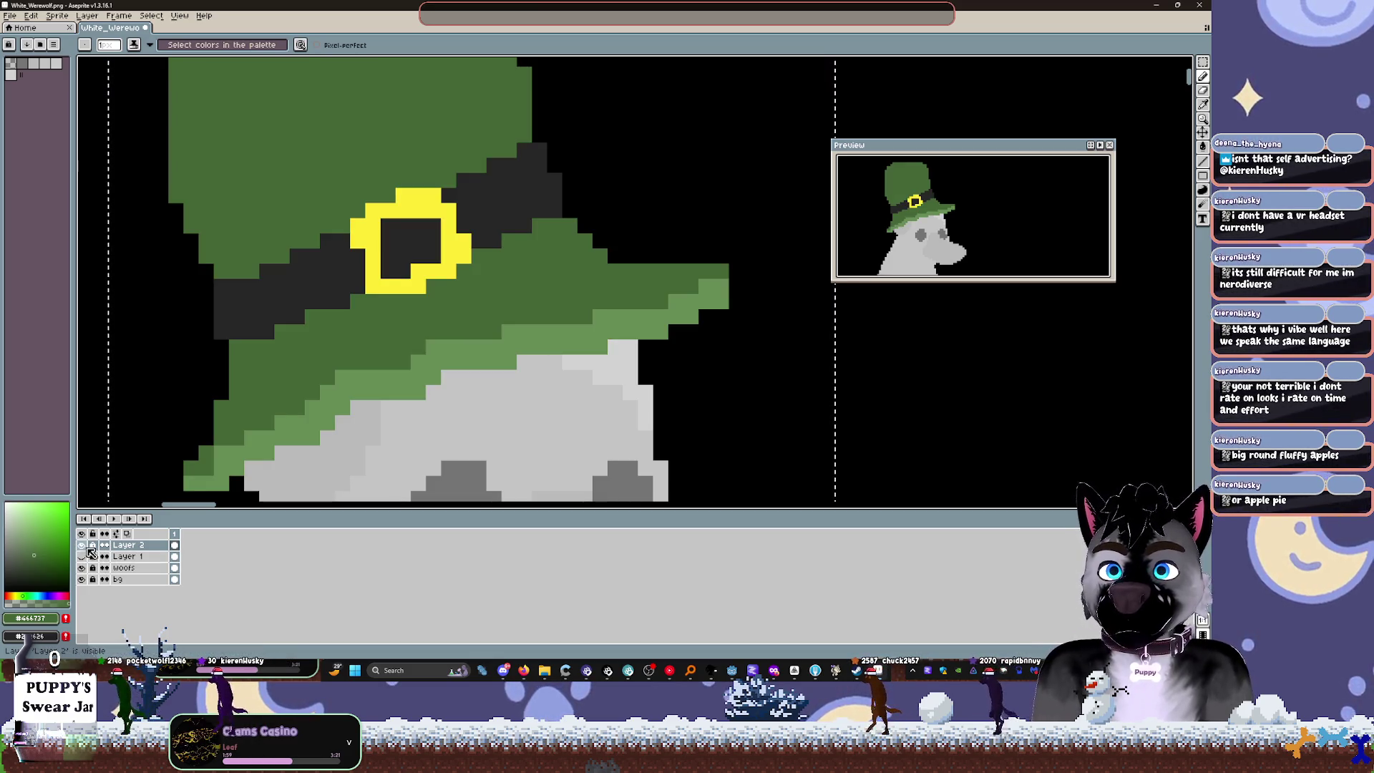
click(83, 545)
click(81, 545)
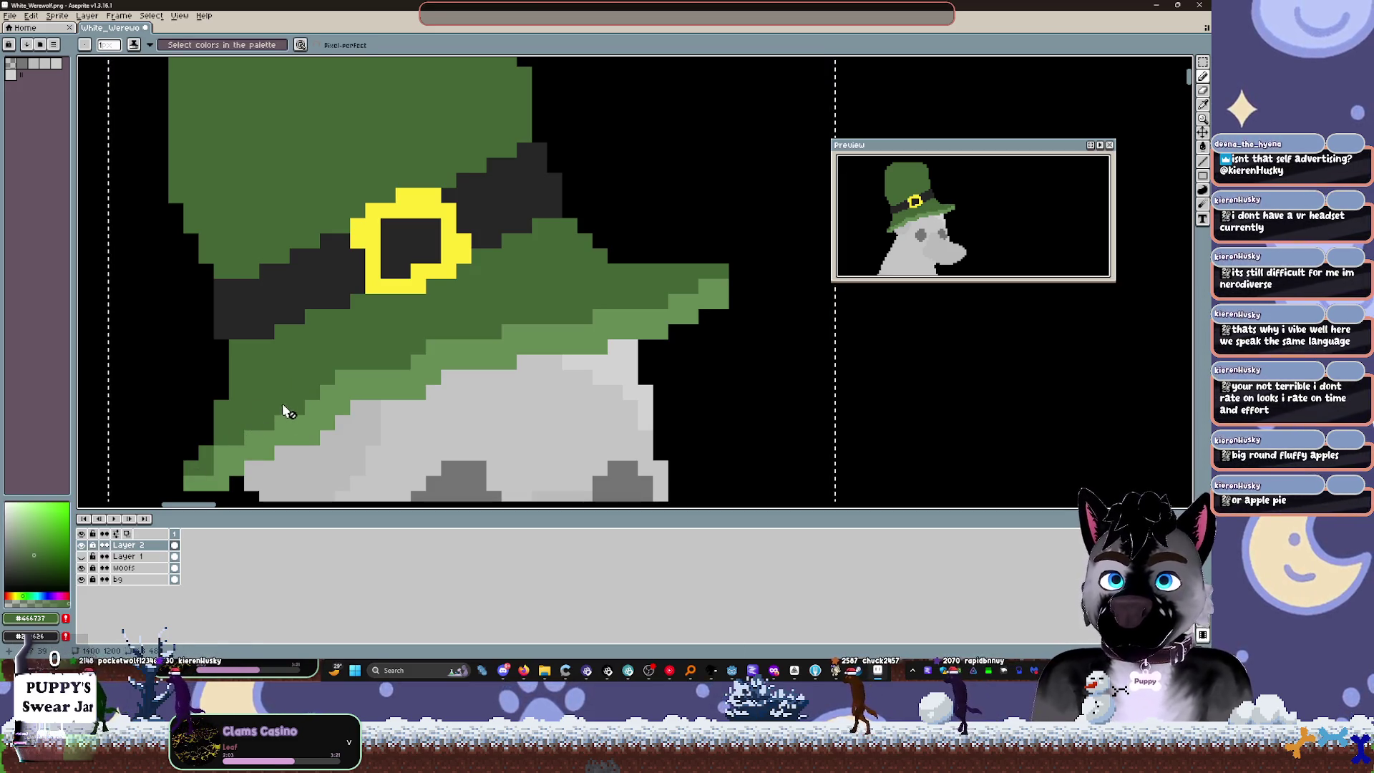
Step: Touch up pixels on Layer 2 and colour the buckle's lower-left corner pixel yellow
drag(286, 436, 393, 390)
click(127, 556)
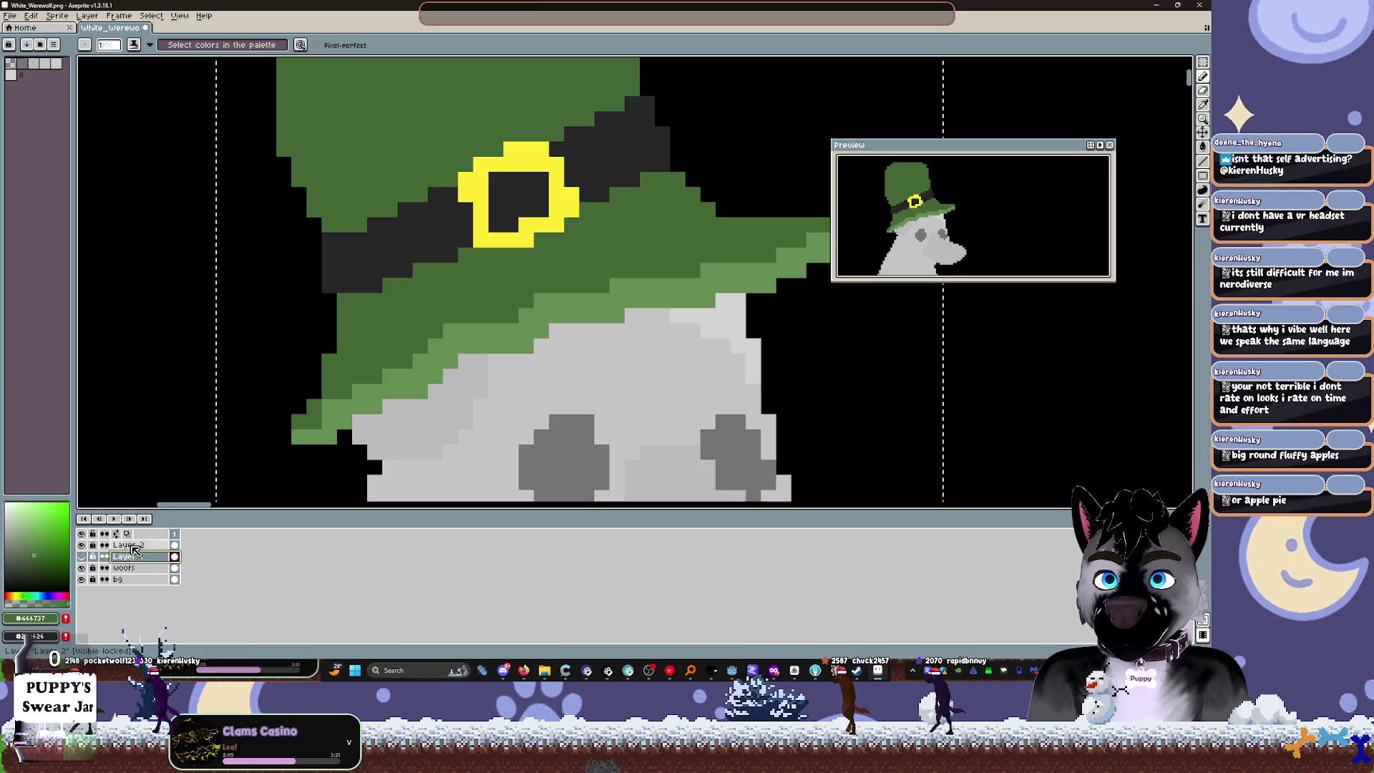
click(140, 545)
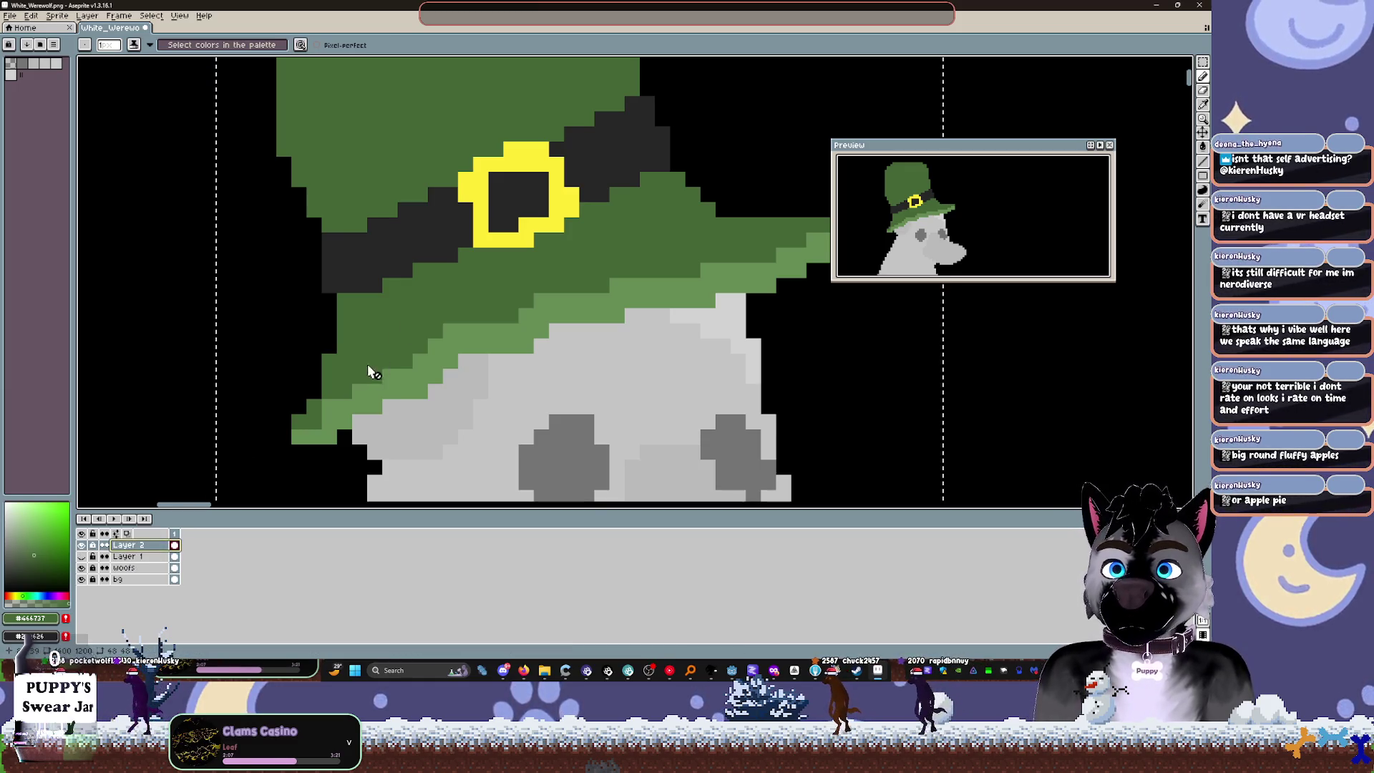
click(438, 256)
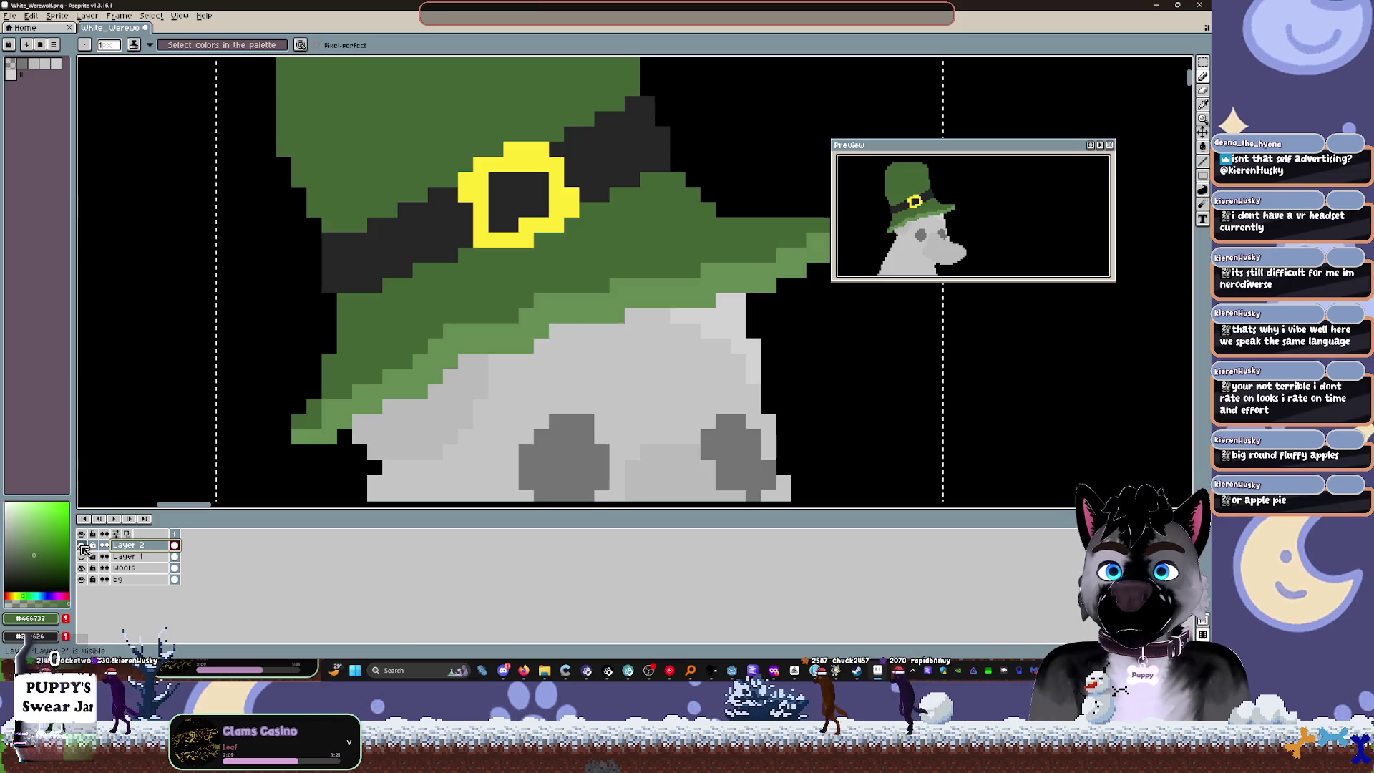
click(387, 352)
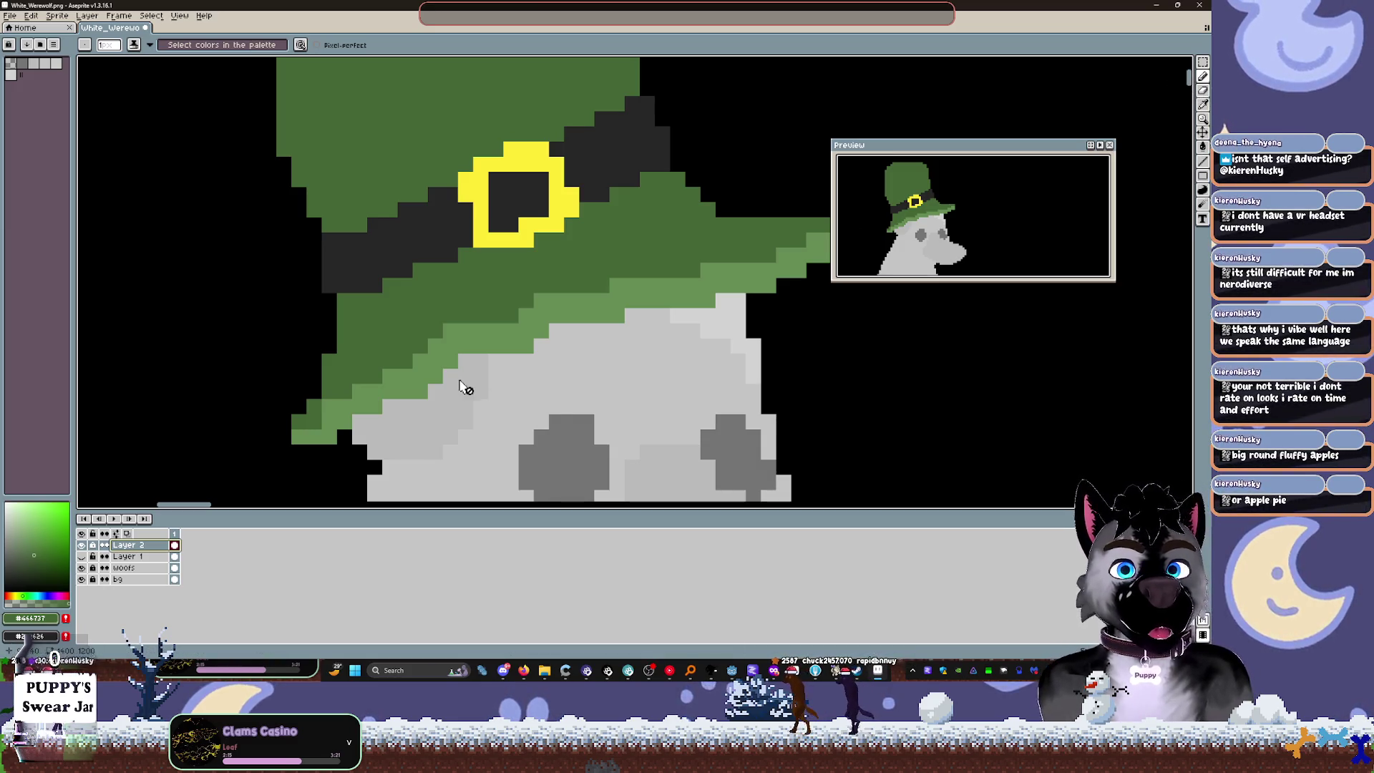
click(481, 240)
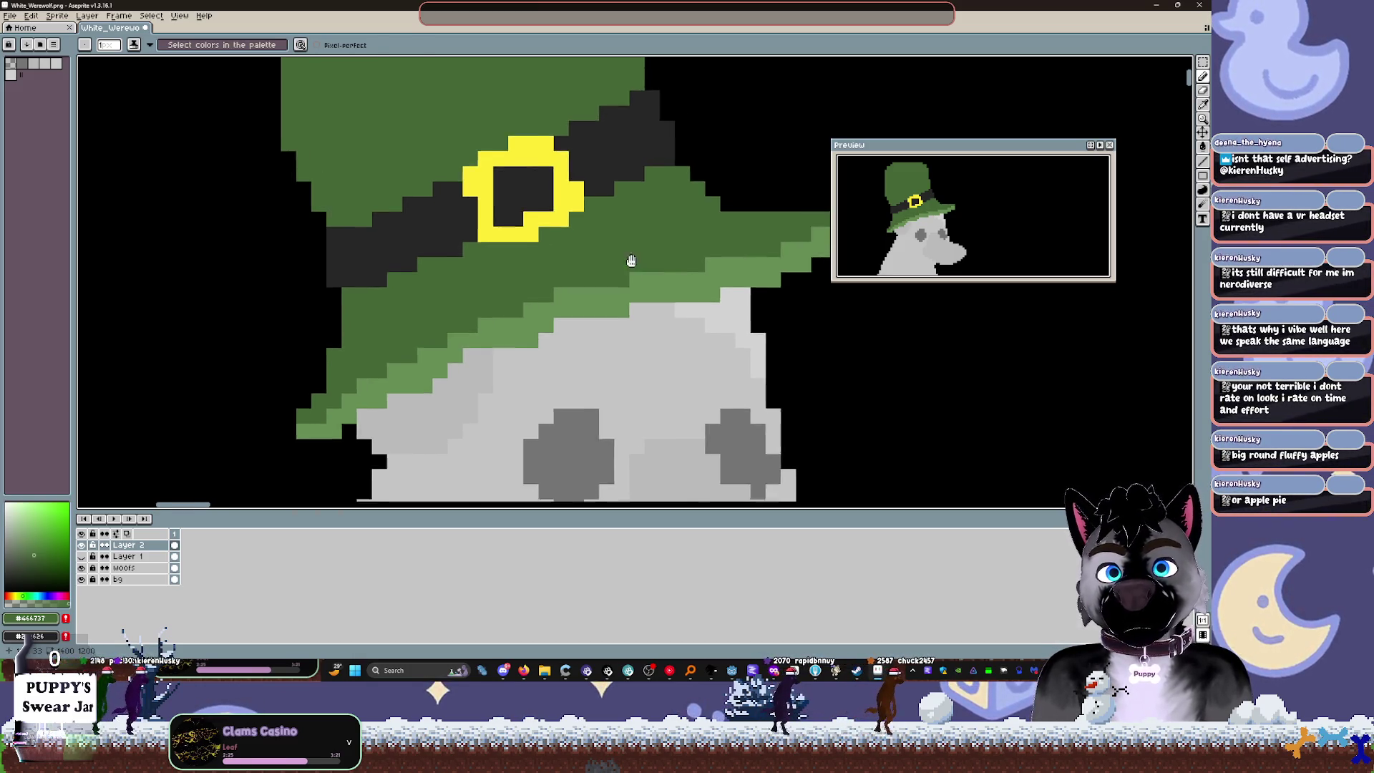
Step: Check beneath the hat by toggling the hat layer's visibility
scroll(636, 267, right, 3)
key(i)
key(b)
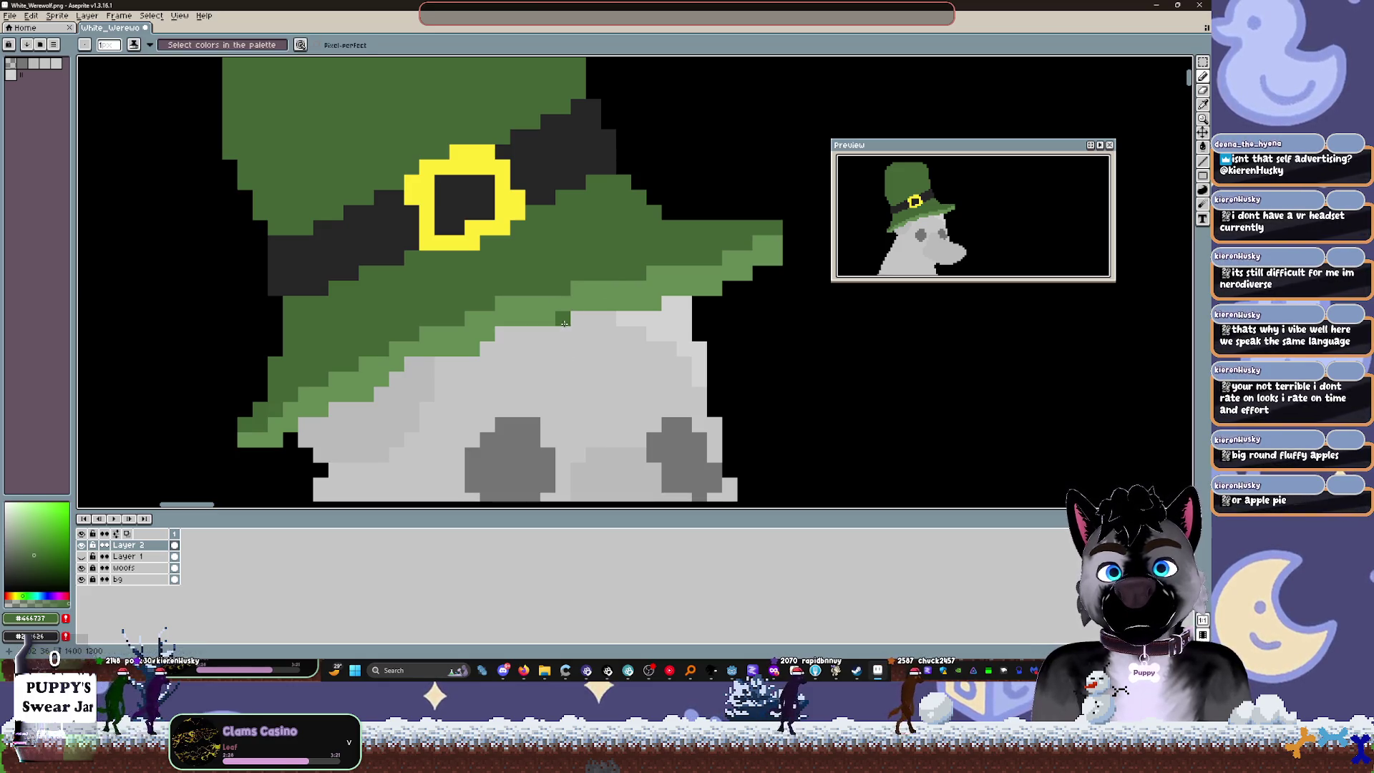
click(80, 545)
click(81, 544)
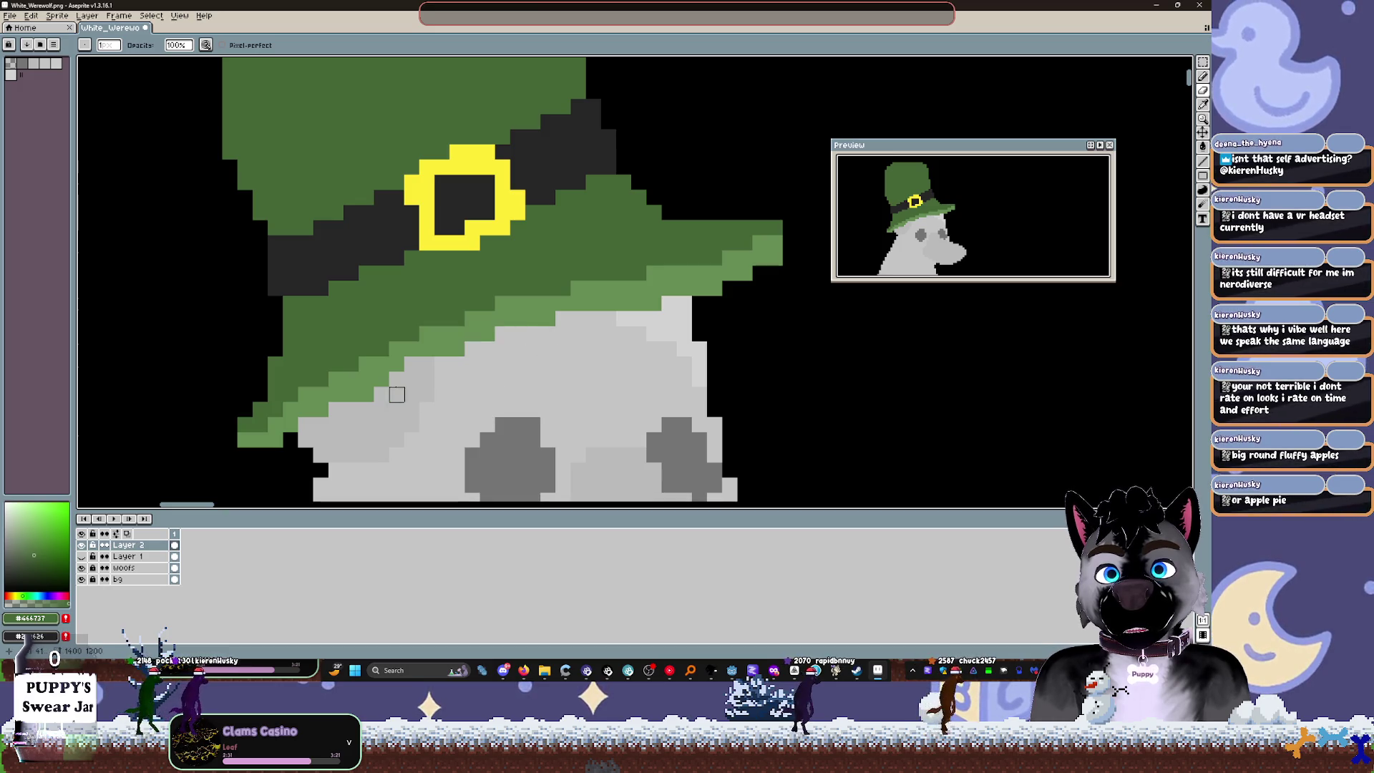
Step: Choose the paint bucket and sample the hat's dark green #466737 as drawing colour
scroll(408, 443, down, 1)
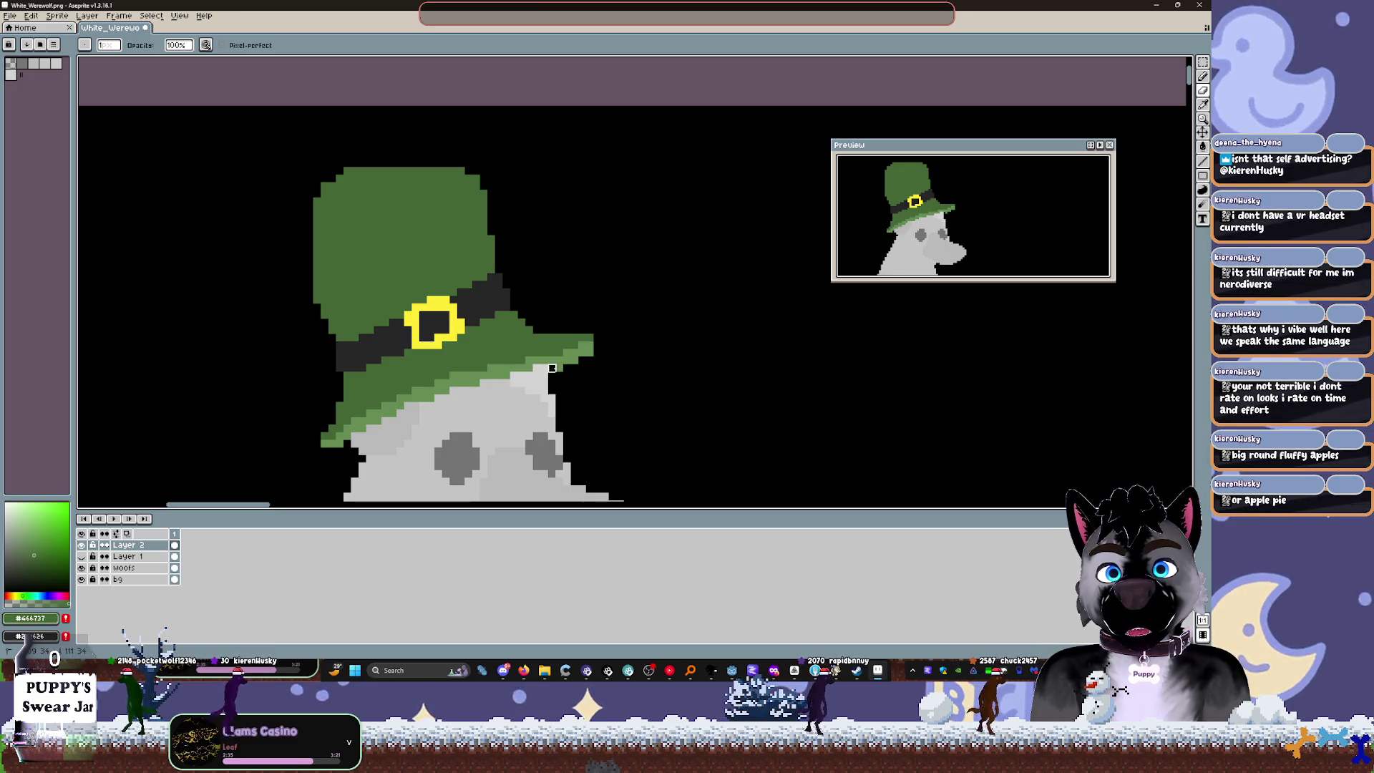
scroll(573, 435, down, 1)
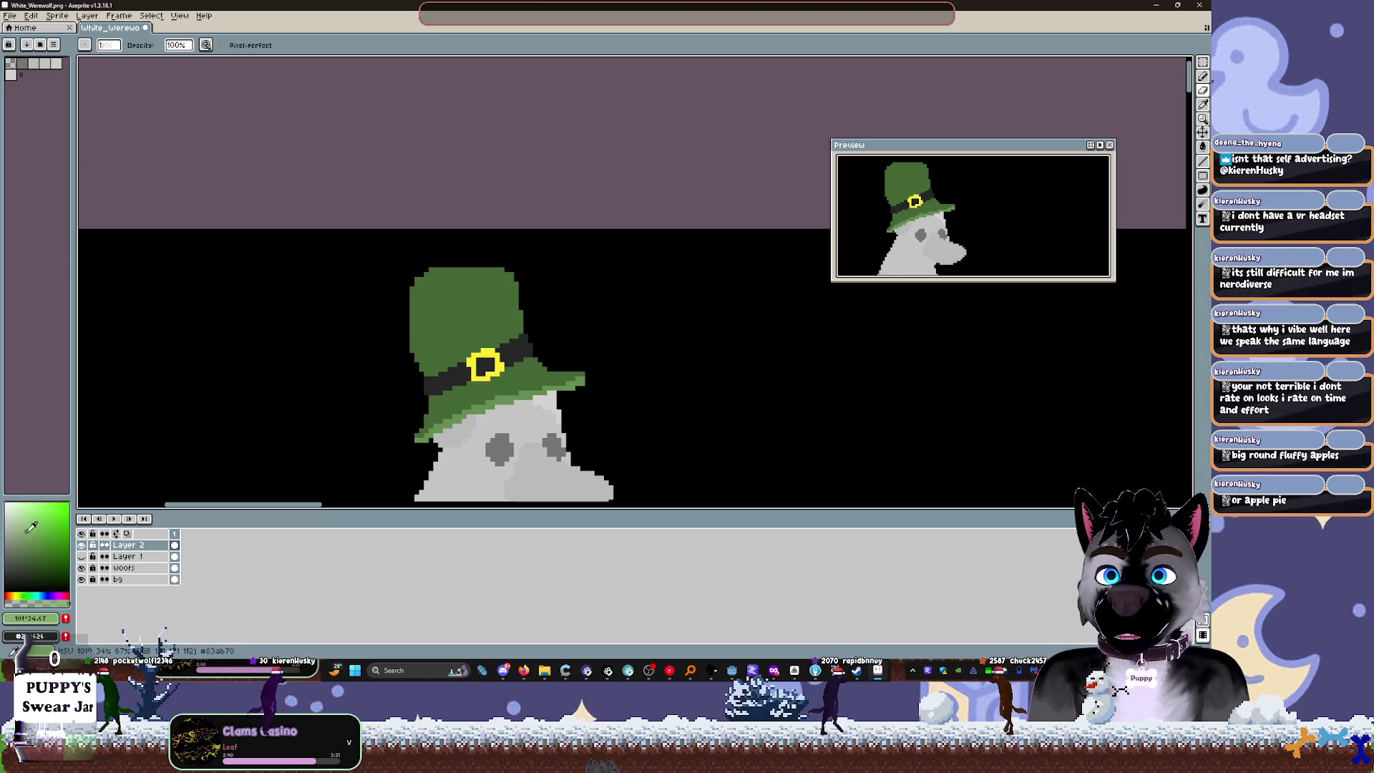
scroll(423, 448, up, 1)
scroll(583, 328, up, 1)
key(g)
scroll(583, 329, down, 4)
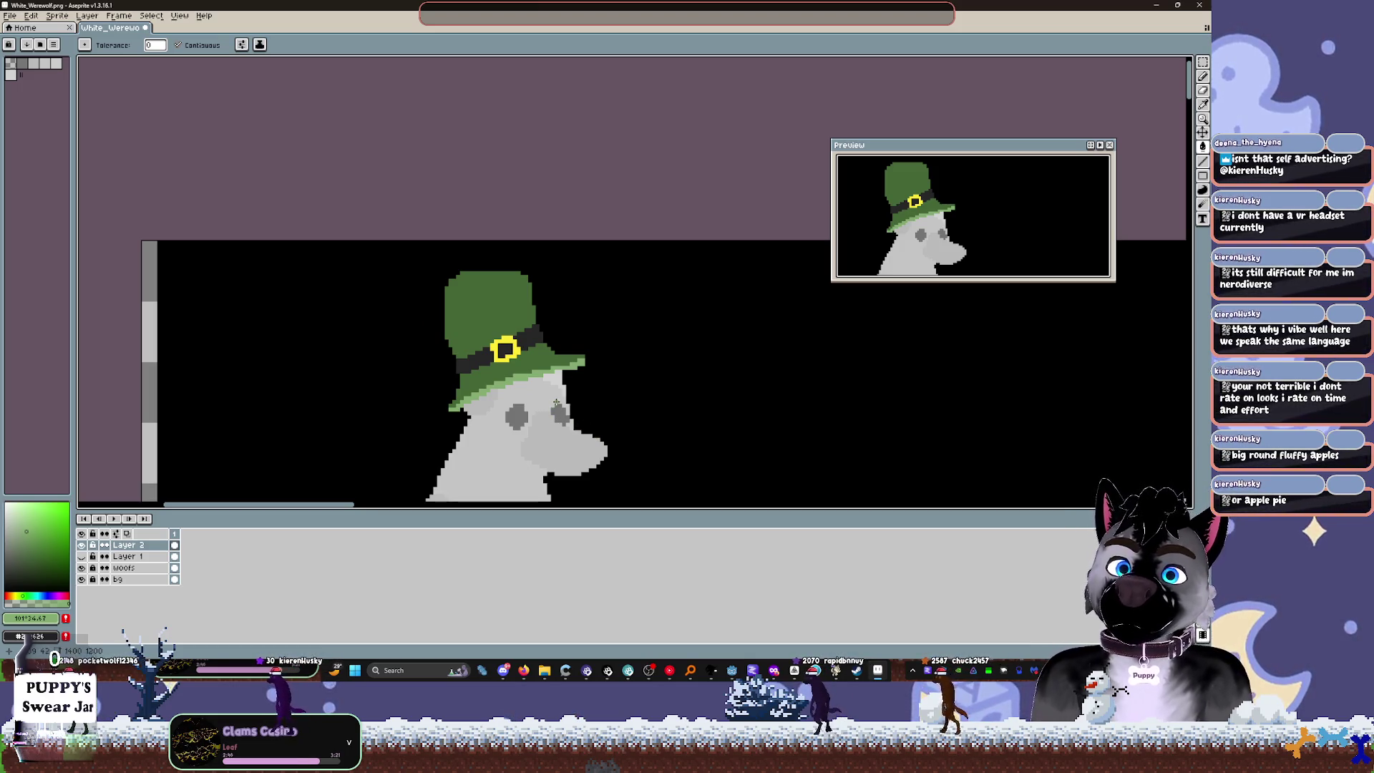
scroll(485, 381, up, 4)
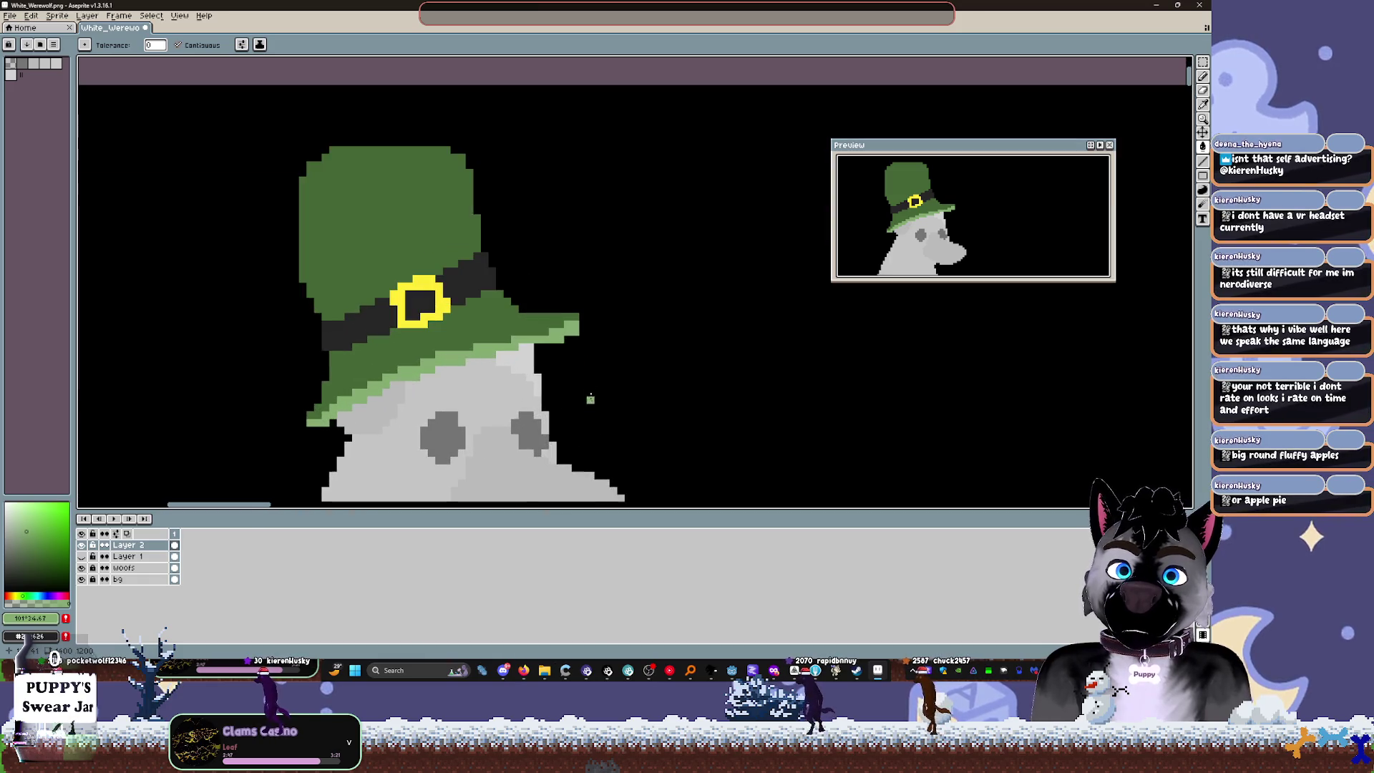
key(i)
alt+click(359, 335)
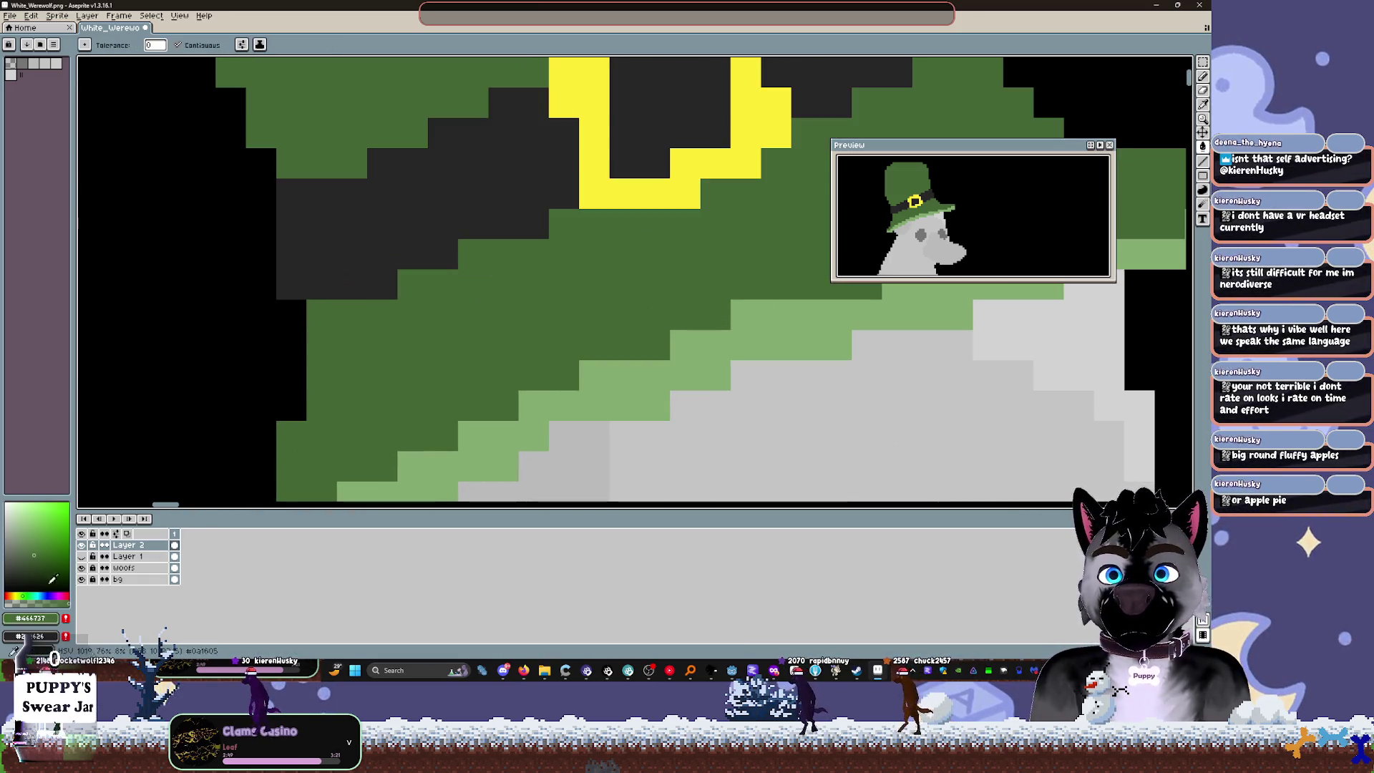
Step: Enlarge the colour panel, choose a darker green, and bucket-fill the mid-green brim area
mouse_move(74, 509)
mouse_down()
mouse_move(136, 505)
mouse_move(97, 251)
mouse_move(96, 102)
mouse_up()
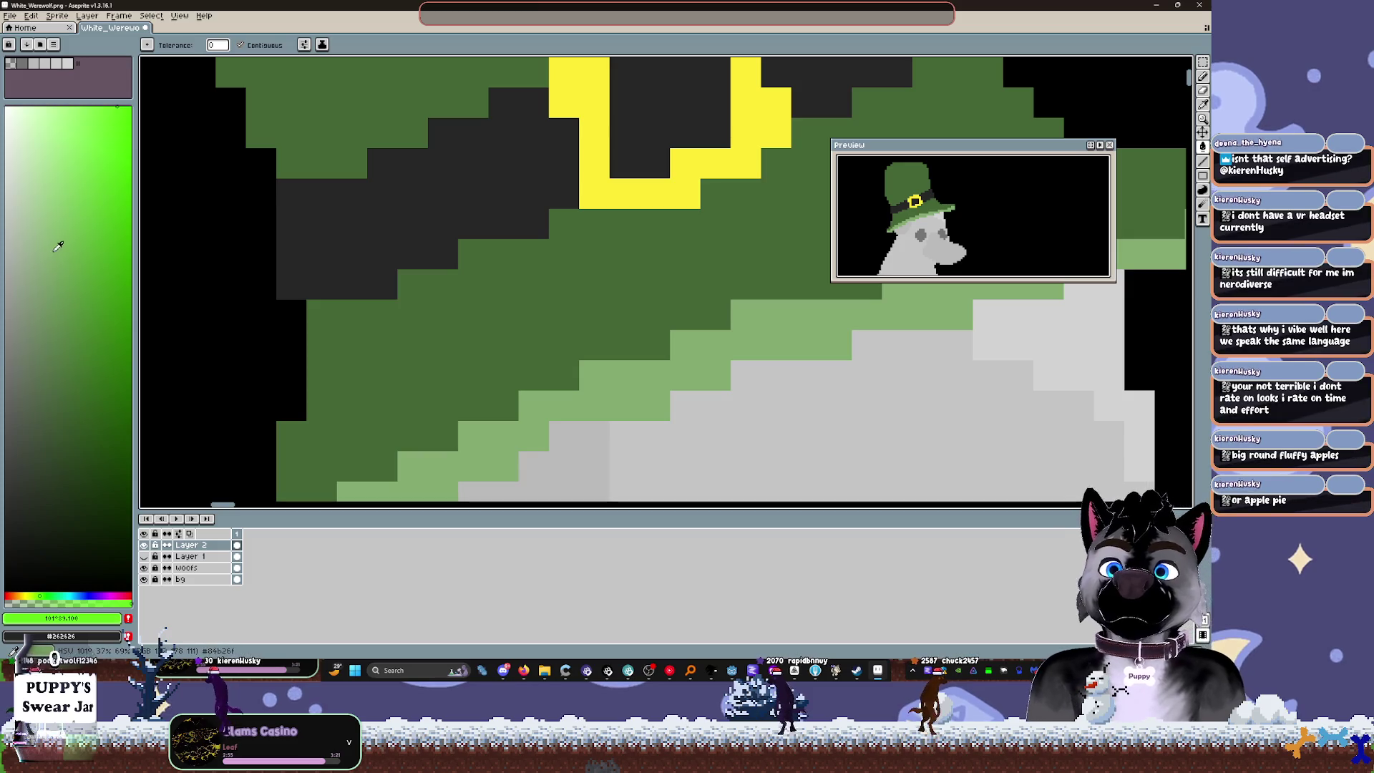
click(63, 395)
click(59, 348)
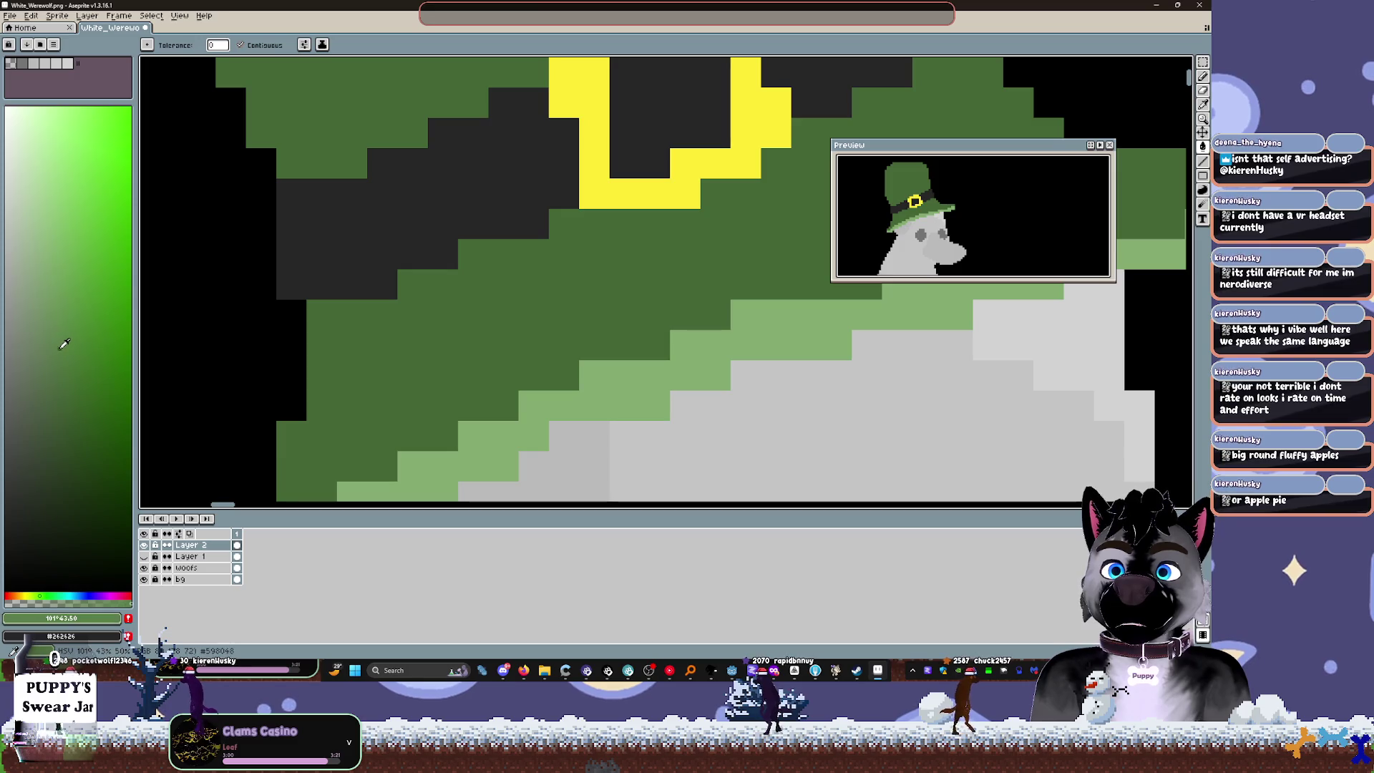
click(97, 387)
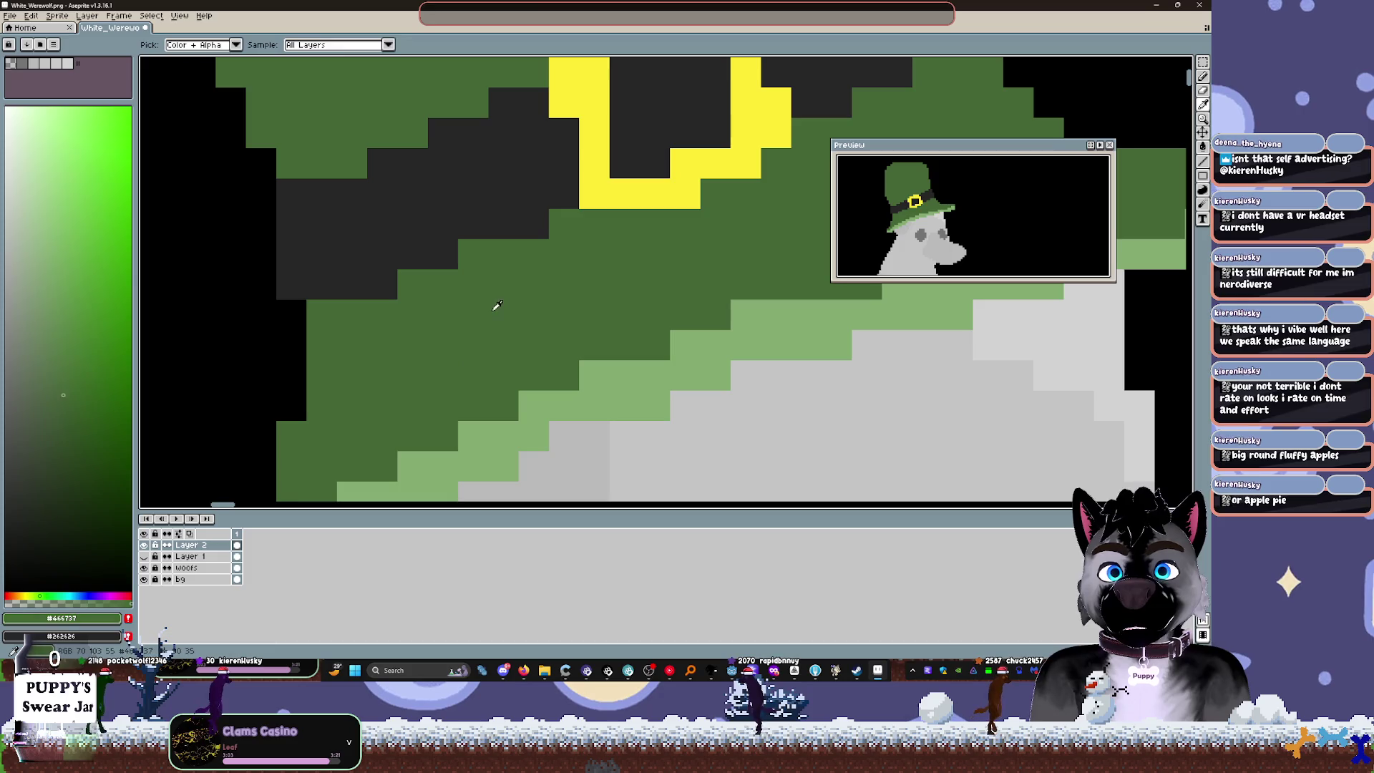
click(72, 419)
click(475, 259)
key(ctrl+z)
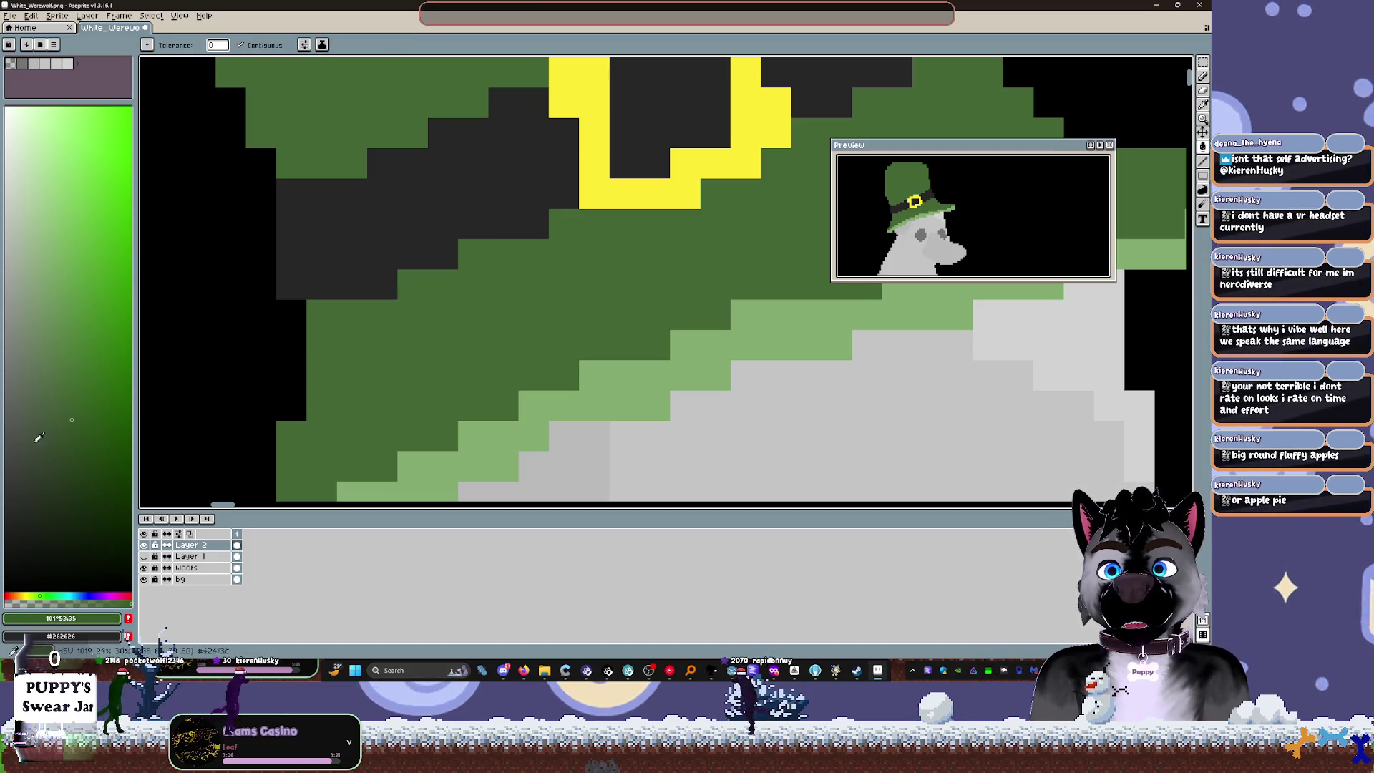
click(69, 413)
click(400, 281)
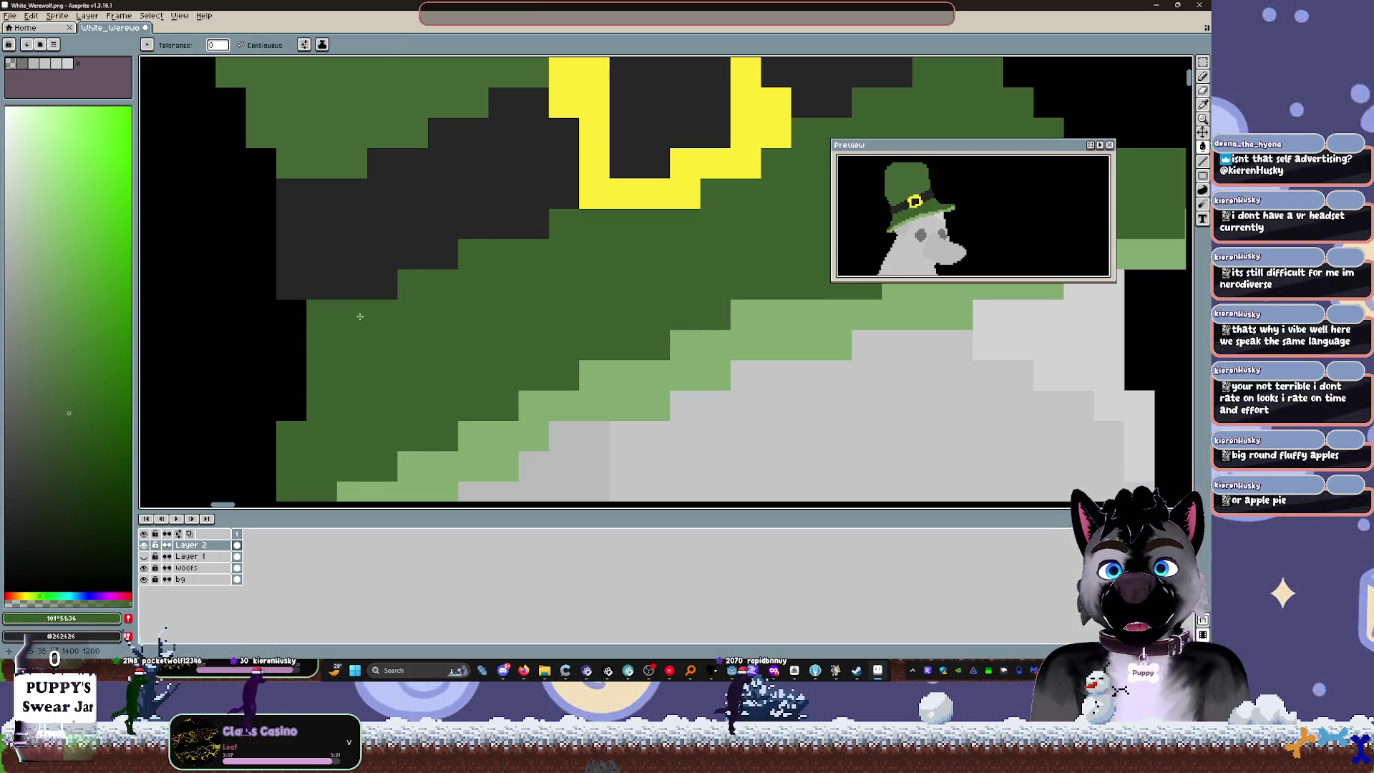
Step: Fill the light-green brim band with the darker green and save the sprite as PNG
scroll(721, 364, down, 5)
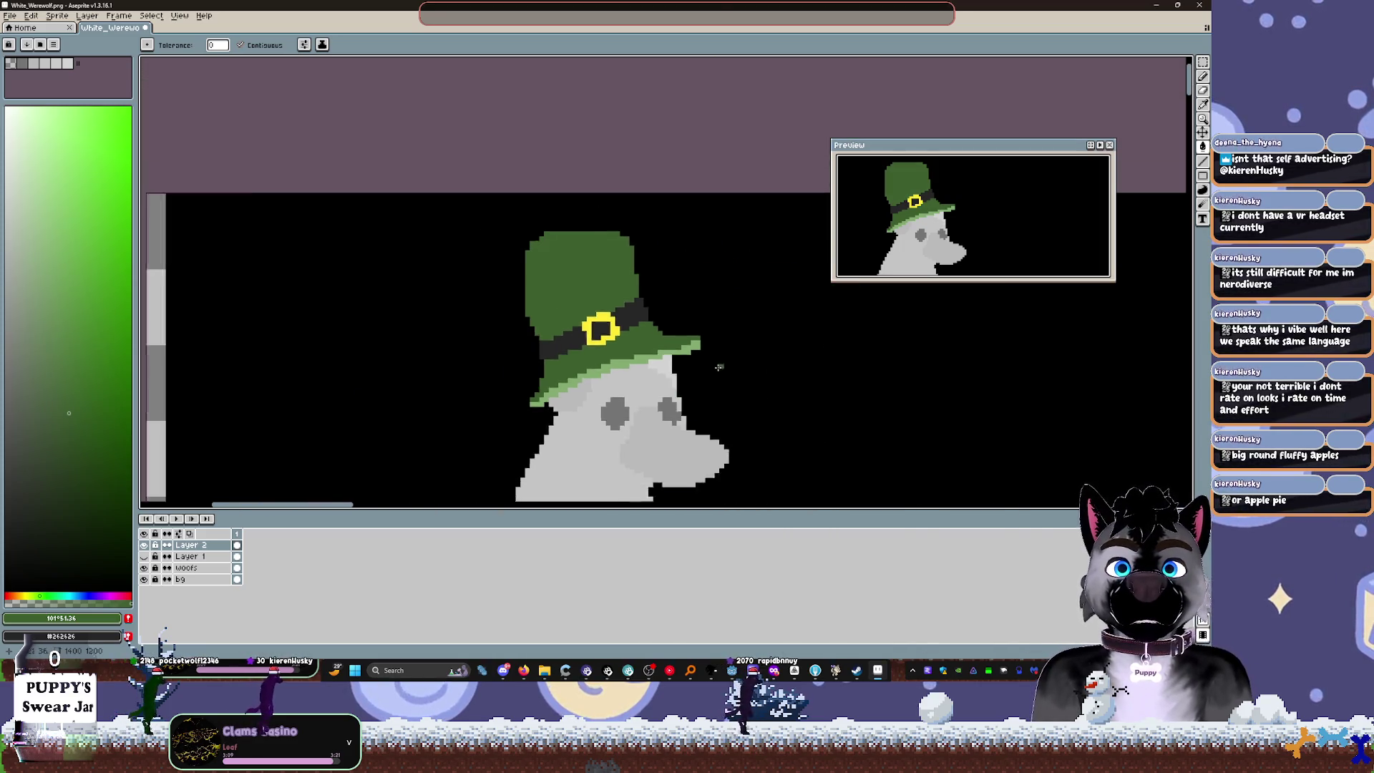
scroll(722, 364, down, 1)
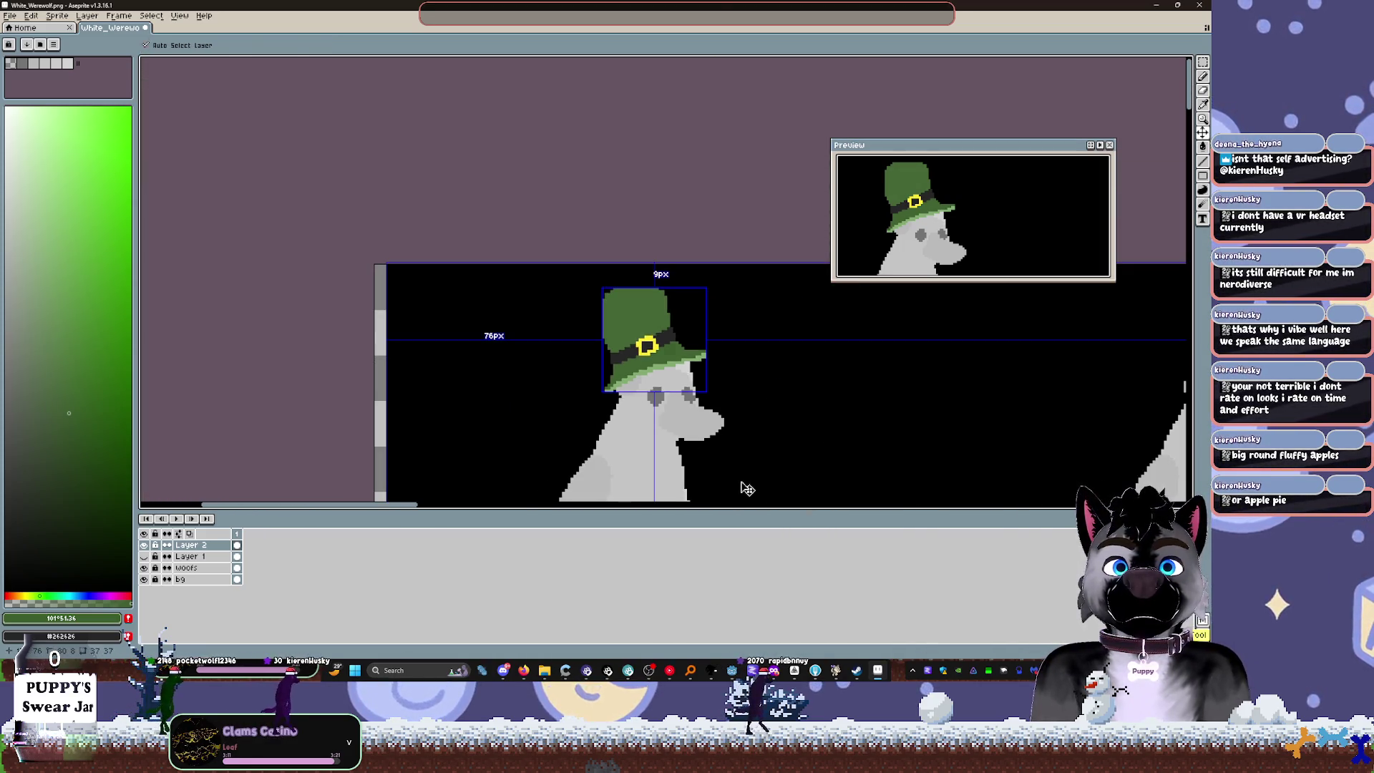
scroll(748, 425, down, 3)
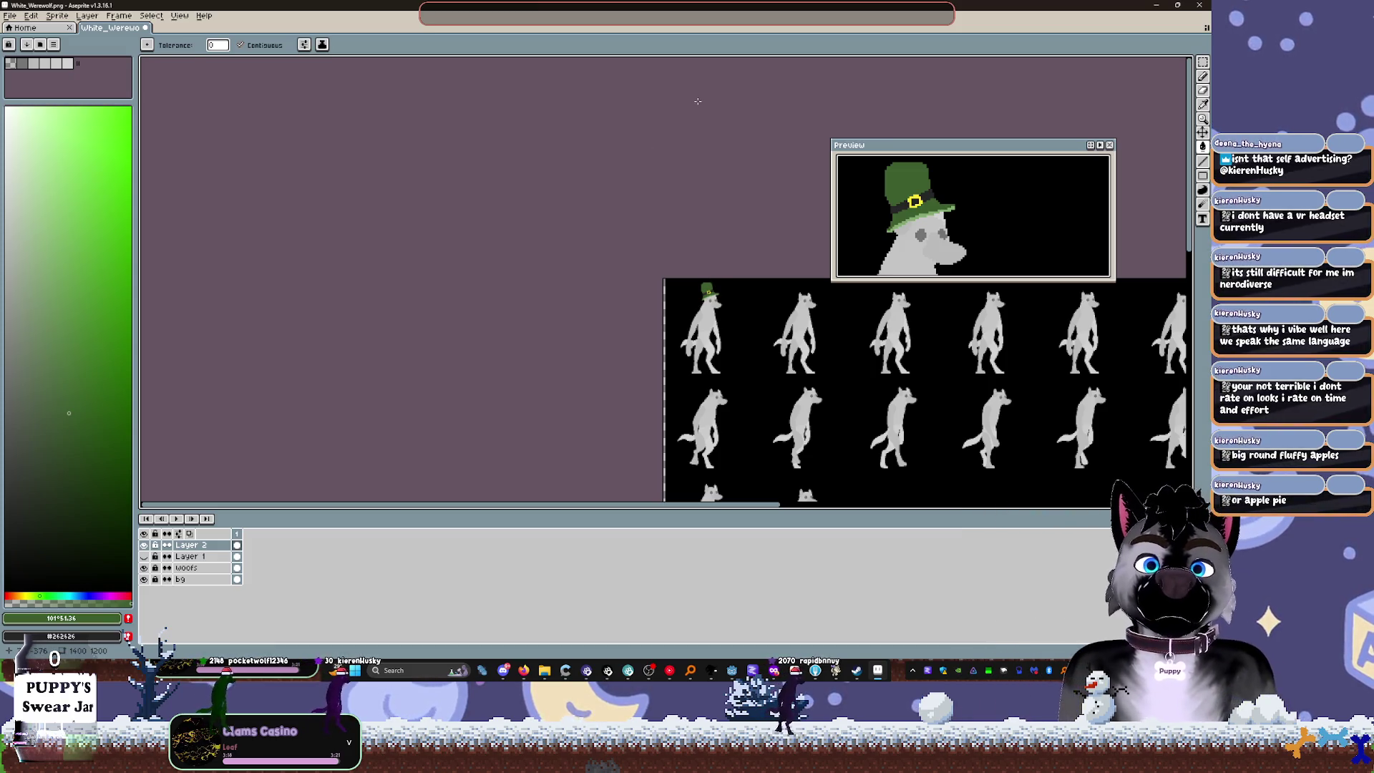
scroll(671, 199, up, 3)
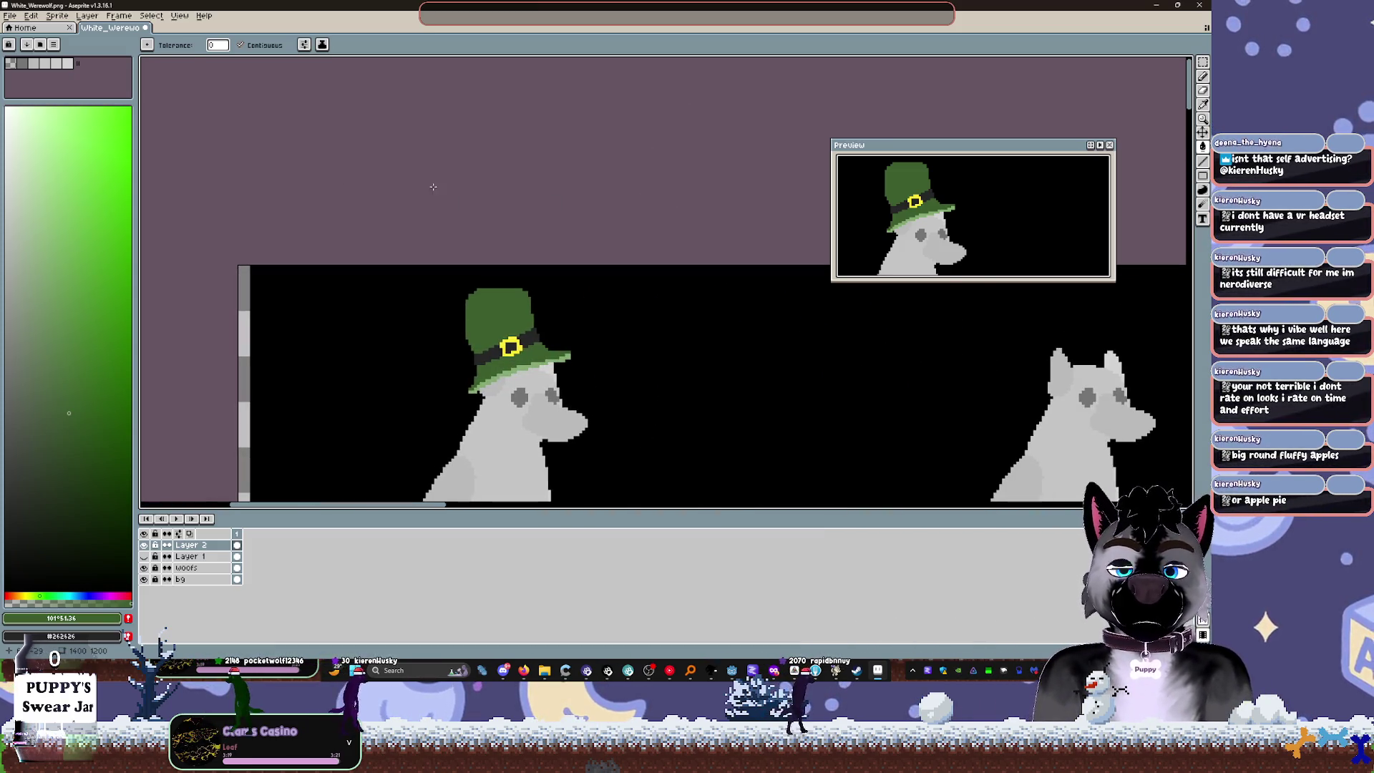
scroll(488, 293, up, 5)
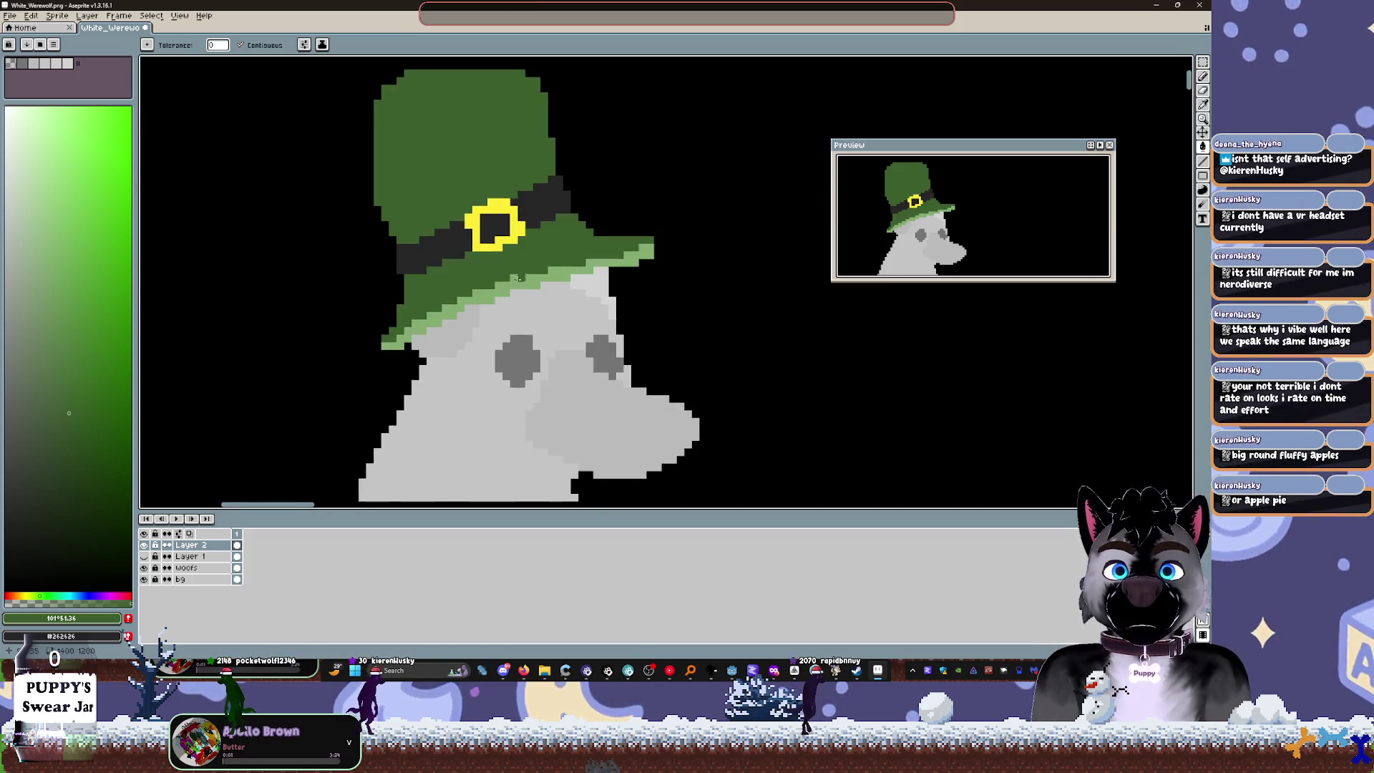
key(i)
click(487, 293)
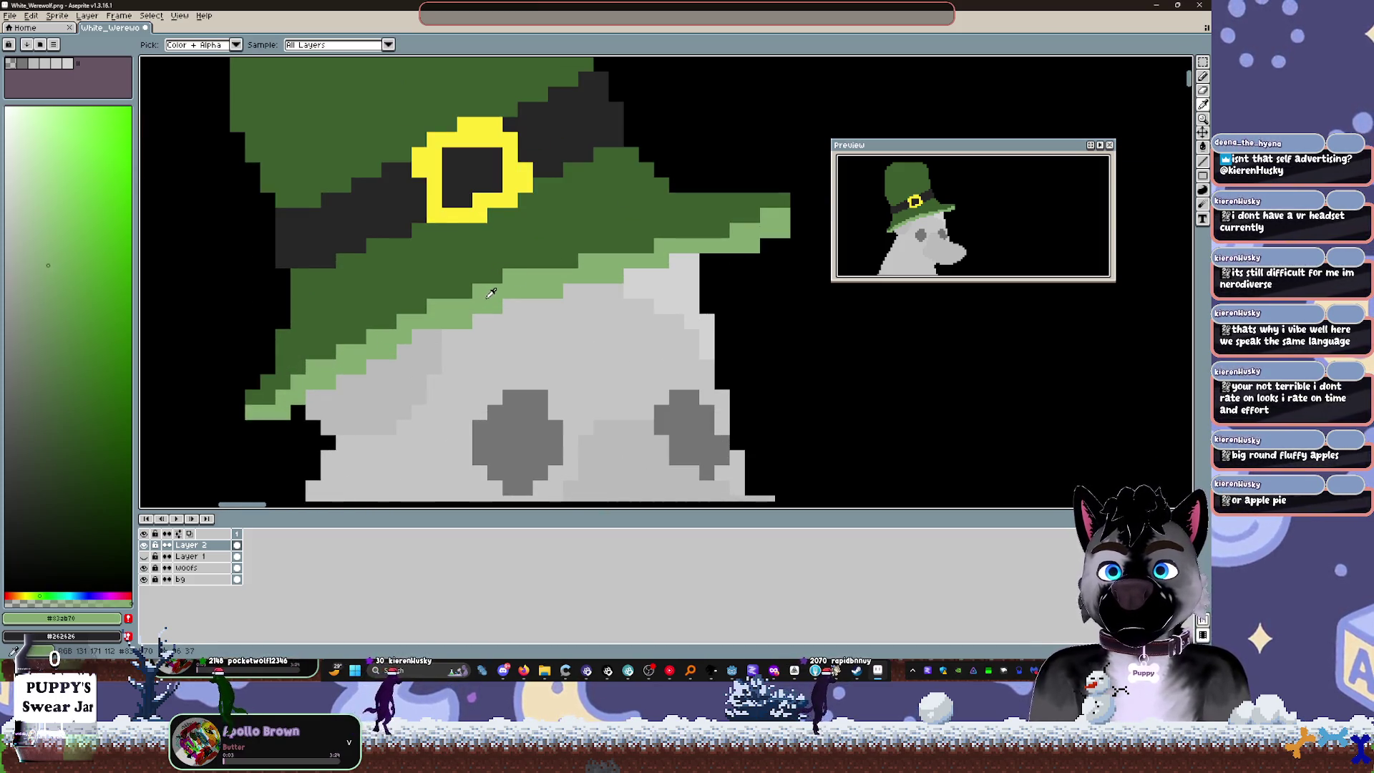
click(51, 320)
key(g)
click(482, 309)
click(478, 305)
scroll(565, 267, down, 2)
key(v)
key(ctrl+s)
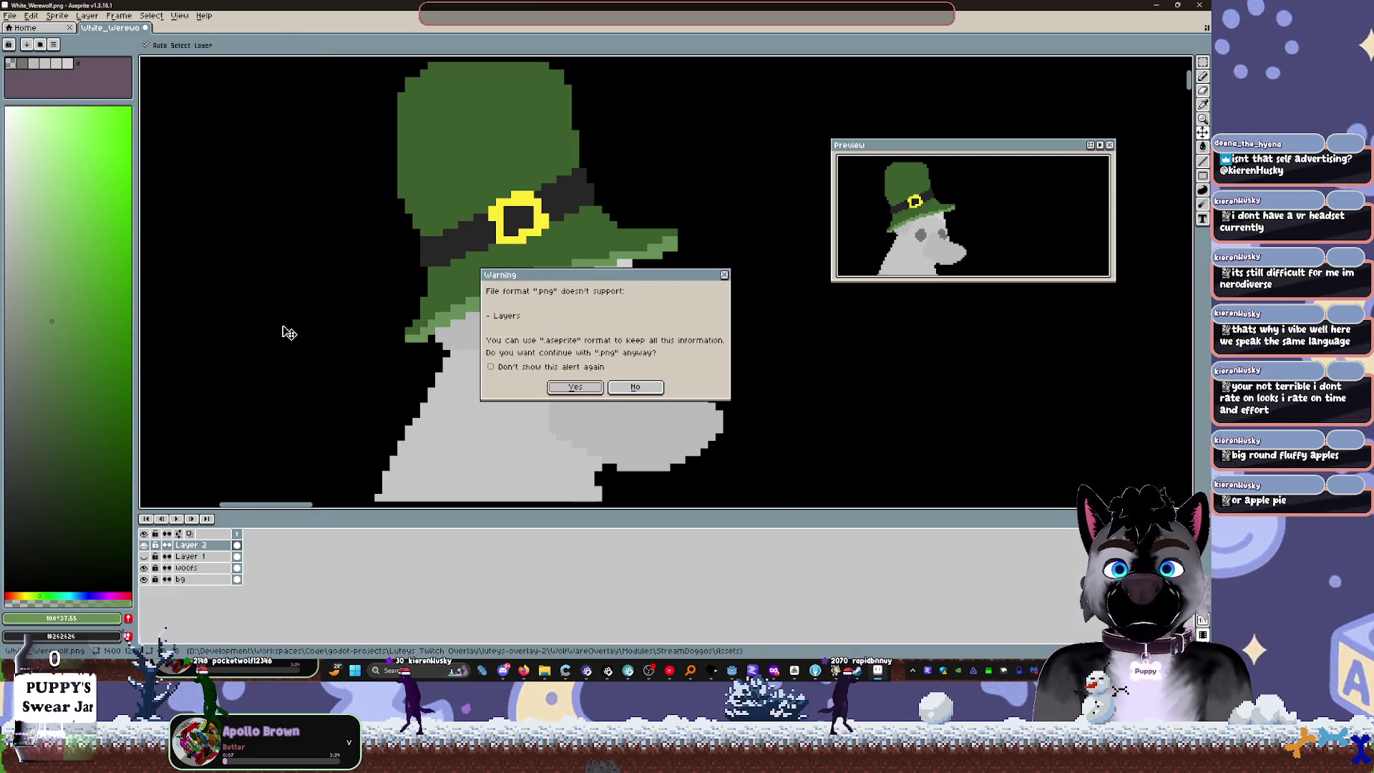
Step: Save the PNG with the hat layer hidden, confirming PNG format, then show the hat again
click(645, 393)
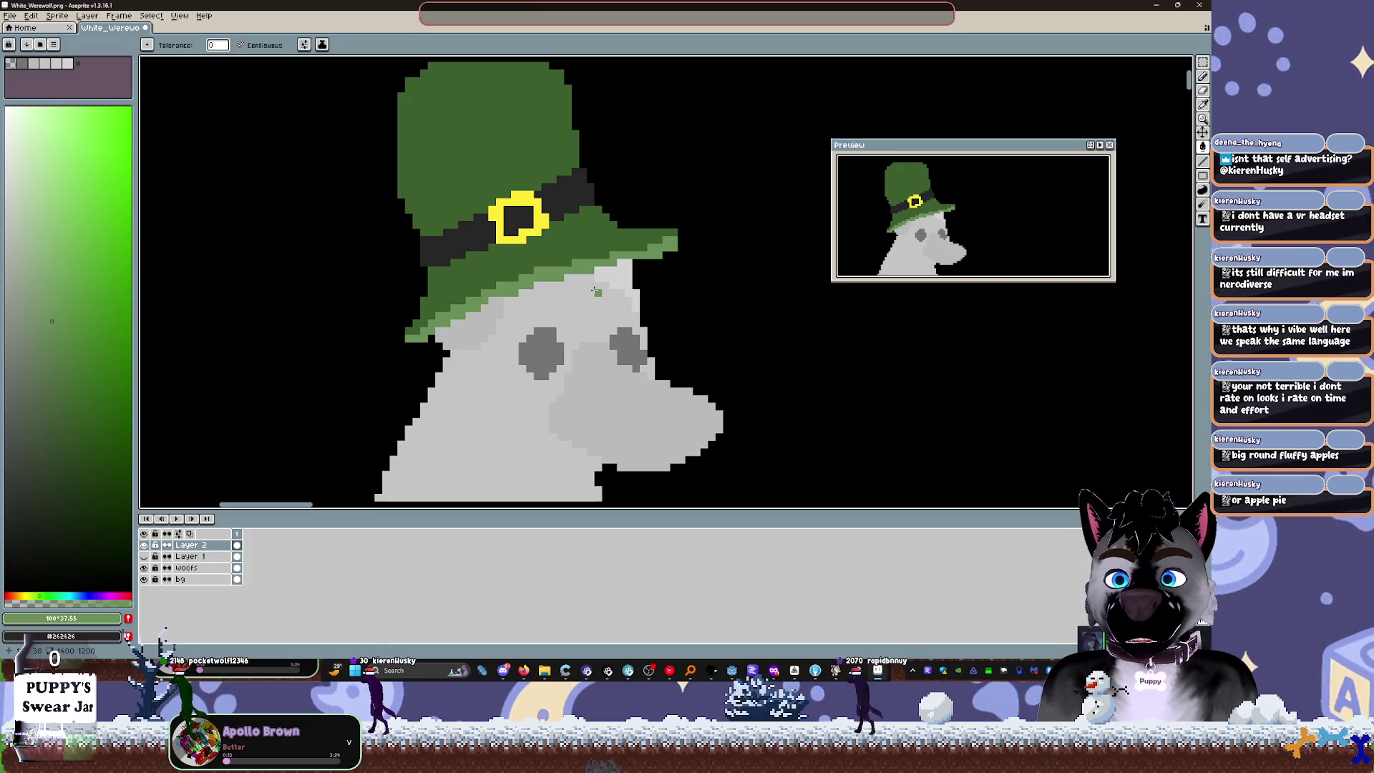
click(144, 544)
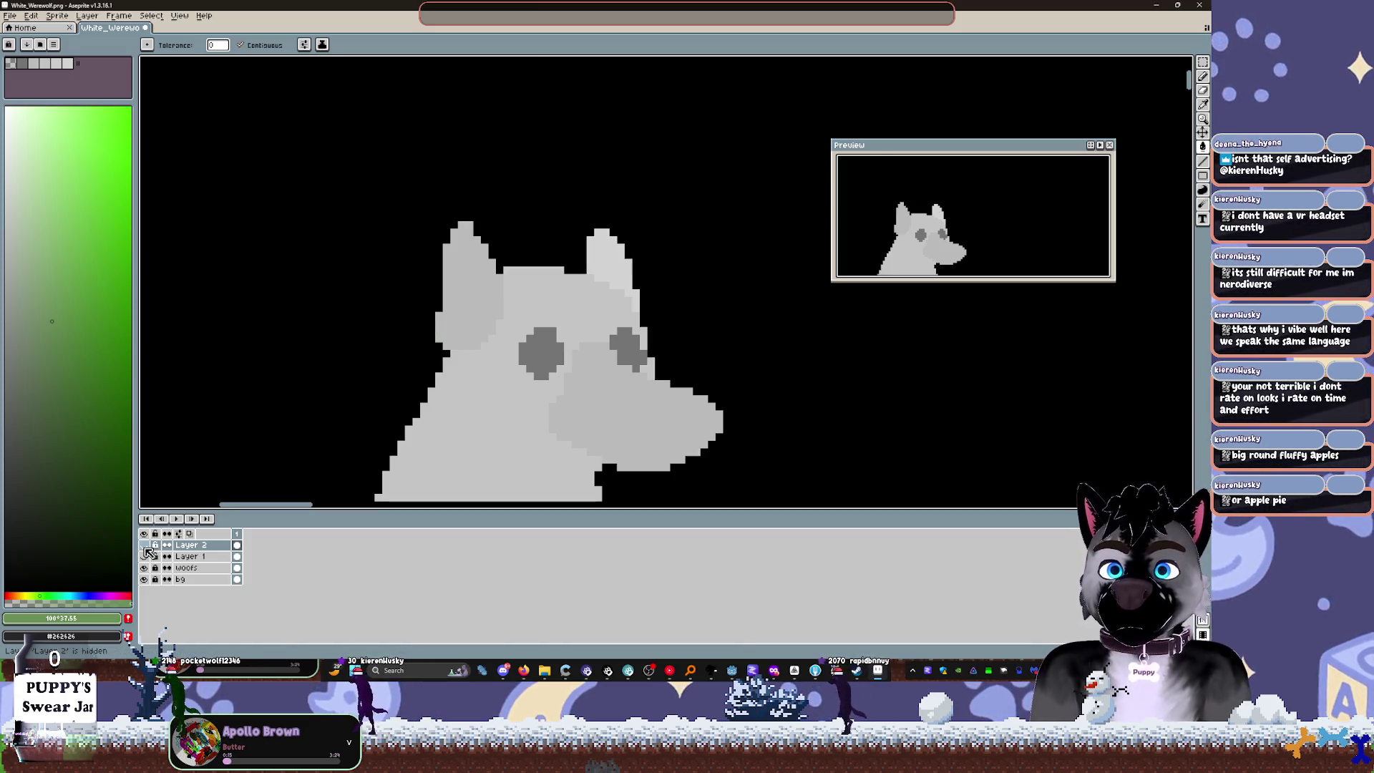
key(ctrl+s)
click(579, 386)
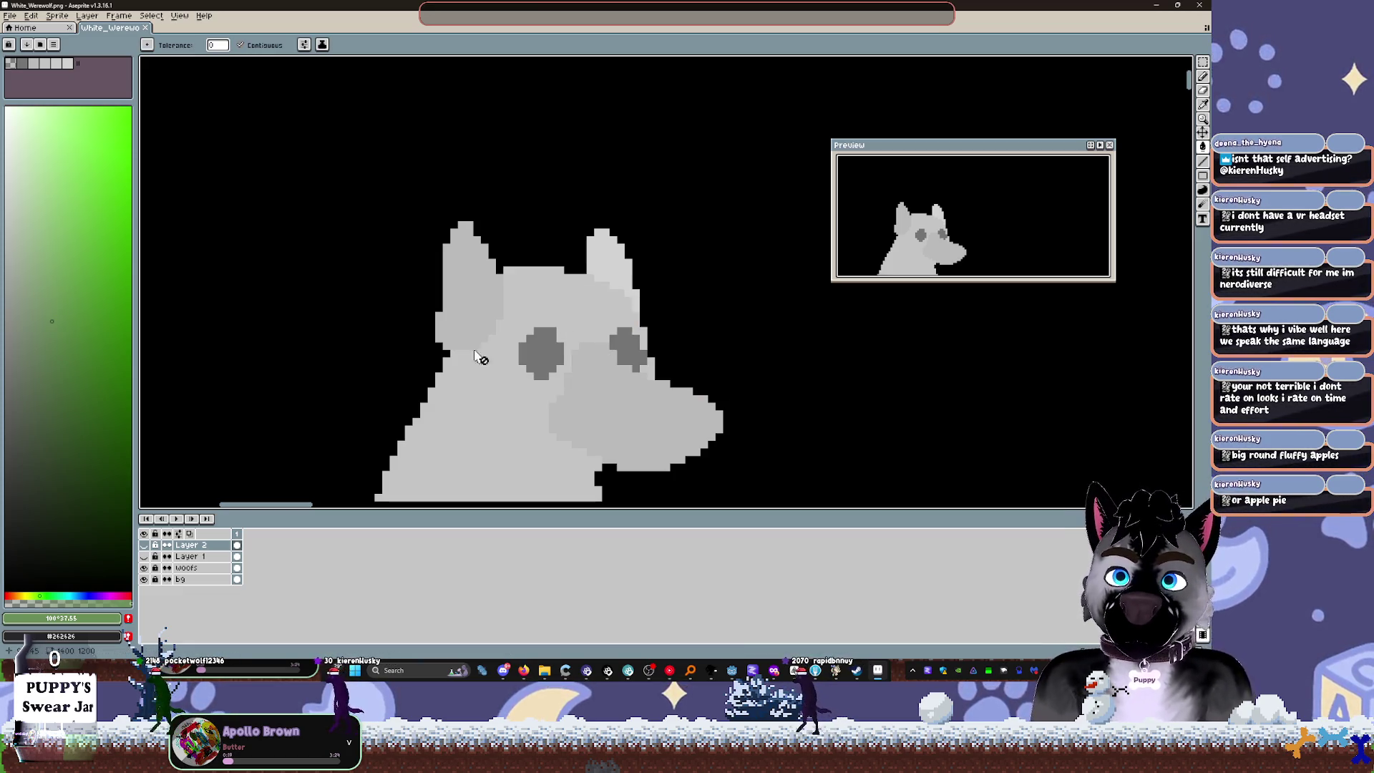
click(143, 544)
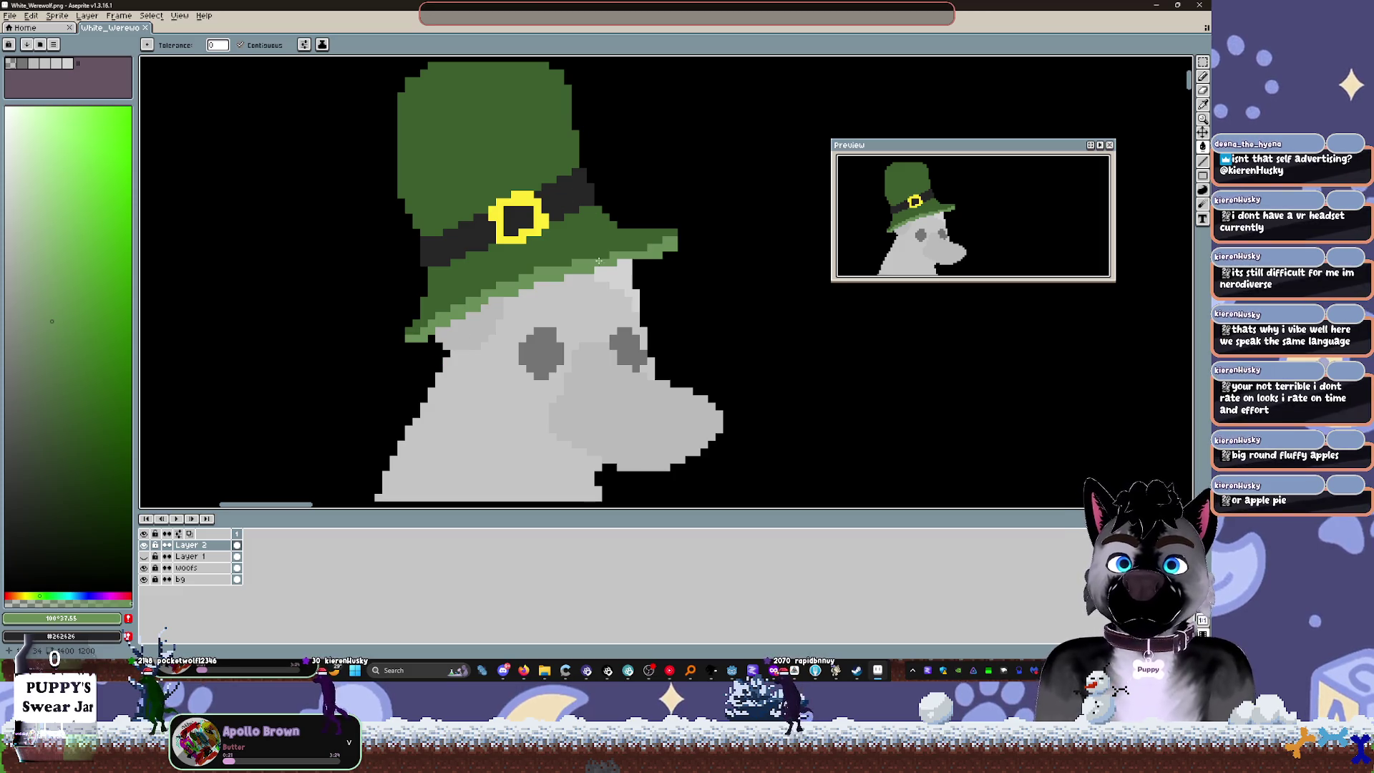
Step: Select the hat, bring its top into view, and add a new empty Layer 3
key(ctrl+a)
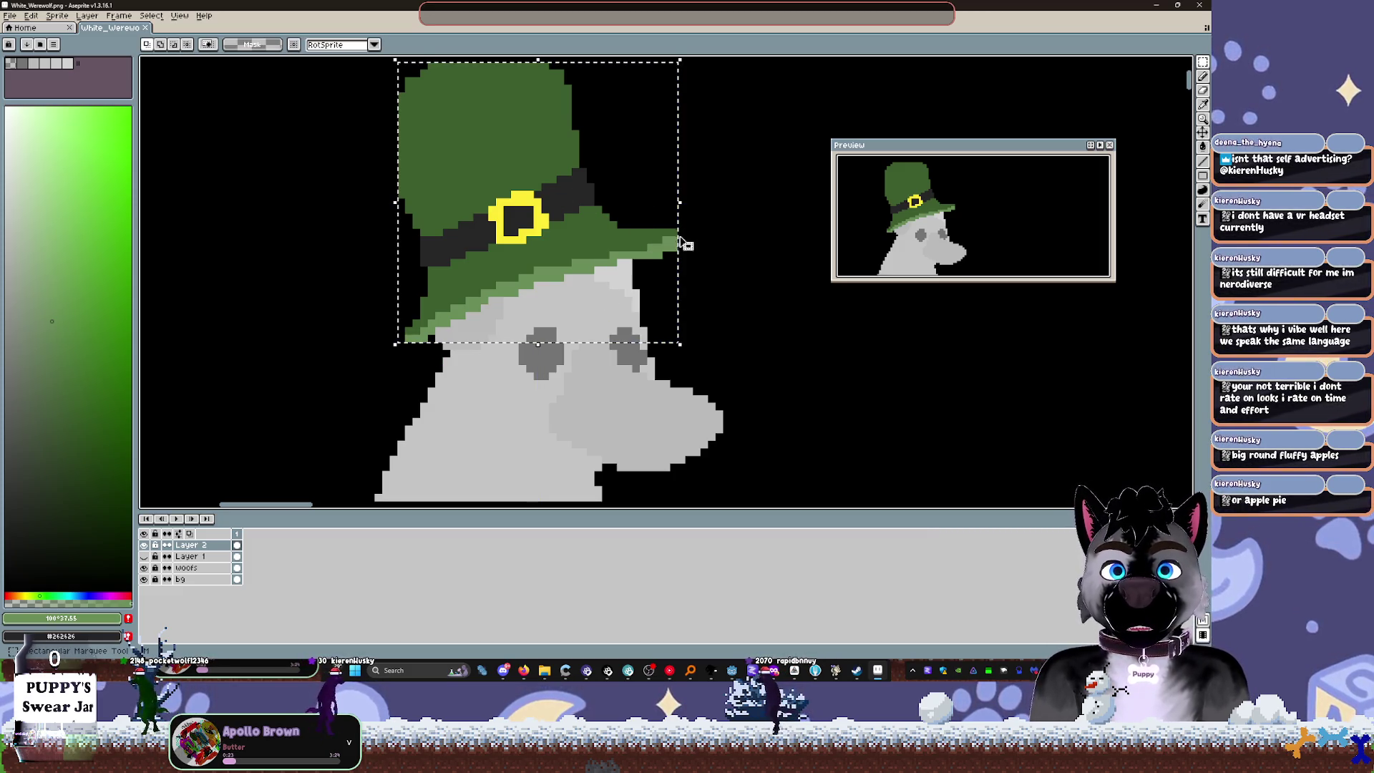
scroll(676, 236, up, 3)
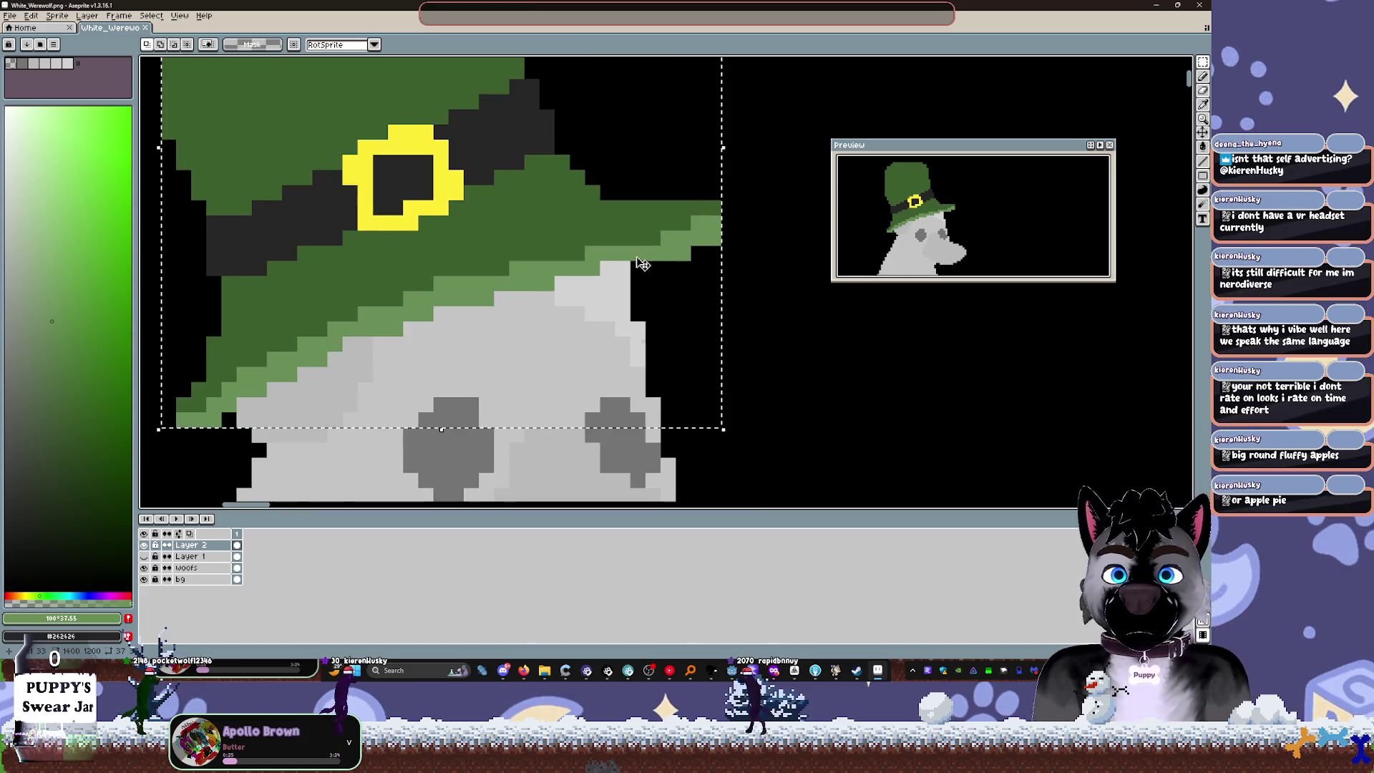
drag(676, 247, 602, 270)
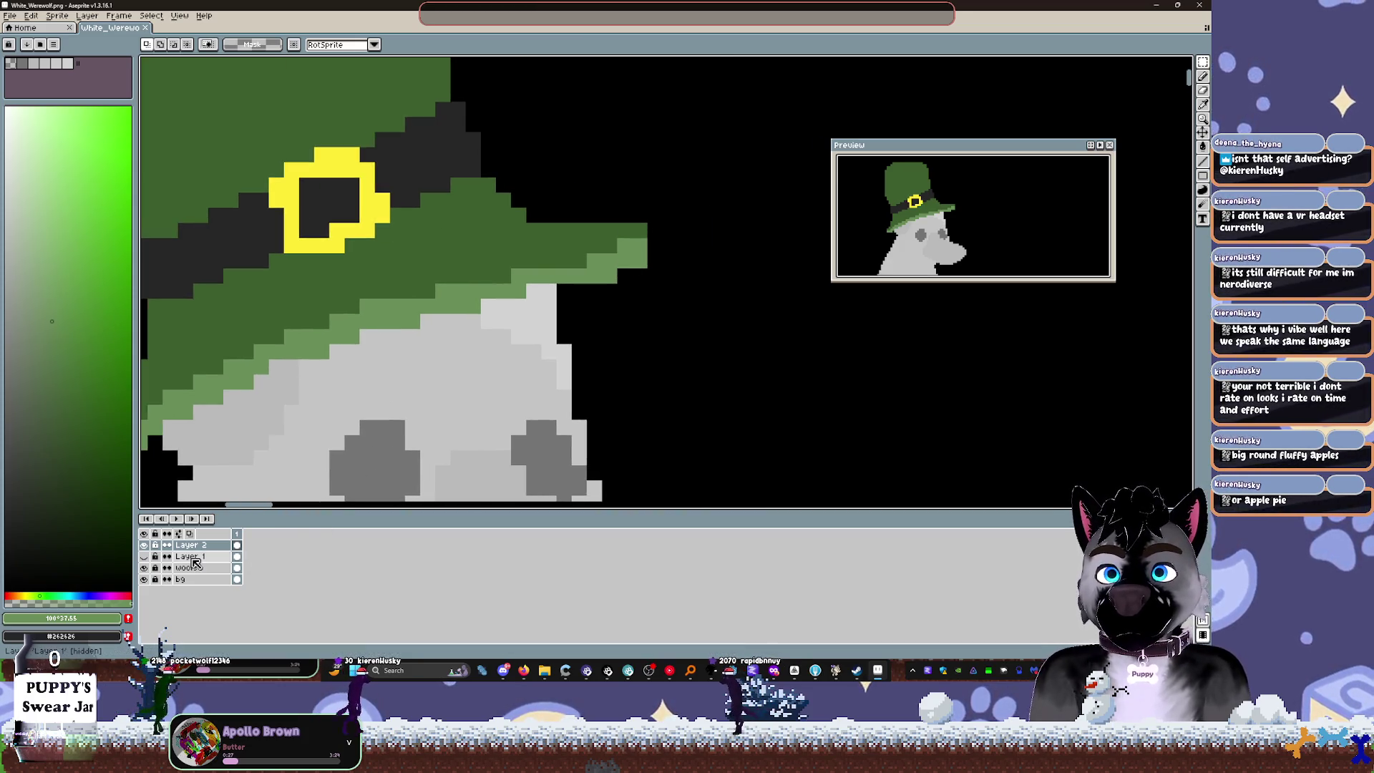
drag(712, 196, 577, 558)
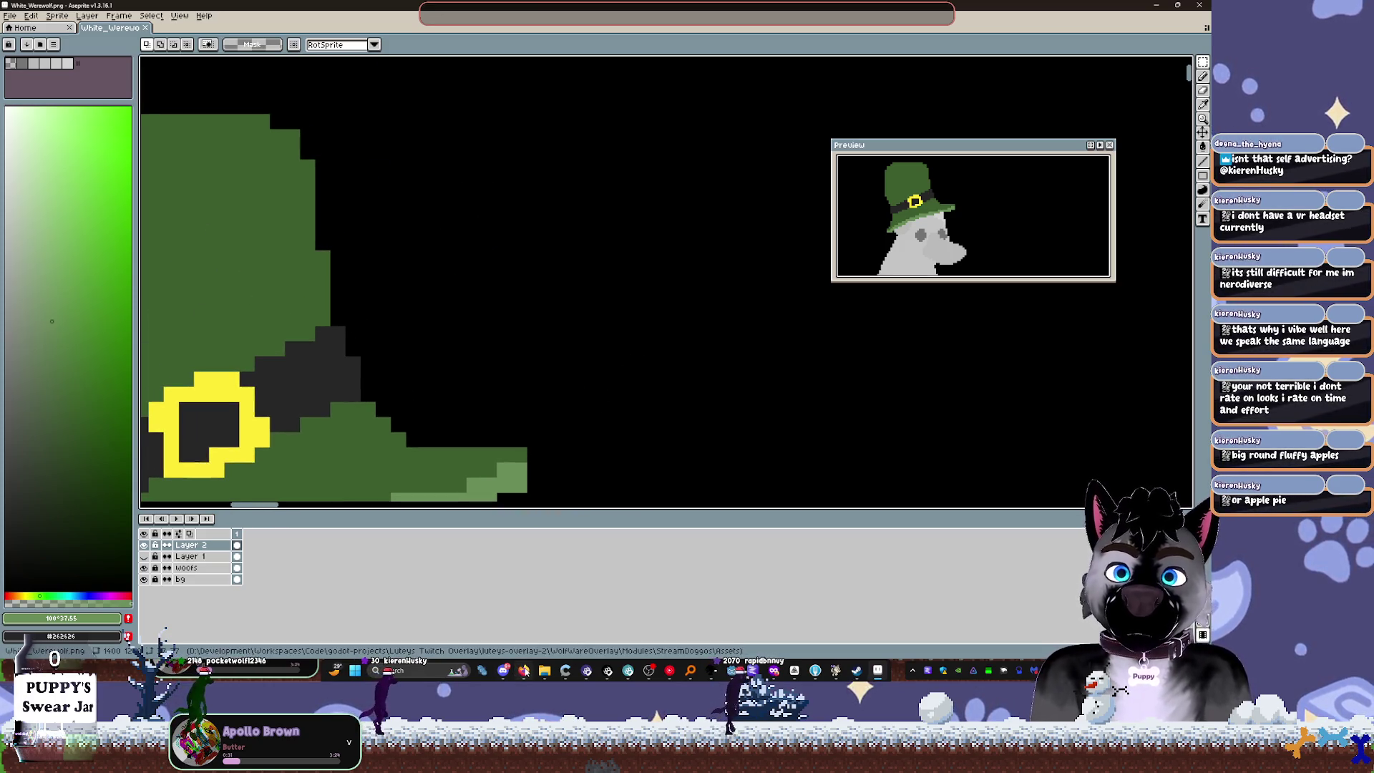
mouse_move(524, 671)
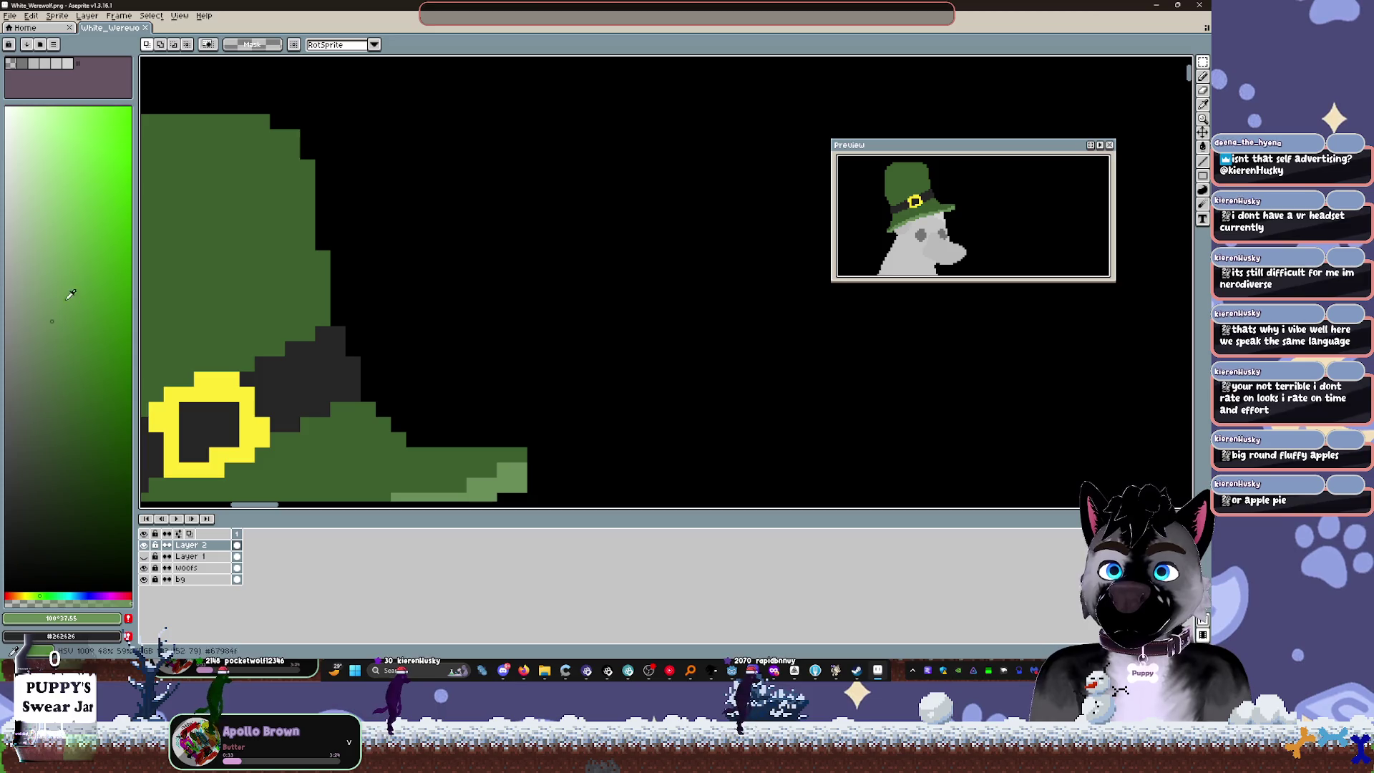
key(shift+n)
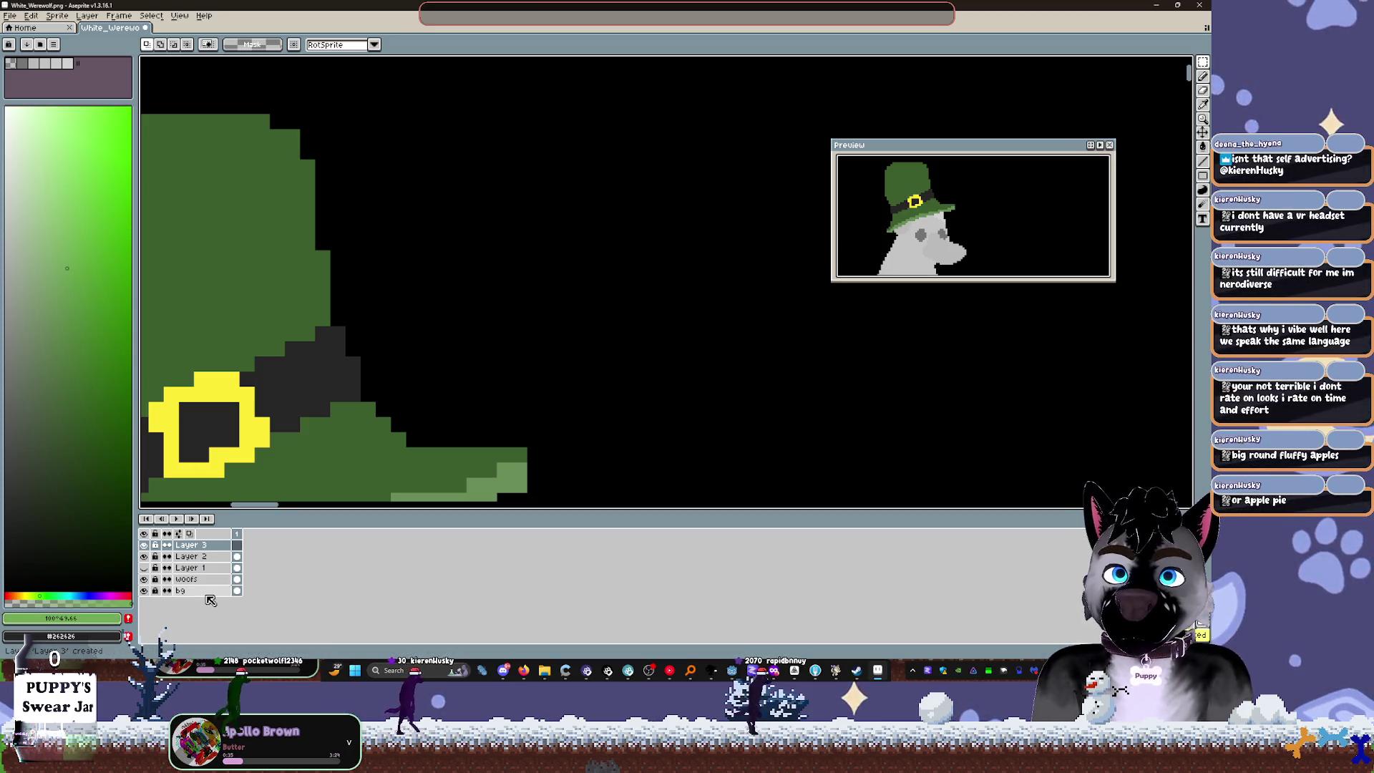
Step: Pick a light green and pencil a small T shape on the front of the hat
drag(440, 224, 780, 294)
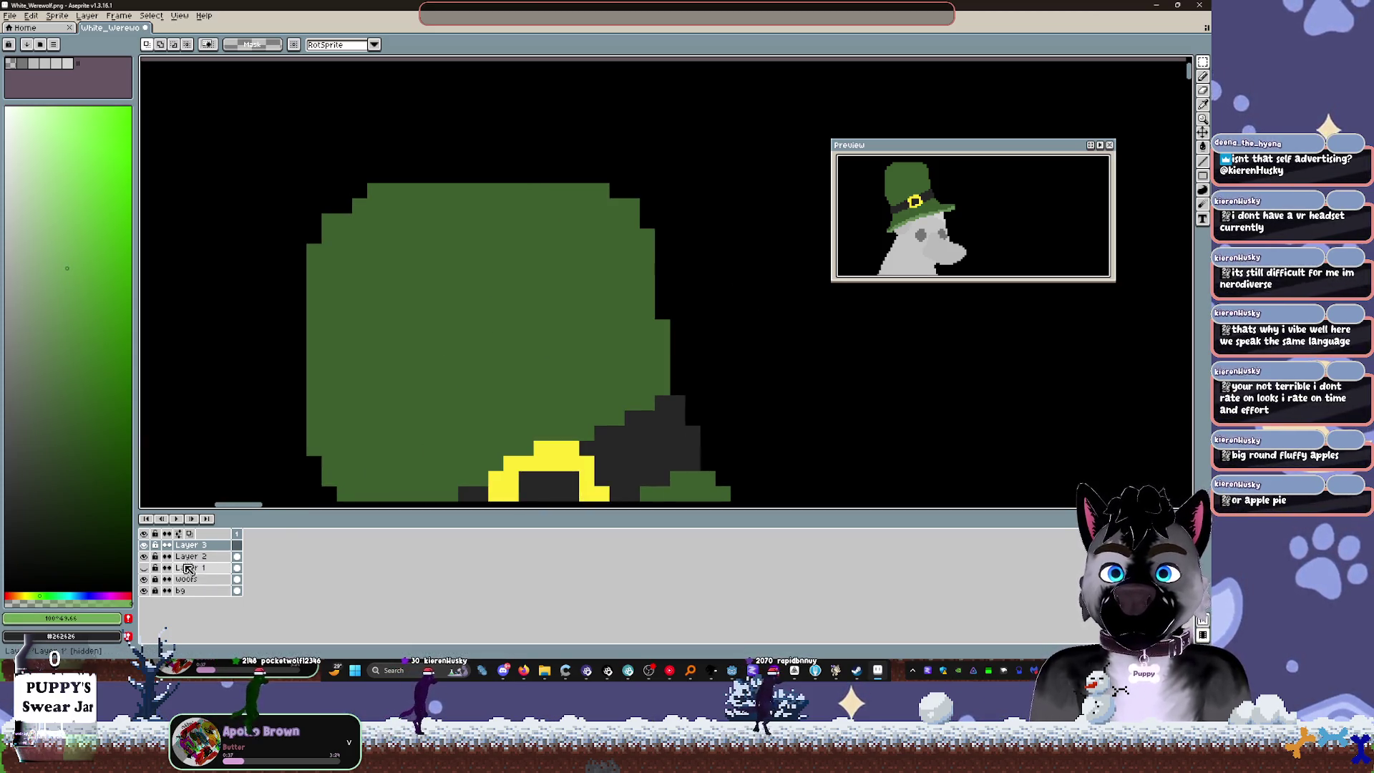
click(55, 159)
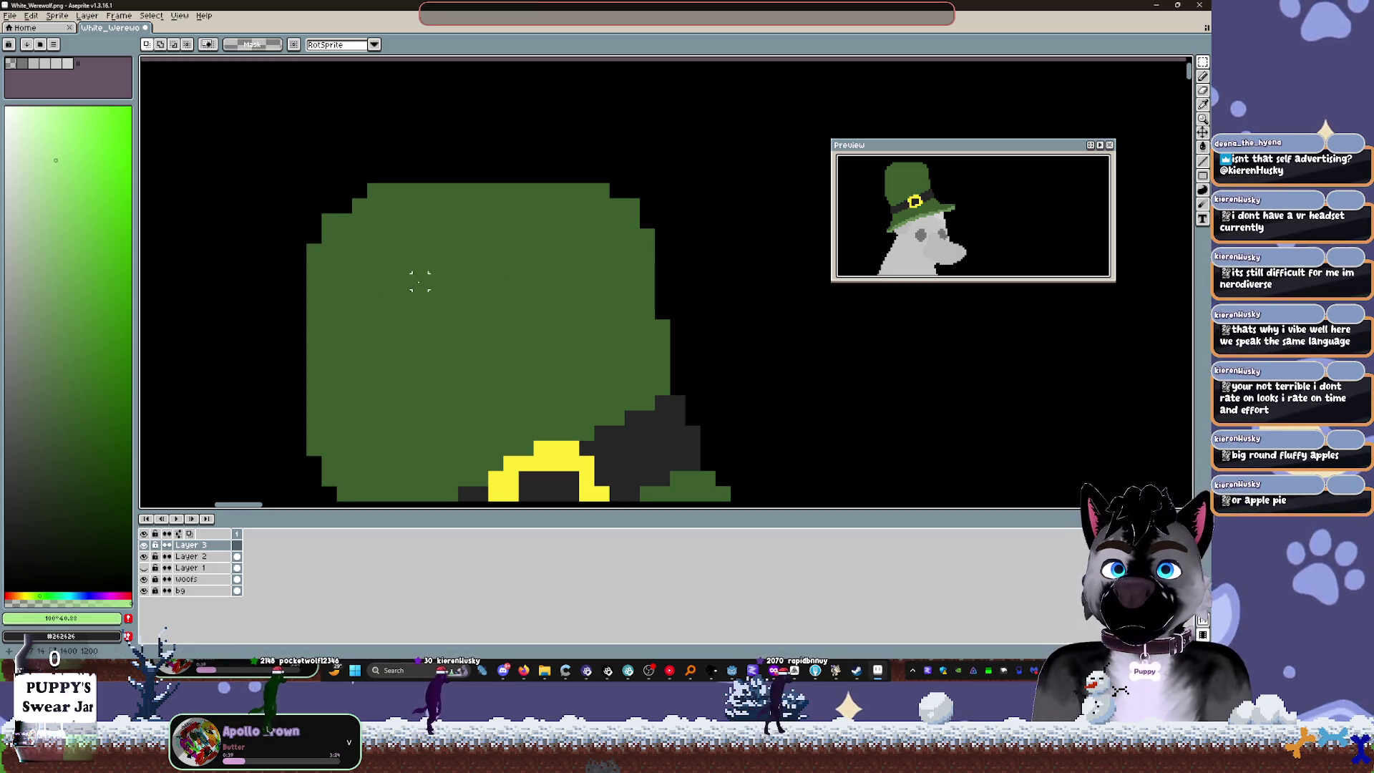
key(b)
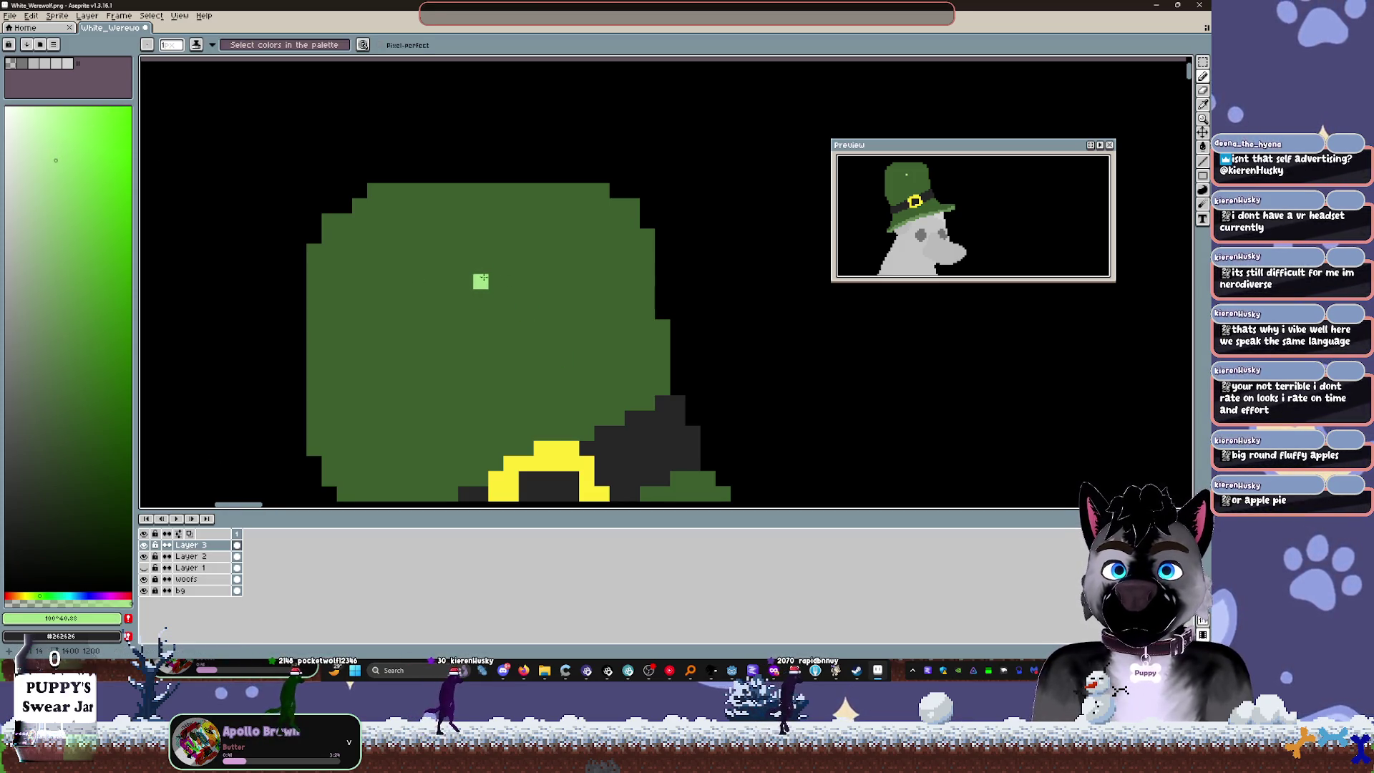
scroll(477, 282, up, 2)
click(477, 282)
click(477, 251)
click(447, 283)
click(508, 283)
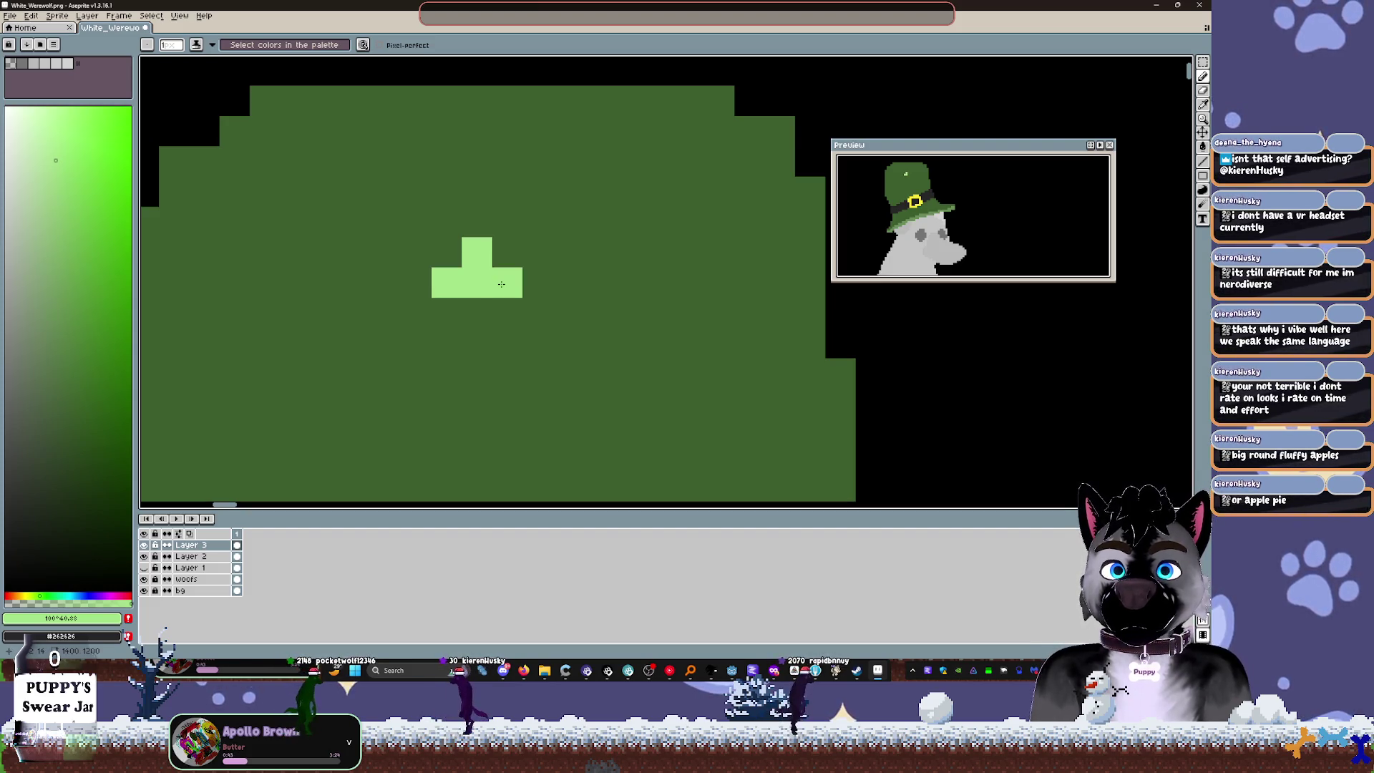
drag(535, 336, 547, 249)
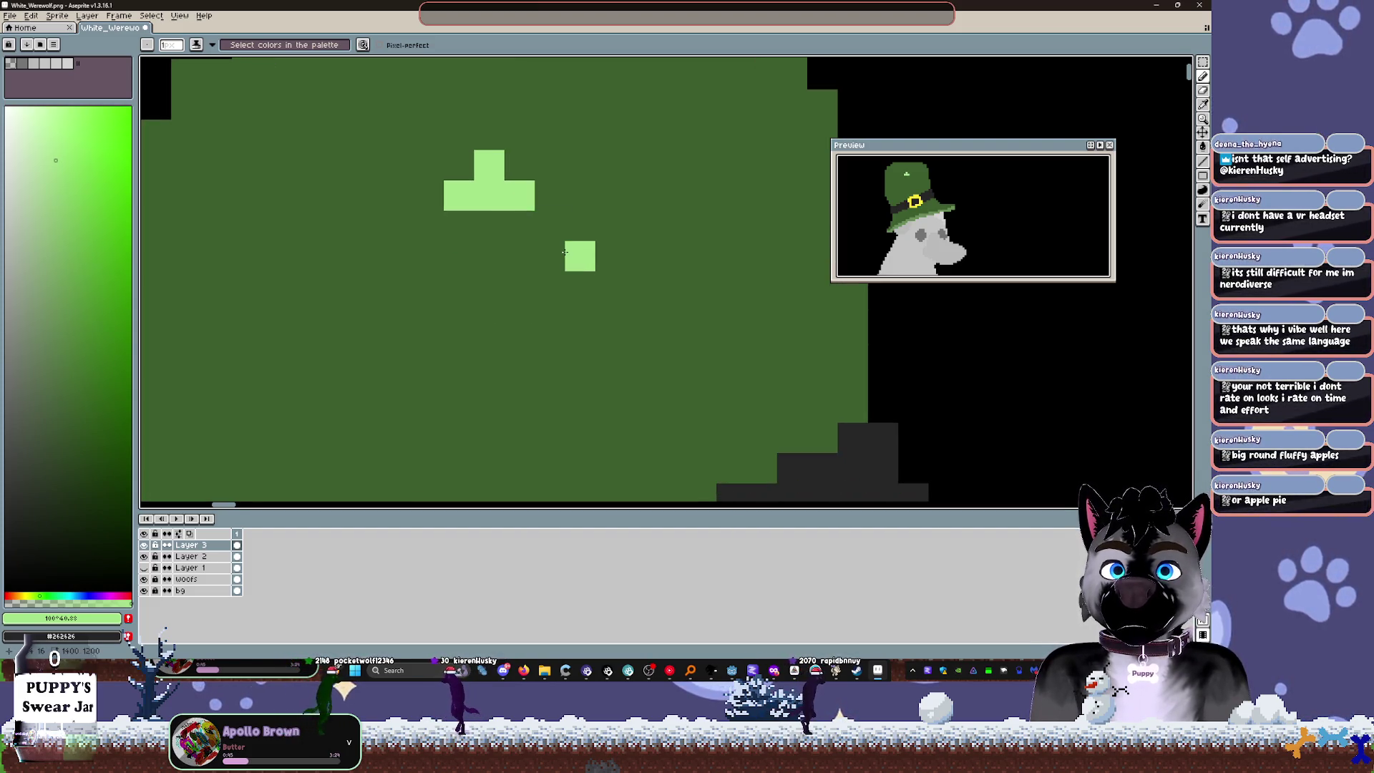
Step: Add vertical and horizontal light-green bars around the T to outline the shamrock
click(565, 252)
click(580, 286)
click(579, 317)
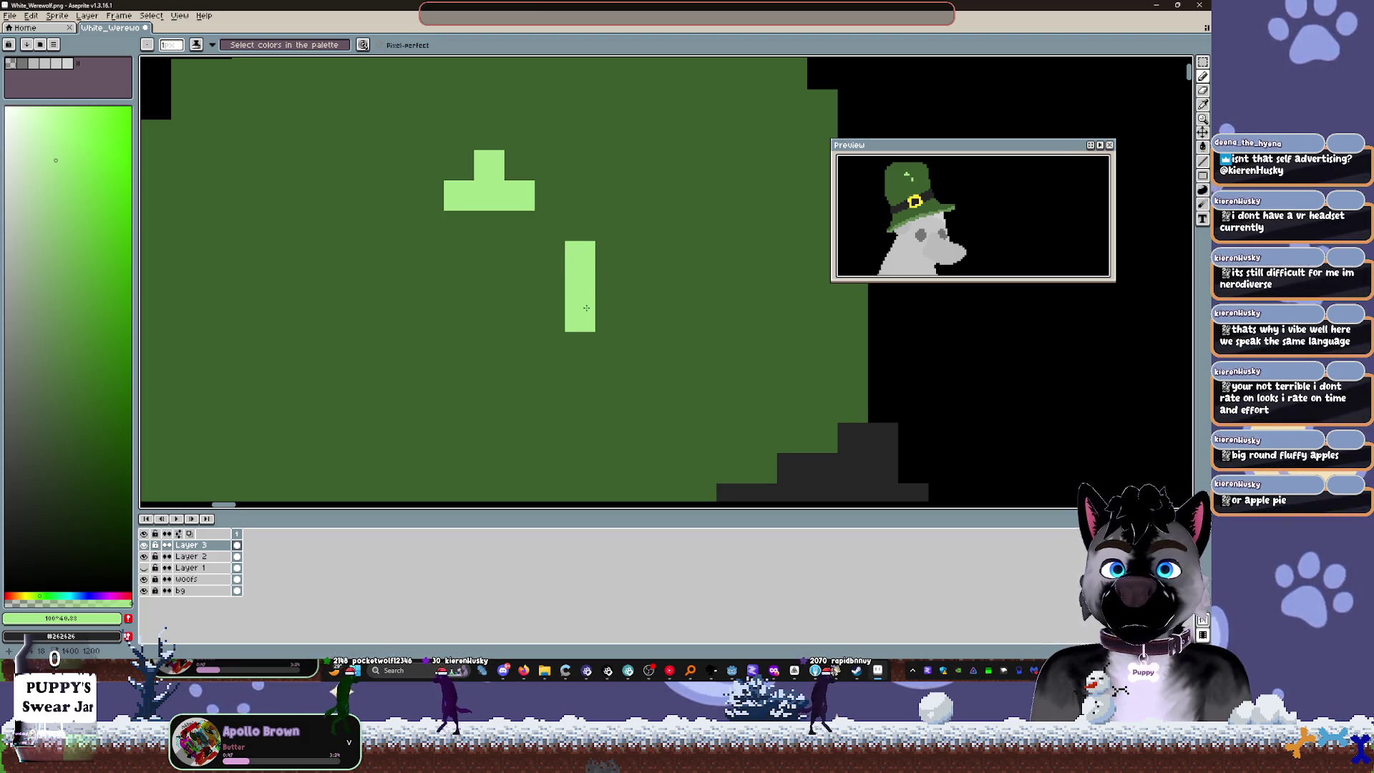
click(610, 282)
click(488, 316)
click(520, 316)
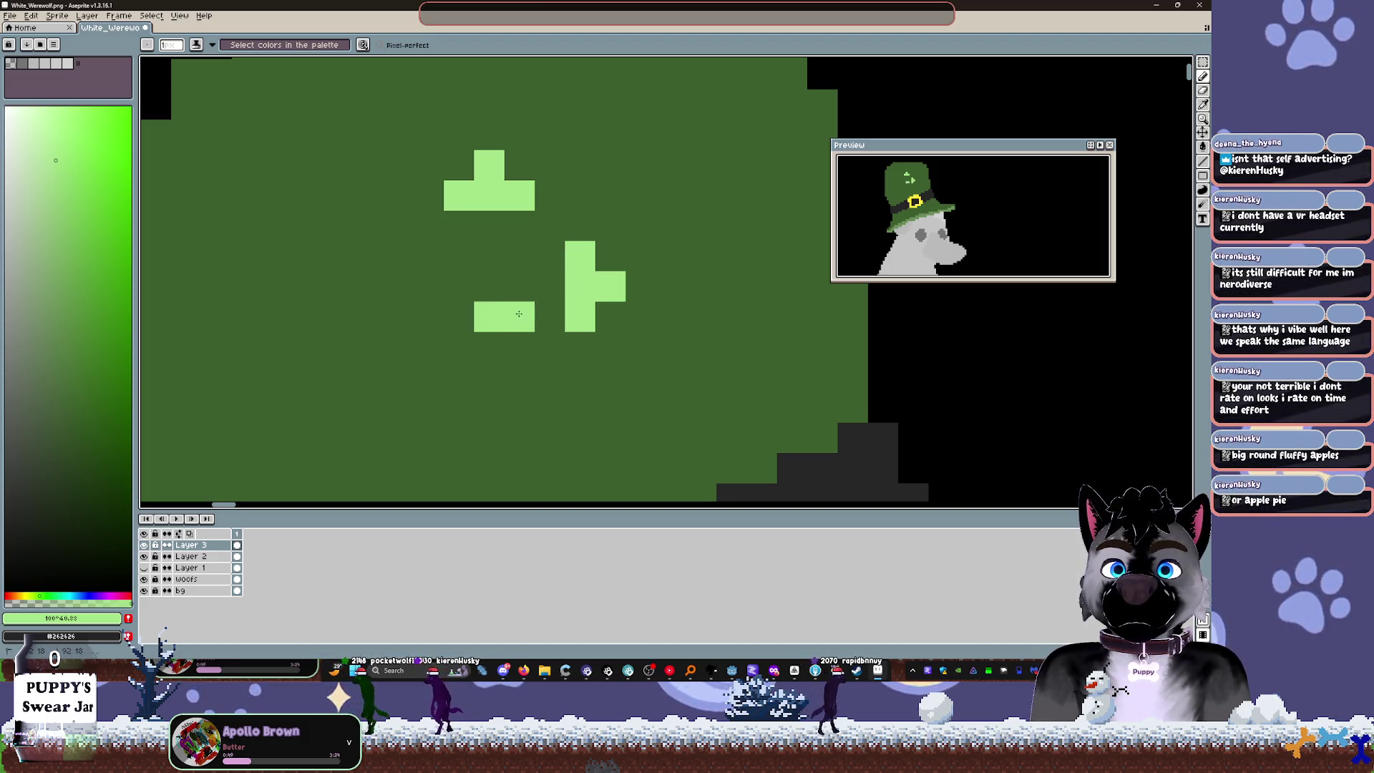
click(459, 317)
click(489, 346)
click(428, 286)
click(428, 256)
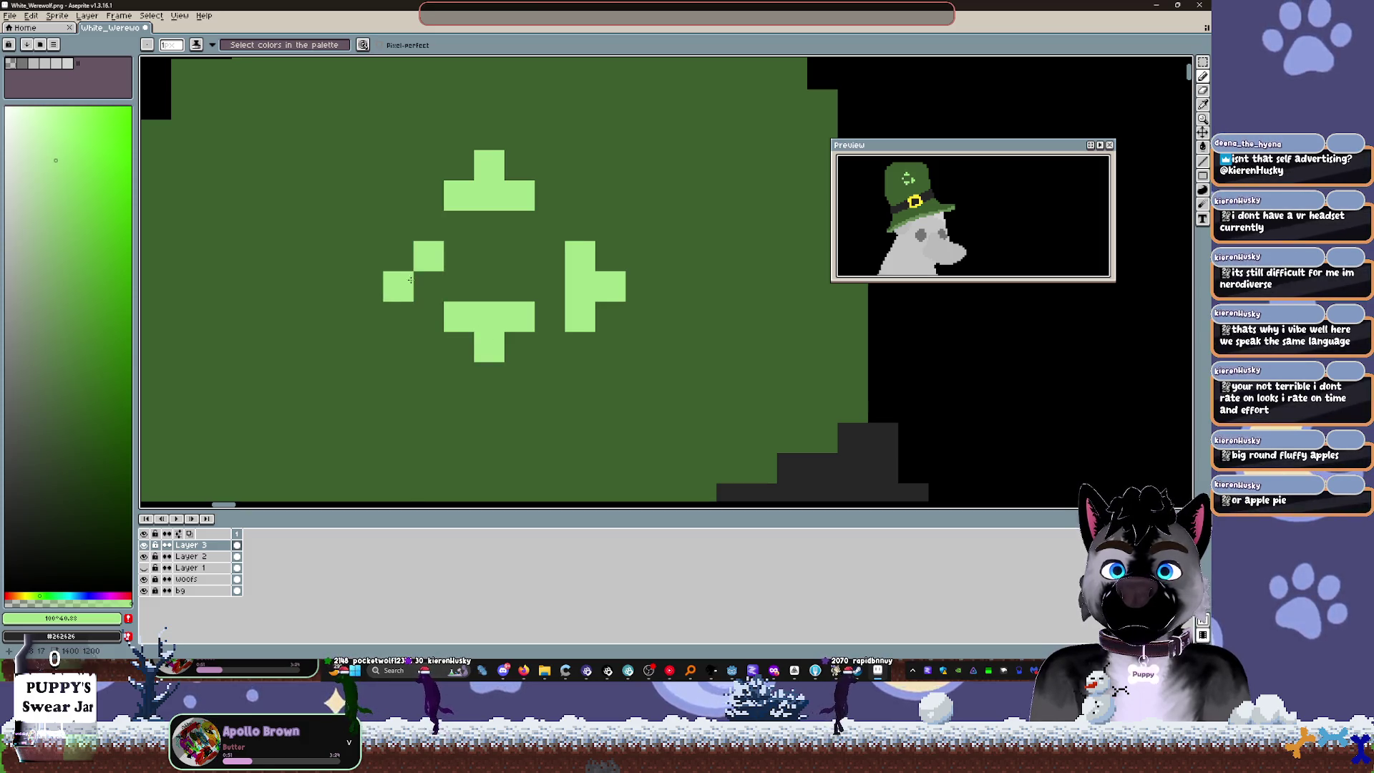
Step: Fill in the shamrock's left leaf with light-green pixels
click(428, 226)
click(397, 256)
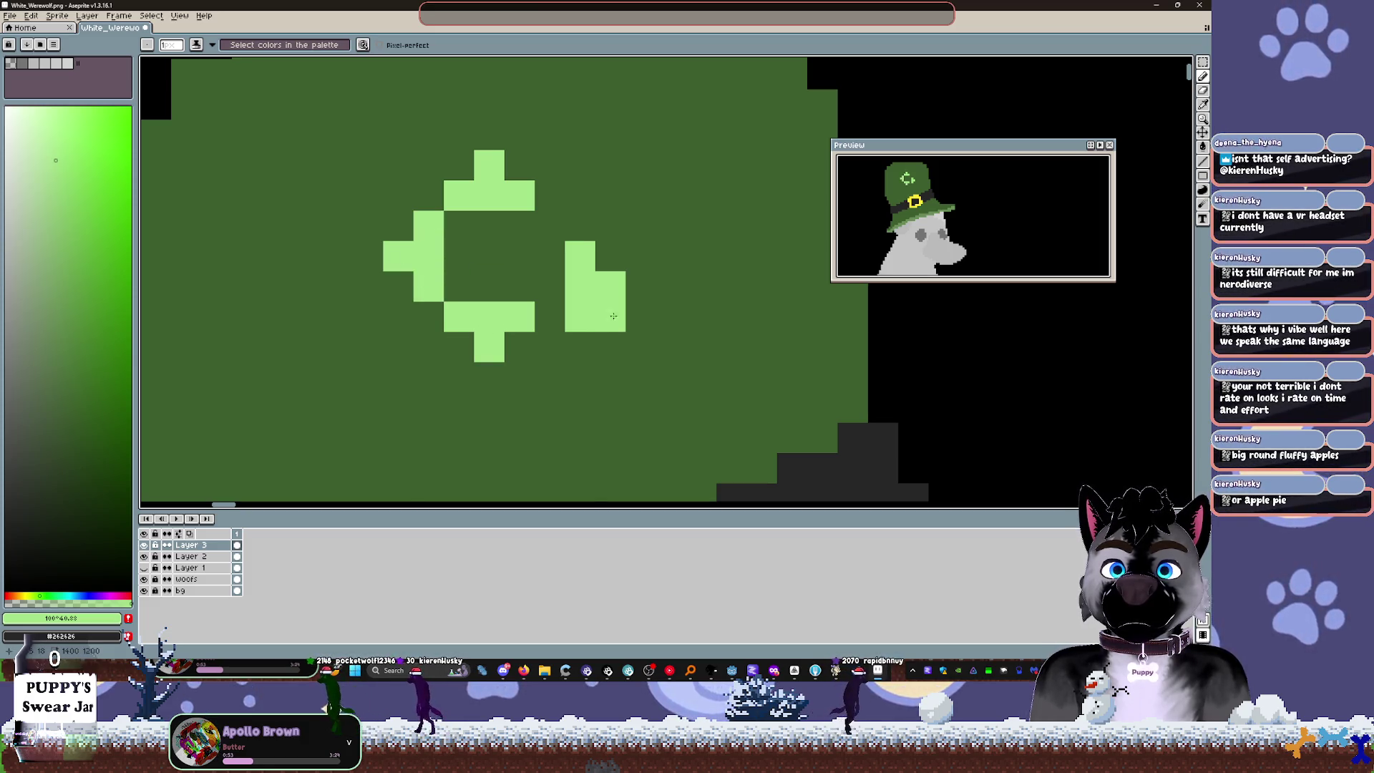
scroll(662, 340, down, 2)
scroll(586, 293, up, 2)
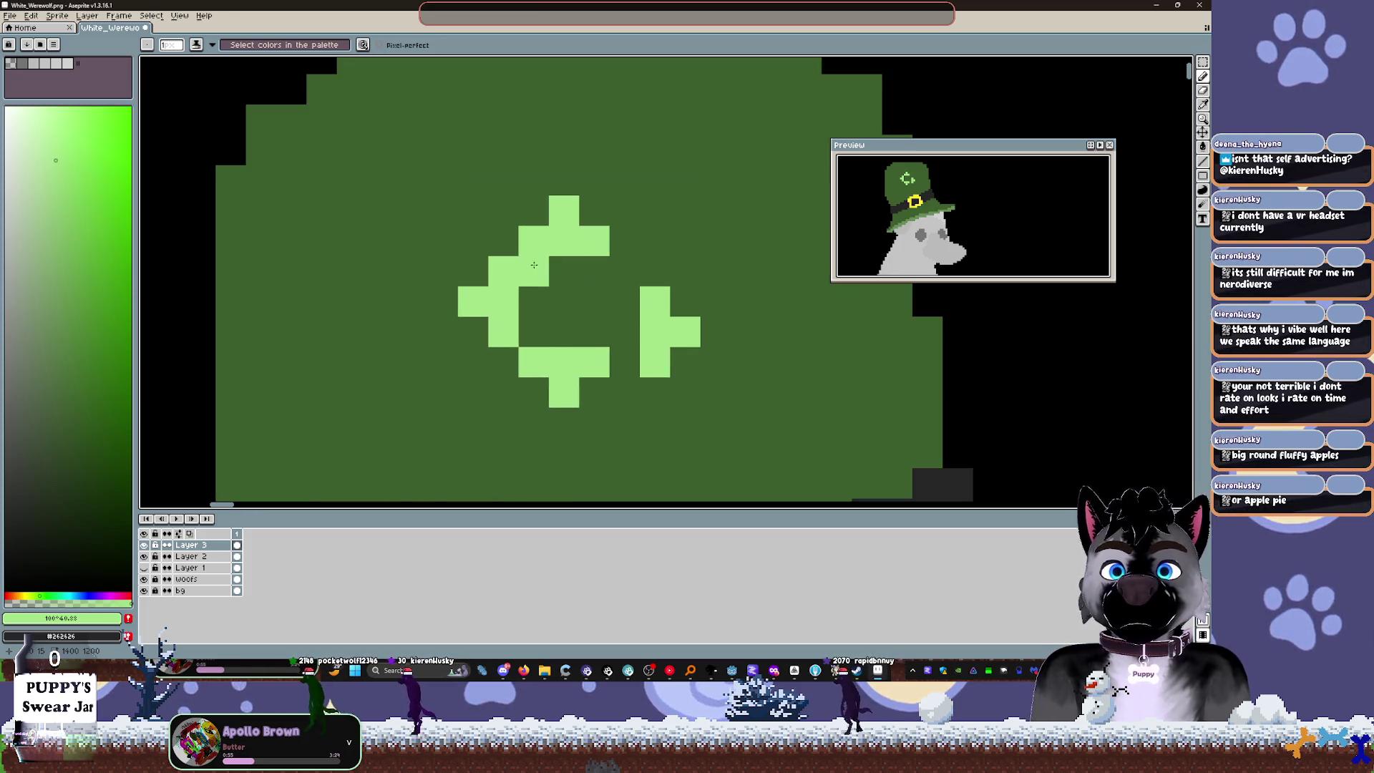
click(473, 270)
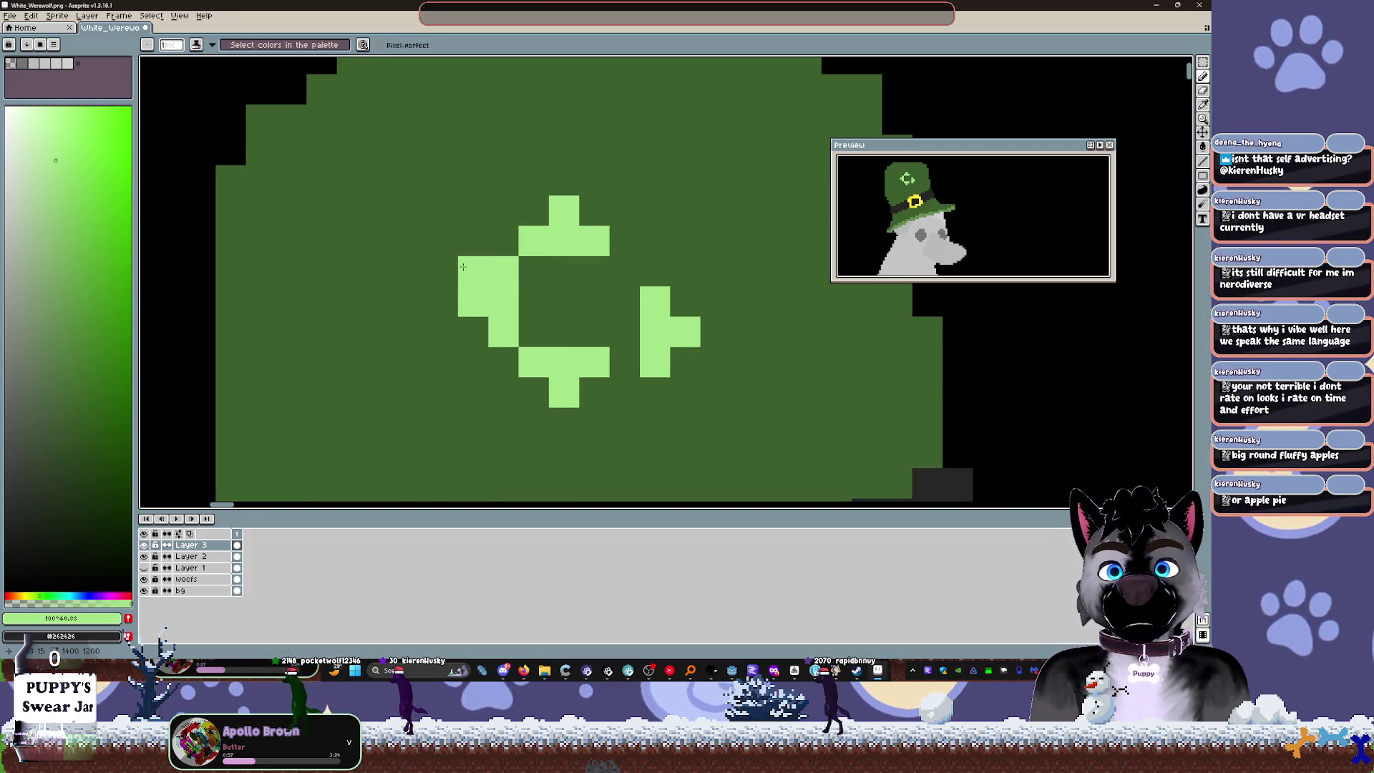
click(442, 240)
mouse_move(420, 243)
mouse_down()
mouse_move(413, 331)
mouse_move(443, 271)
mouse_up()
click(390, 296)
click(383, 272)
scroll(489, 319, down, 2)
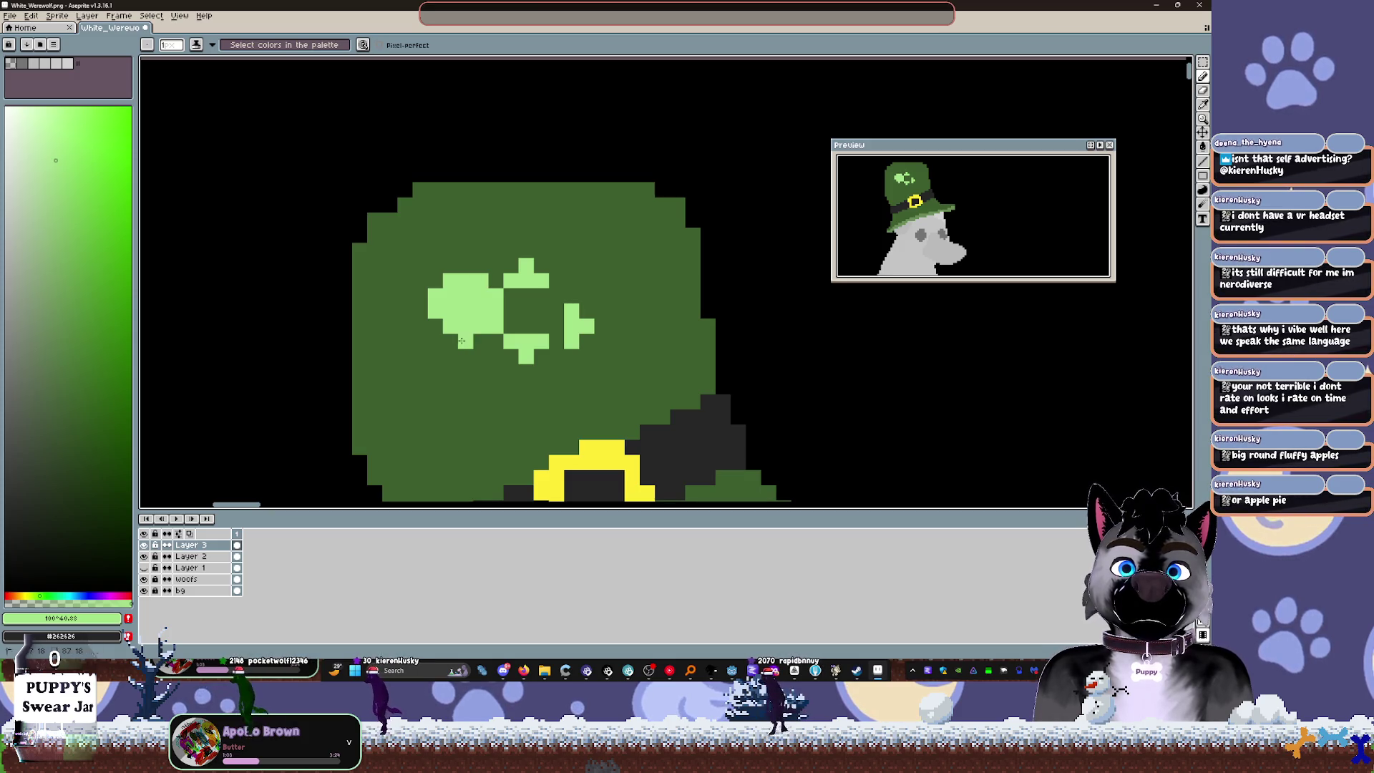
Step: Paint light green into the shamrock's top, its right leaf and a new lower leaf
key(v)
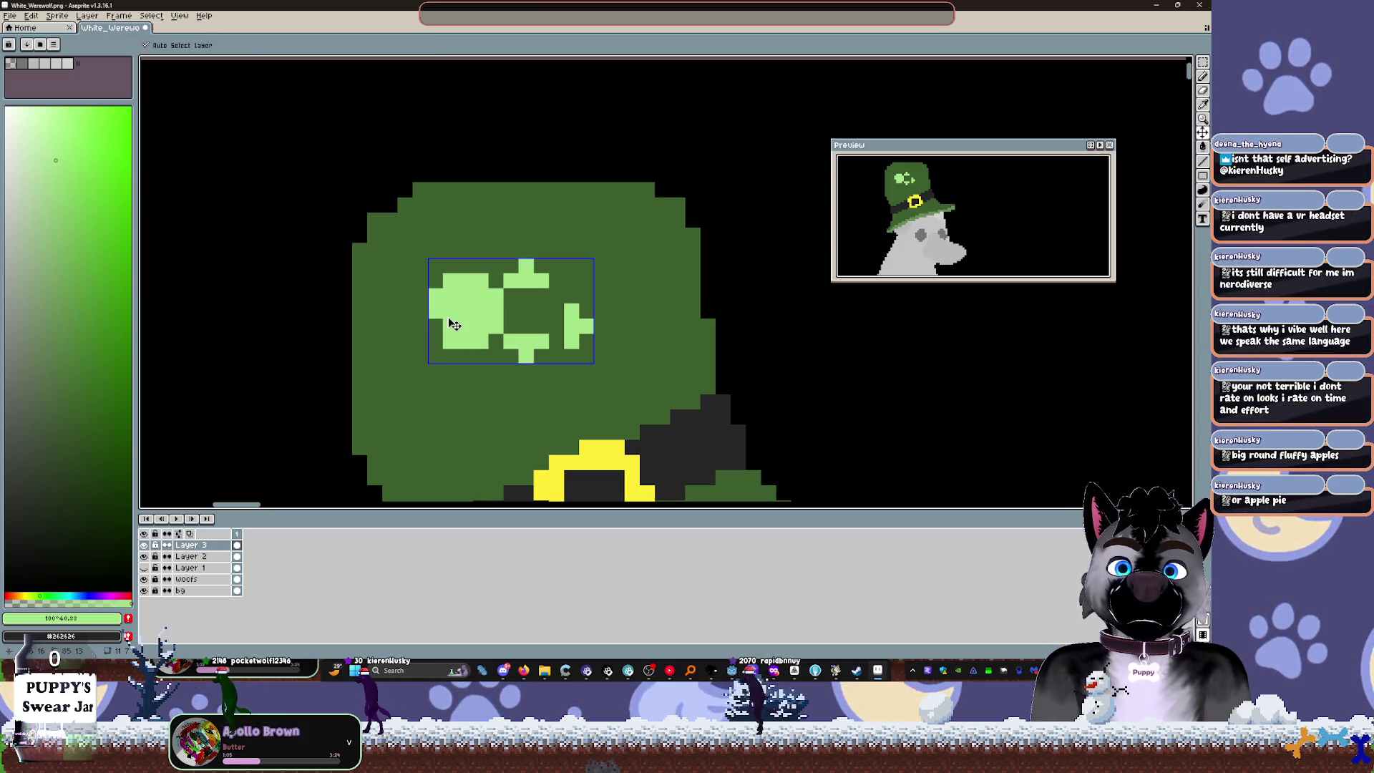
key(b)
mouse_move(540, 266)
mouse_down()
mouse_move(525, 236)
mouse_move(508, 270)
mouse_move(556, 264)
mouse_move(534, 238)
mouse_up()
mouse_move(571, 296)
mouse_down()
mouse_move(601, 343)
mouse_move(583, 357)
mouse_up()
drag(595, 307, 588, 320)
mouse_move(543, 363)
mouse_down()
mouse_move(495, 354)
mouse_move(530, 366)
mouse_move(543, 405)
mouse_up()
mouse_move(558, 356)
mouse_down()
mouse_move(565, 368)
mouse_move(629, 313)
mouse_up()
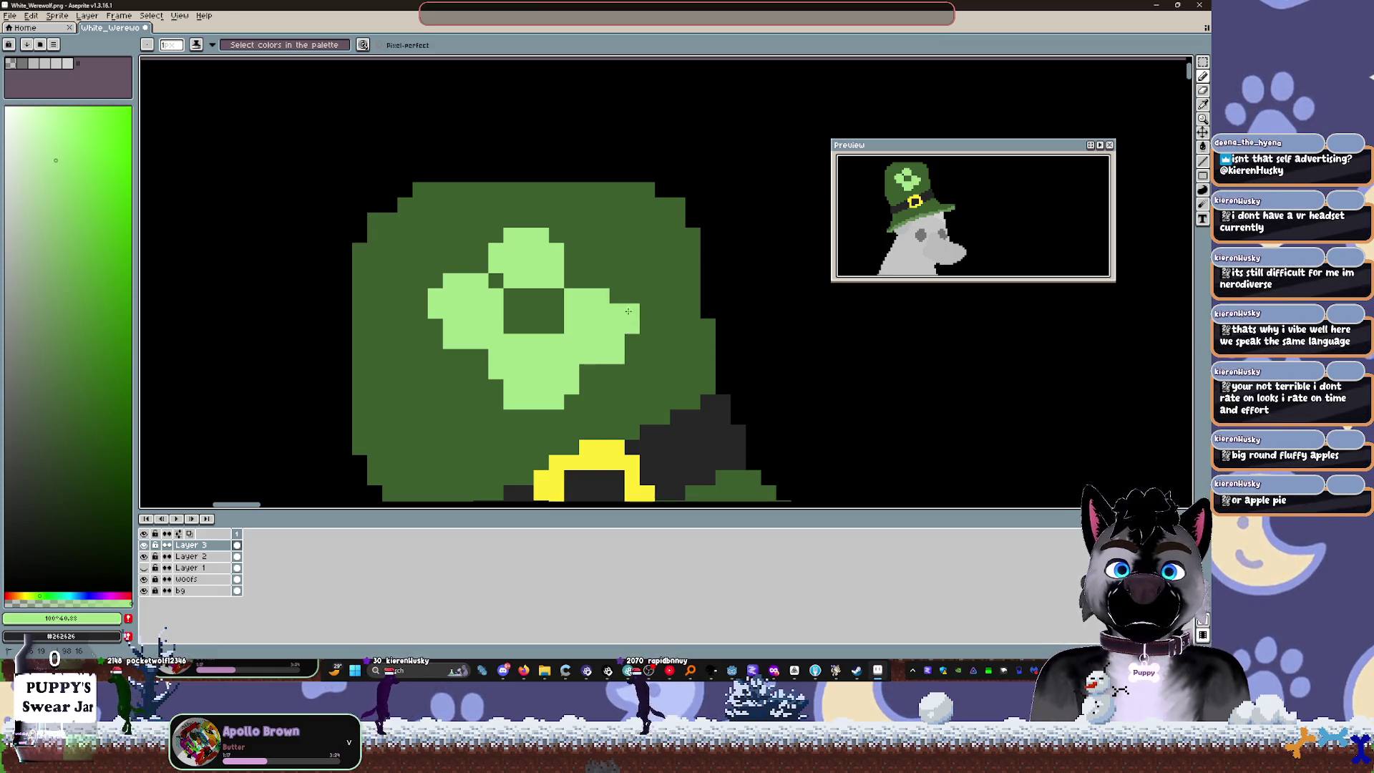
Step: Grow the clover's top and top-right leaves upward in light green
mouse_move(560, 246)
mouse_down()
mouse_move(494, 206)
mouse_move(496, 271)
mouse_move(504, 223)
mouse_up()
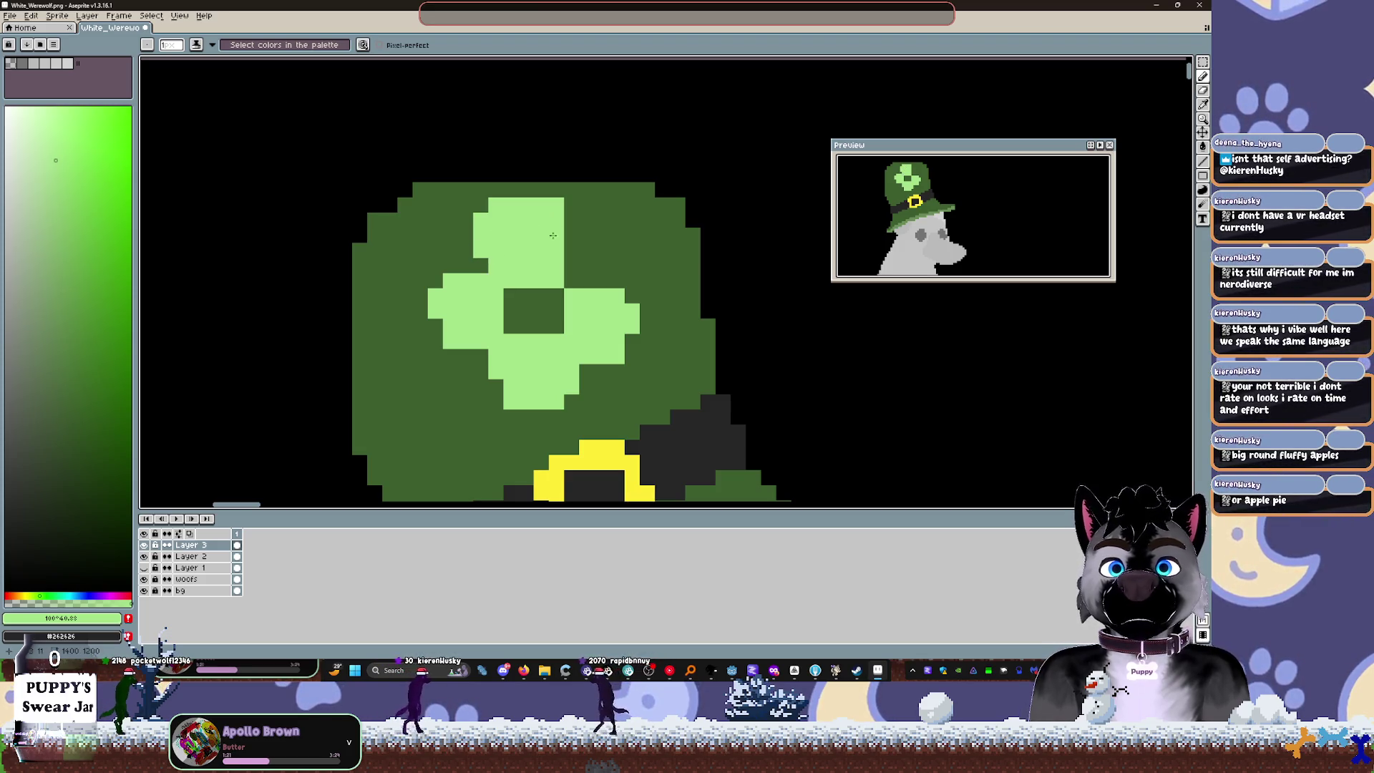
mouse_move(567, 259)
mouse_down()
mouse_move(585, 240)
mouse_move(565, 219)
mouse_up()
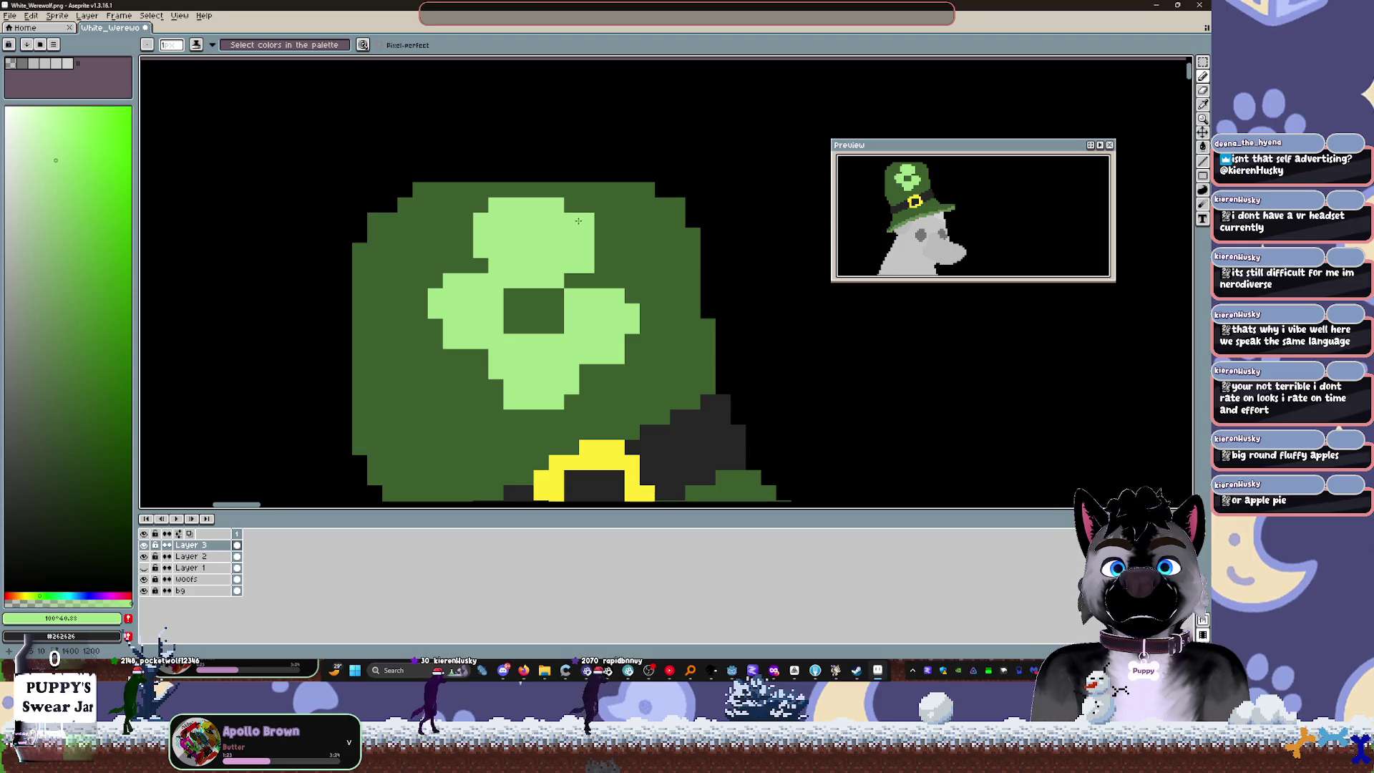
scroll(580, 283, down, 4)
scroll(601, 304, up, 3)
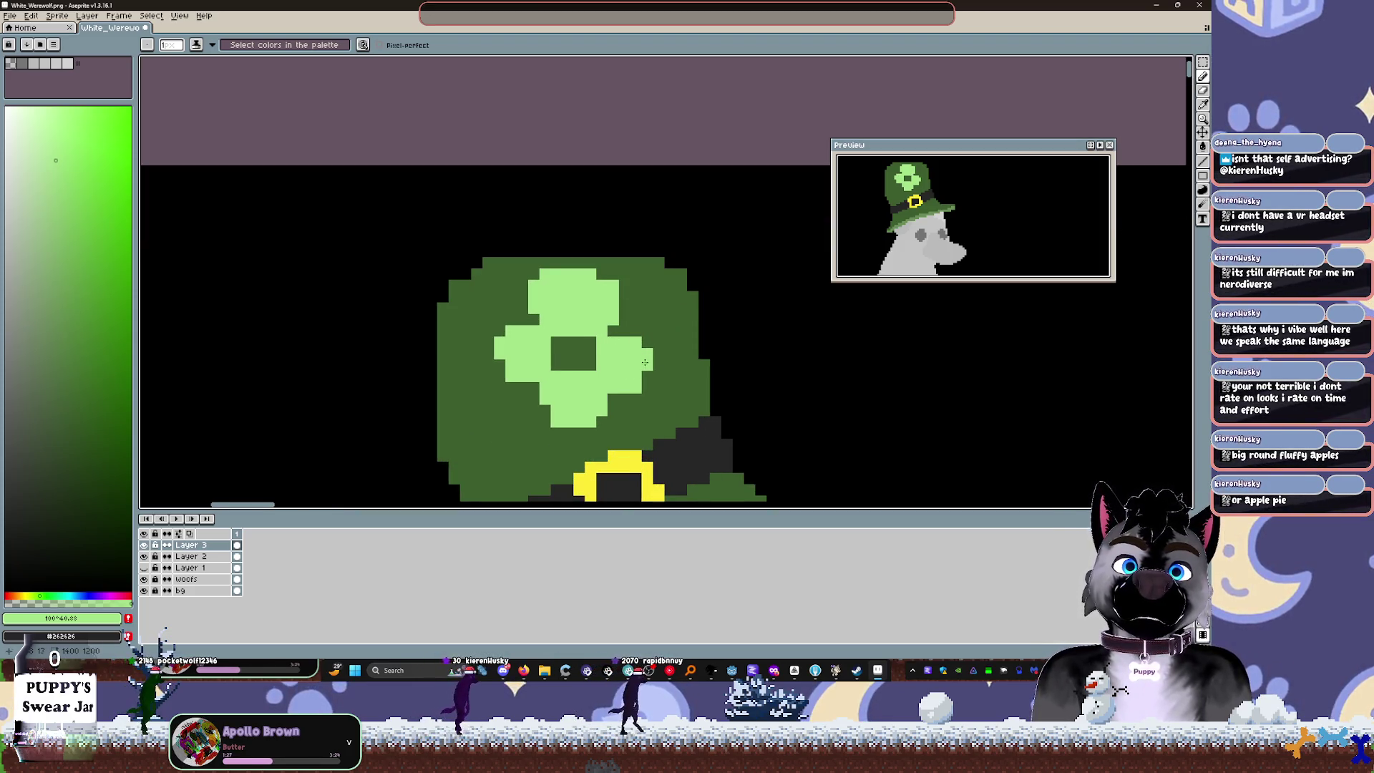
drag(633, 299, 612, 277)
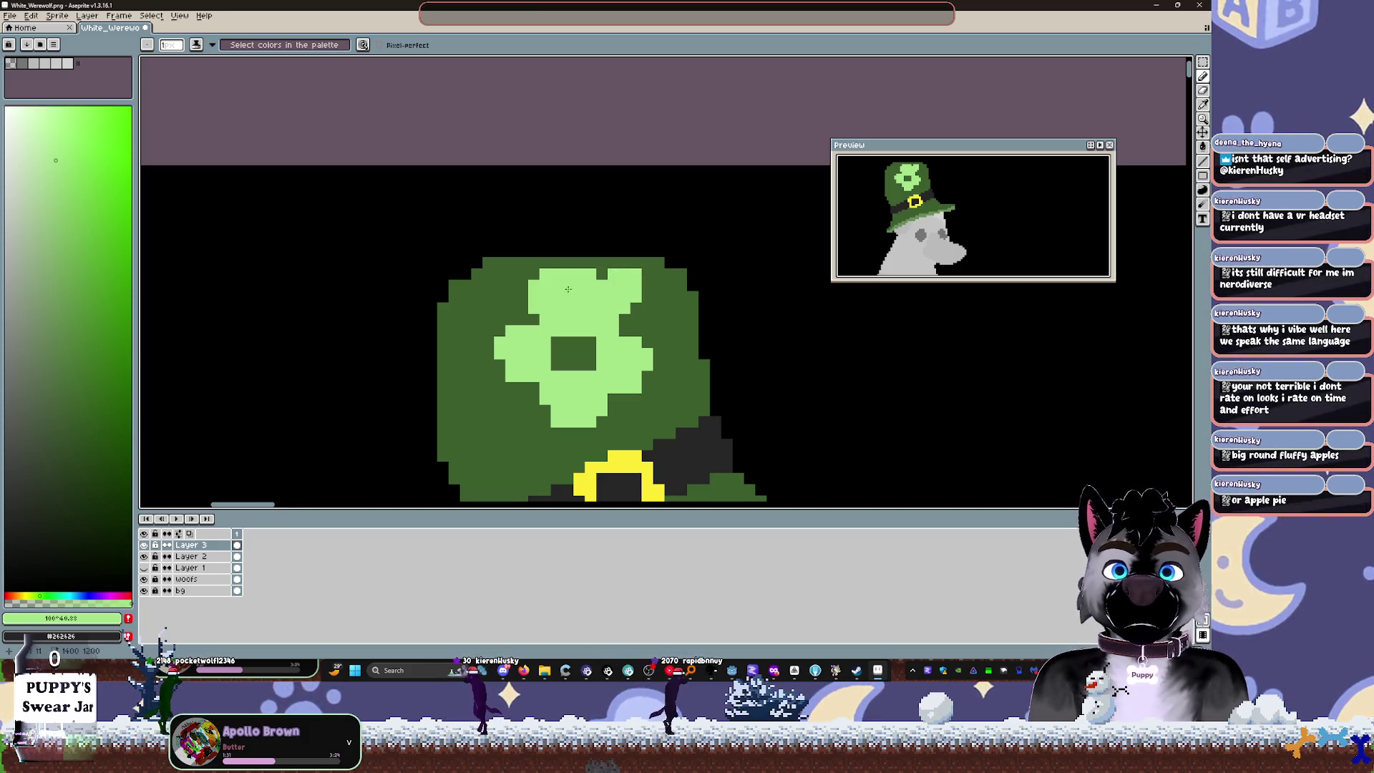
Step: Trim the bumps off the clover's top edge with dark green pixels
key(b)
click(545, 274)
click(567, 274)
click(579, 274)
click(636, 274)
mouse_move(636, 274)
mouse_down()
mouse_move(578, 274)
mouse_move(625, 308)
mouse_up()
Step: Darken the clover's top-right corner, left edge and top-left corner pixels
click(614, 320)
click(613, 285)
click(533, 297)
click(534, 308)
drag(602, 285, 590, 285)
click(545, 286)
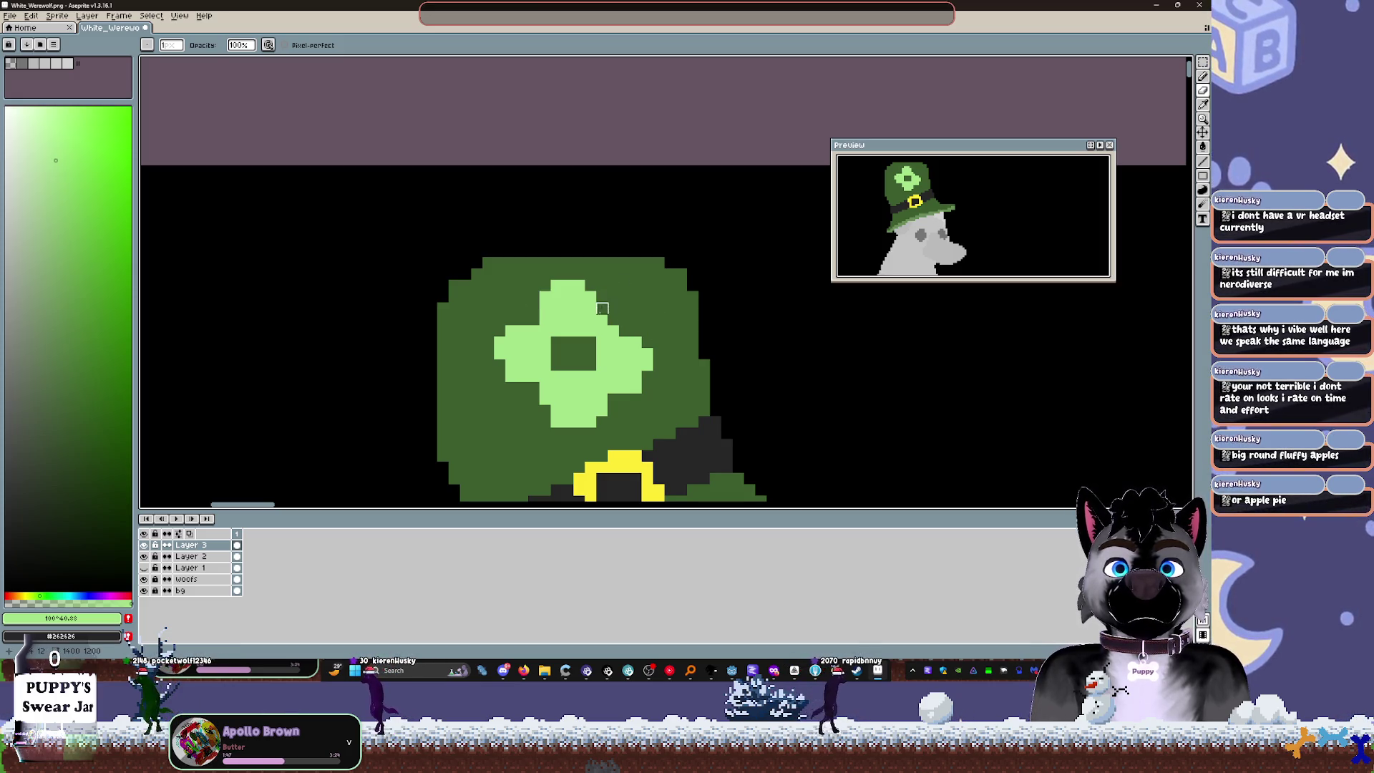
scroll(601, 320, up, 3)
Step: Darken one right-side pixel, then eyedrop the clover's light green as the drawing colour
click(610, 336)
key(i)
click(558, 331)
key(b)
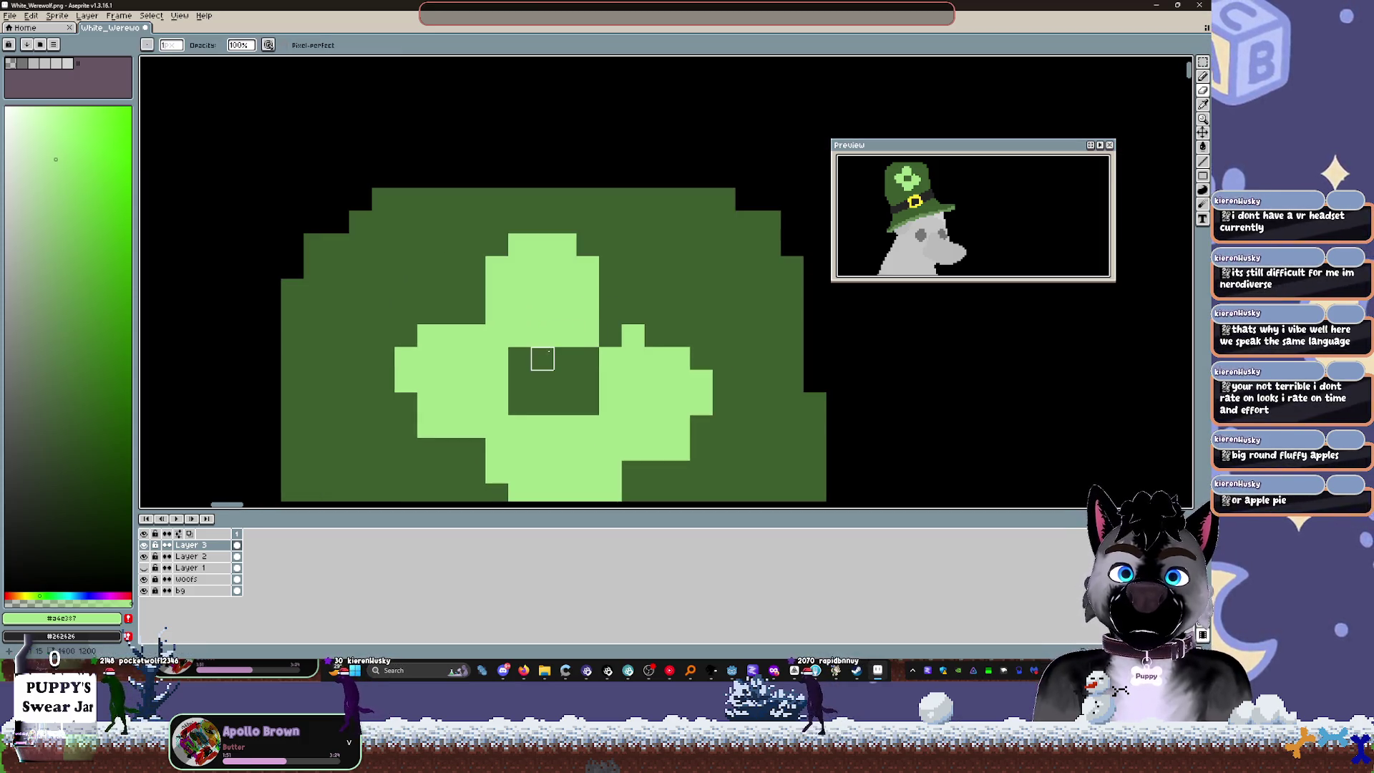
click(542, 381)
key(ctrl+z)
Step: Paint the centre's bottom and side dark cells light green
click(541, 403)
click(565, 404)
click(588, 381)
click(519, 381)
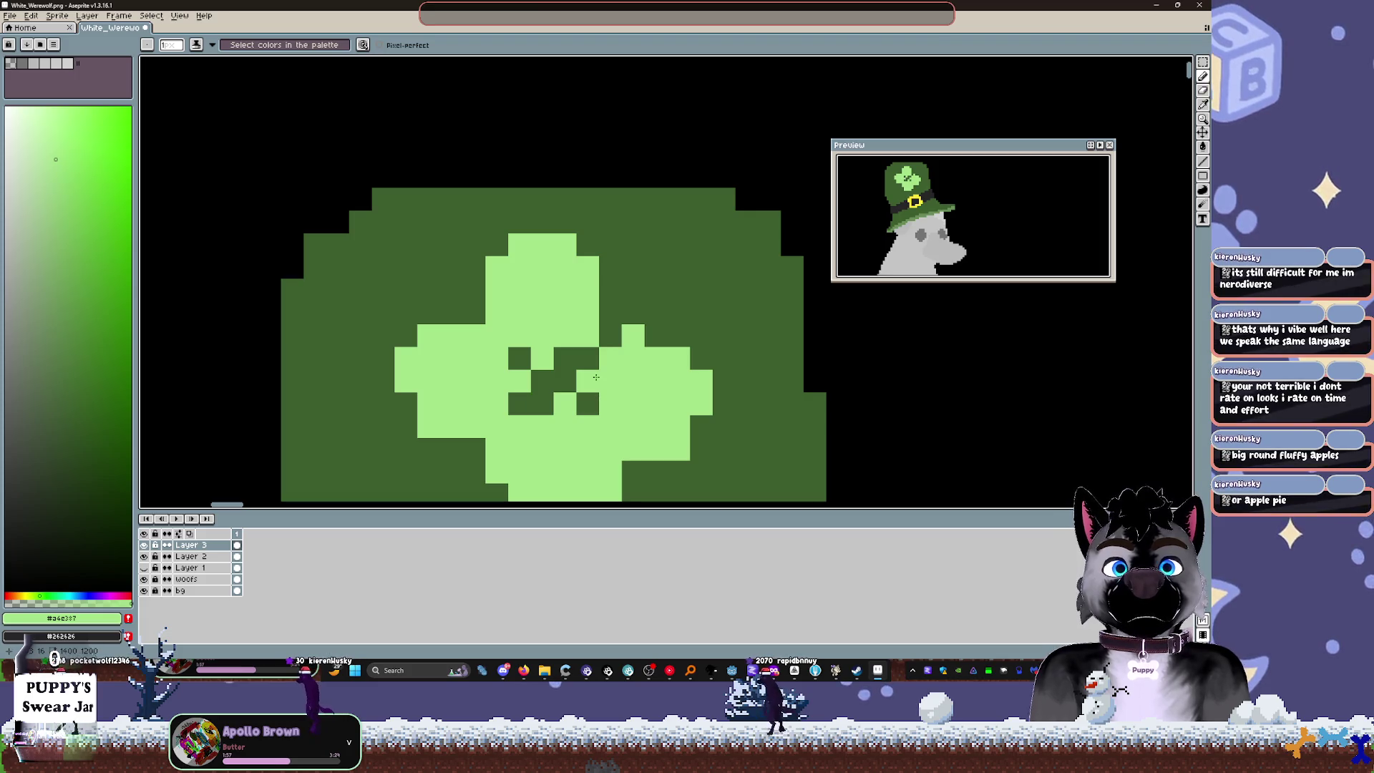
click(610, 335)
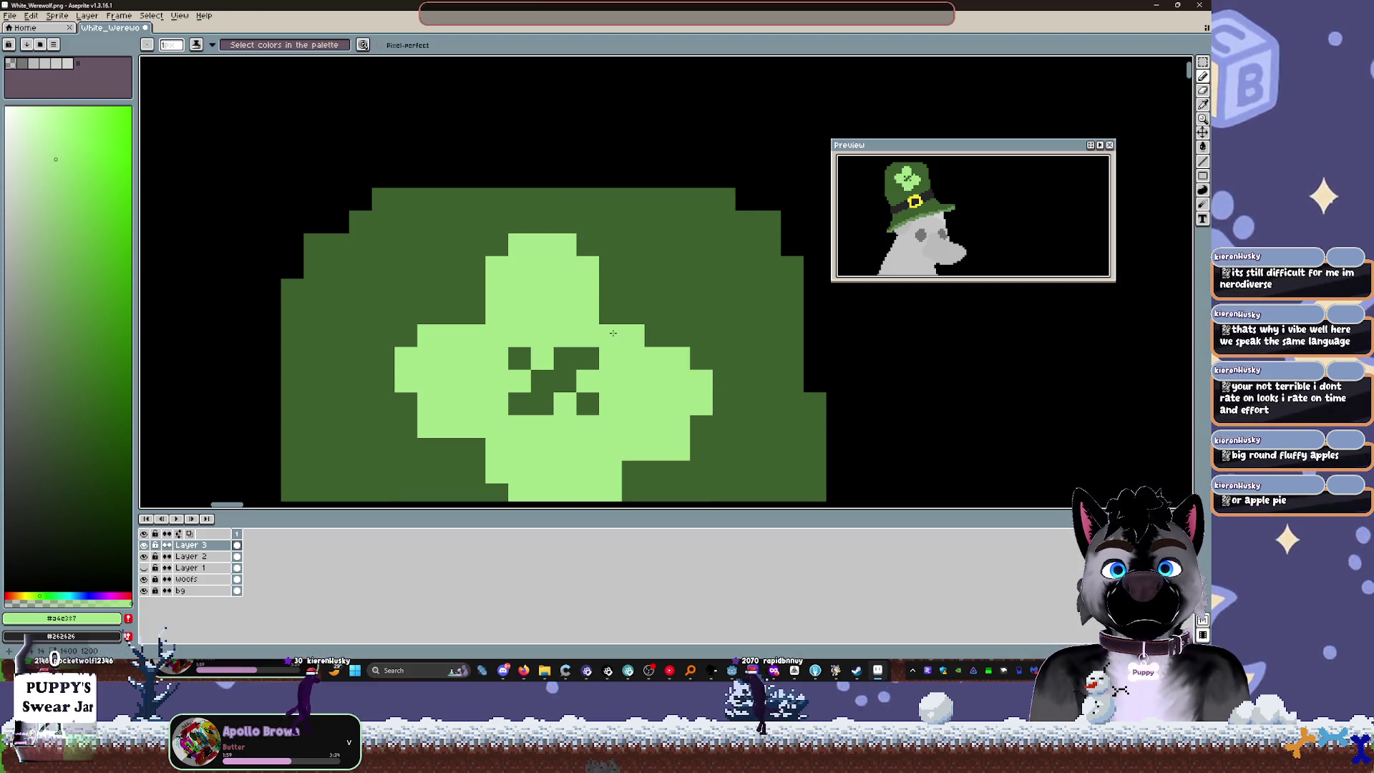
Step: Fill the remaining dark centre squares light green for a solid clover
click(520, 403)
click(543, 403)
click(542, 381)
click(564, 381)
click(565, 359)
click(519, 358)
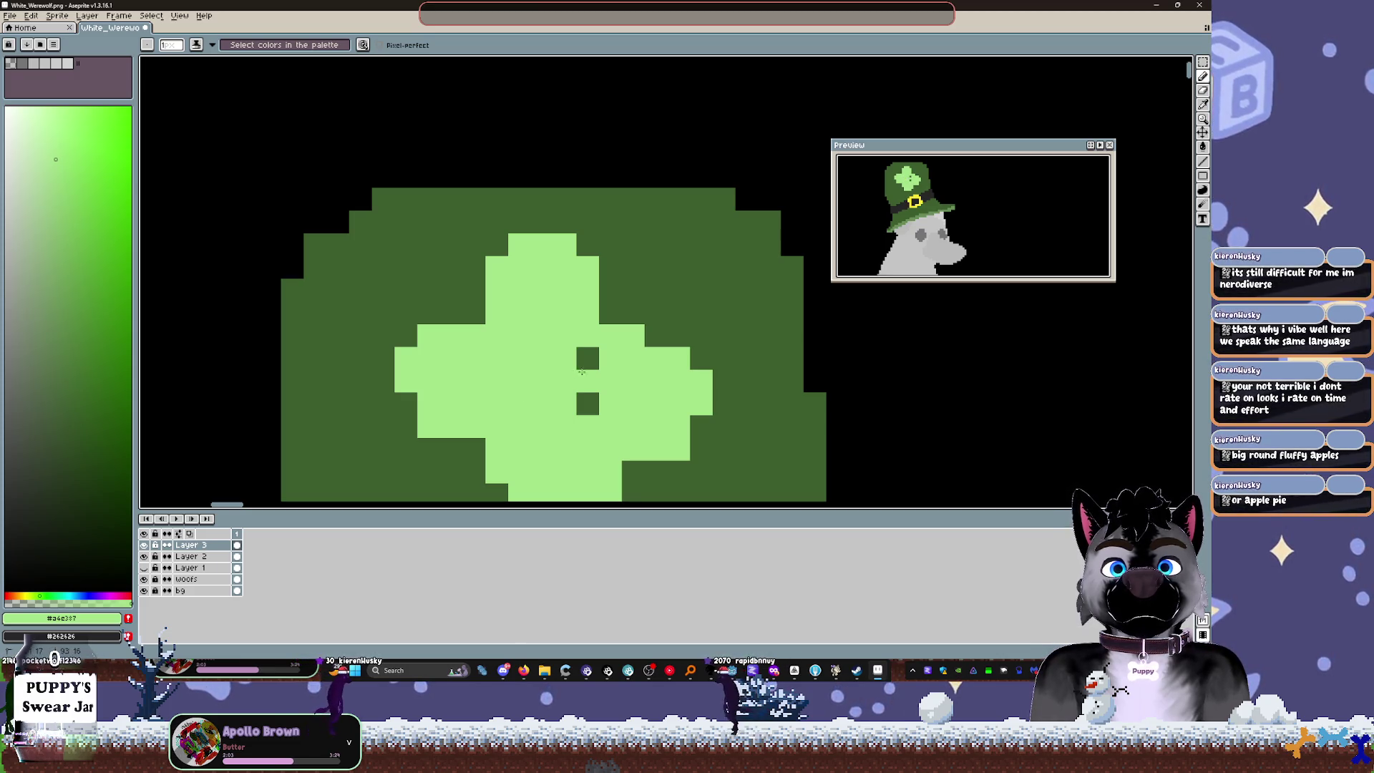
click(587, 403)
click(587, 358)
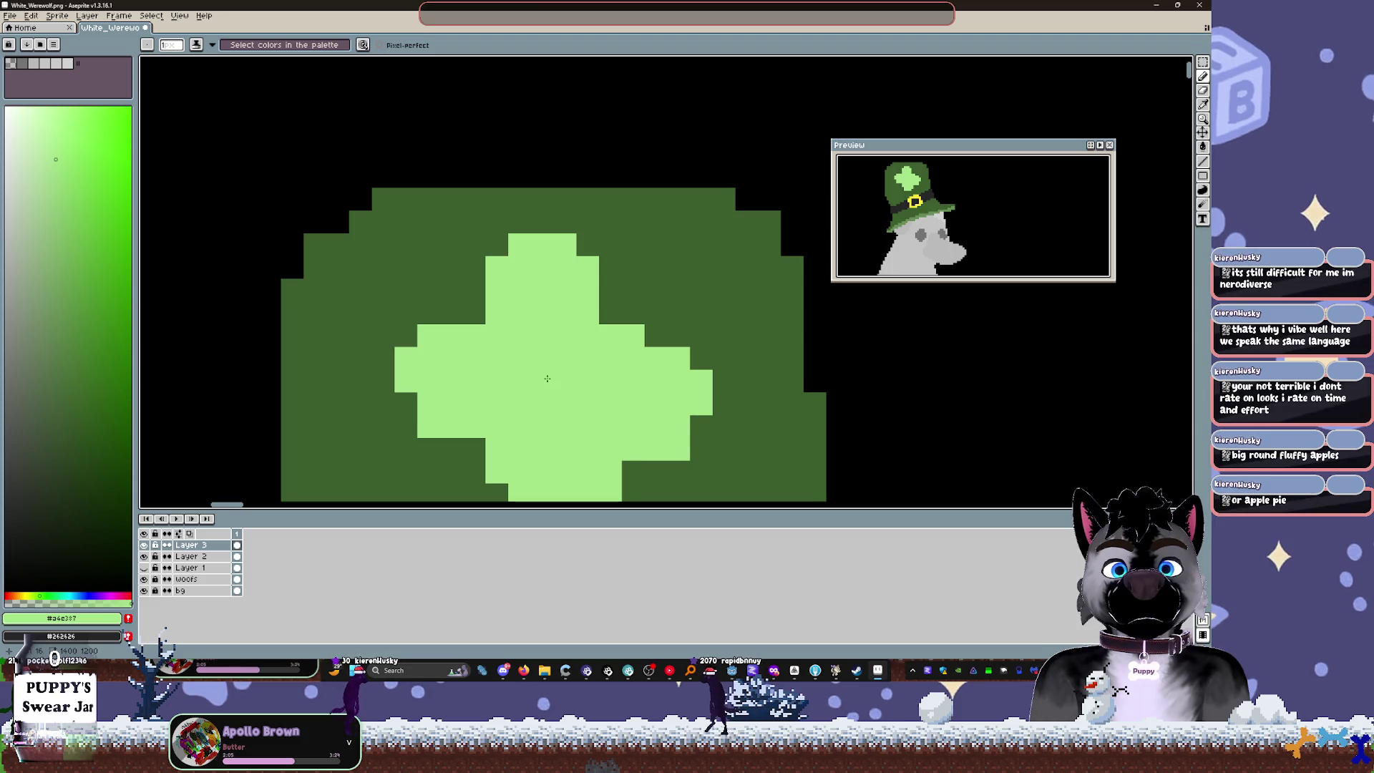
scroll(553, 373, down, 1)
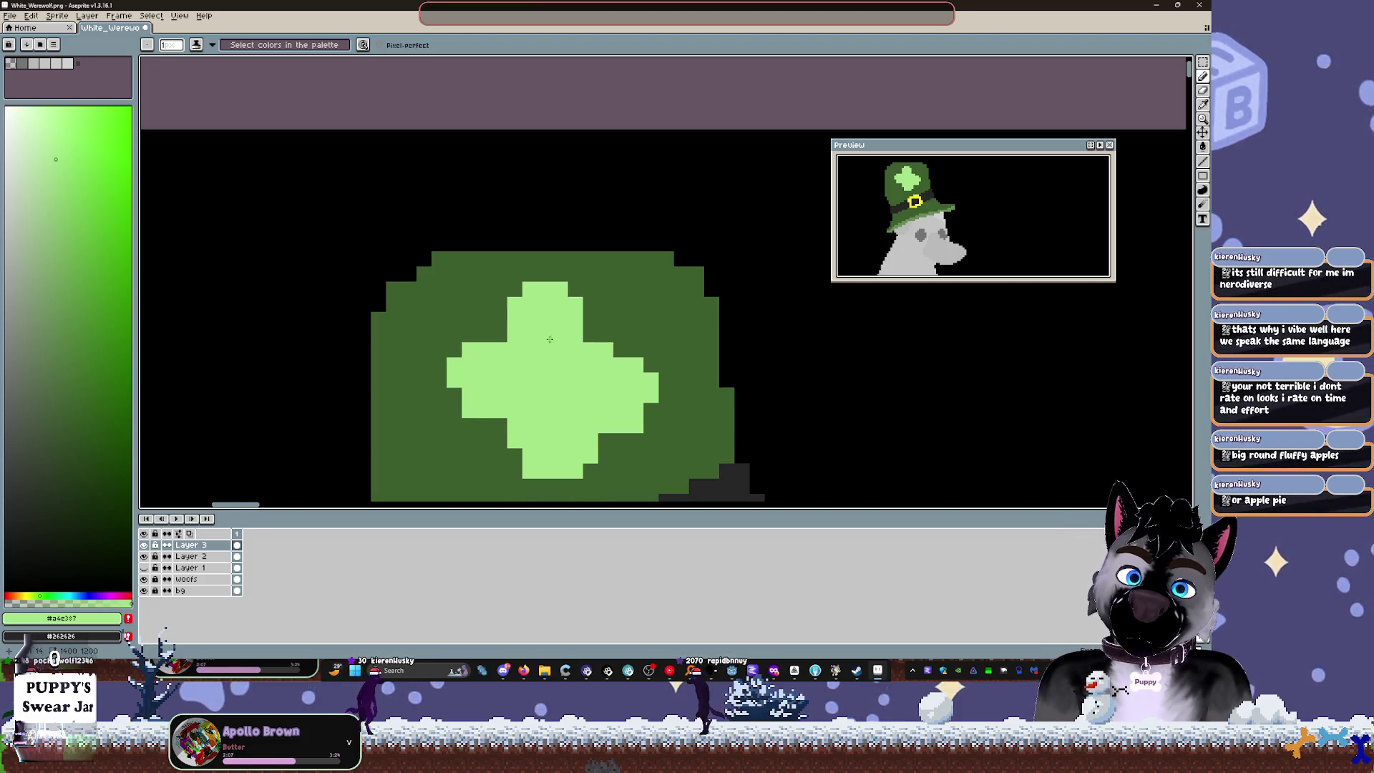
Step: Bucket-fill the clover with a slightly darker green
click(79, 225)
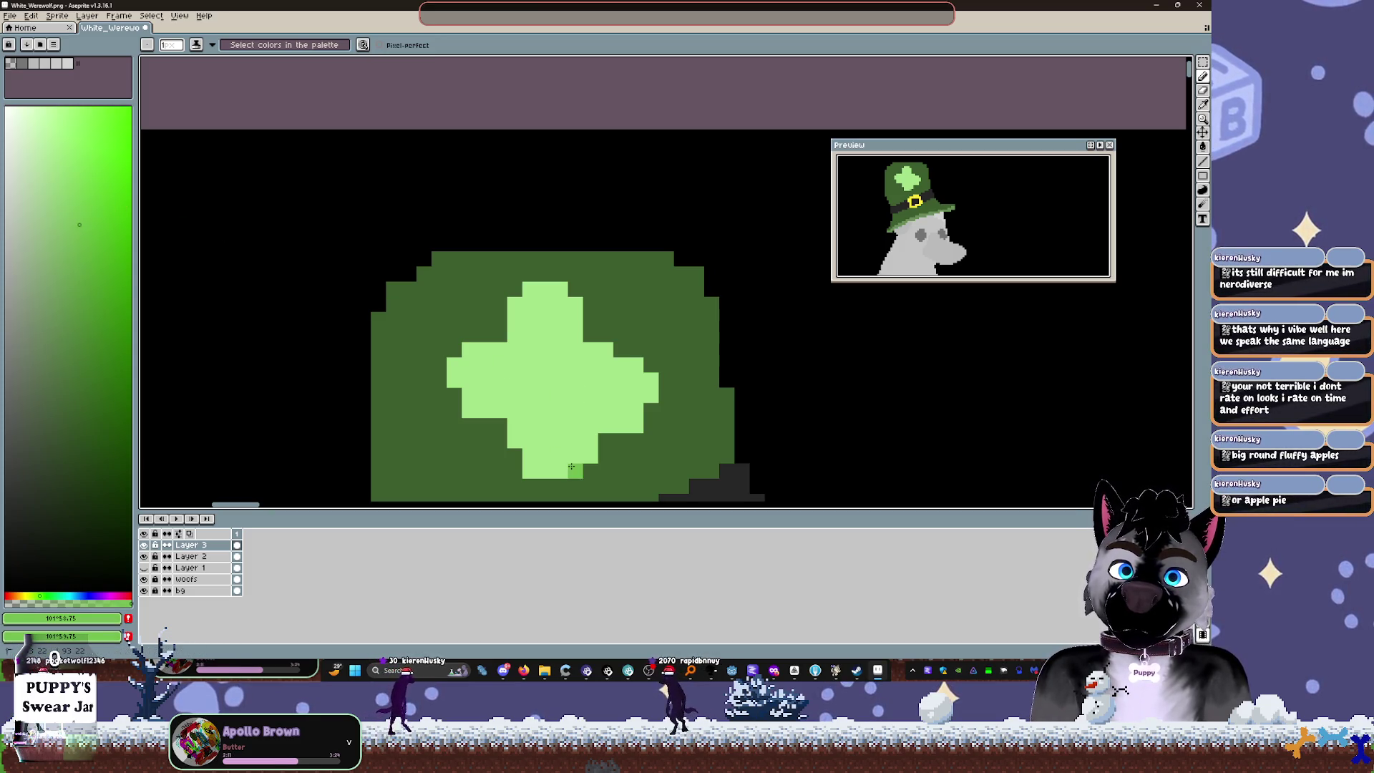
key(i)
click(552, 370)
click(574, 440)
key(g)
click(548, 382)
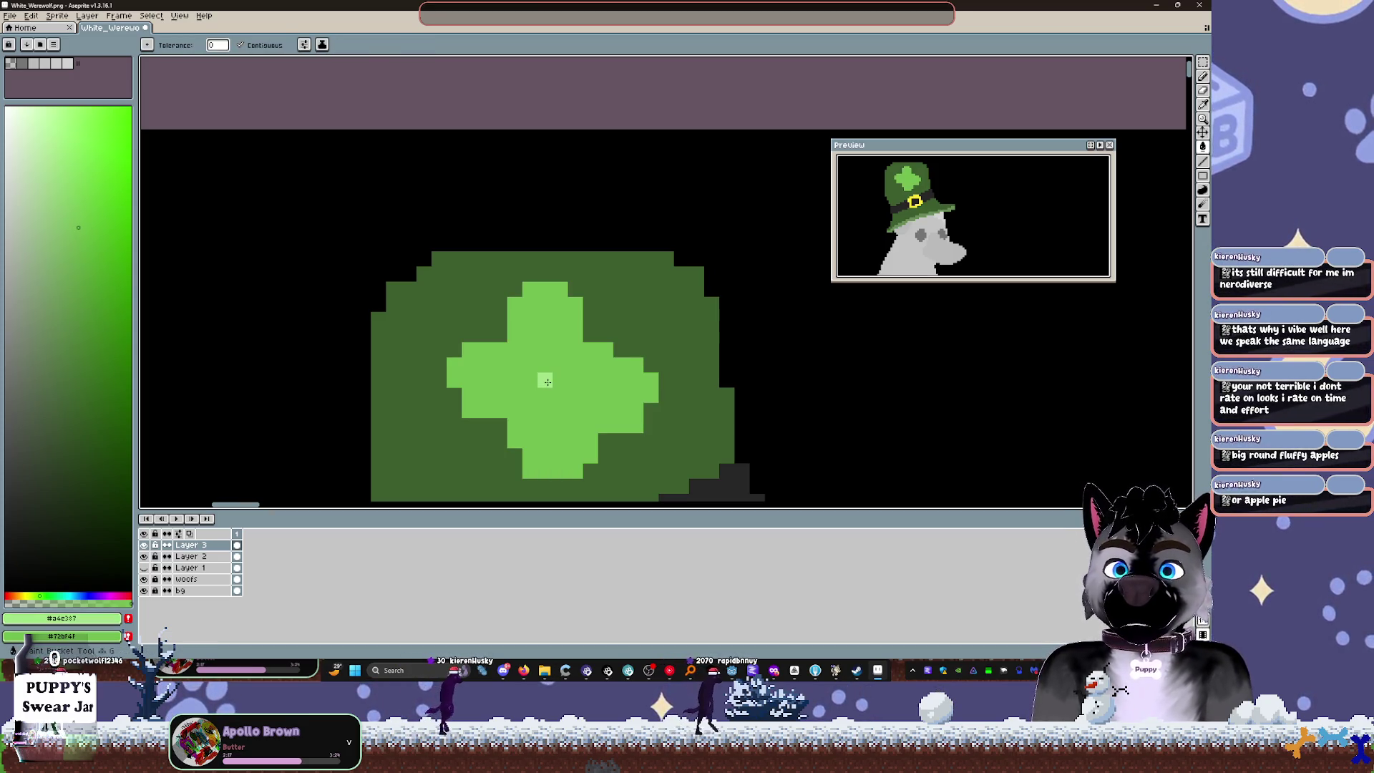
key(ctrl+z)
key(ctrl+y)
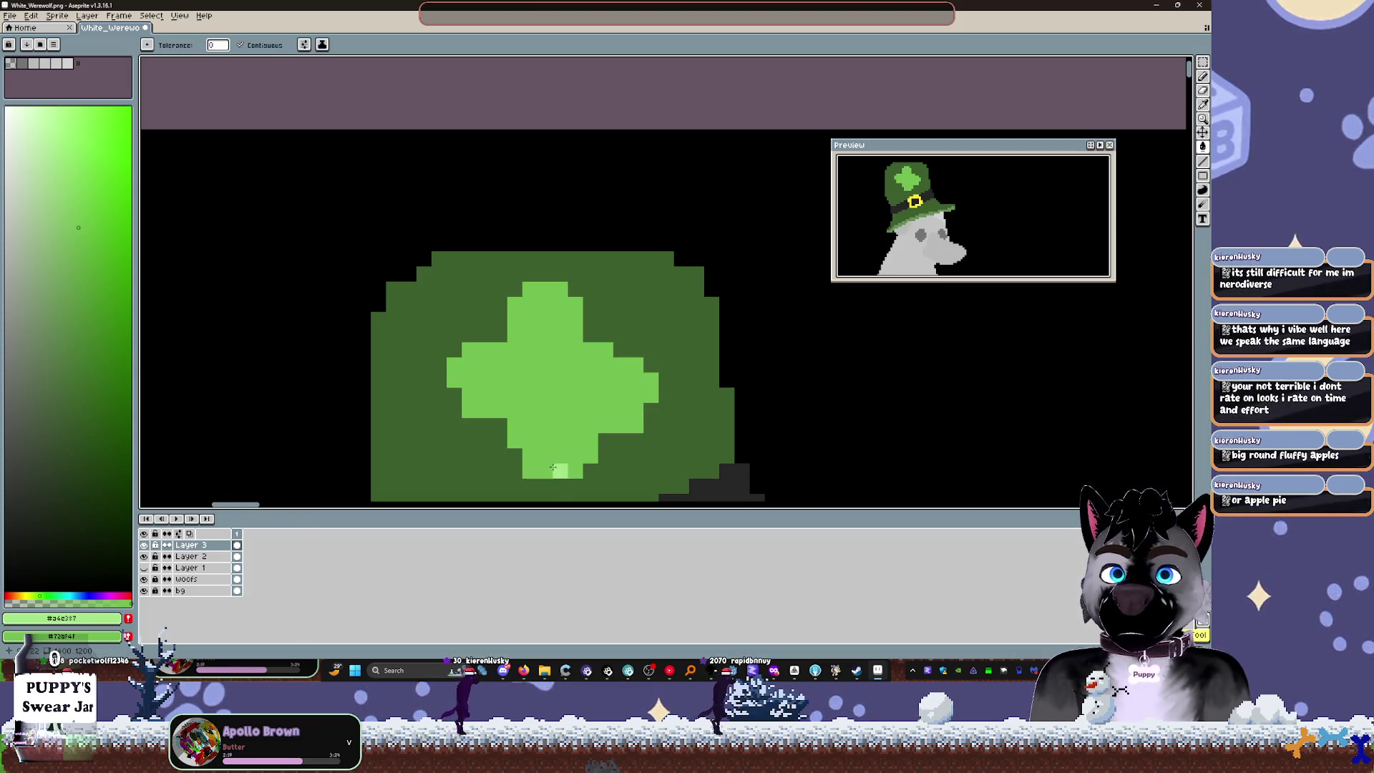
key(b)
Step: Add light highlight strokes across the clover's right, left and lower lobes
drag(560, 469, 552, 446)
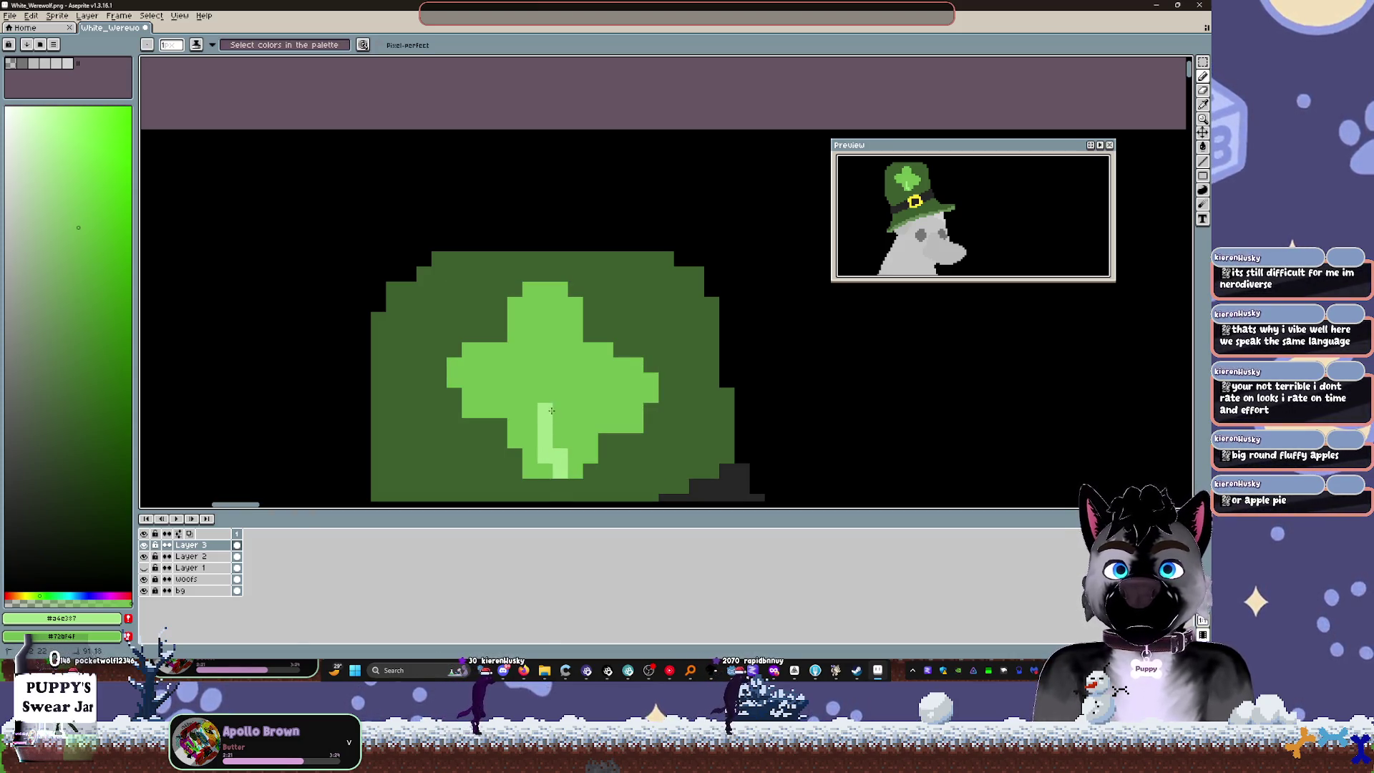
drag(636, 395, 554, 400)
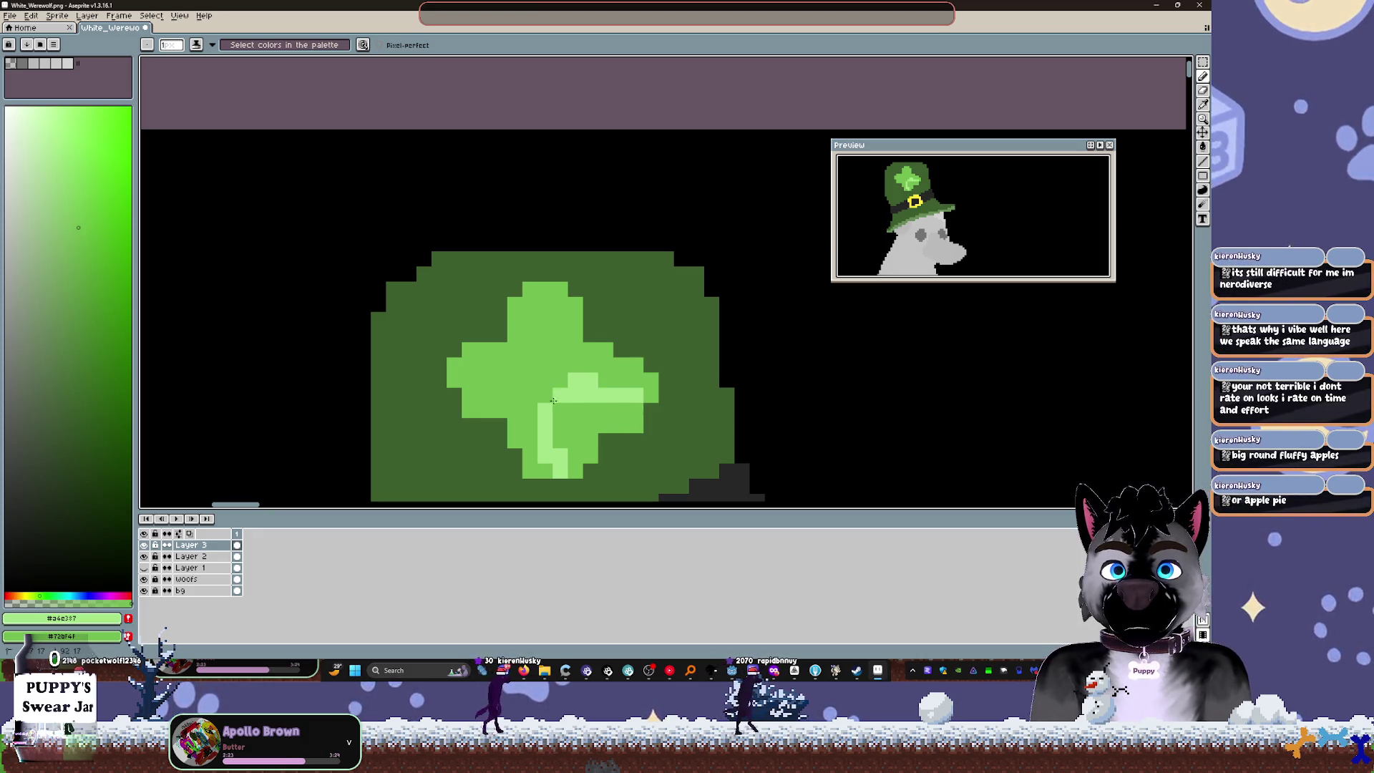
drag(531, 300, 559, 369)
key(ctrl+z)
drag(455, 365, 544, 397)
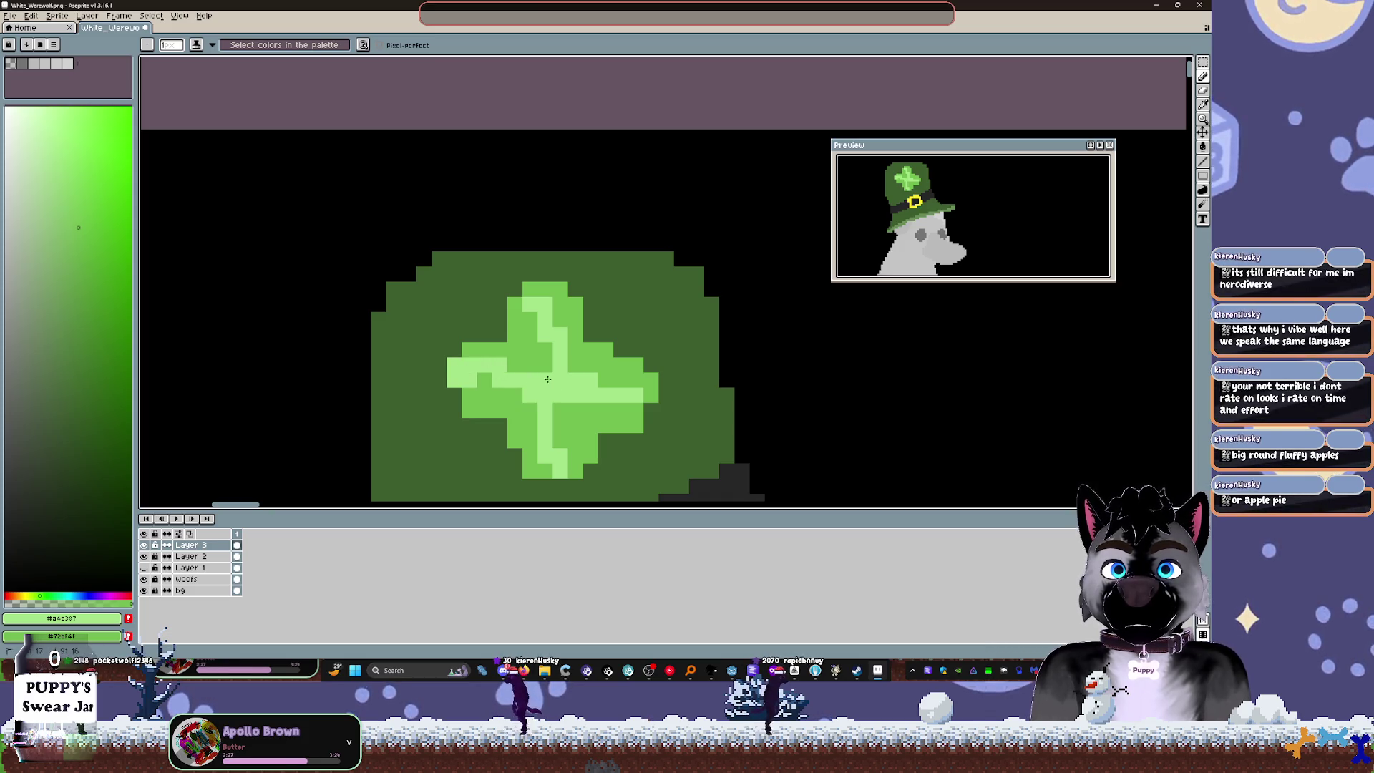
click(552, 401)
Step: Darken the clover's leftmost column, undoing the extra dark column inside it
key(i)
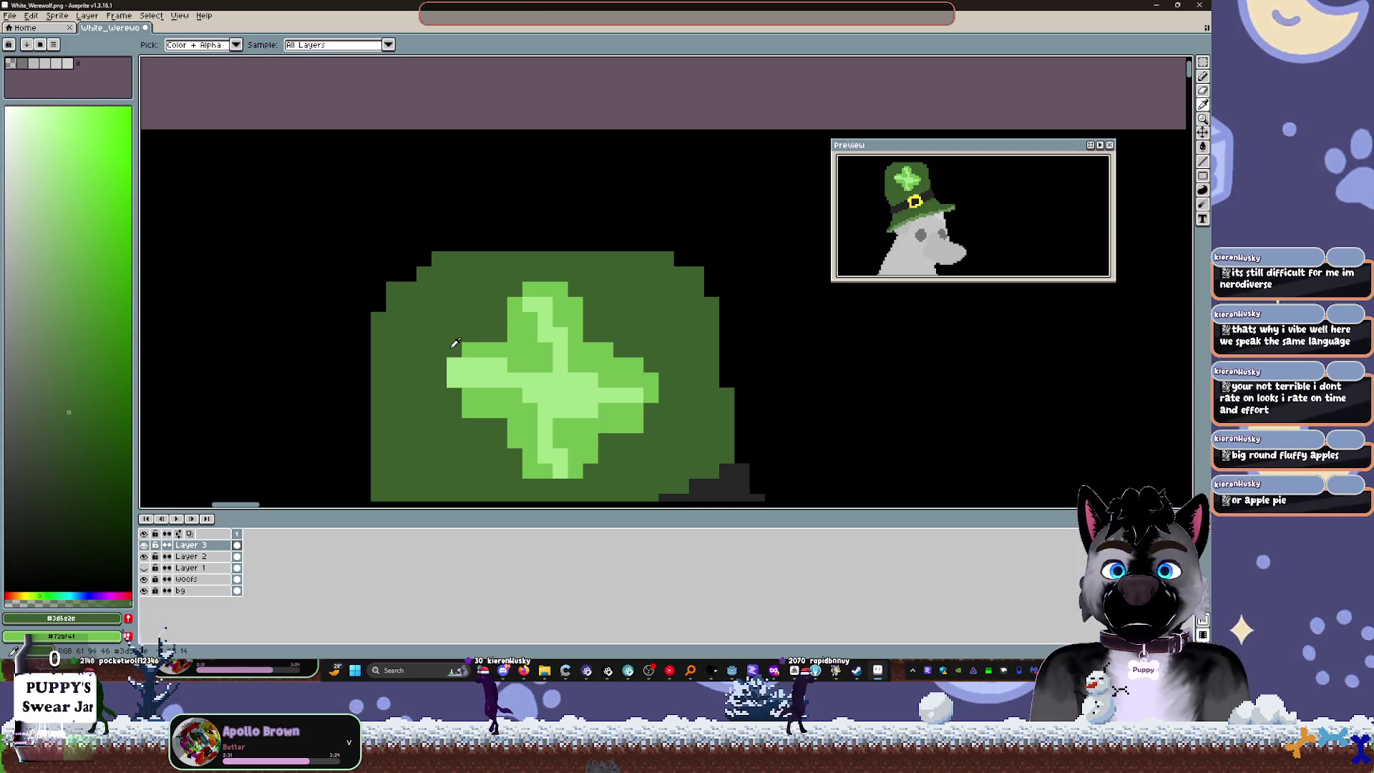
key(b)
mouse_move(455, 350)
mouse_down()
mouse_move(469, 395)
mouse_move(545, 350)
mouse_up()
alt+click(545, 350)
key(ctrl+z)
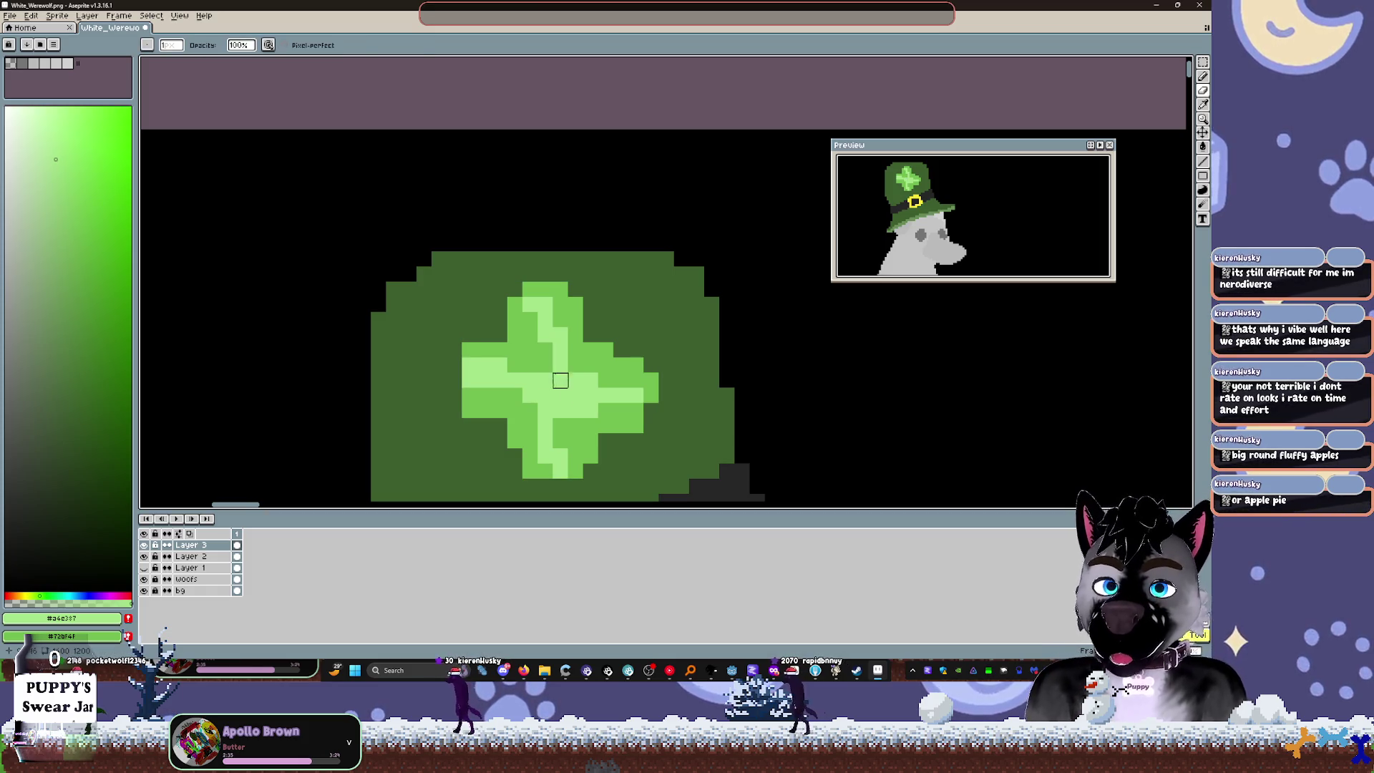
Step: Eyedrop medium green and extend the clover's bottom, lower-right and left arm tips
key(alt)
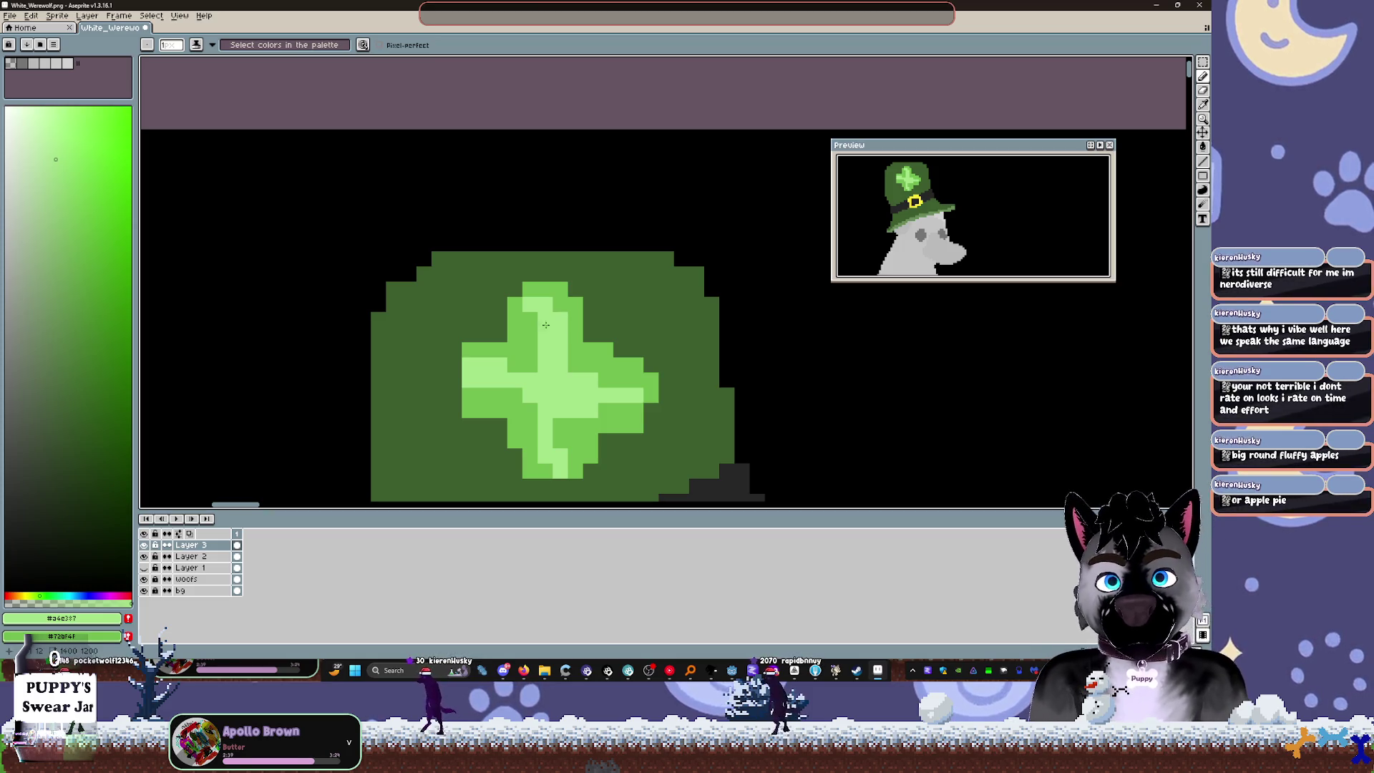
alt+click(561, 469)
drag(561, 472, 563, 494)
click(665, 404)
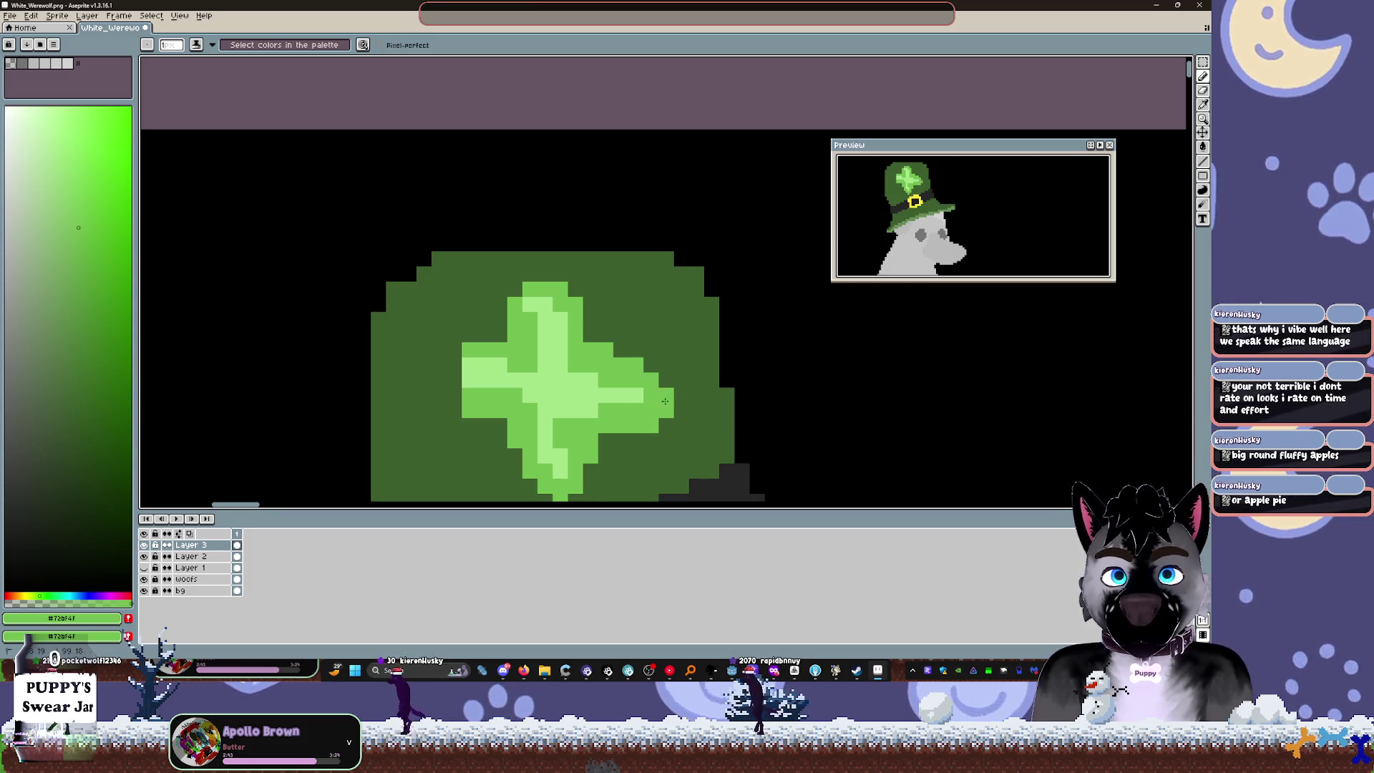
drag(455, 365, 445, 381)
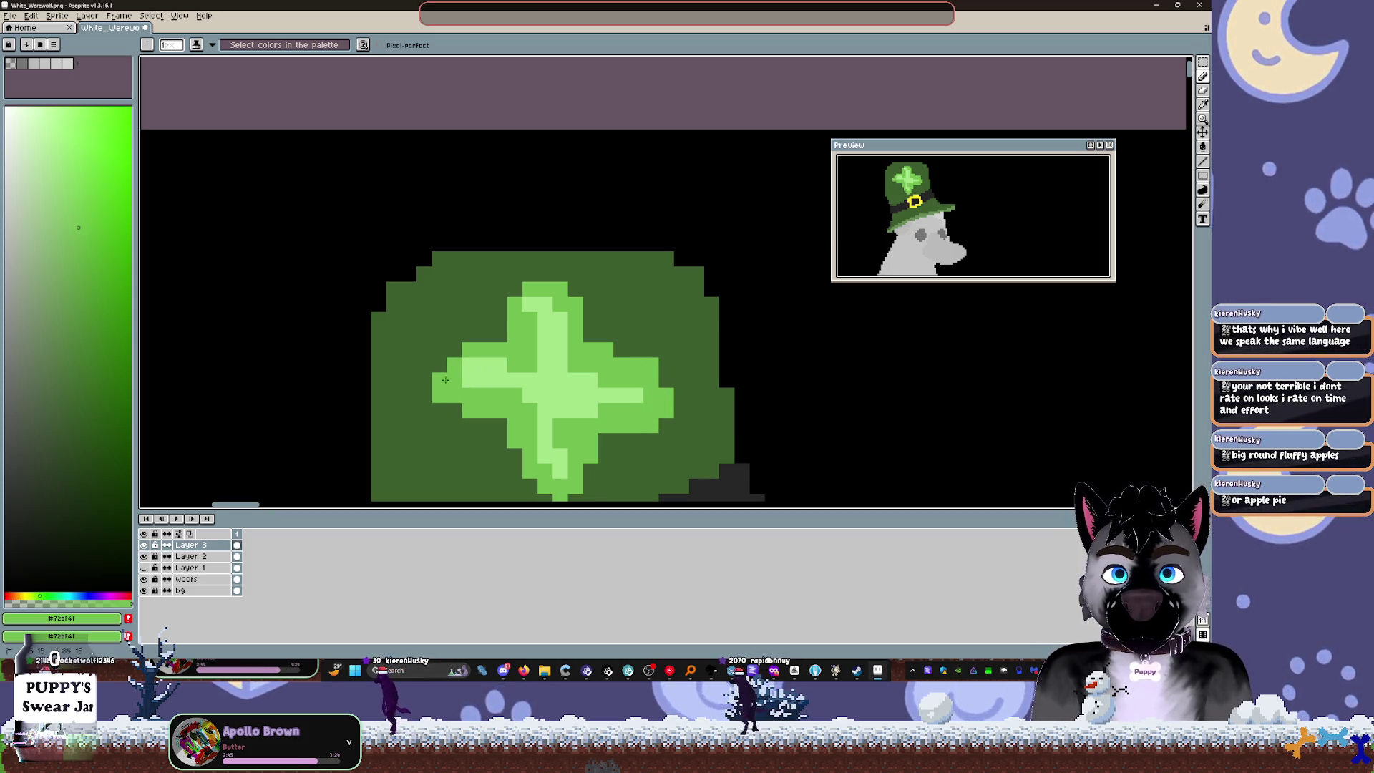
scroll(493, 394, down, 1)
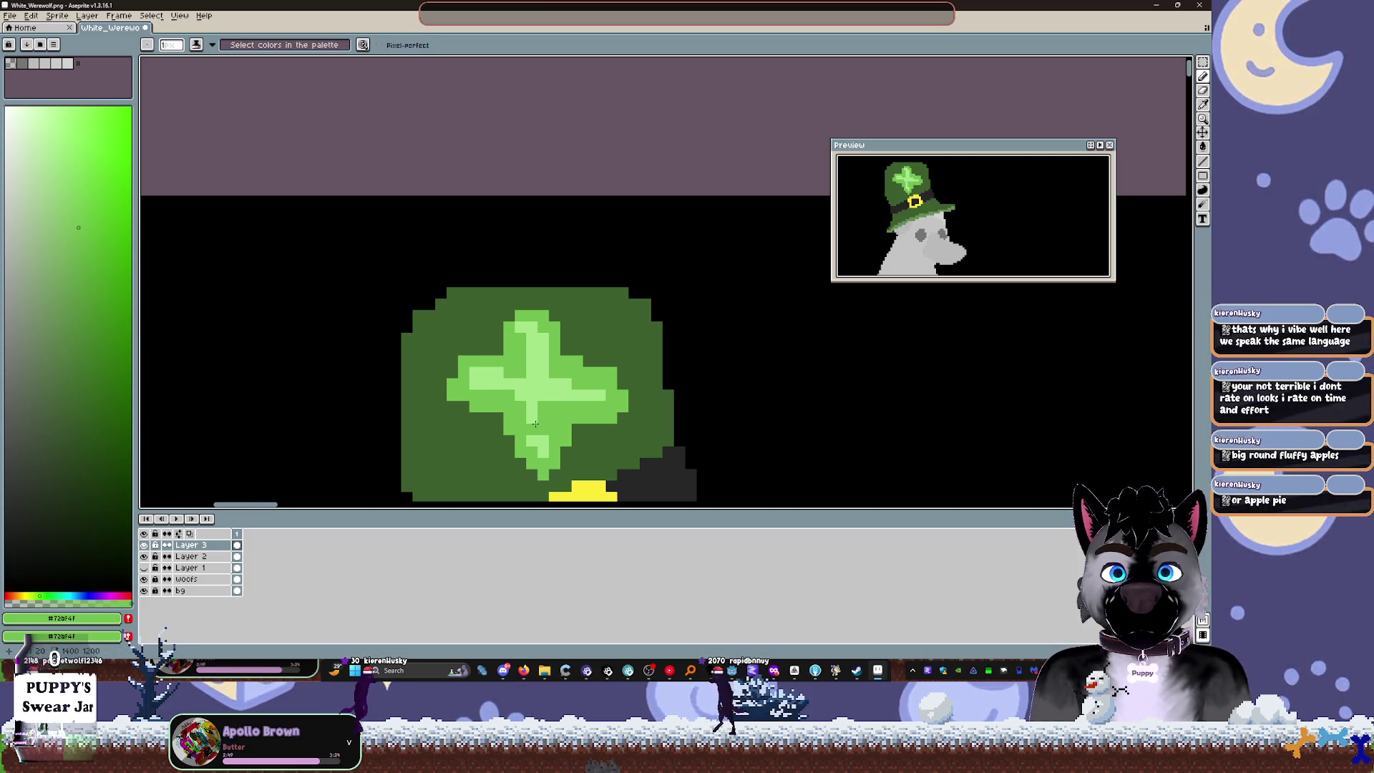
Step: Darken the clover's upper stem and add a light highlight pixel below it
drag(551, 382, 533, 352)
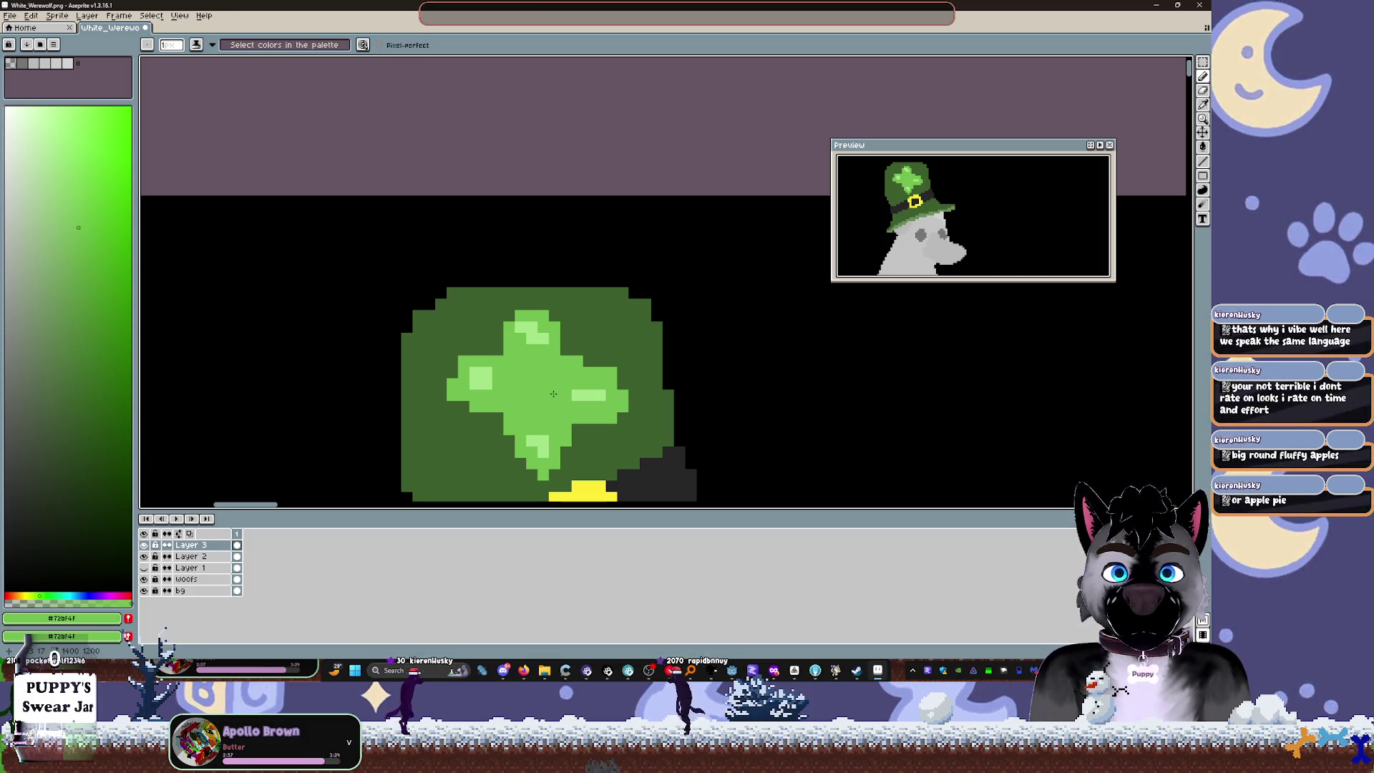
alt+click(608, 393)
click(601, 406)
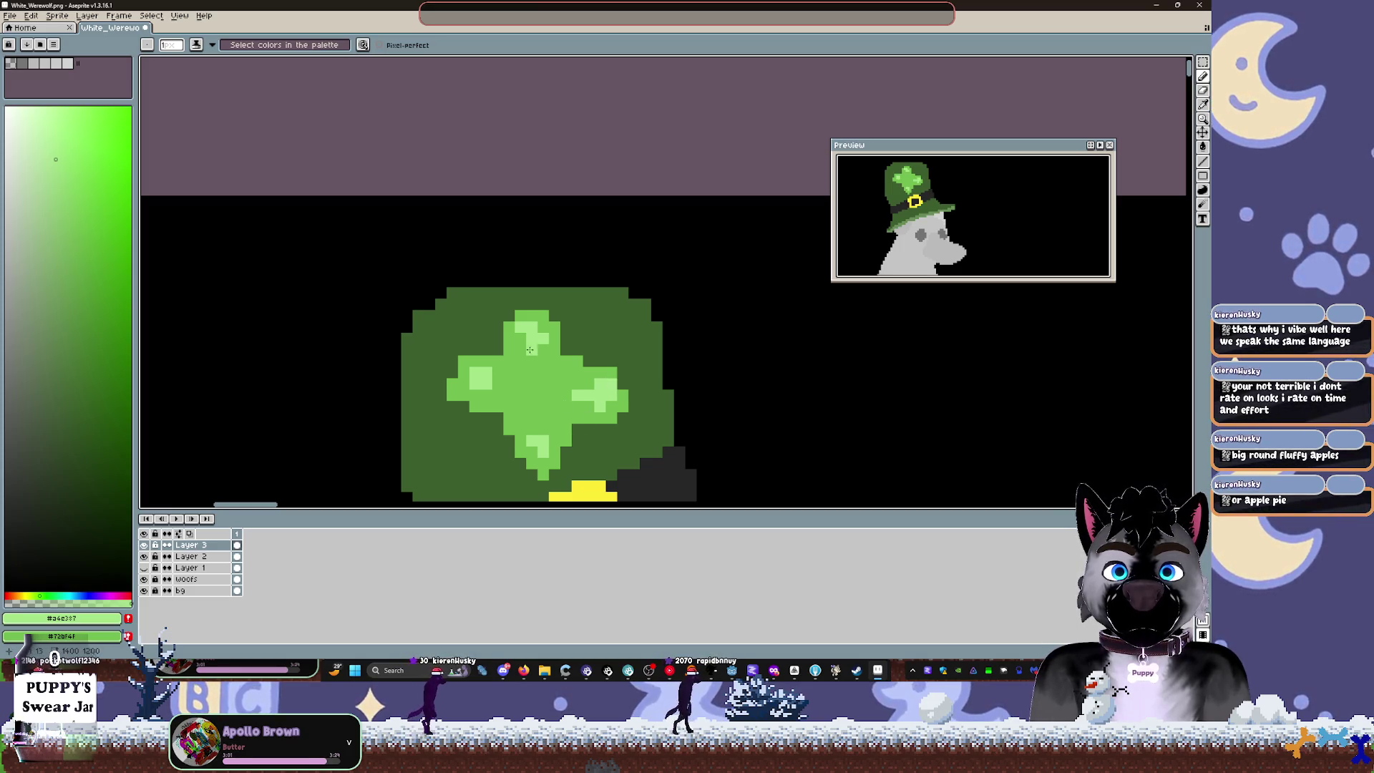
scroll(521, 340, down, 2)
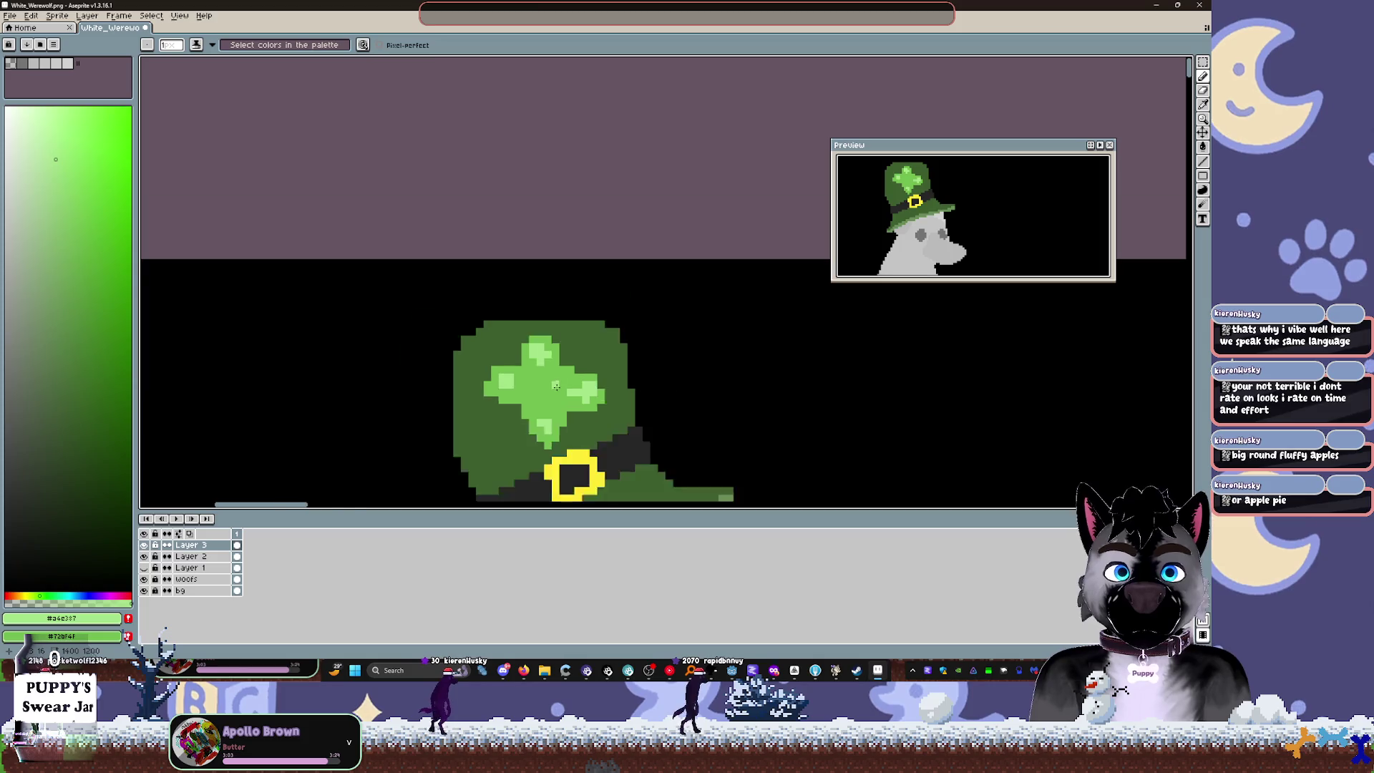
Step: Choose a brighter green and bucket-fill the clover's light-green area with it
scroll(553, 343, up, 1)
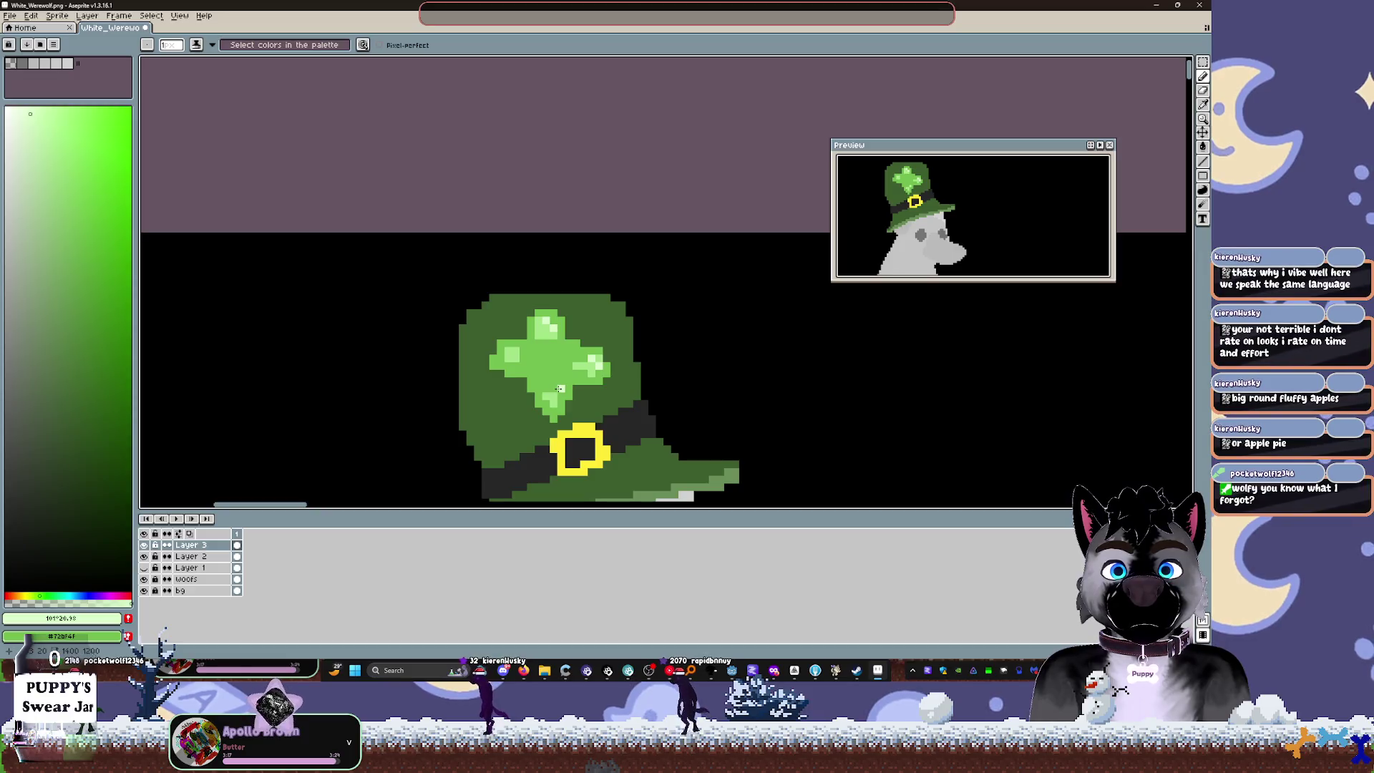
alt+click(563, 394)
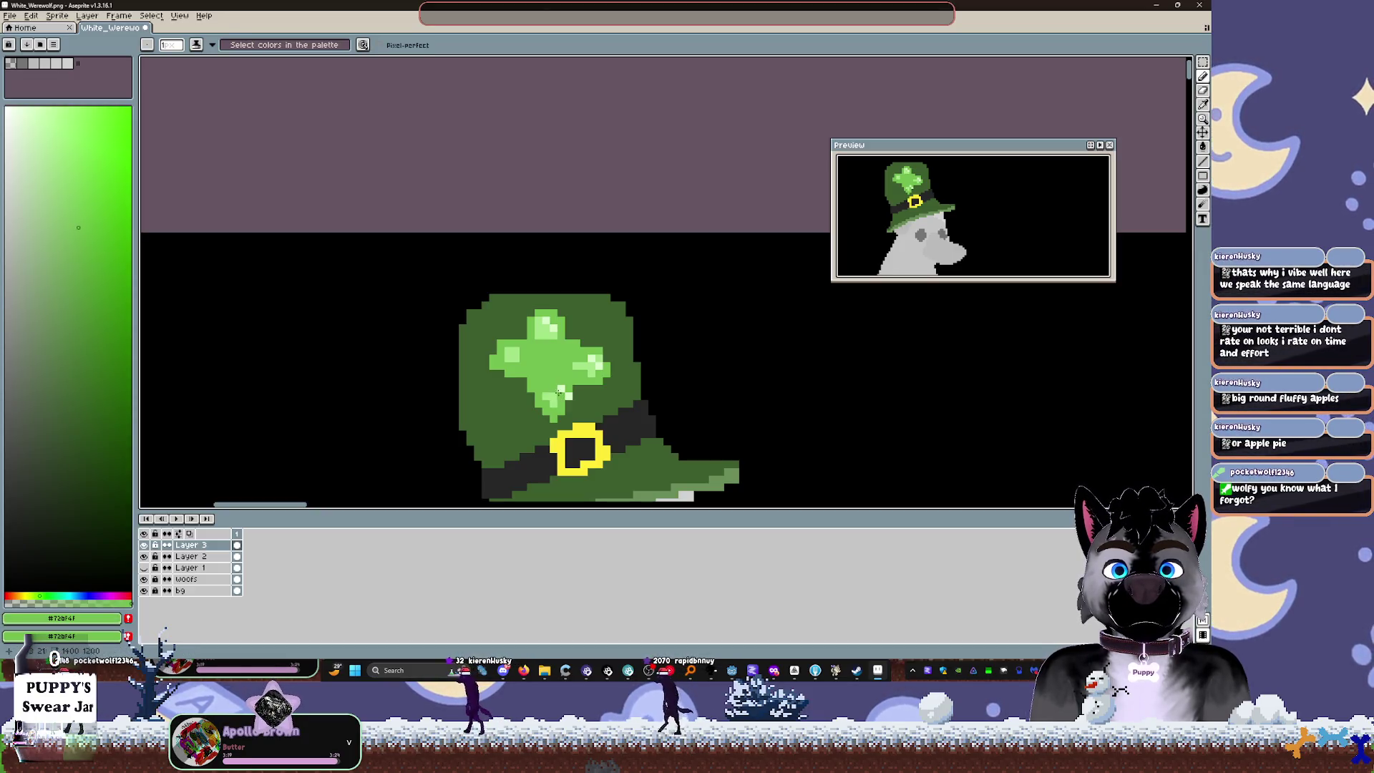
alt+click(564, 395)
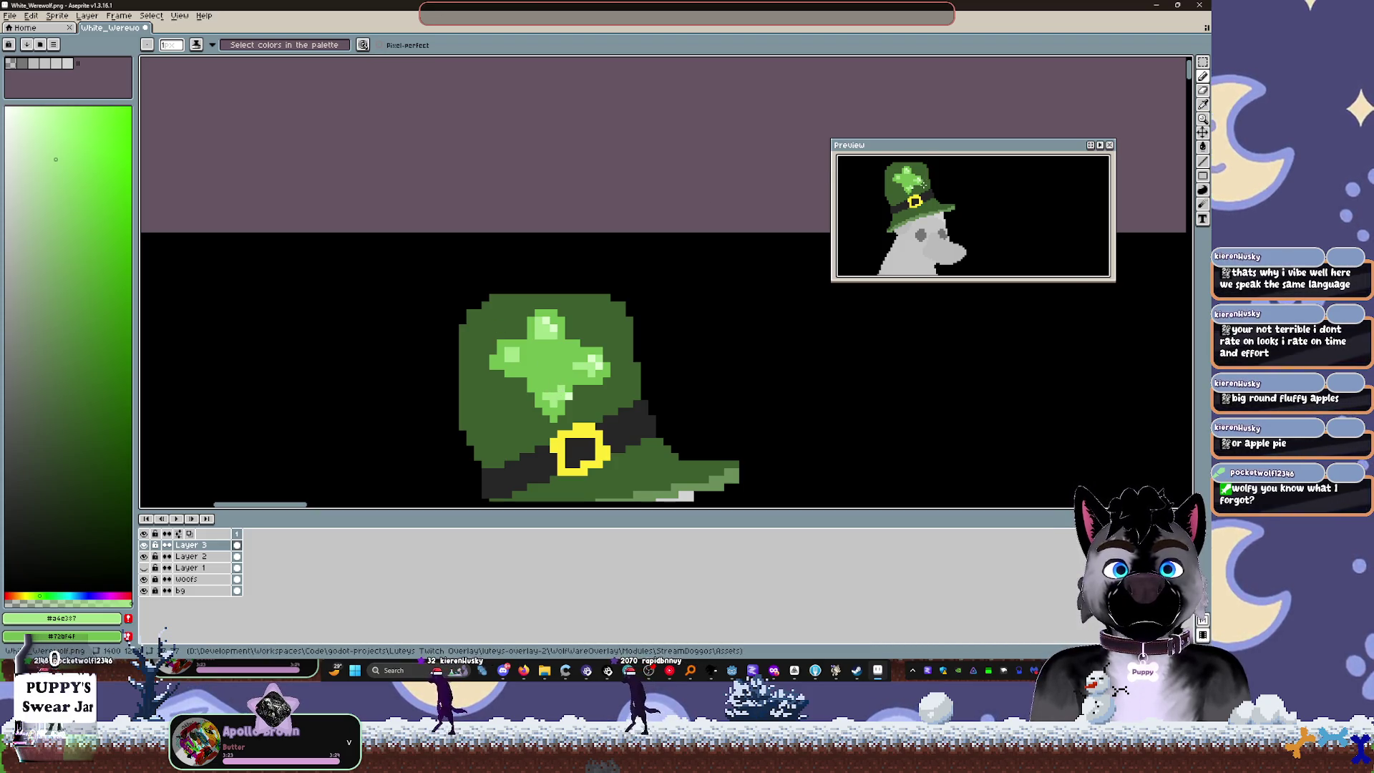
scroll(923, 185, up, 2)
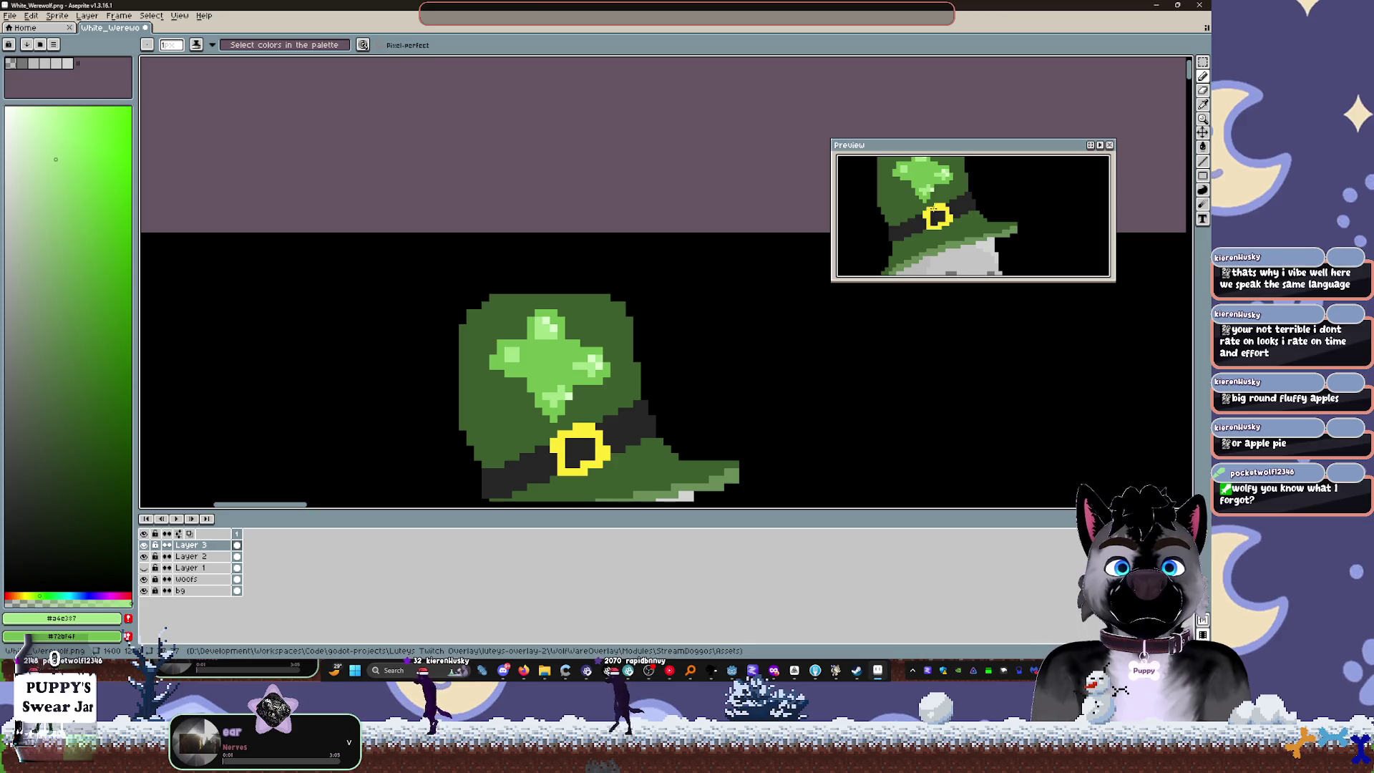
scroll(930, 207, down, 1)
scroll(650, 362, down, 4)
scroll(658, 304, up, 2)
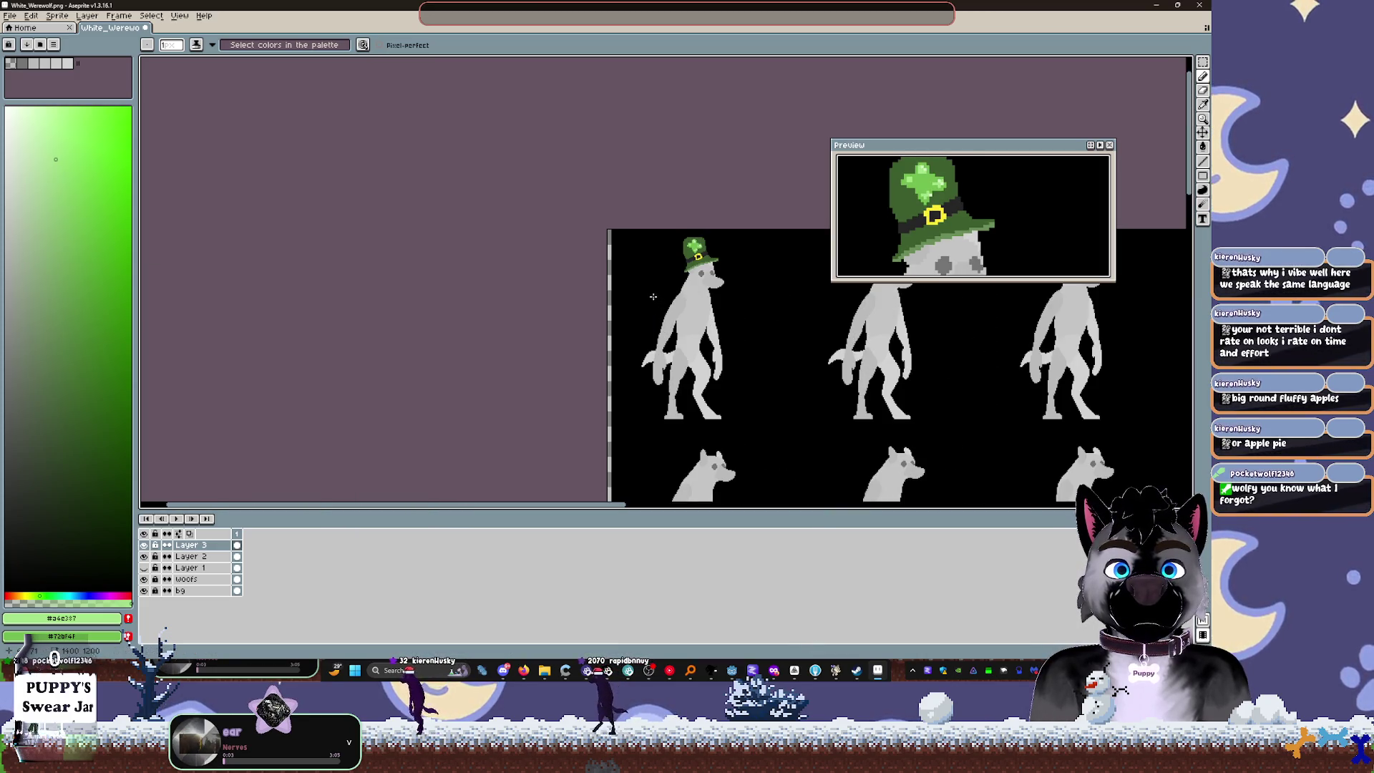
scroll(704, 181, up, 3)
click(105, 167)
key(g)
click(542, 289)
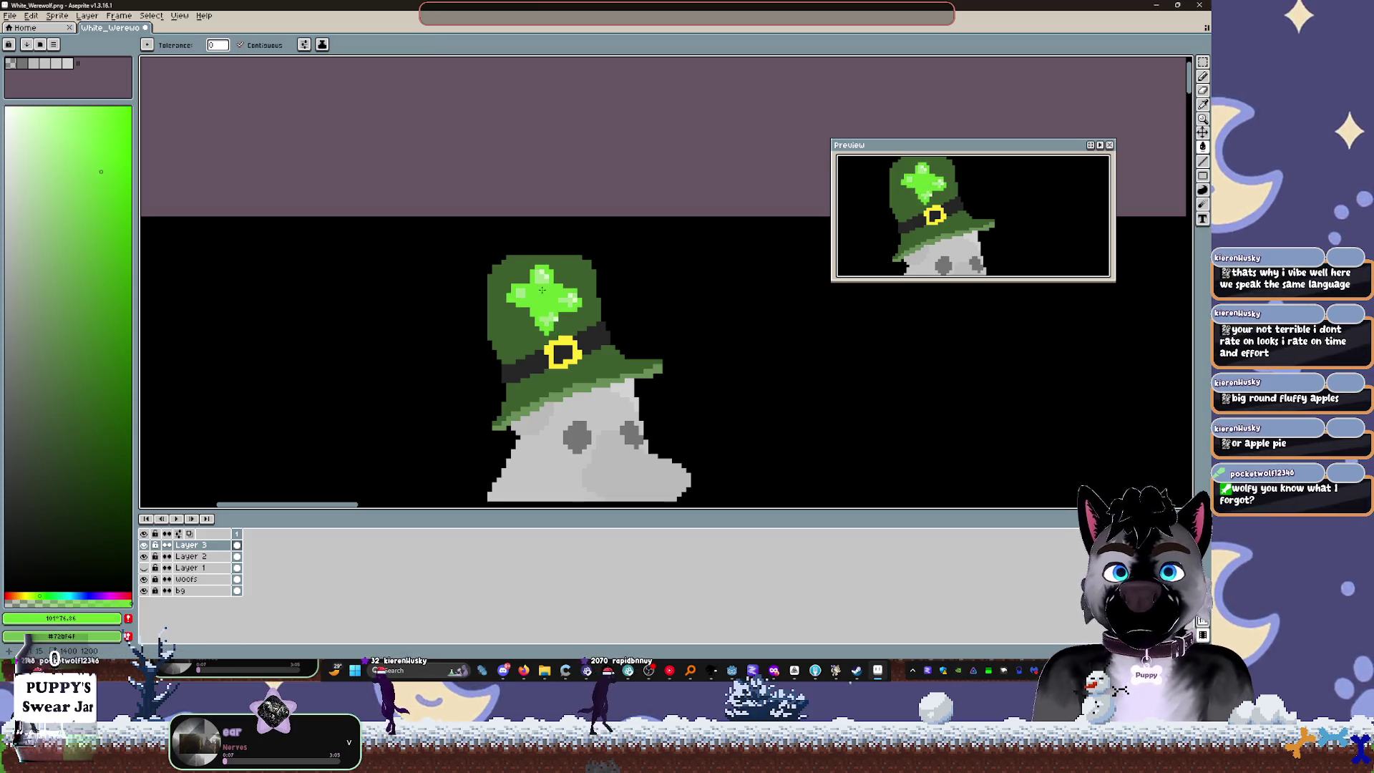
Step: Bucket-fill the clover's pale highlights bright green, then undo the brighter fills
scroll(590, 285, up, 2)
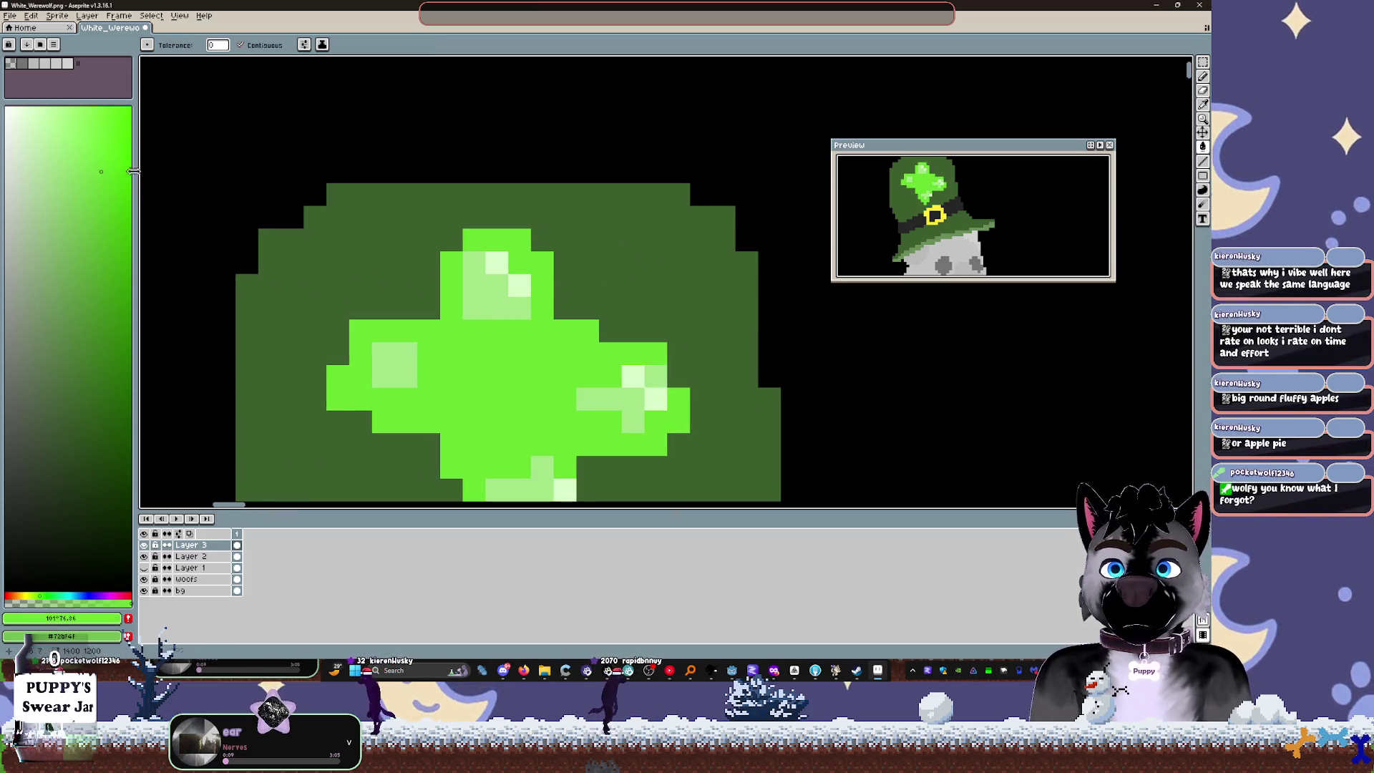
click(474, 287)
click(406, 377)
click(519, 489)
click(590, 433)
click(609, 400)
click(633, 422)
key(ctrl+z)
key(ctrl+z)
key(ctrl+z)
key(ctrl+z)
key(ctrl+z)
key(ctrl+z)
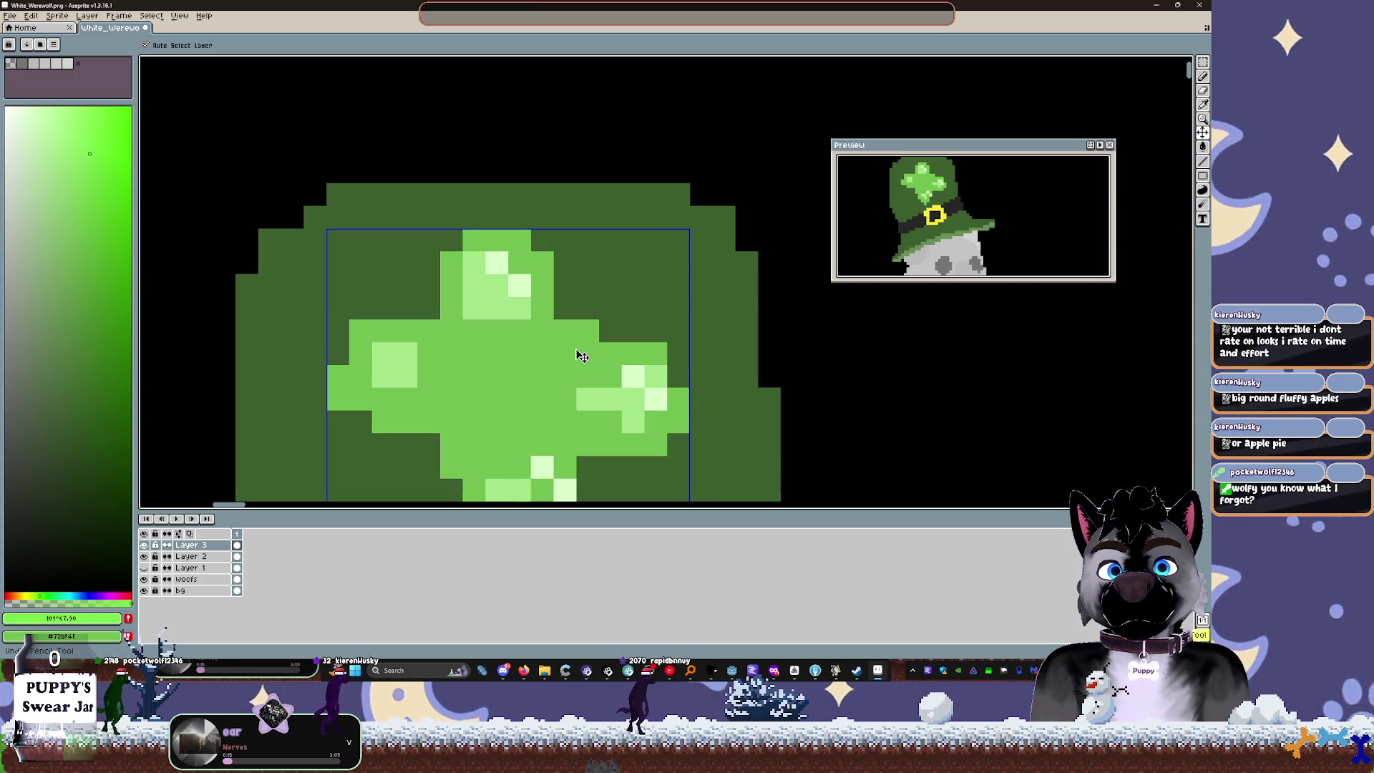
key(ctrl+z)
key(ctrl+z)
key(ctrl+z)
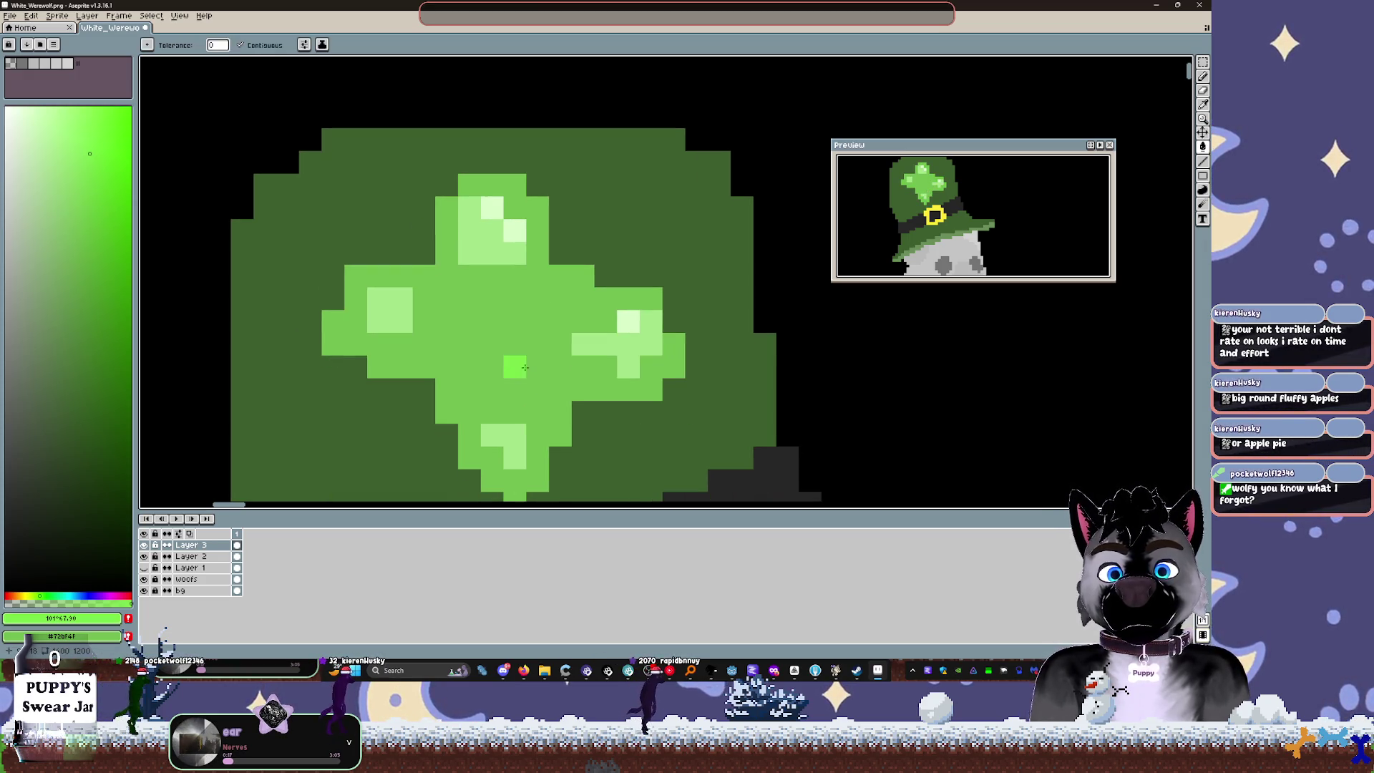
Step: Try erasing bright-green pixels along the clover's edge, then undo the erasing
scroll(551, 393, down, 2)
key(e)
click(560, 390)
click(583, 389)
click(561, 435)
click(606, 389)
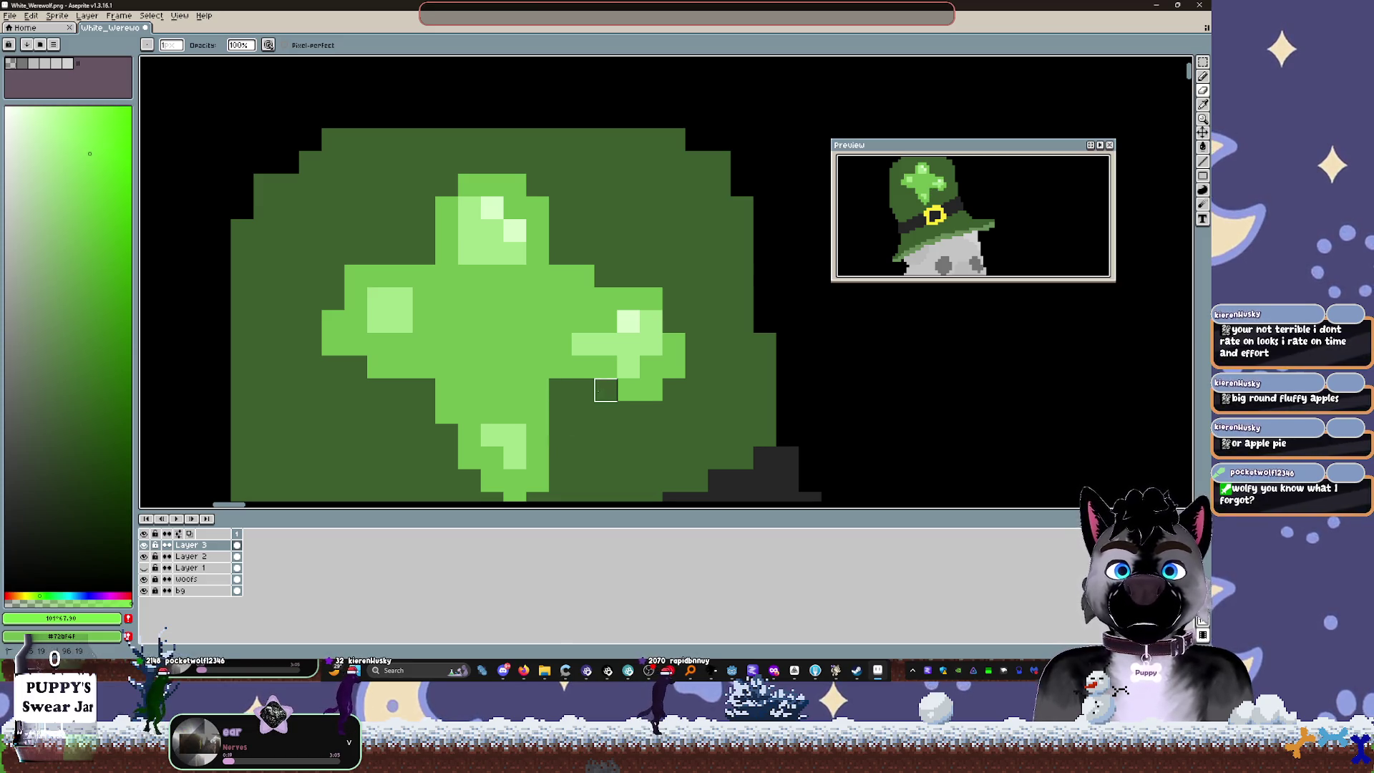
mouse_move(605, 412)
mouse_down()
mouse_move(625, 411)
mouse_move(651, 276)
mouse_move(558, 298)
mouse_move(583, 299)
mouse_move(515, 299)
mouse_up()
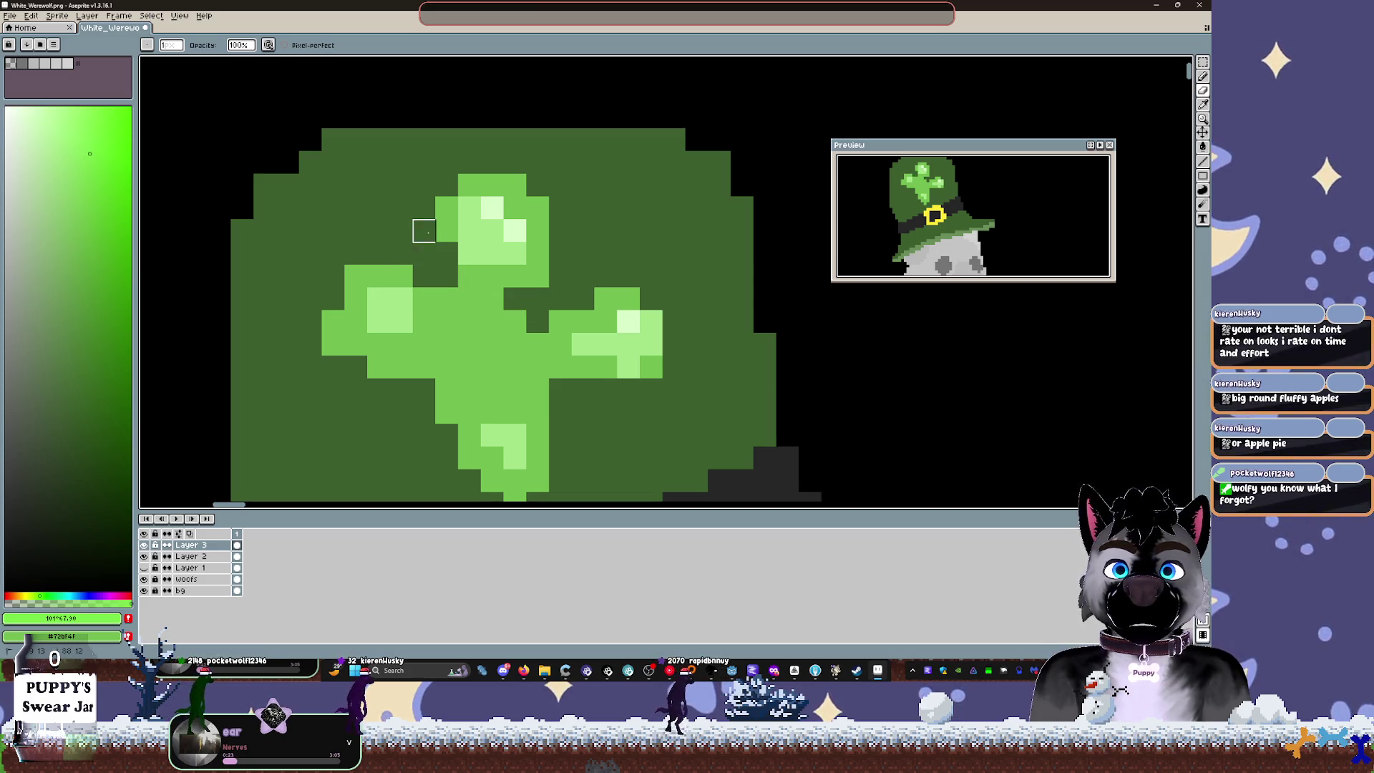
key(ctrl+z)
key(ctrl+z)
key(ctrl+z)
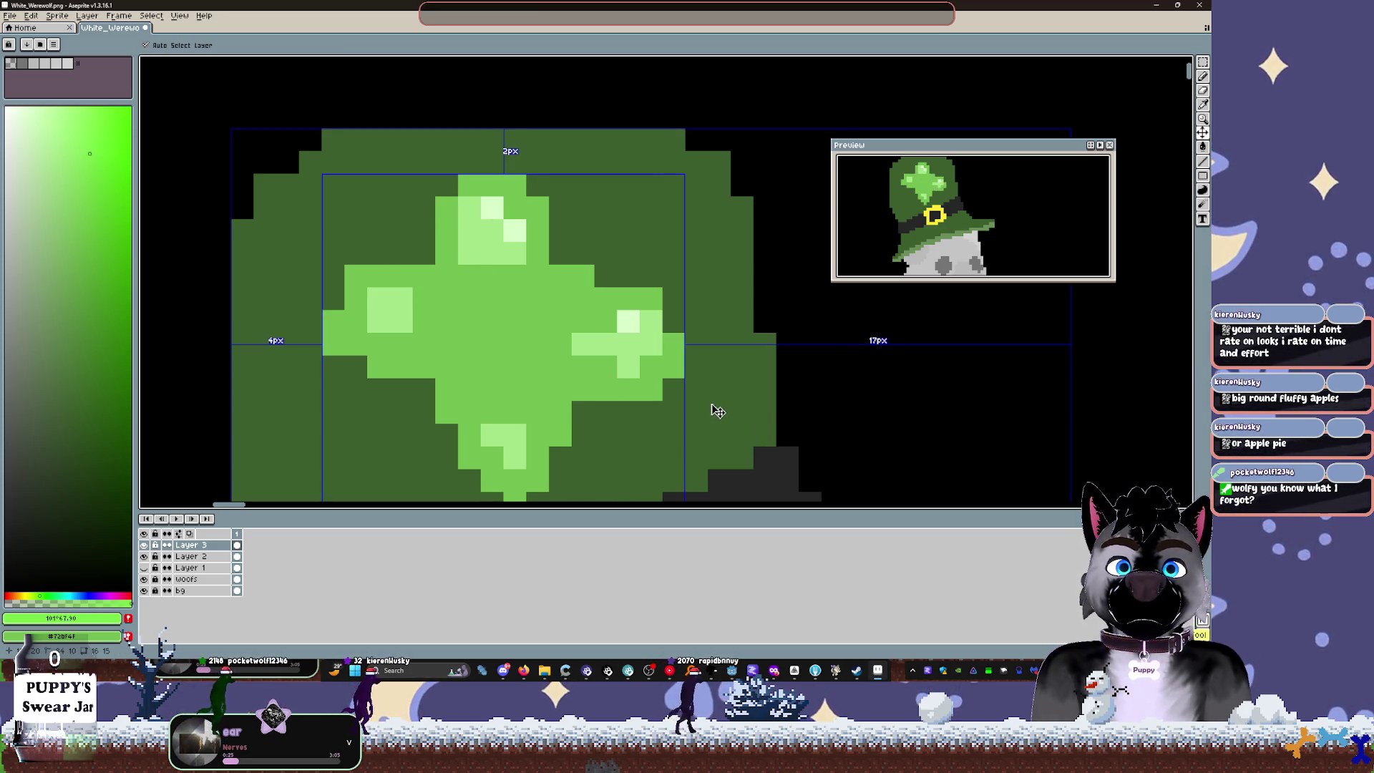
Step: Paint dark-green notches below the clover's right arm and atop its left arm
mouse_move(565, 390)
mouse_down()
mouse_move(558, 410)
mouse_move(606, 390)
mouse_move(561, 413)
mouse_up()
key(ctrl+z)
mouse_move(446, 390)
mouse_down()
mouse_move(424, 367)
mouse_move(424, 413)
mouse_up()
click(447, 412)
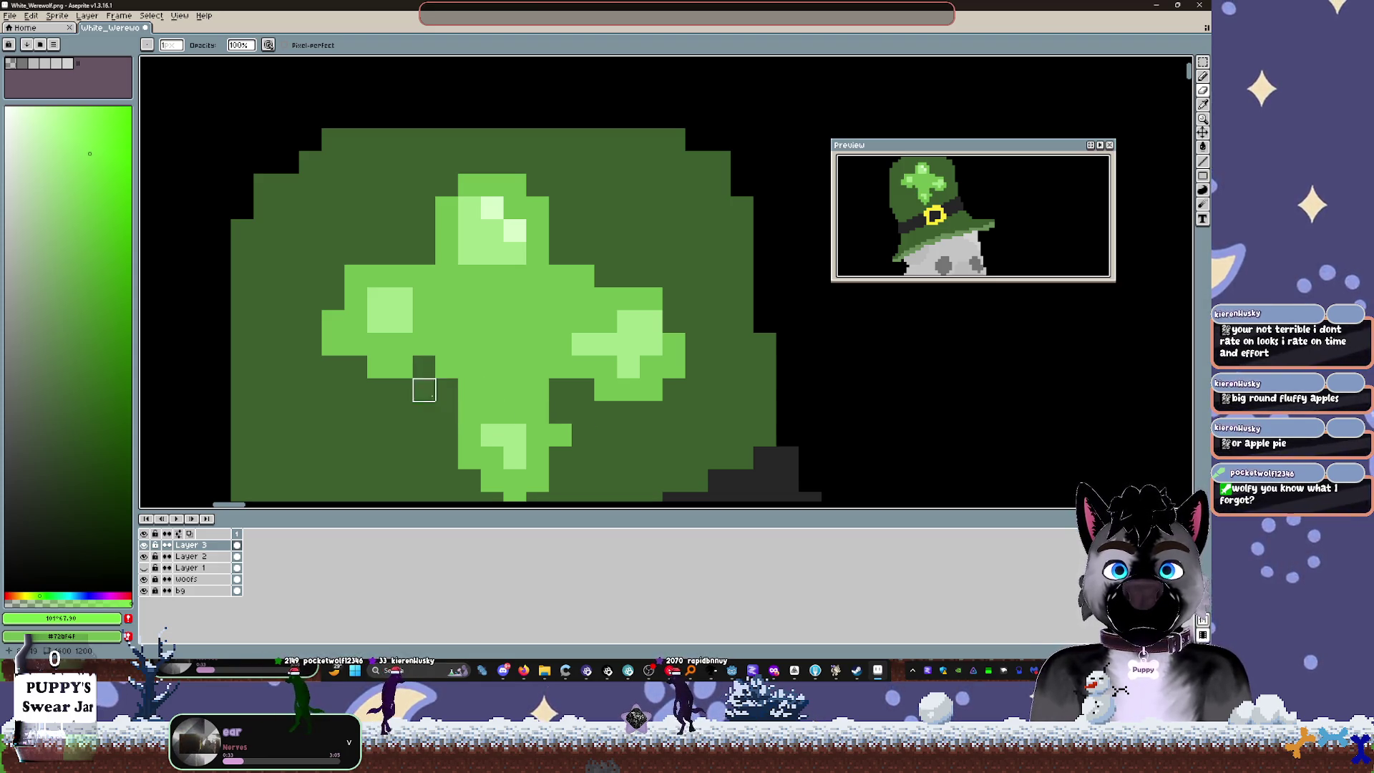
mouse_move(448, 276)
mouse_down()
mouse_move(425, 276)
mouse_move(447, 254)
mouse_move(446, 207)
mouse_up()
Step: Paint the clover's top-left corner medium green, then undo the trial eraser strokes
alt+click(447, 207)
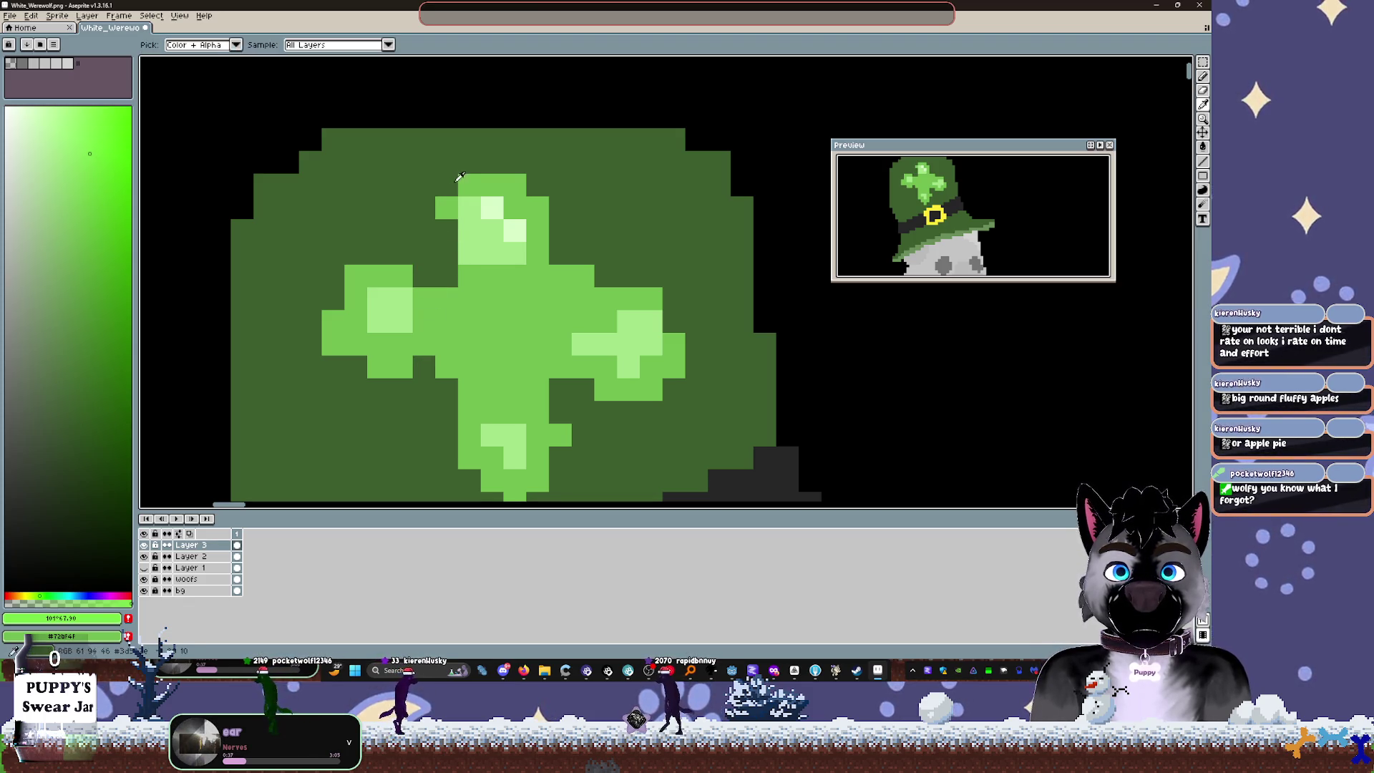
click(446, 185)
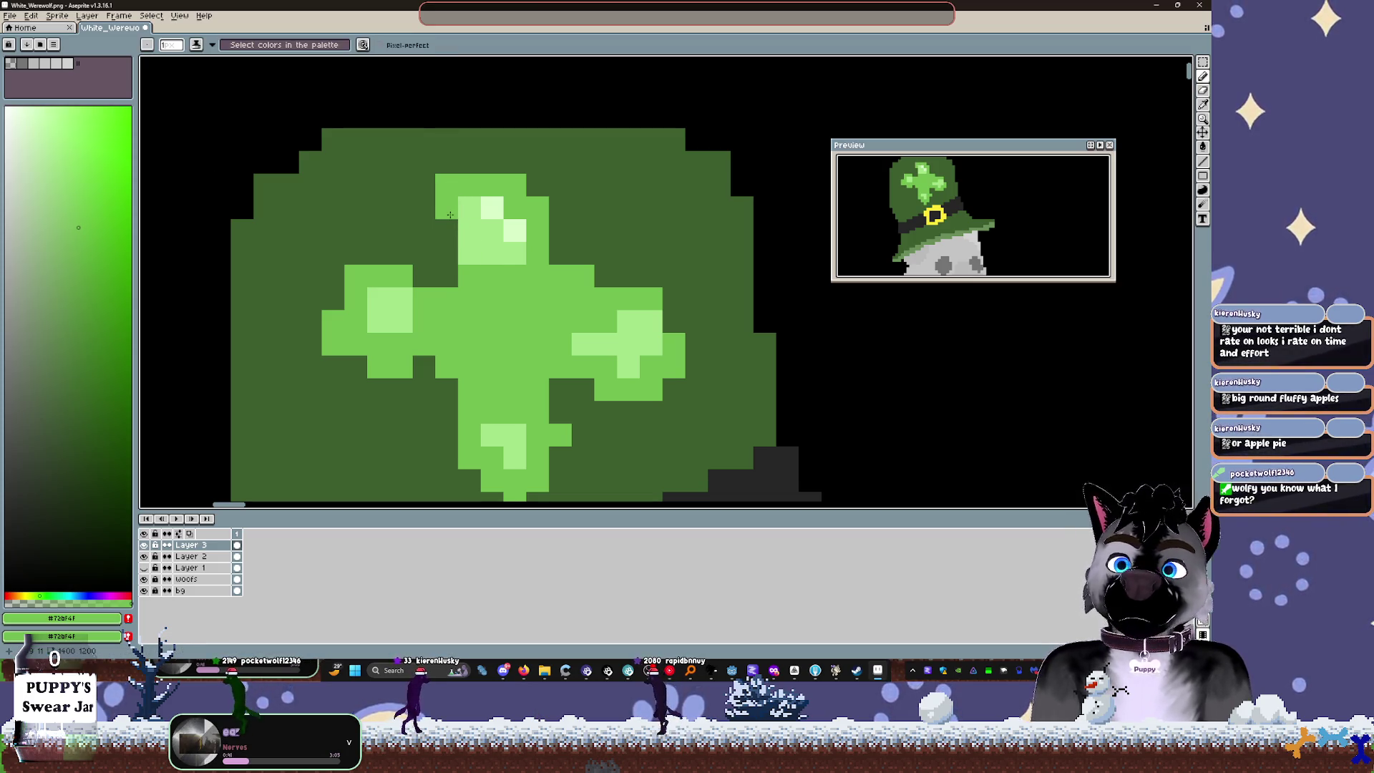
key(e)
click(447, 208)
click(446, 184)
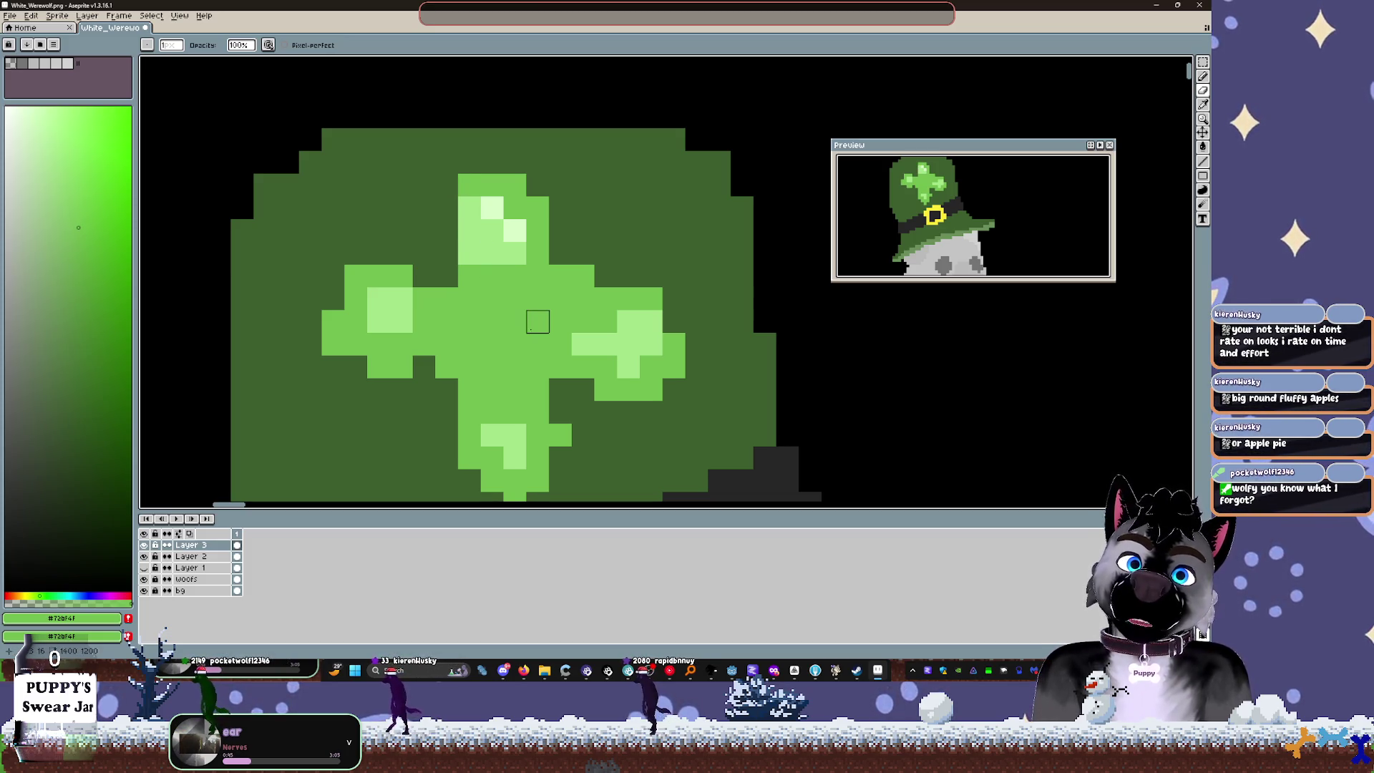
key(v)
key(ctrl+z)
key(ctrl+z)
key(ctrl+z)
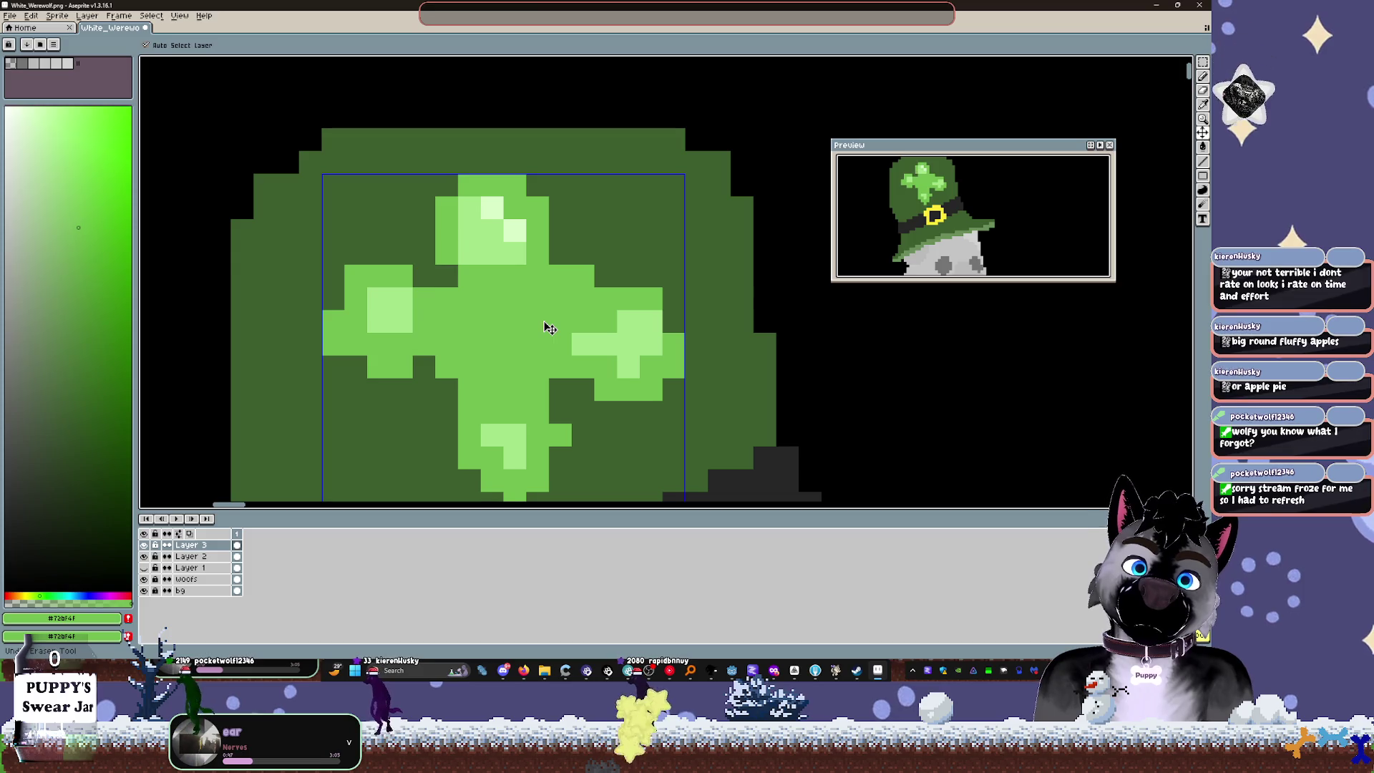
key(ctrl+z)
key(ctrl+z)
key(ctrl+z)
key(b)
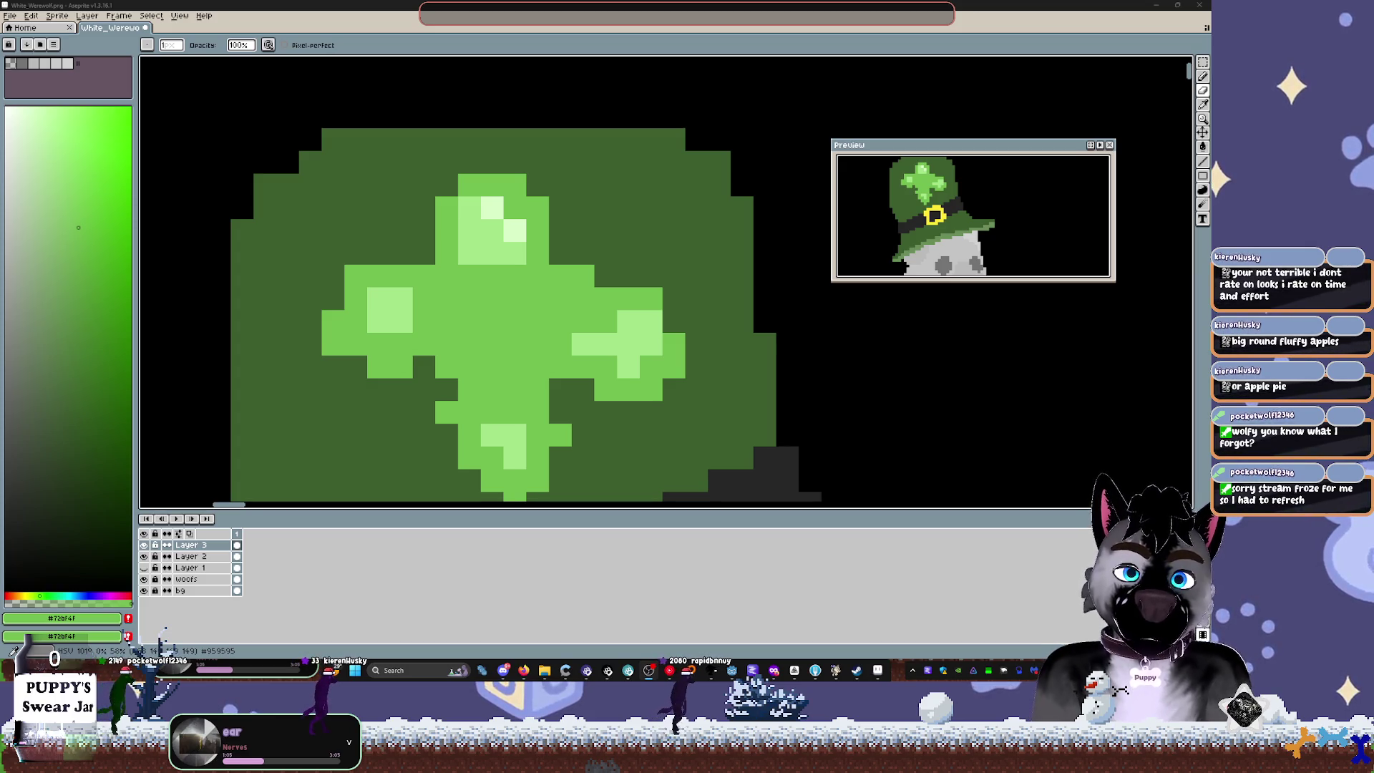
Step: Sample the hat's greens and add mid- and light-green pixels to the clover's top, right arm and cross
scroll(527, 370, down, 3)
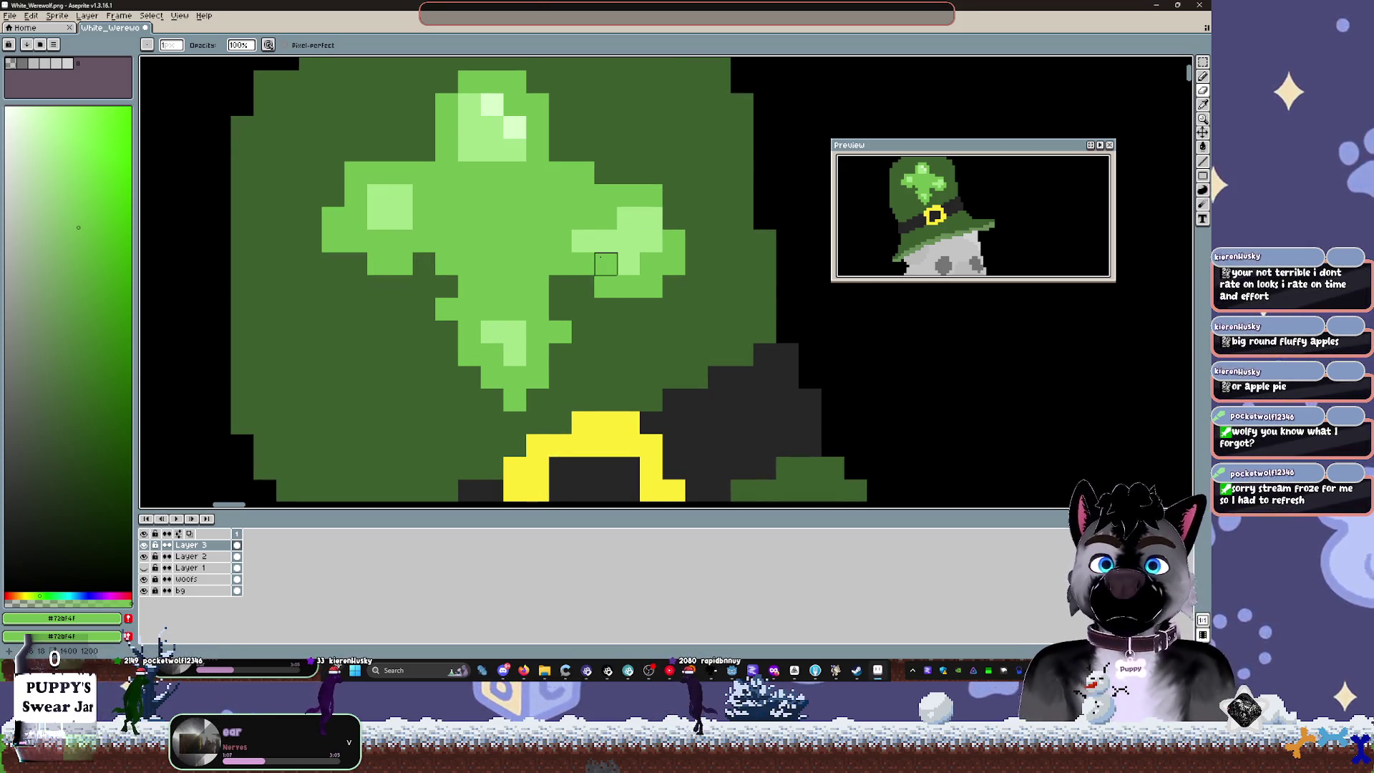
key(i)
scroll(536, 358, up, 3)
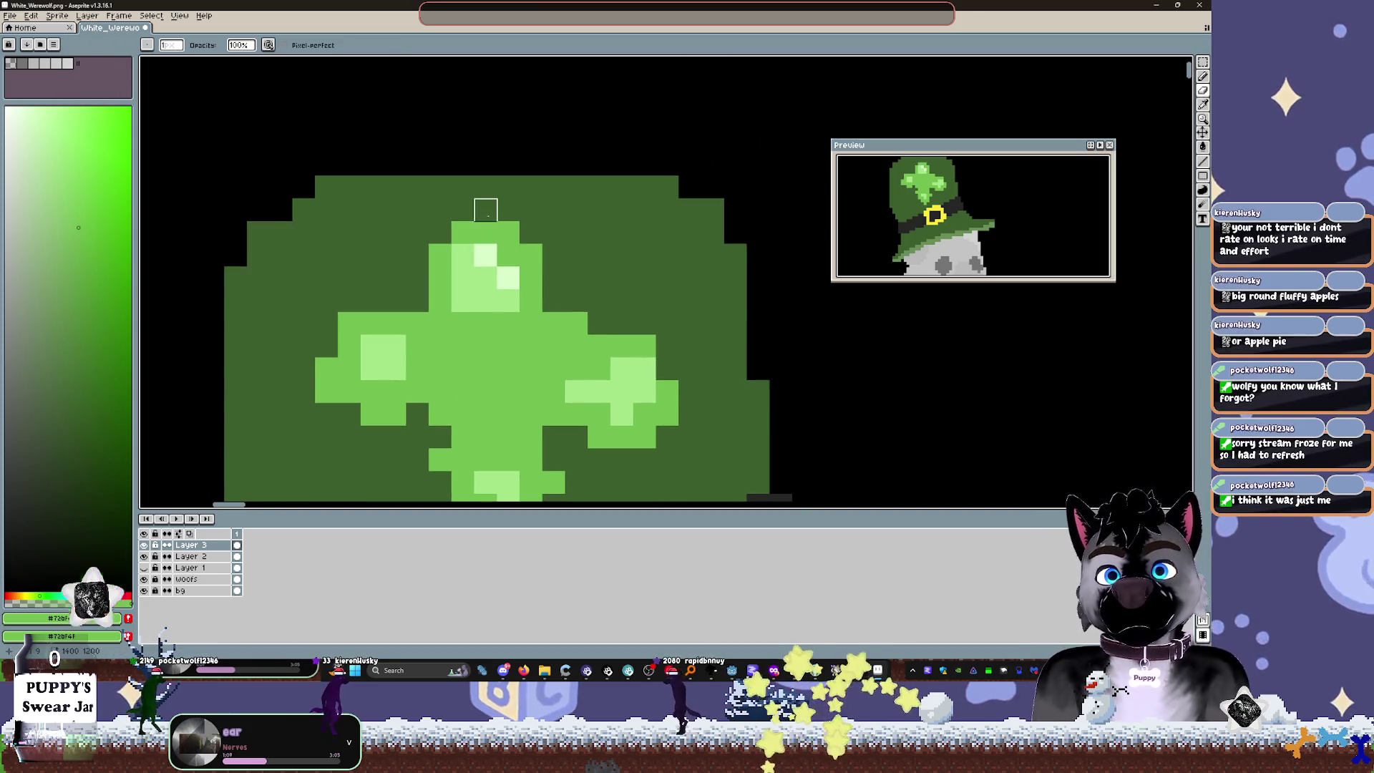
key(b)
alt+click(491, 208)
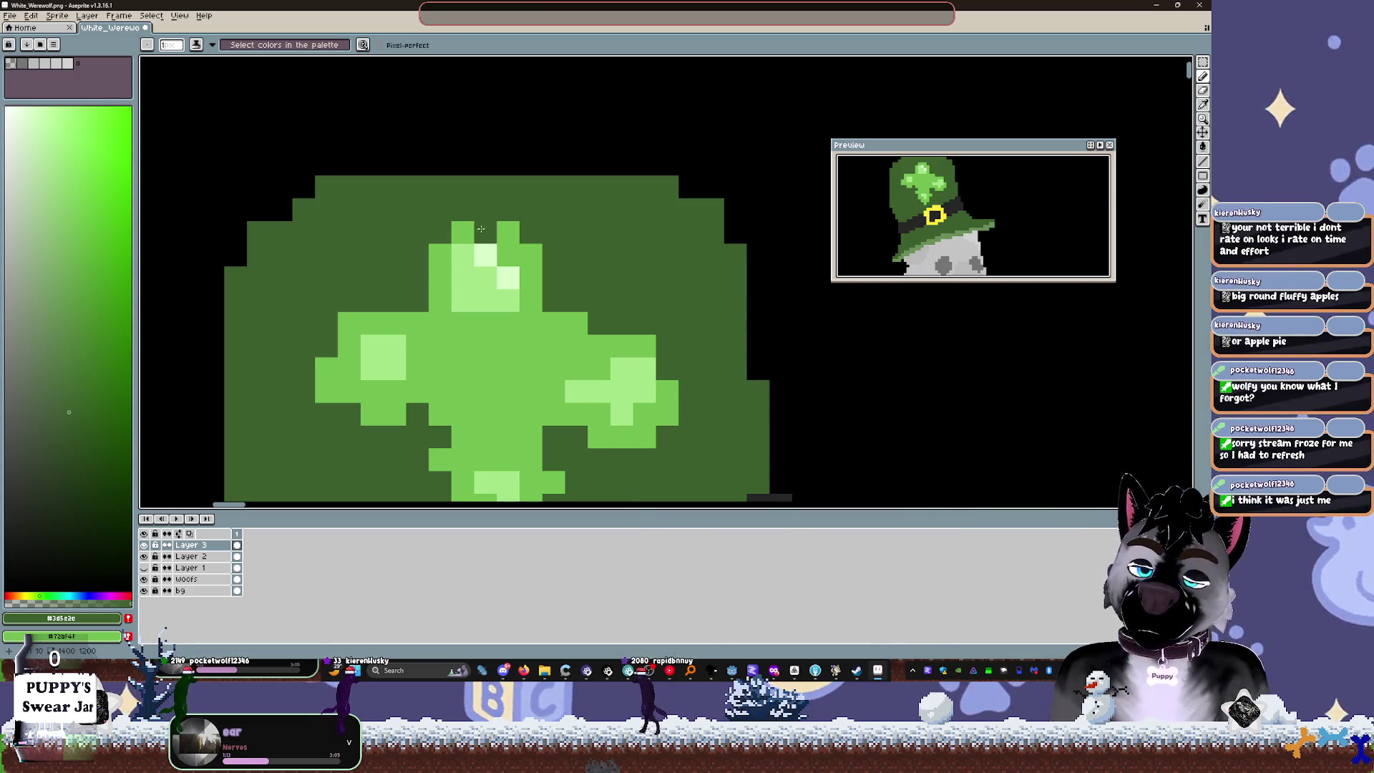
alt+click(490, 239)
click(493, 210)
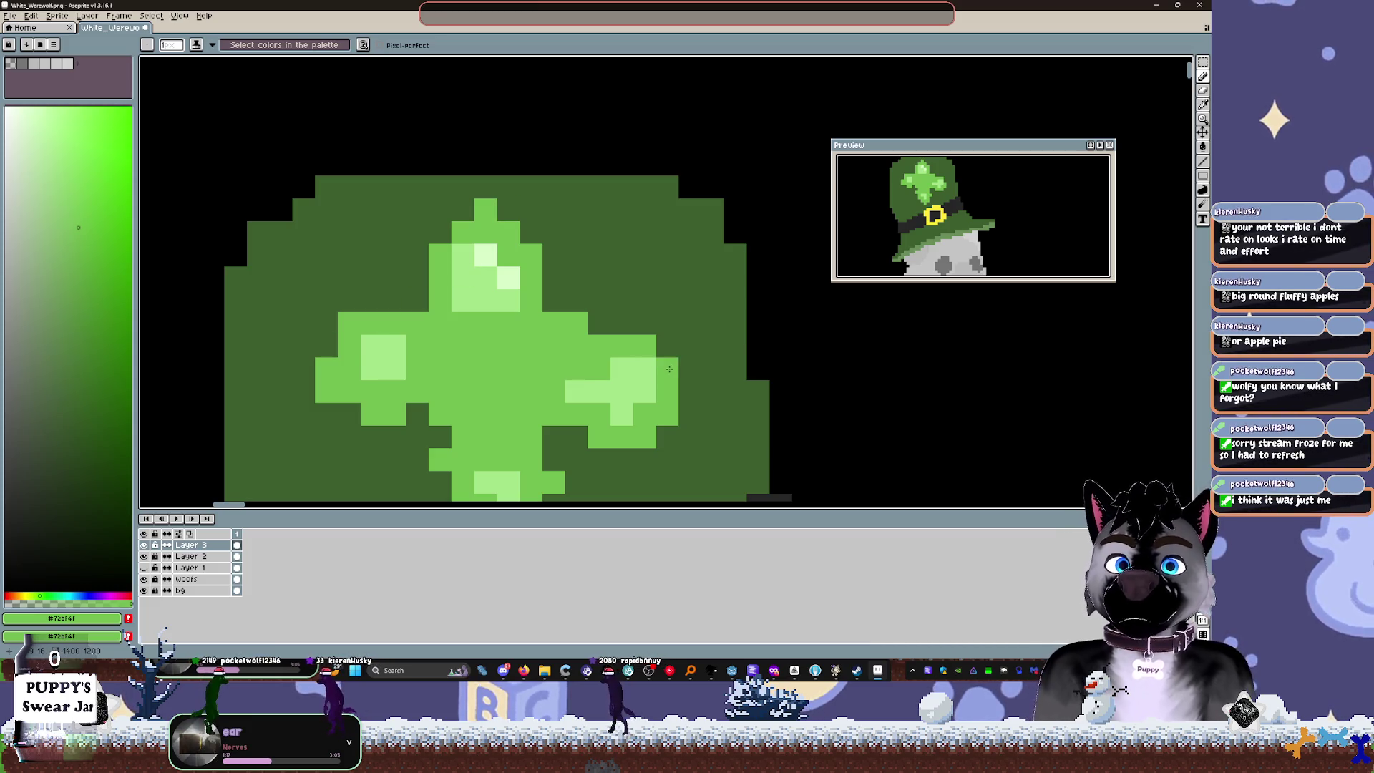
click(689, 391)
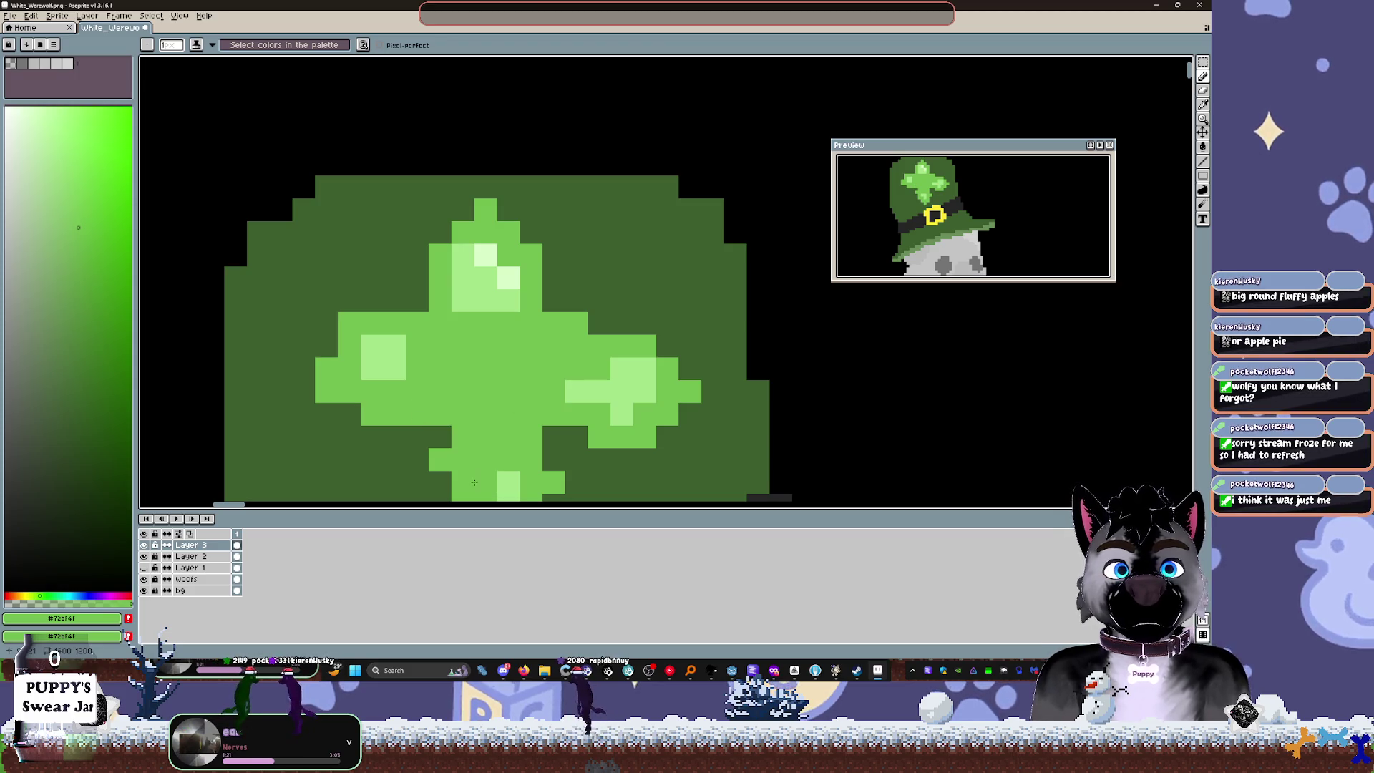
click(441, 438)
click(326, 345)
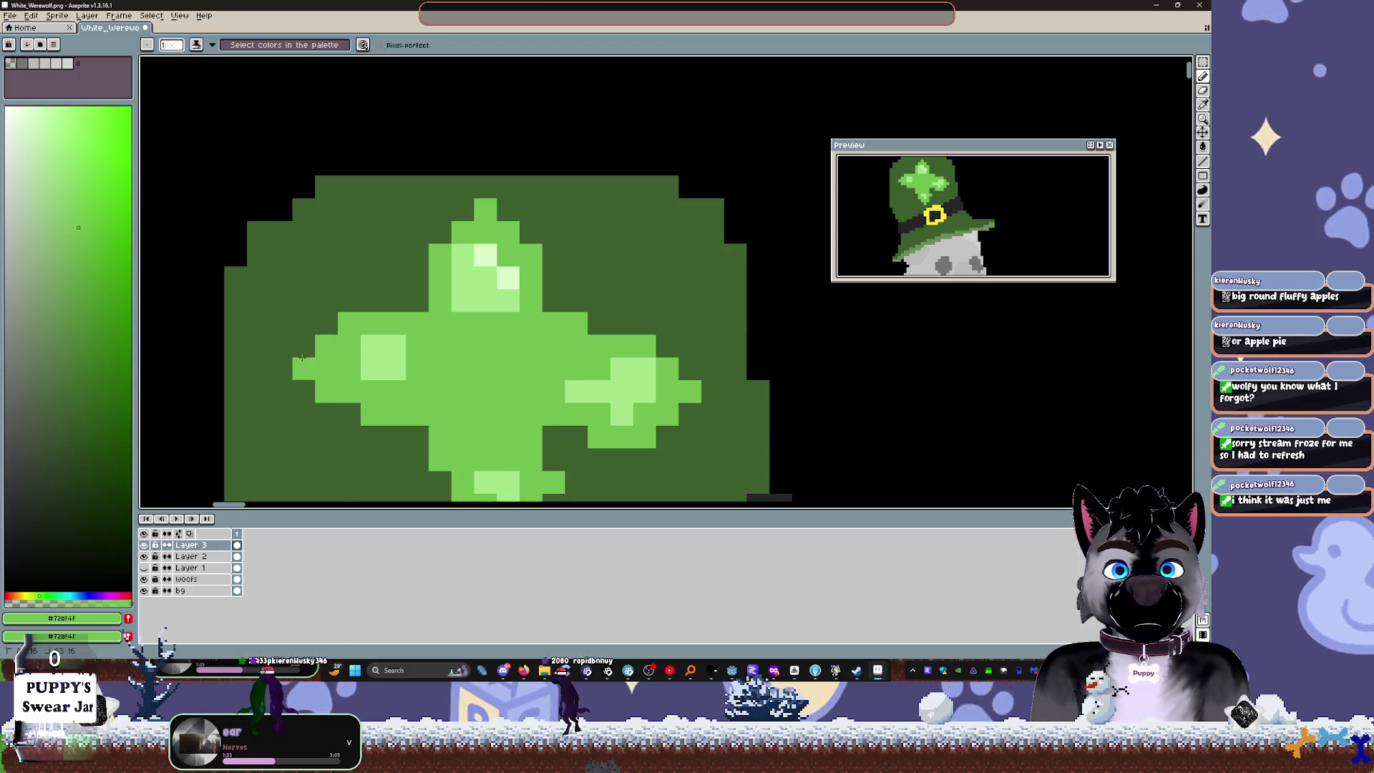
Step: Lengthen the clover's left arm with light-green pixels and paint one leaf pixel dark green
drag(348, 300, 395, 301)
click(326, 324)
click(303, 347)
click(304, 392)
click(281, 392)
click(280, 369)
click(295, 381)
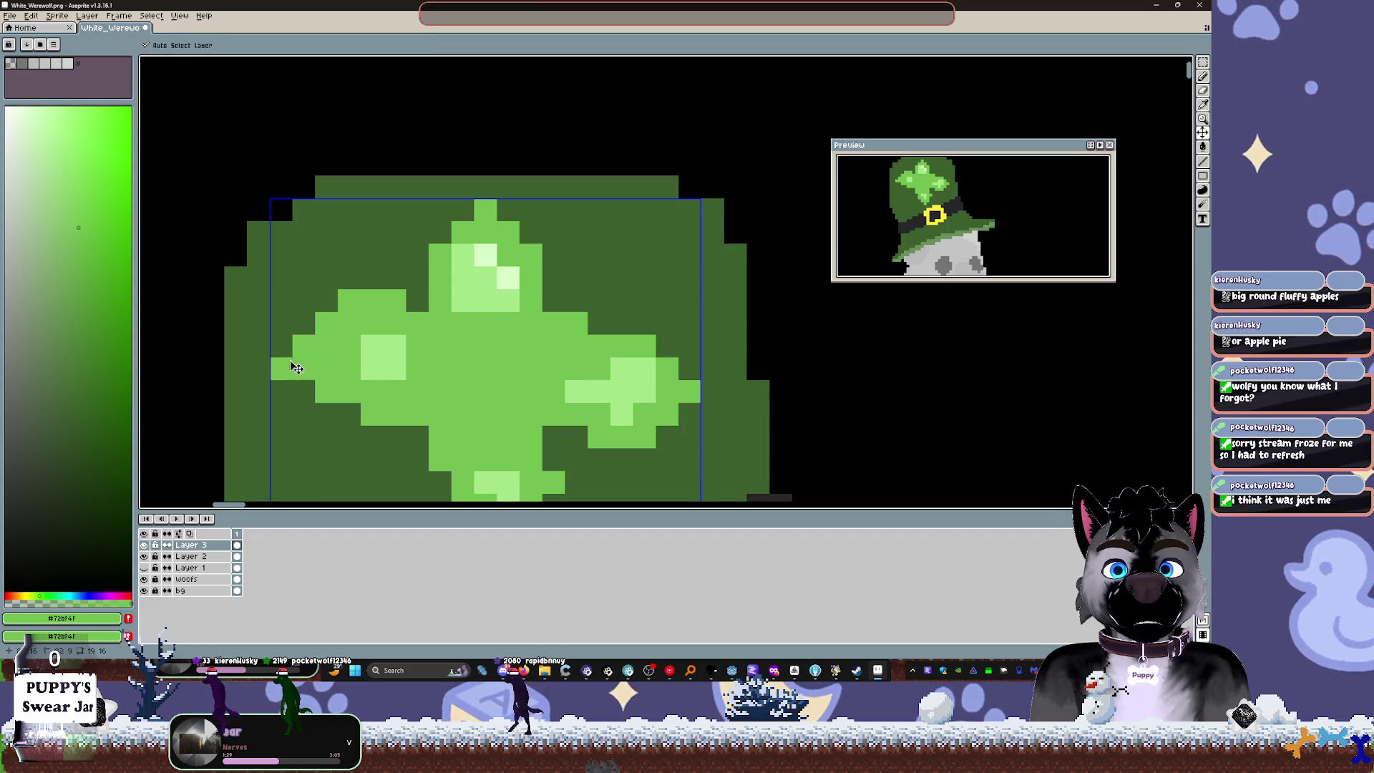
Step: Undo a stray light-green clover pixel and compare against the browser's St Patrick's hat images
scroll(420, 377, down, 4)
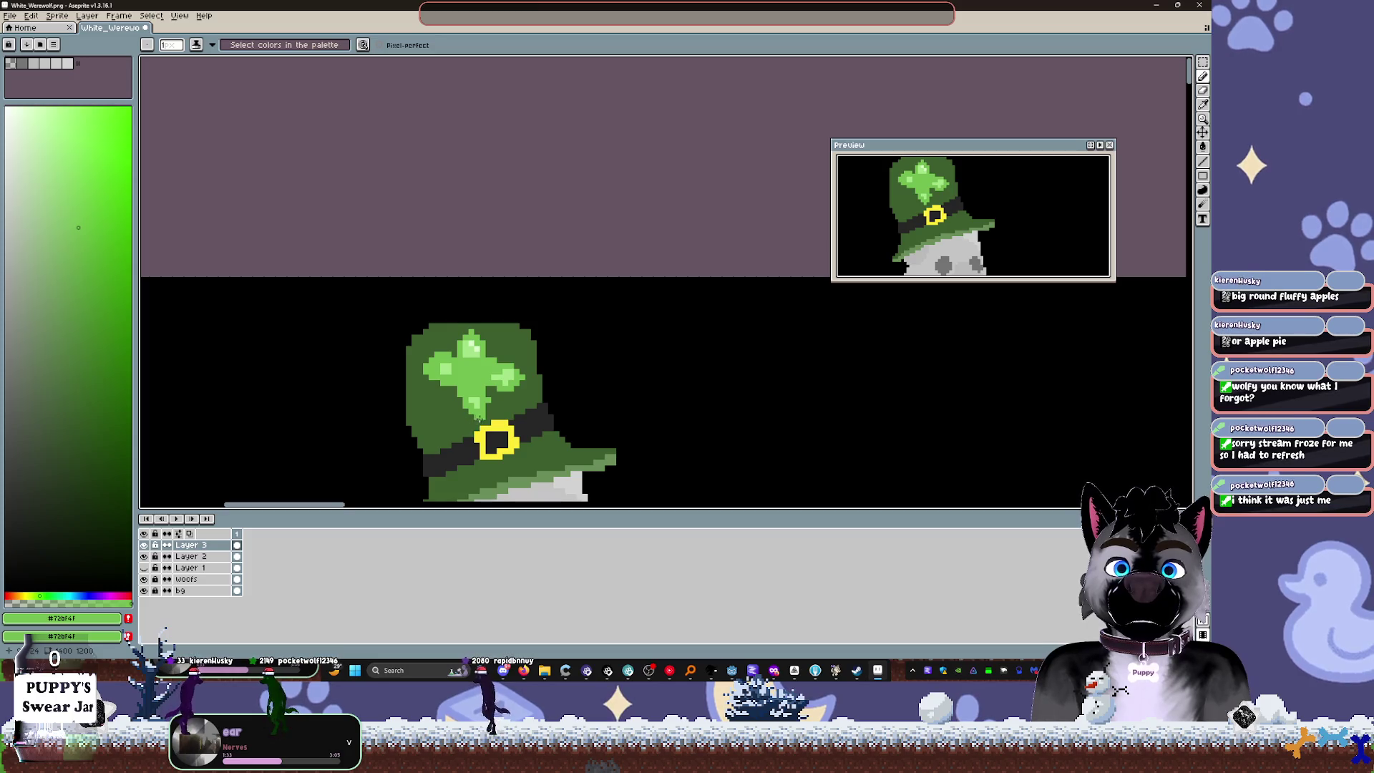
key(e)
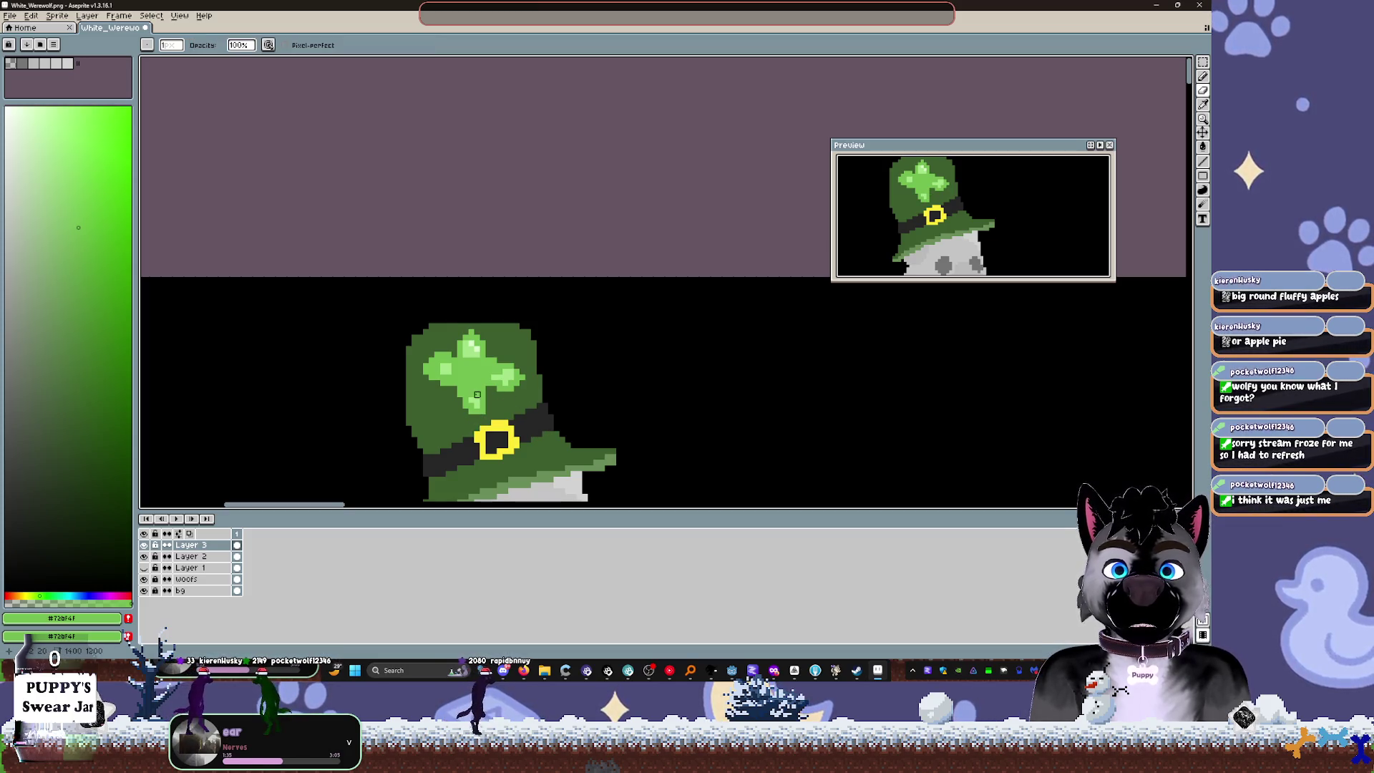
alt+click(477, 383)
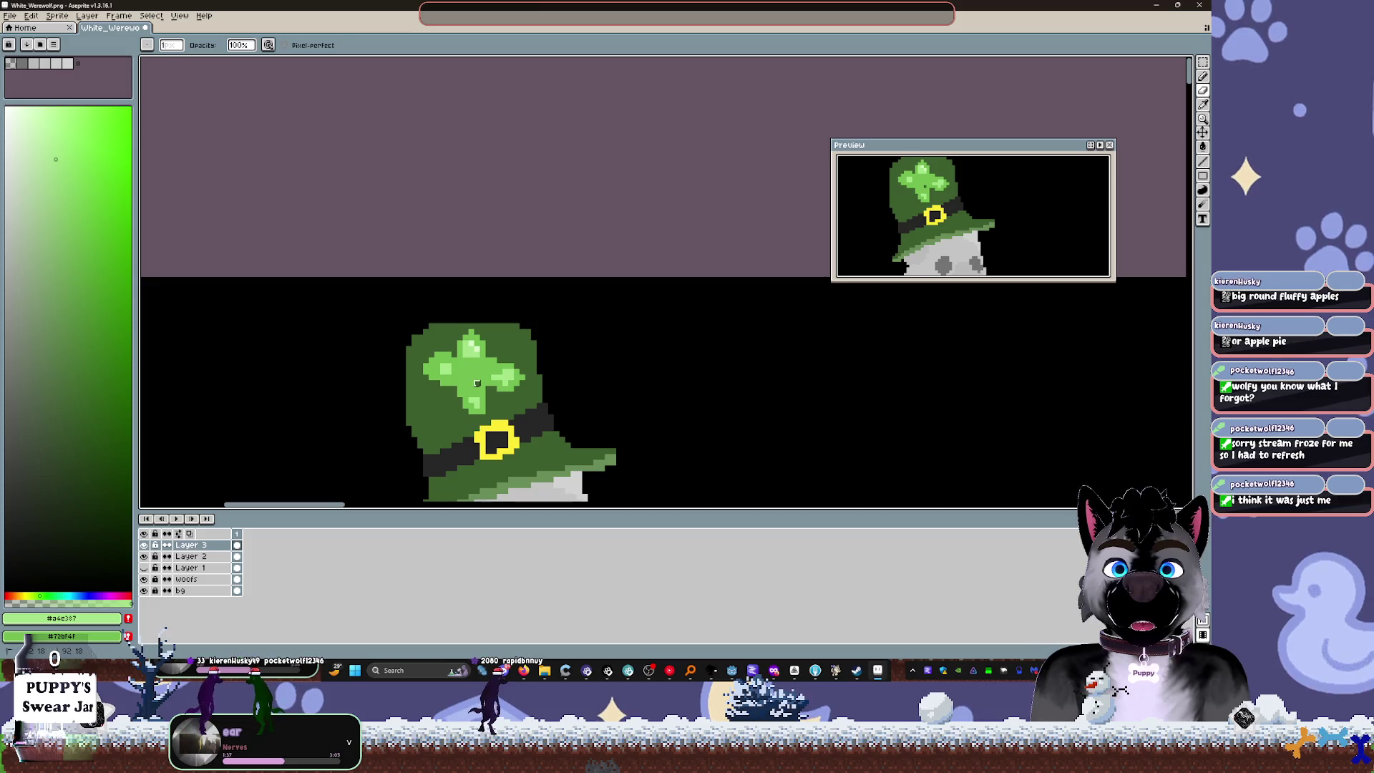
scroll(457, 372, up, 3)
key(b)
click(471, 428)
key(ctrl+z)
click(524, 670)
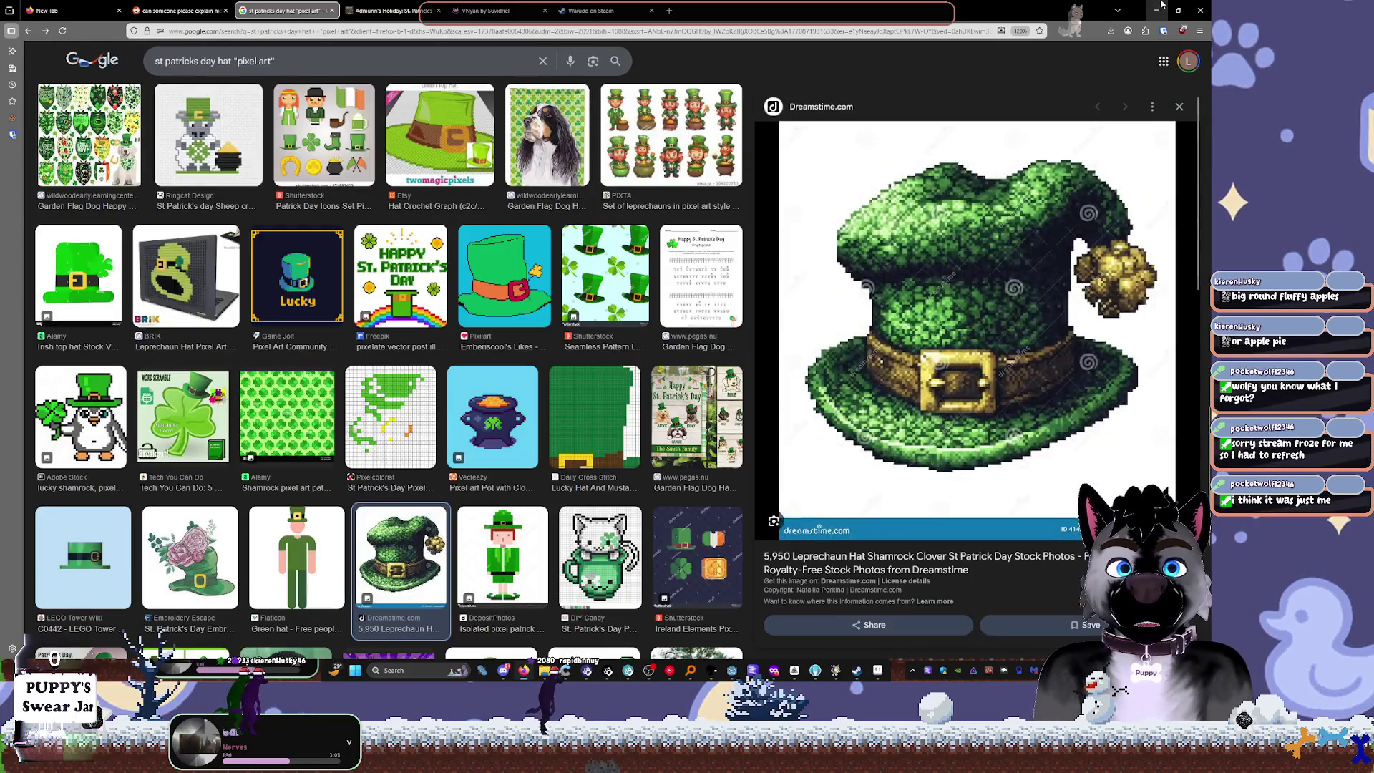
click(1156, 10)
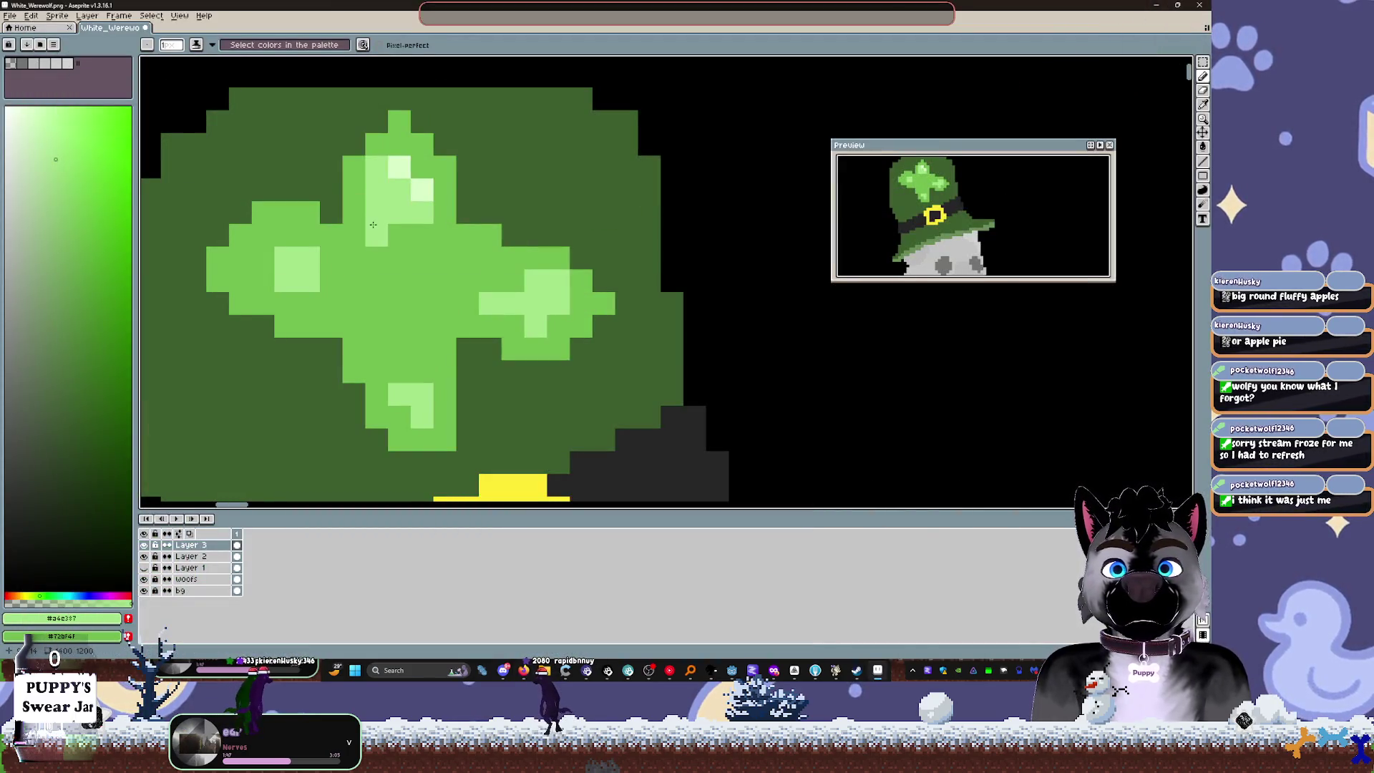
Step: Undo the last stroke and extend the clover's upper-right arm with a light-green pixel
click(63, 143)
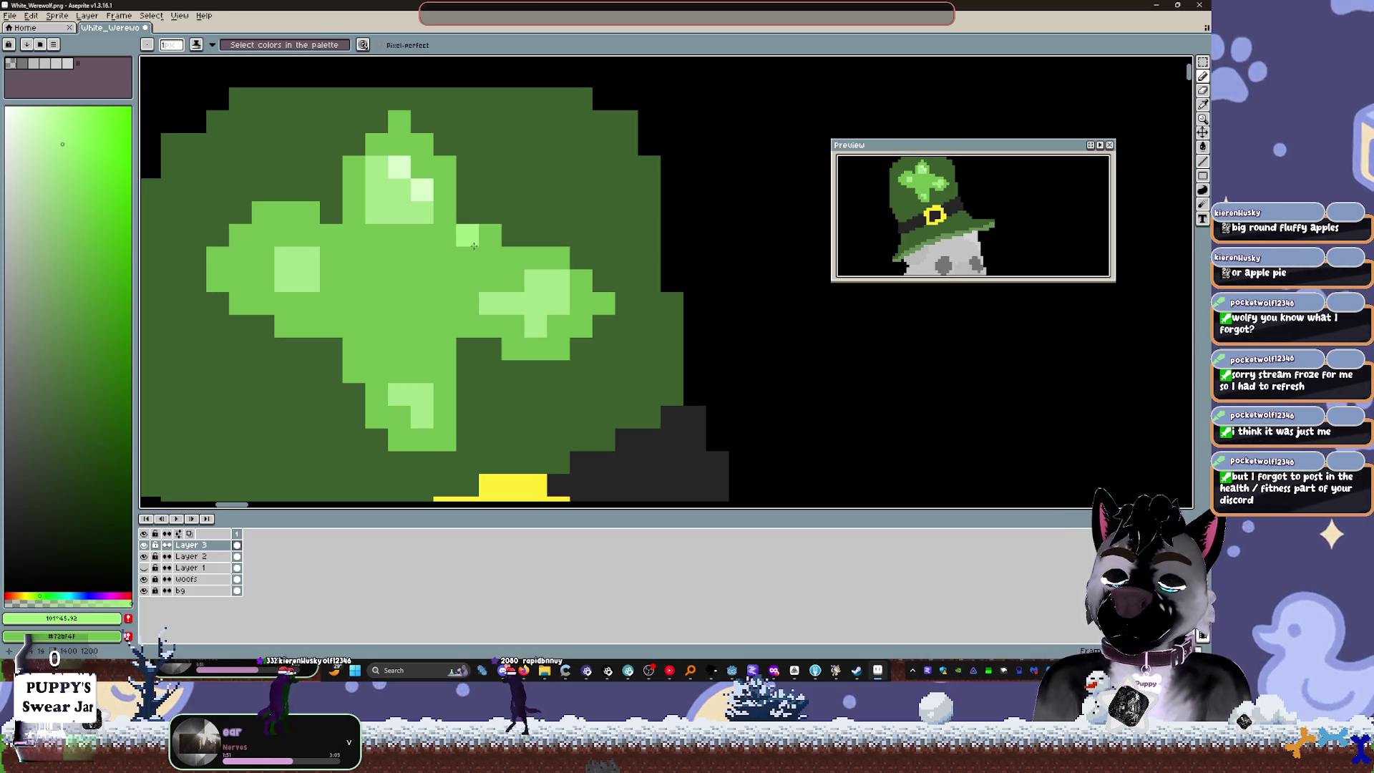
scroll(514, 310, down, 1)
key(ctrl+z)
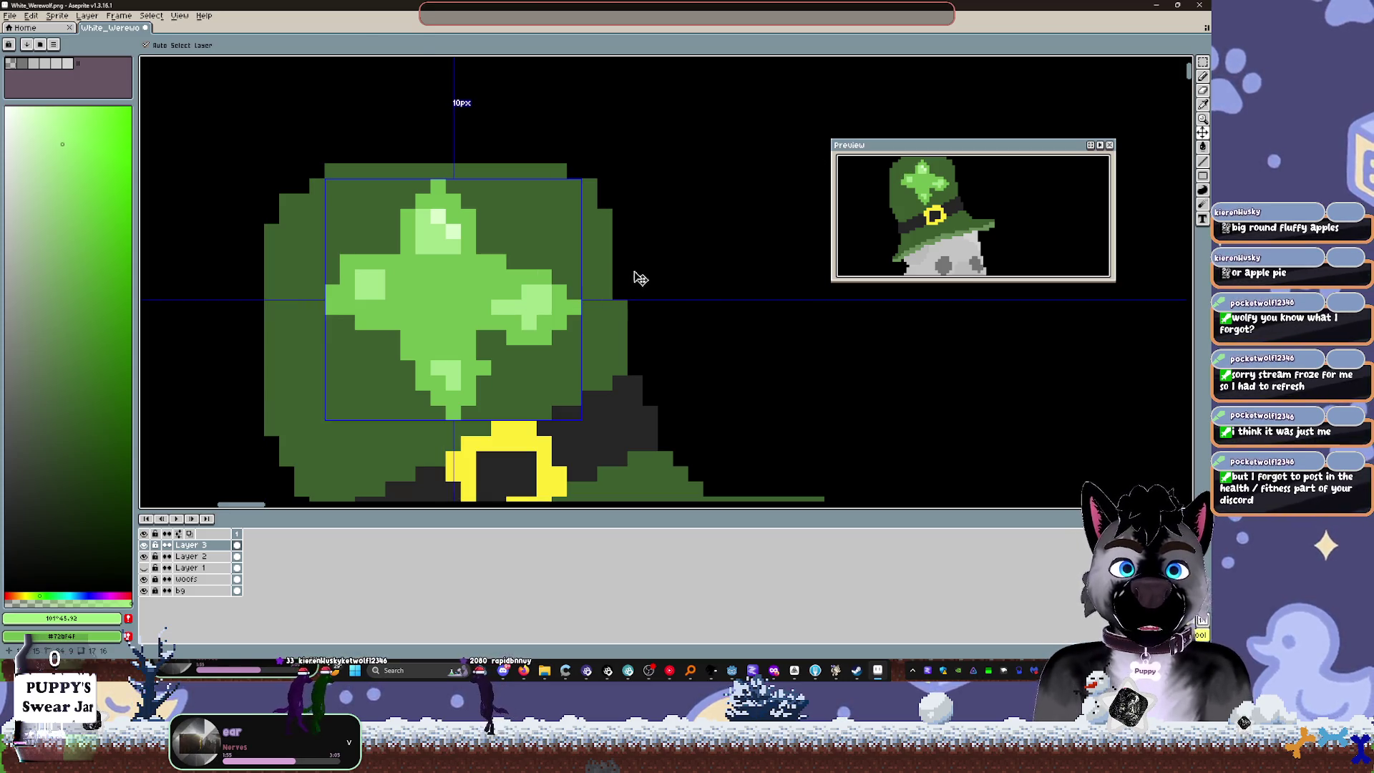
alt+click(482, 357)
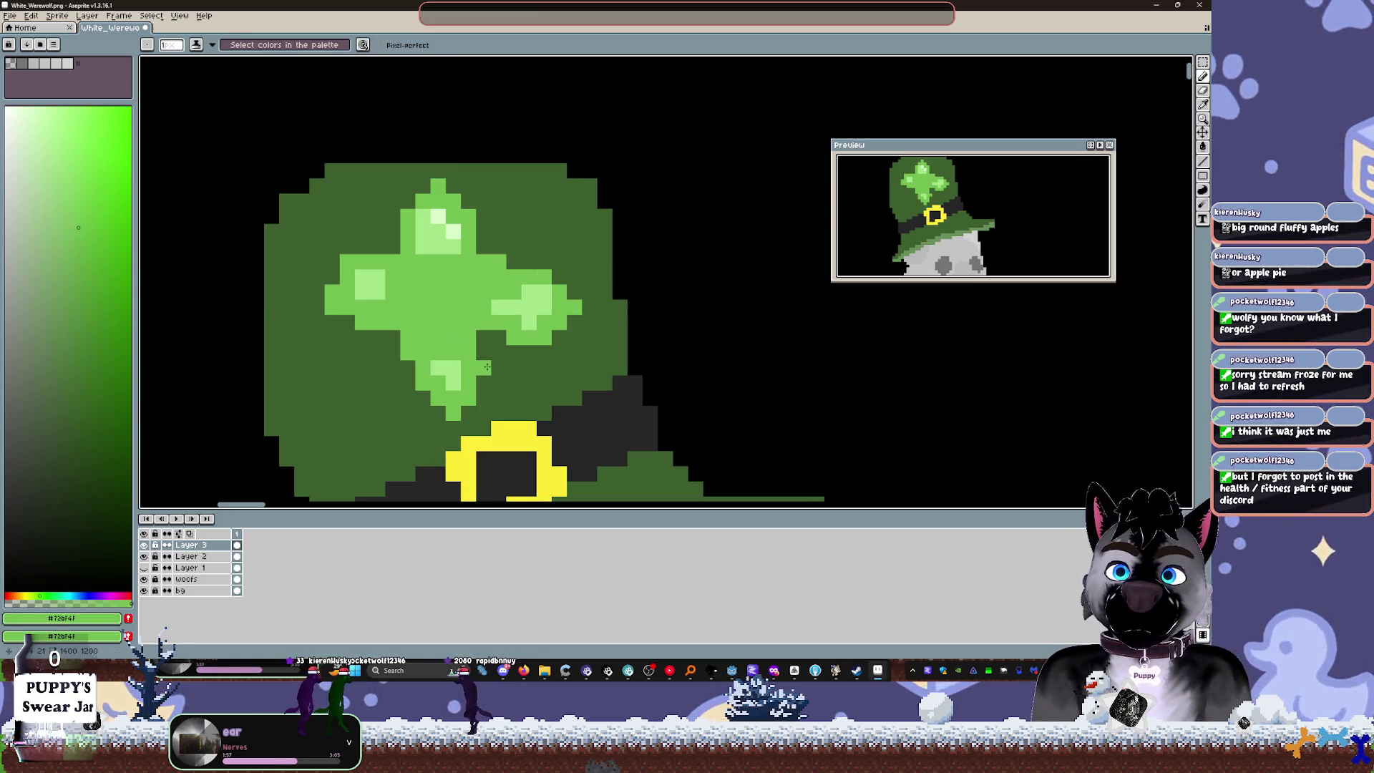
key(alt)
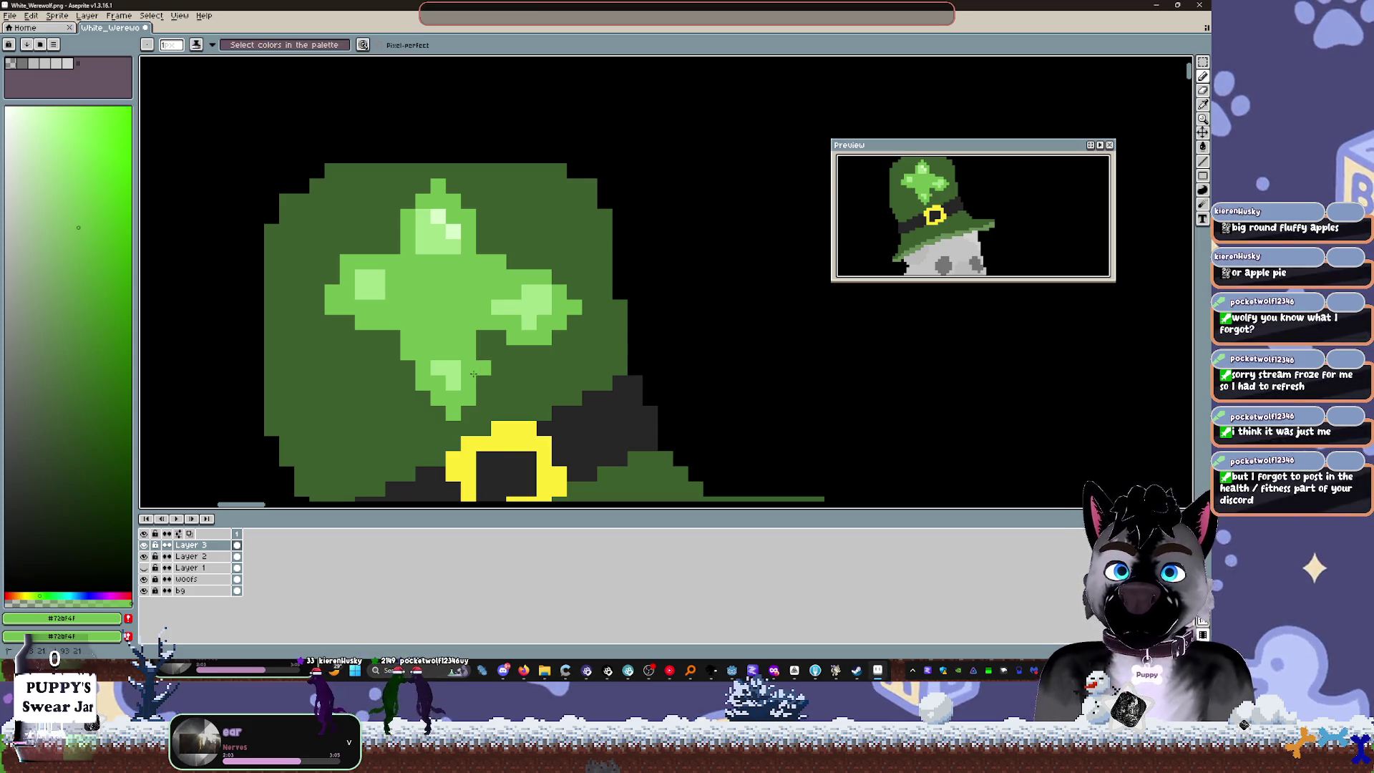
click(515, 262)
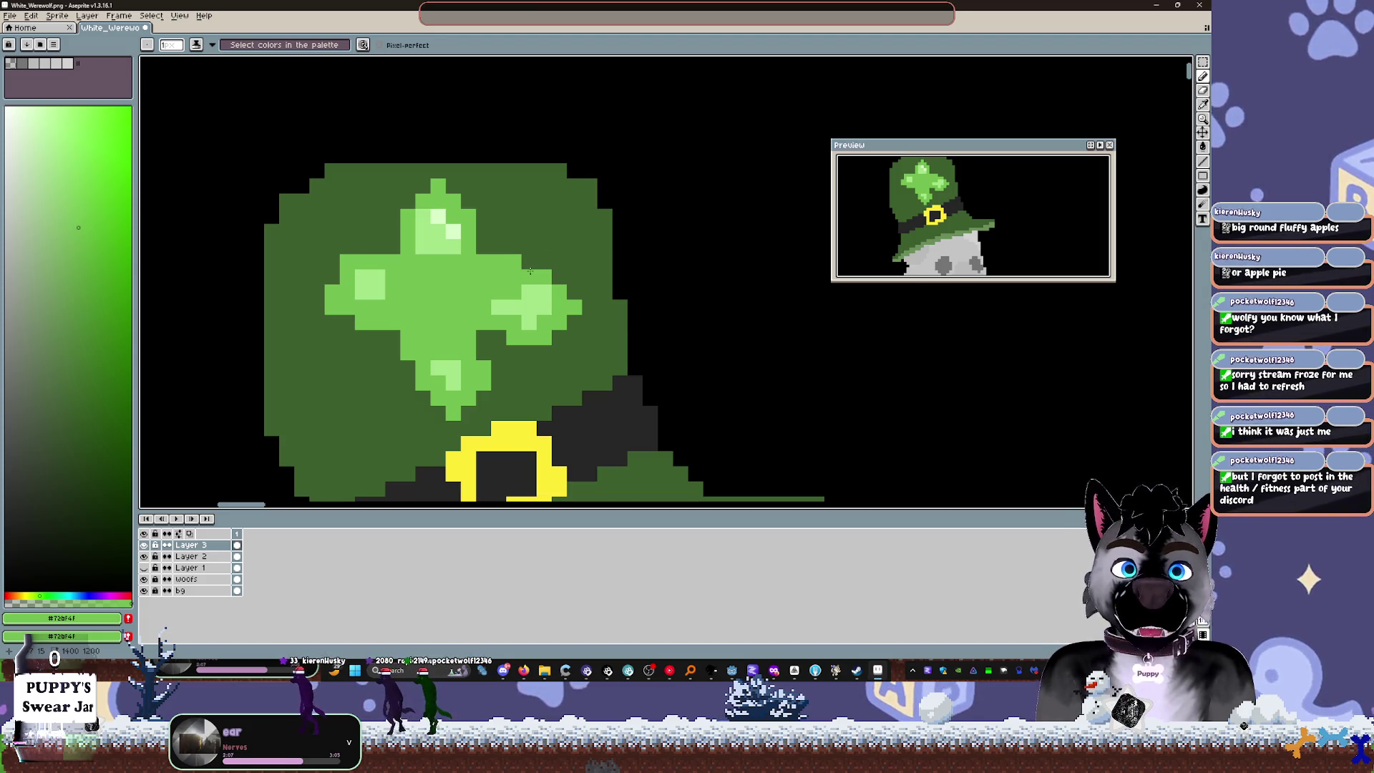
Step: Paint the clover's centre dark green to hollow it, then undo the hollow centre
key(alt)
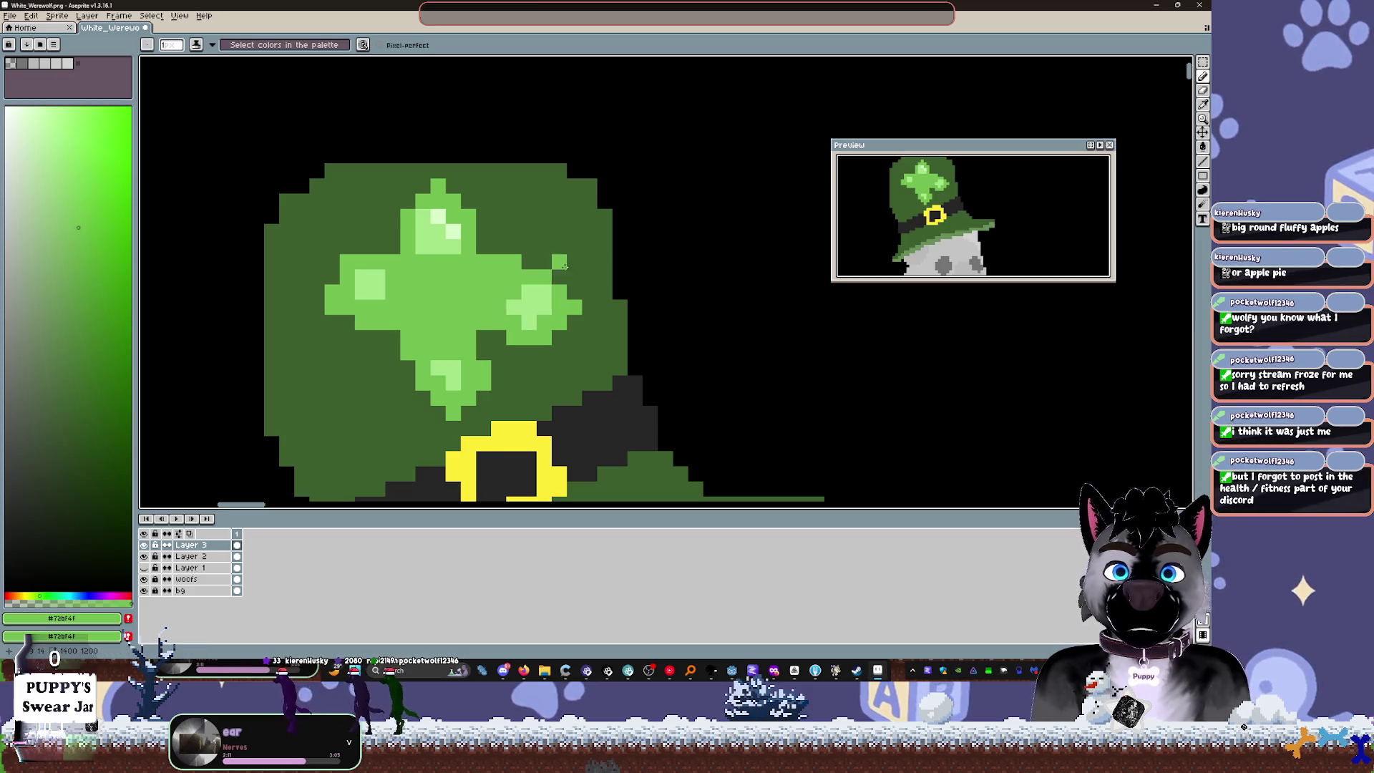
alt+click(382, 294)
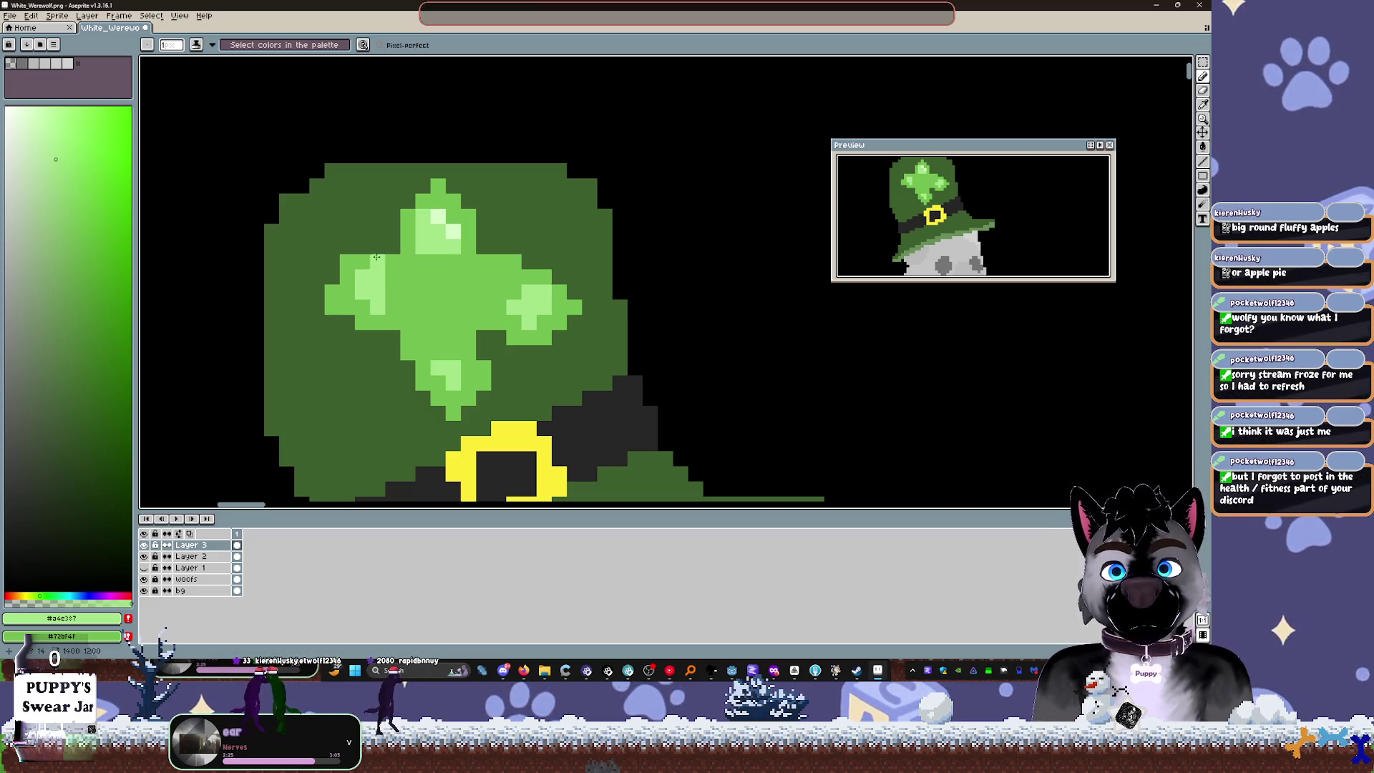
alt+click(331, 308)
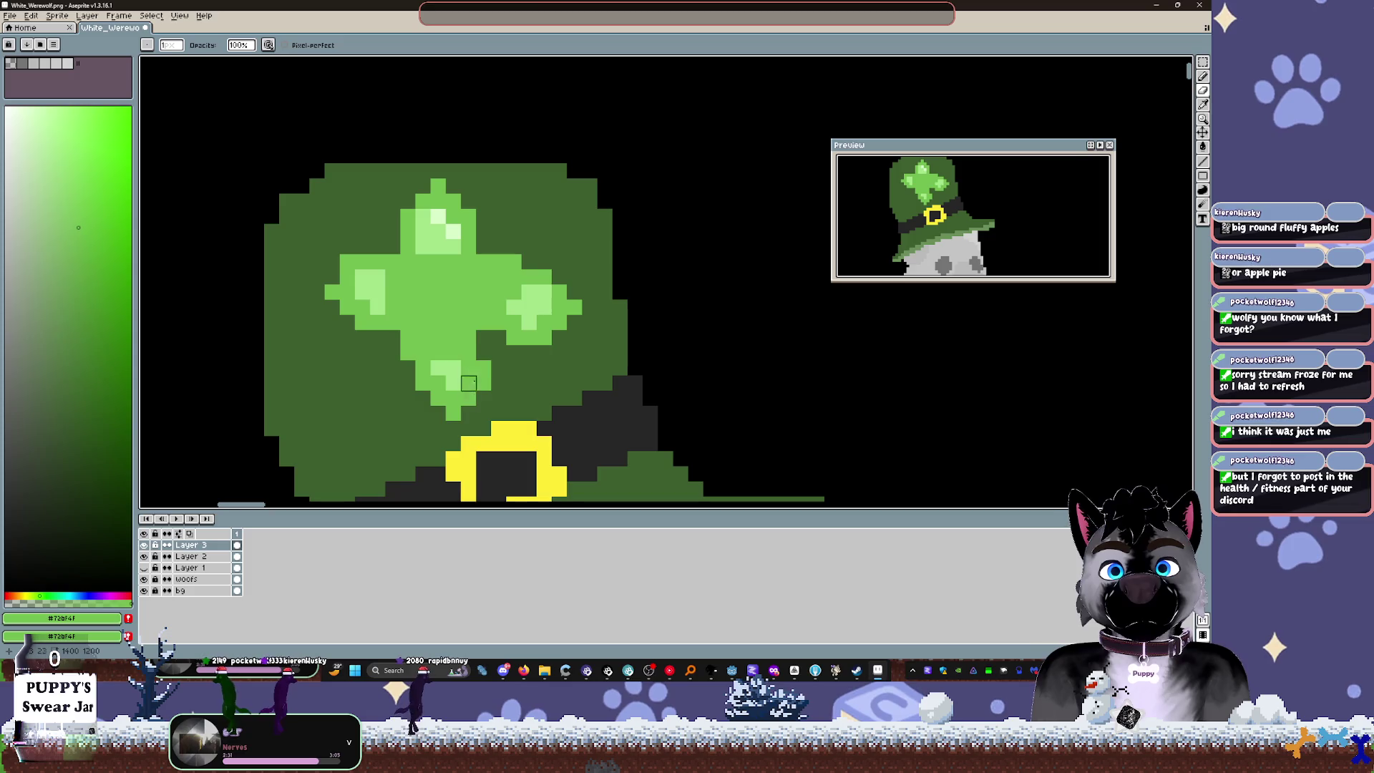
drag(469, 338, 483, 323)
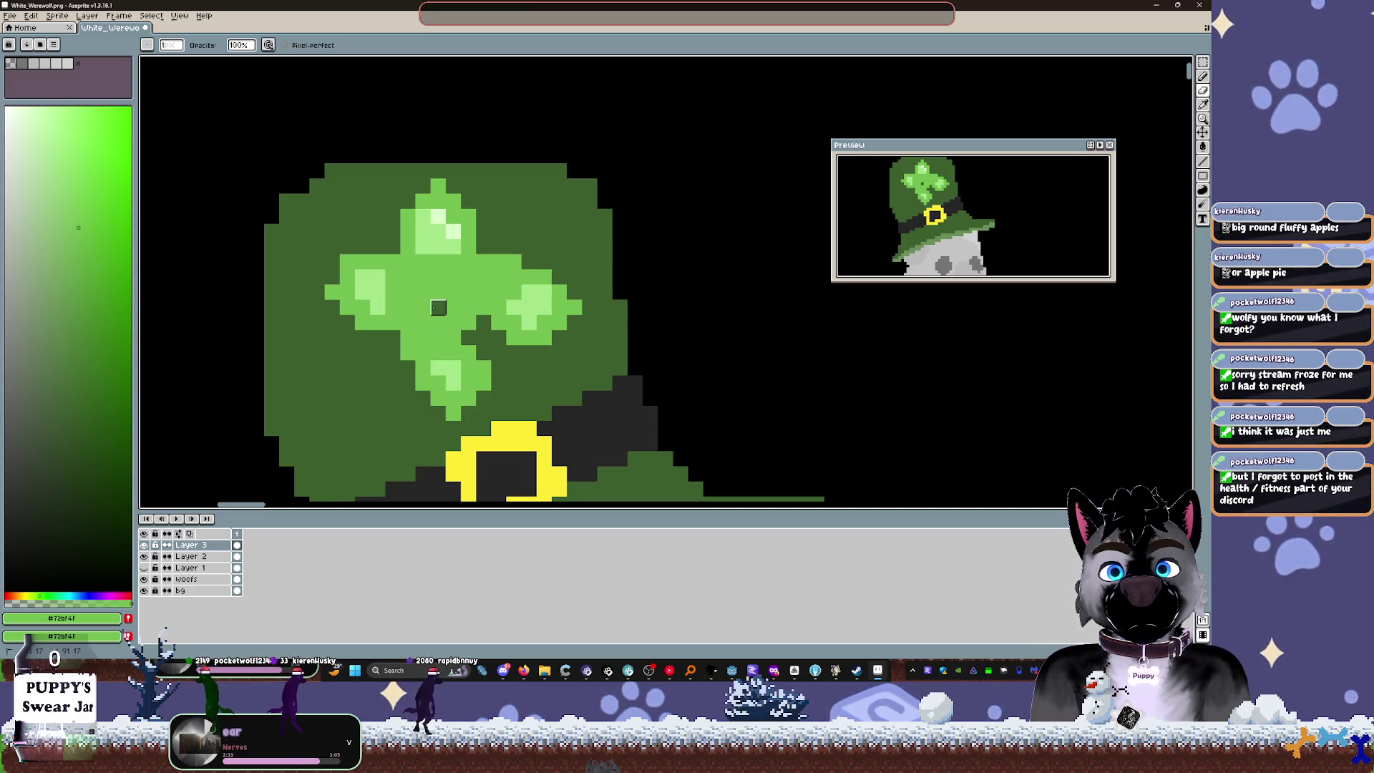
mouse_move(453, 292)
mouse_down()
mouse_move(429, 301)
mouse_move(453, 293)
mouse_move(469, 321)
mouse_up()
key(ctrl+z)
scroll(620, 322, down, 3)
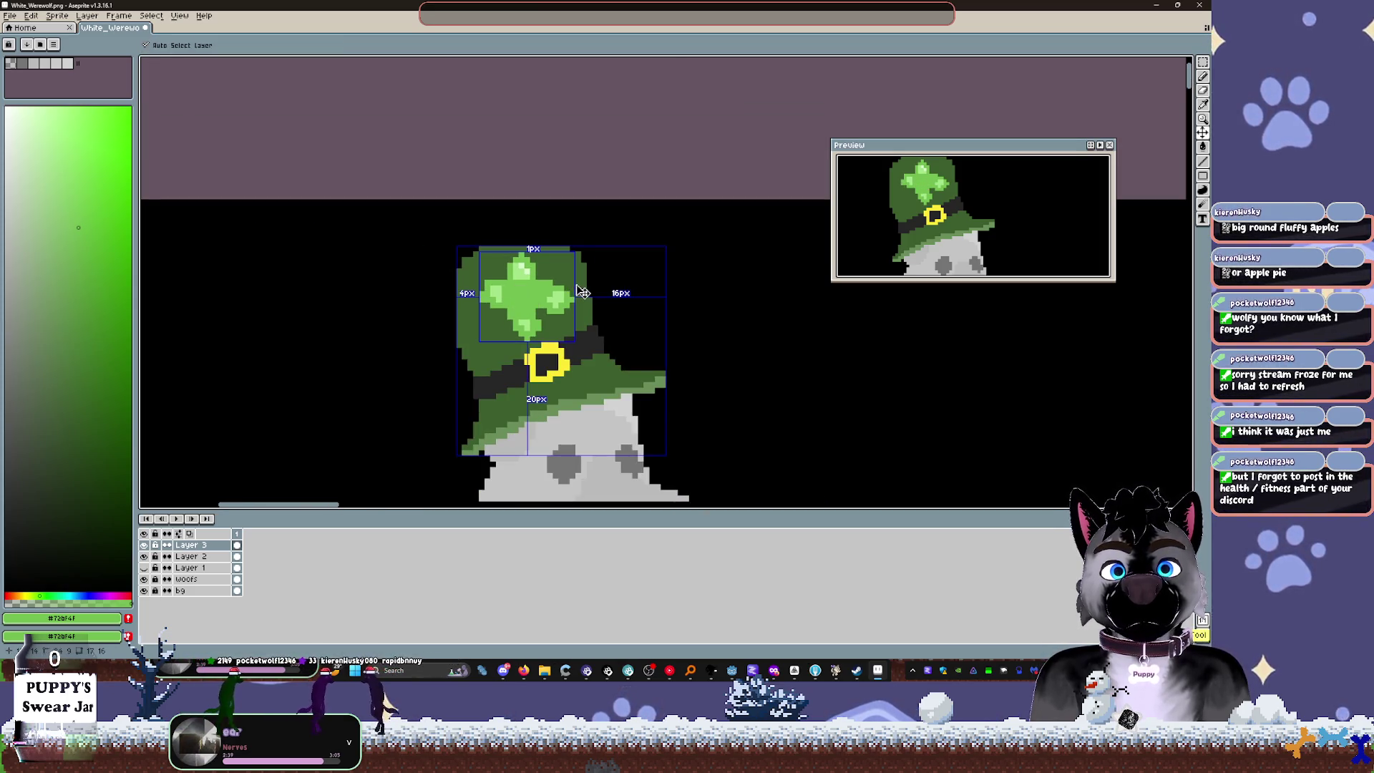
Step: Step through undo/redo to keep the plus-shaped clover, then save the sheet as PNG
scroll(583, 291, down, 3)
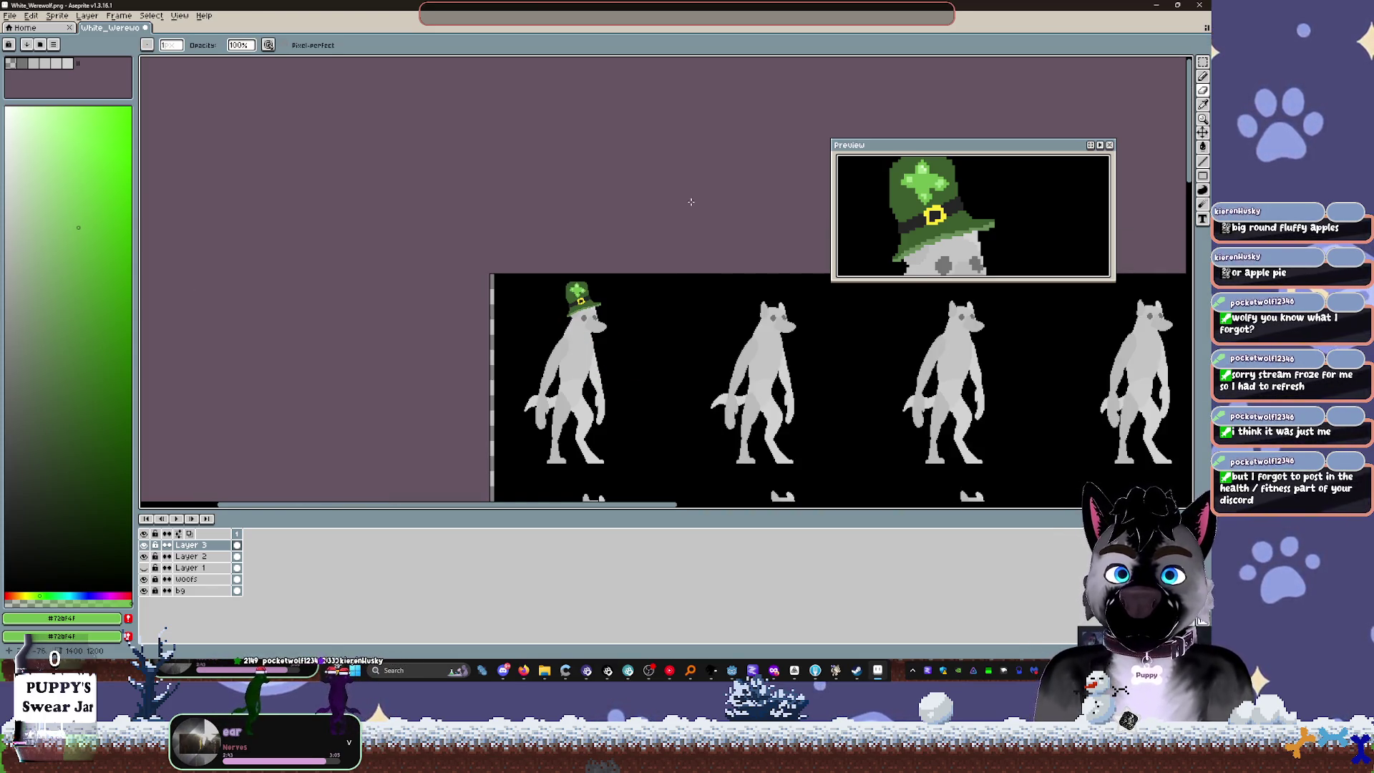
scroll(644, 224, up, 4)
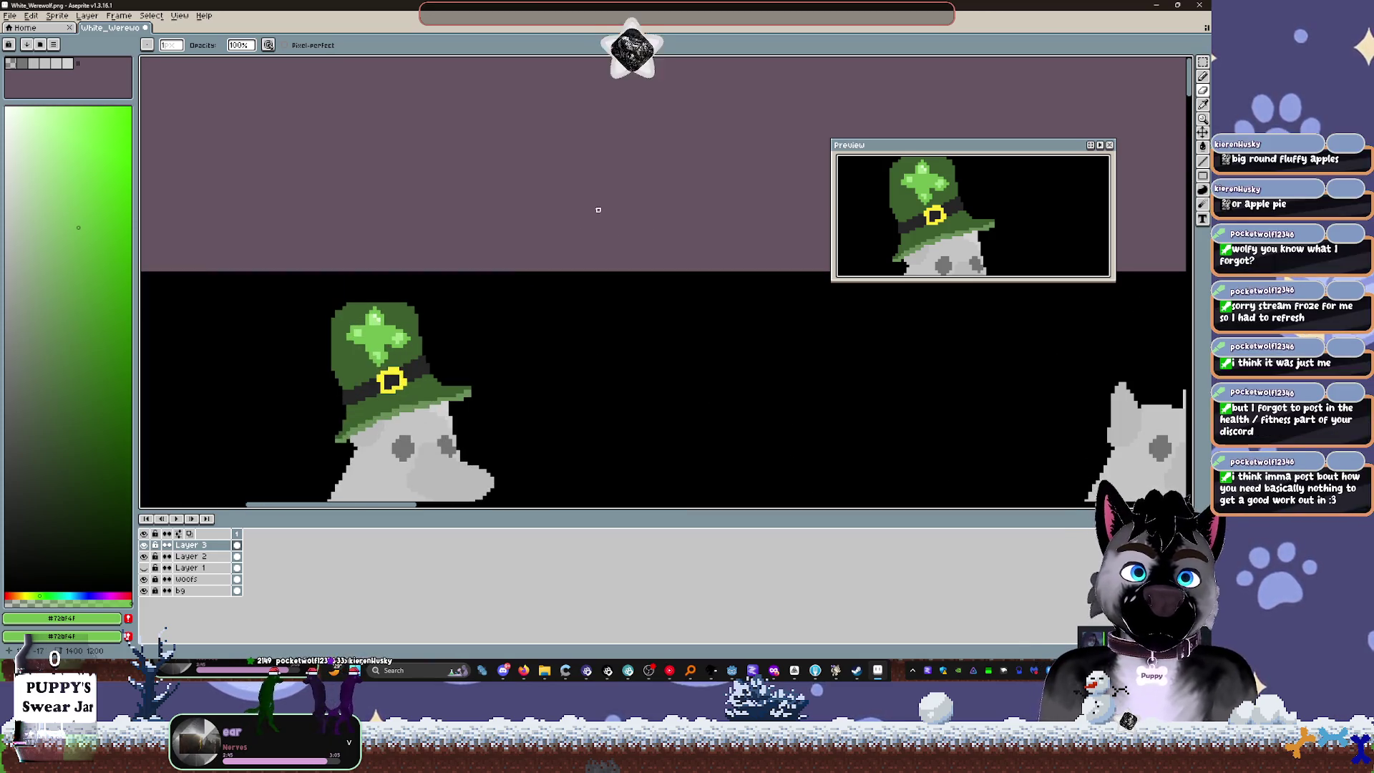
key(v)
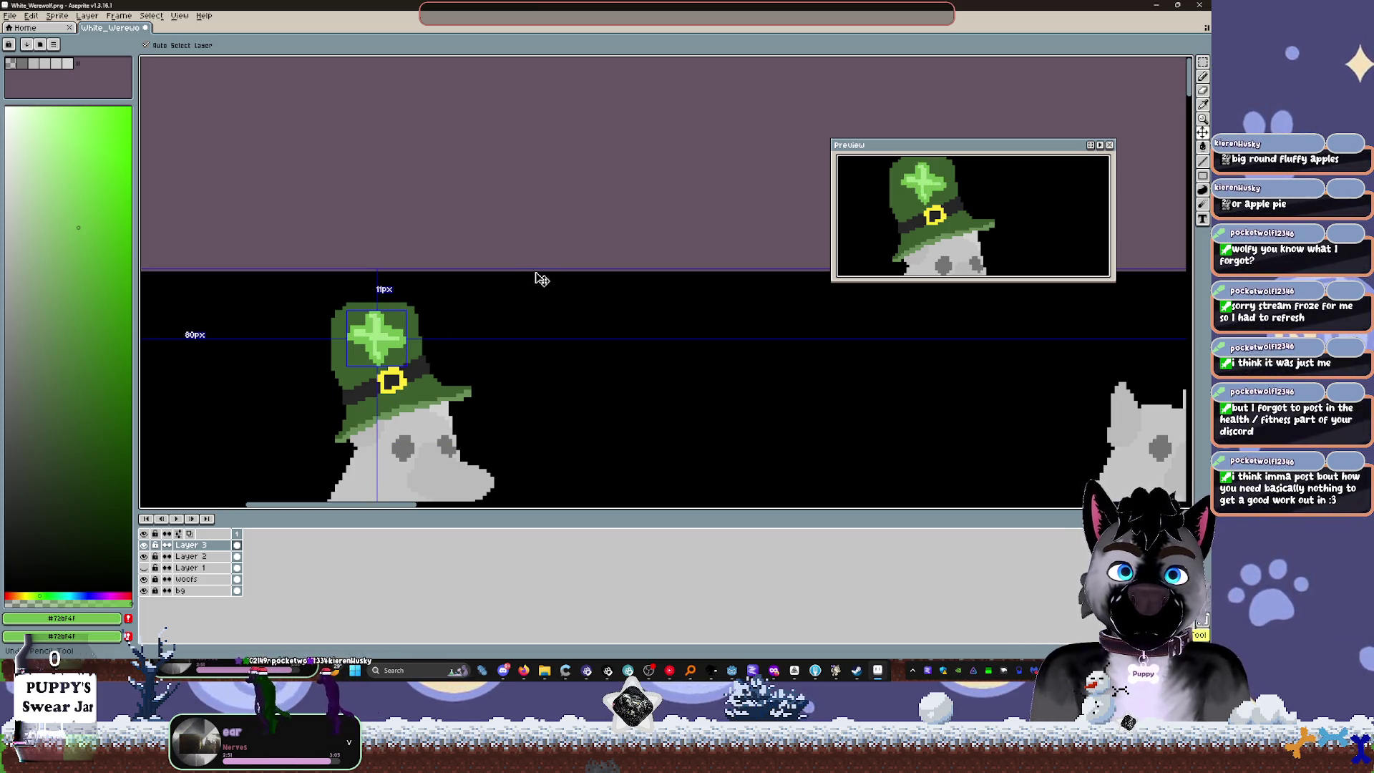
key(ctrl+z)
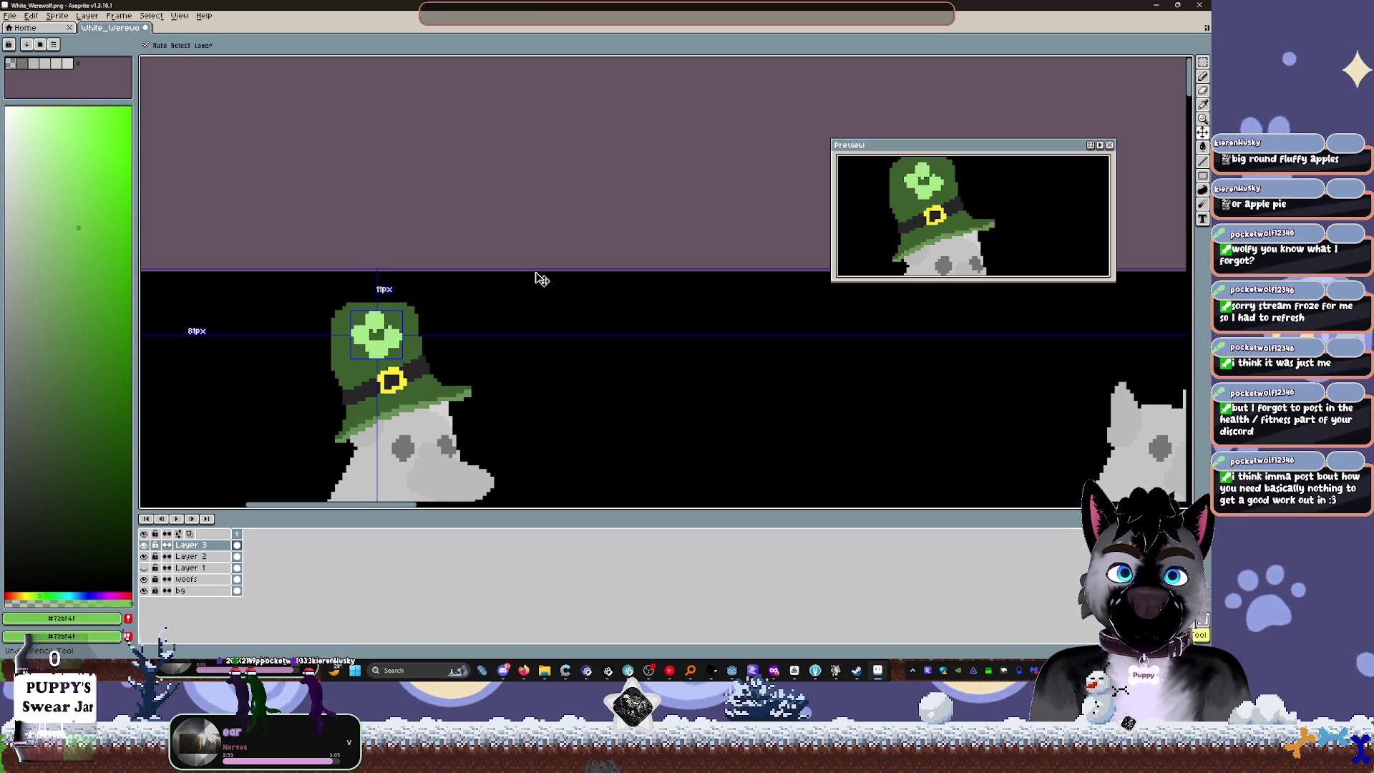
key(ctrl+z)
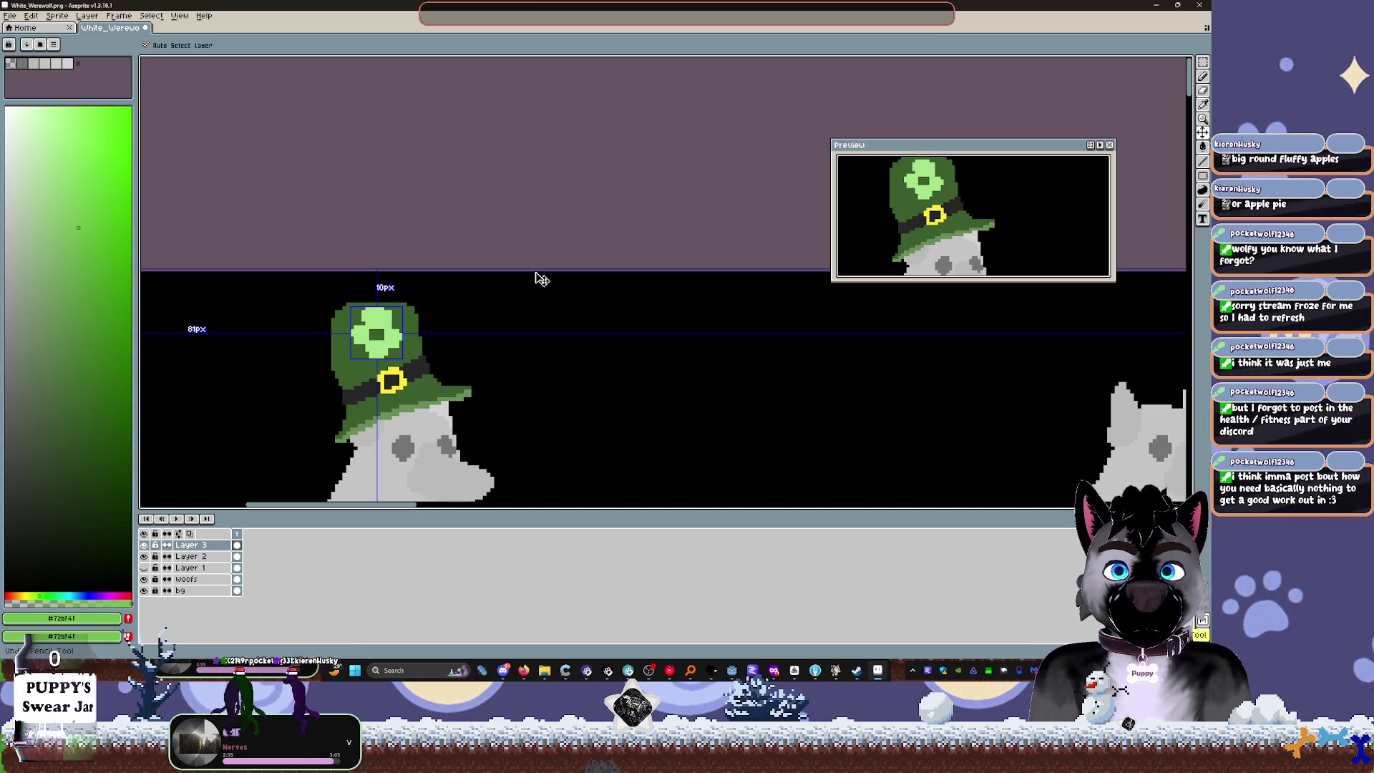
key(ctrl+y)
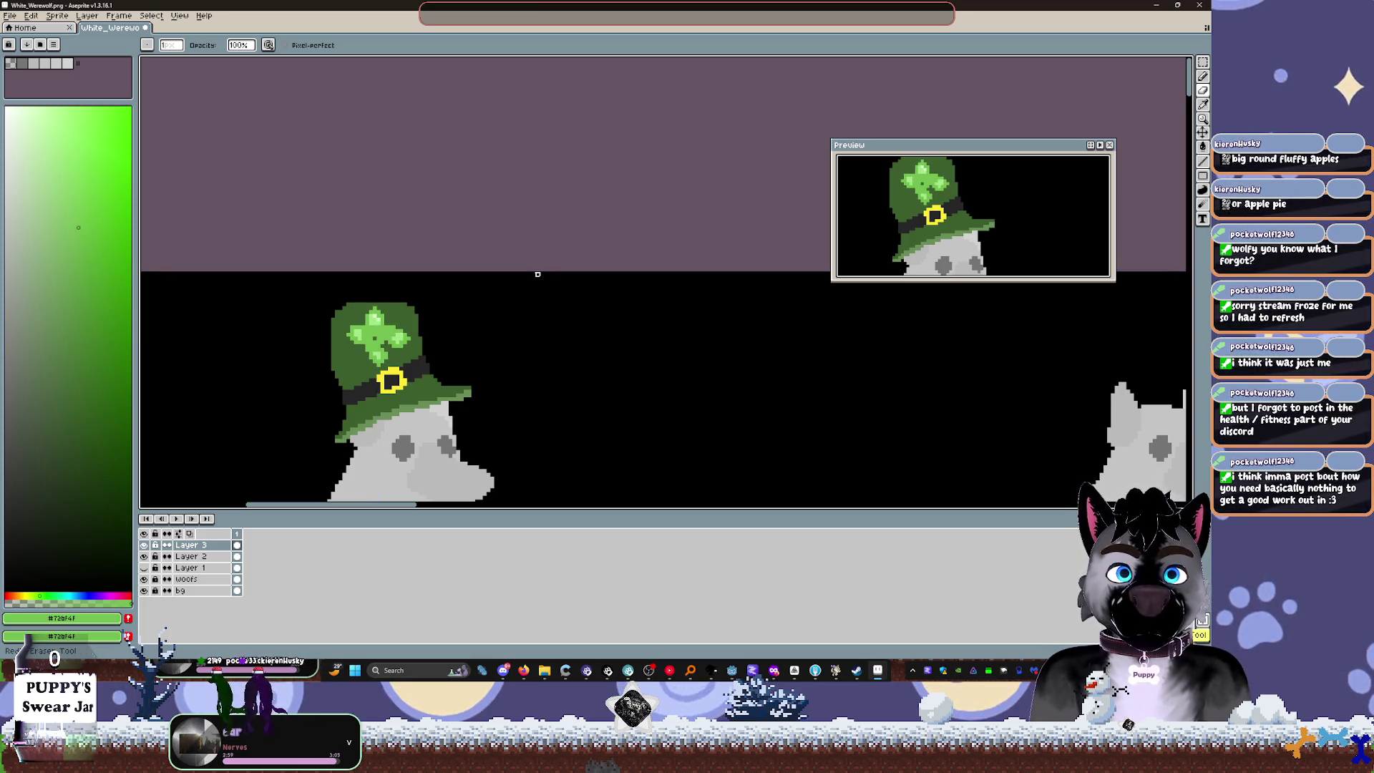
key(ctrl+z)
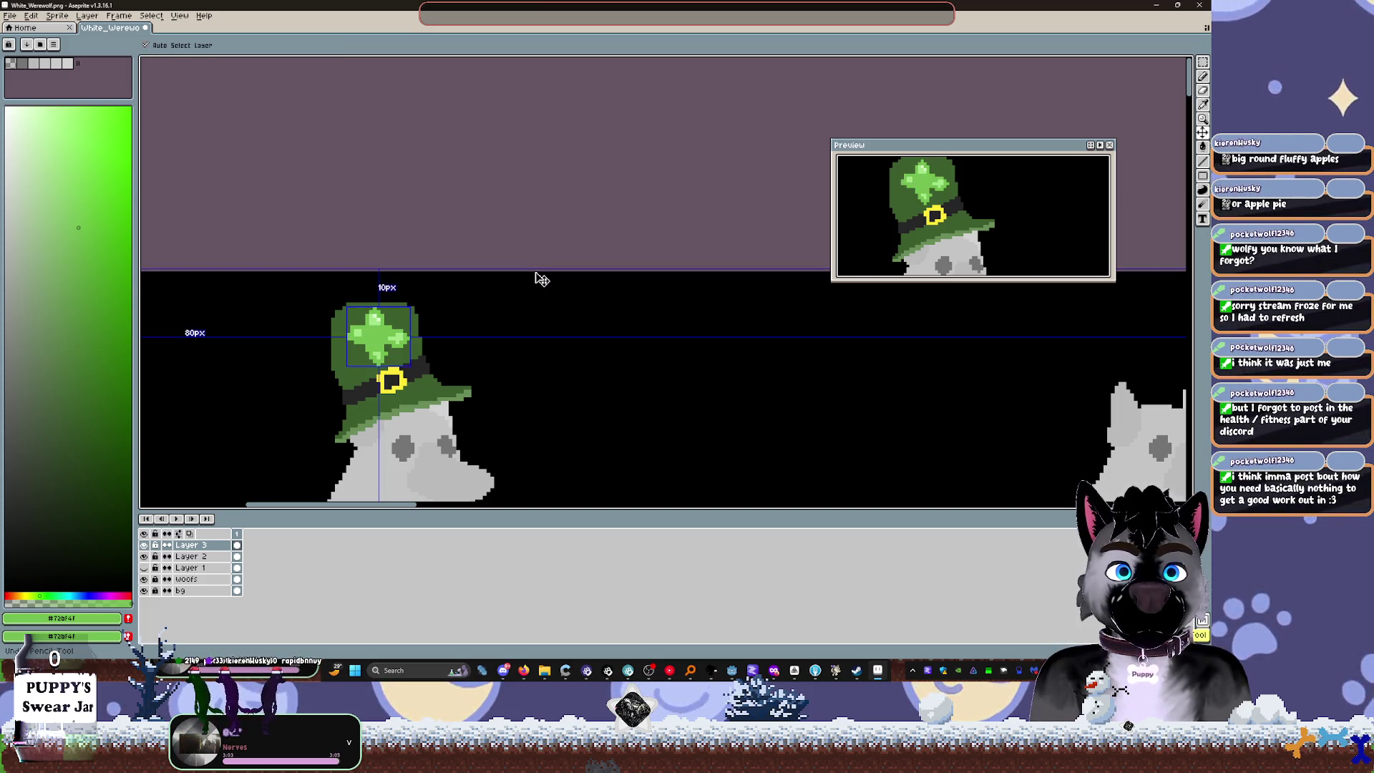
key(ctrl+z)
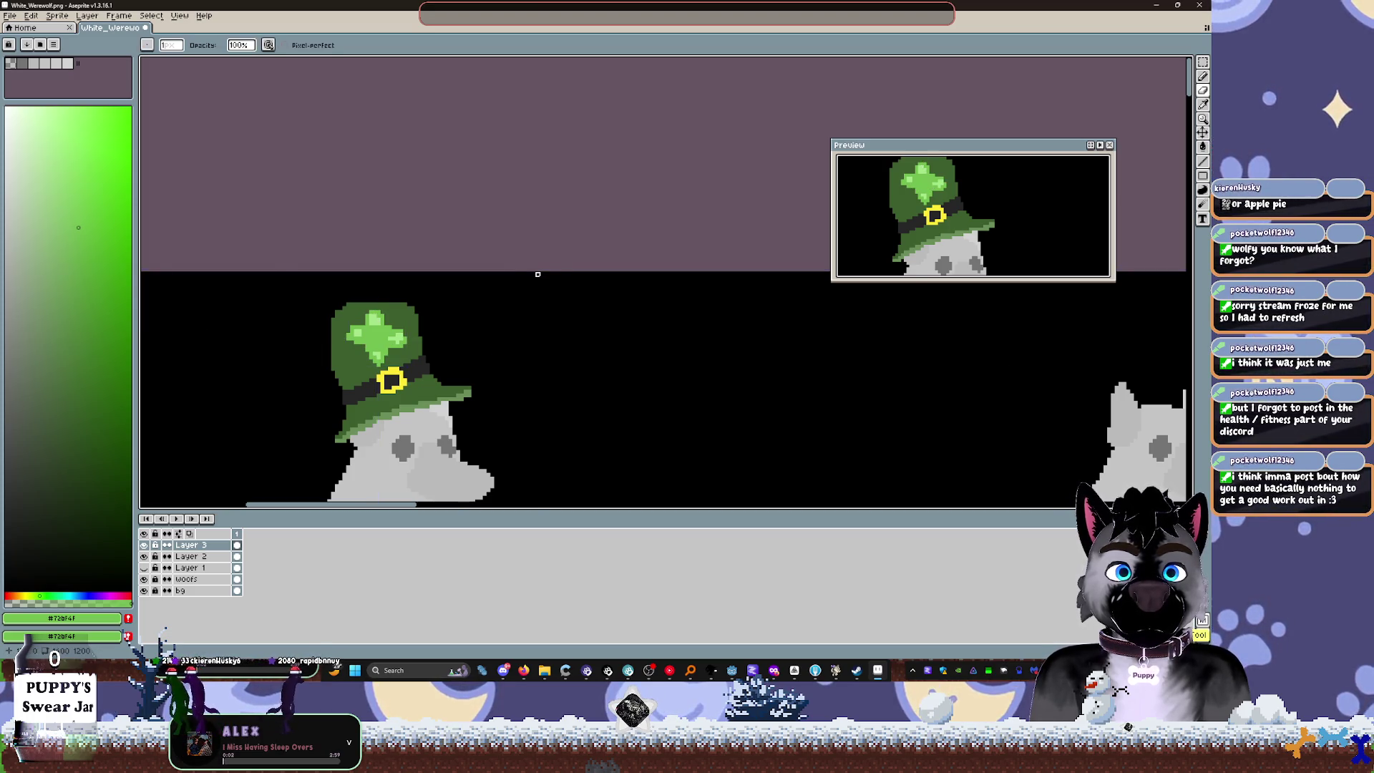
scroll(534, 275, down, 1)
key(ctrl+s)
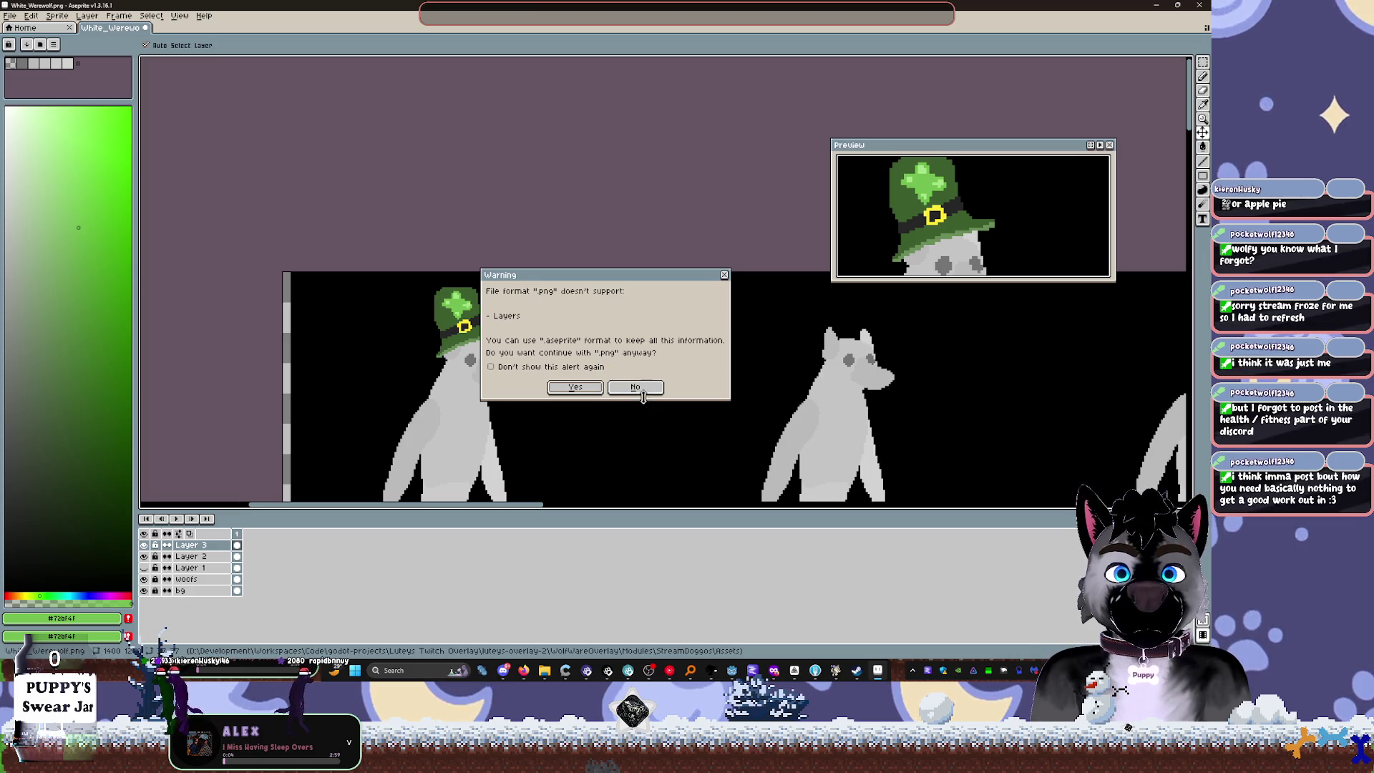
Step: Decline the PNG save, hide the background and wolf layers, and cut the clover from the hat
click(634, 386)
scroll(379, 368, up, 3)
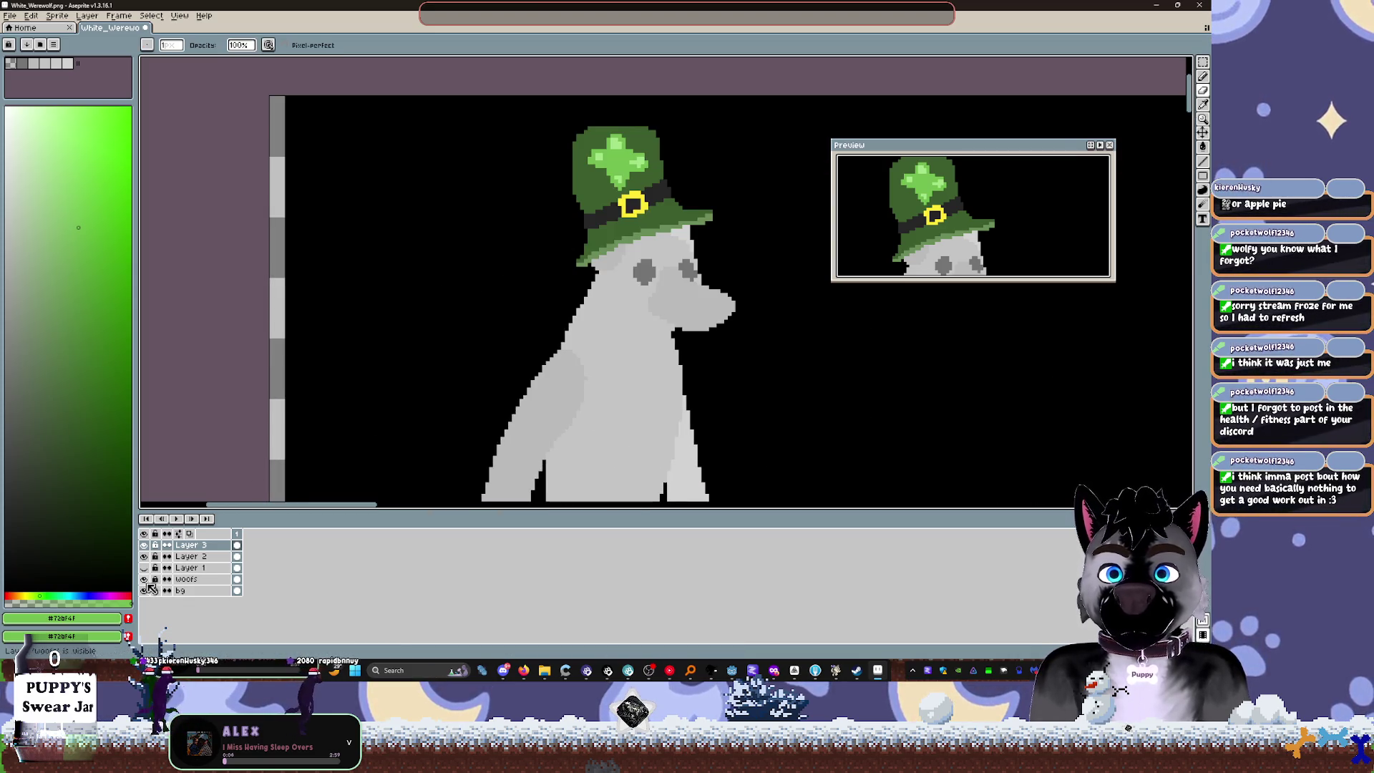
click(143, 590)
click(144, 579)
key(ctrl)
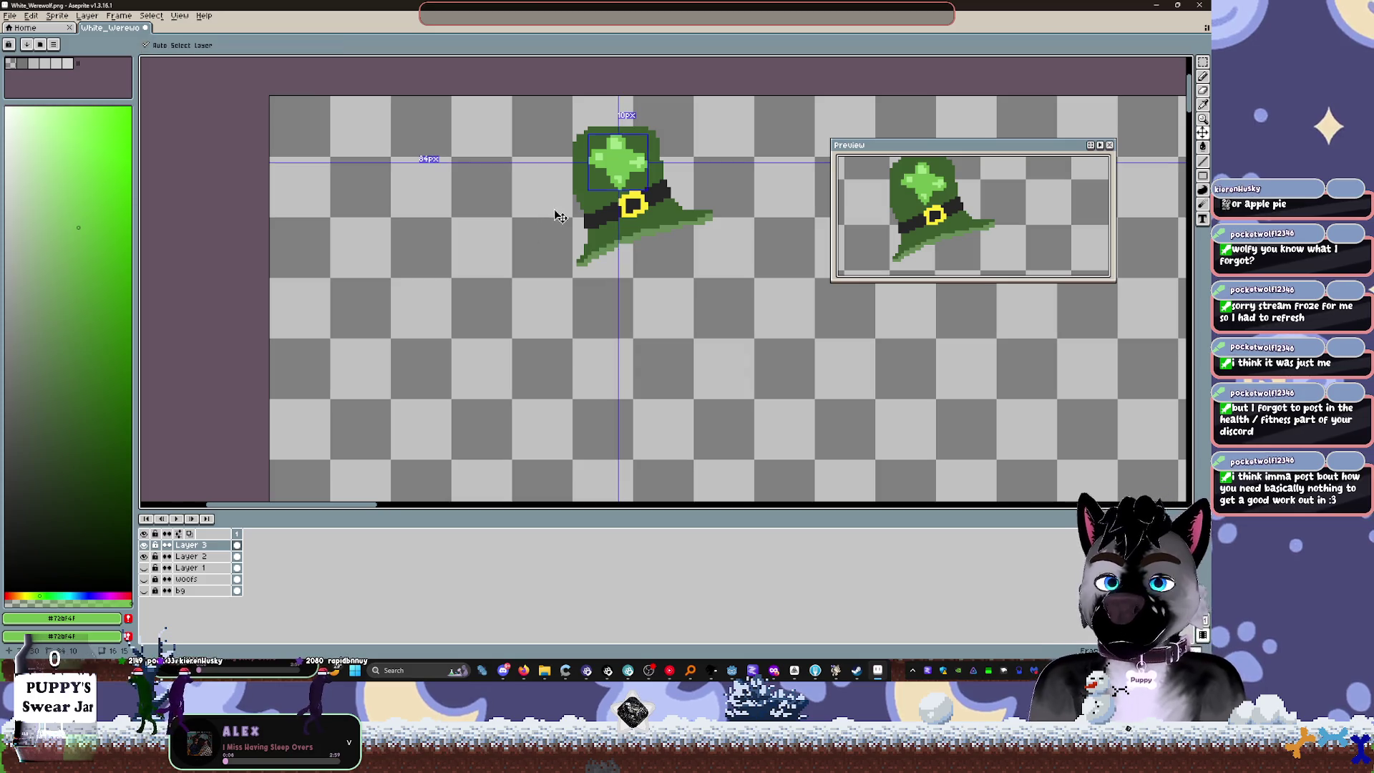
key(m)
mouse_move(522, 94)
mouse_down()
mouse_move(590, 185)
mouse_move(771, 336)
mouse_up()
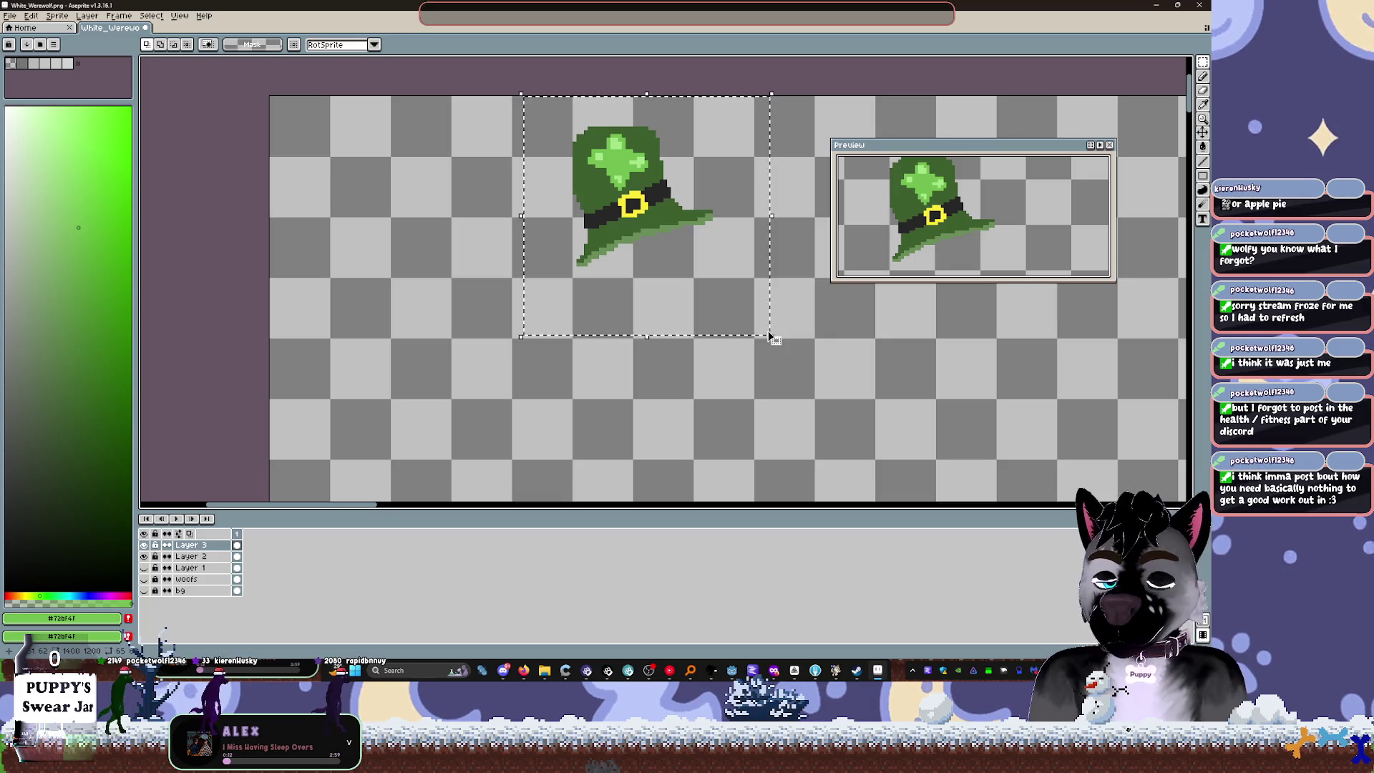
key(Delete)
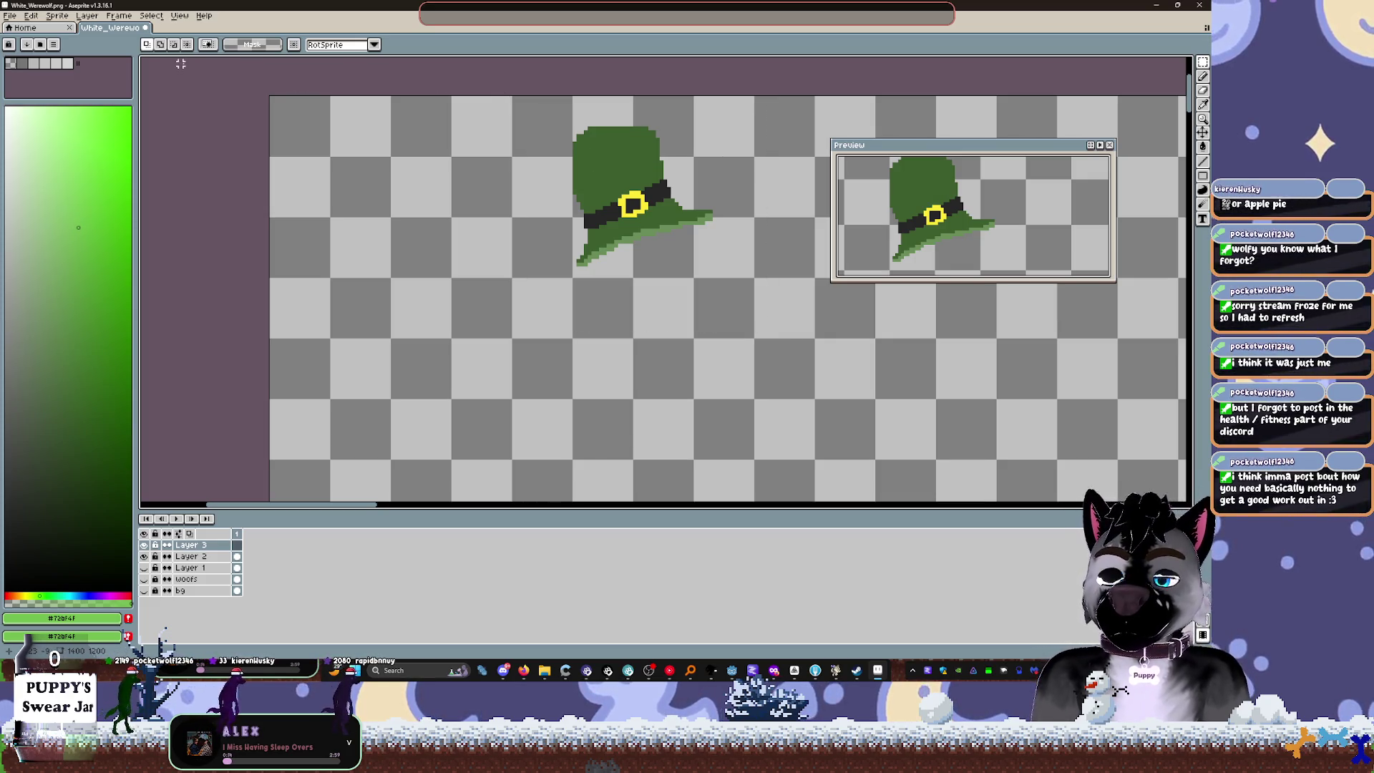
Step: Create a new 65×63 sprite, paste the clover into it, and undo the cut on the werewolf sheet
key(ctrl+n)
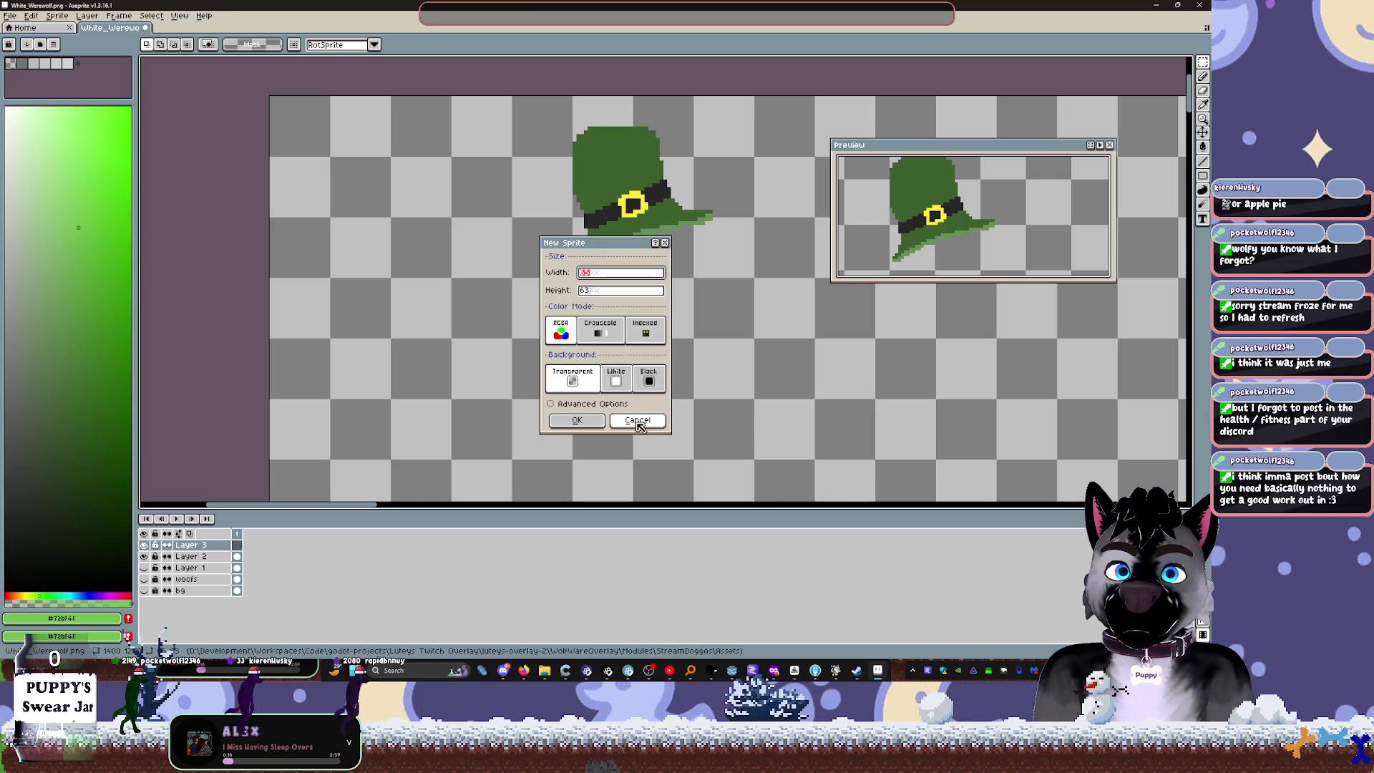
click(586, 422)
key(ctrl+v)
scroll(686, 304, up, 1)
key(Return)
key(ctrl+shift+Tab)
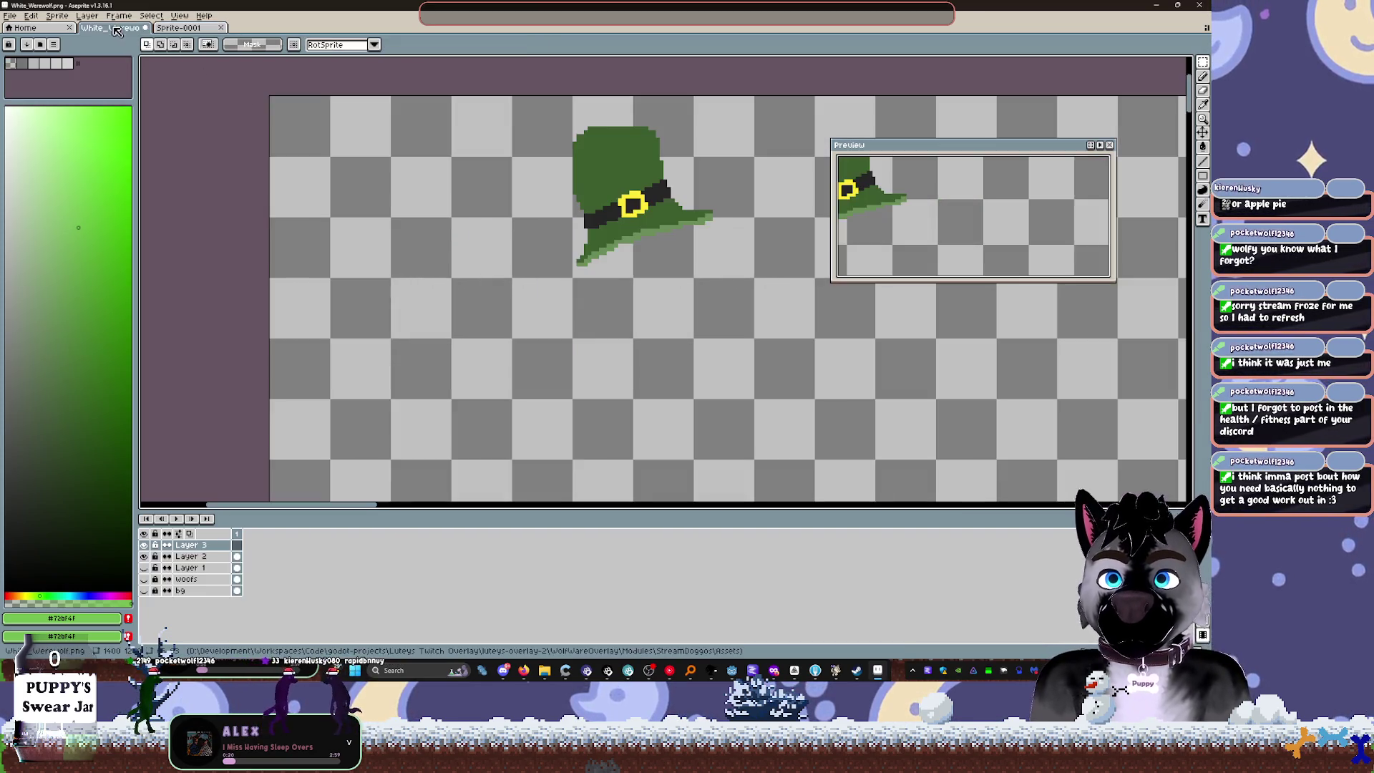
key(ctrl+z)
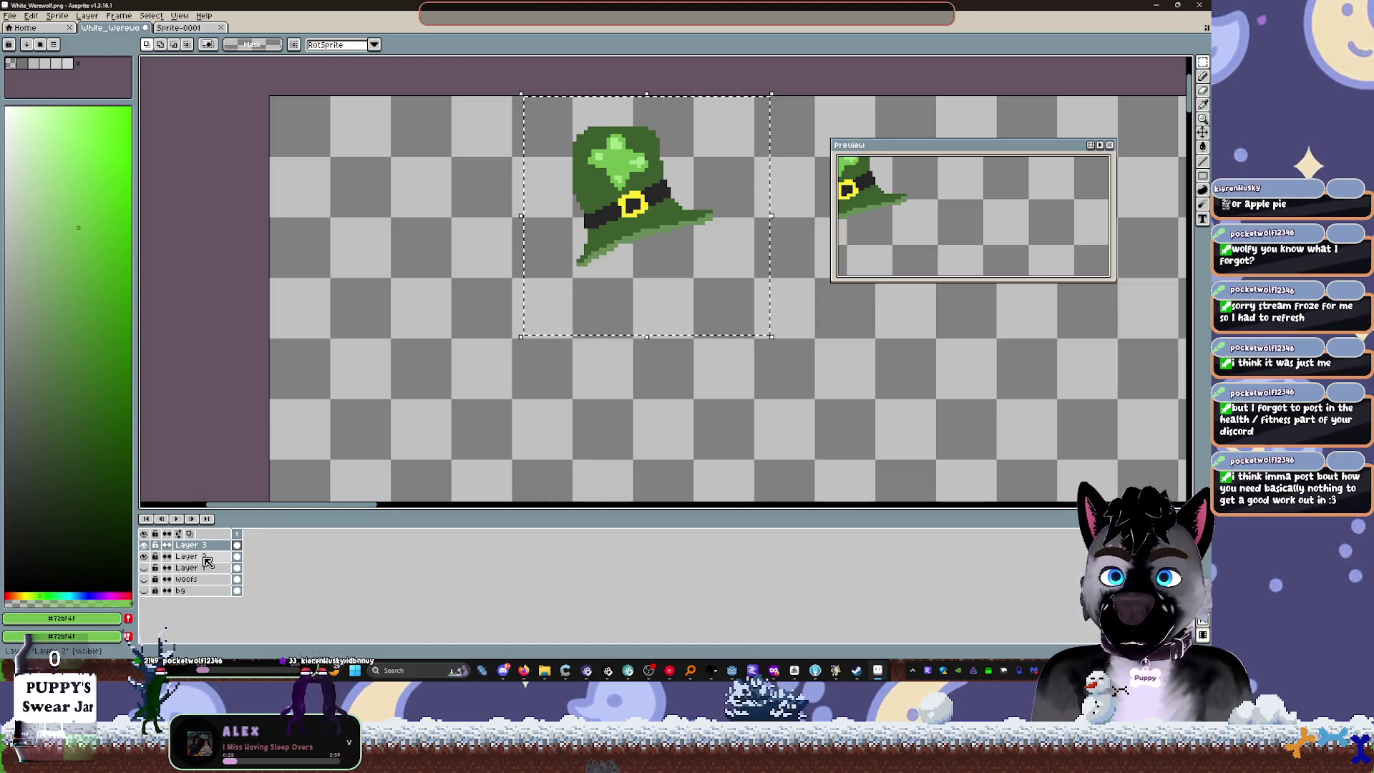
Step: Select Layers 2 and 3 on the werewolf sheet and cut the hat pixels from both
click(197, 557)
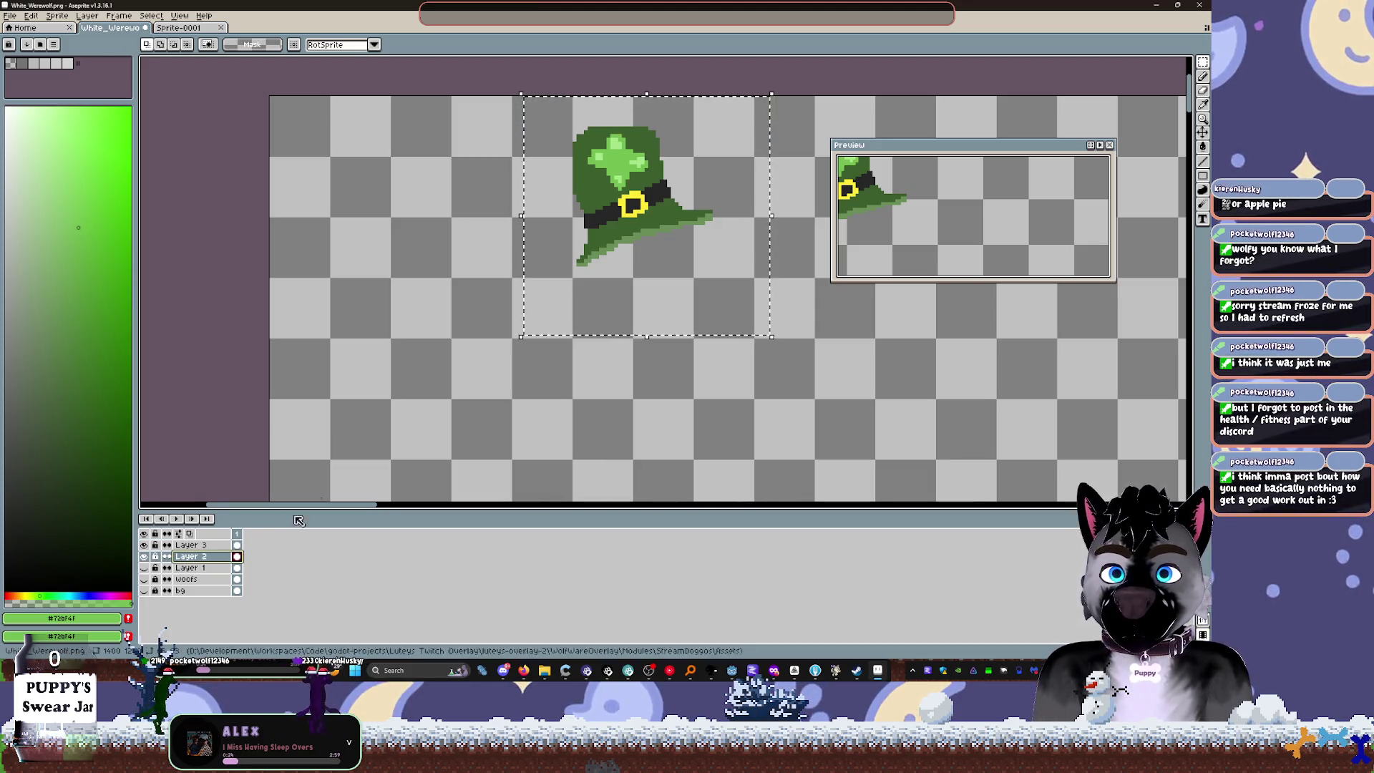
click(144, 567)
click(144, 567)
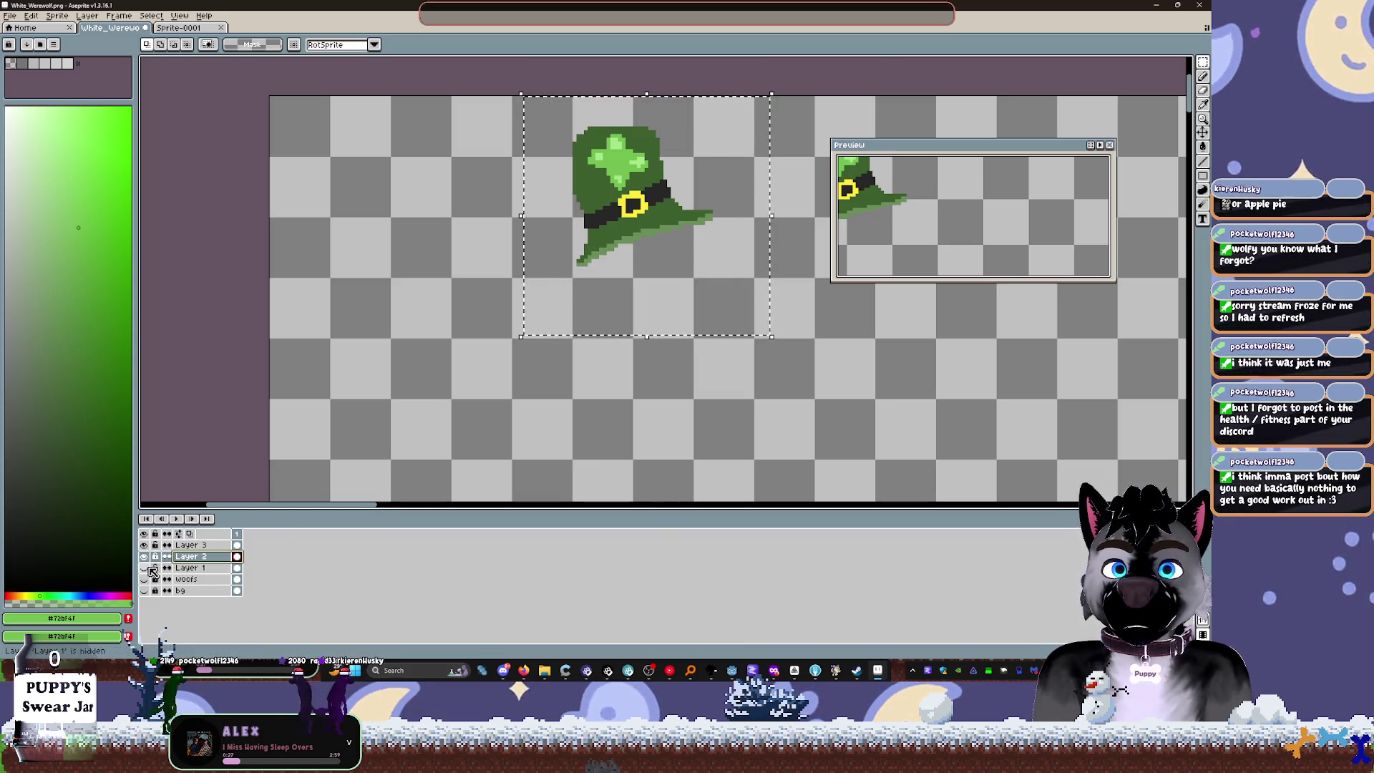
shift+click(189, 545)
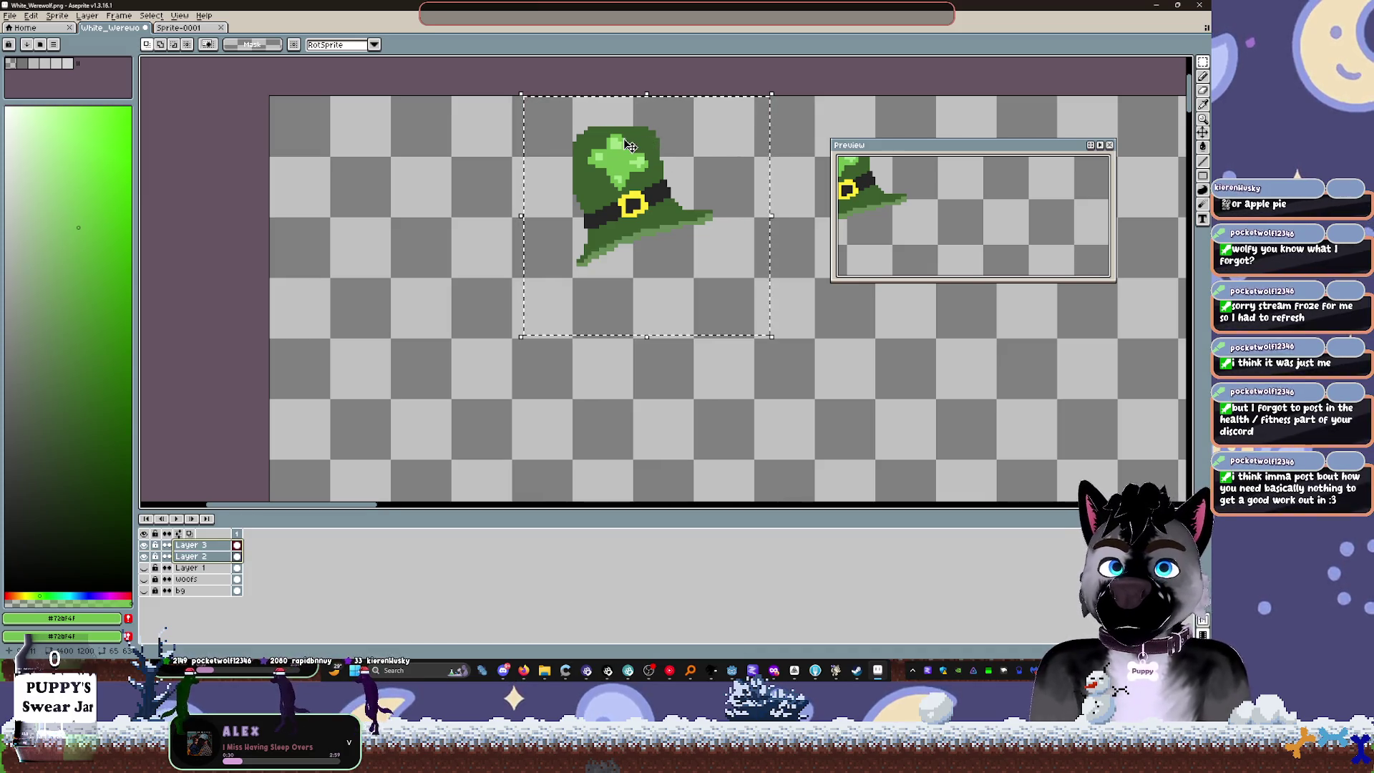
key(Delete)
key(ctrl+Tab)
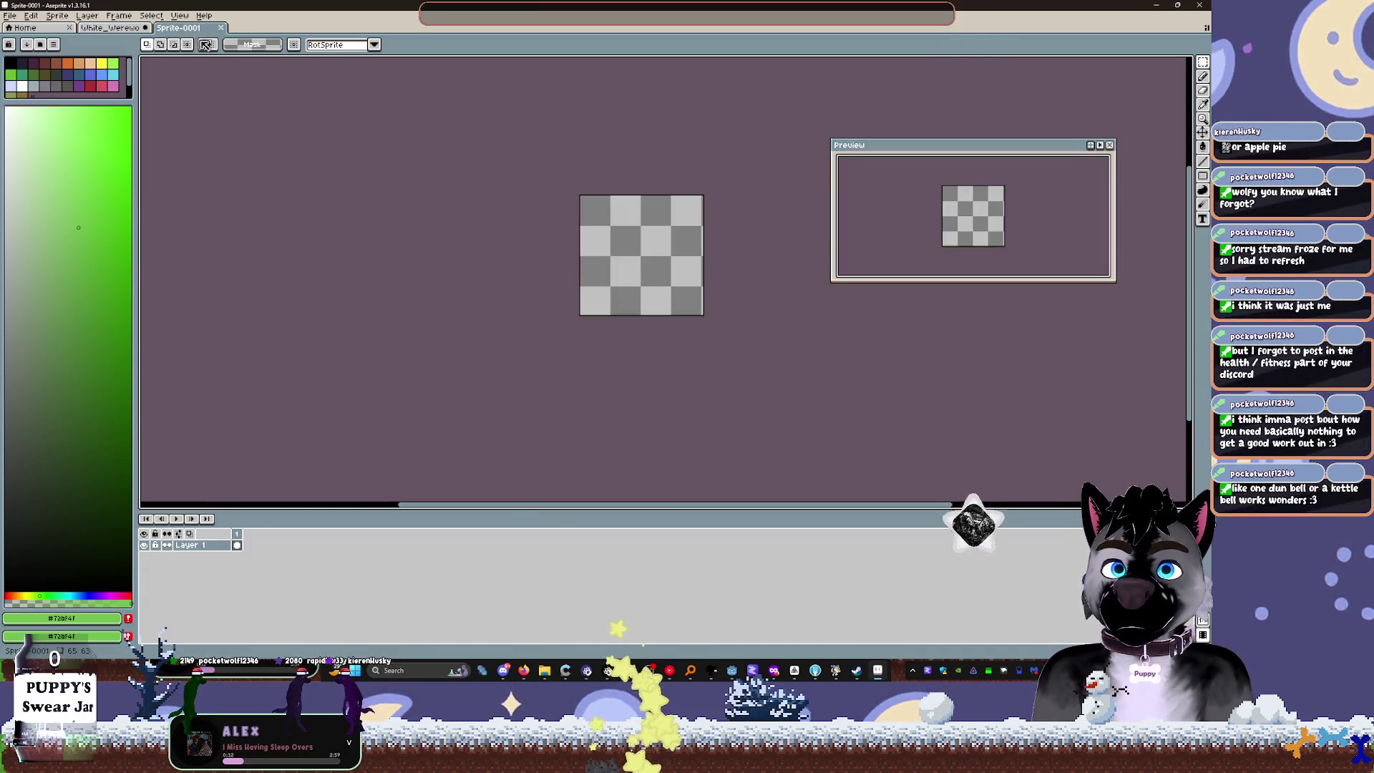
Step: Cut the green hat from Layer 2 of the werewolf sheet and paste it into the new sprite
key(ctrl+v)
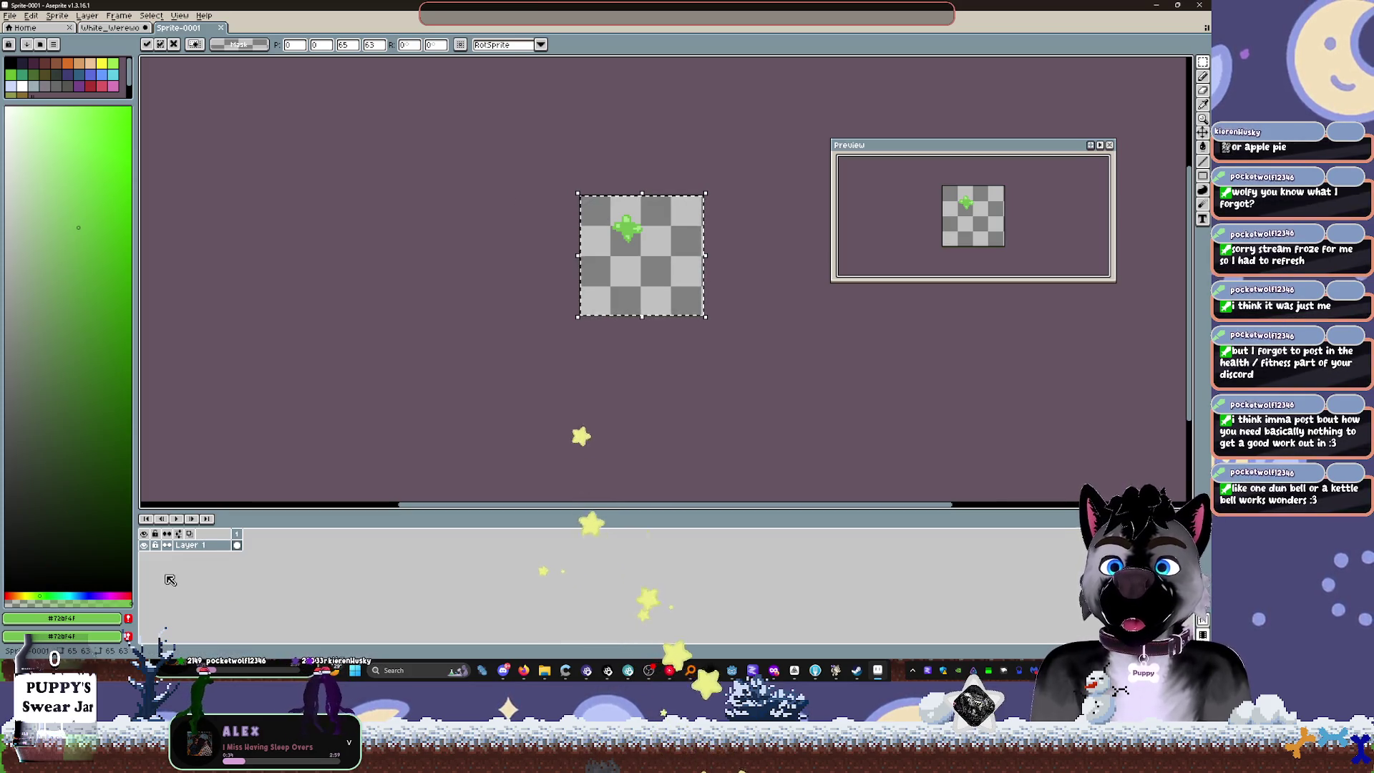
click(128, 29)
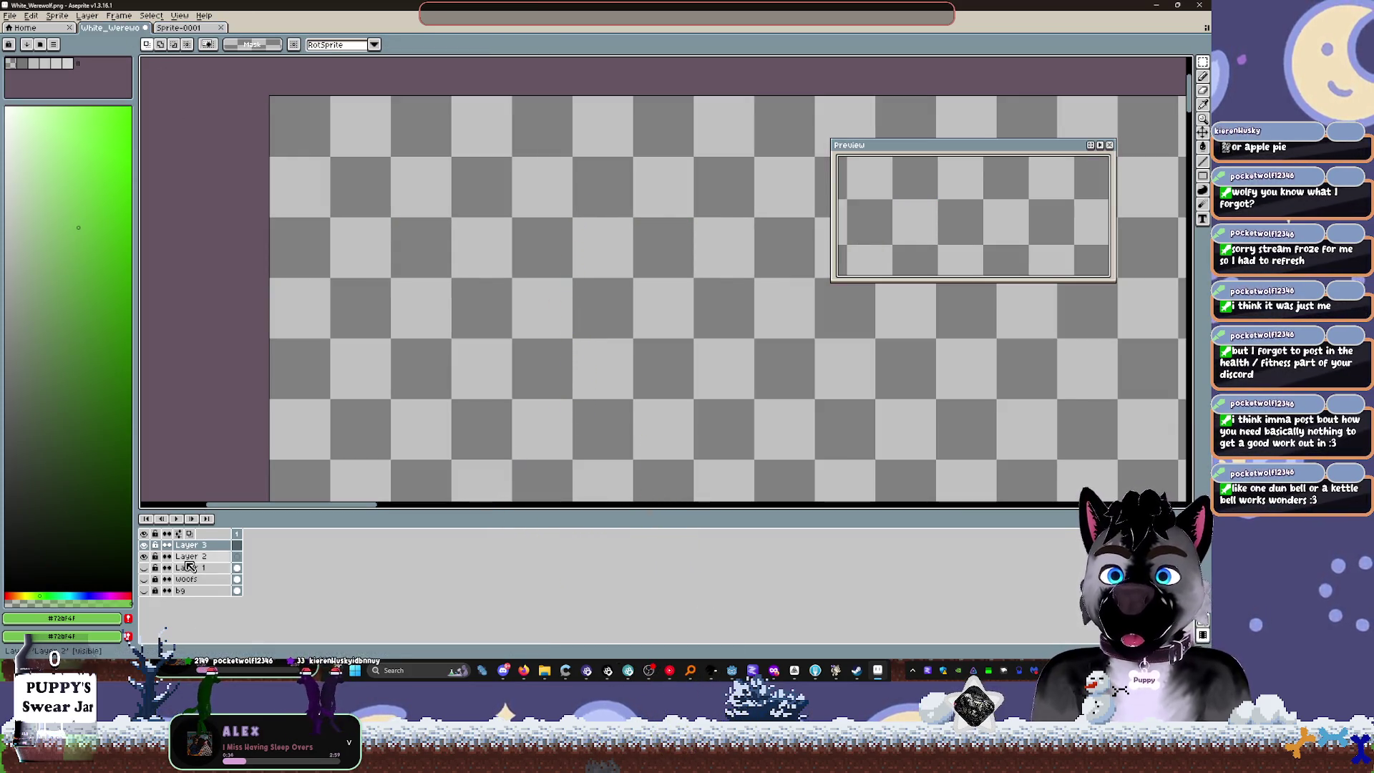
click(145, 557)
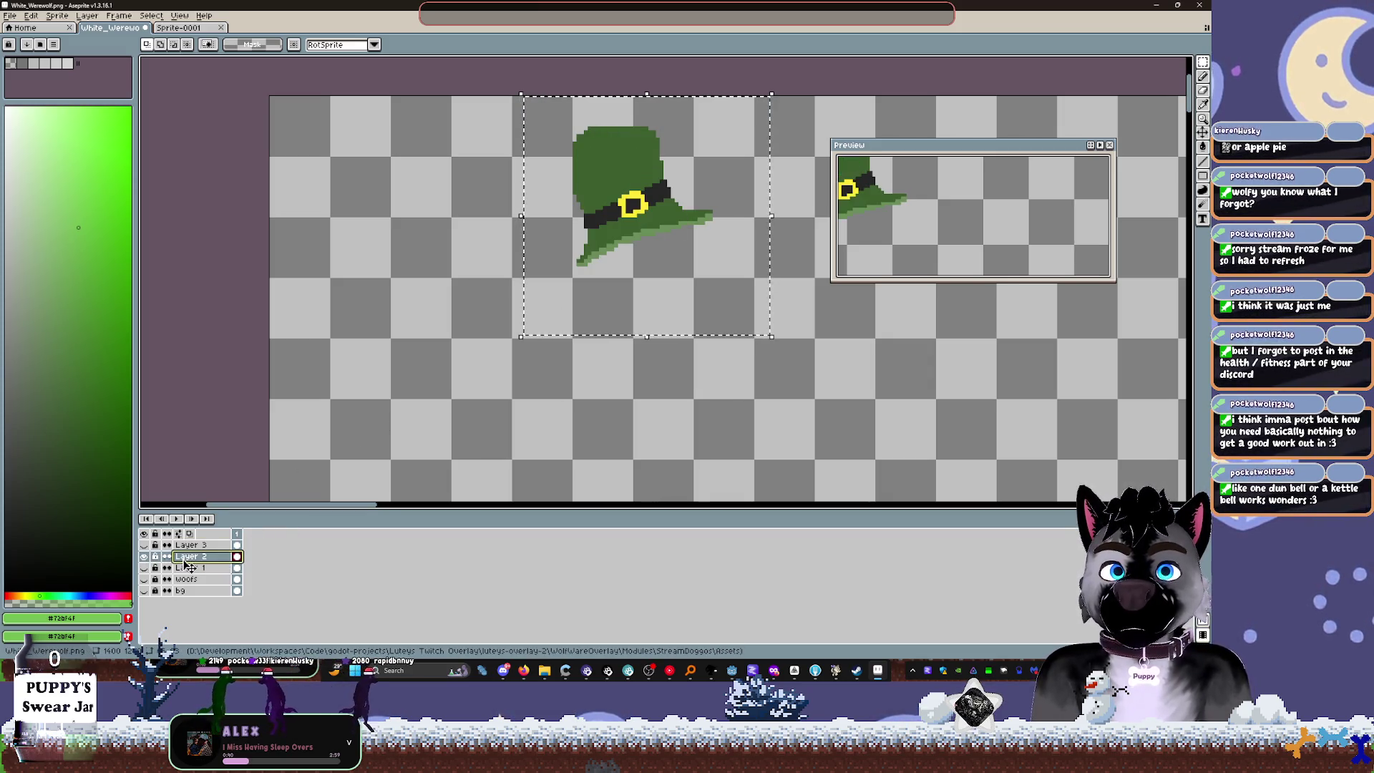
key(Delete)
click(182, 27)
key(ctrl+v)
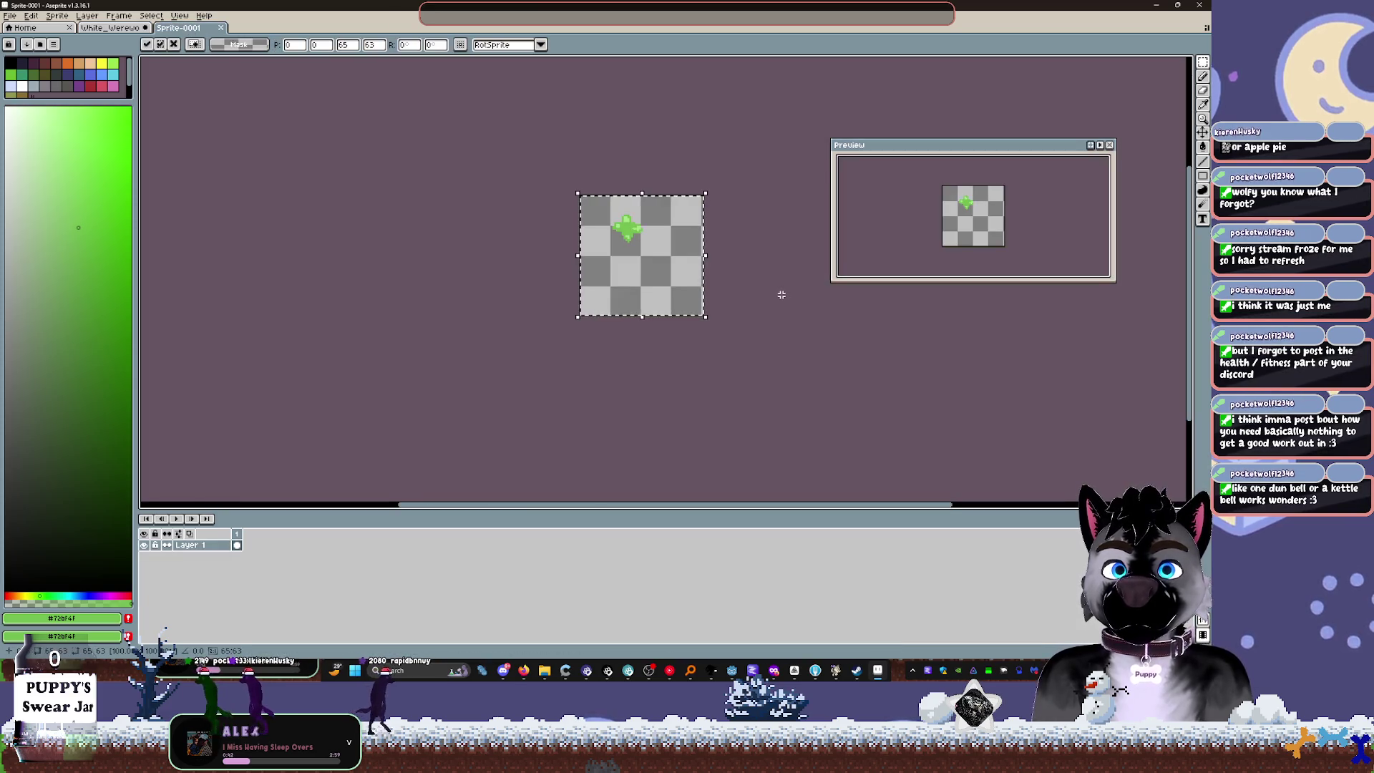
key(Escape)
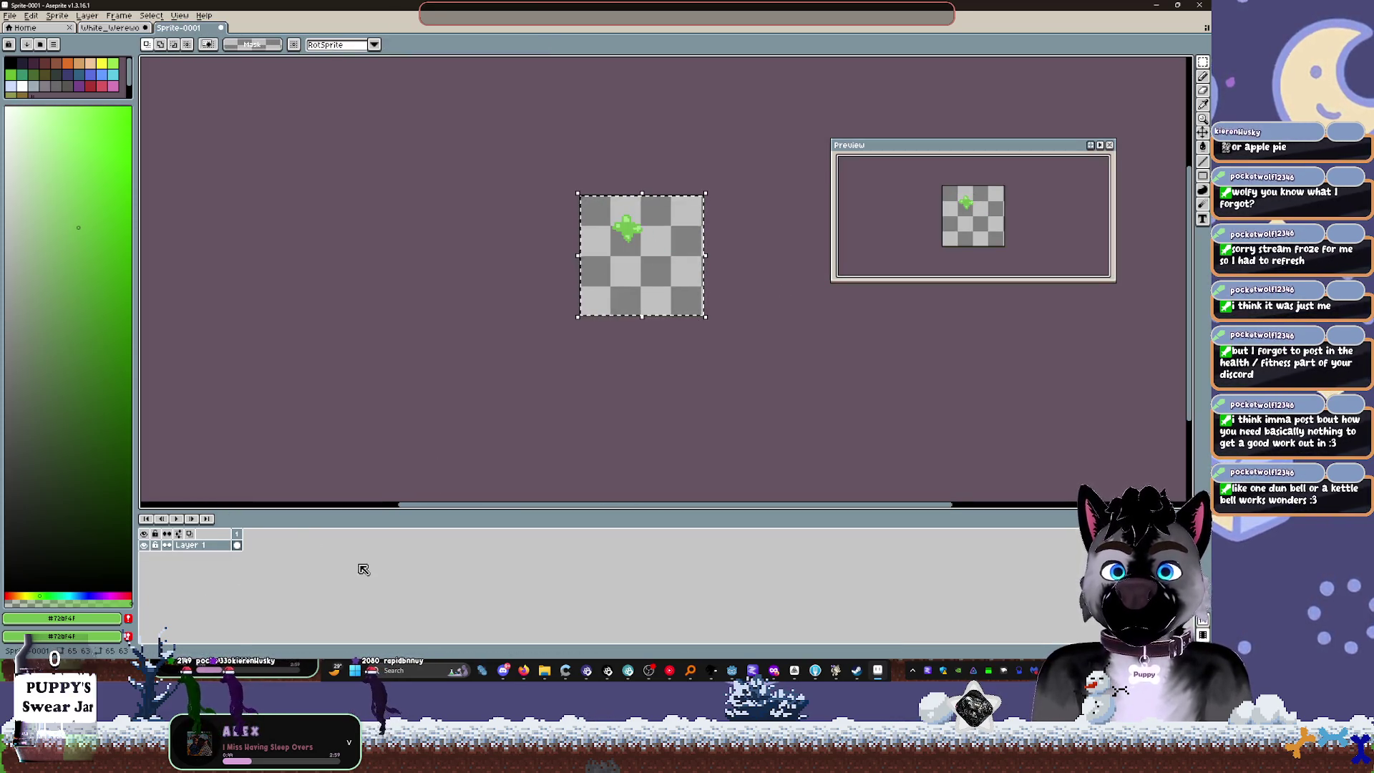
Step: Add a new Layer 2 below Layer 1 in the new sprite and paste the green hat onto it
key(shift+n)
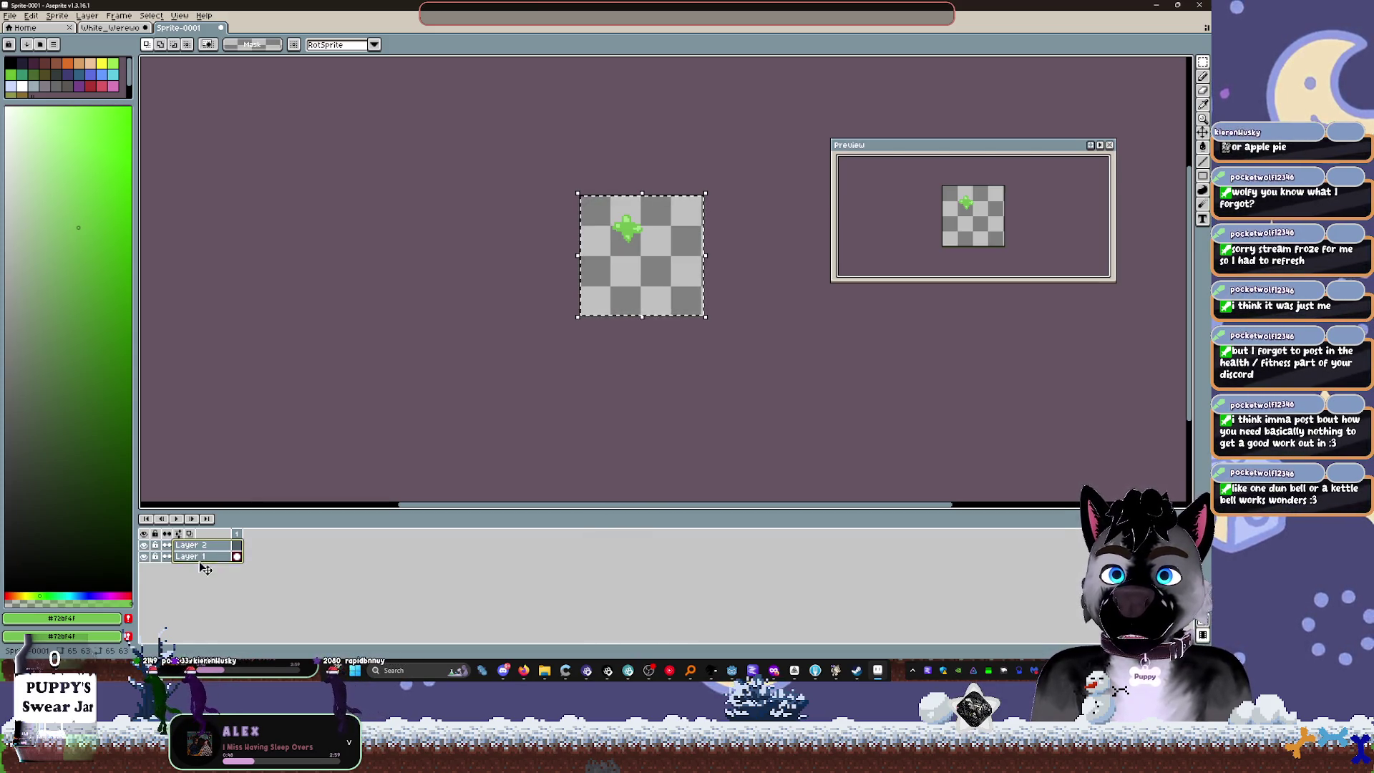
double_click(202, 556)
click(193, 544)
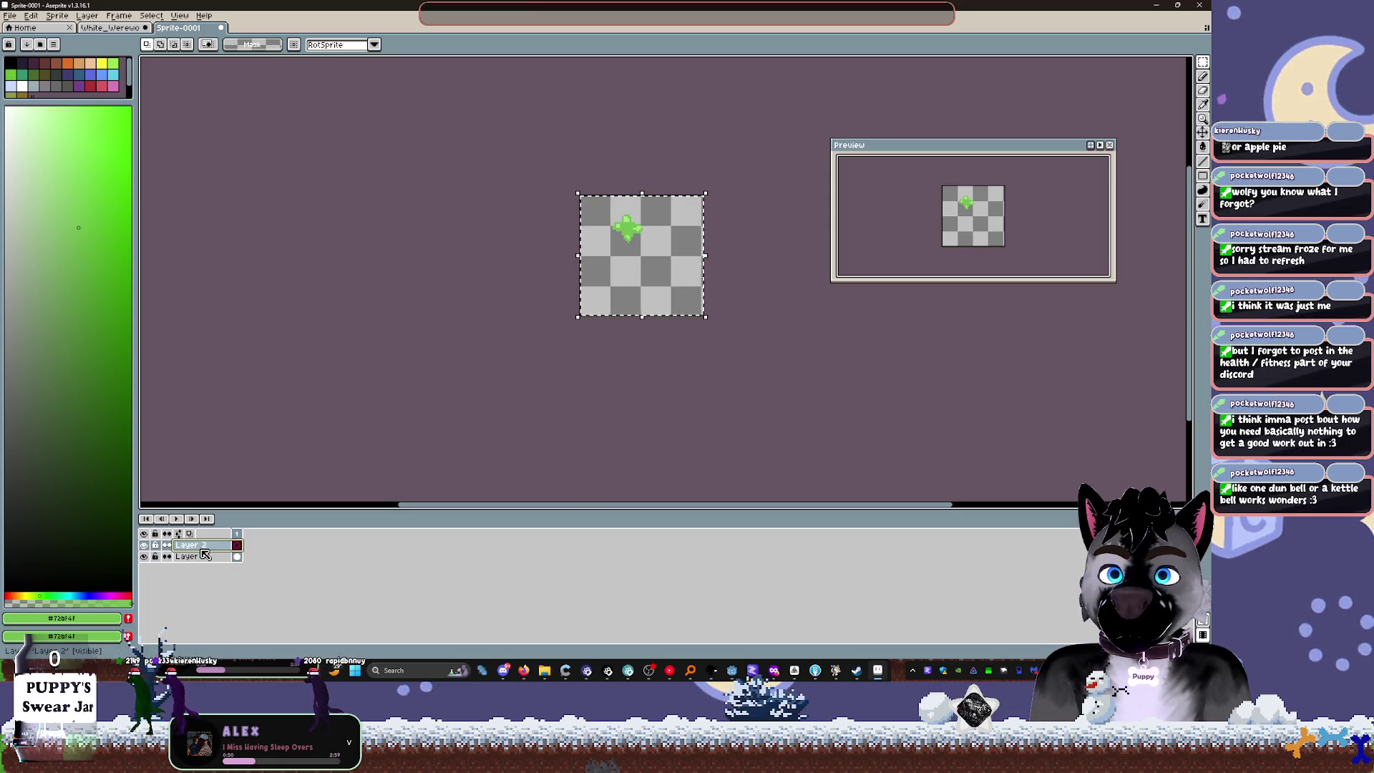
drag(198, 545, 202, 565)
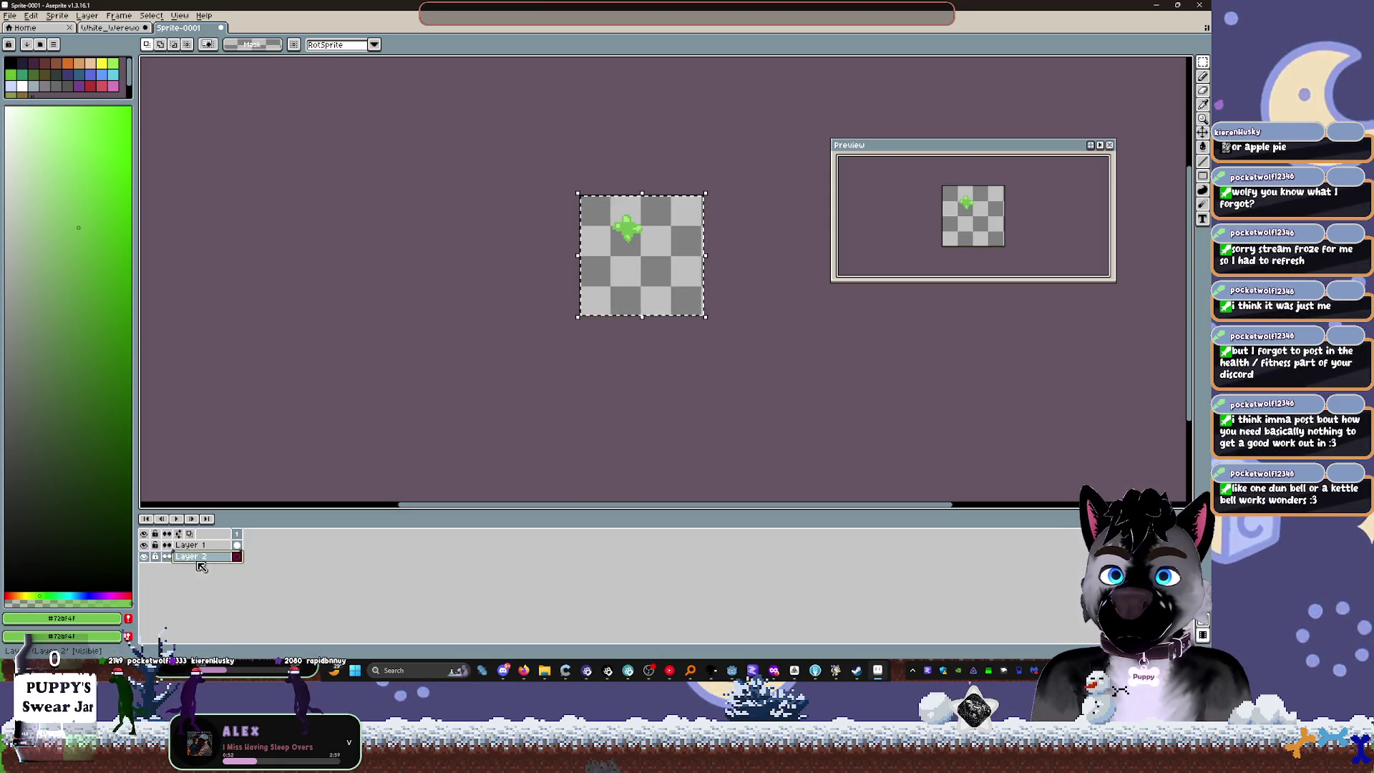
key(ctrl+v)
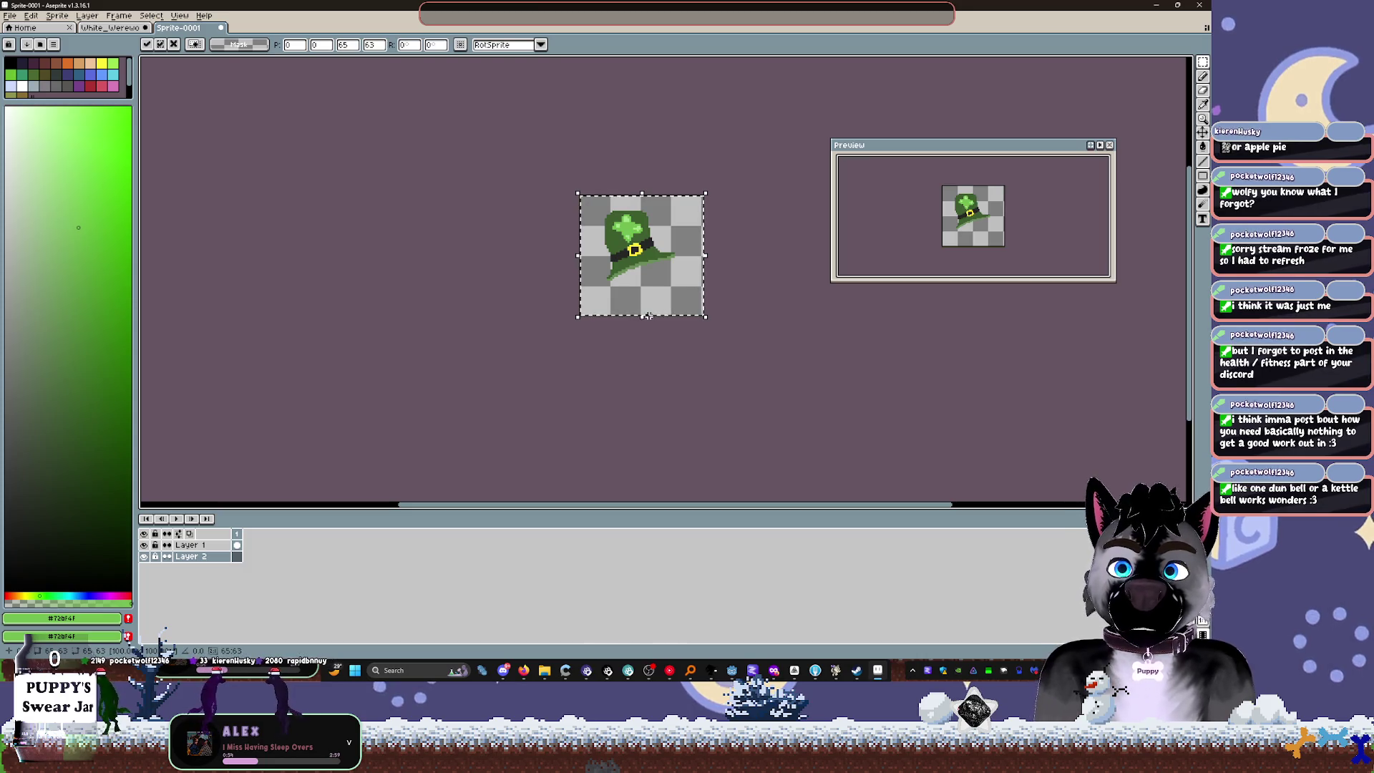
scroll(647, 315, up, 1)
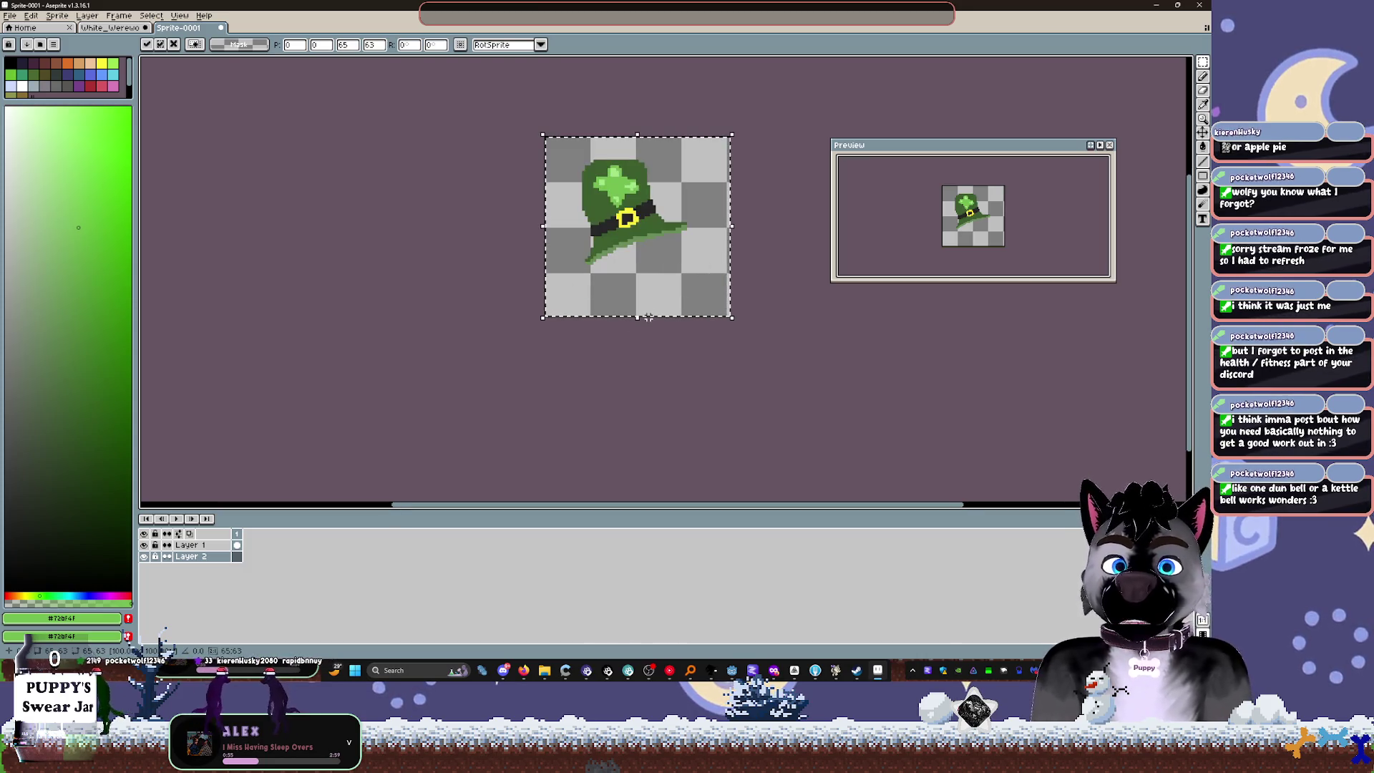
click(198, 545)
Step: Merge the clover layer down into the hat layer and select the whole hat
drag(591, 163, 642, 209)
key(ctrl+d)
right_click(201, 548)
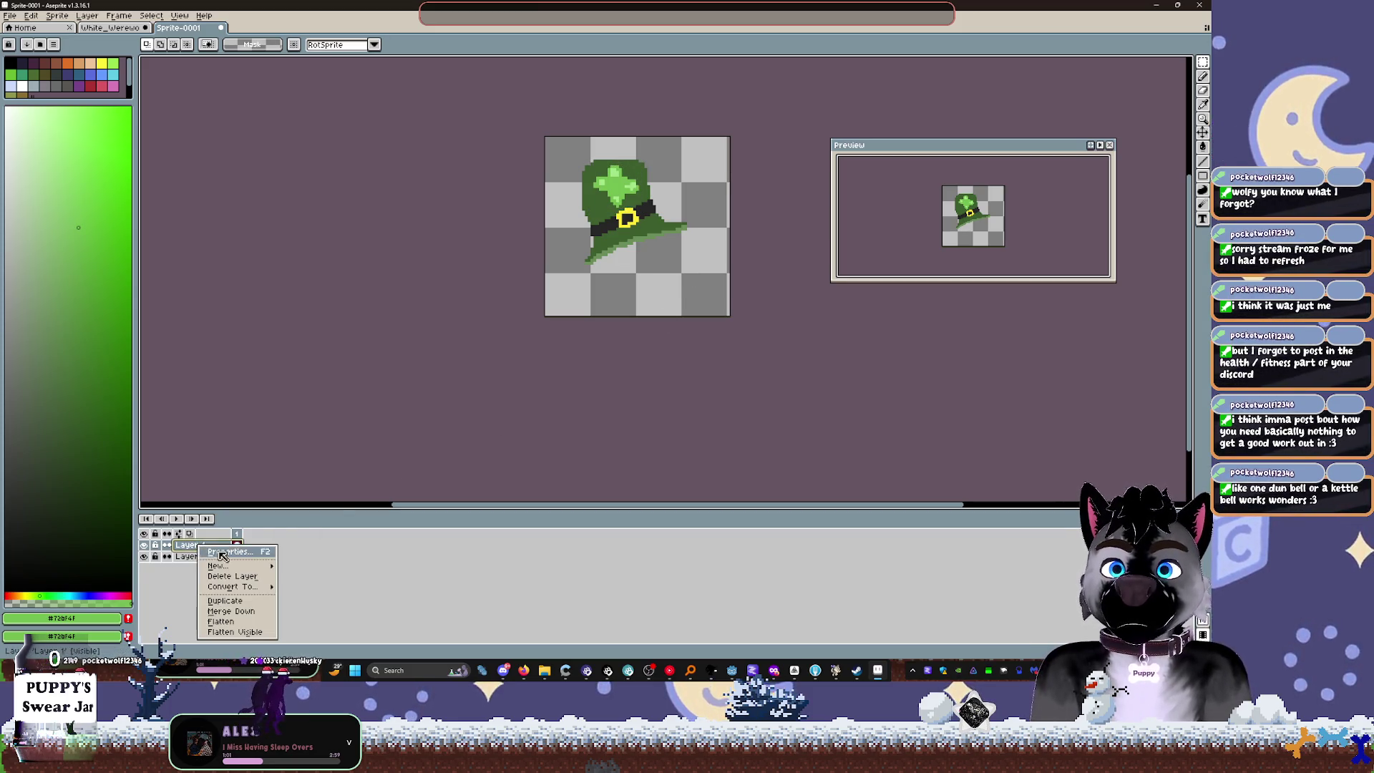
click(255, 612)
mouse_move(579, 157)
mouse_down()
mouse_move(740, 317)
mouse_move(737, 331)
mouse_move(706, 287)
mouse_up()
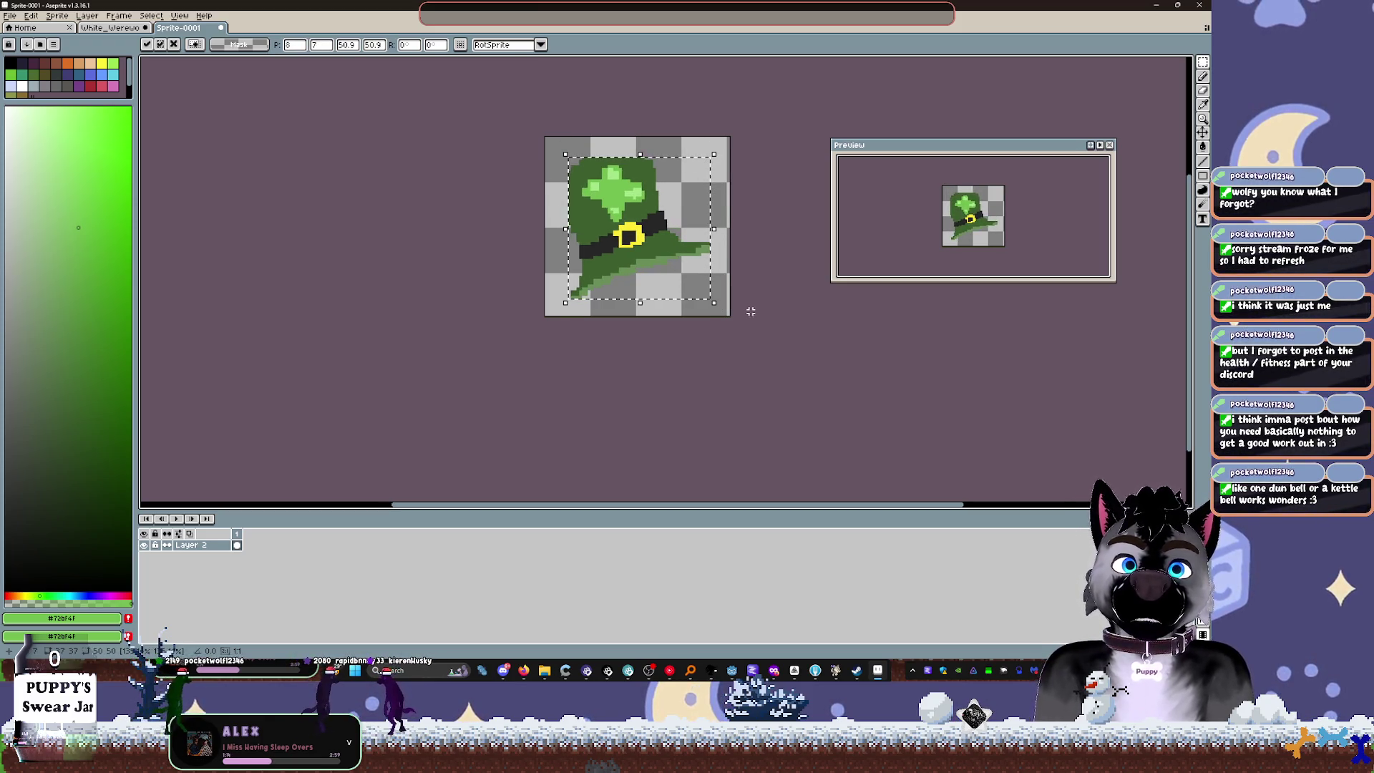
Step: Nudge the hat up and left on the canvas and commit the move
key(Return)
key(ctrl+d)
scroll(648, 265, up, 3)
scroll(648, 265, down, 1)
scroll(664, 257, up, 2)
Step: Fill gaps at the buckle's upper and lower right with its yellow, then save the sprite
key(b)
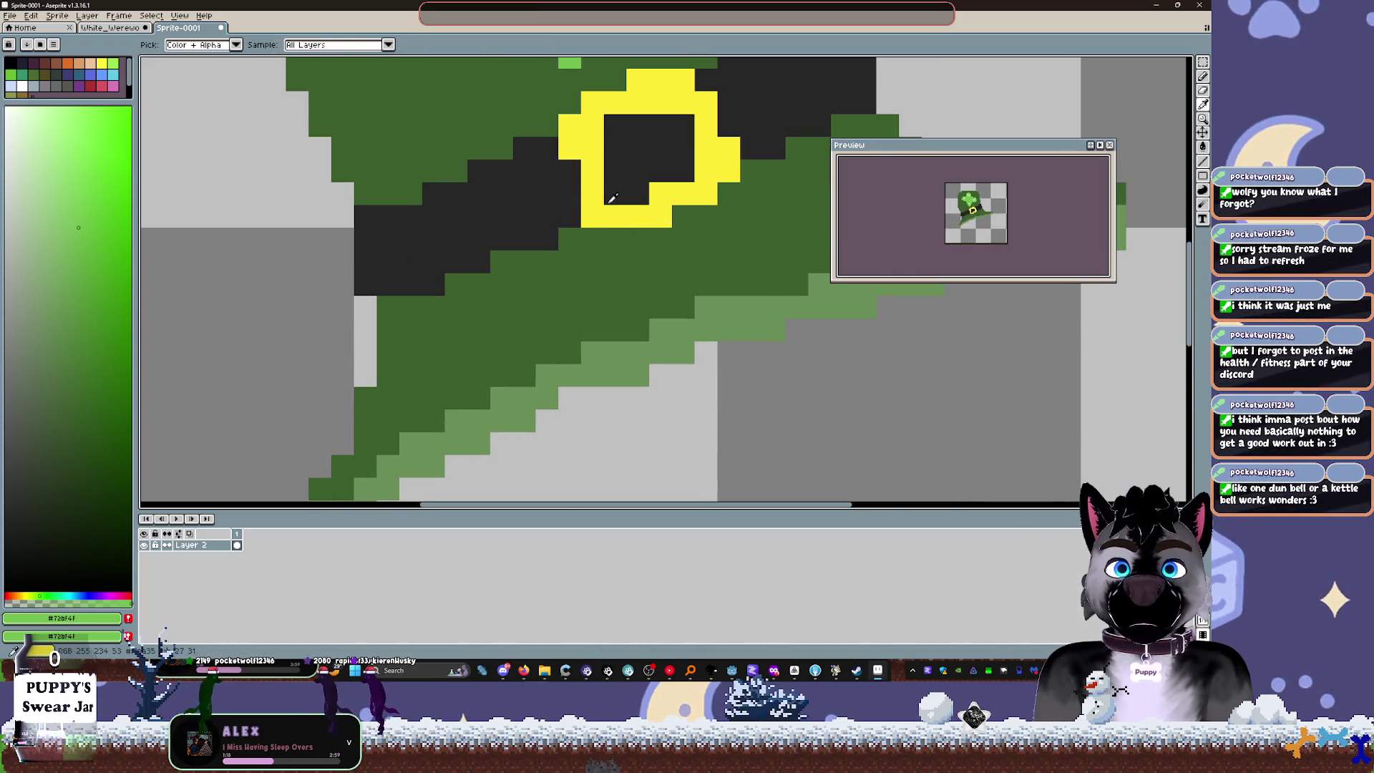
alt+click(577, 172)
click(732, 121)
scroll(680, 288, down, 1)
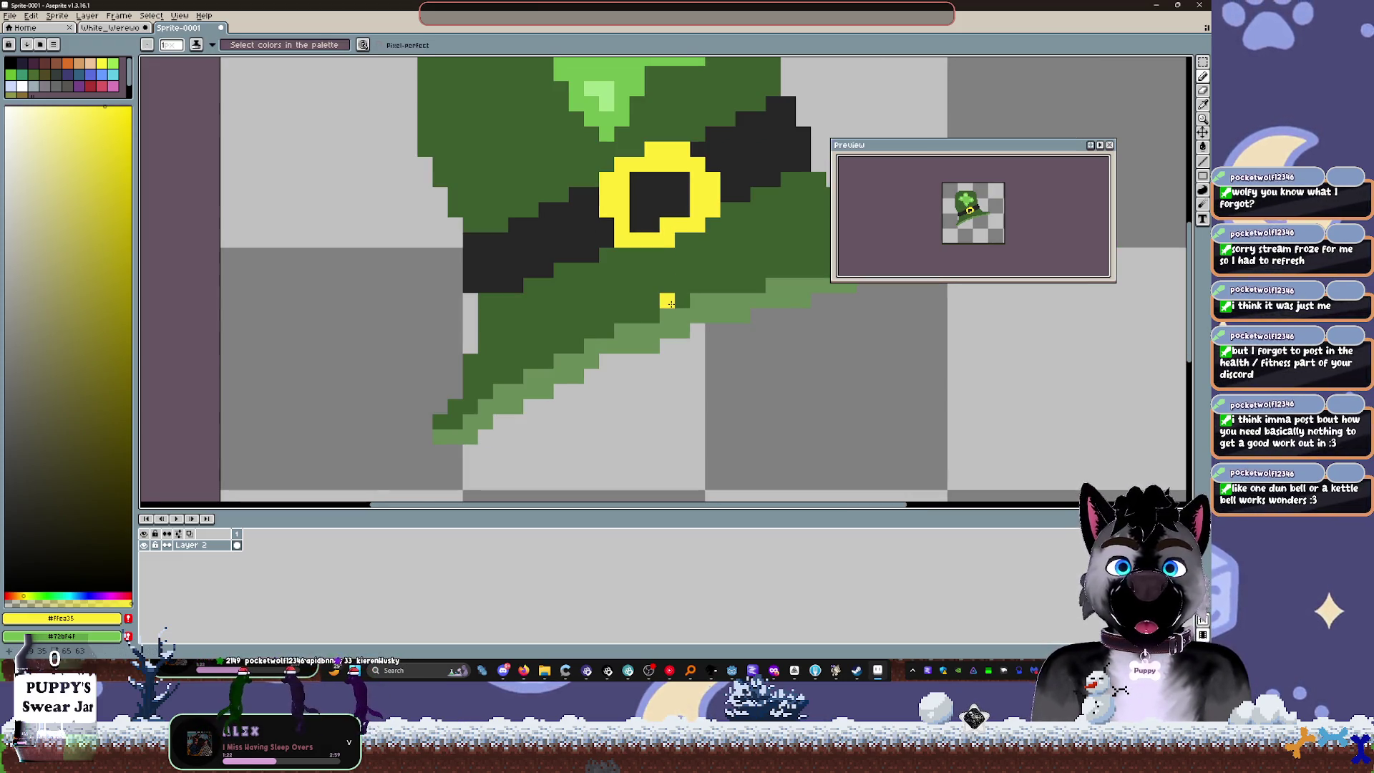
click(684, 236)
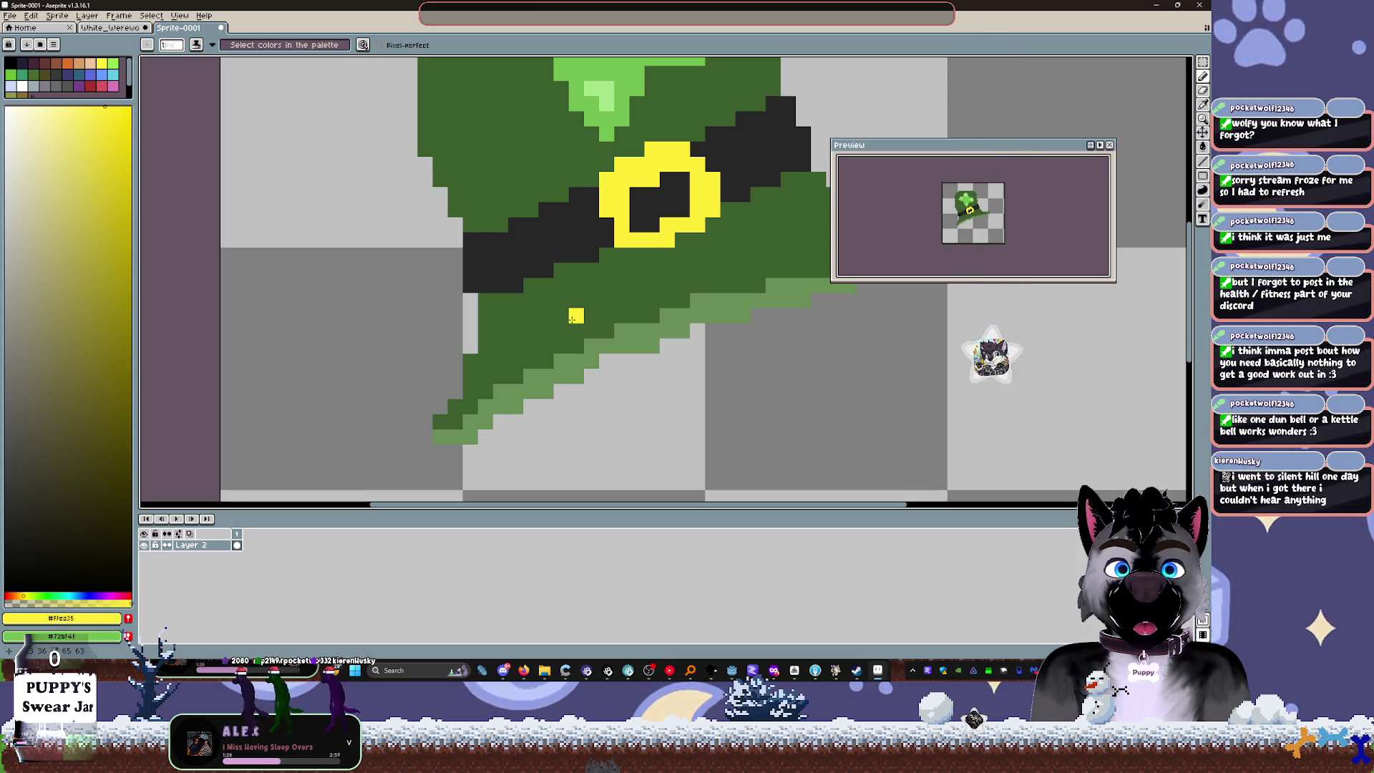
scroll(682, 246, down, 3)
key(ctrl+s)
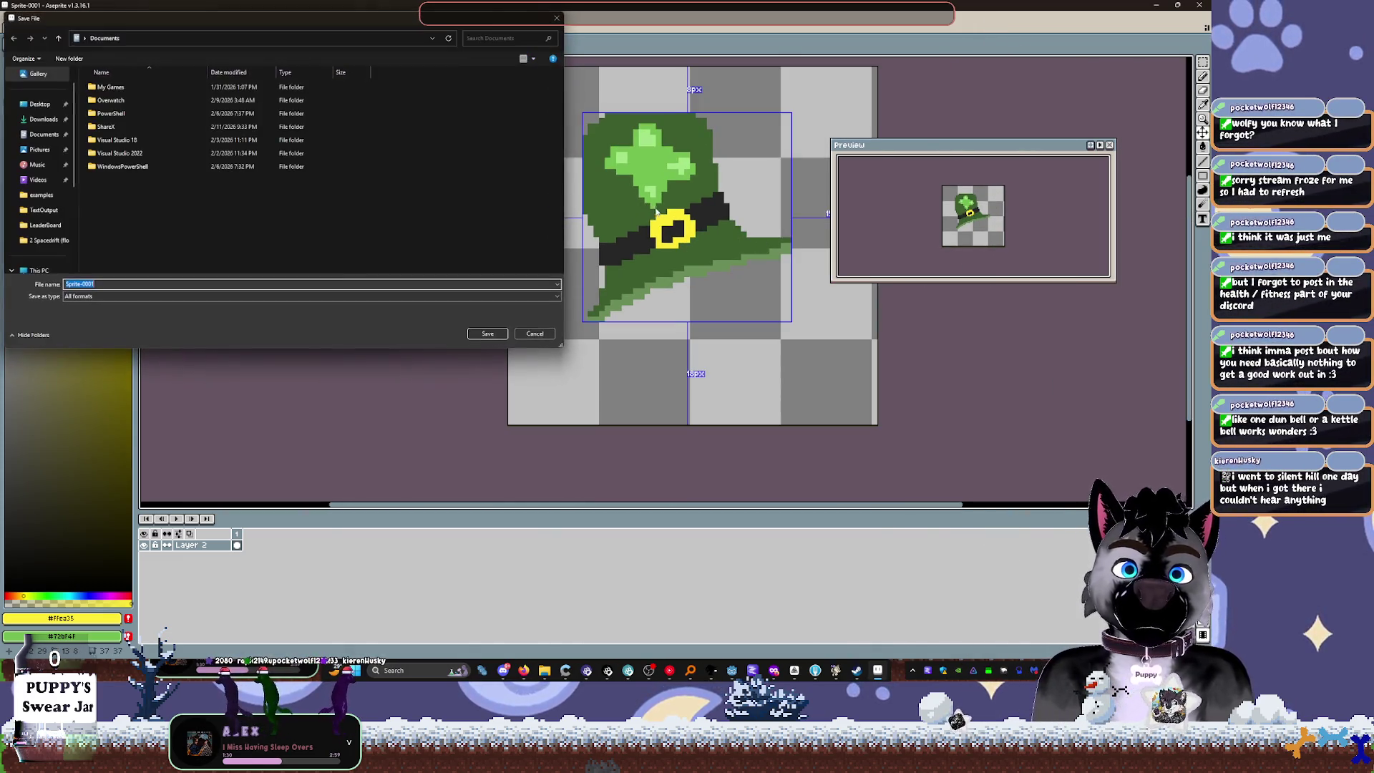
click(552, 333)
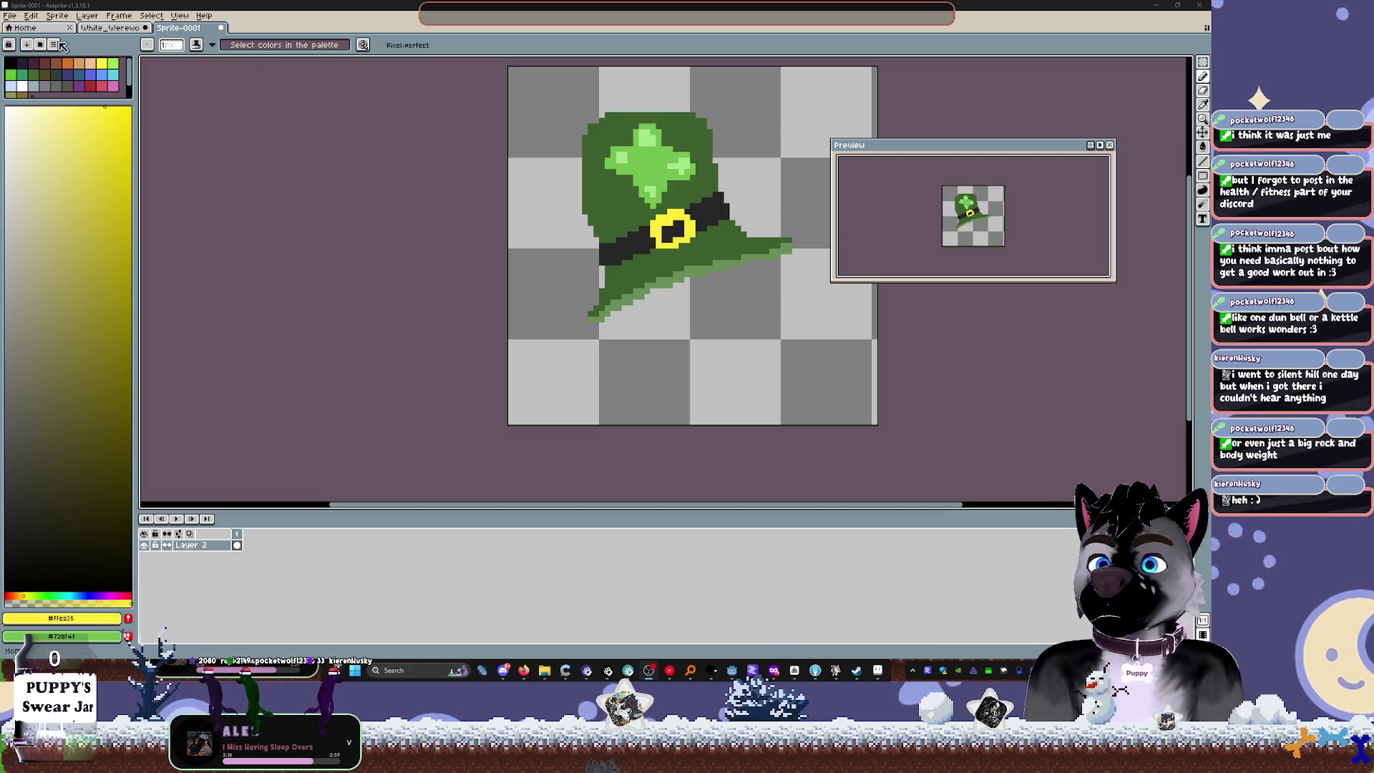
Step: Export the shamrock hat at 800% size under the file name 'PatricksDayHat'
click(10, 15)
mouse_move(55, 111)
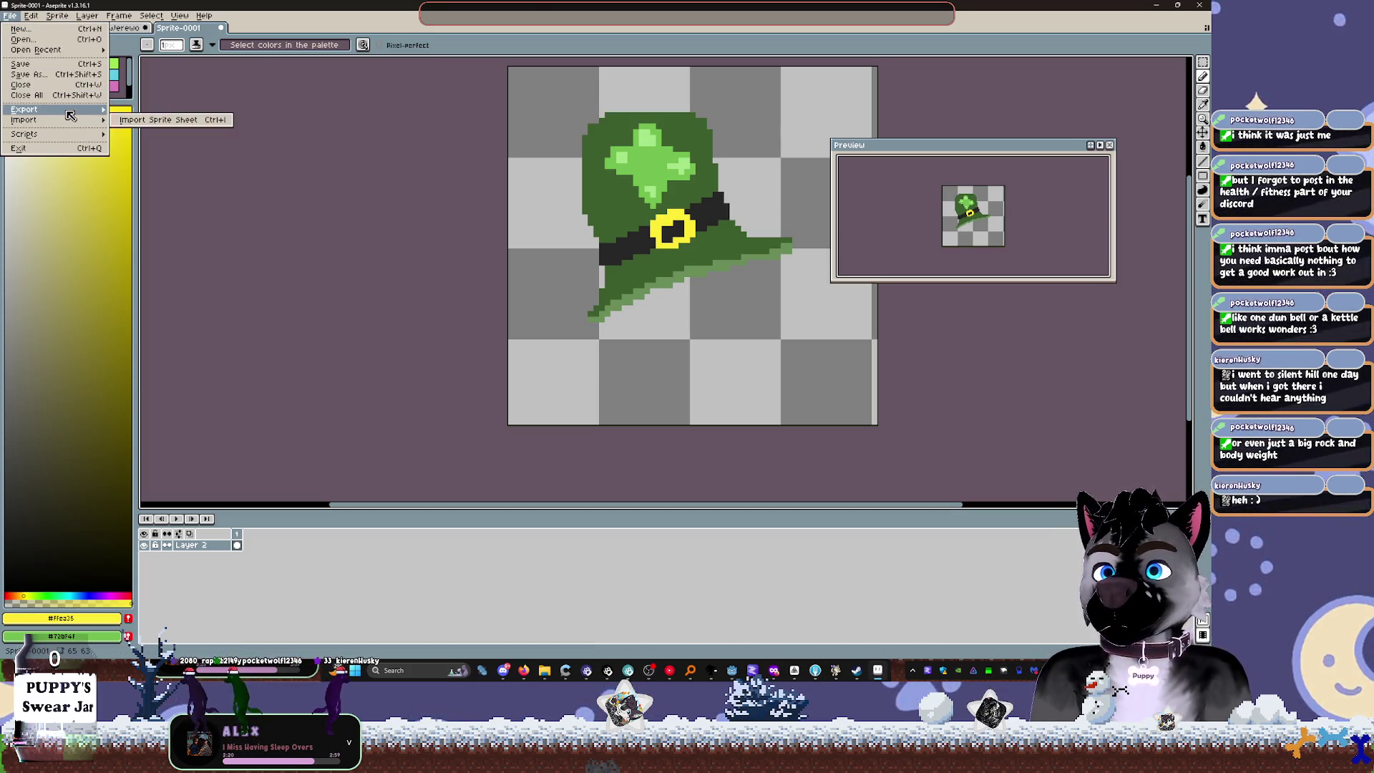
click(217, 111)
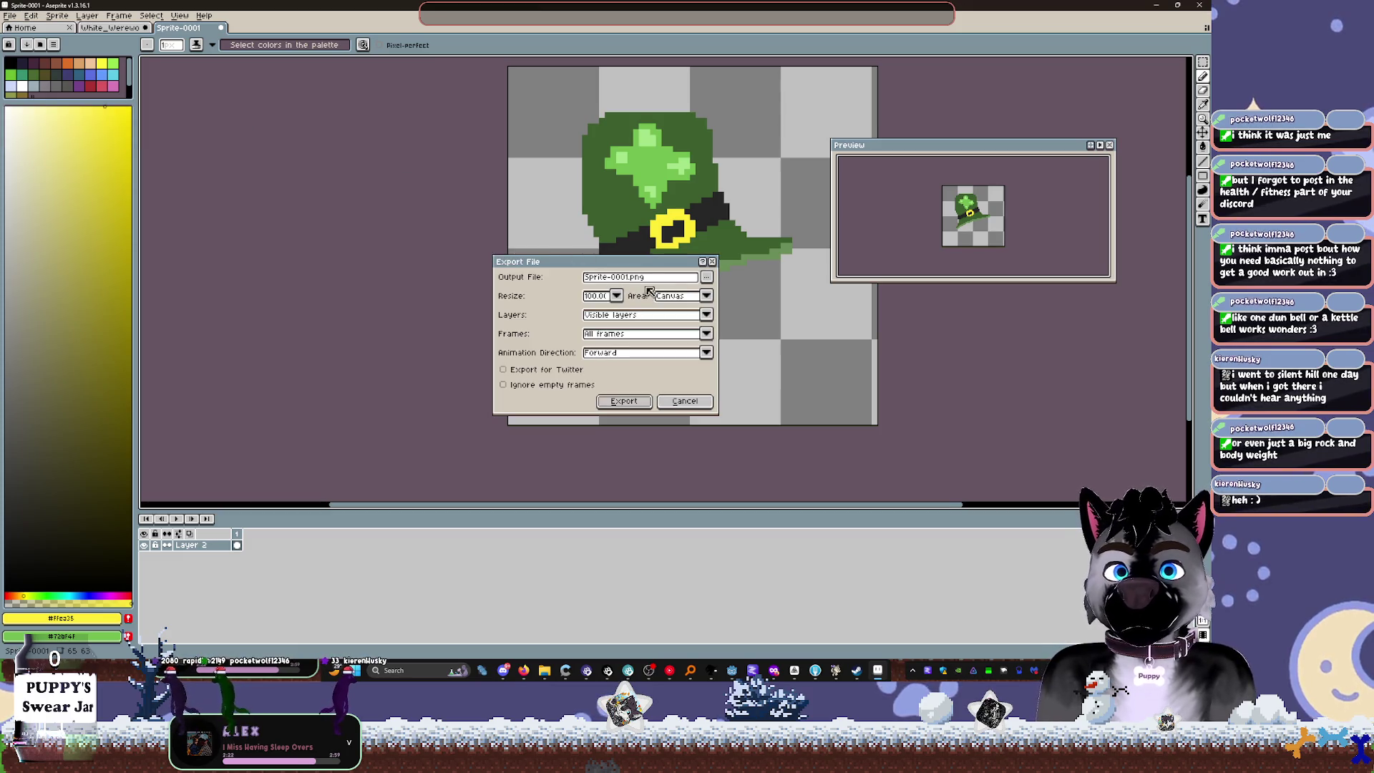
click(706, 277)
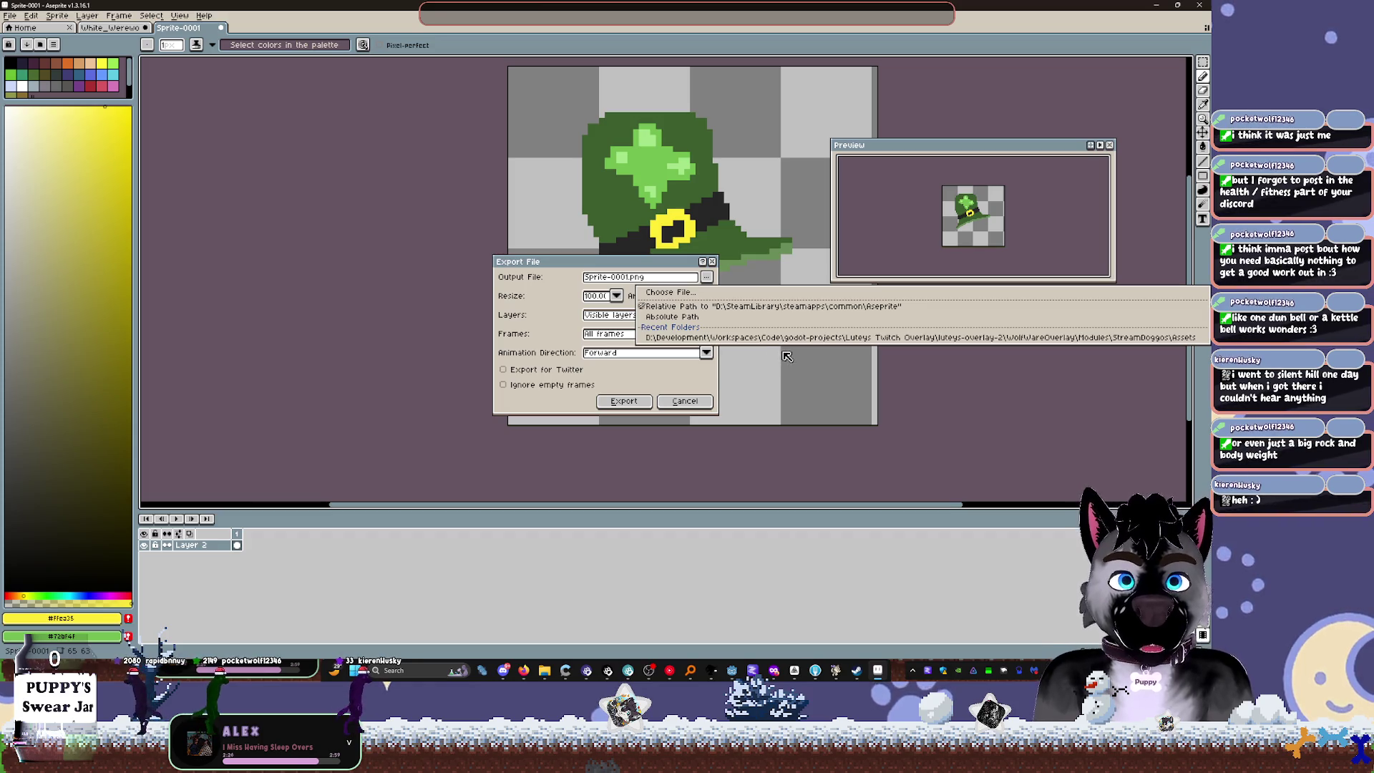
click(808, 338)
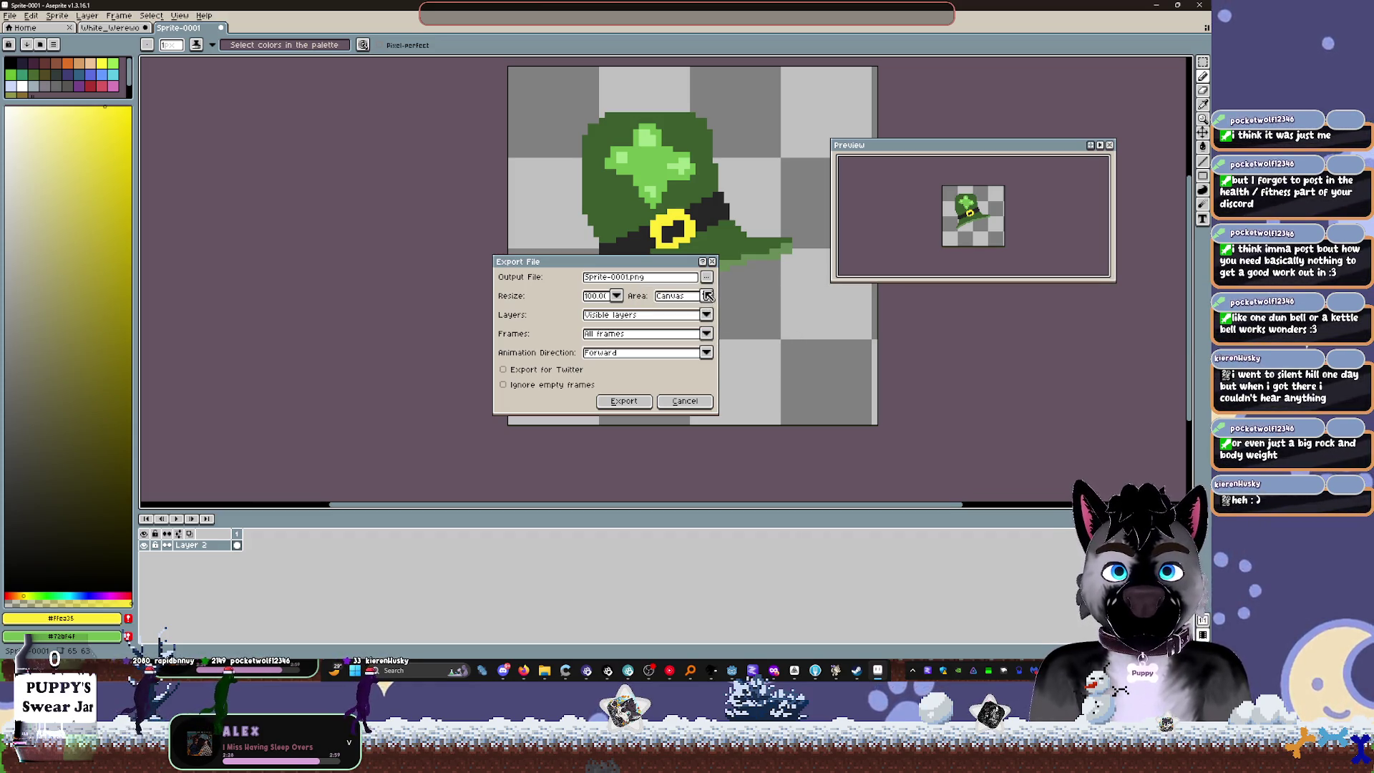
click(628, 278)
key(ctrl+a)
key(BackSpace)
text(PatricksDayH)
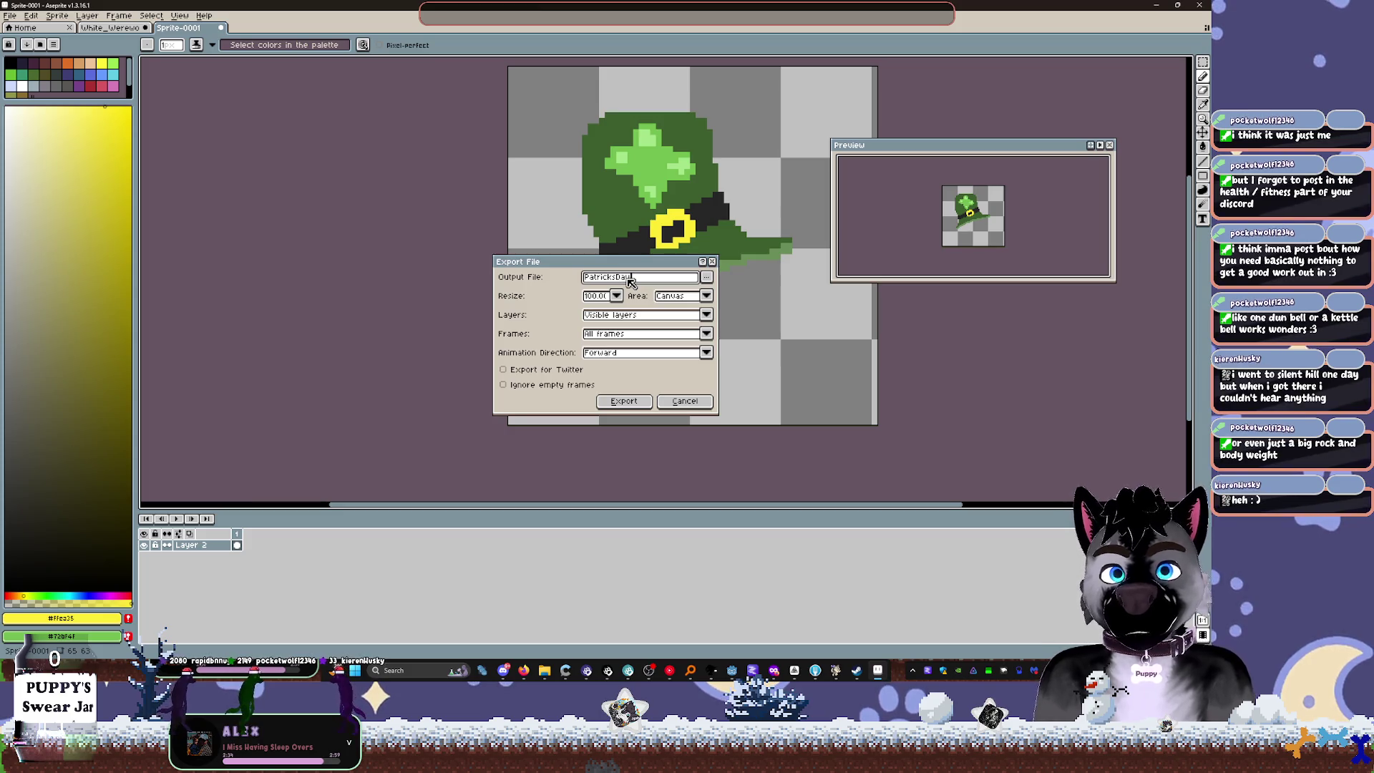
text(at)
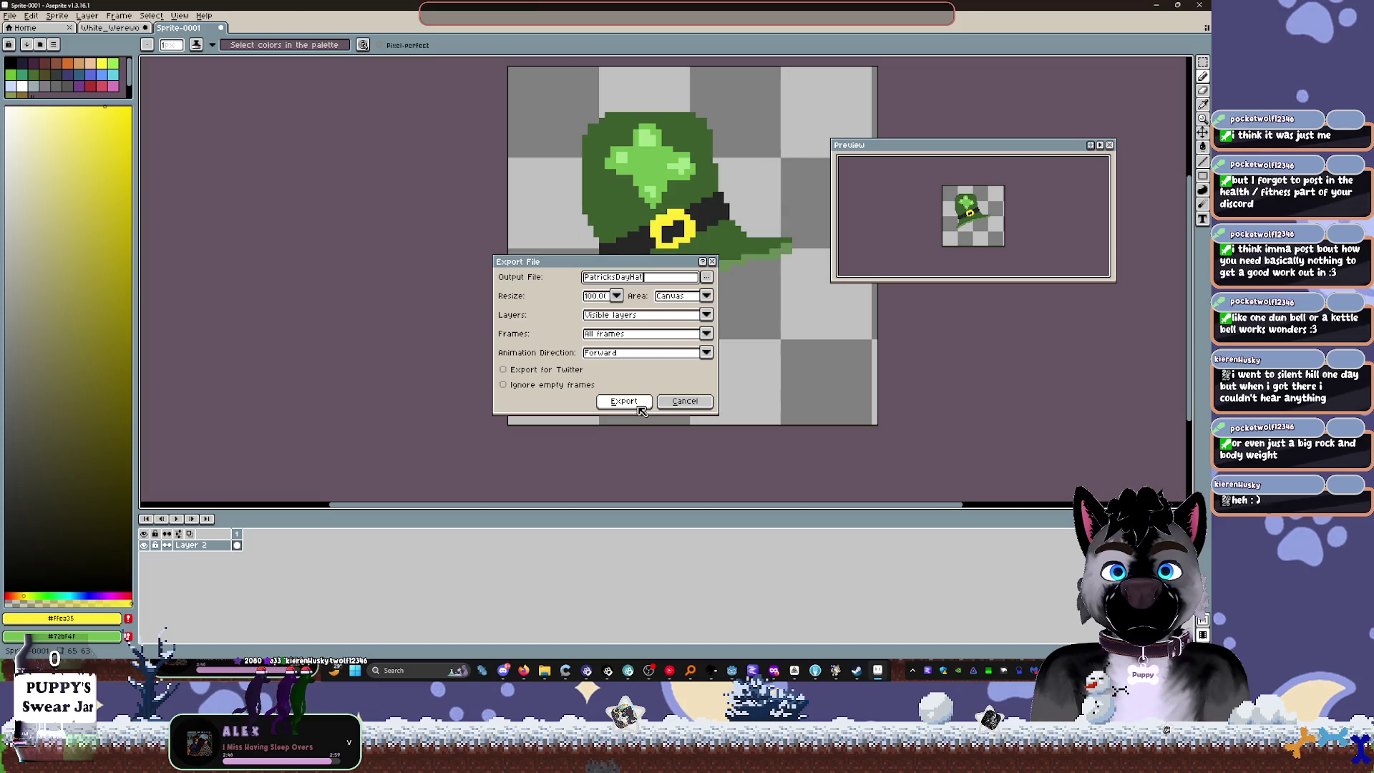
click(639, 406)
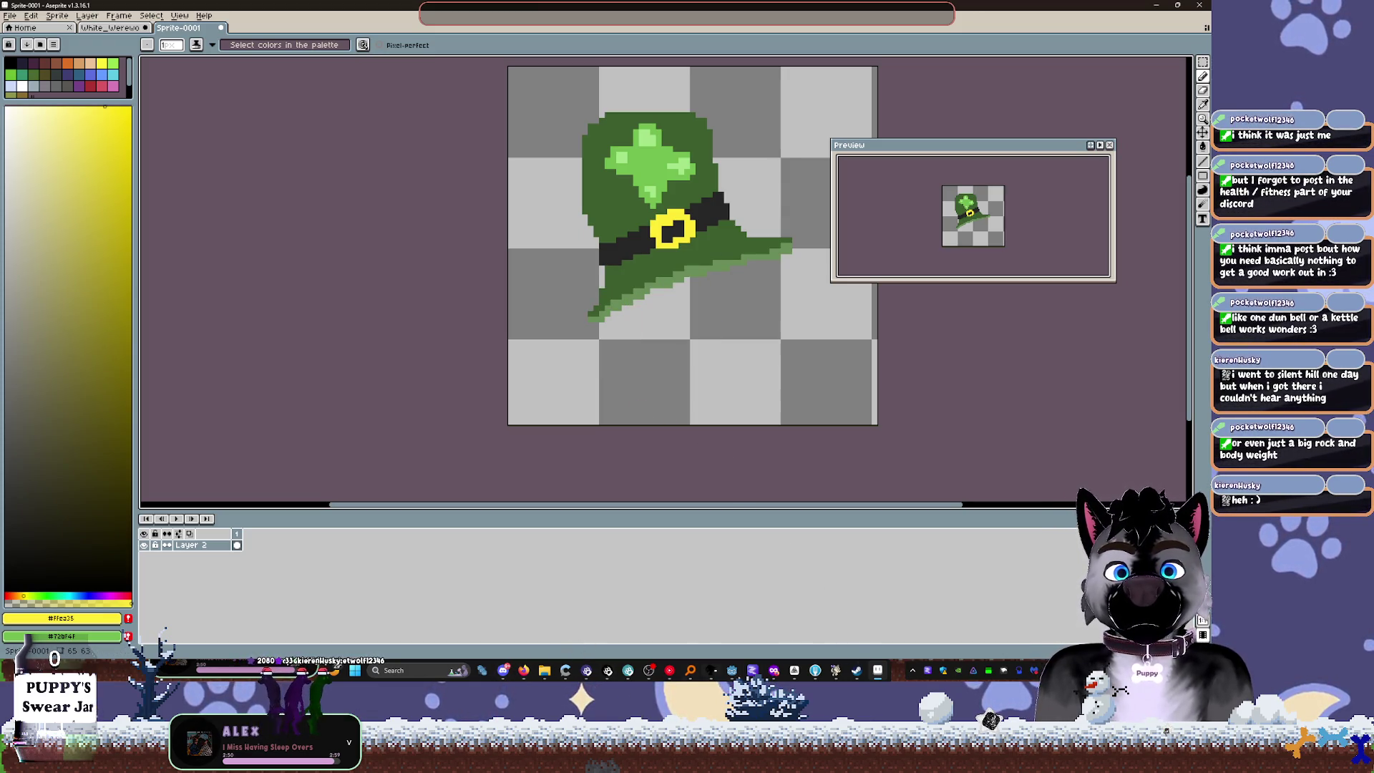
key(alt+Tab)
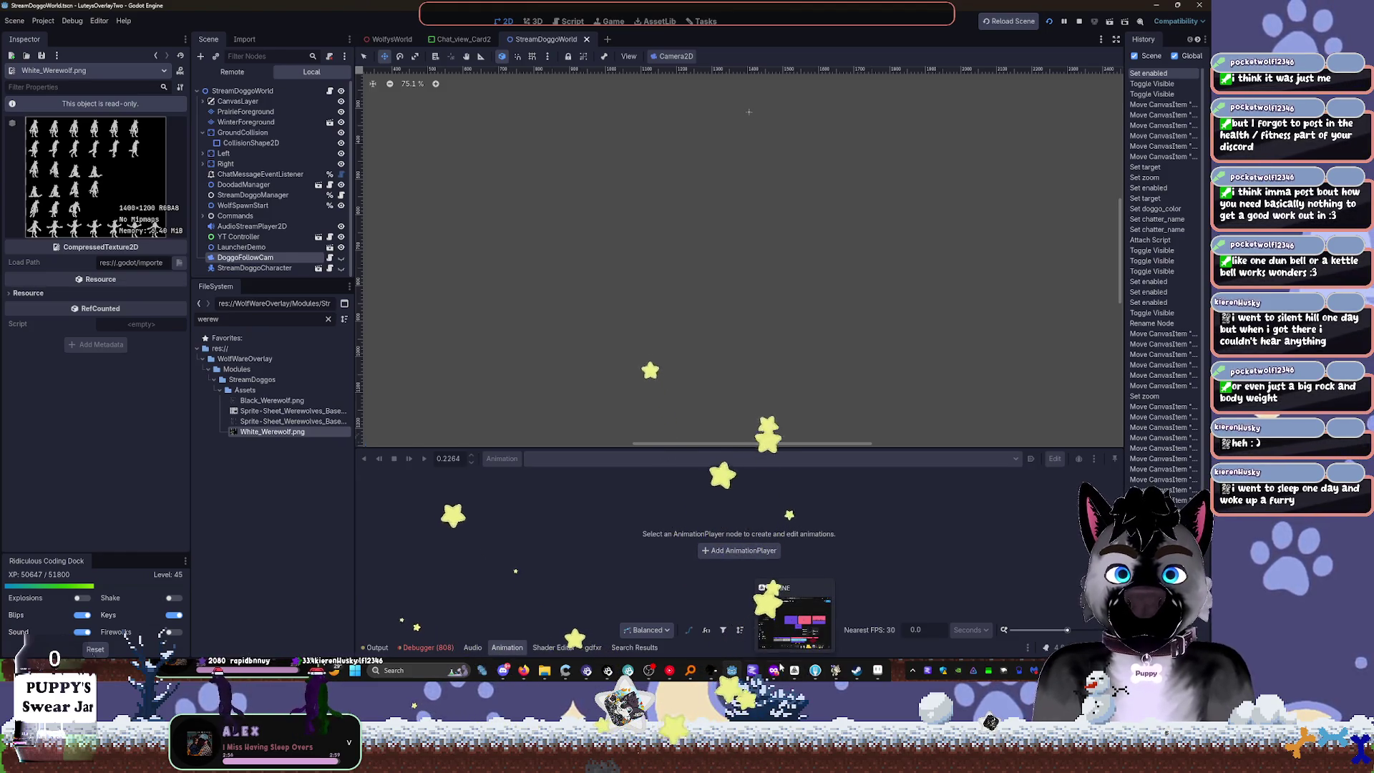
Step: Paste the green hat onto the White_Werewolf sheet and commit its placement
click(878, 669)
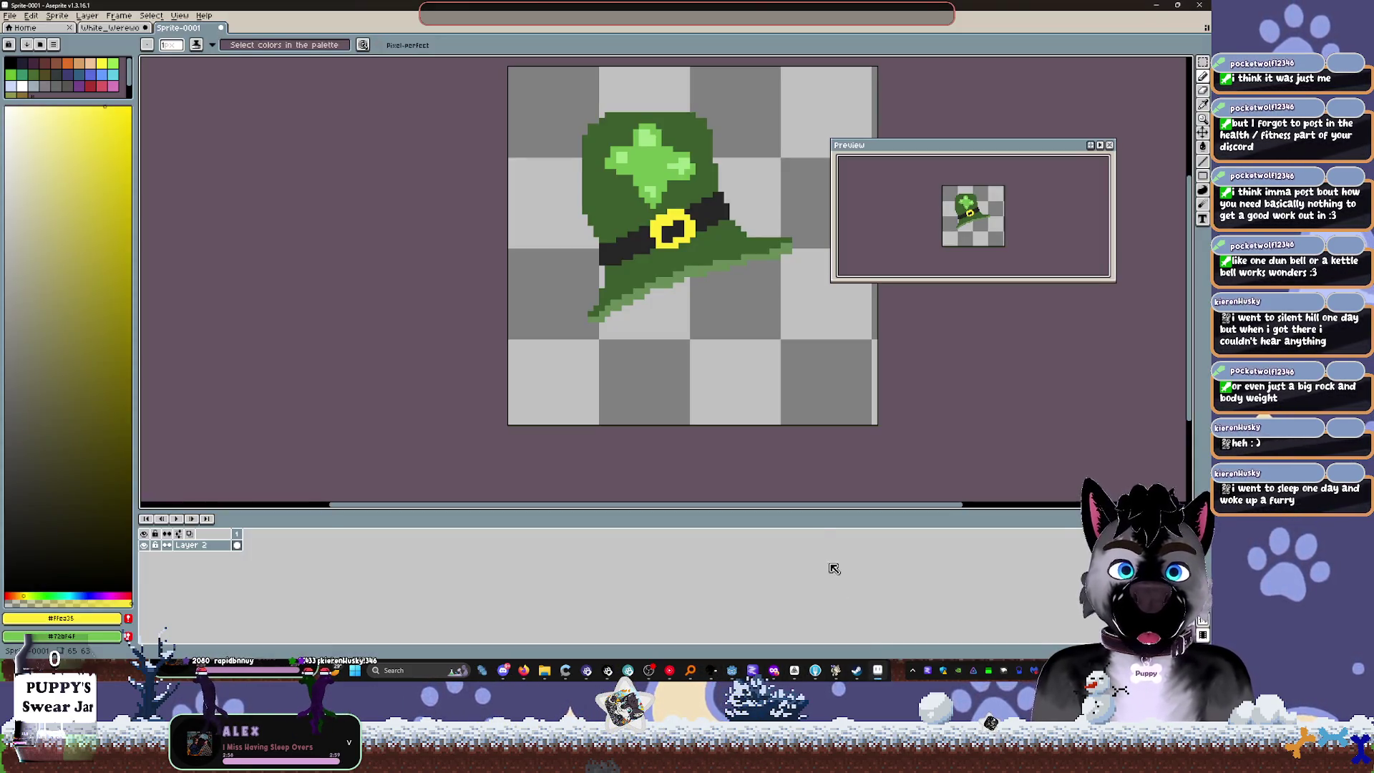
key(ctrl+Tab)
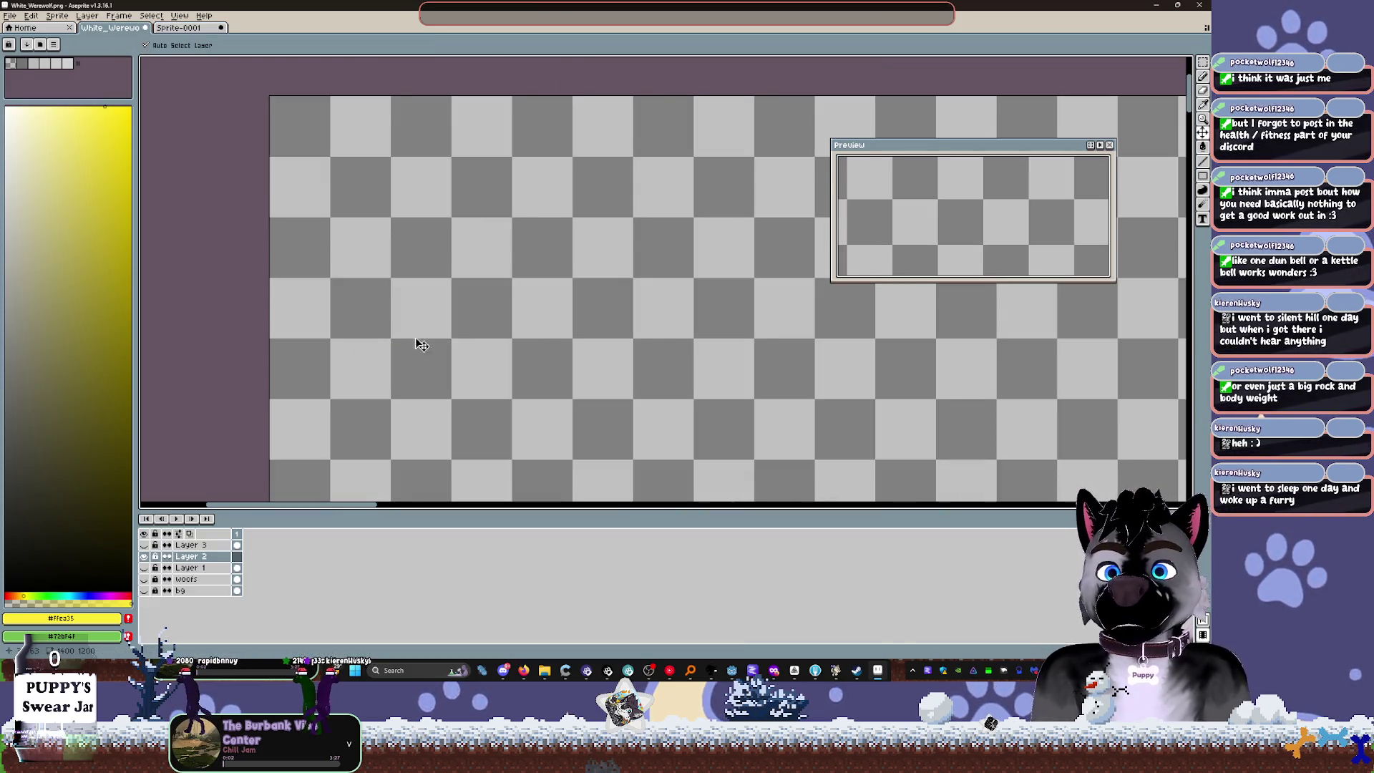
key(ctrl+v)
click(444, 328)
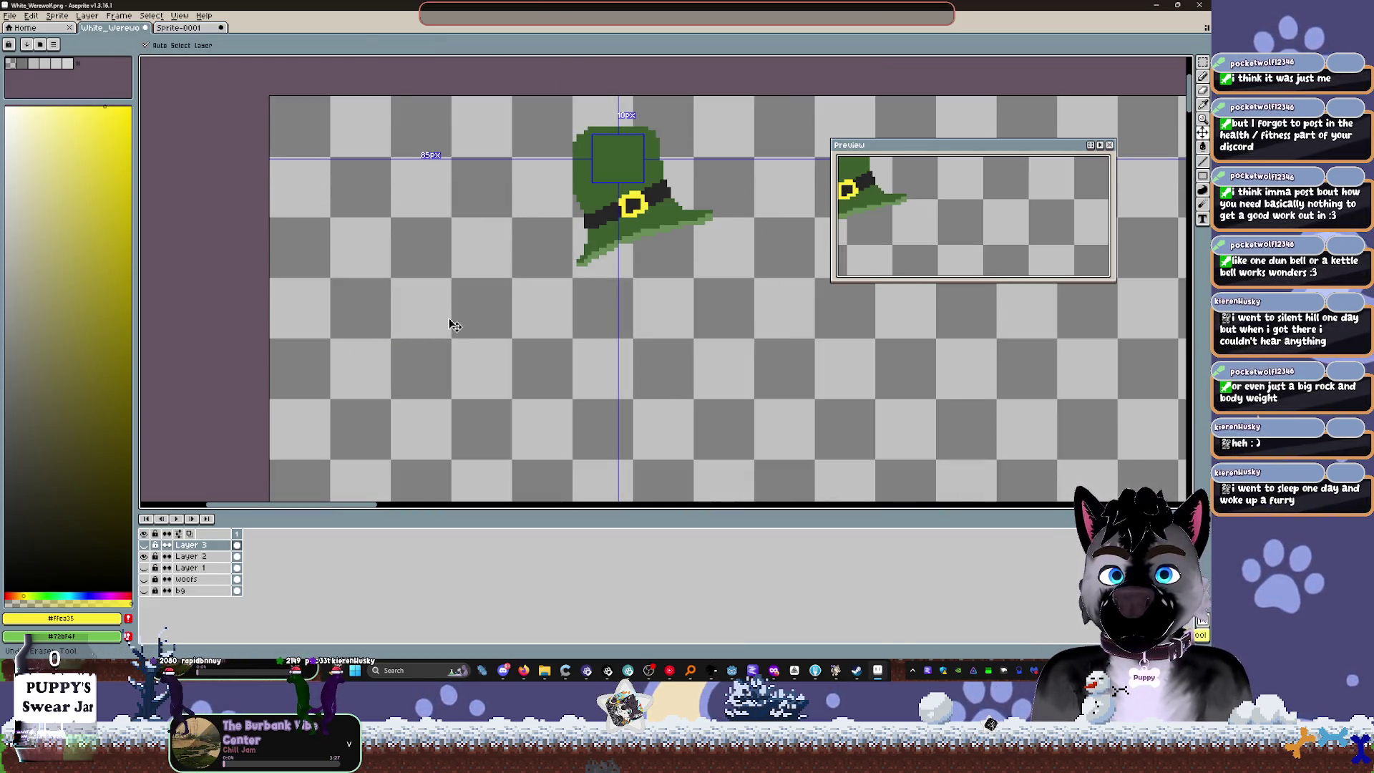
key(b)
Step: Hide the hat layer, show the woofs layer, and save the sheet as PNG without layers
click(144, 555)
click(144, 579)
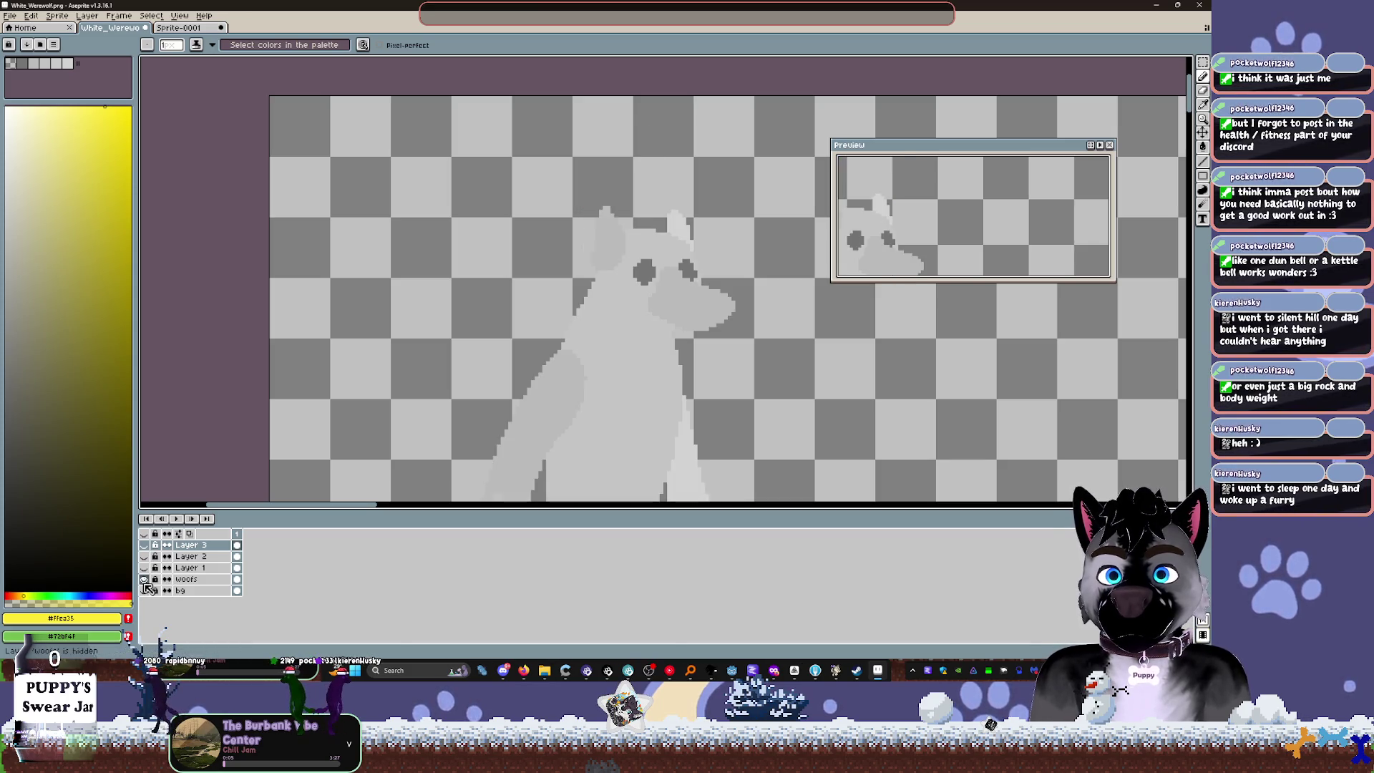
scroll(501, 356, down, 3)
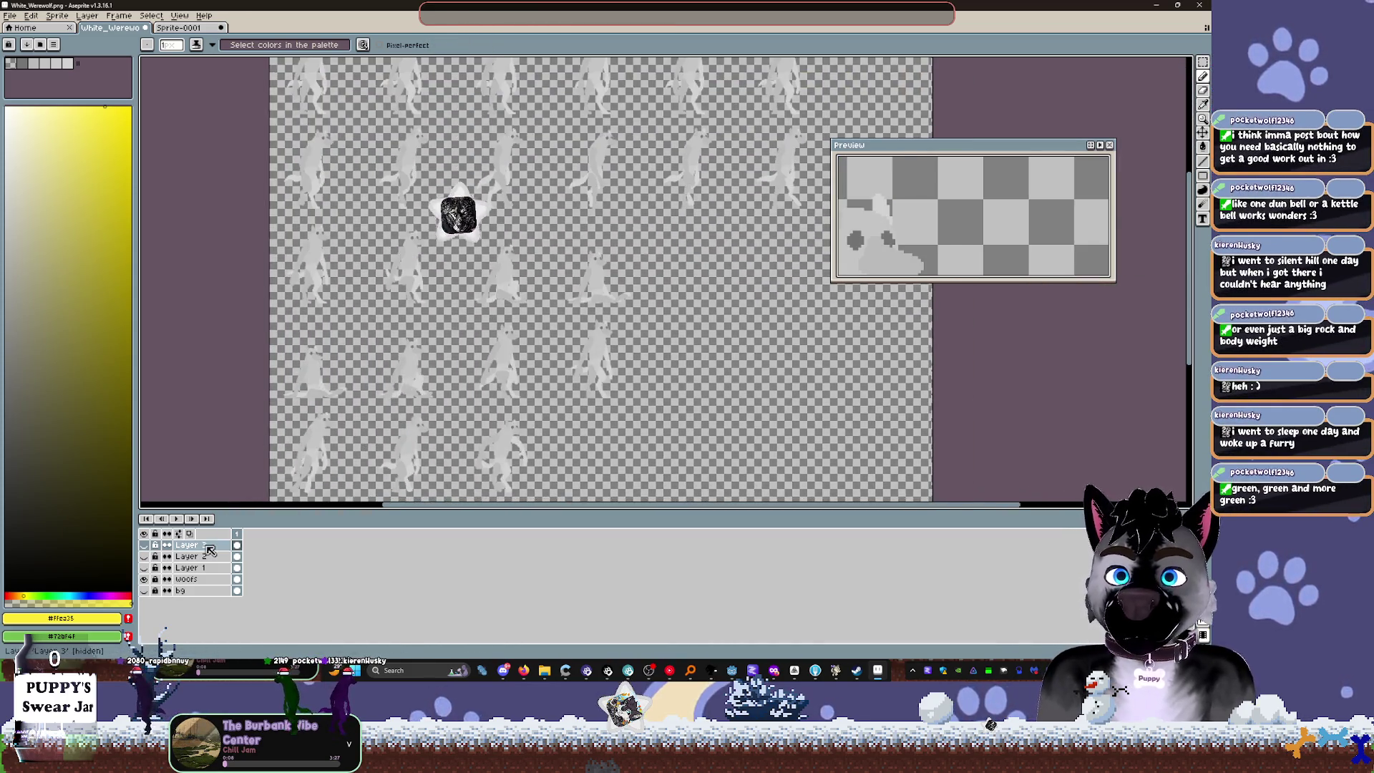
key(v)
key(ctrl+s)
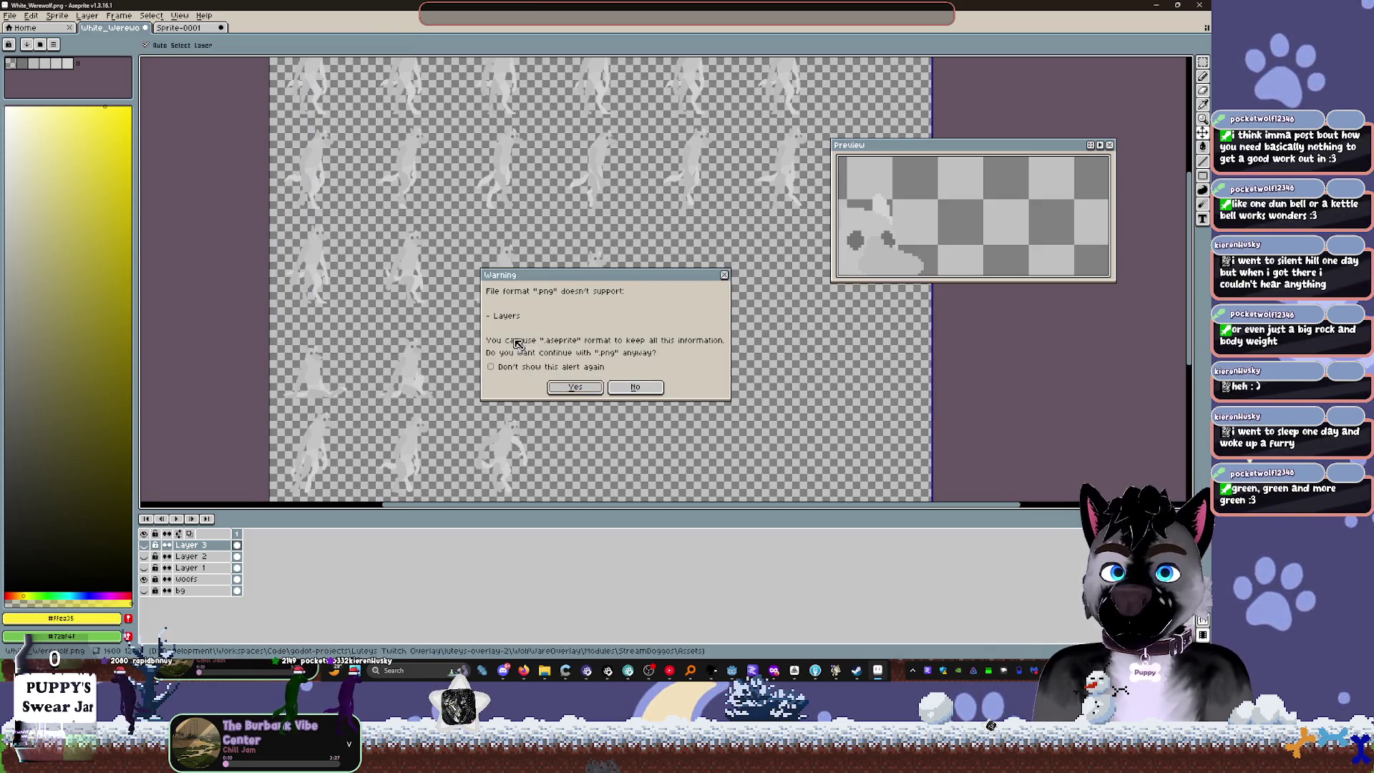
click(577, 387)
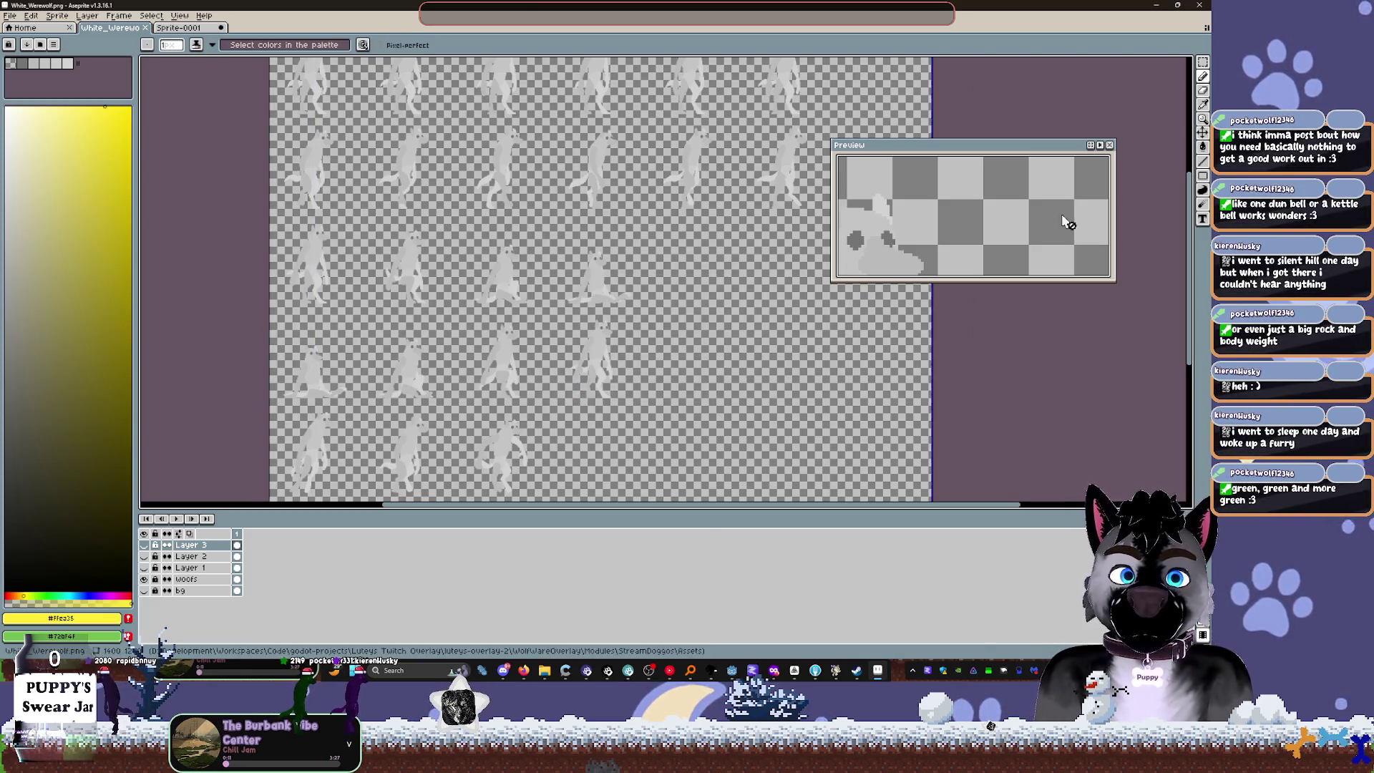
click(1154, 5)
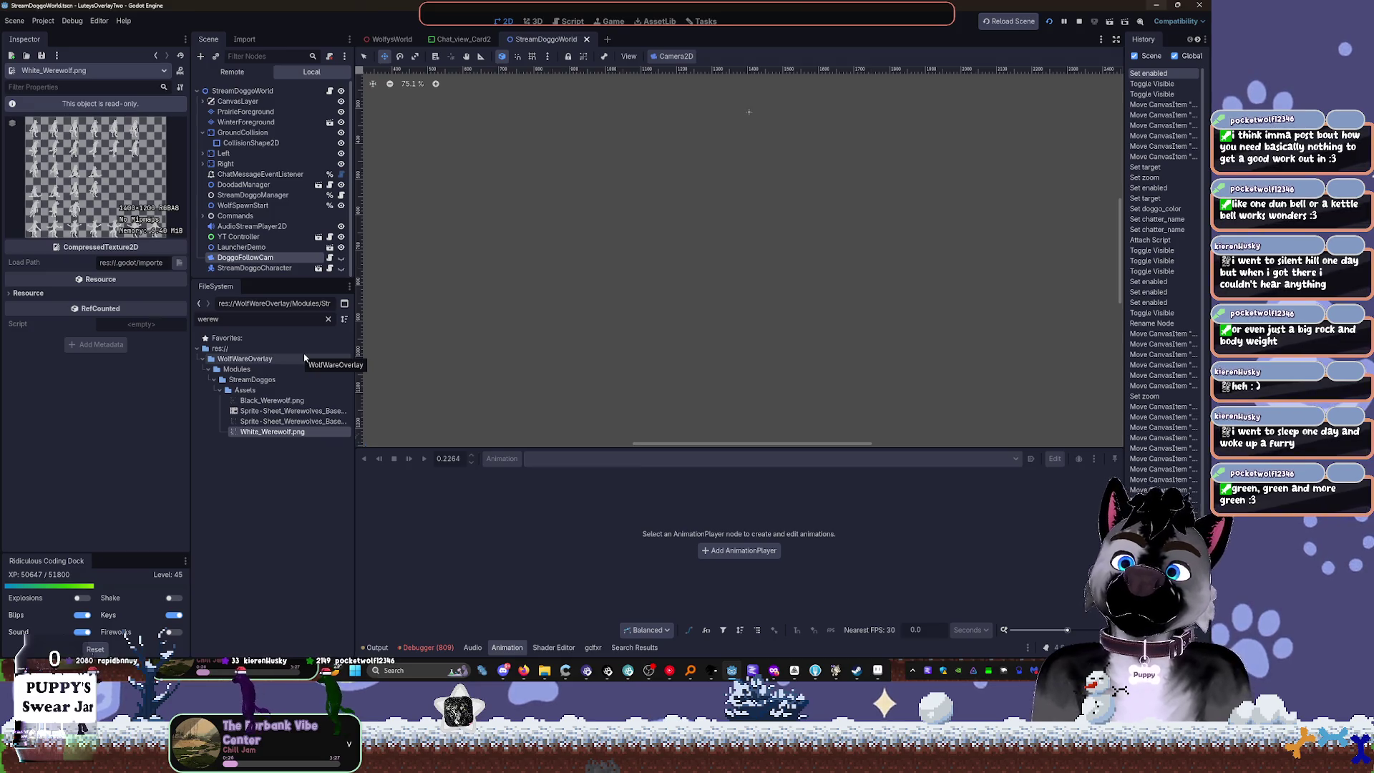
Step: Restore the YouTube Music window, like the playing song, and hide it again
click(670, 670)
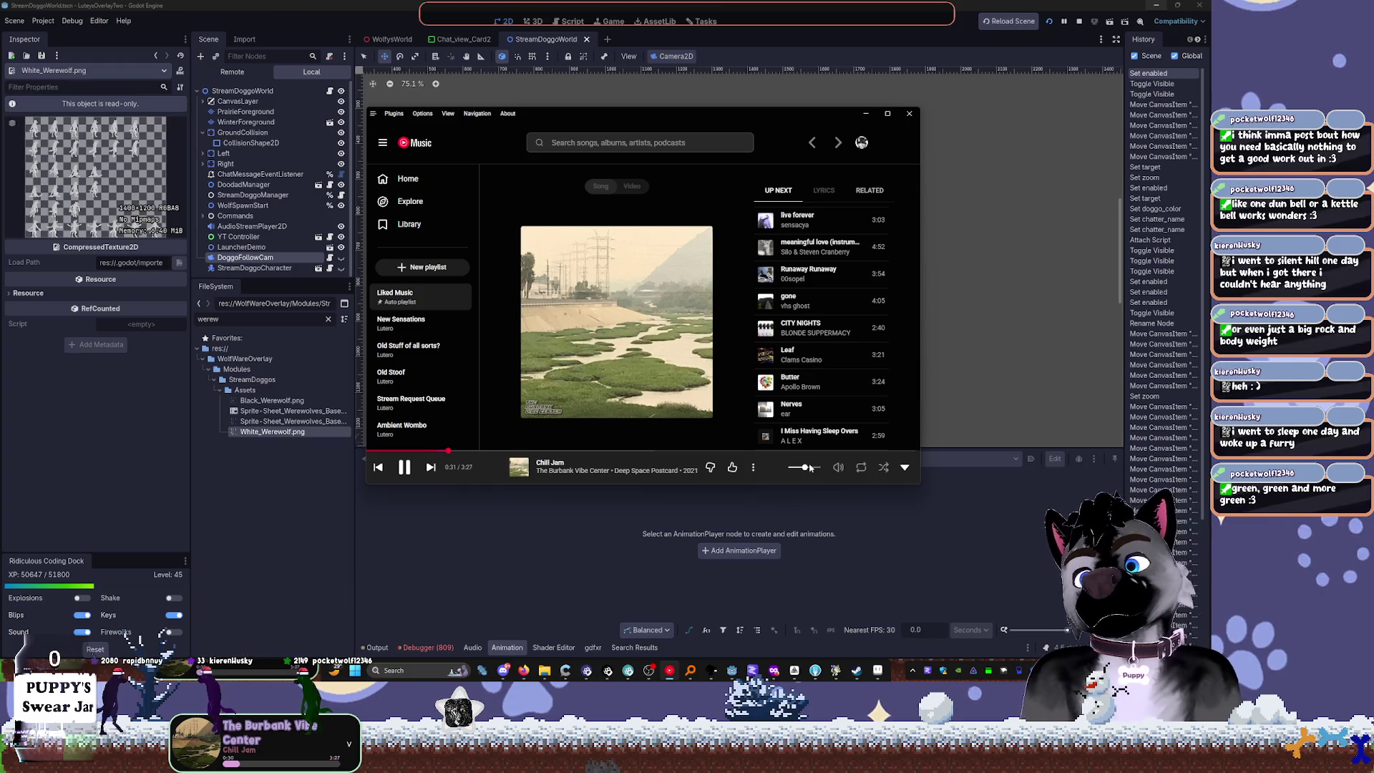
click(732, 467)
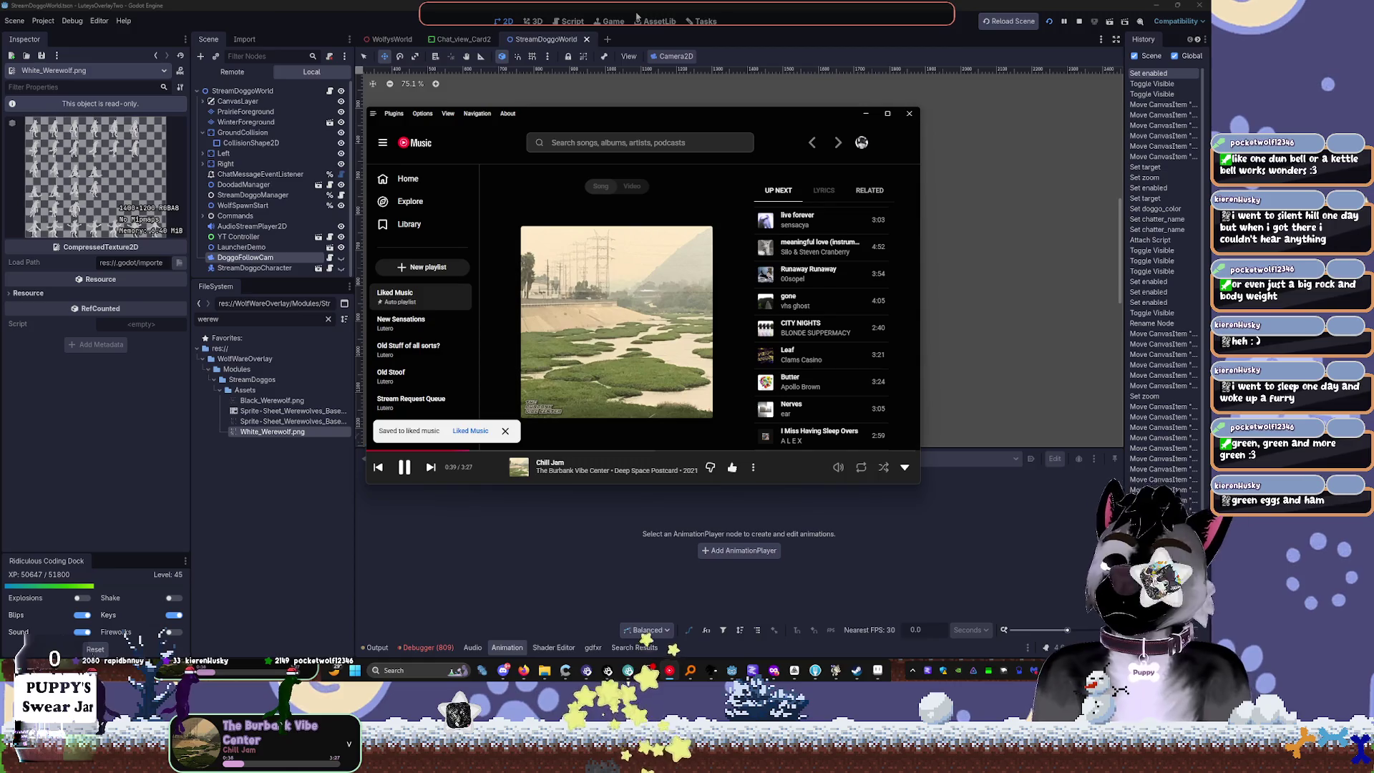
click(637, 16)
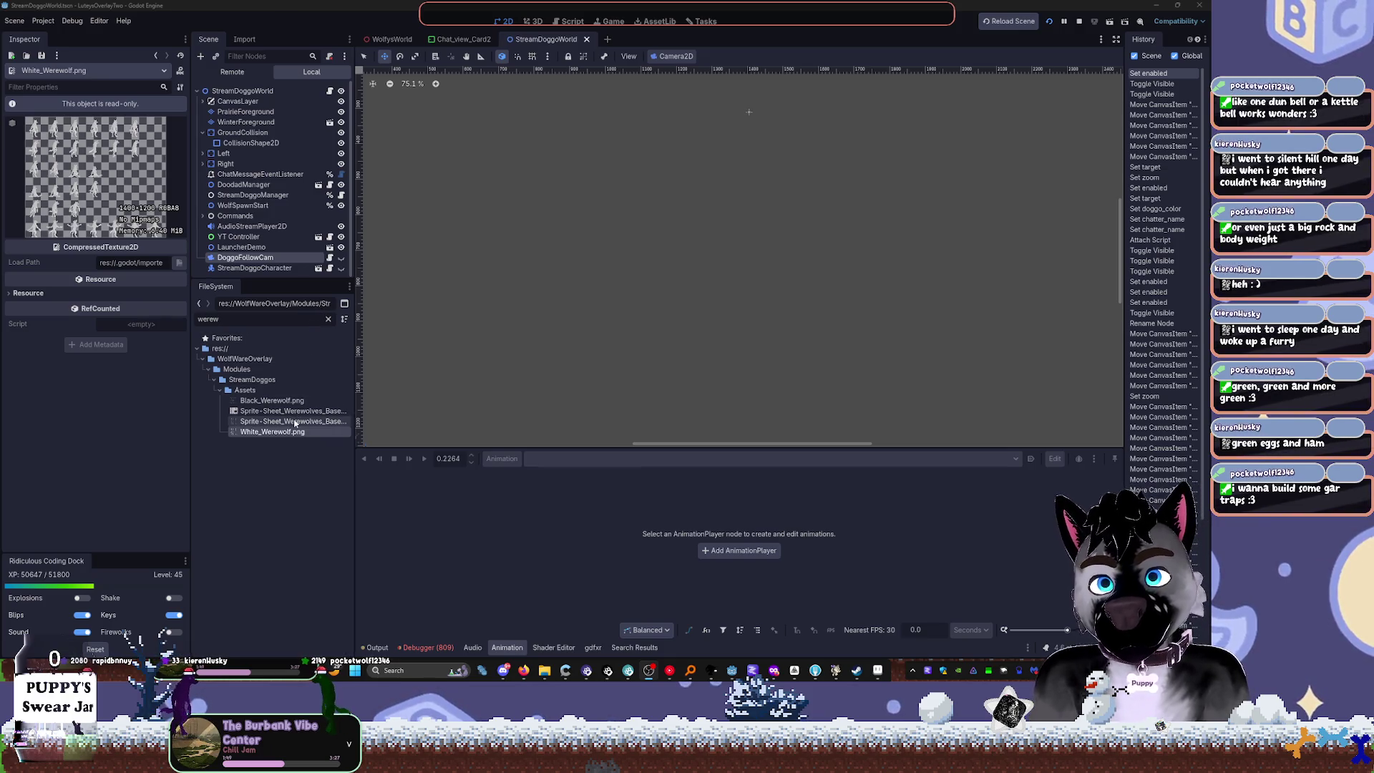
Step: Clear the 'werew' filter in the FileSystem panel
click(328, 319)
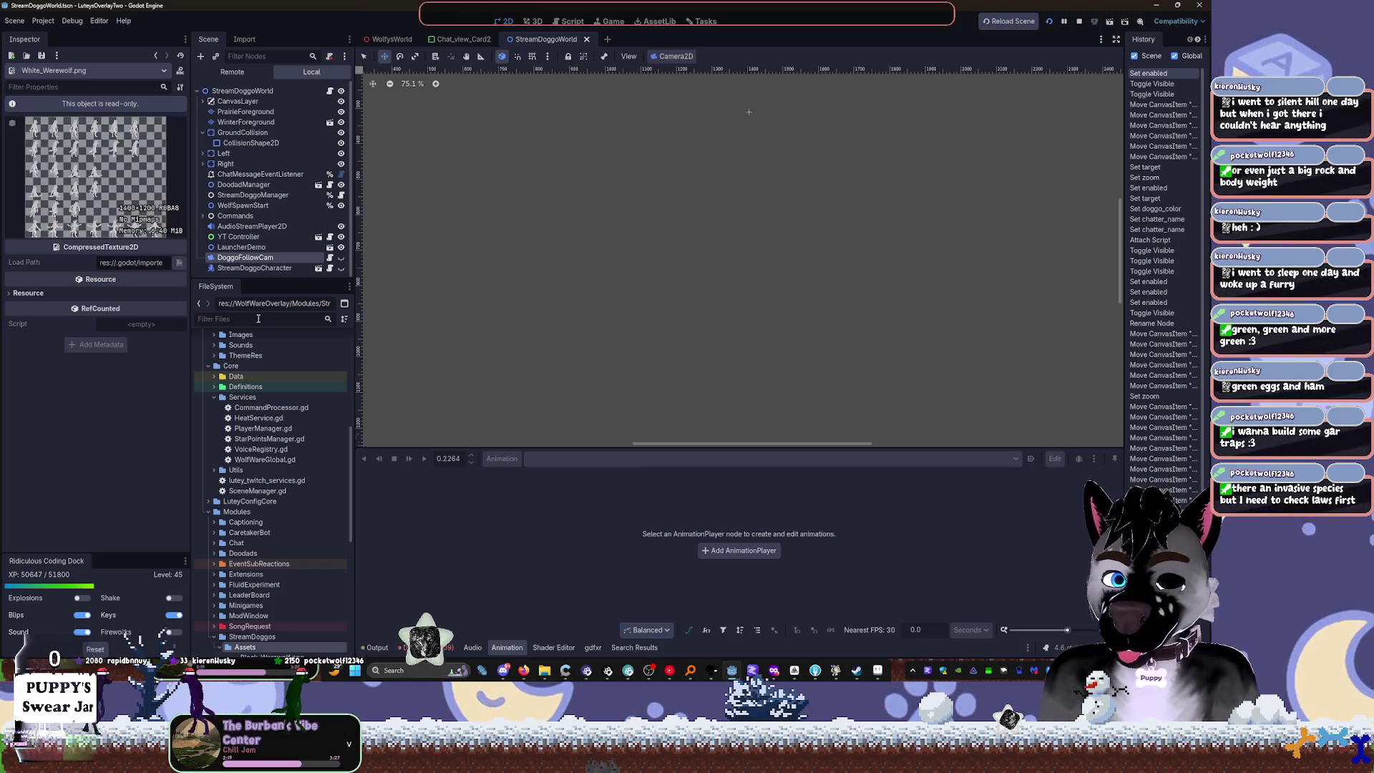
Step: Filter the FileSystem for 'hat' and move PatricksDayHat.png into the Mods folder
text(hat)
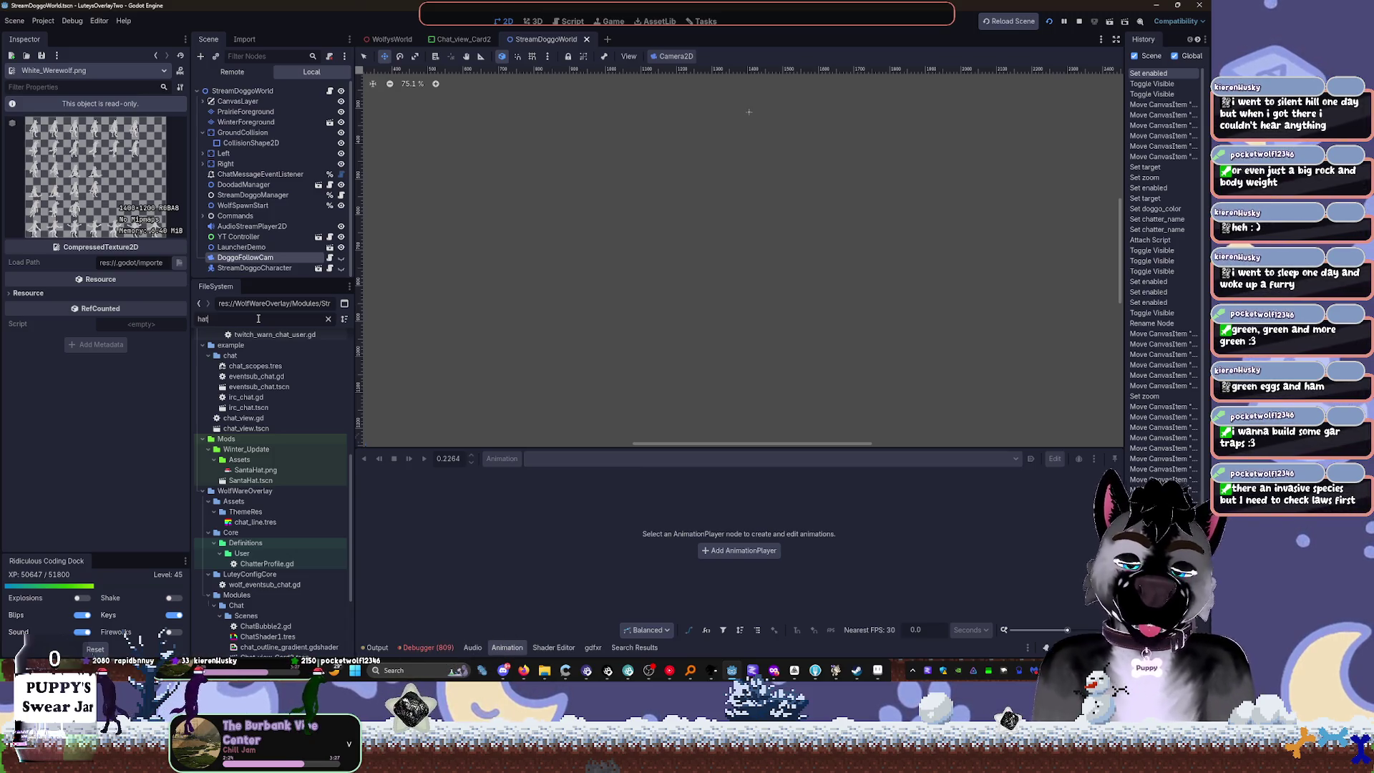
scroll(273, 508, down, 5)
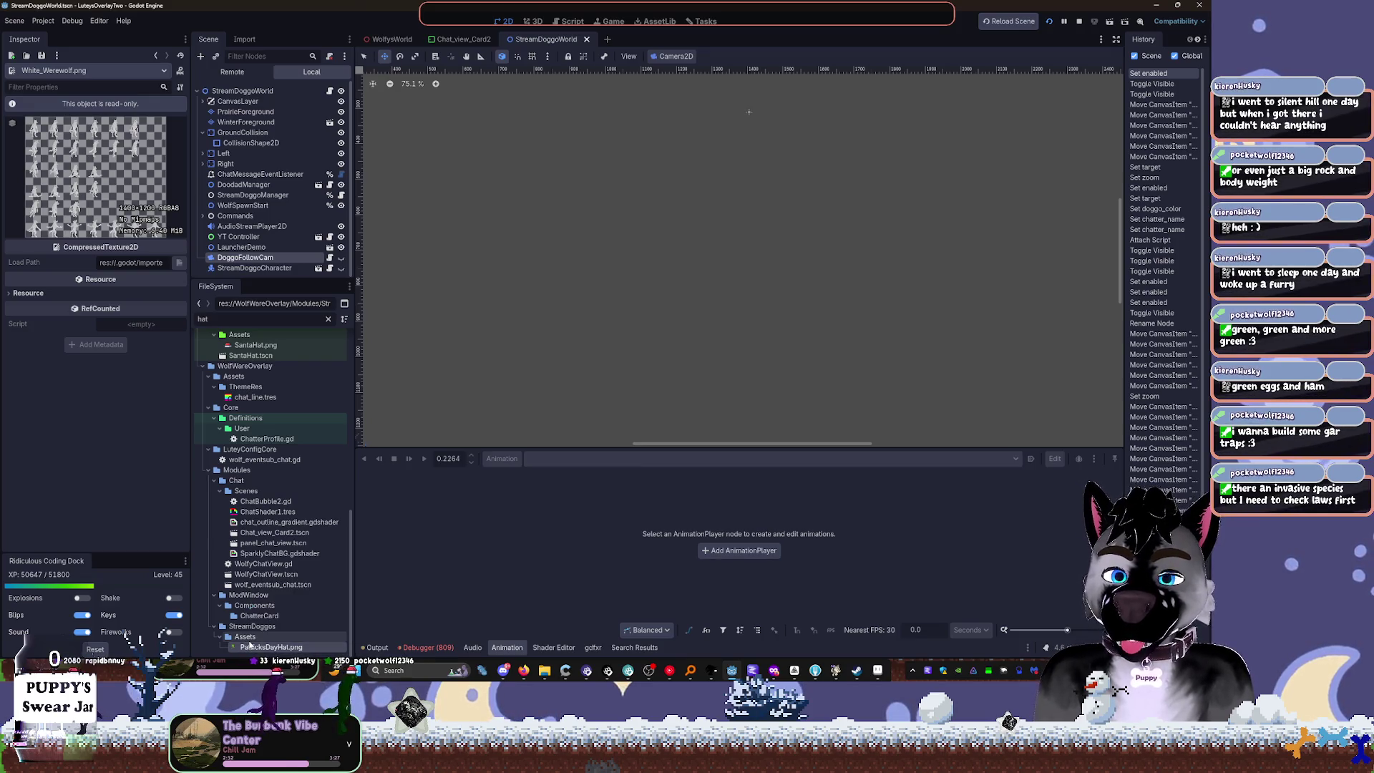
mouse_move(242, 647)
mouse_down()
mouse_move(293, 458)
mouse_move(286, 342)
mouse_move(247, 398)
mouse_up()
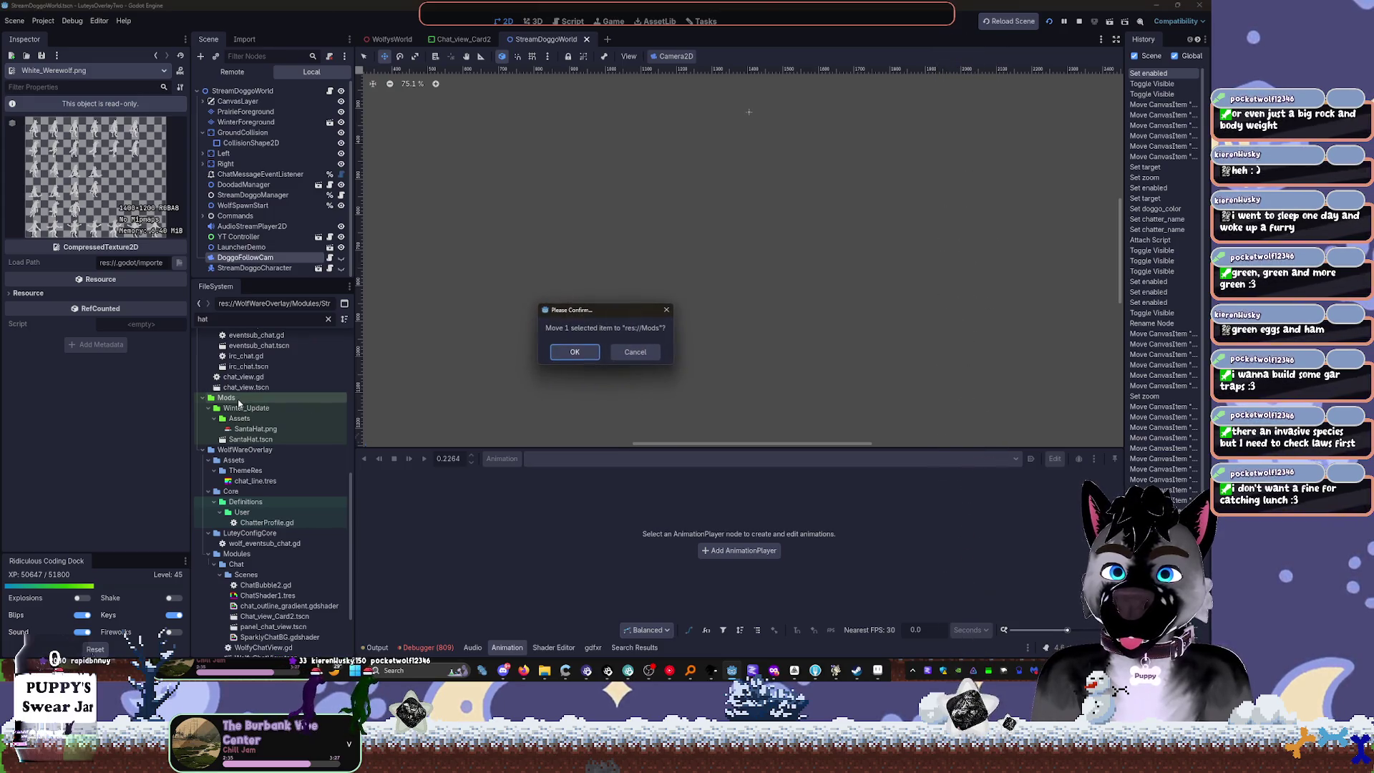
click(587, 357)
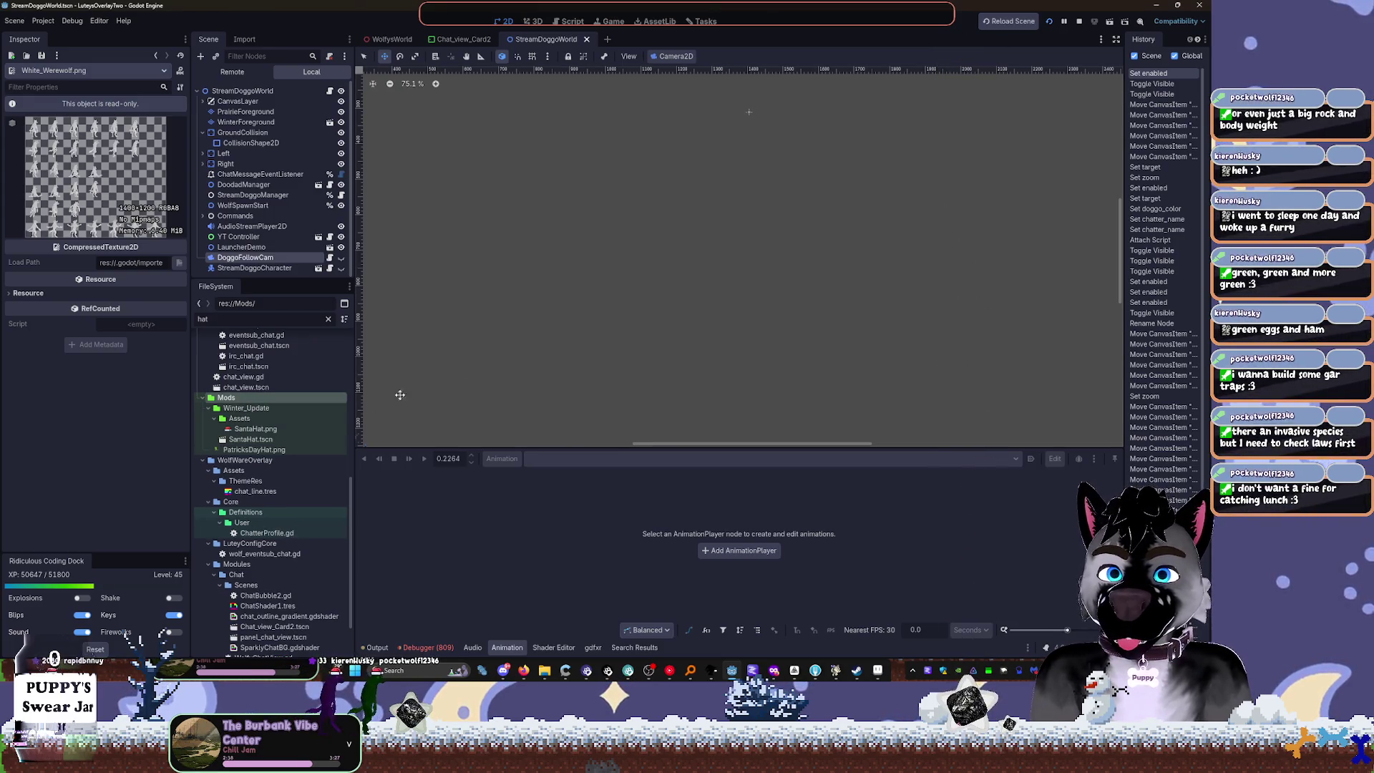
Step: Open the SantaHat.tscn scene from the Winter_Update folder
click(206, 409)
click(225, 411)
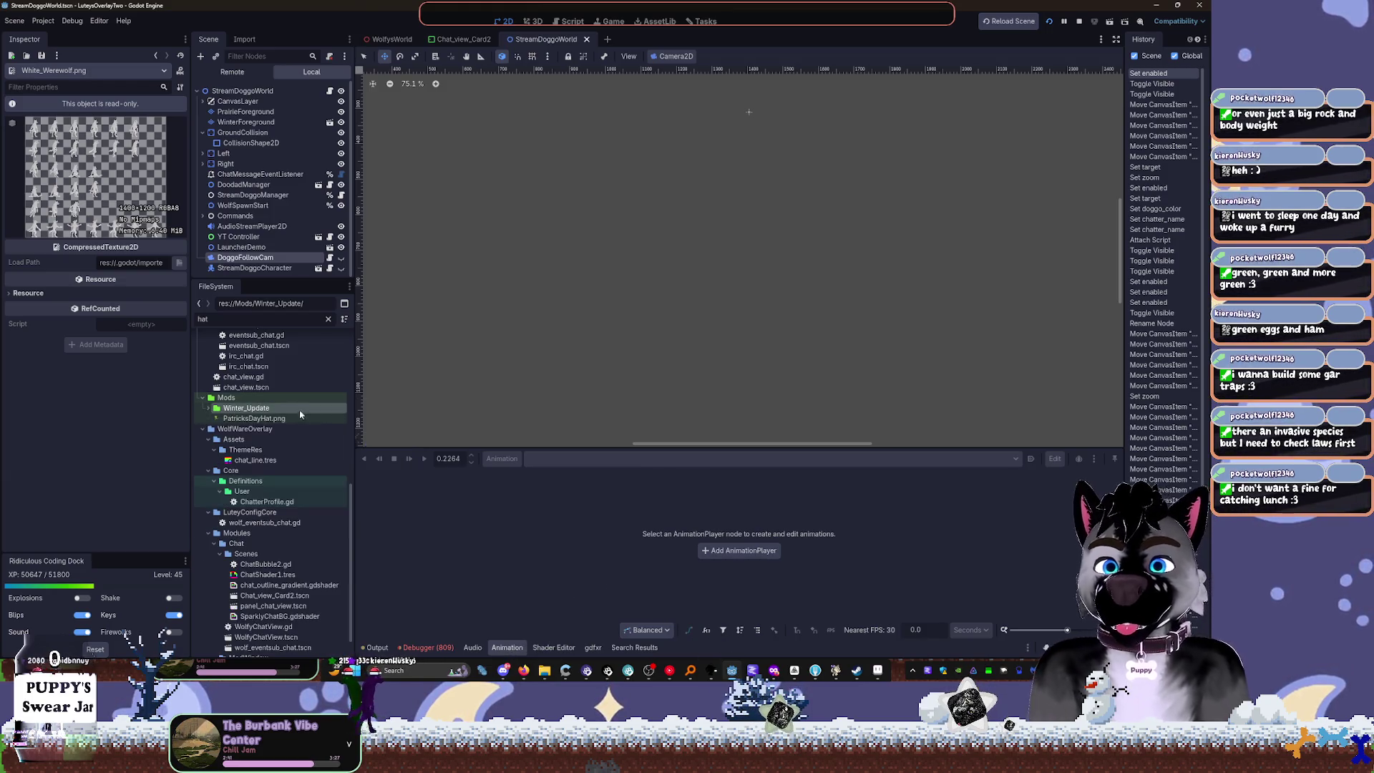
double_click(257, 409)
click(252, 440)
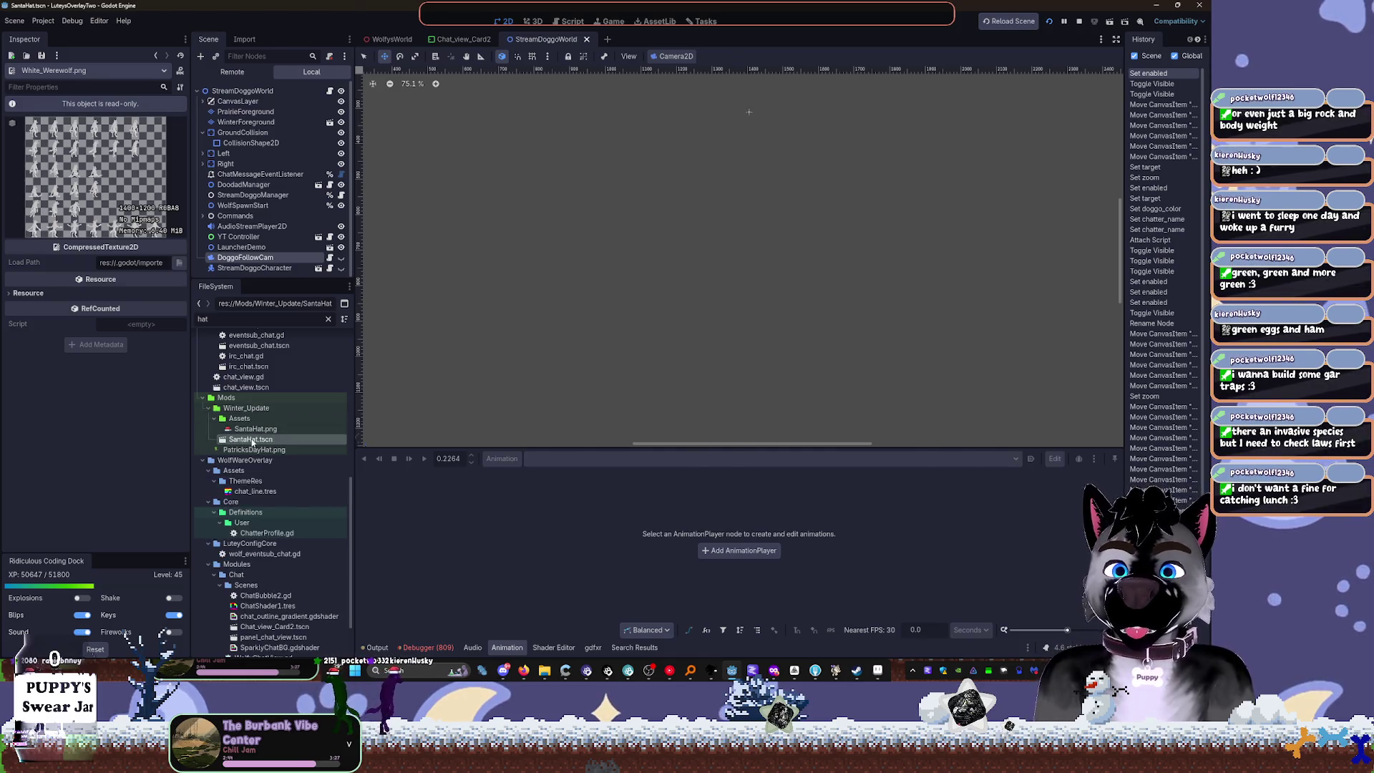
double_click(252, 439)
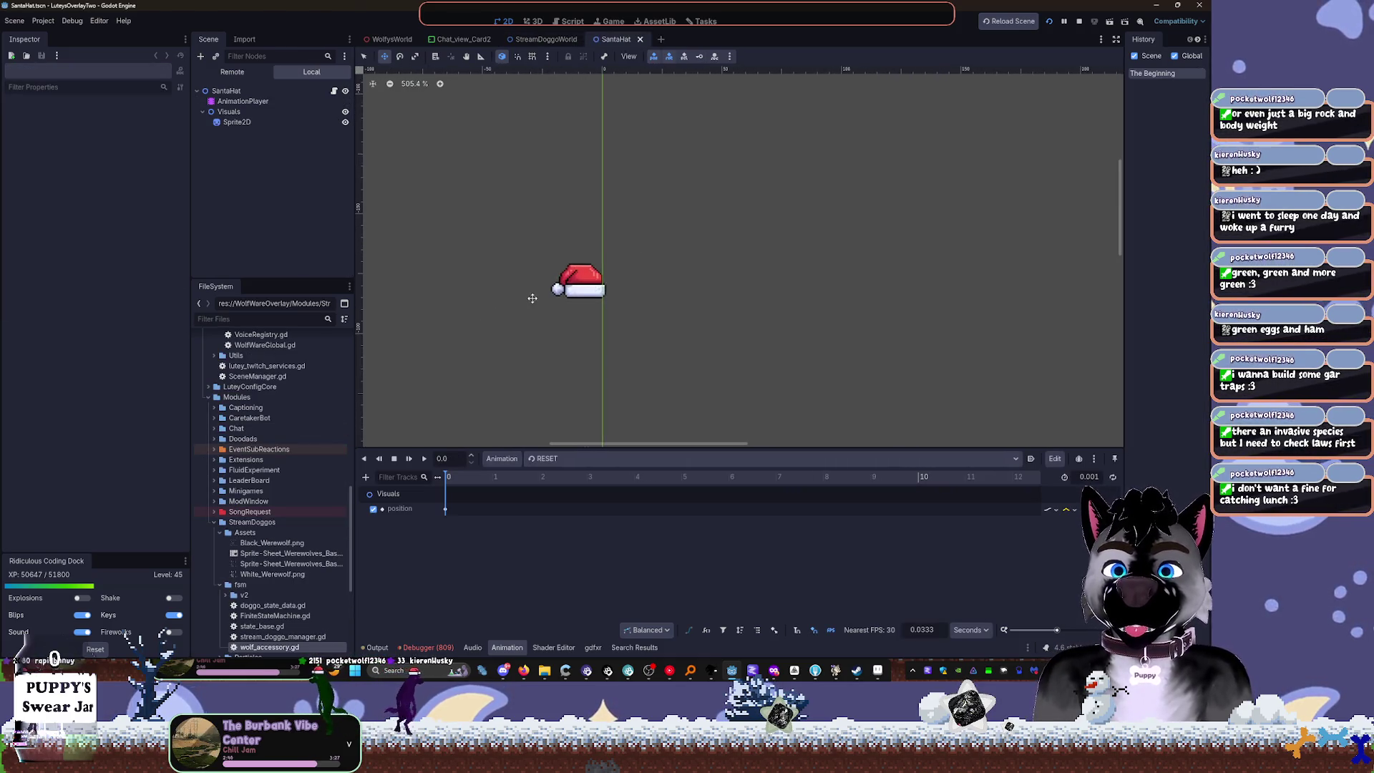
Step: Zoom in on the Santa hat sprite, then switch to the Tasks kanban board
scroll(532, 299, up, 4)
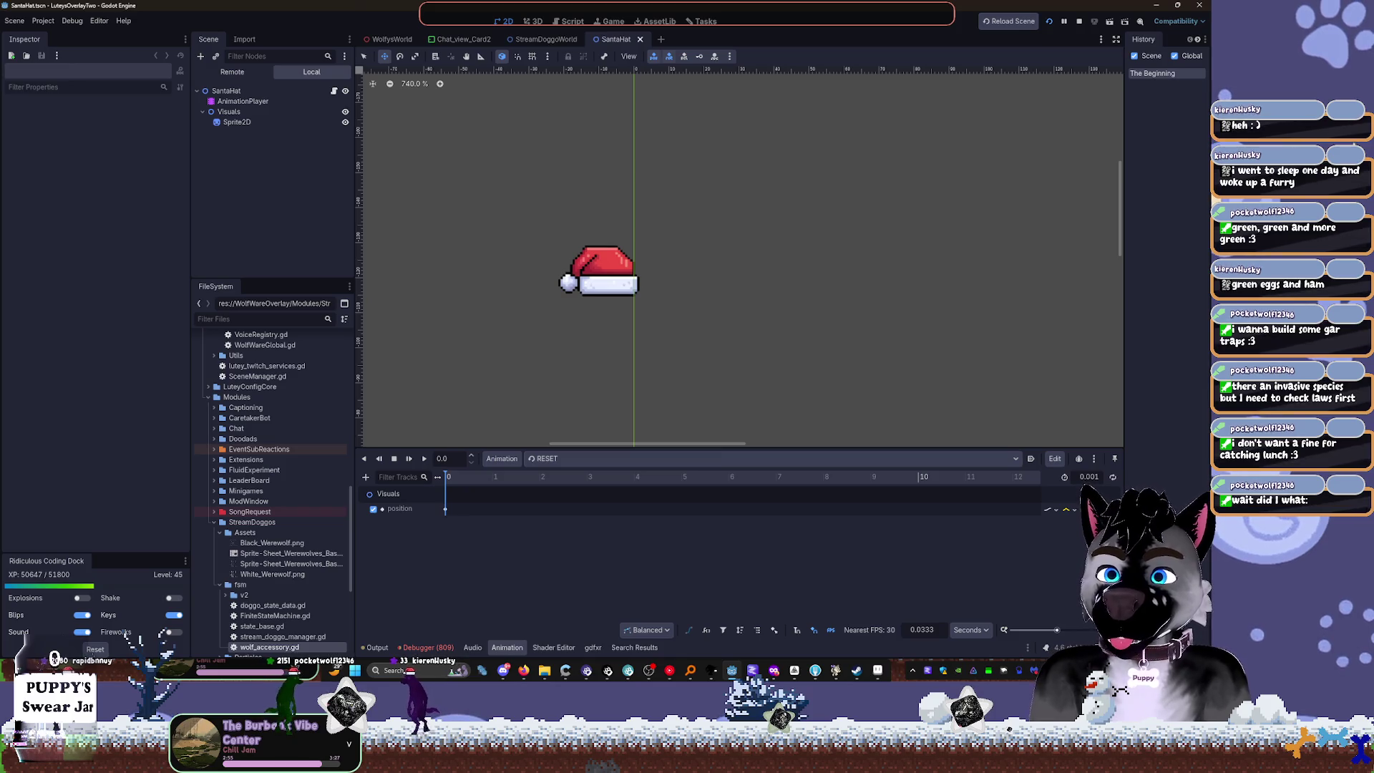
click(708, 21)
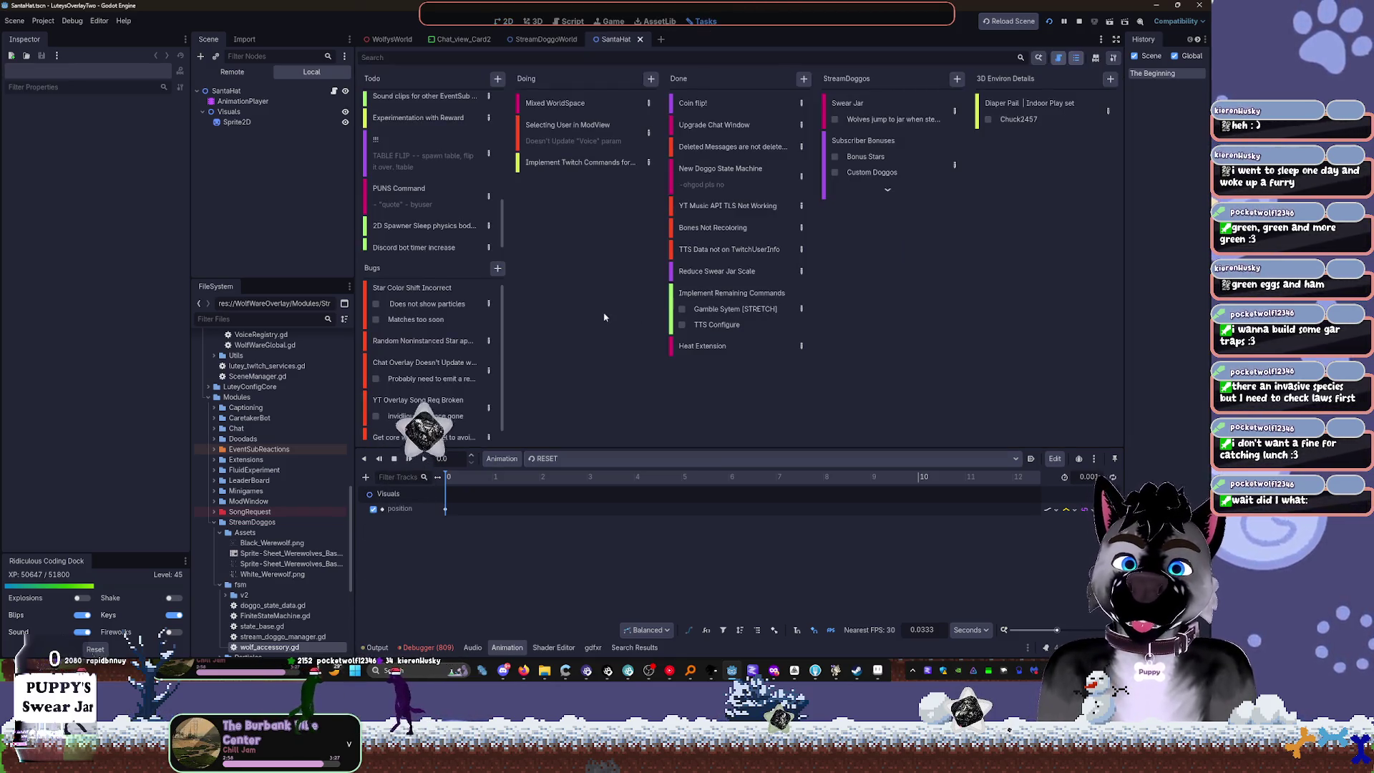
Step: Add a new kanban stage named 'Star Bounties' and start a new card in it
click(1113, 59)
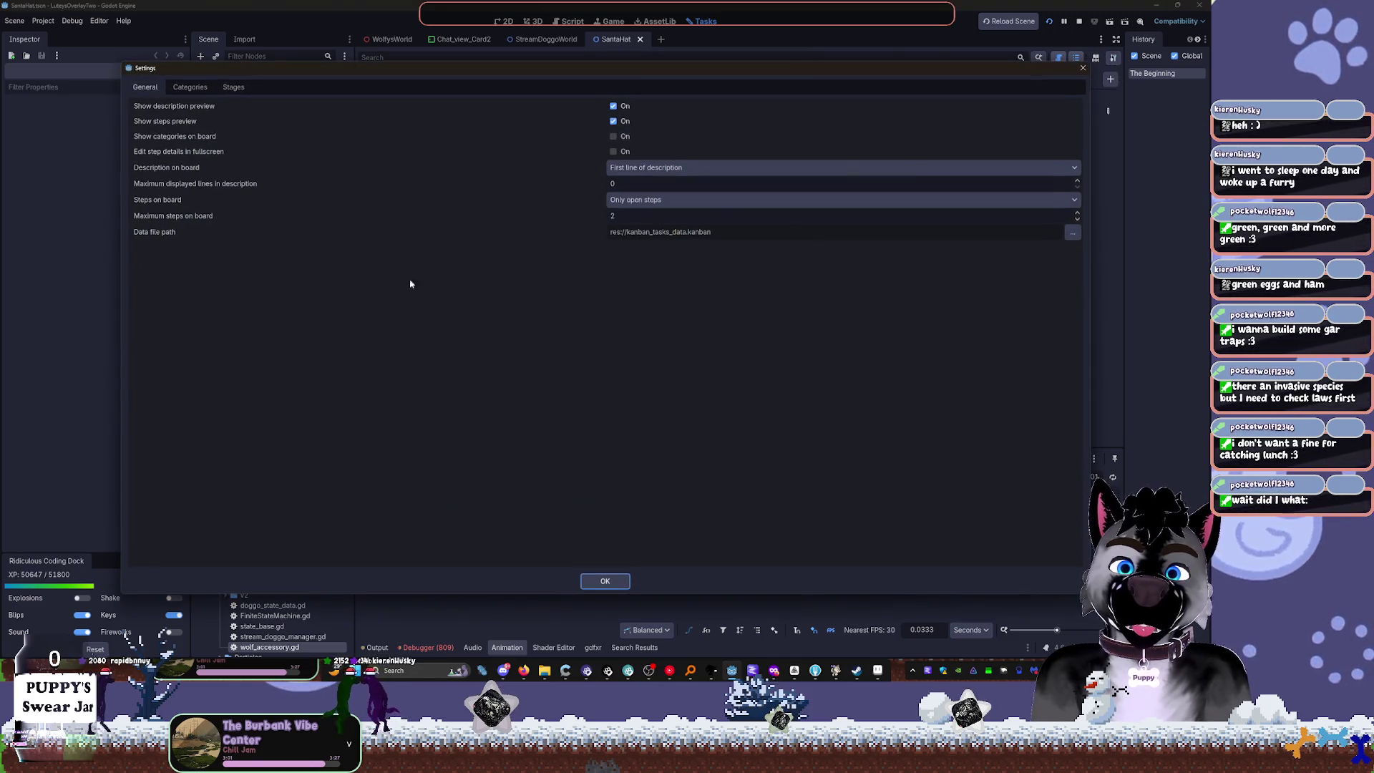
click(233, 86)
click(555, 369)
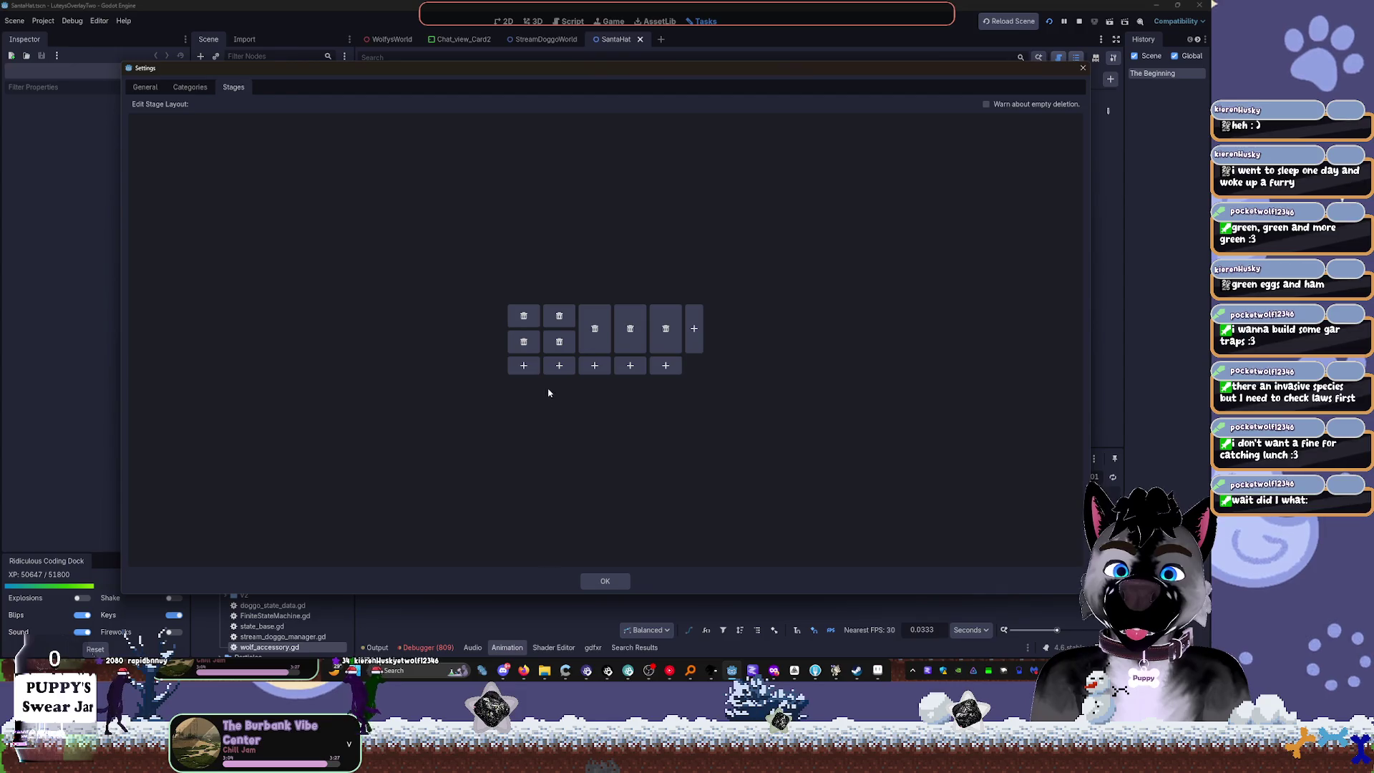
click(1083, 72)
double_click(535, 268)
text(Star )
text(Point)
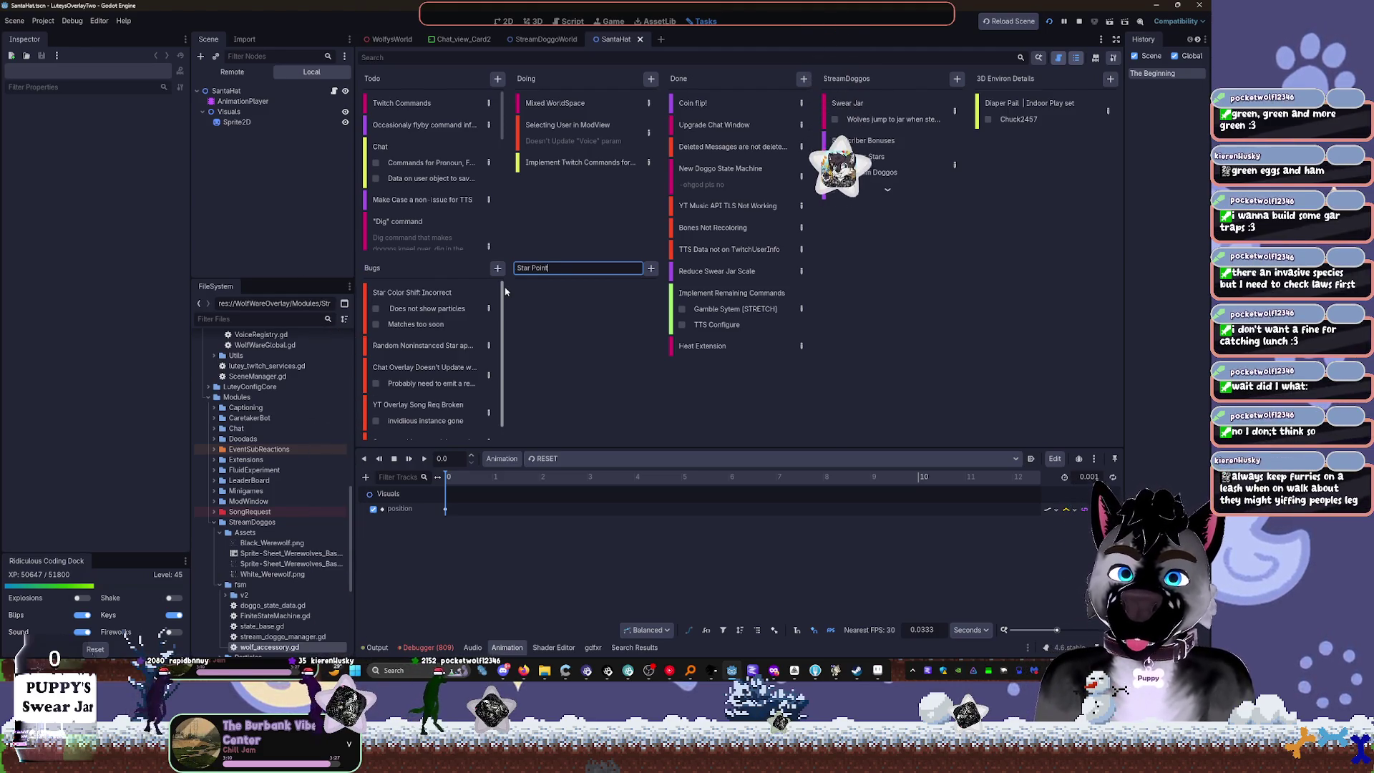
key(BackSpace)
key(BackSpace)
key(BackSpace)
key(BackSpace)
key(BackSpace)
text(Bounties)
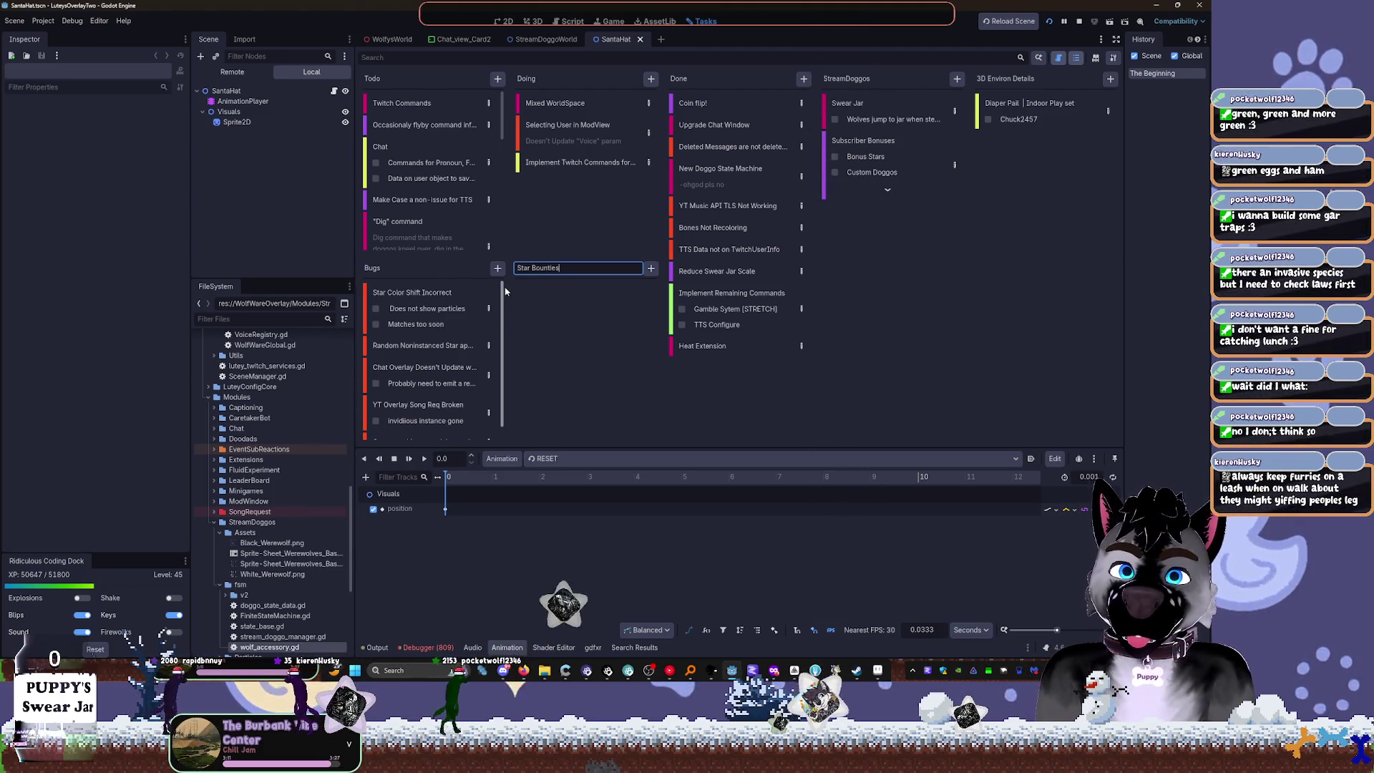
key(Return)
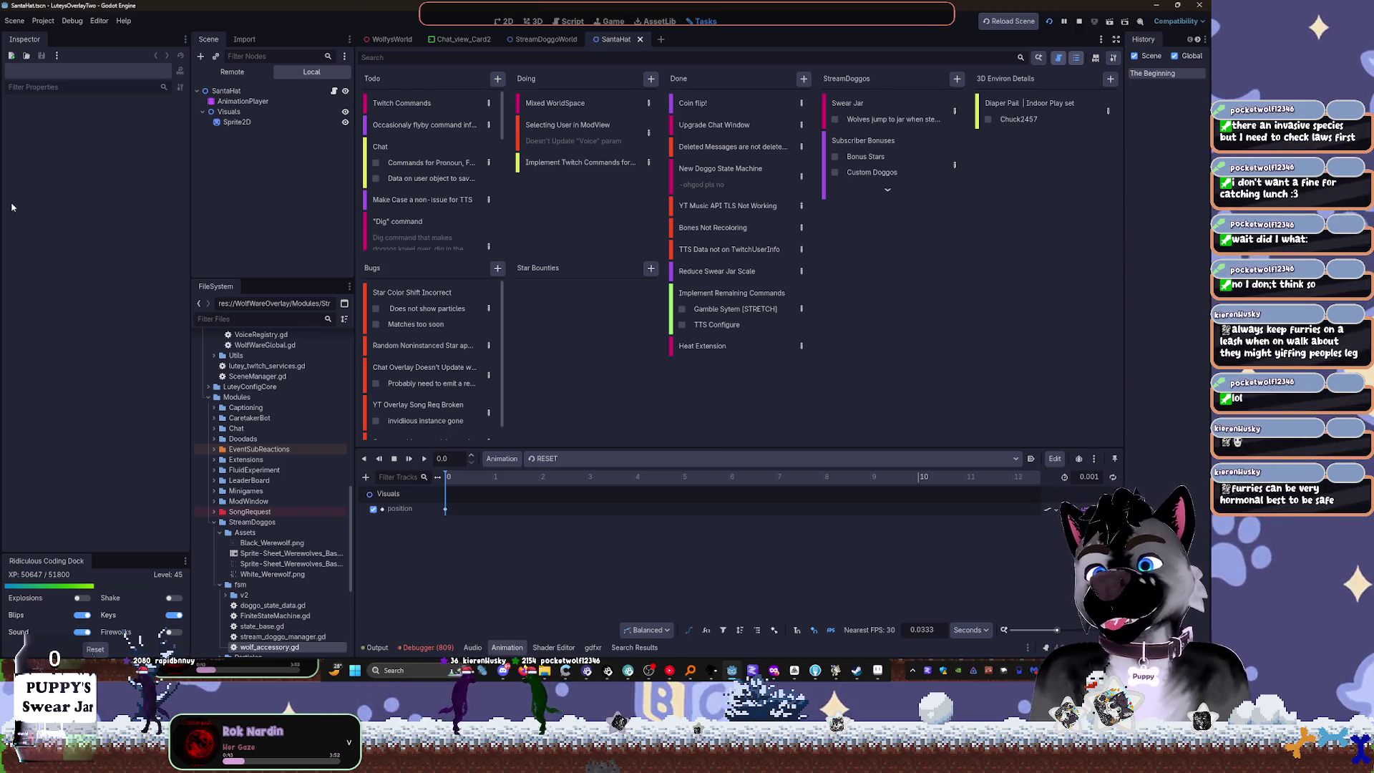
click(651, 268)
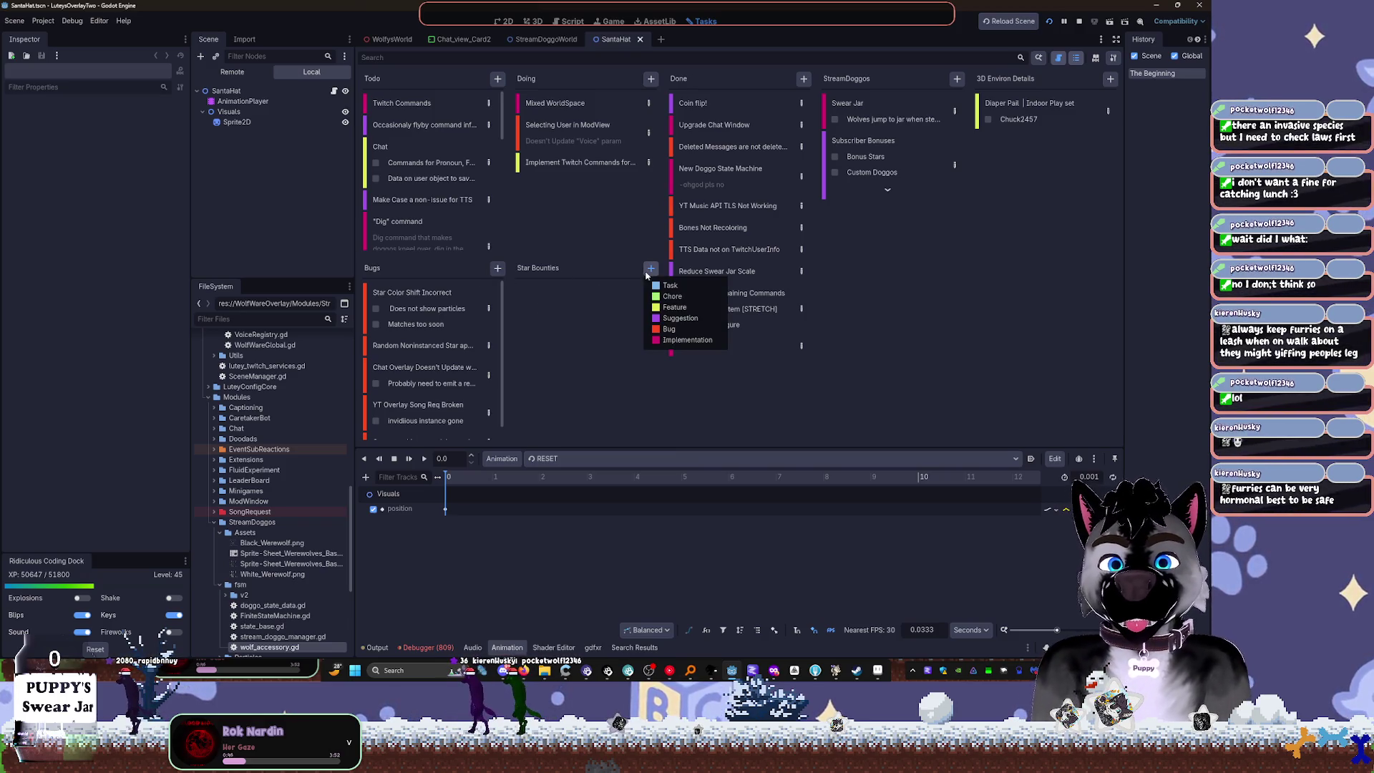
Step: Title the new Star Bounties card as the ST Pattys Event bounty, set to 650
click(678, 297)
text(Chuck)
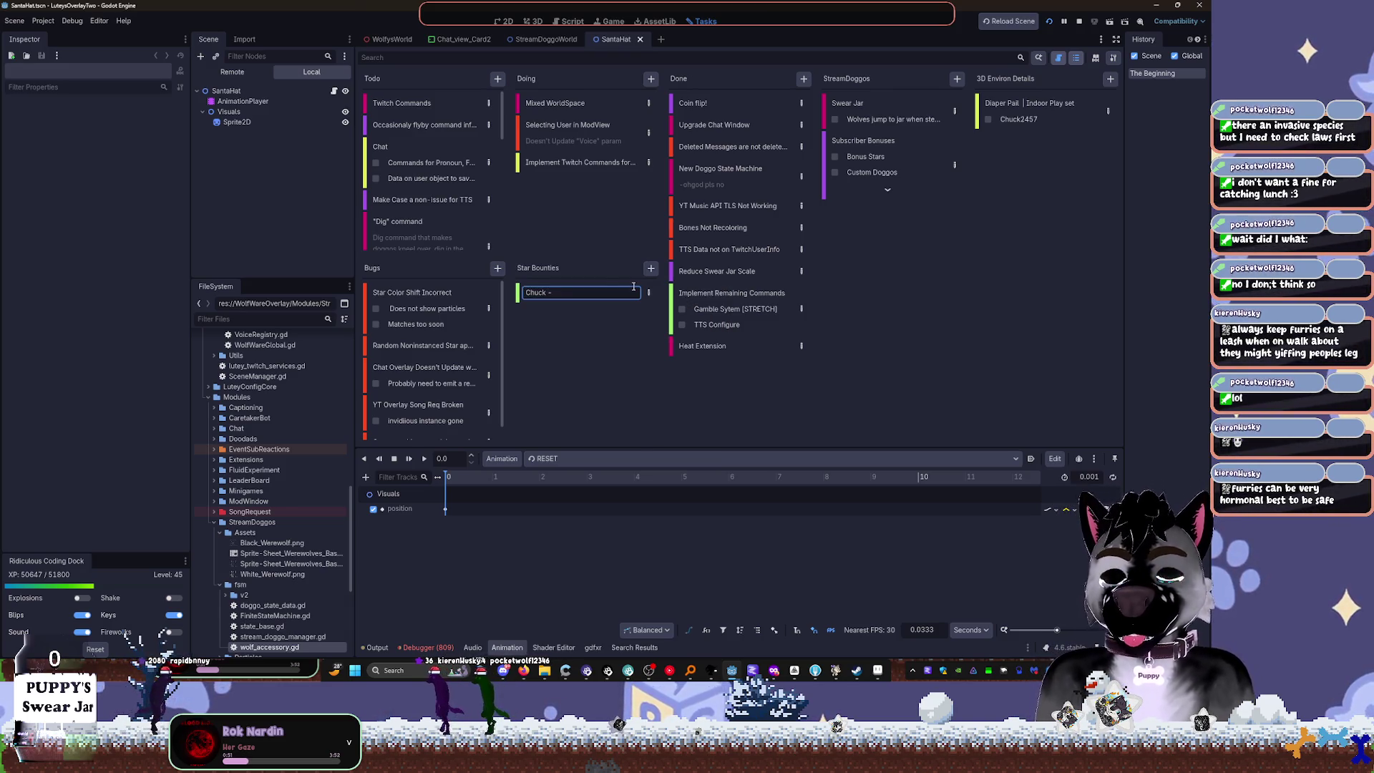
text( - 350 (ST Pattys Event)
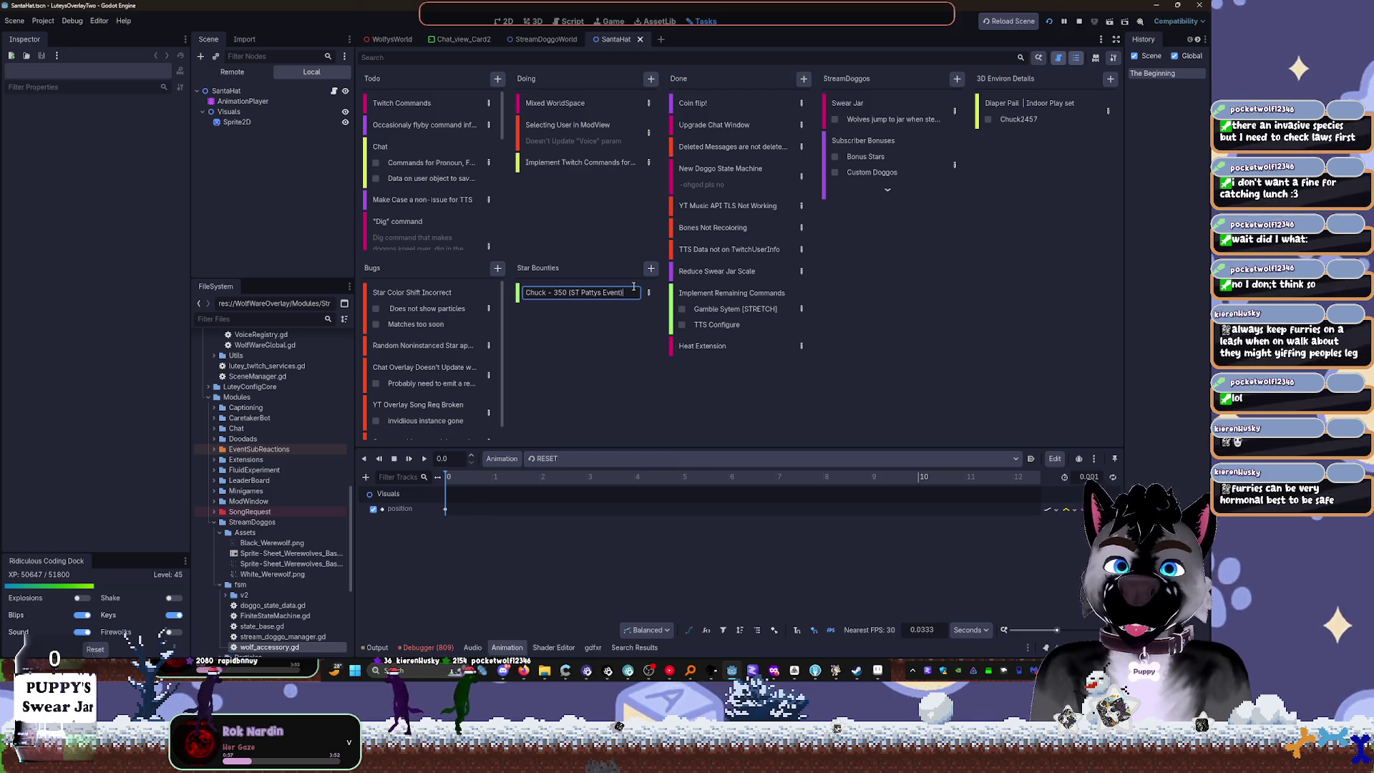
key(Return)
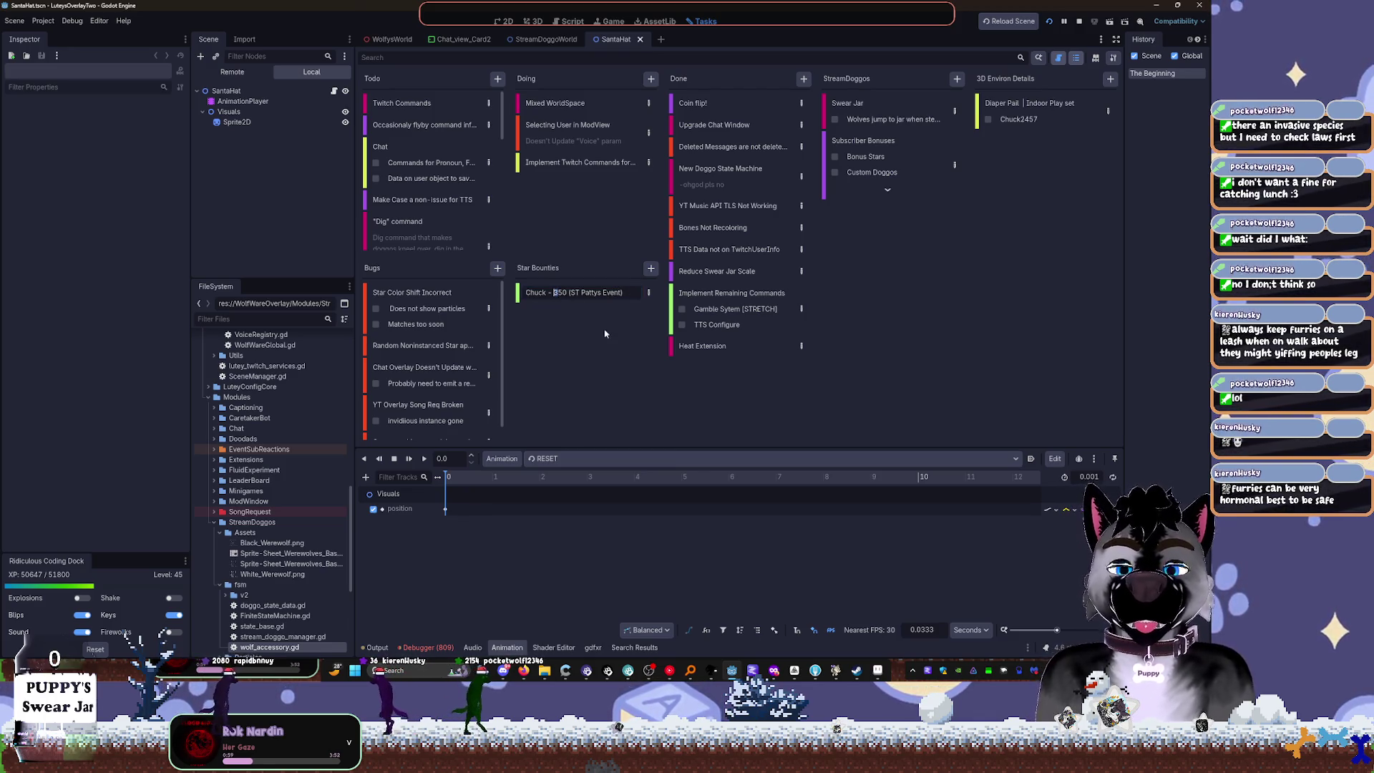
key(Return)
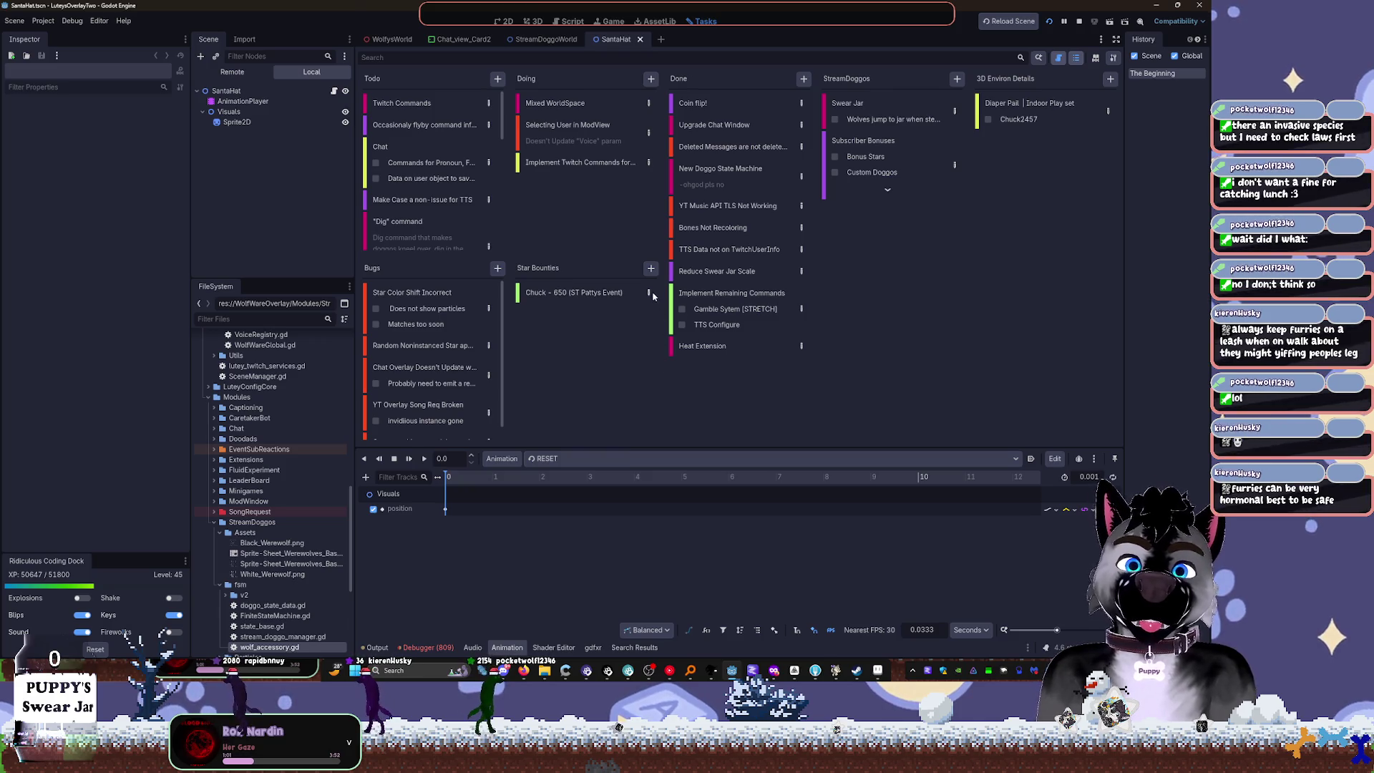
Step: Add a 'Hat - 50' step to the bounty task, then return to the SantaHat scene in 2D
click(648, 293)
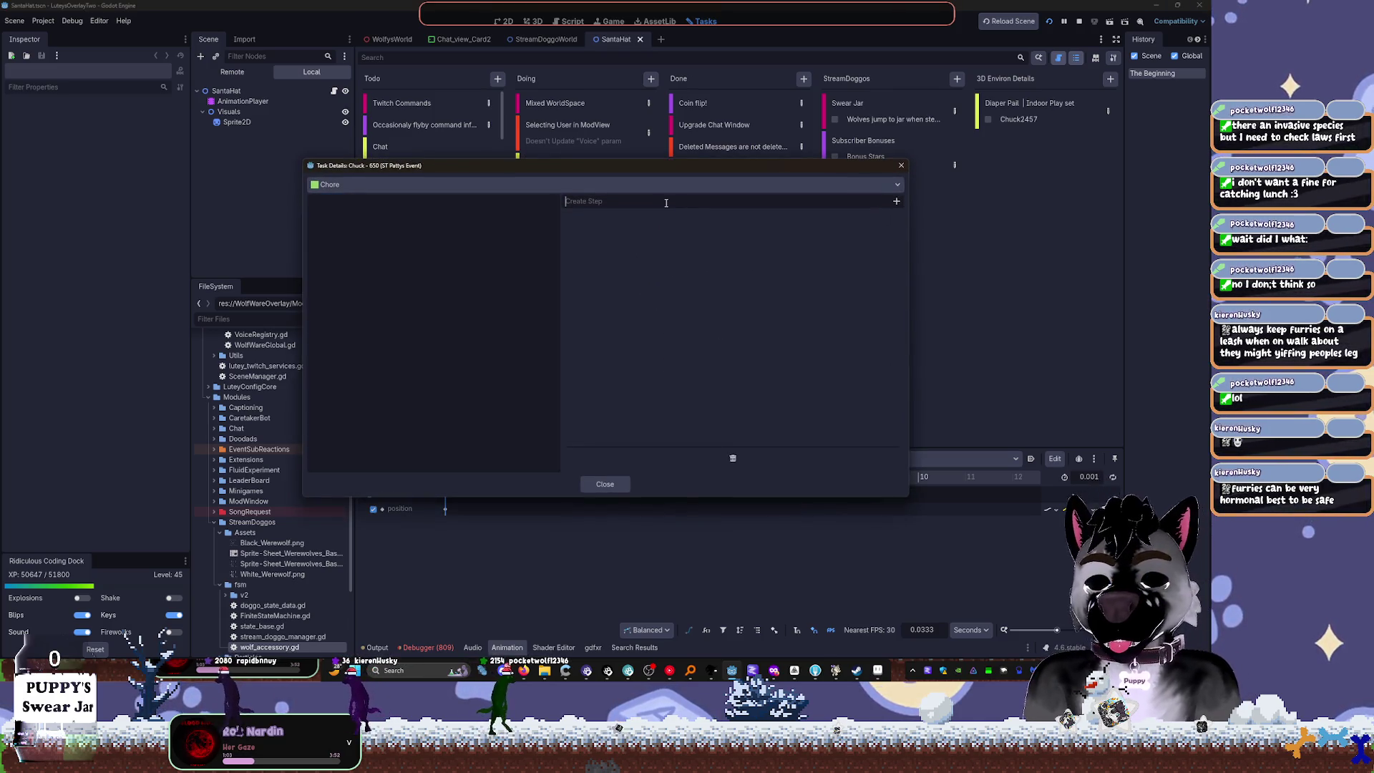
text(Hat)
key(Return)
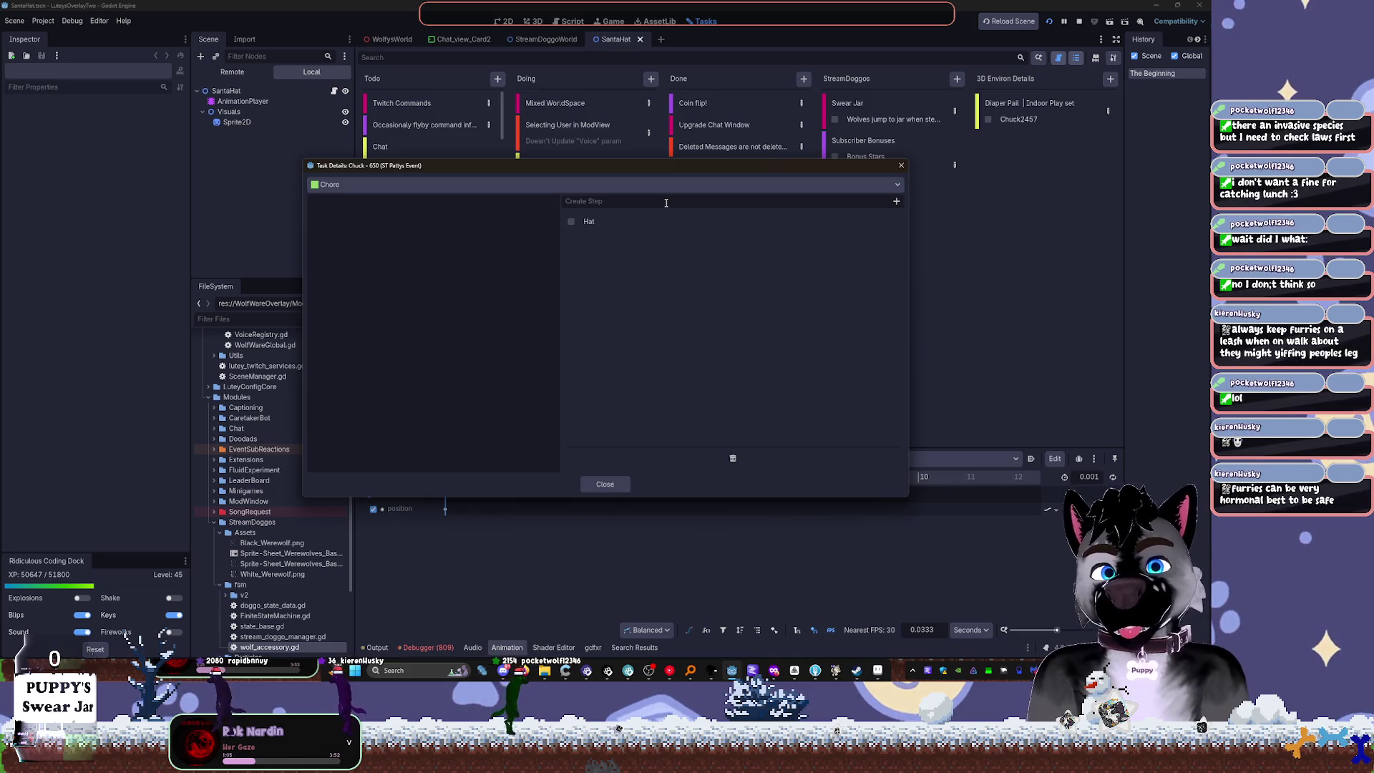
click(882, 223)
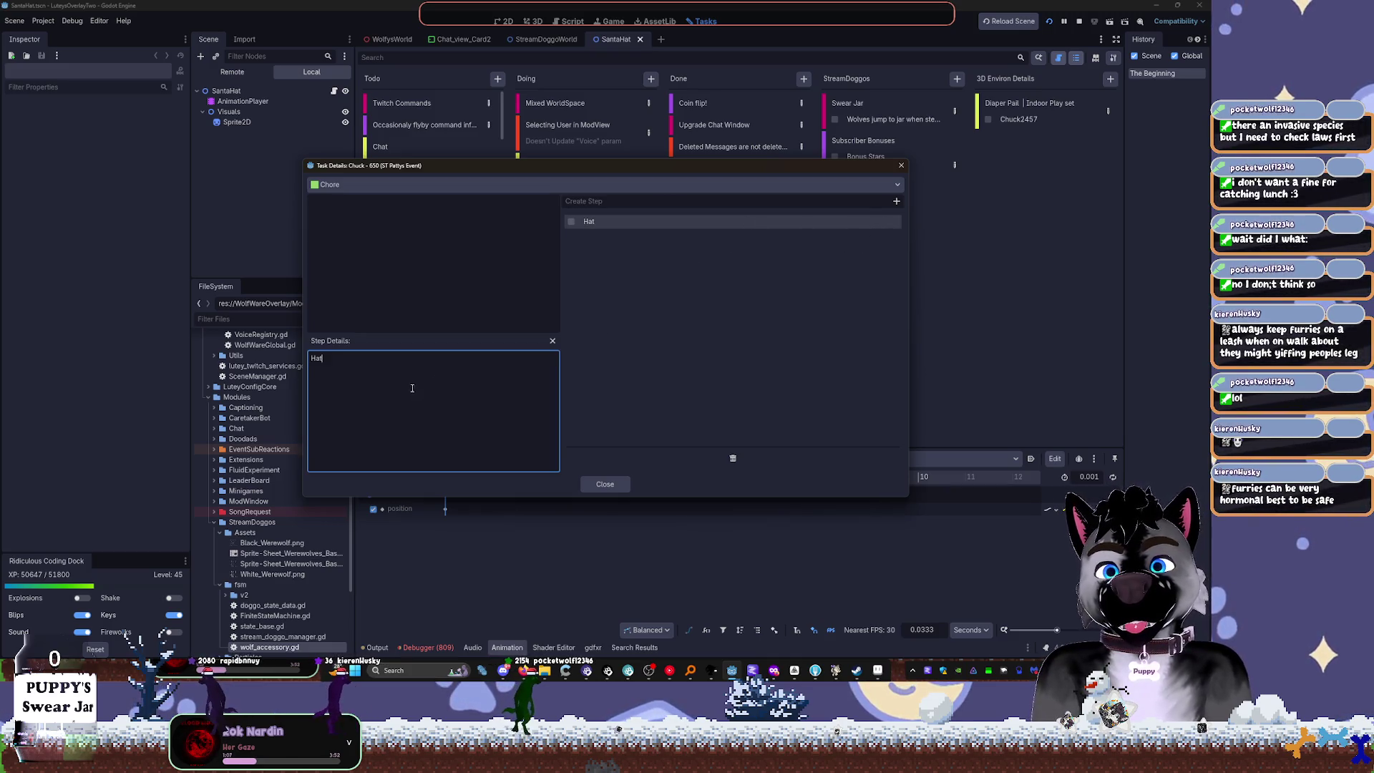
text( - 50)
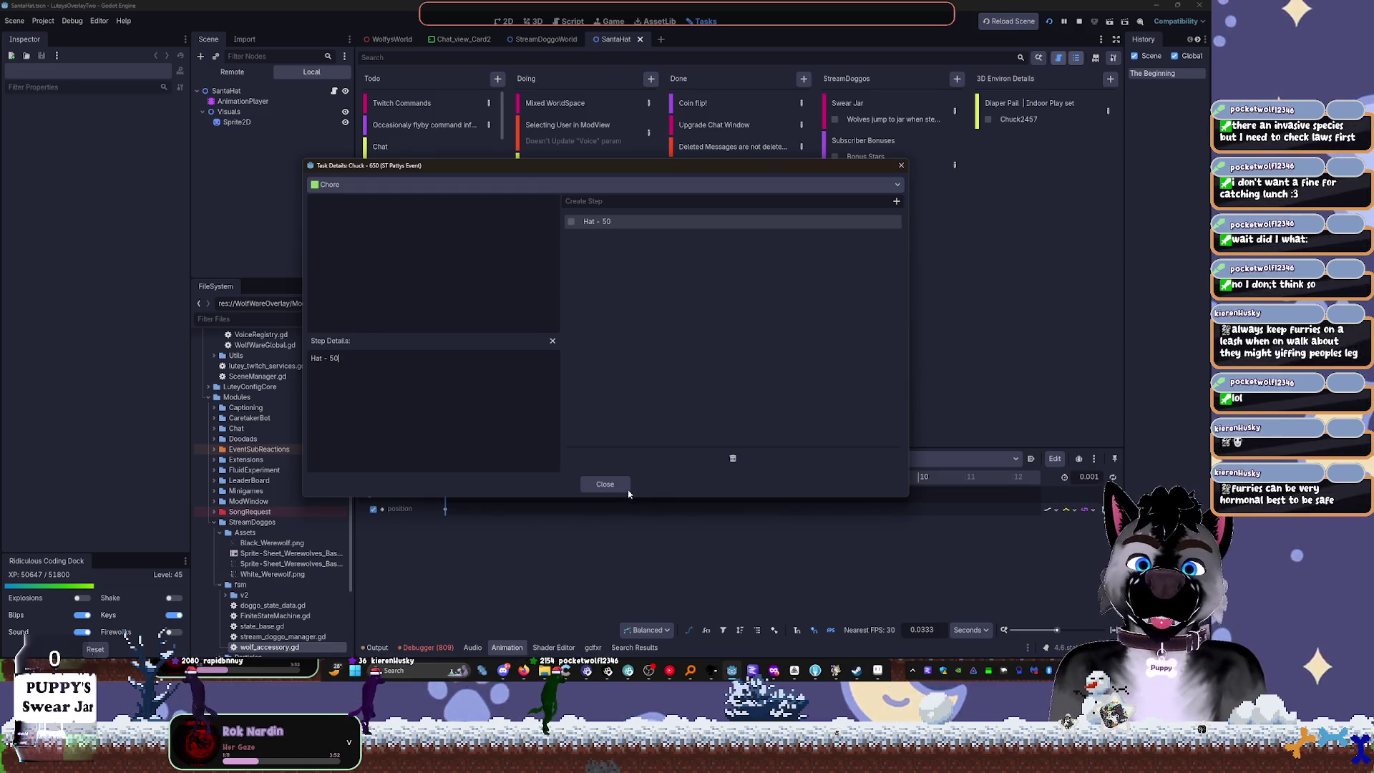
click(621, 486)
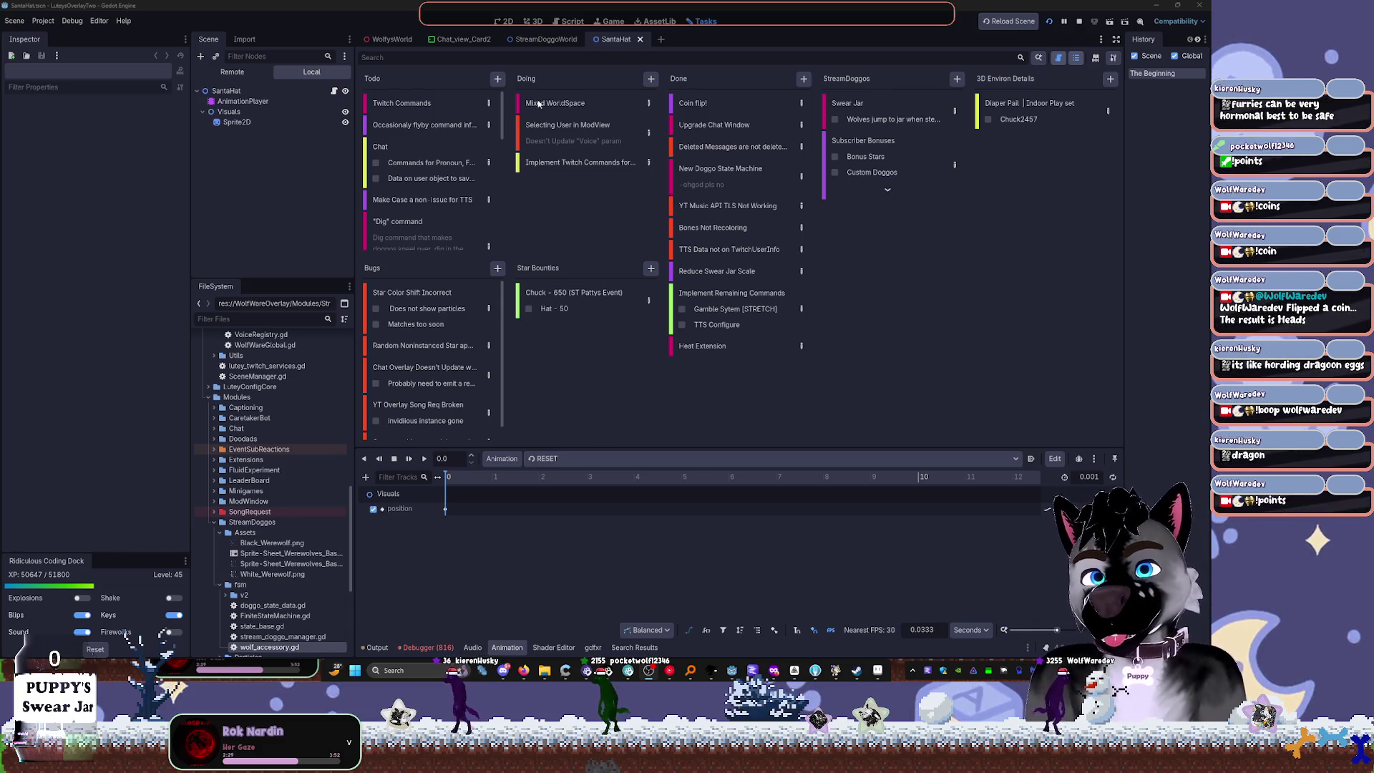
click(505, 21)
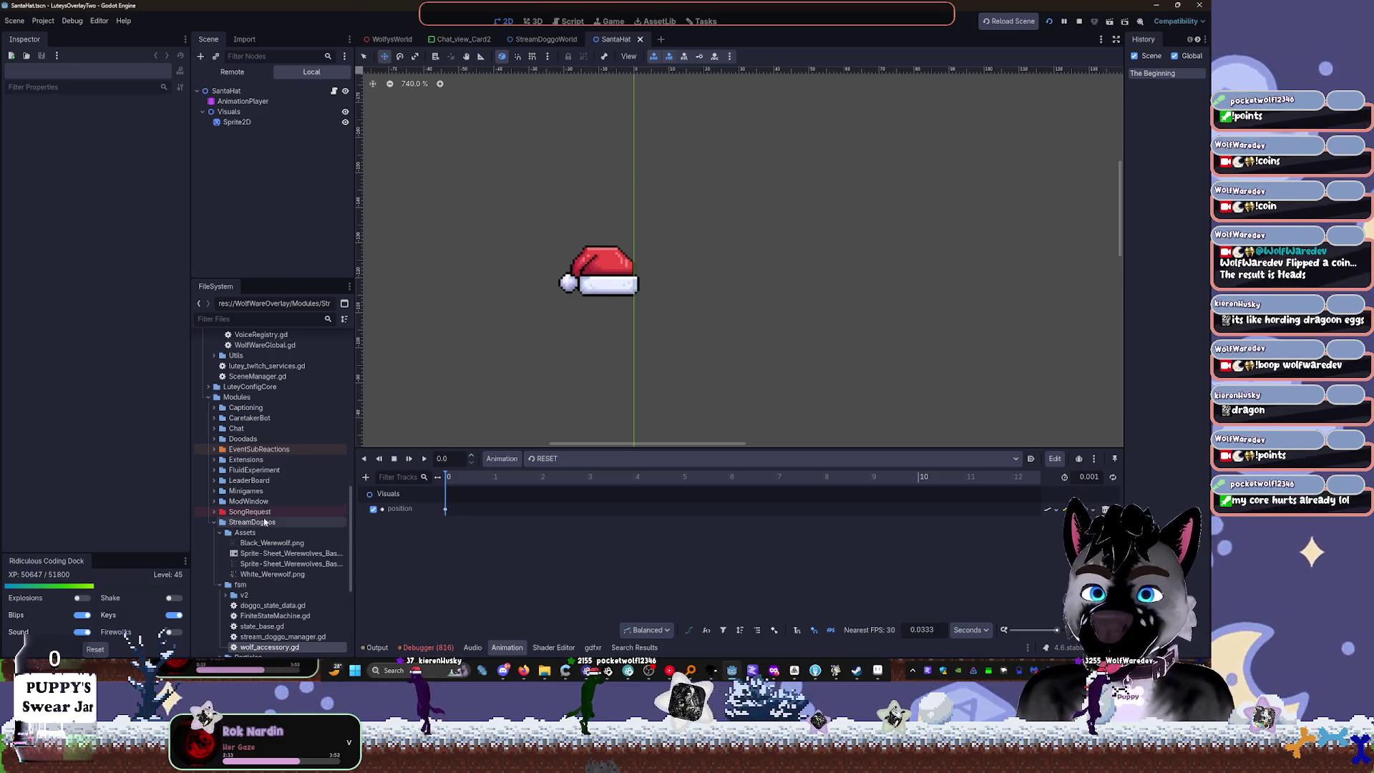
Step: Scroll the FileSystem dock up and select the Winter_Update folder under Mods
scroll(276, 458, up, 5)
scroll(277, 439, up, 15)
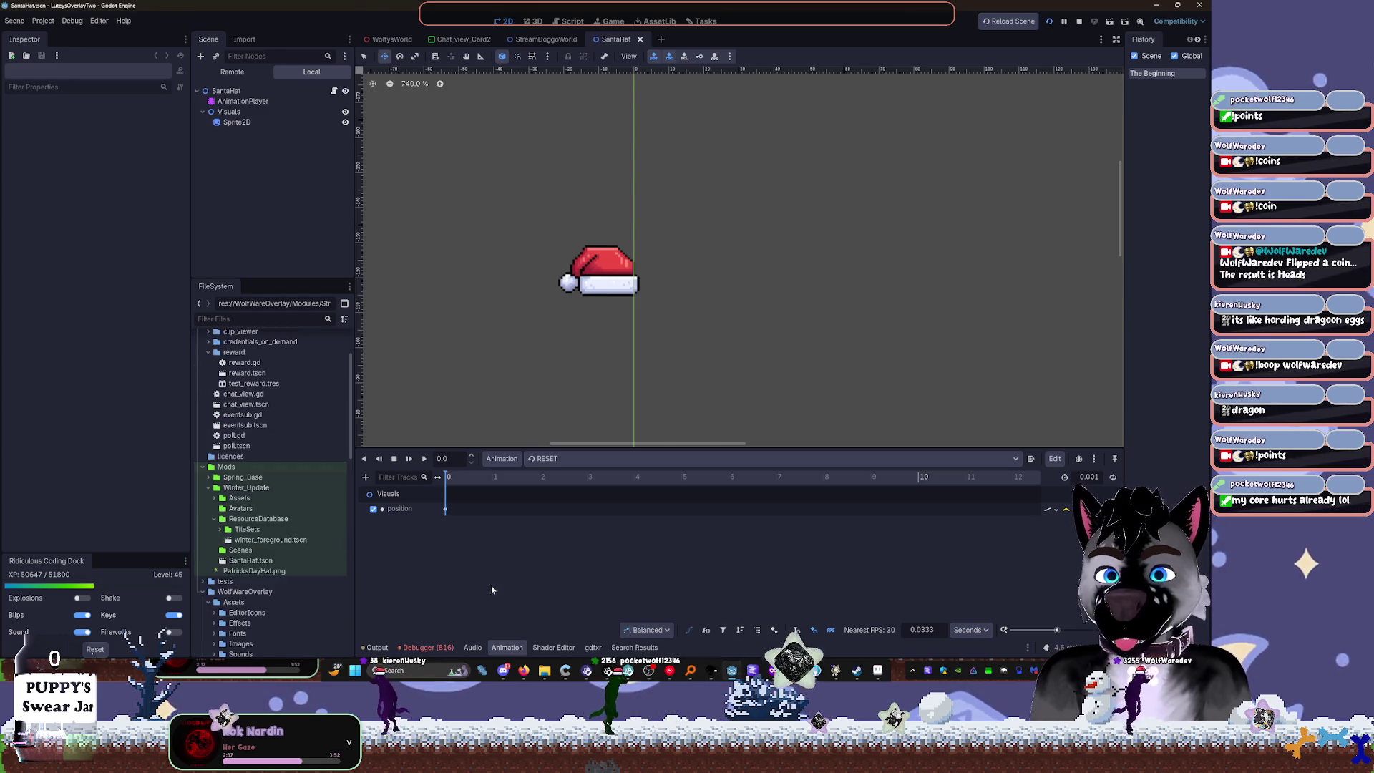
click(236, 487)
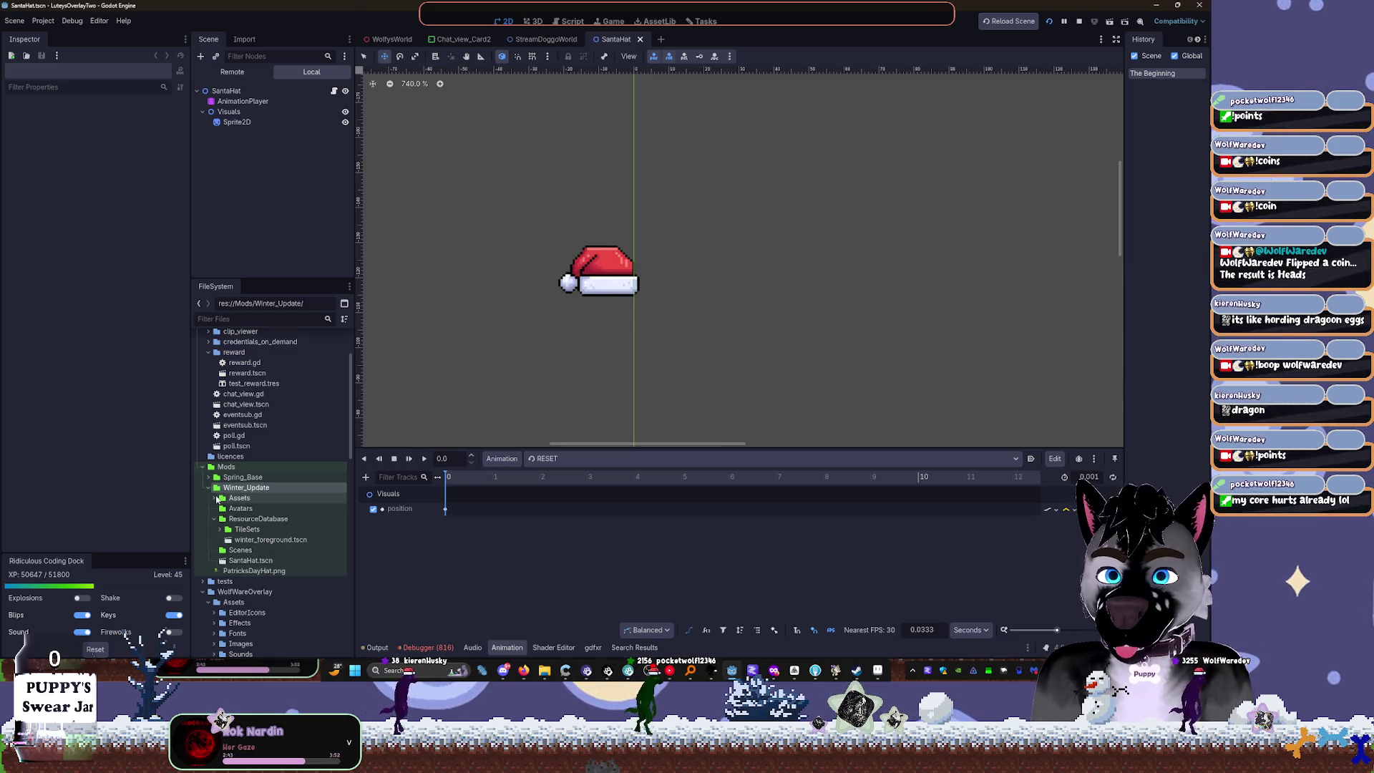
click(208, 487)
scroll(241, 469, down, 1)
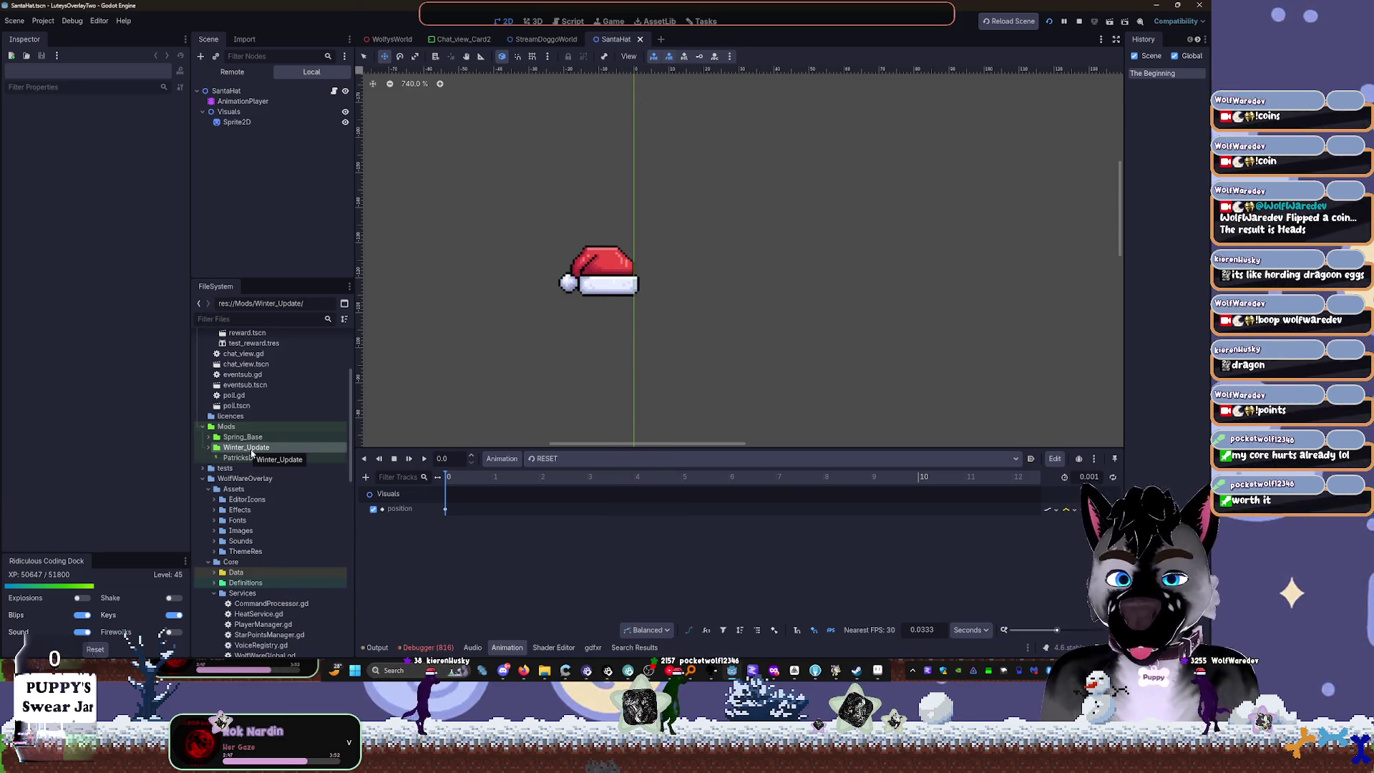
Step: Duplicate the Winter_Update folder with Ctrl+D, naming the copy StPatricks_Update
key(ctrl+d)
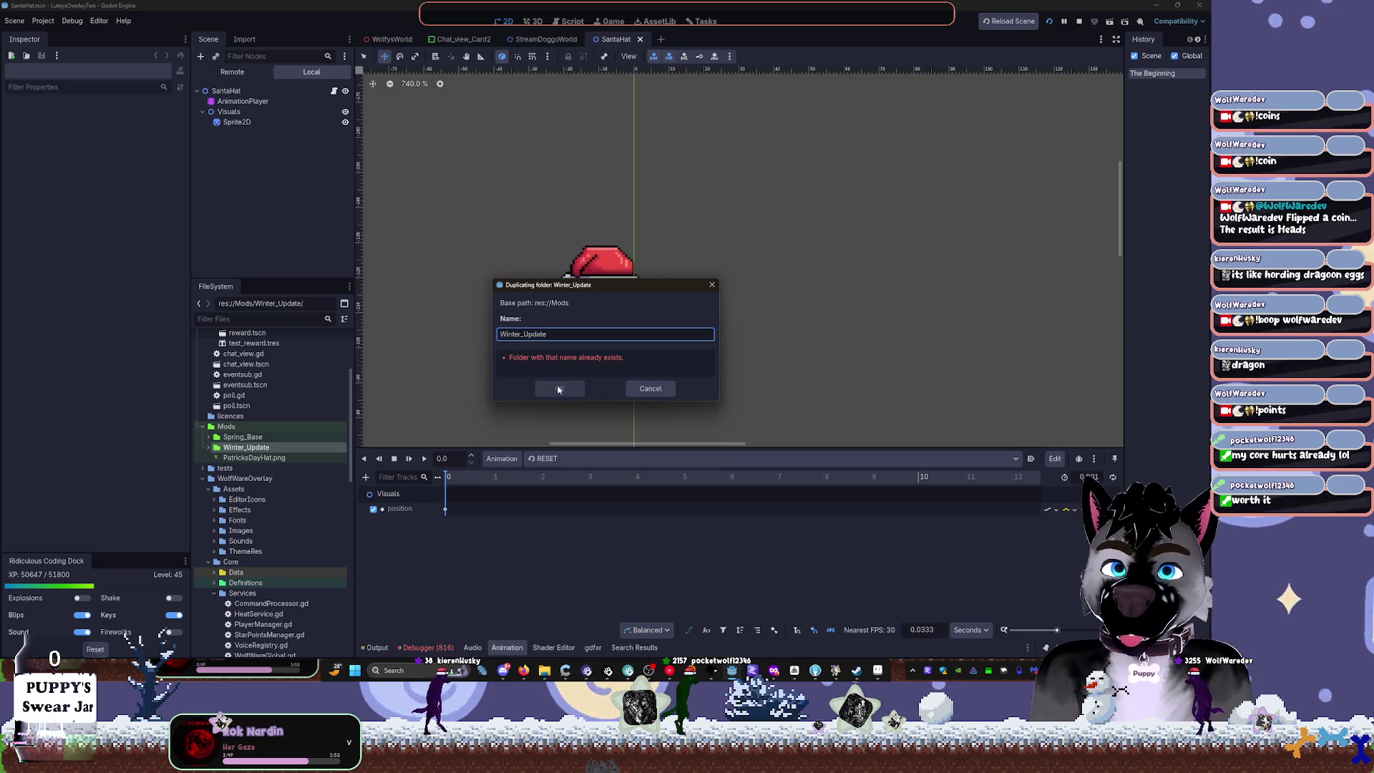
text(StPatricks)
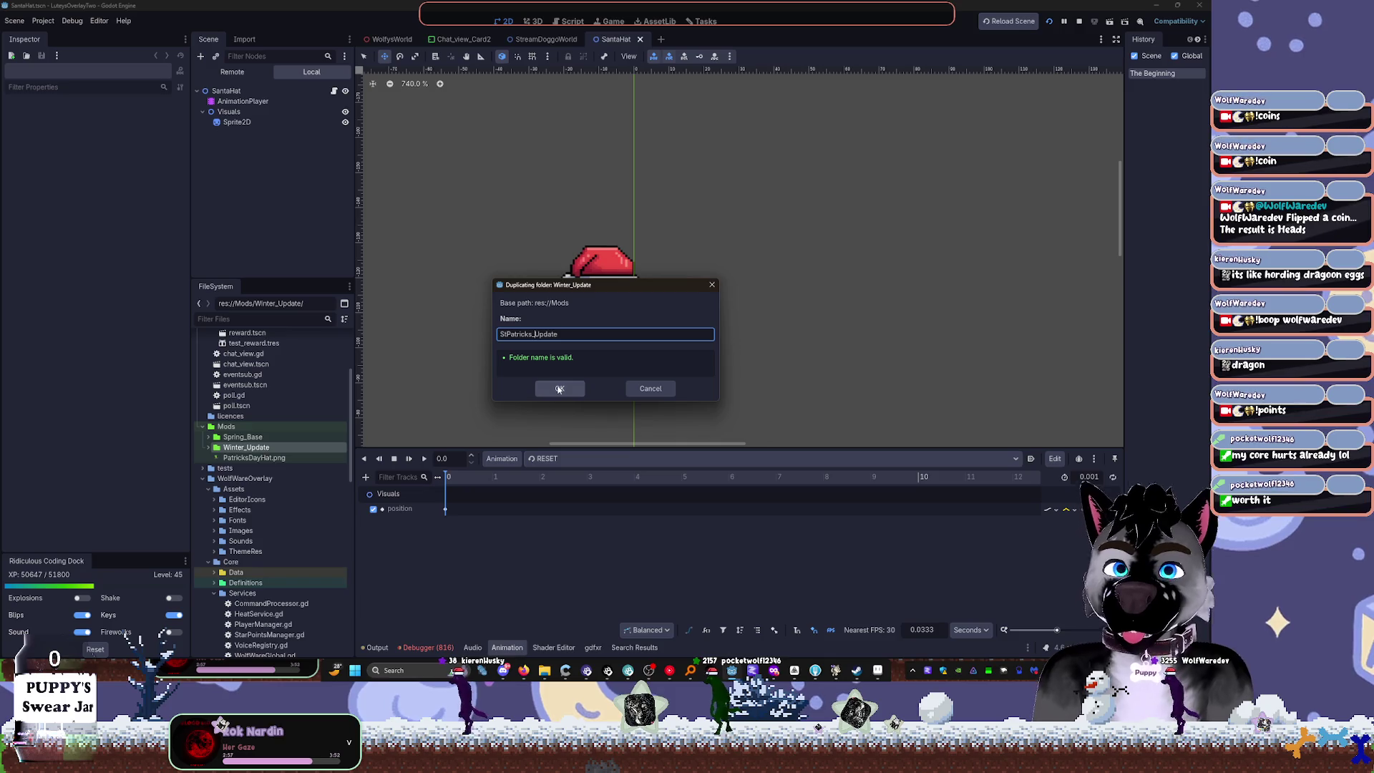
click(559, 389)
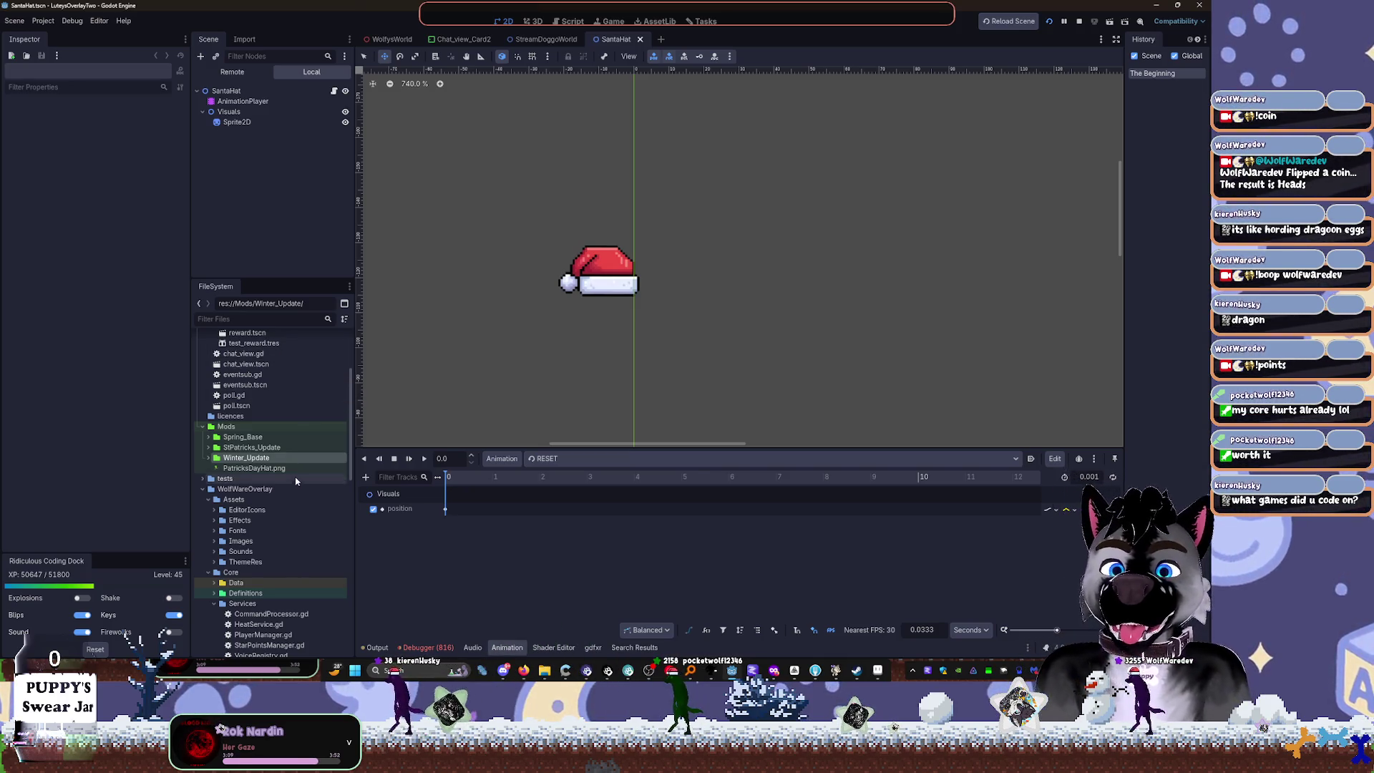
Step: Delete Enviroment.png from the StPatricks_Update/Assets folder
click(229, 447)
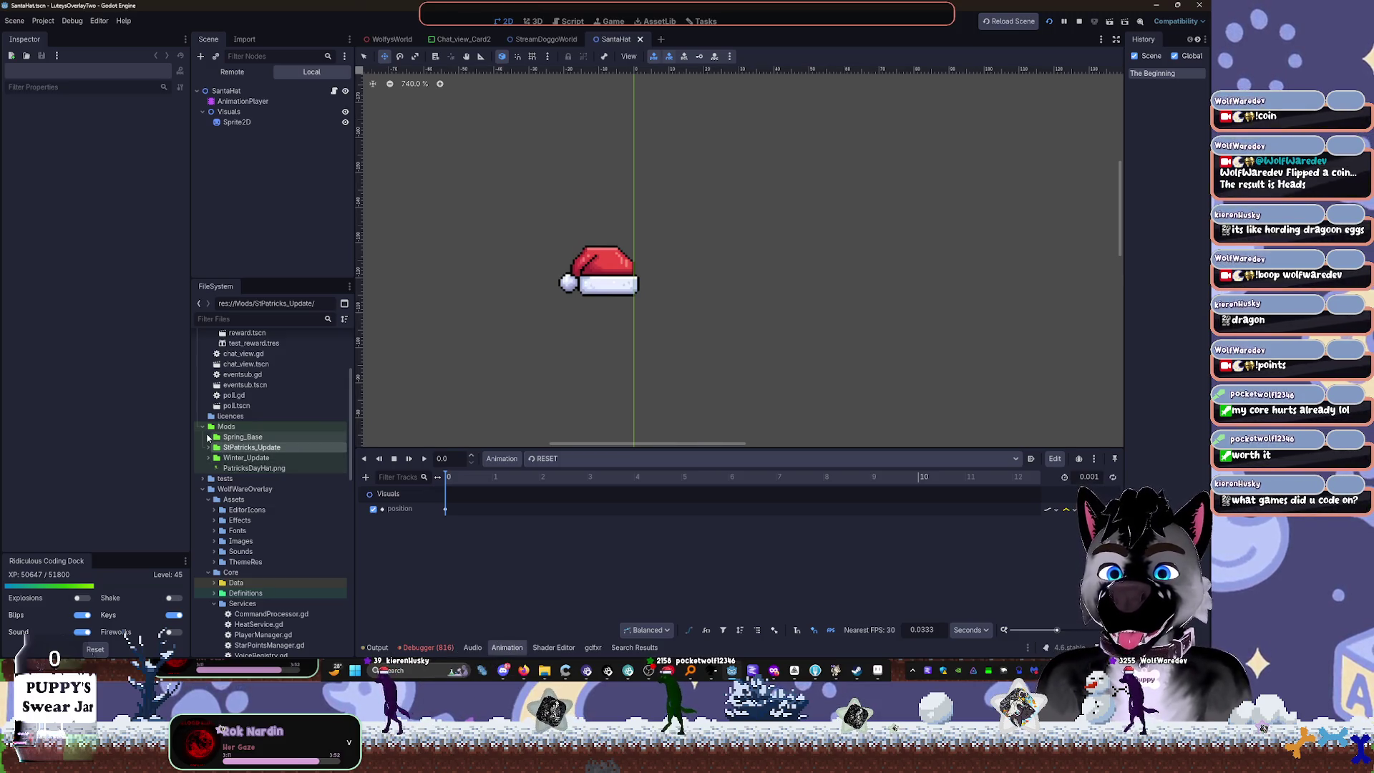
click(208, 437)
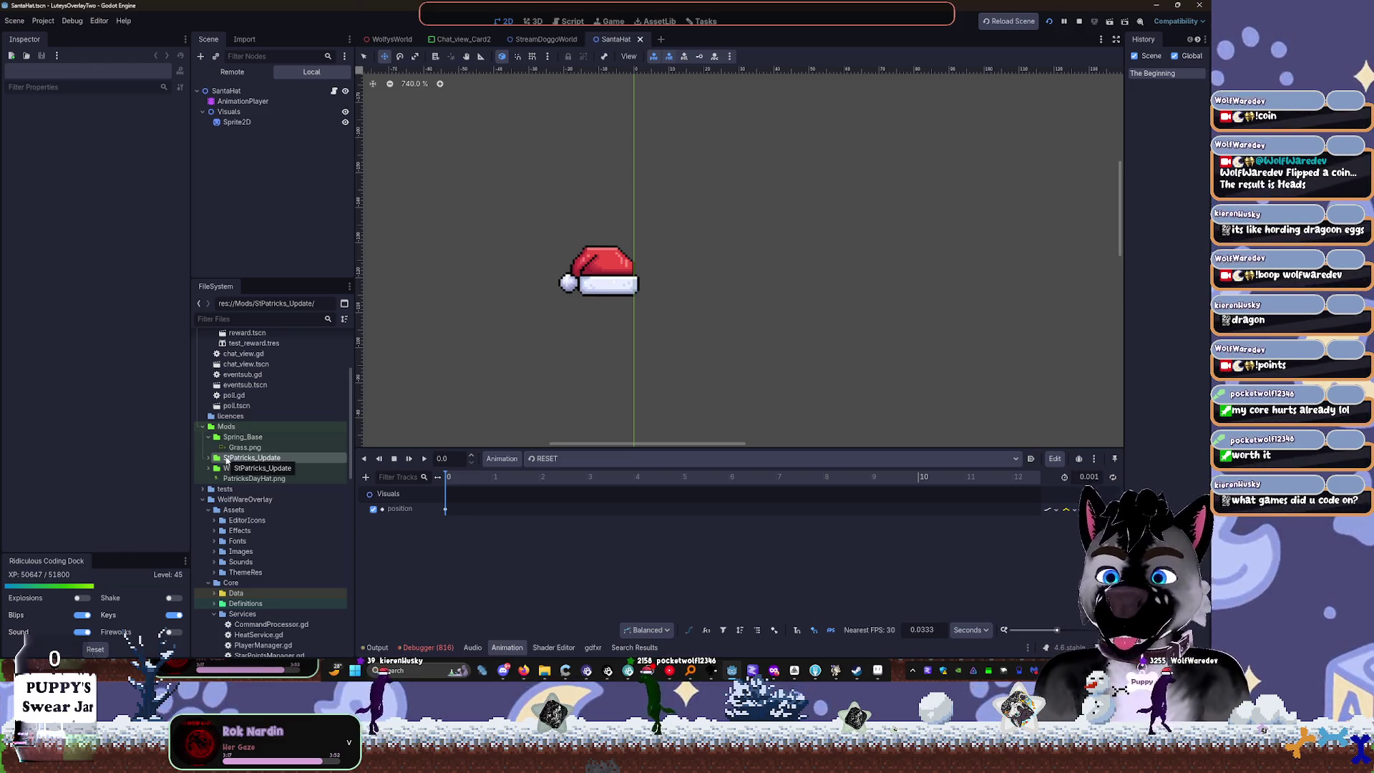
click(207, 458)
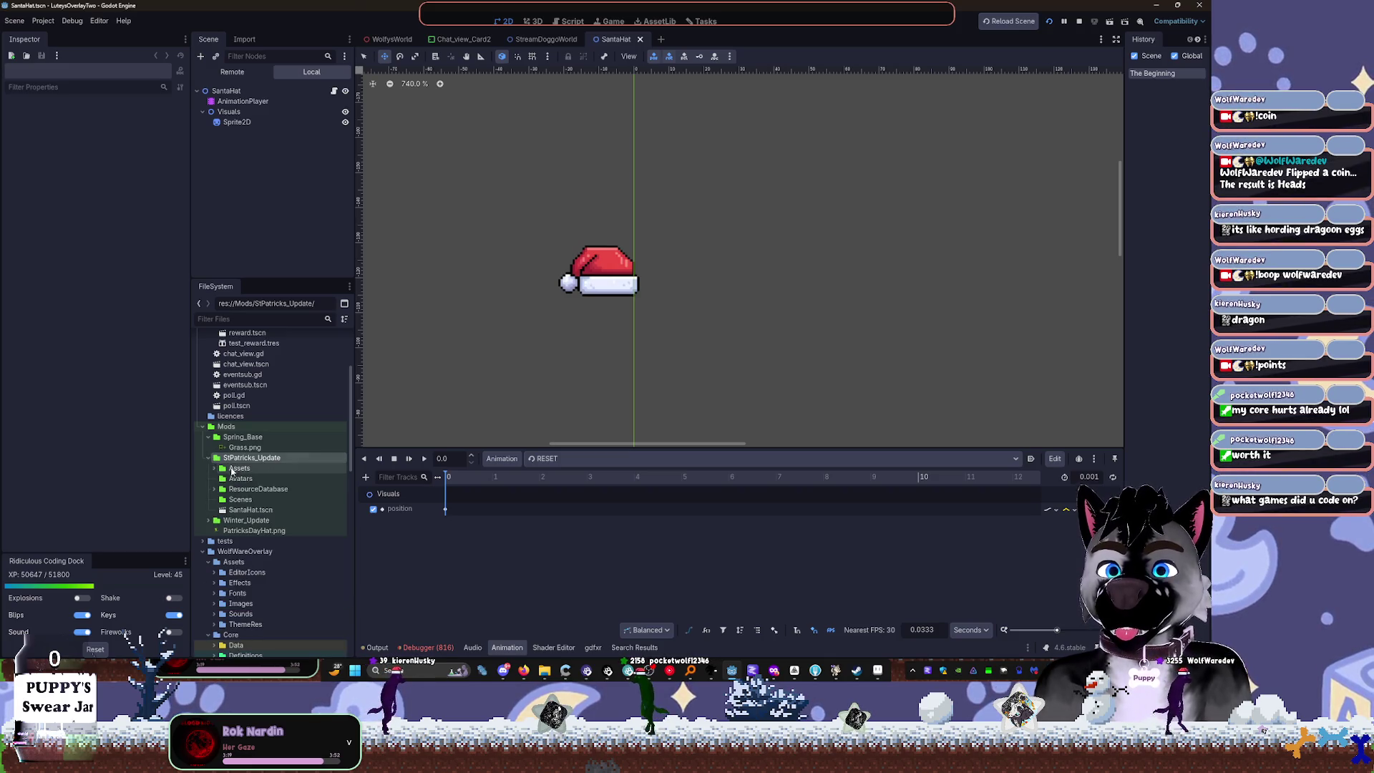
click(214, 468)
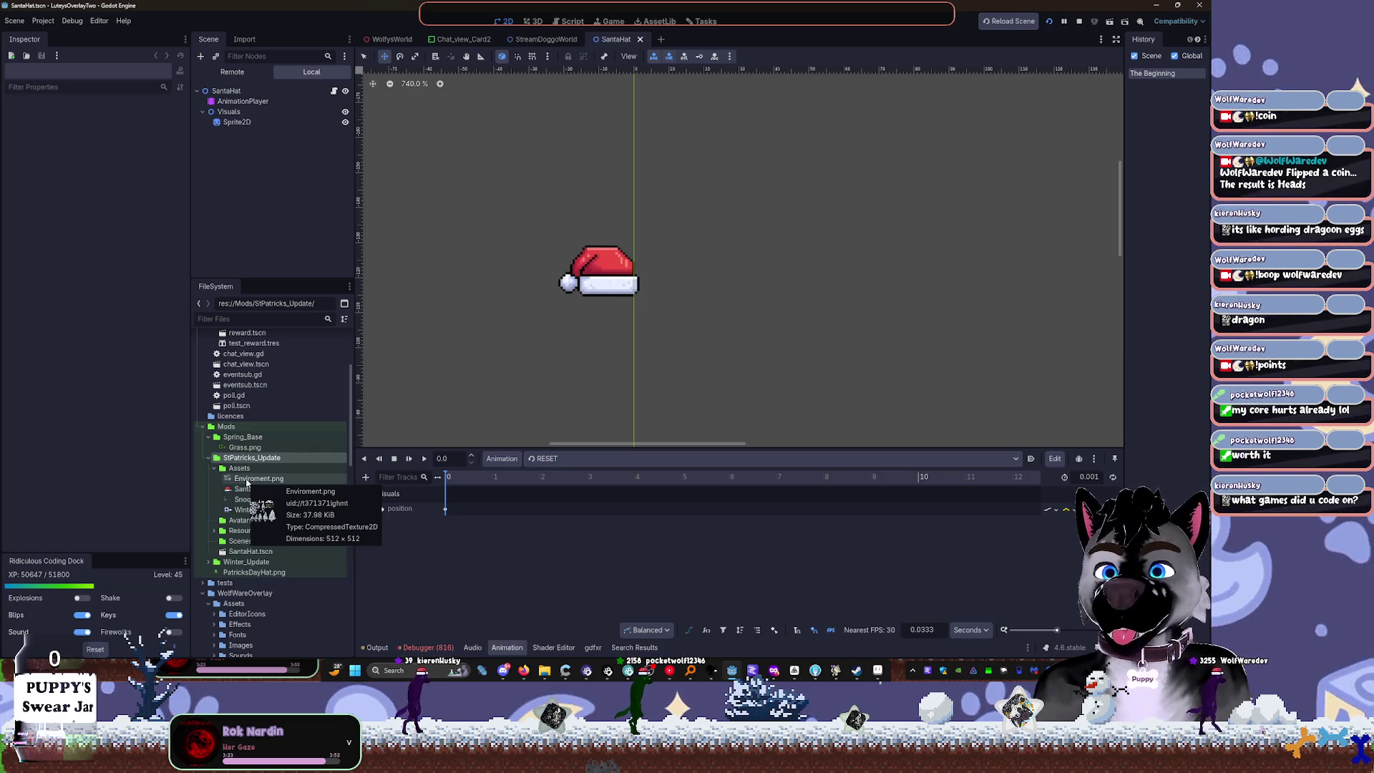
click(250, 479)
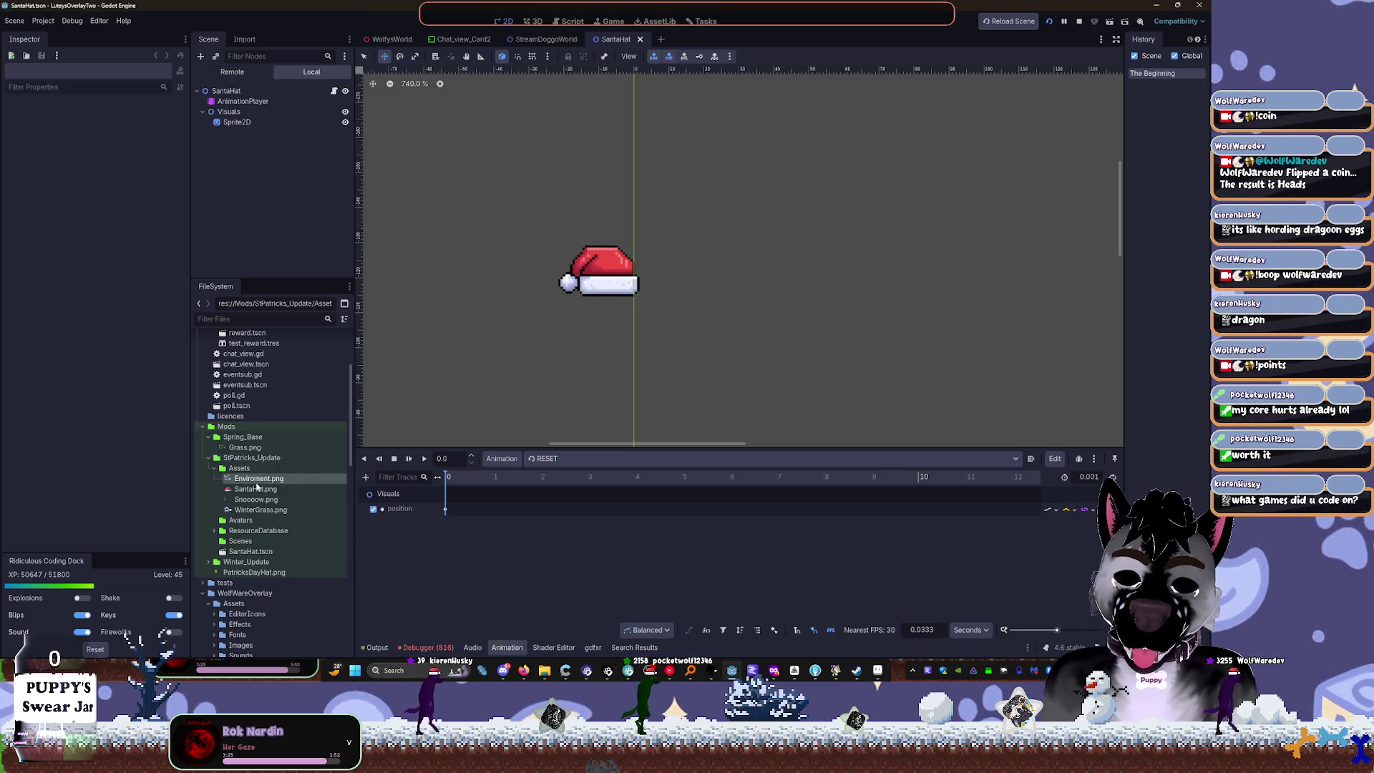
key(Delete)
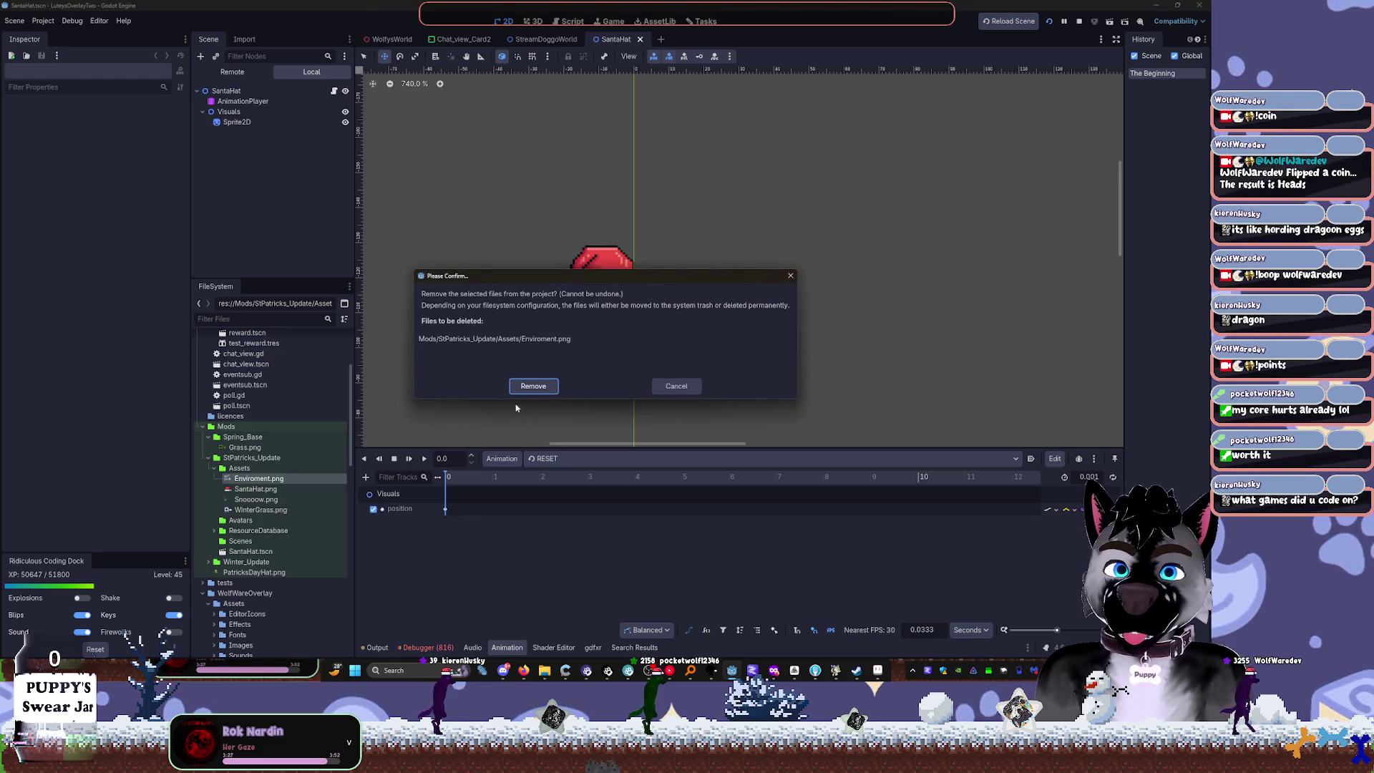
click(533, 385)
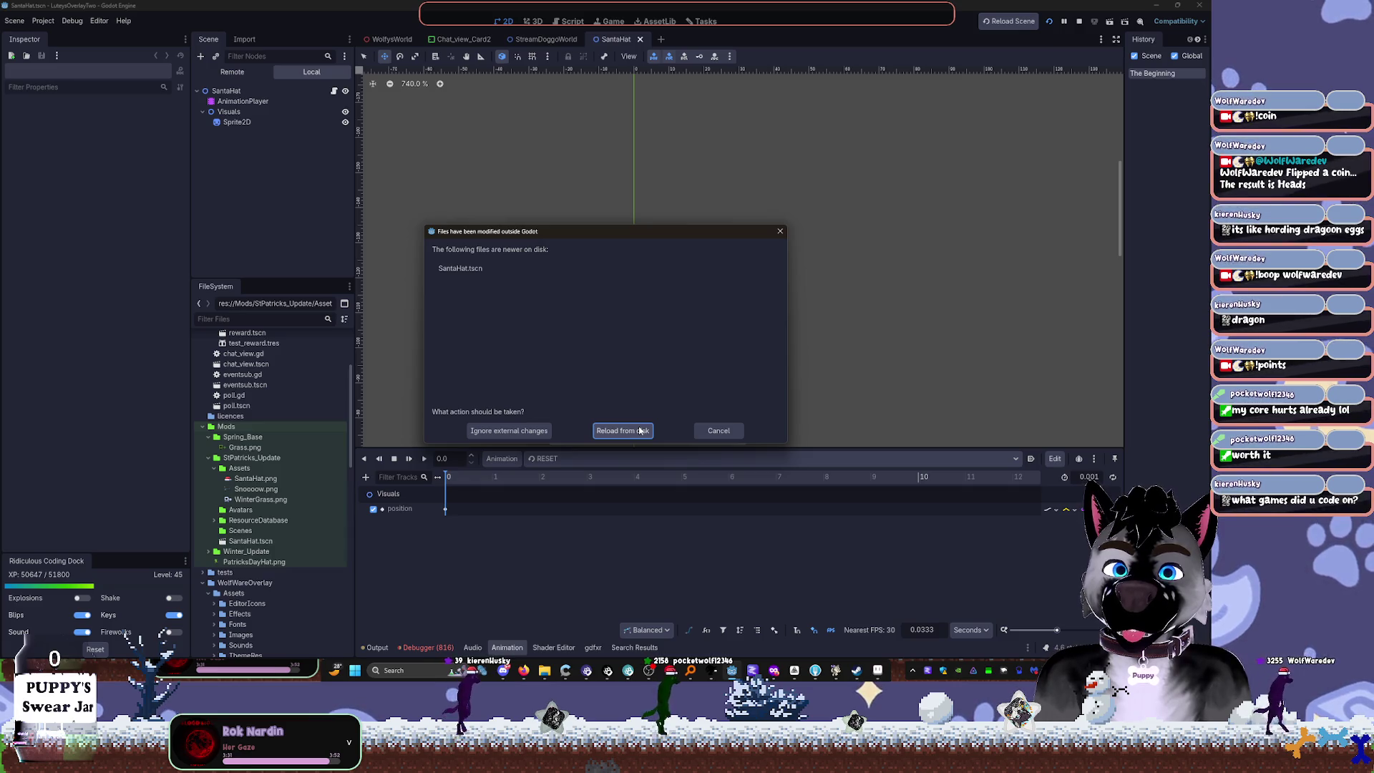
Step: Dismiss the externally modified files warning and close the SantaHat scene
click(707, 432)
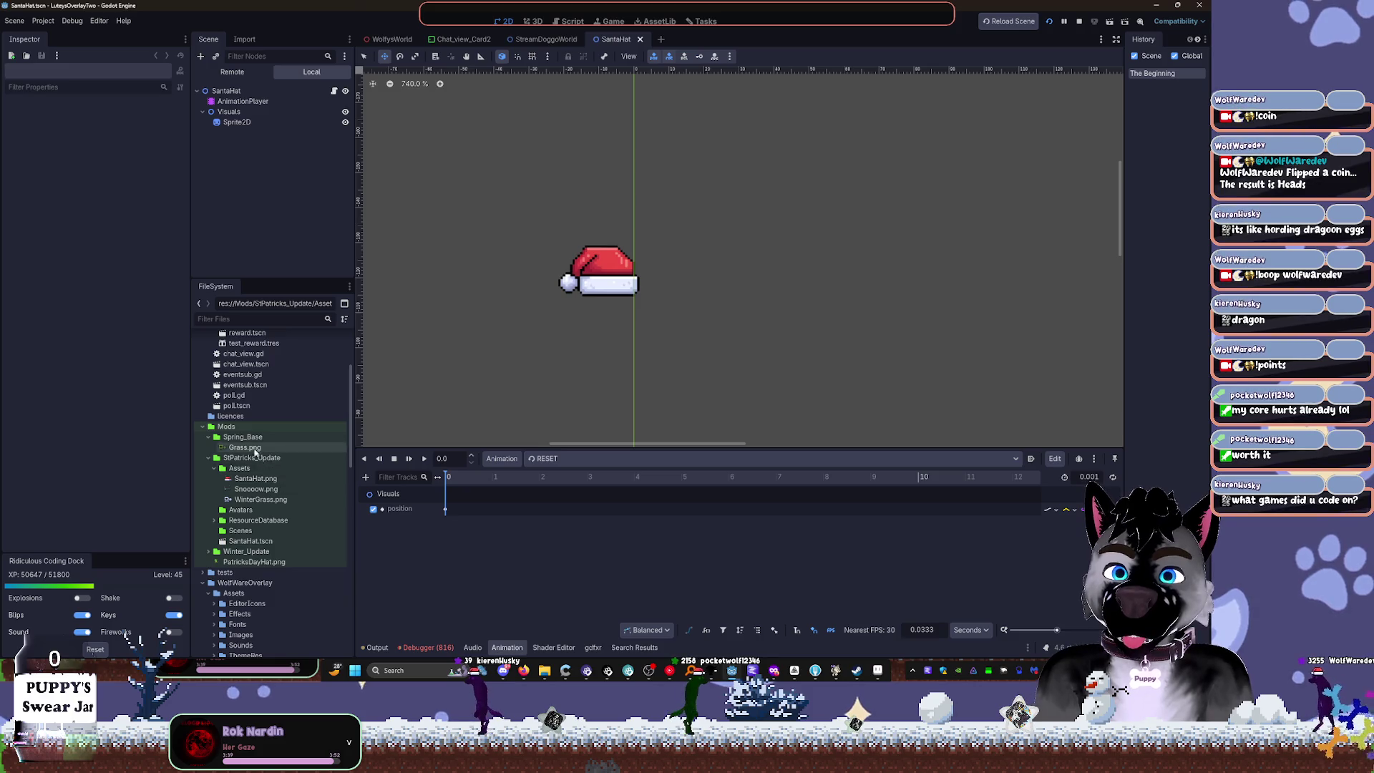
mouse_move(243, 481)
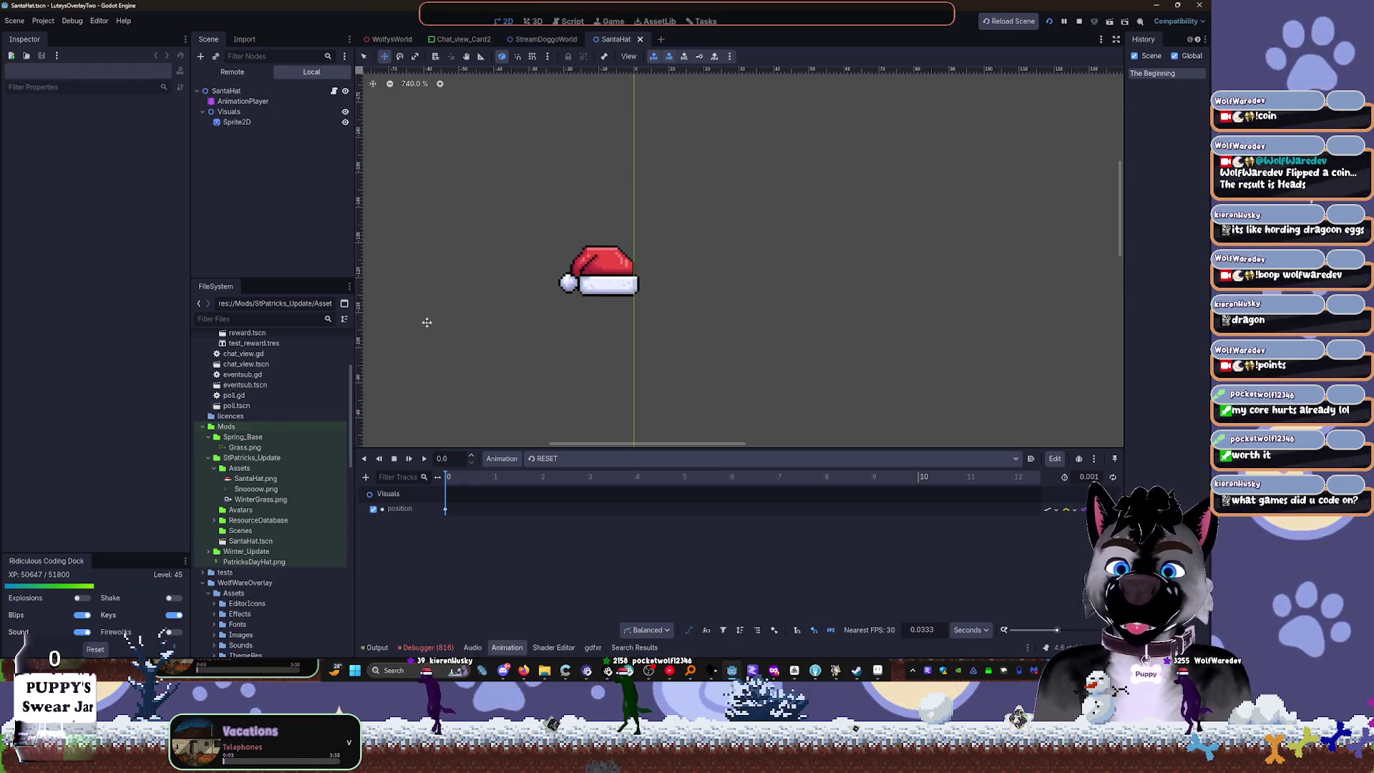
click(640, 40)
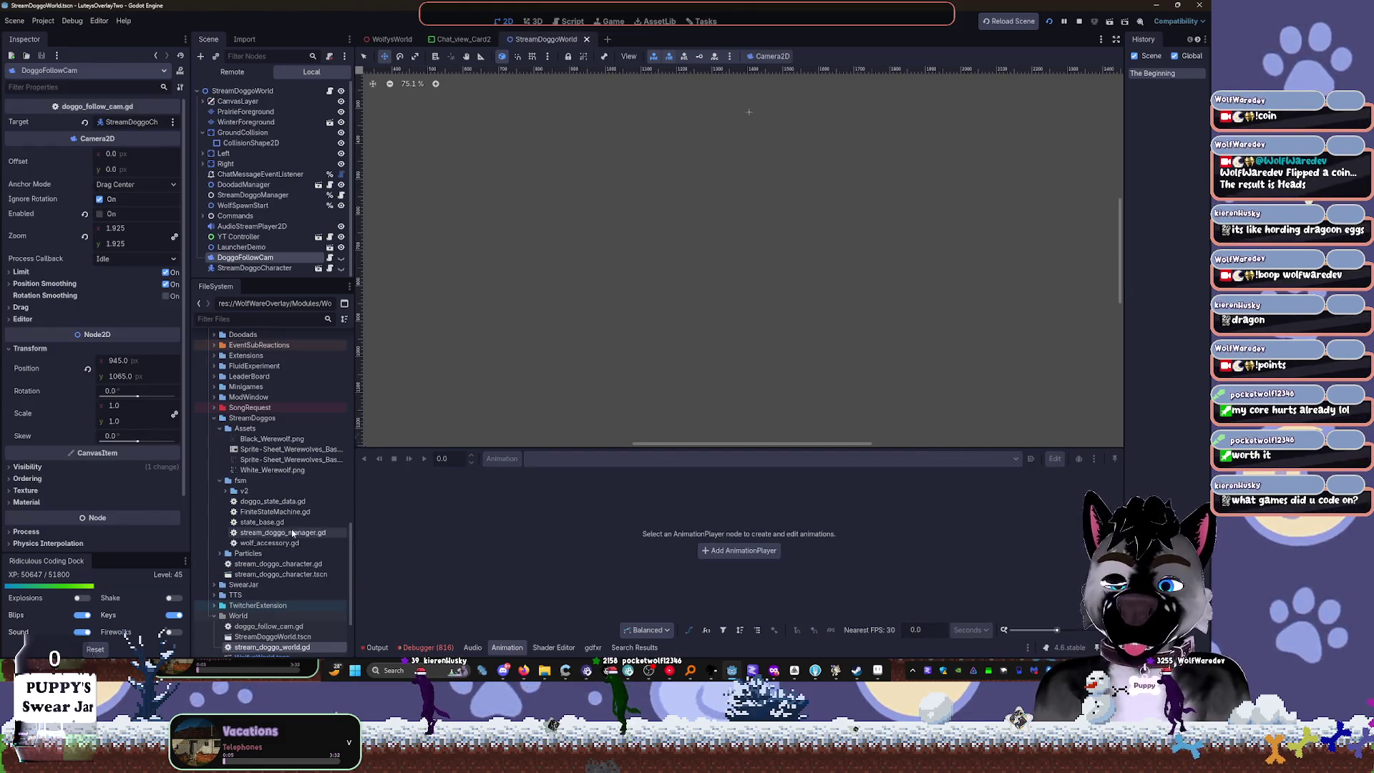
Step: Delete the copied SantaHat.png, Snooow.png and WinterGrass.png from StPatricks_Update/Assets
click(295, 319)
text(santa)
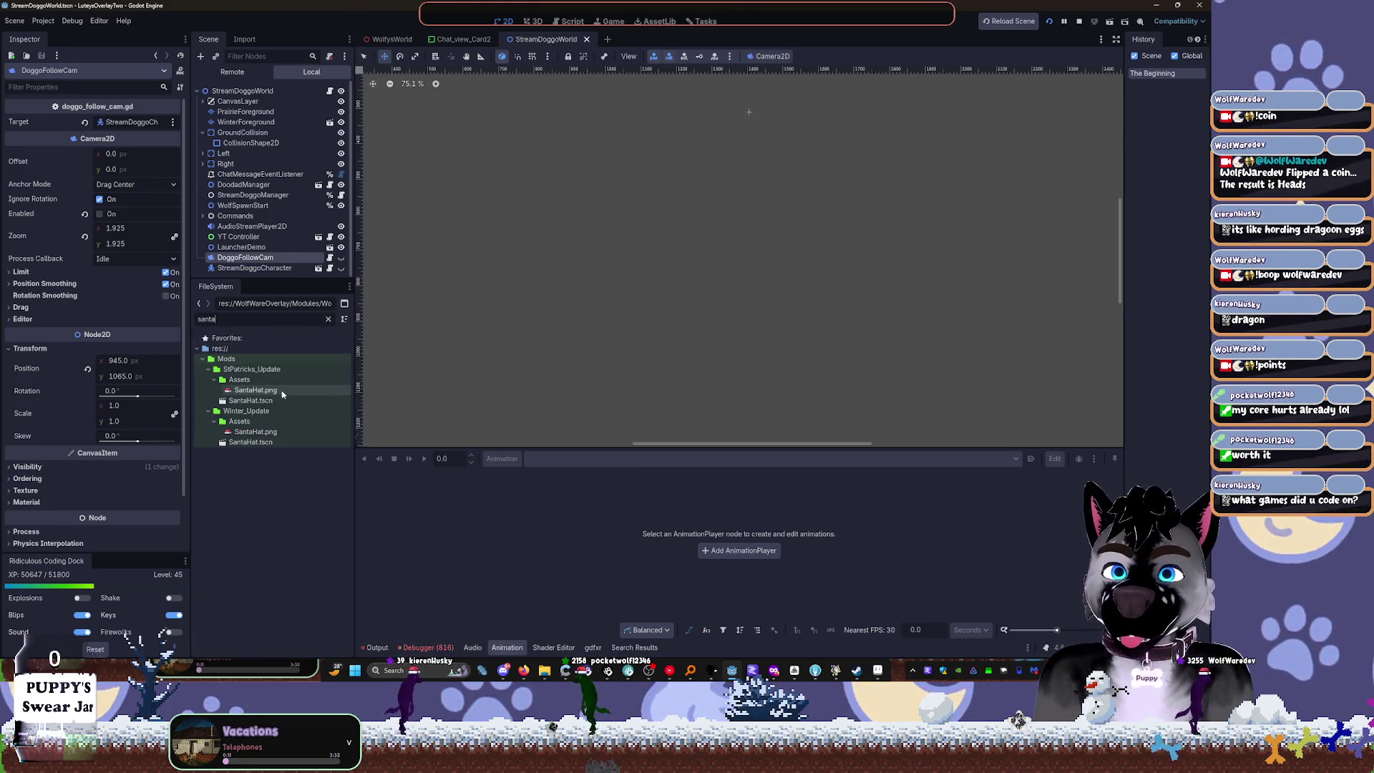
double_click(239, 379)
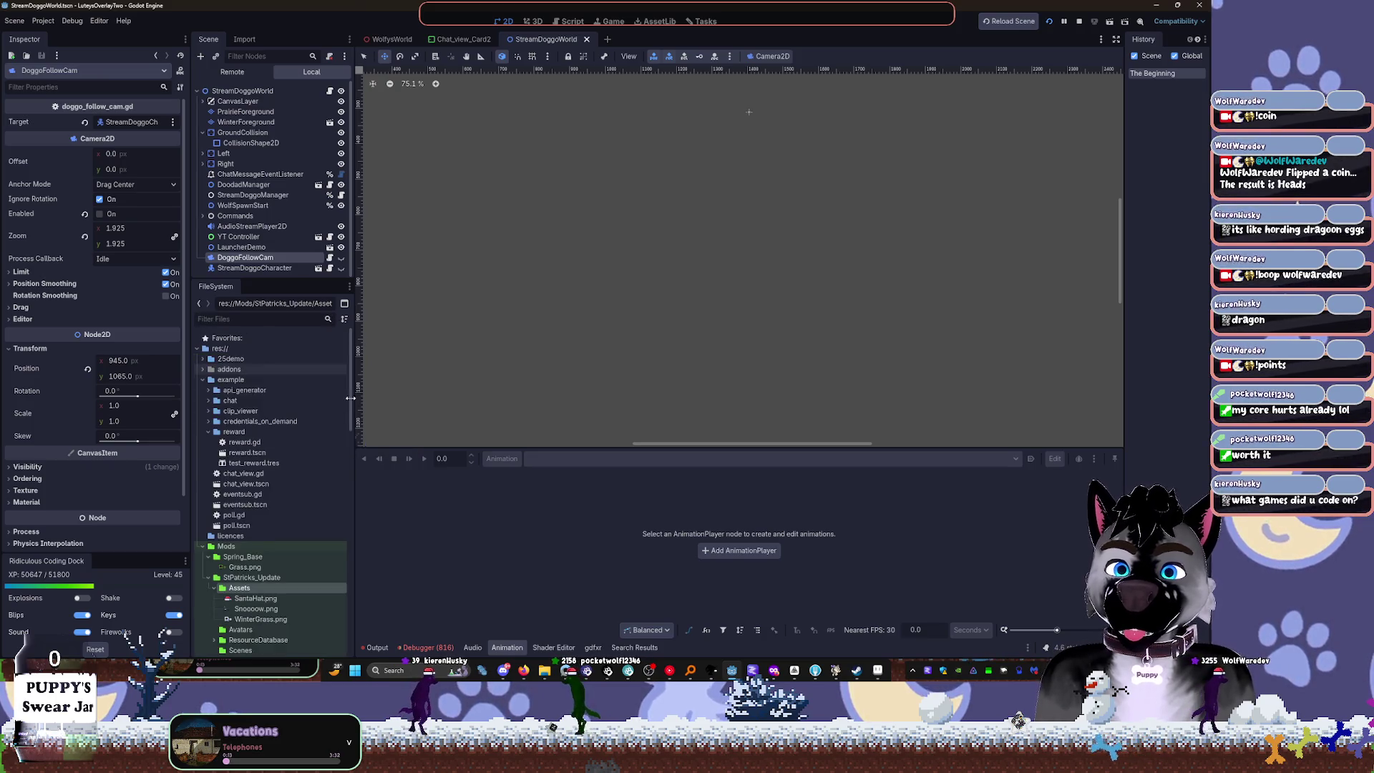
click(253, 518)
key(Delete)
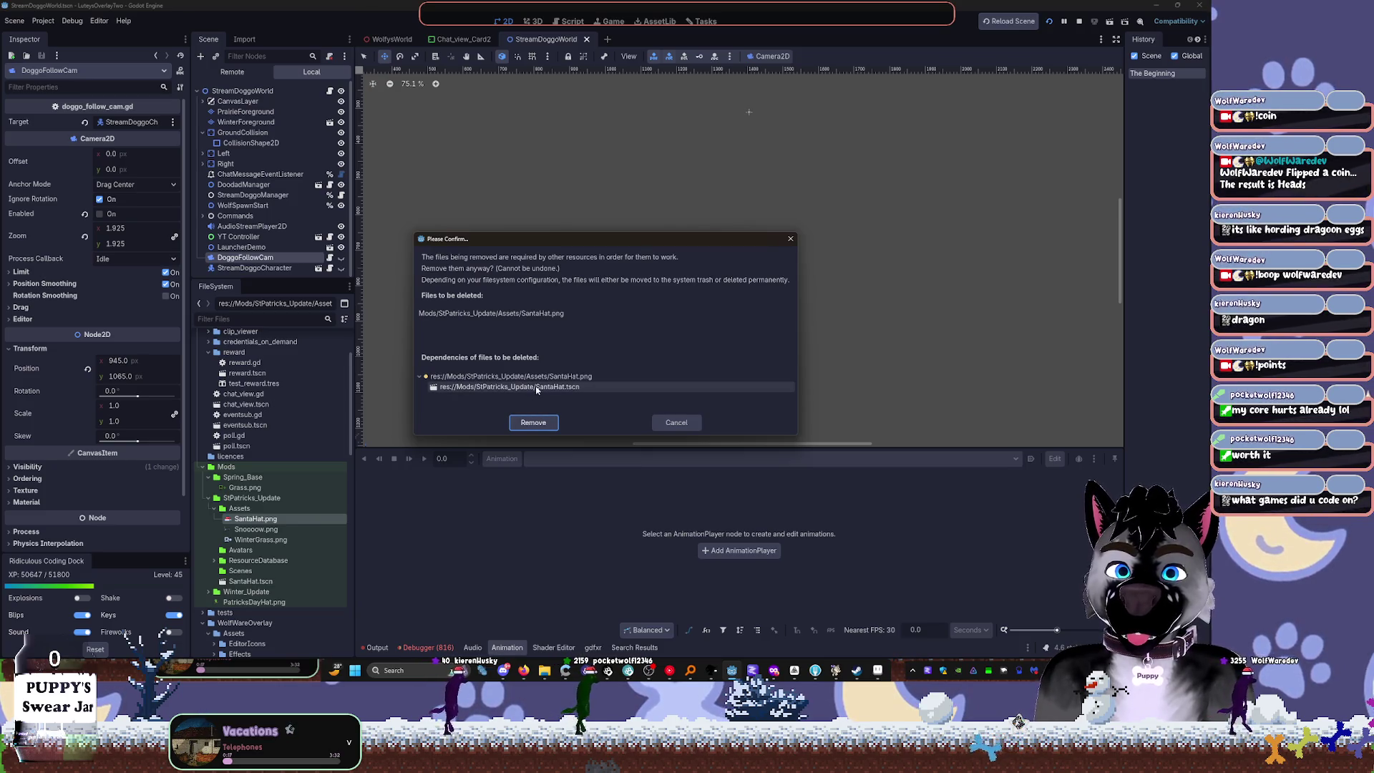
click(533, 422)
click(255, 518)
key(Delete)
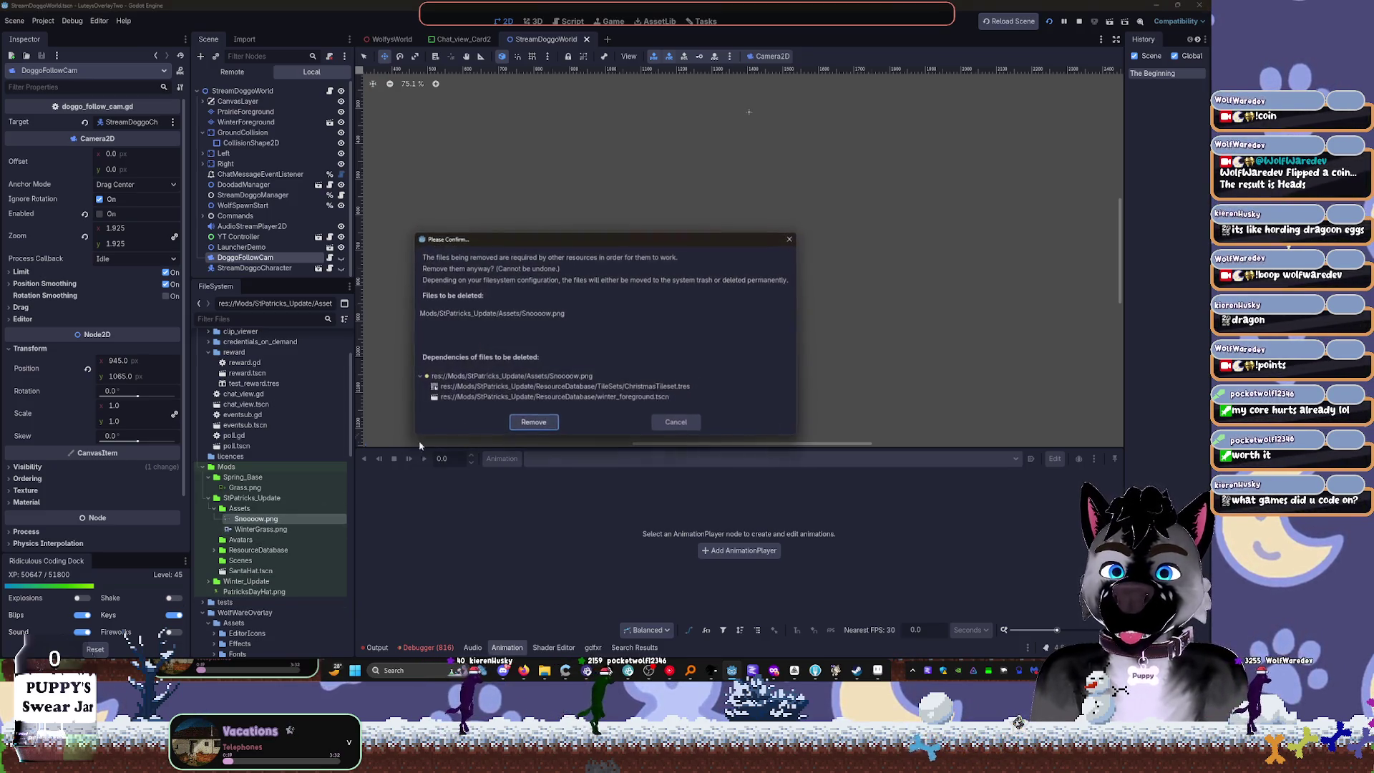
click(533, 421)
click(259, 519)
key(Delete)
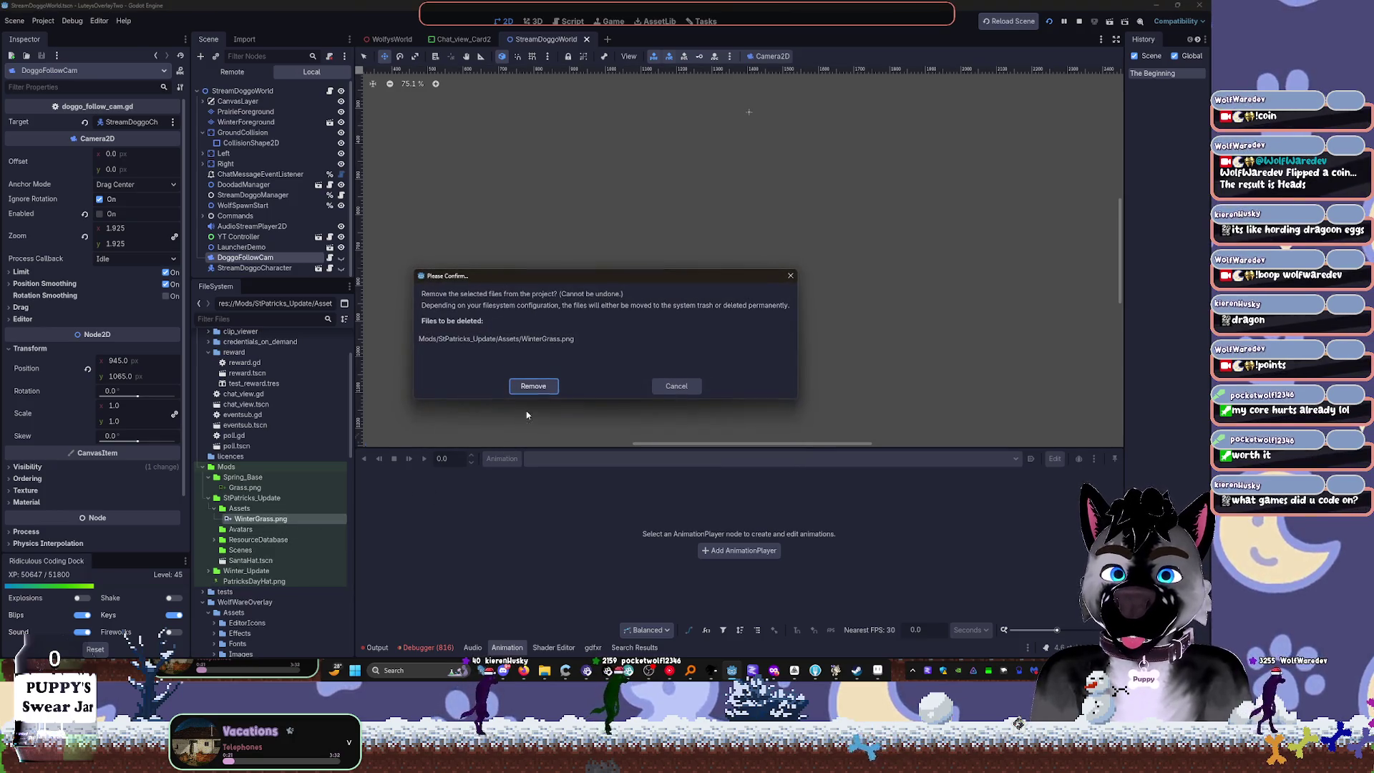
click(528, 390)
Step: Move PatricksDayHat.png into the StPatricks_Update Assets folder
mouse_move(229, 574)
mouse_down()
mouse_move(272, 544)
mouse_move(261, 501)
mouse_move(243, 507)
mouse_up()
click(561, 353)
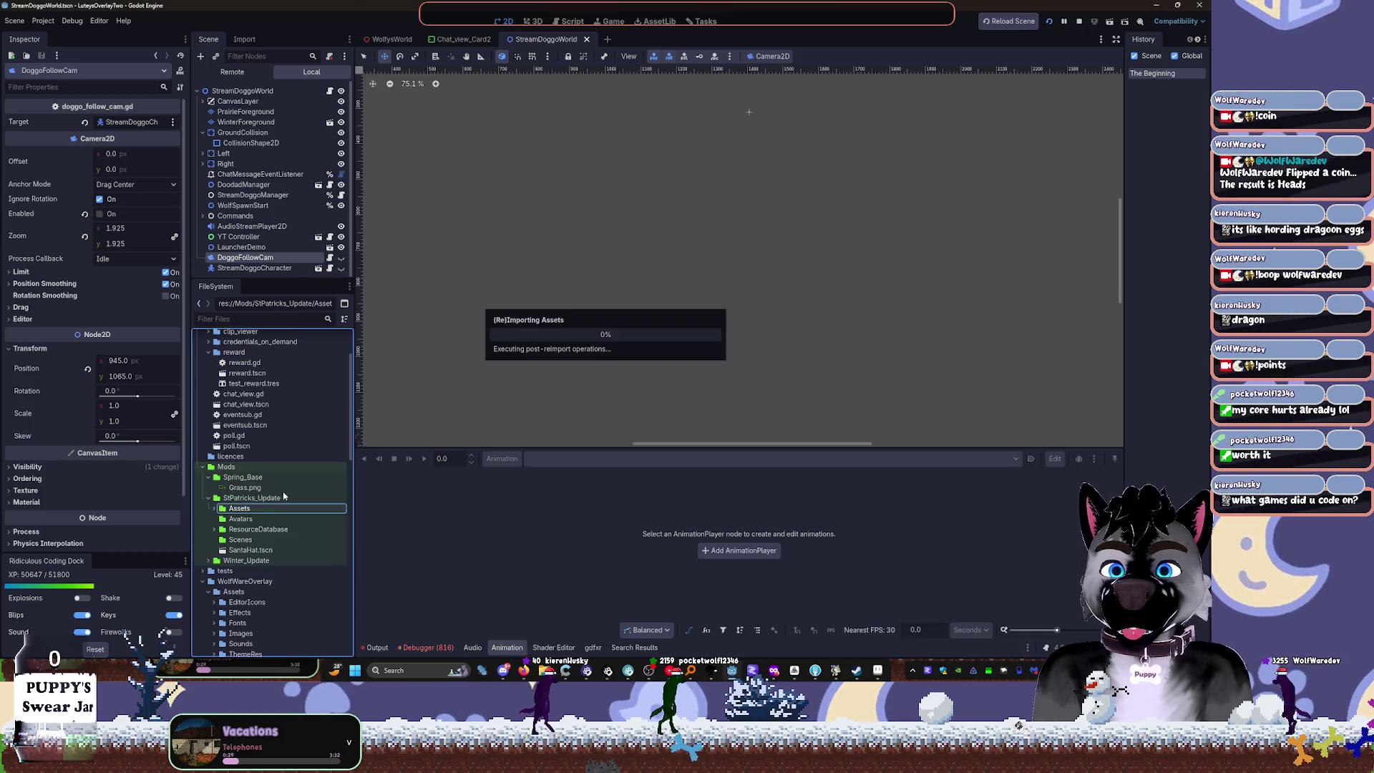
click(215, 529)
scroll(215, 523, down, 1)
click(216, 500)
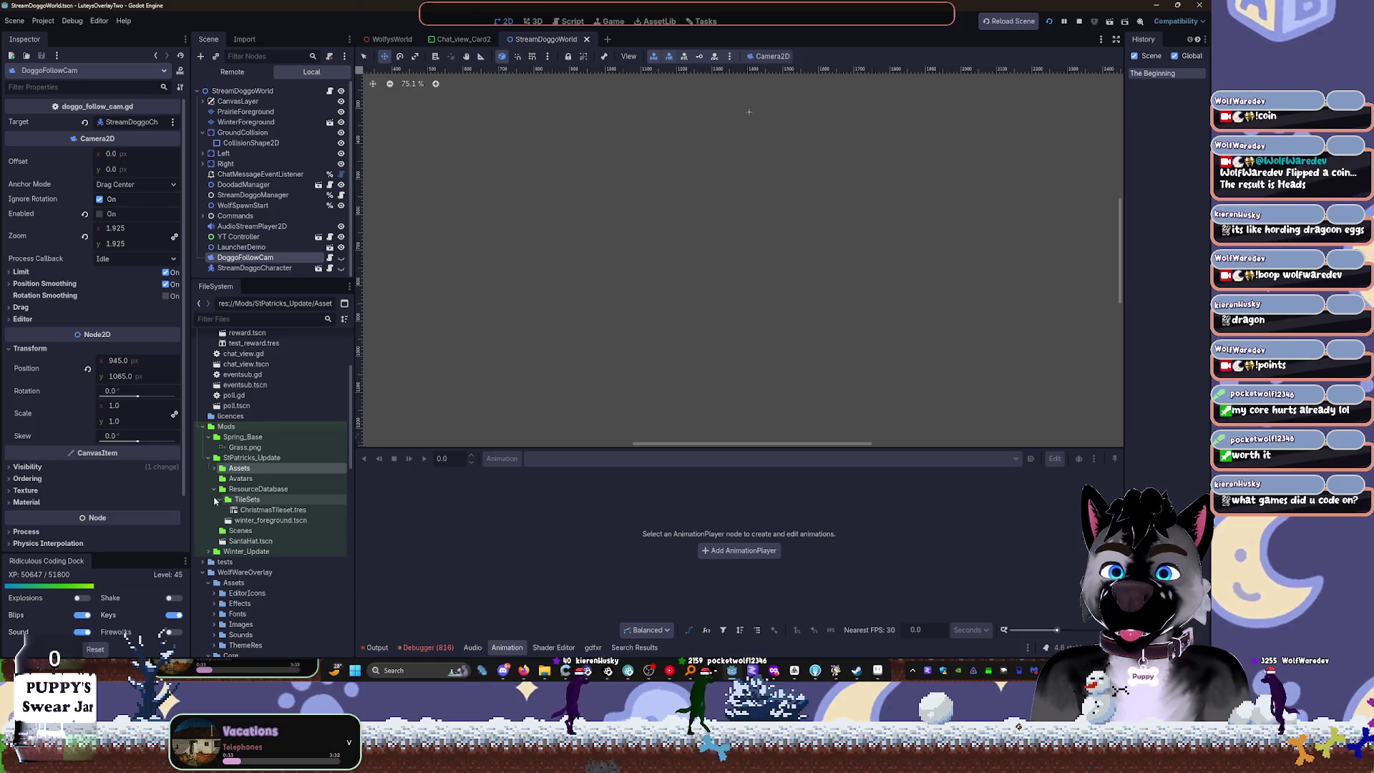
Step: Delete ChristmasTileset.tres, winter_foreground.tscn and the empty TileSets folder
key(ctrl+shift+l)
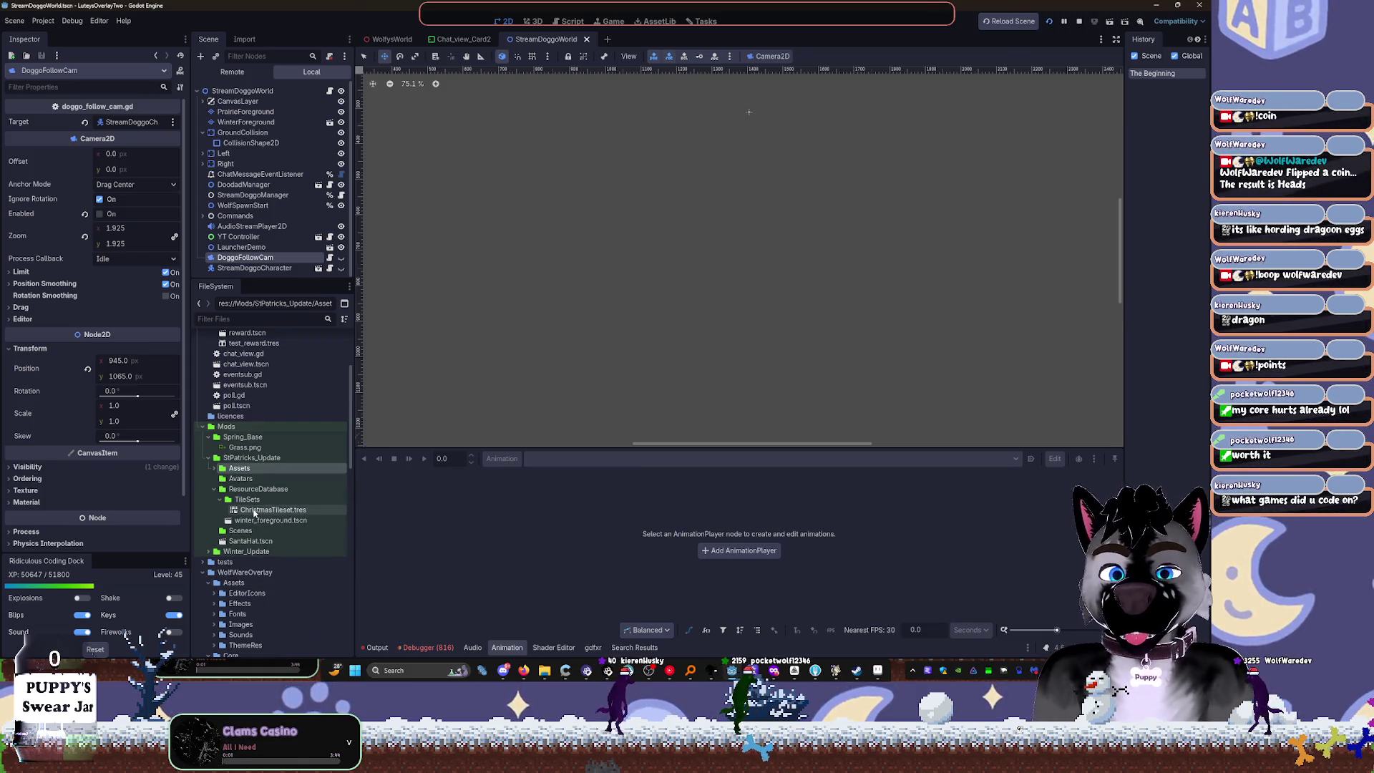
click(251, 511)
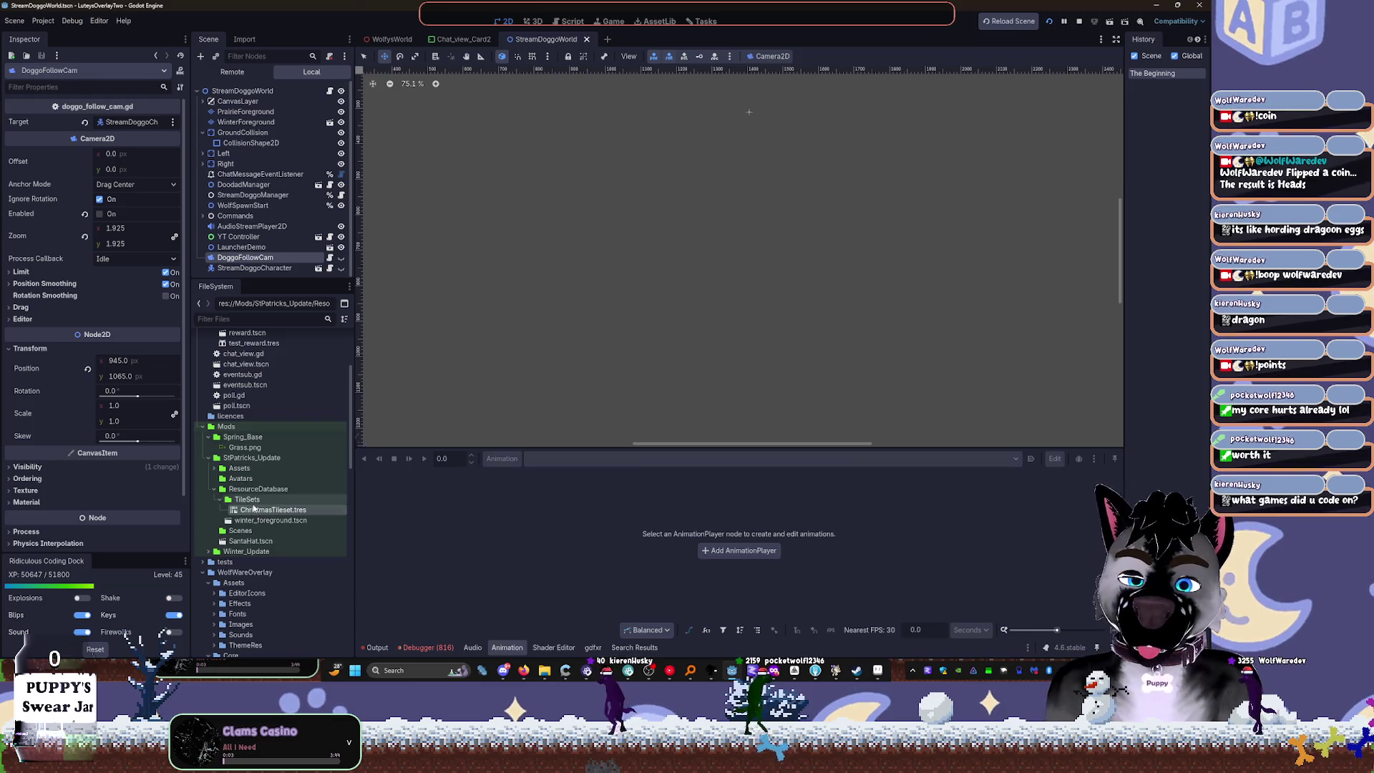
key(Delete)
click(533, 423)
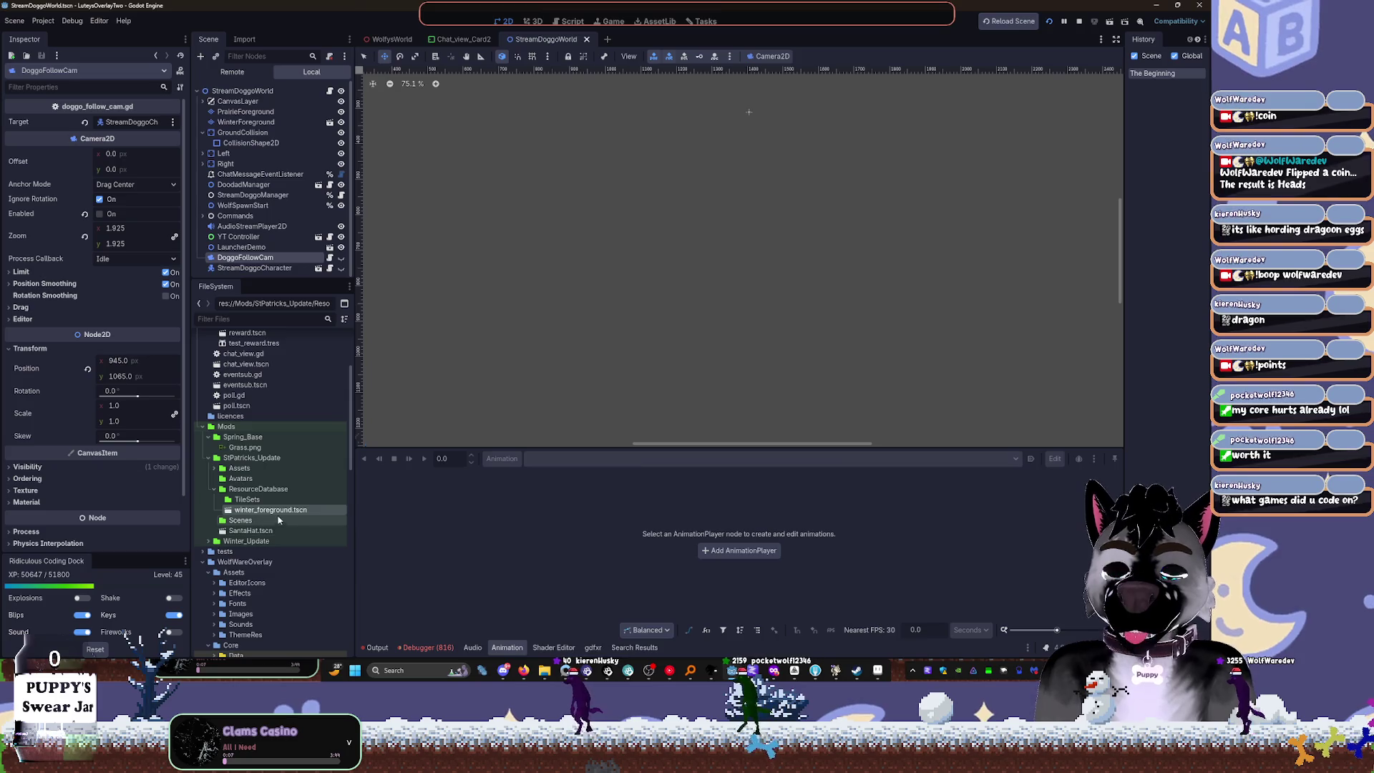
key(Delete)
click(556, 387)
key(Up)
key(Delete)
key(Return)
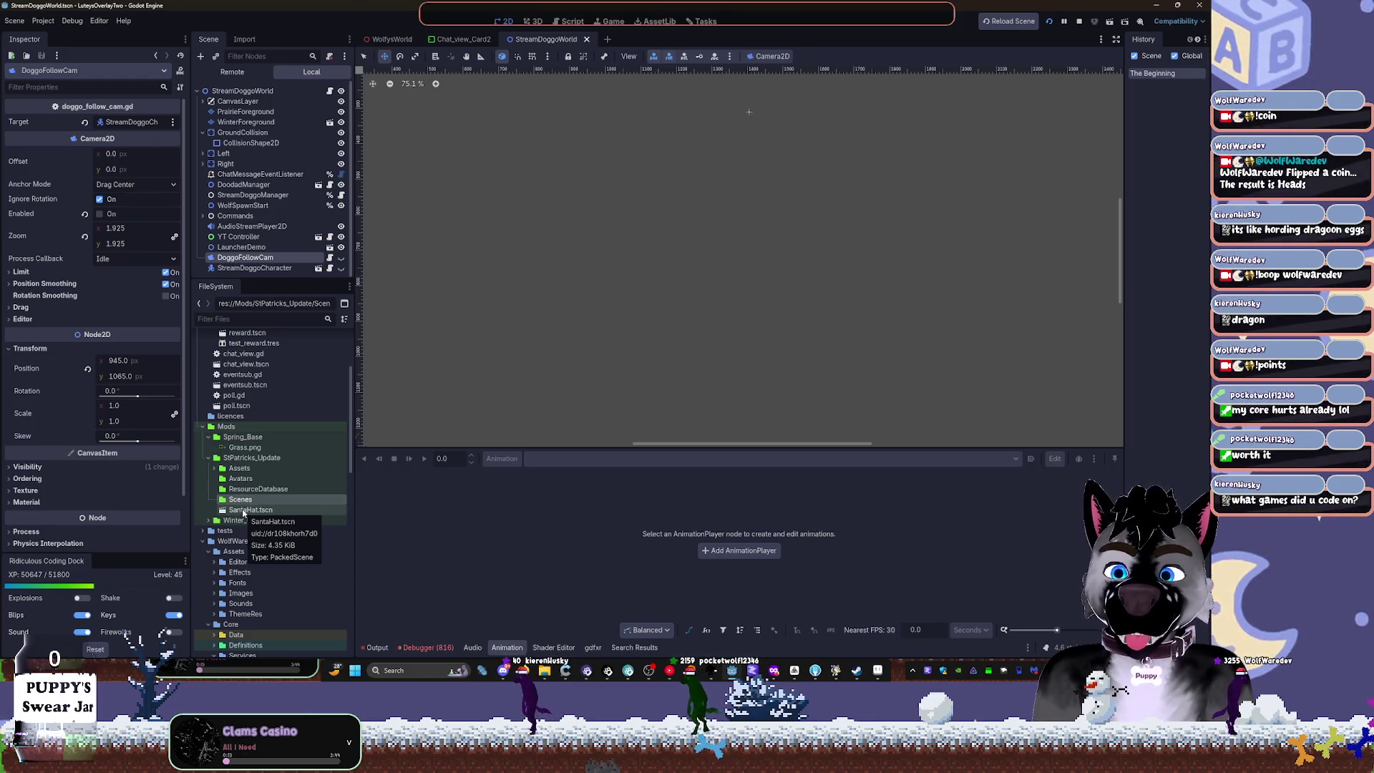
click(244, 509)
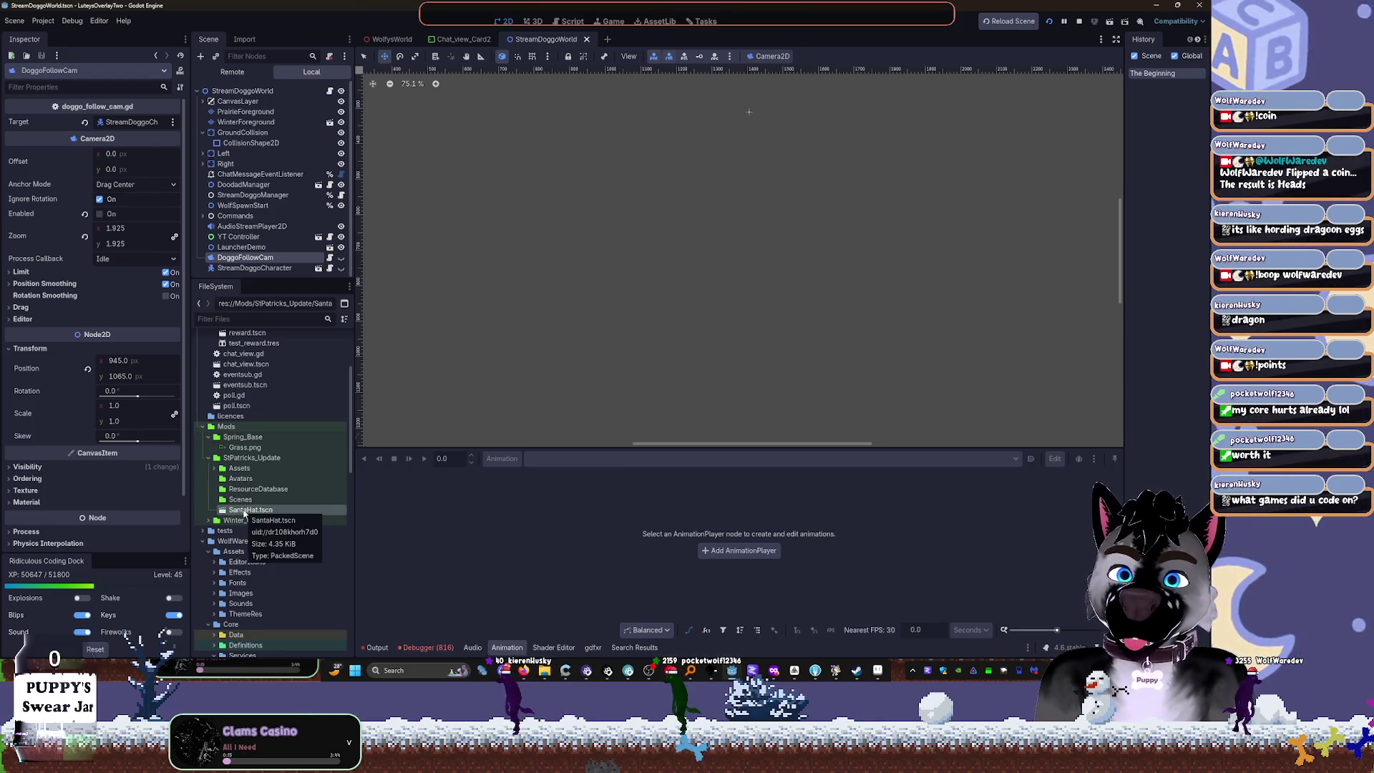
Step: Rename the copied SantaHat.tscn to StPatricksHat.tscn
click(180, 86)
click(239, 210)
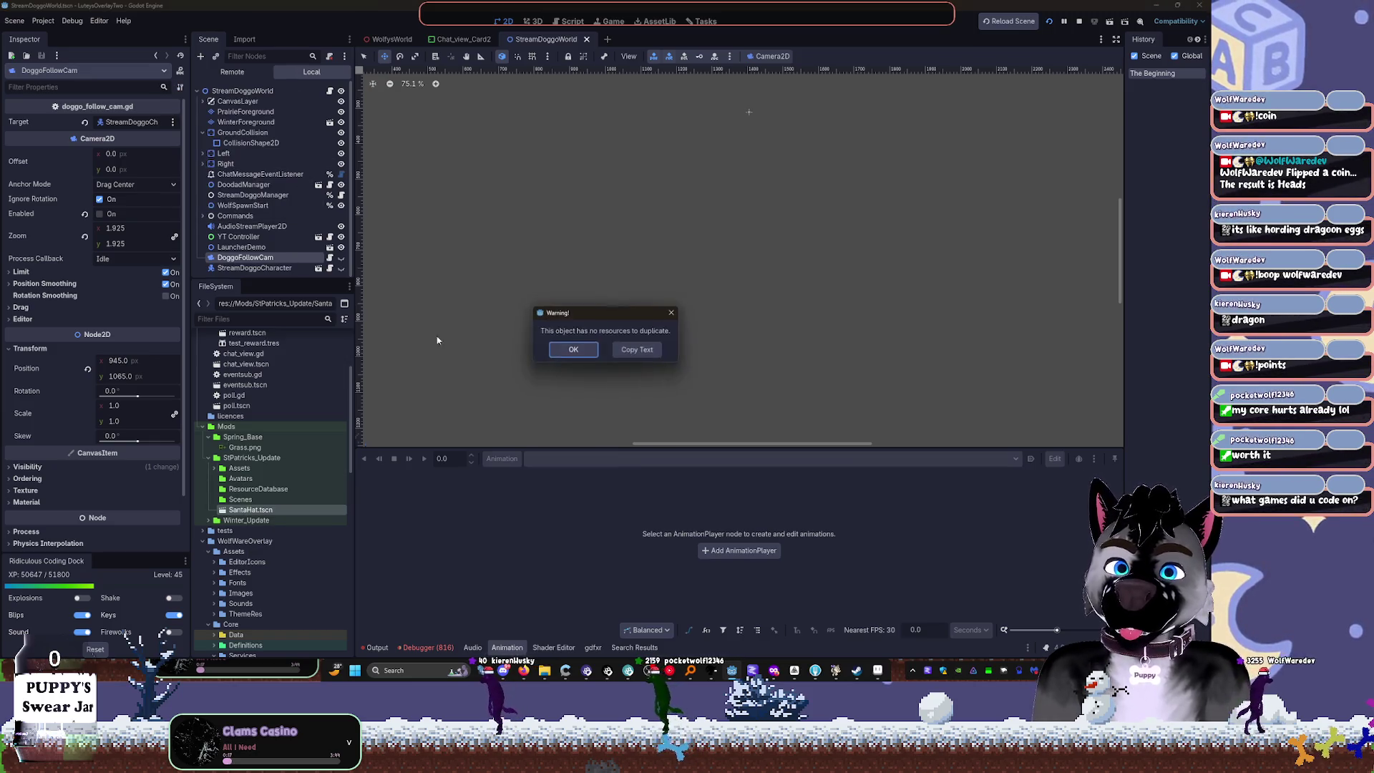
click(570, 361)
click(271, 511)
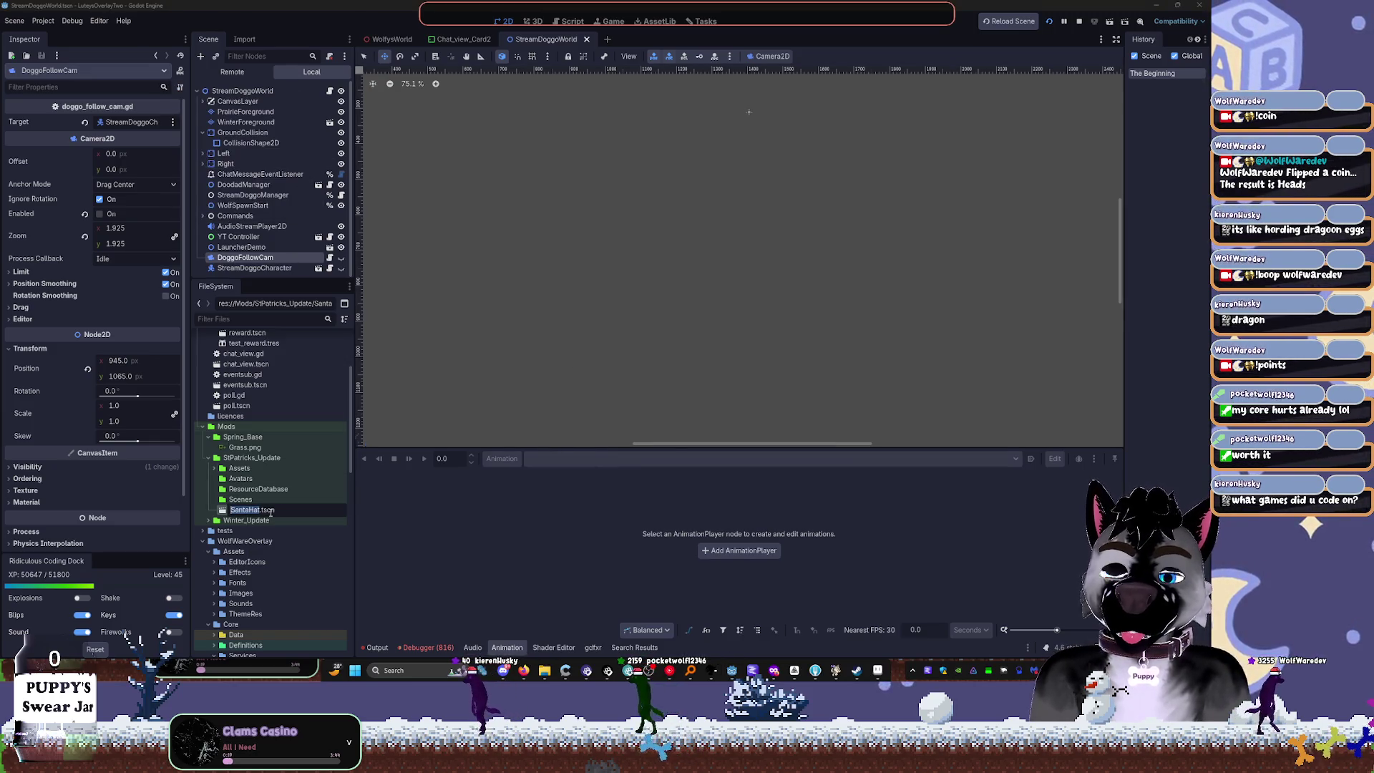
text(StPat)
key(Return)
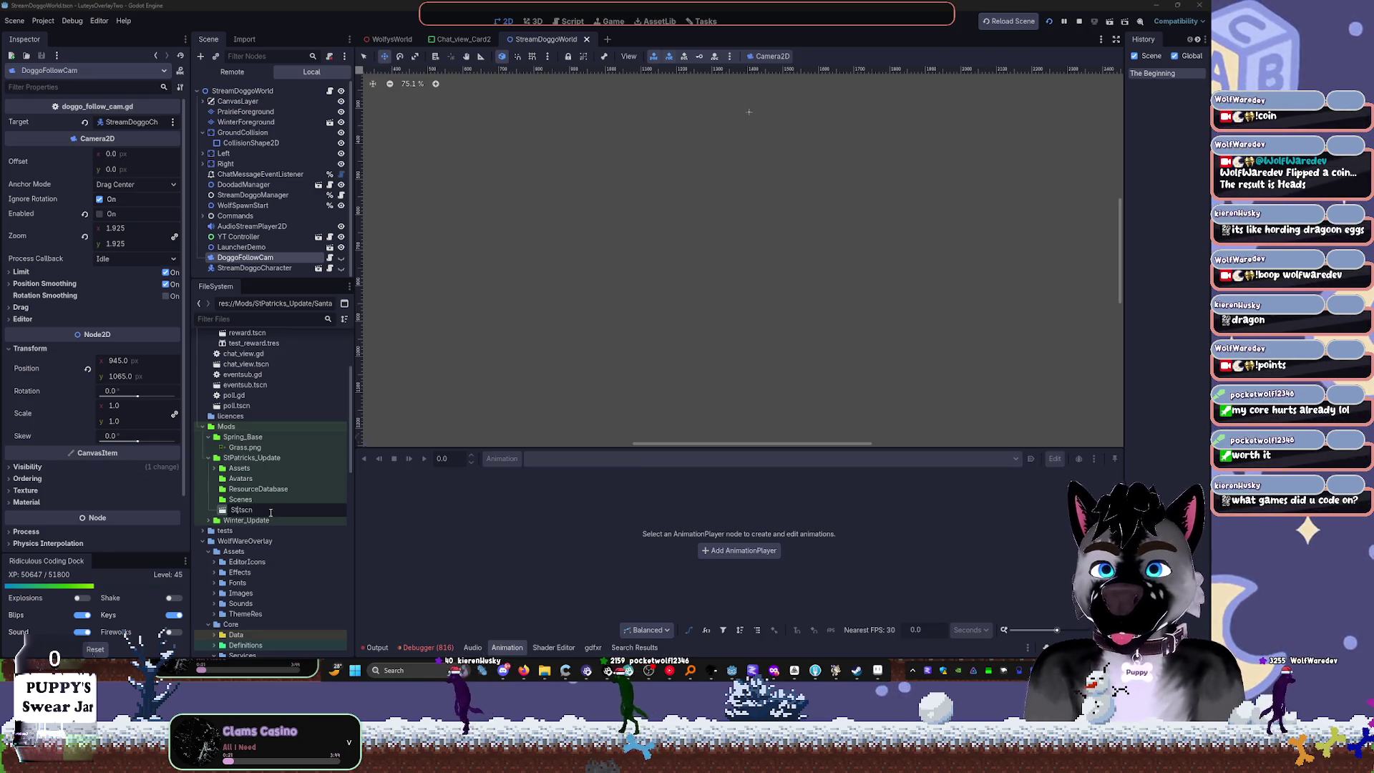
text(ricksHat)
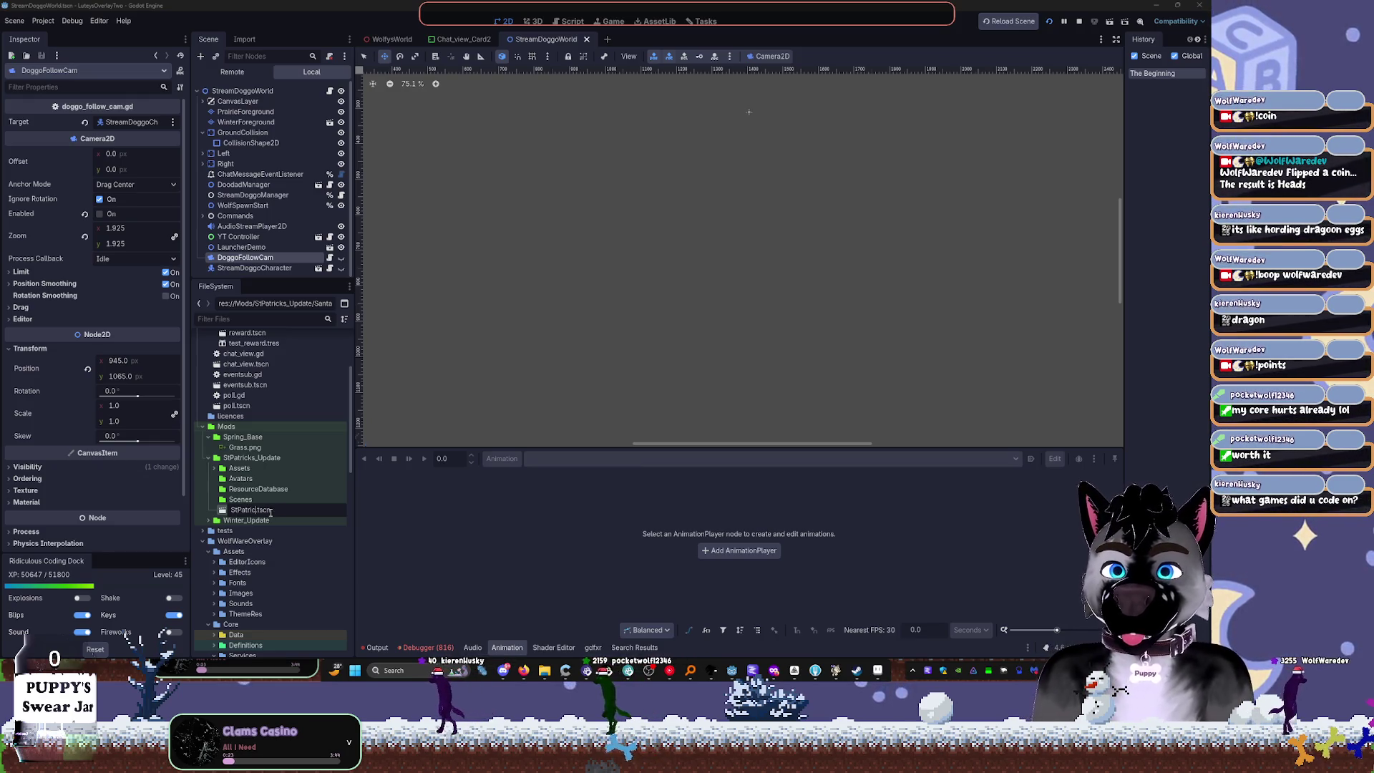
key(Return)
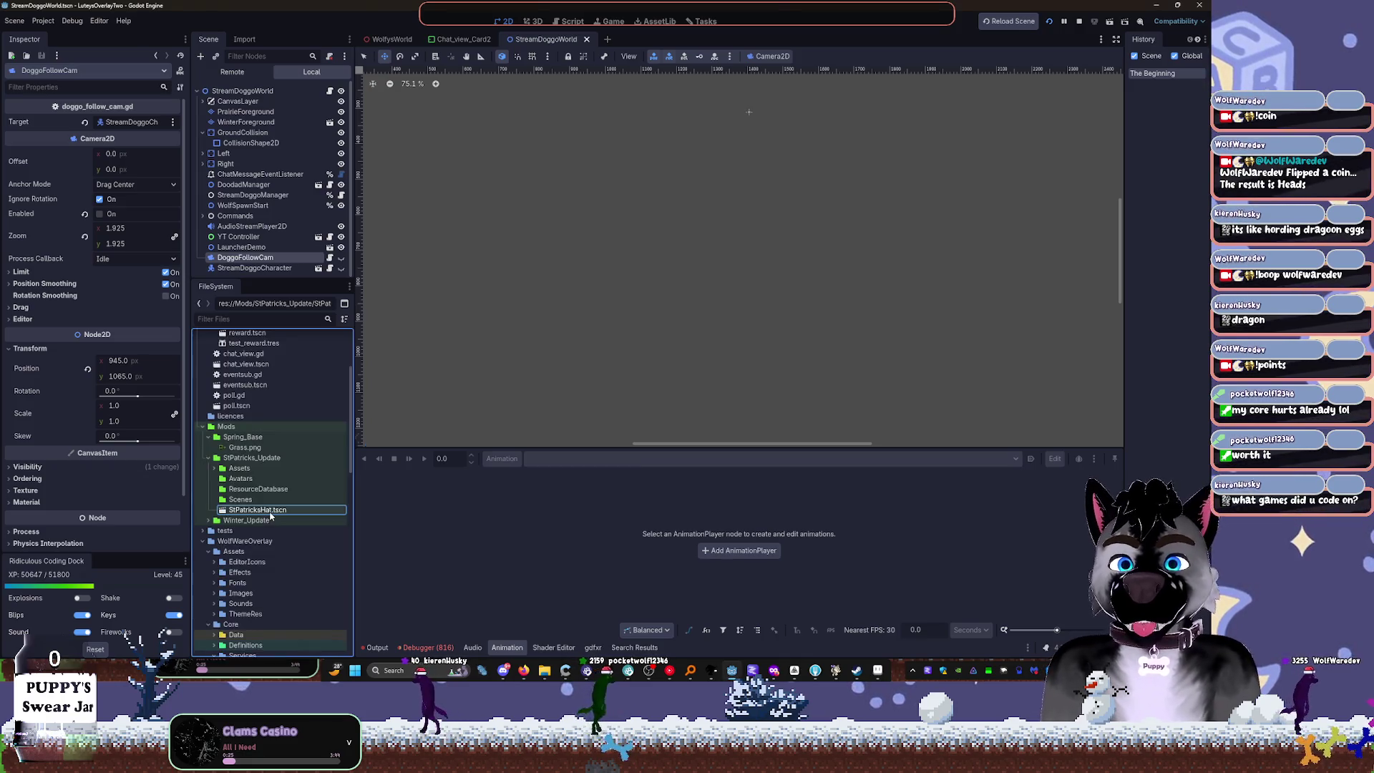
Step: Open StPatricksHat.tscn, repointing its missing SantaHat.png dependency to PatricksDayHat.png
double_click(278, 510)
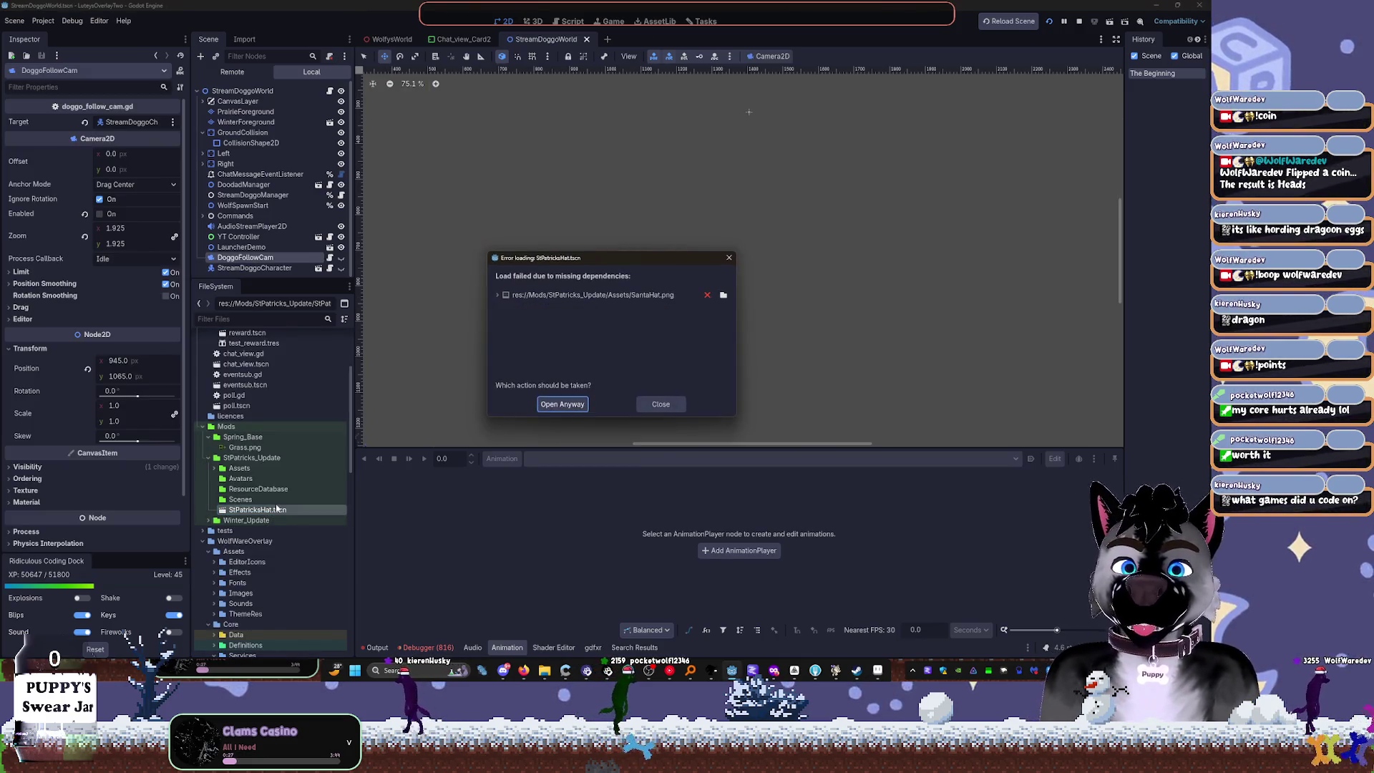
click(661, 405)
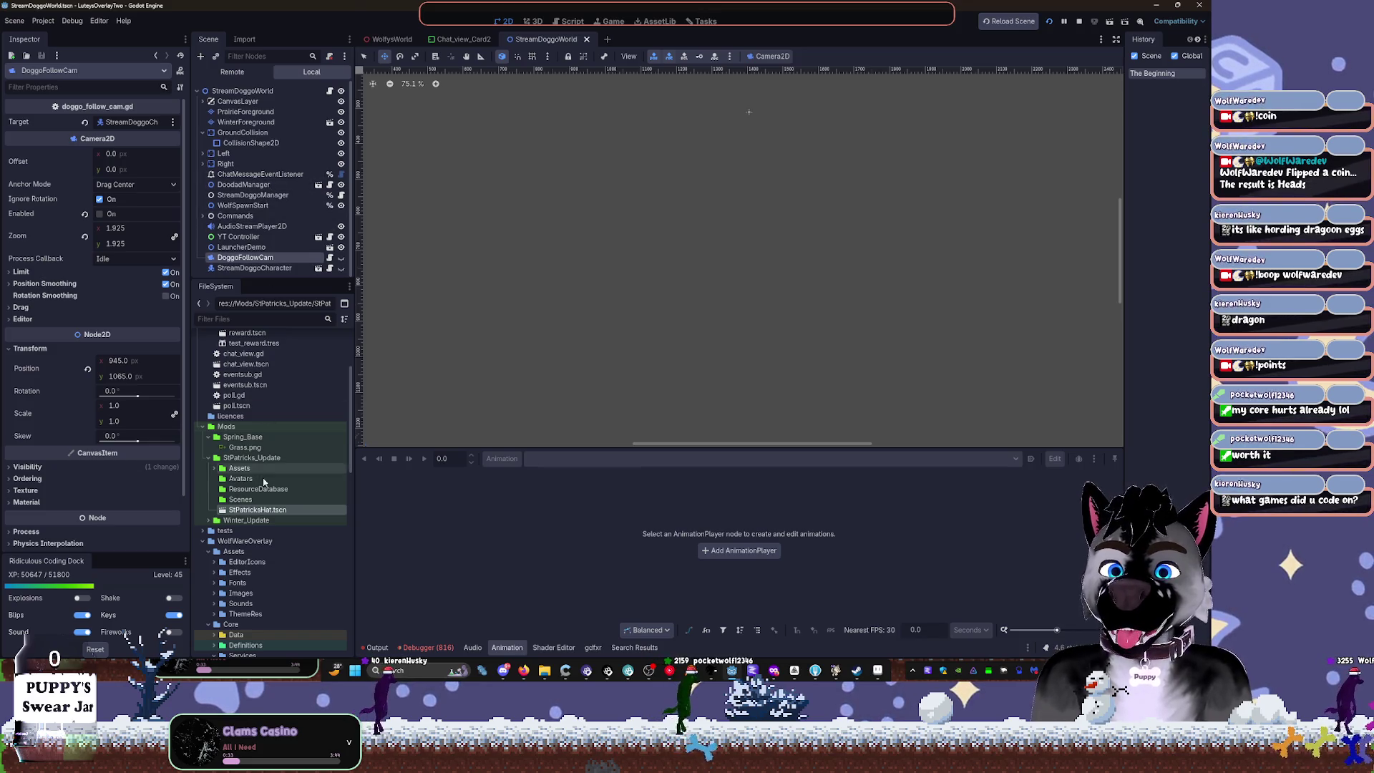
double_click(257, 509)
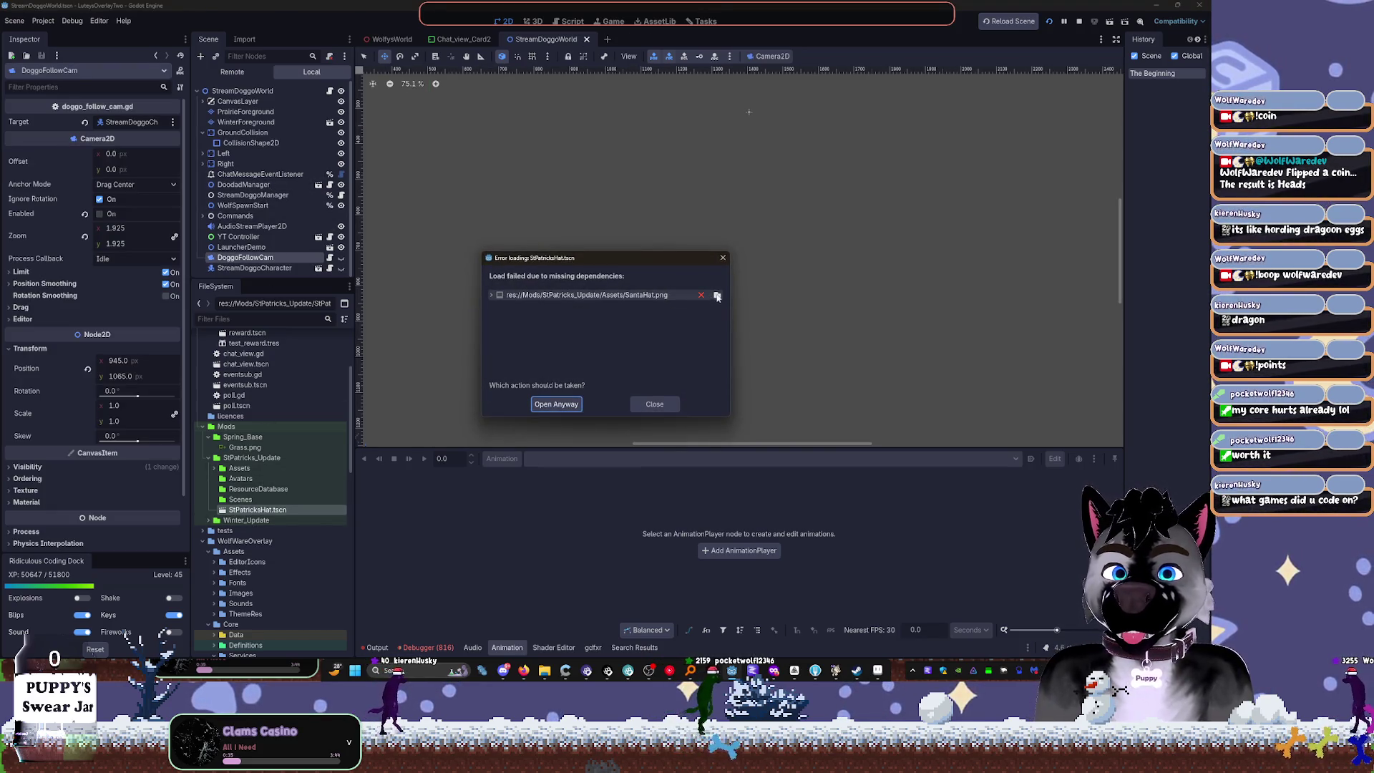
click(718, 295)
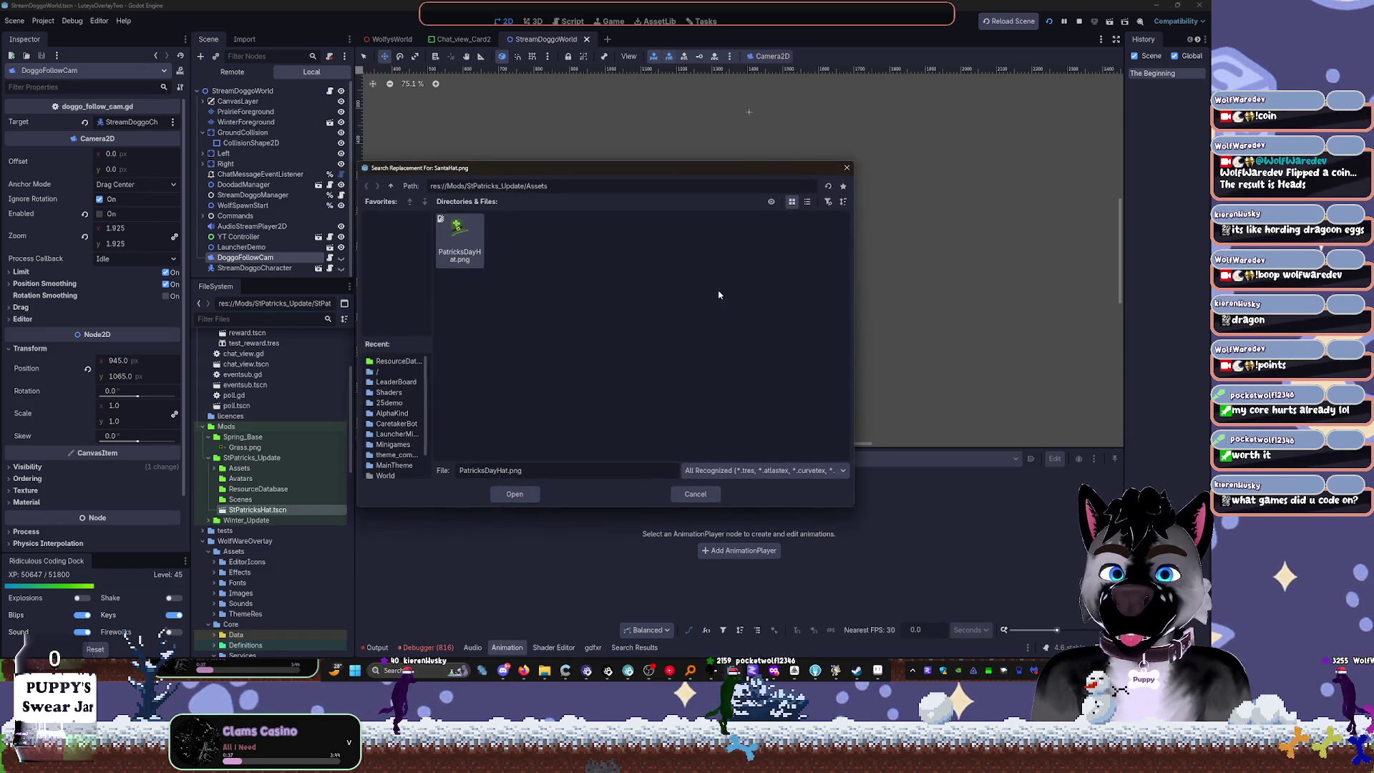
click(515, 492)
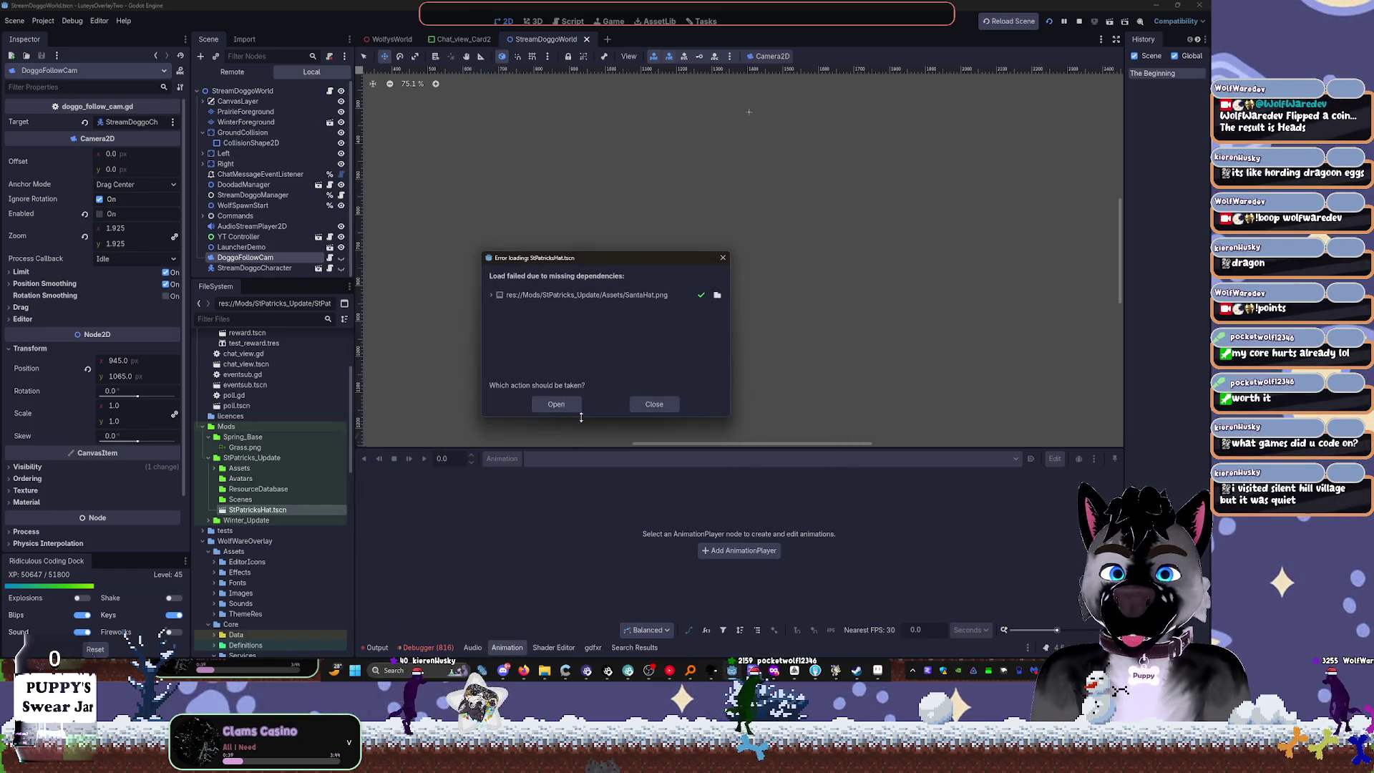
click(572, 405)
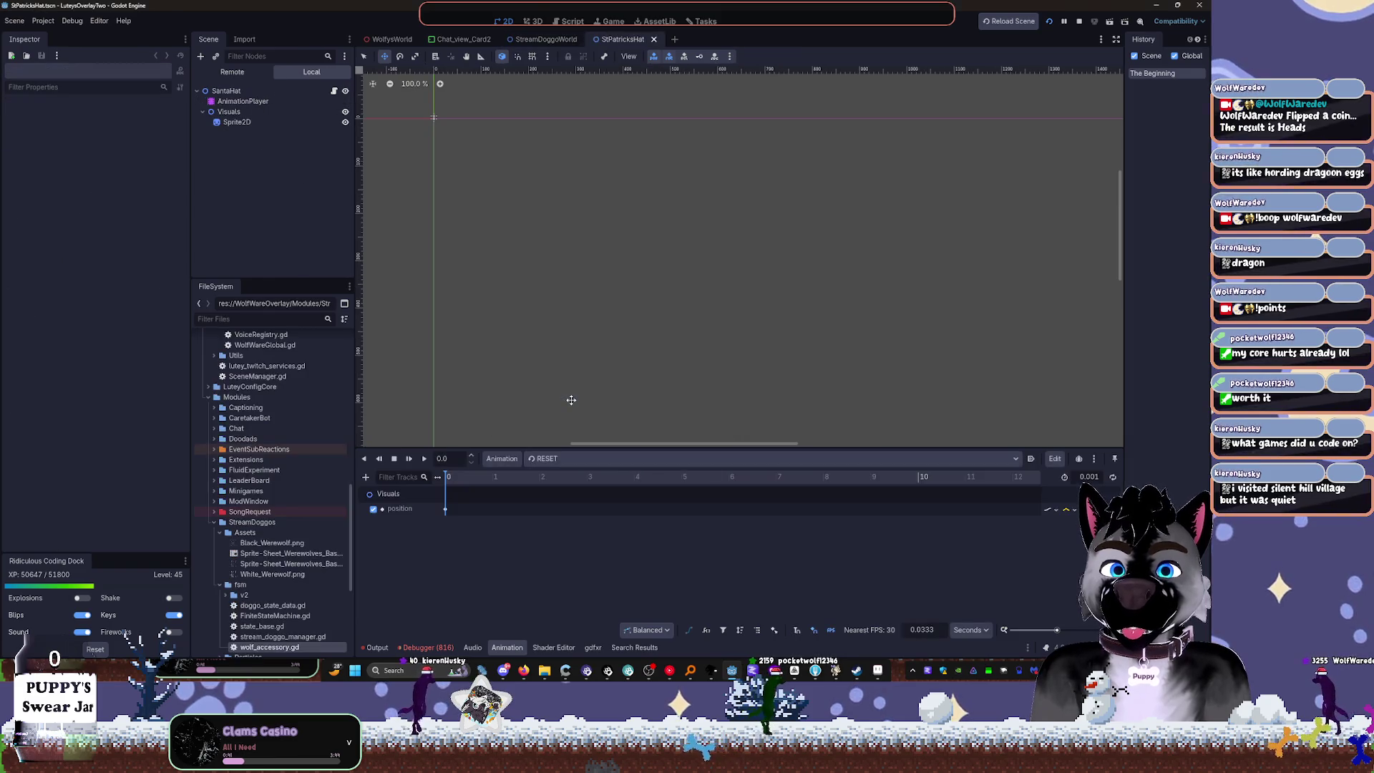
click(569, 459)
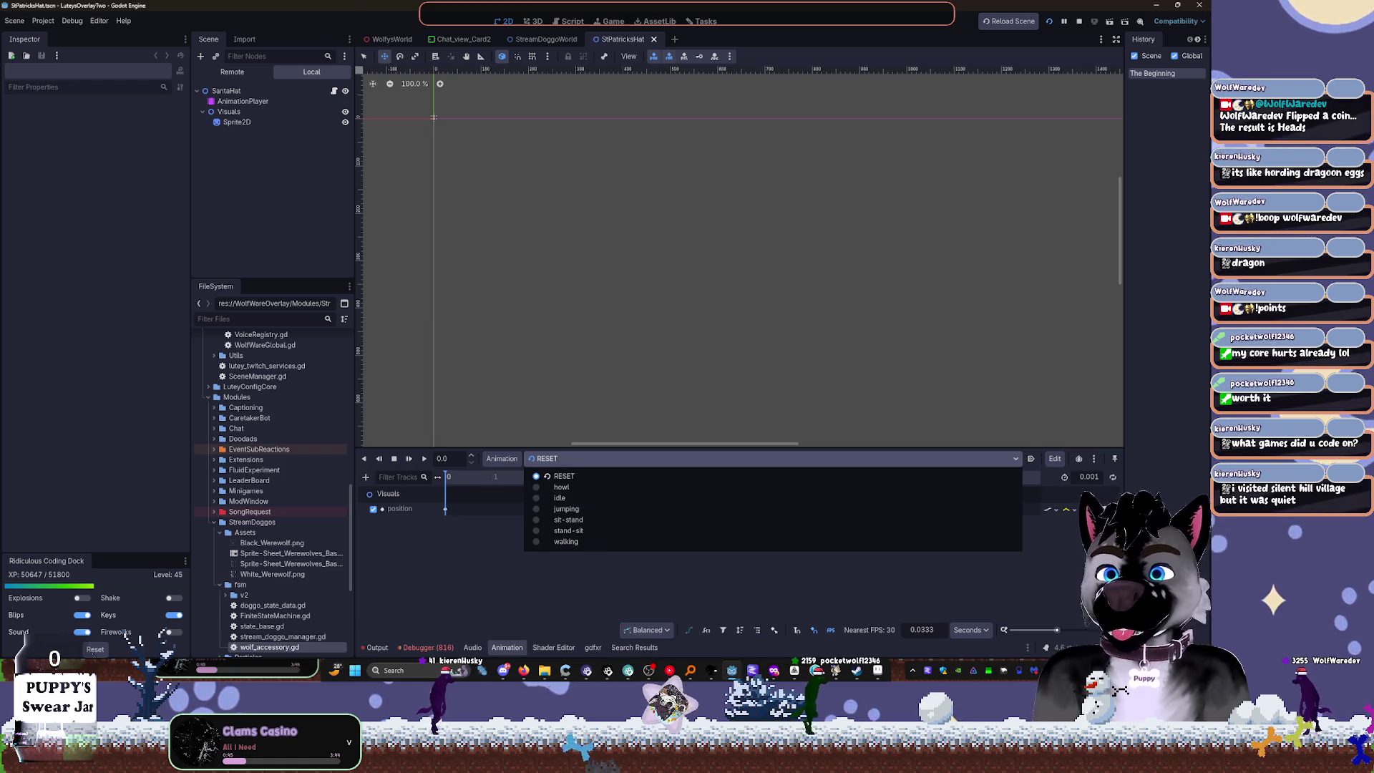
Step: Load the howl animation, scrub its timeline to preview the hat, and select Sprite2D
key(Escape)
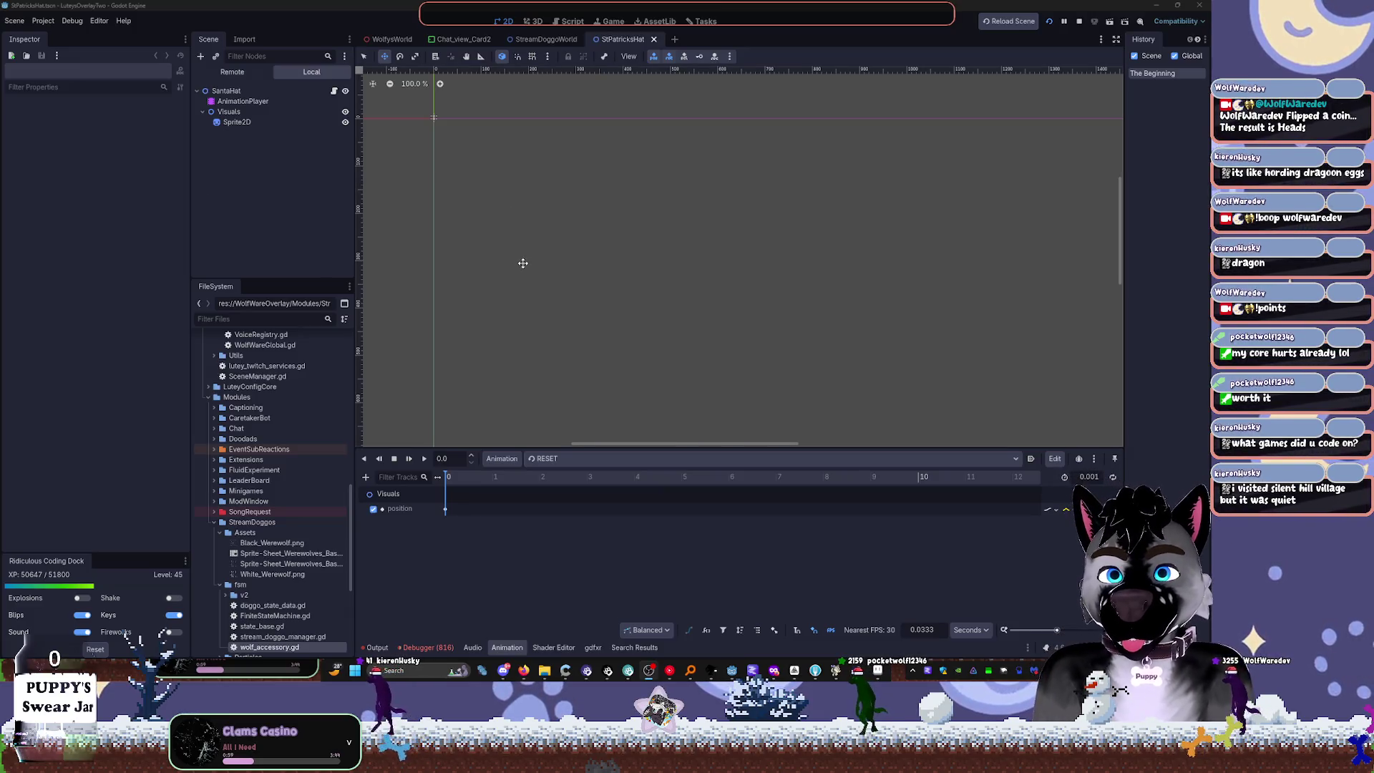
click(648, 670)
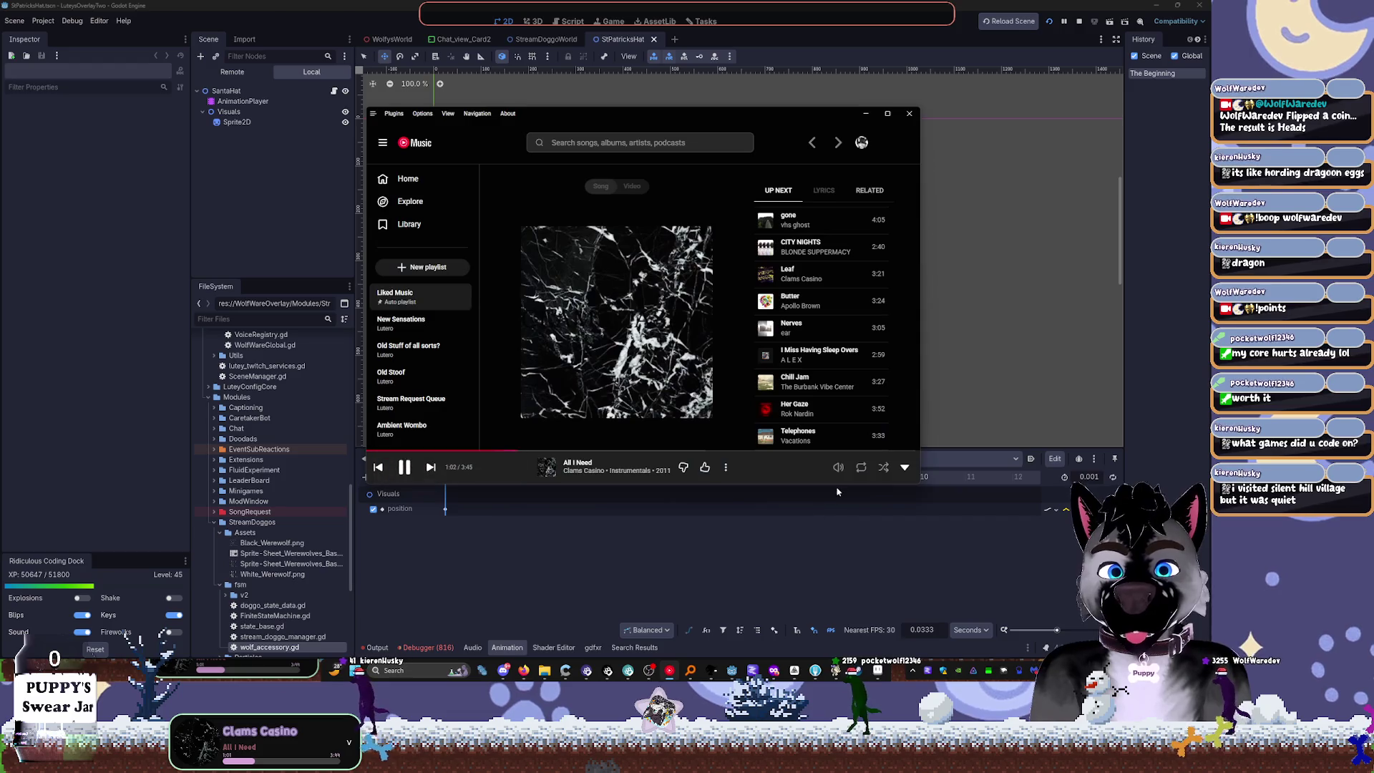
click(744, 65)
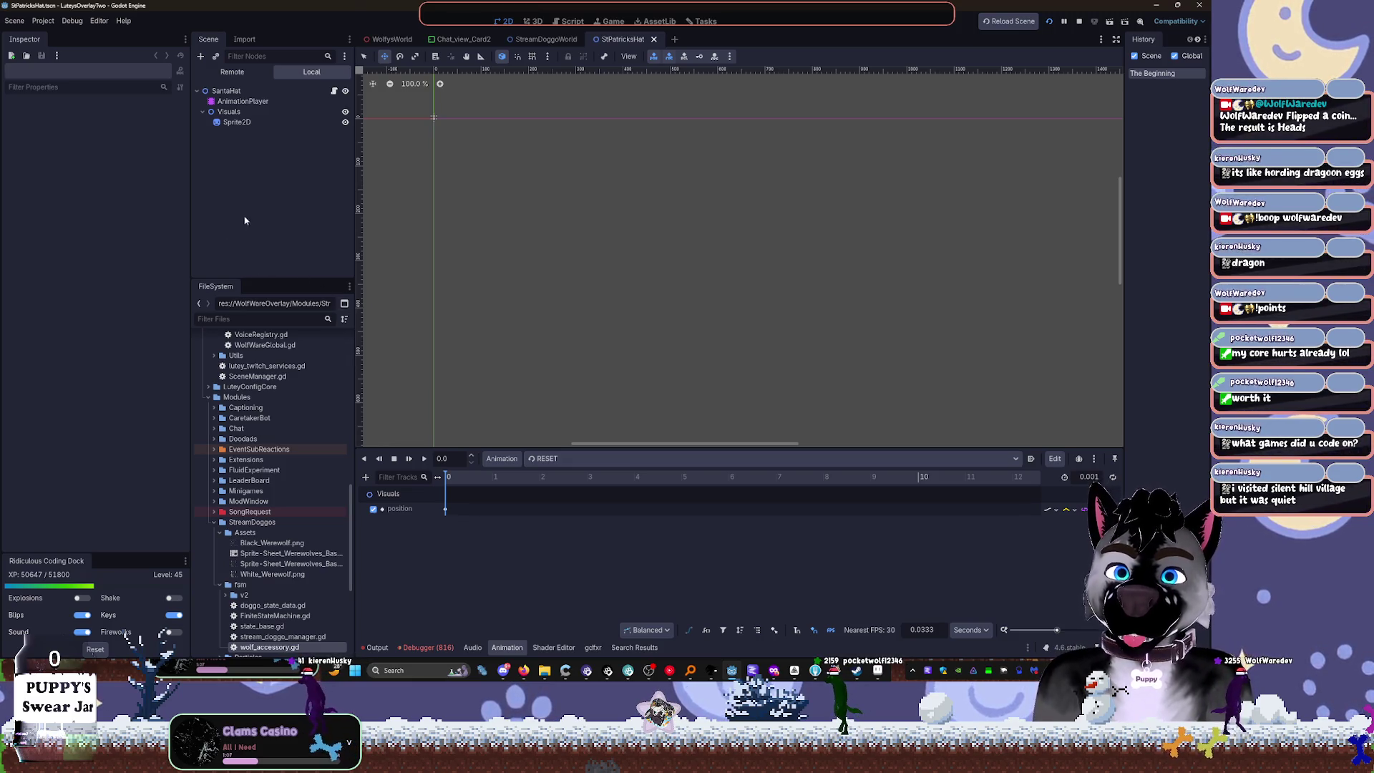
click(565, 458)
click(569, 492)
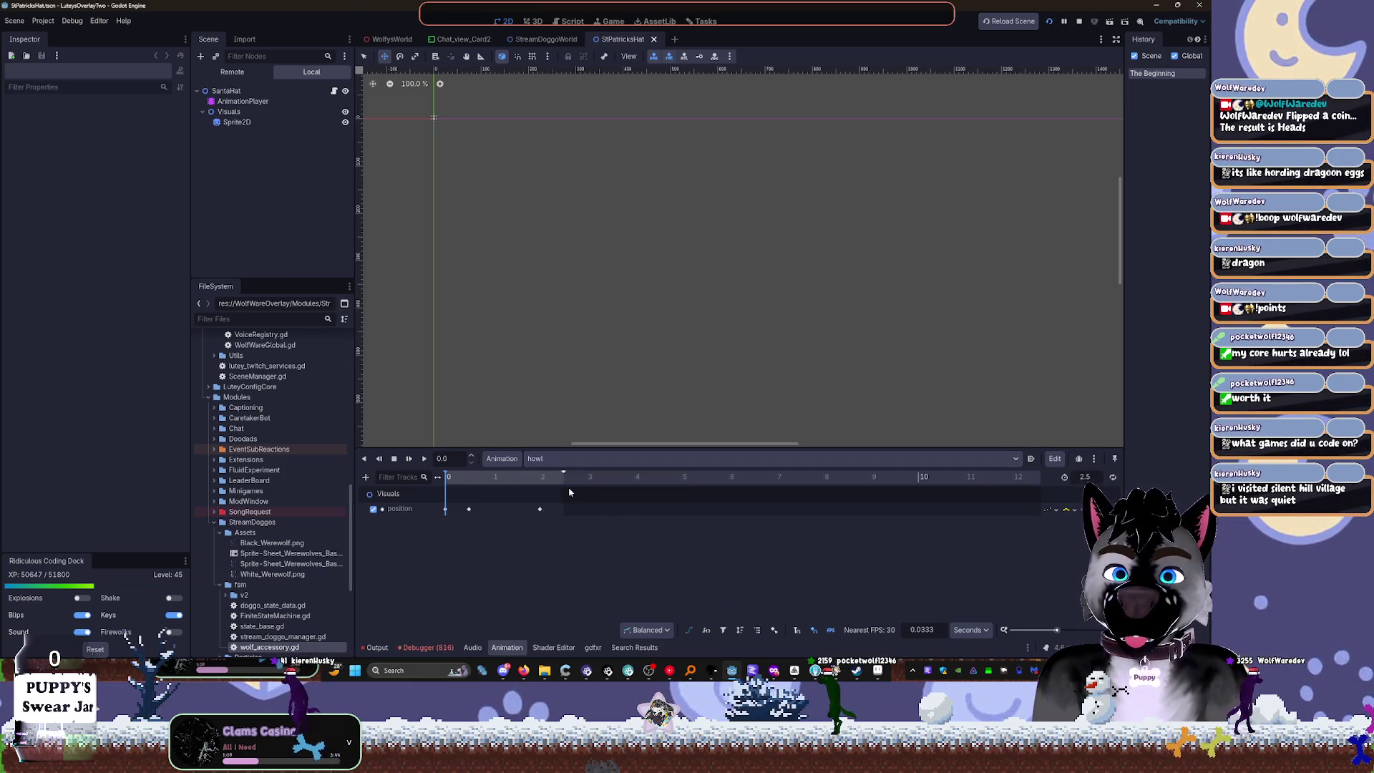
drag(465, 480, 499, 492)
scroll(487, 182, up, 1)
click(243, 122)
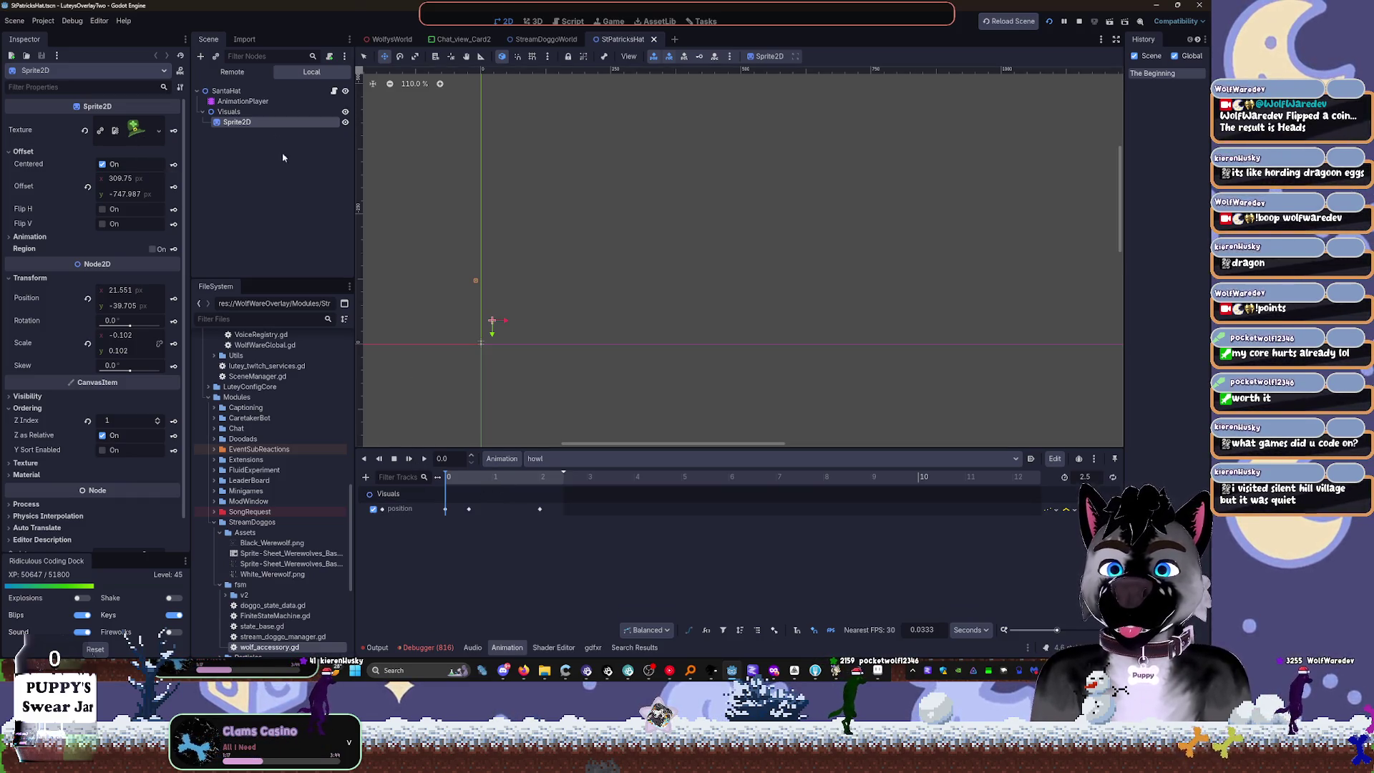
Step: Reset the hat sprite's offset to zero and preview the hat along the animation timeline
scroll(479, 294, up, 5)
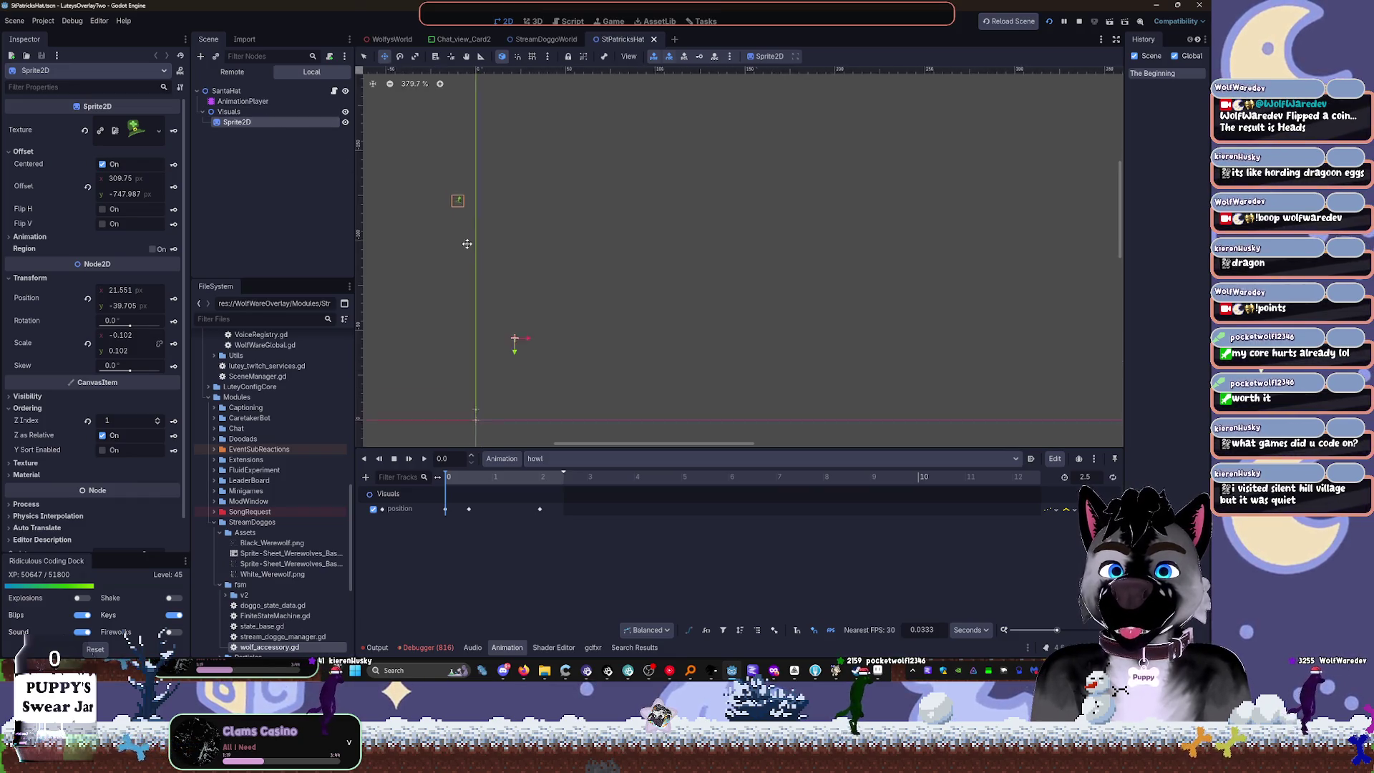
scroll(638, 386, up, 7)
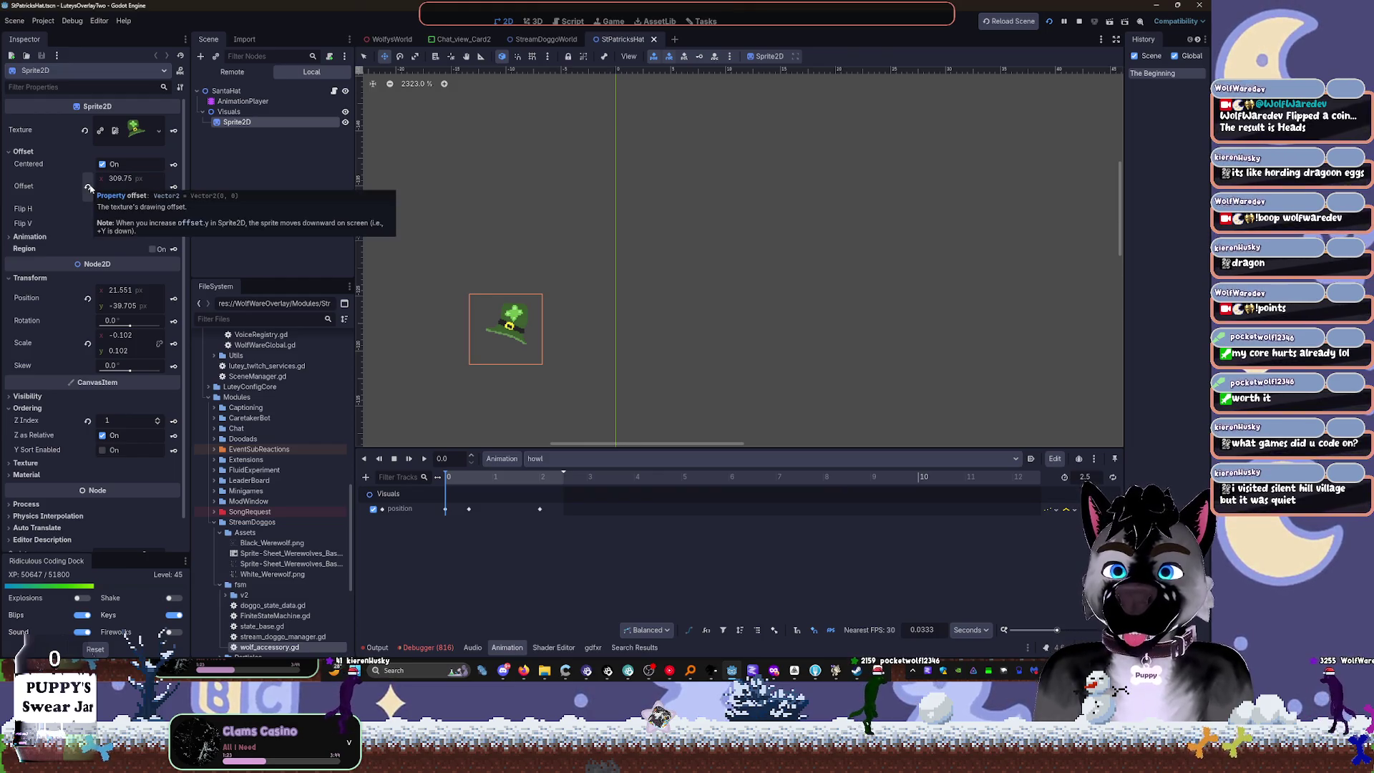
click(88, 188)
scroll(595, 232, down, 3)
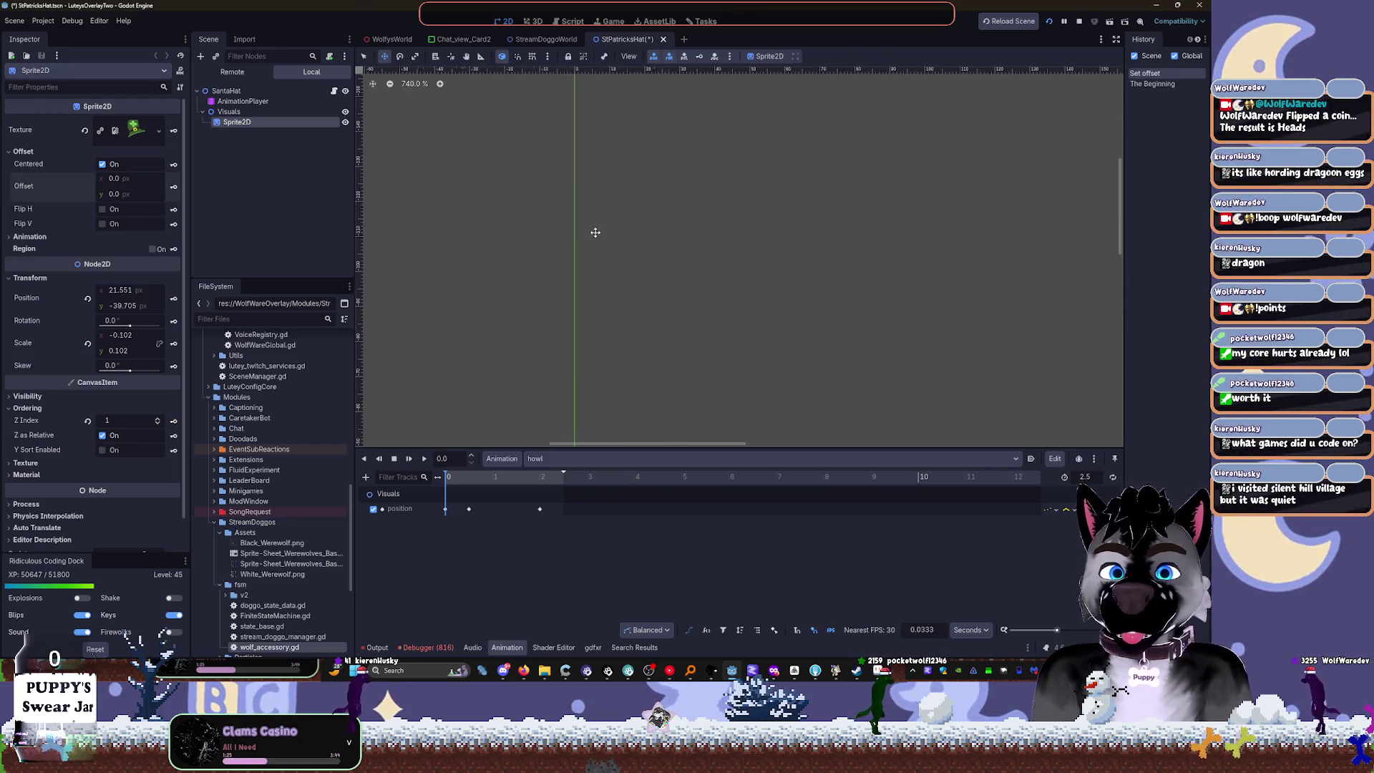
scroll(564, 157, up, 2)
drag(531, 225, 555, 328)
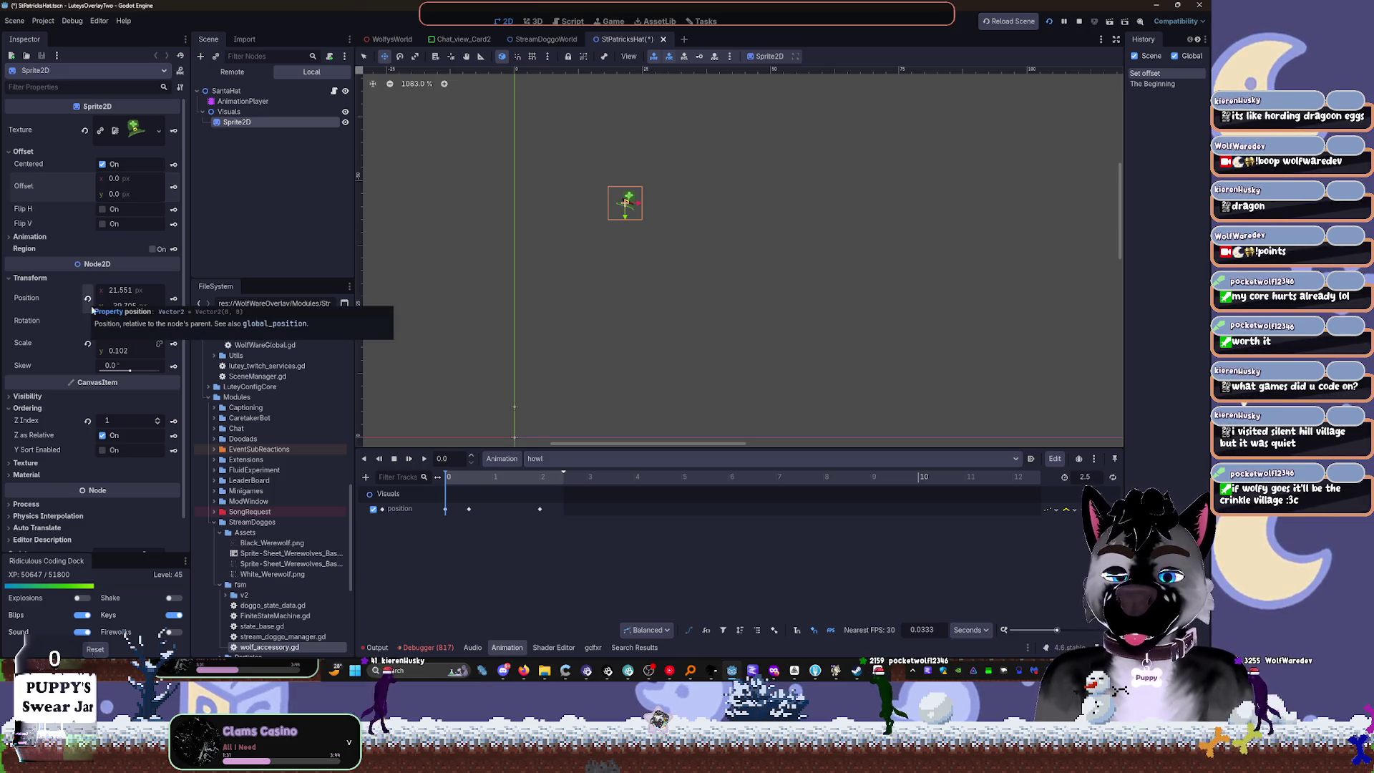
mouse_move(455, 476)
mouse_down()
mouse_move(478, 476)
mouse_move(443, 486)
mouse_move(483, 489)
mouse_move(444, 490)
mouse_up()
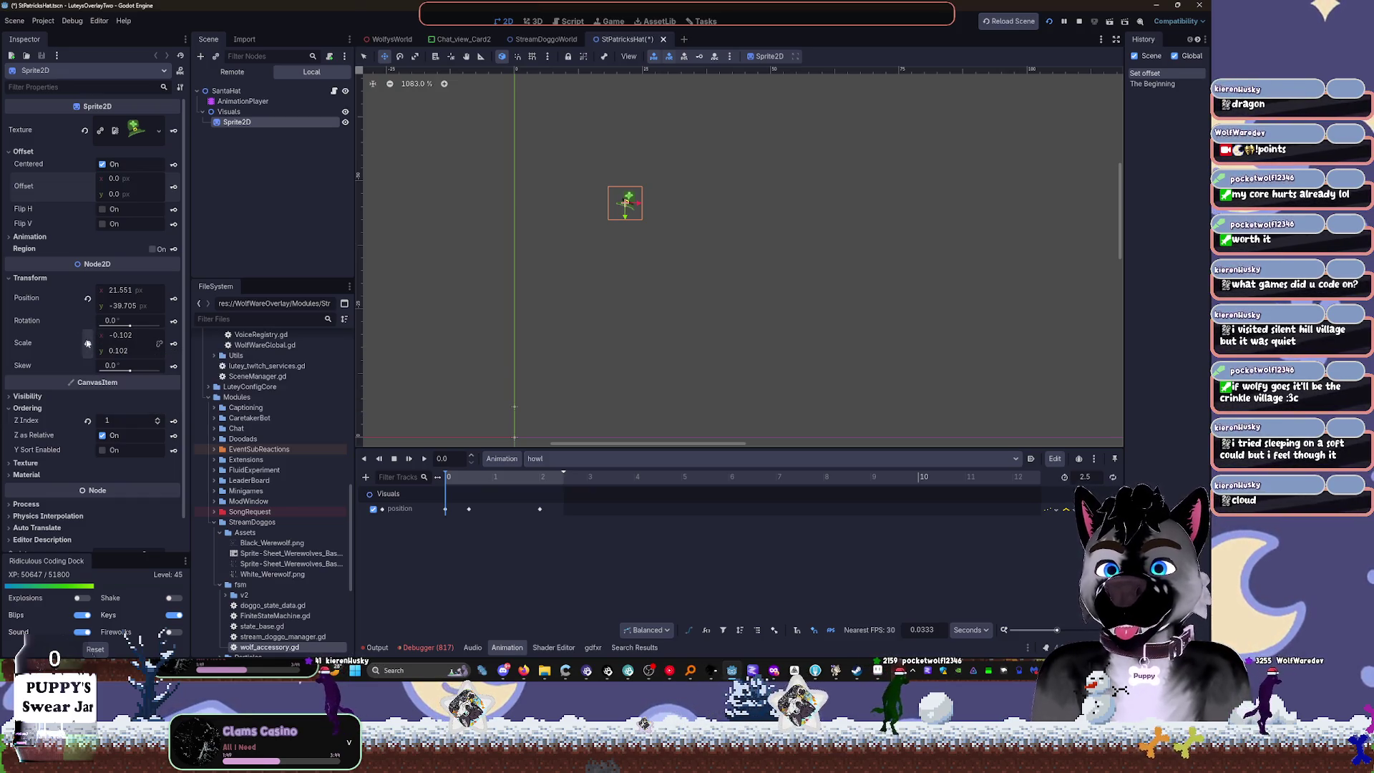
Step: Reset the hat sprite's scale back to 1 and select its AnimationPlayer
click(88, 343)
scroll(601, 209, down, 5)
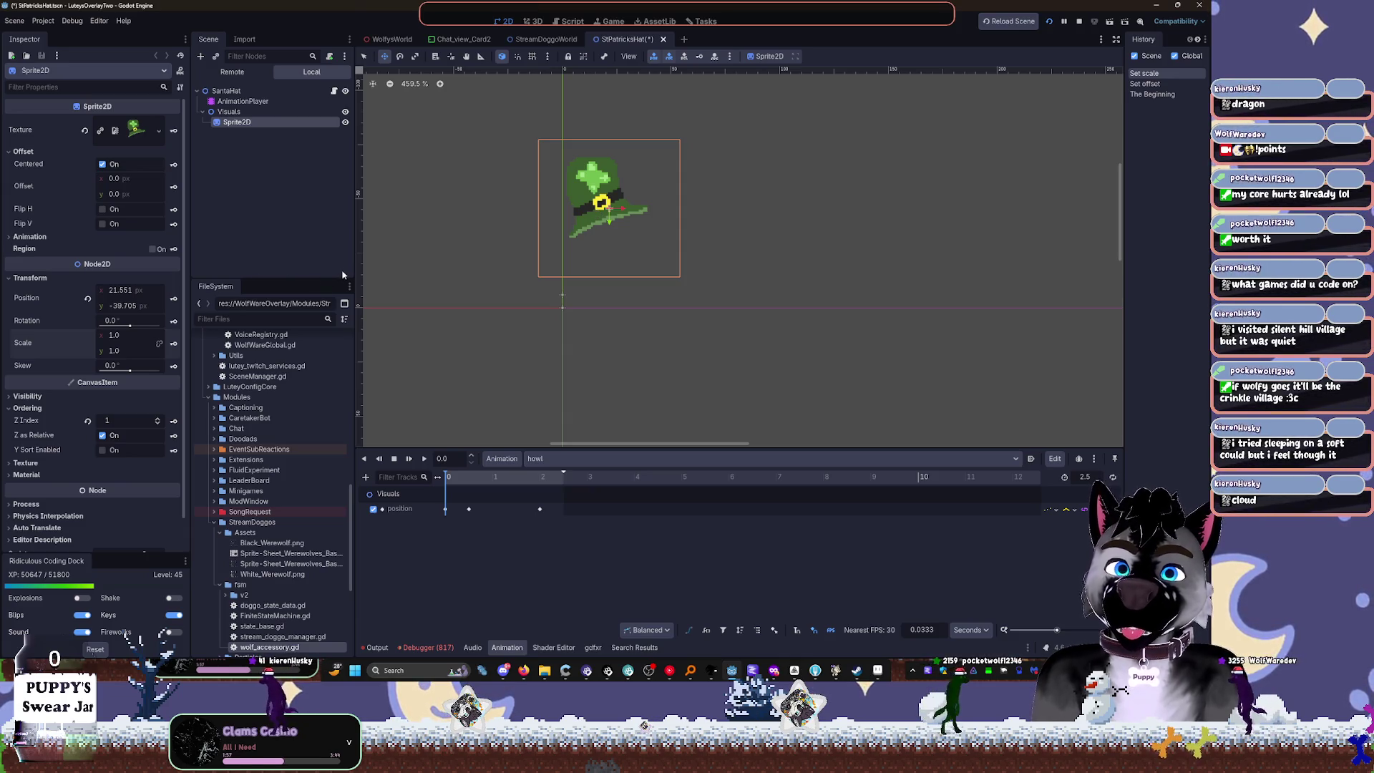
click(247, 102)
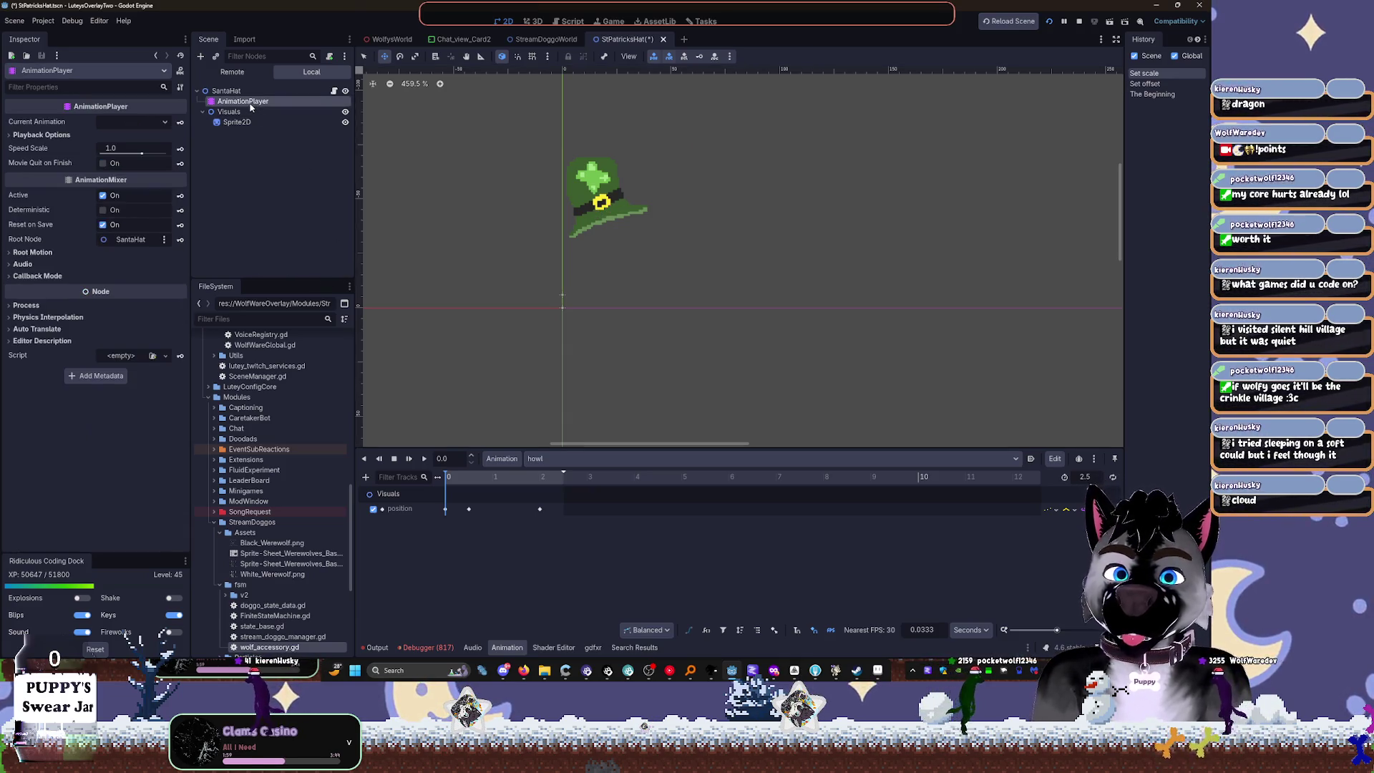
Step: Inspect the script attached to the hat scene's root node
click(286, 91)
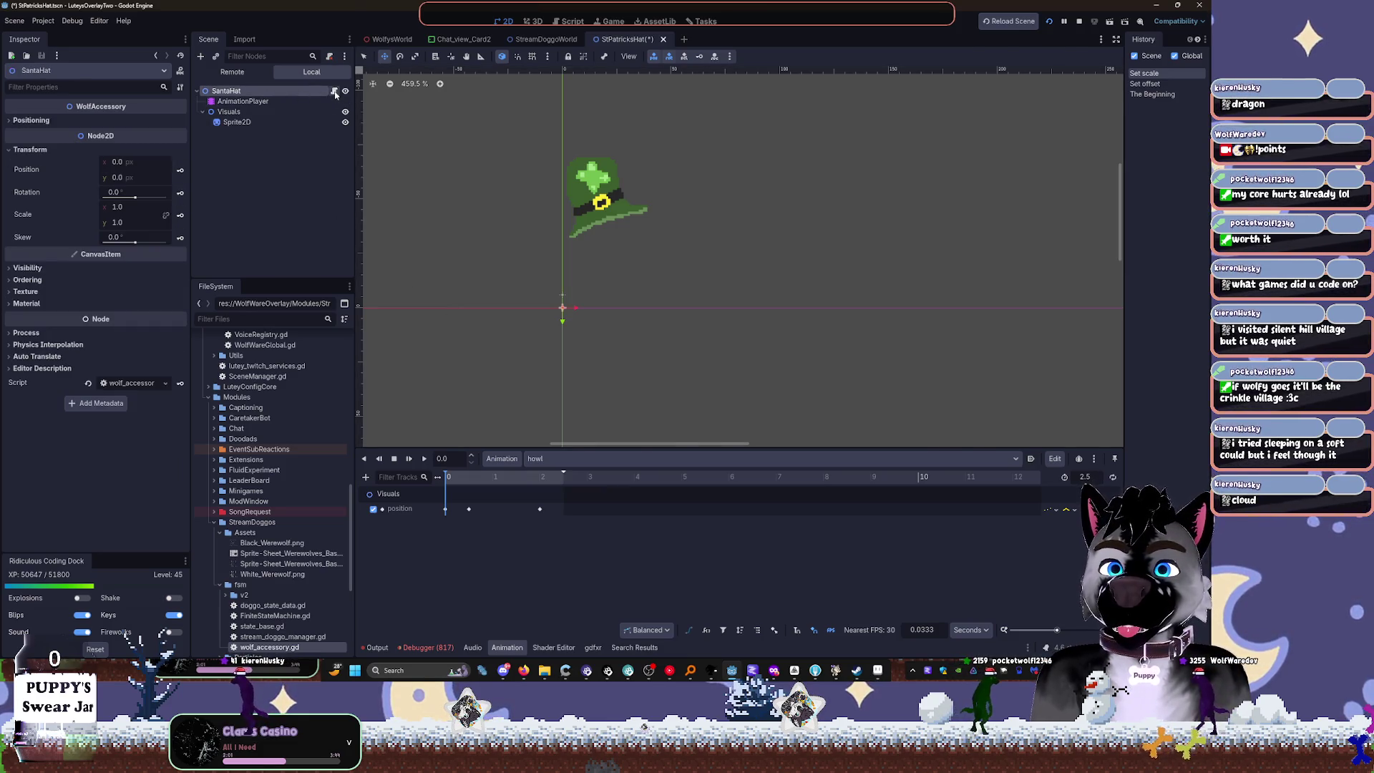
click(334, 91)
scroll(1114, 114, up, 10)
mouse_move(1114, 115)
mouse_down()
mouse_move(1113, 89)
mouse_move(1111, 233)
mouse_up()
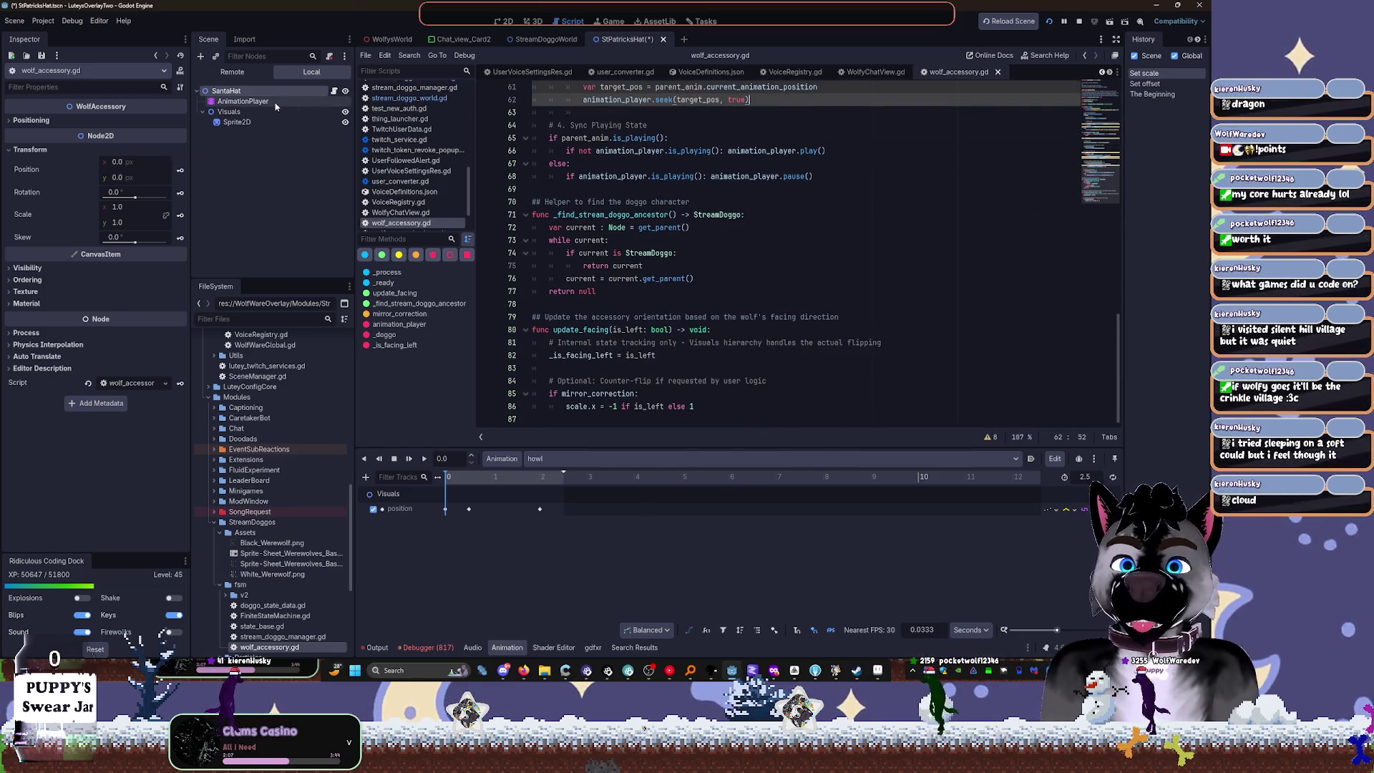
click(228, 91)
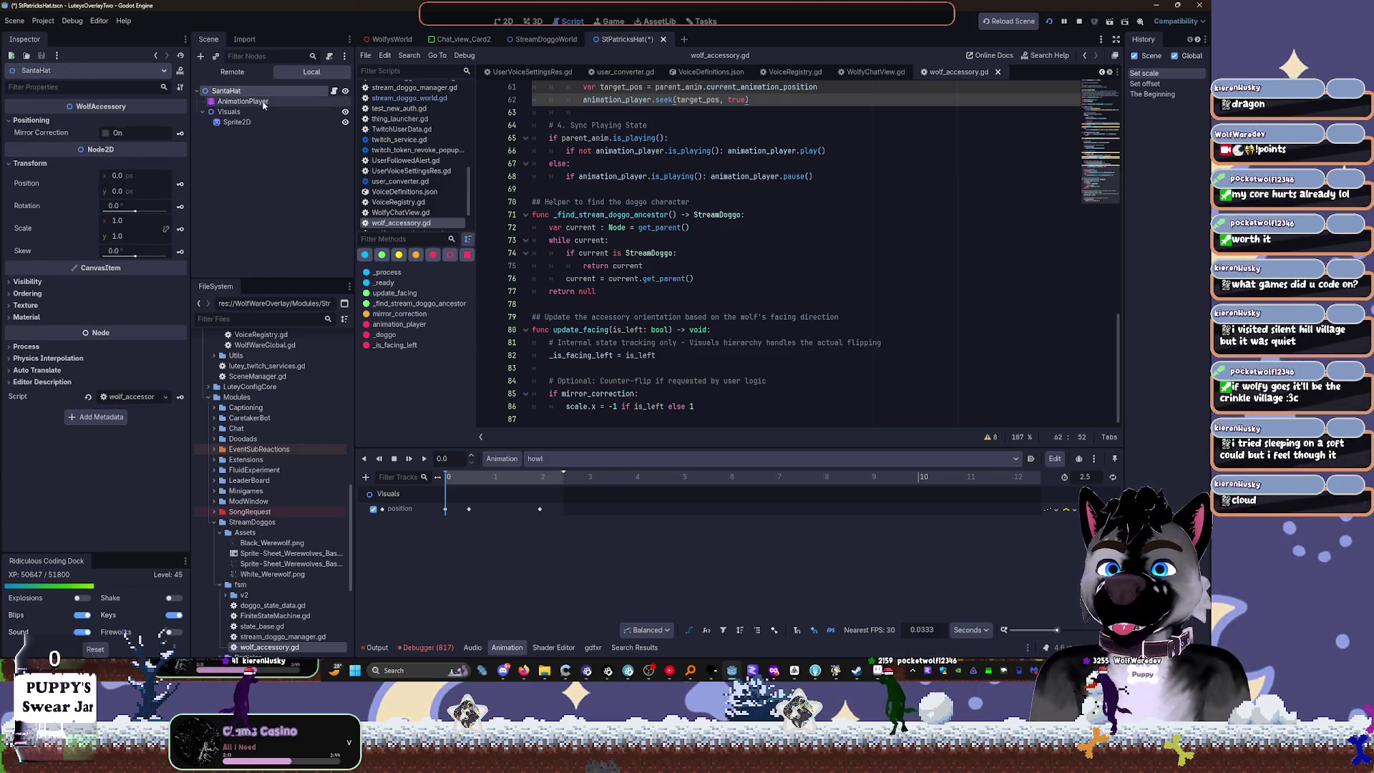
Step: Set the AnimationPlayer's current animation to howl, then play and scrub it
click(265, 102)
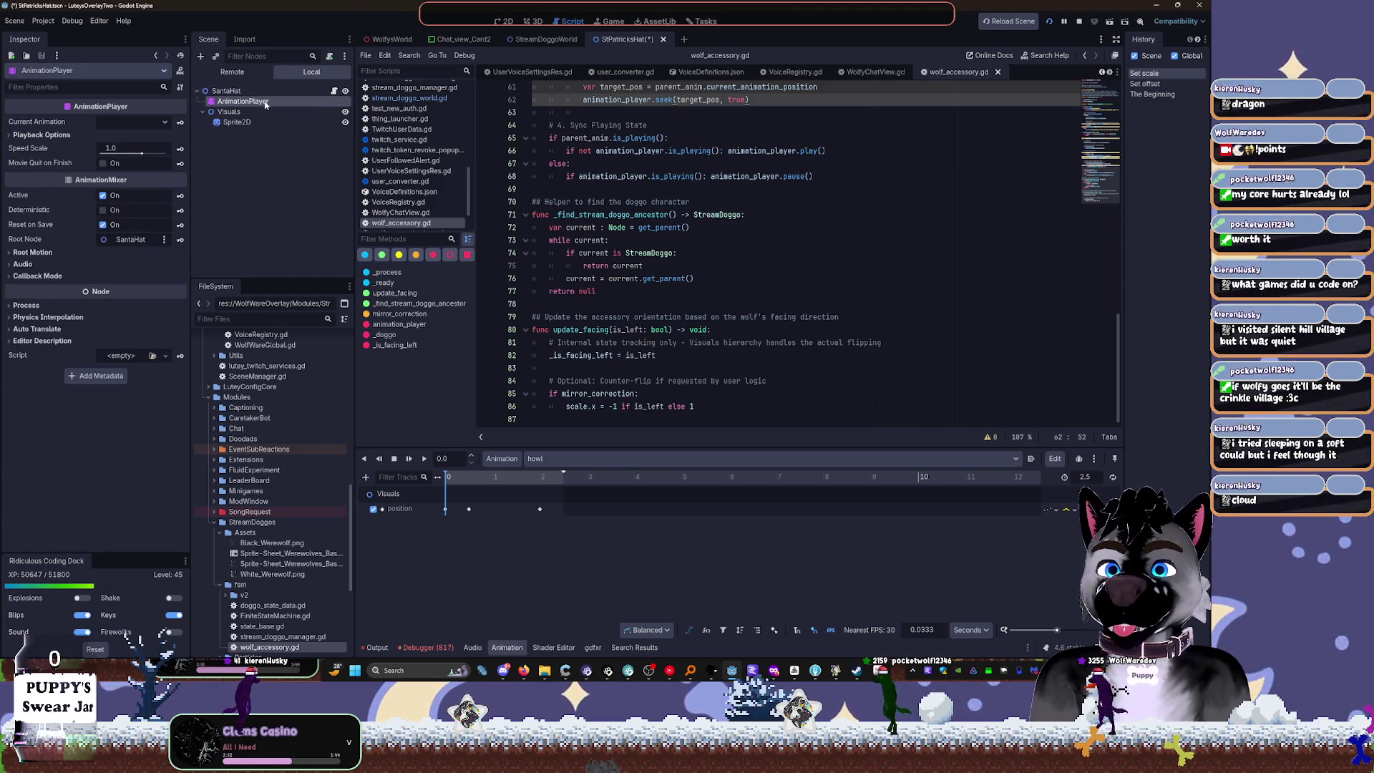
click(146, 123)
click(123, 160)
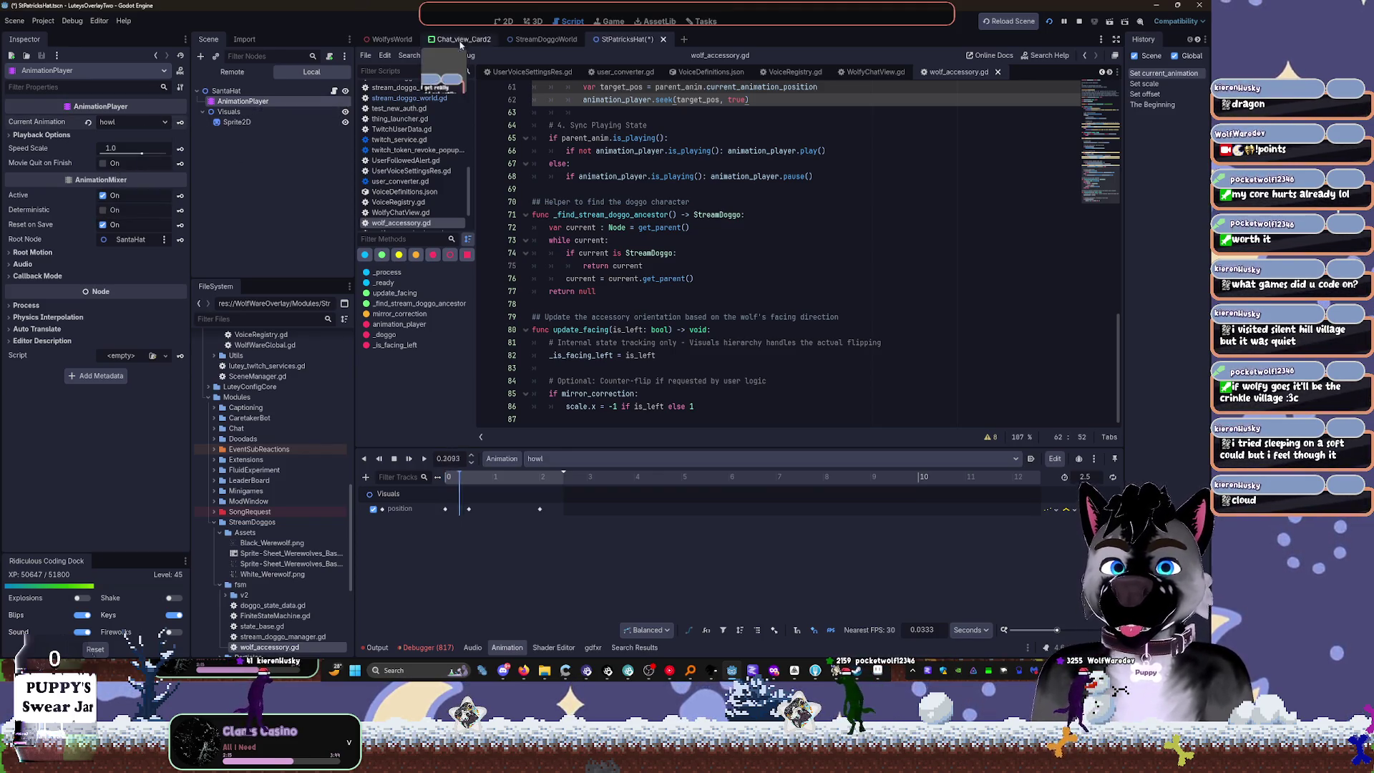
click(503, 21)
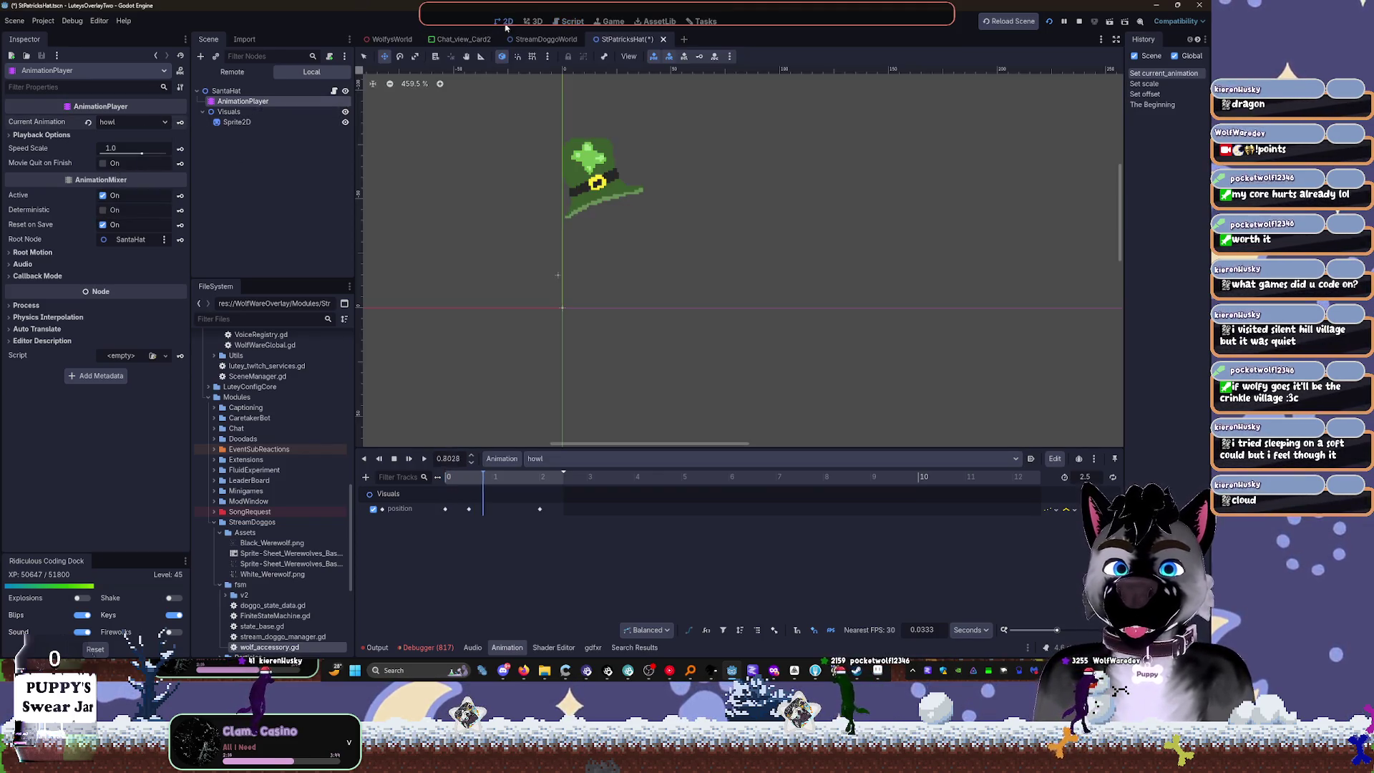
click(512, 480)
drag(515, 489, 474, 477)
Step: Scrub through the jumping animation, then return to the StreamDoggoWorld scene
click(540, 459)
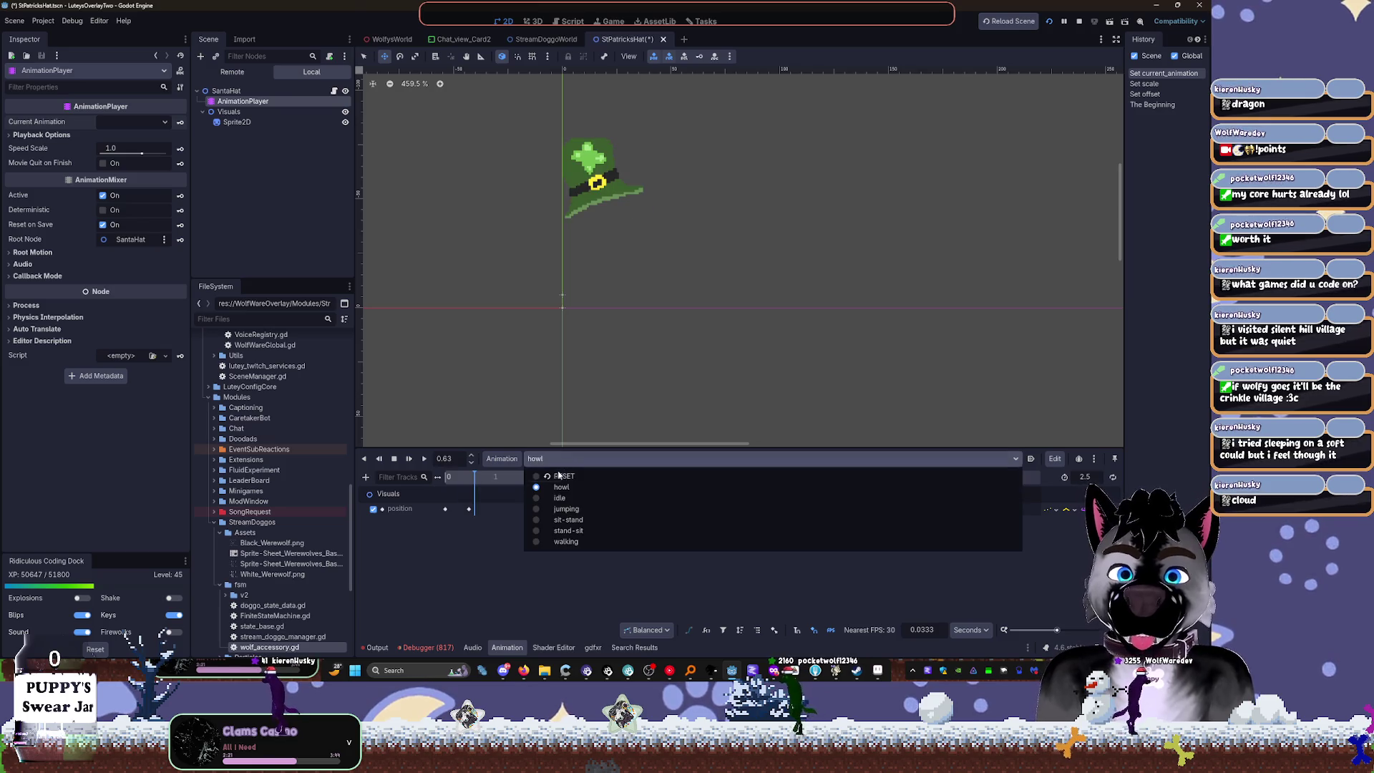
click(565, 512)
drag(490, 478, 453, 477)
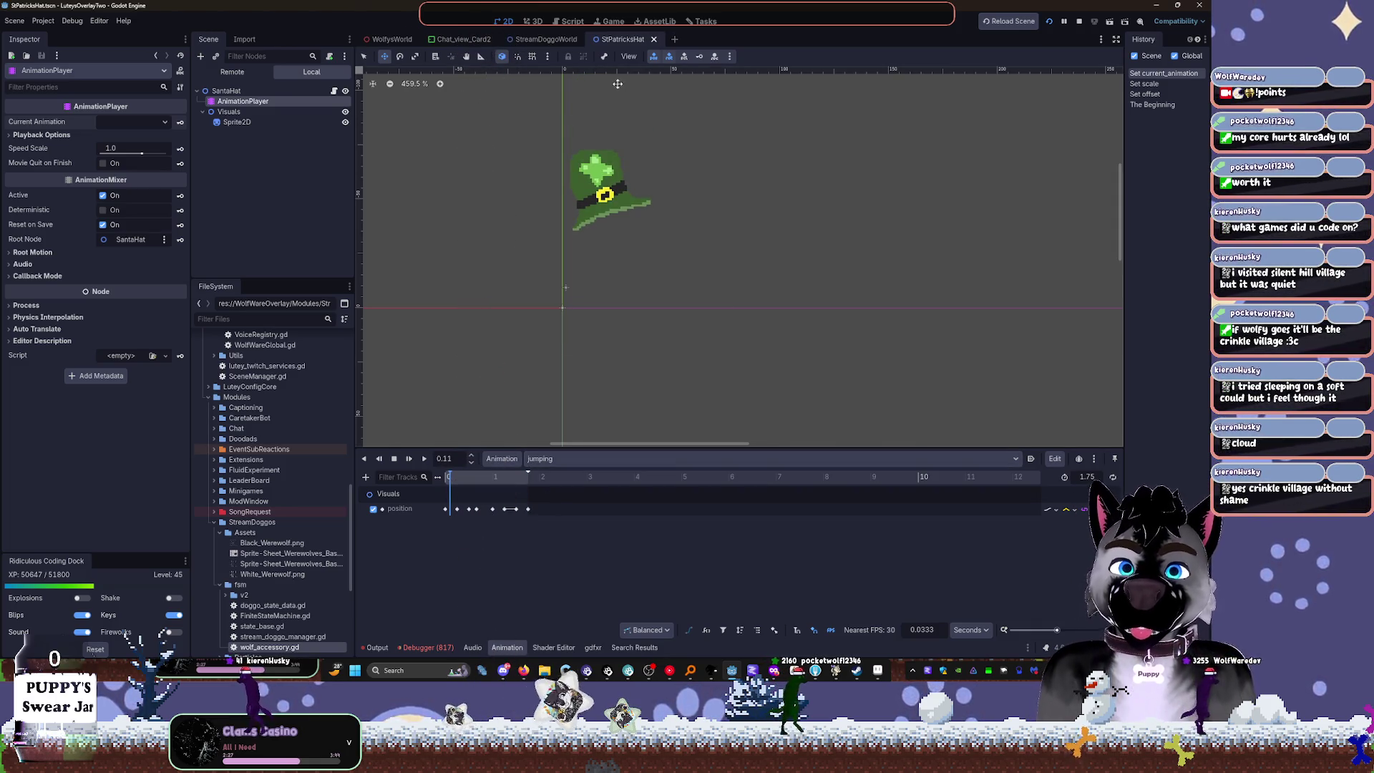
click(542, 39)
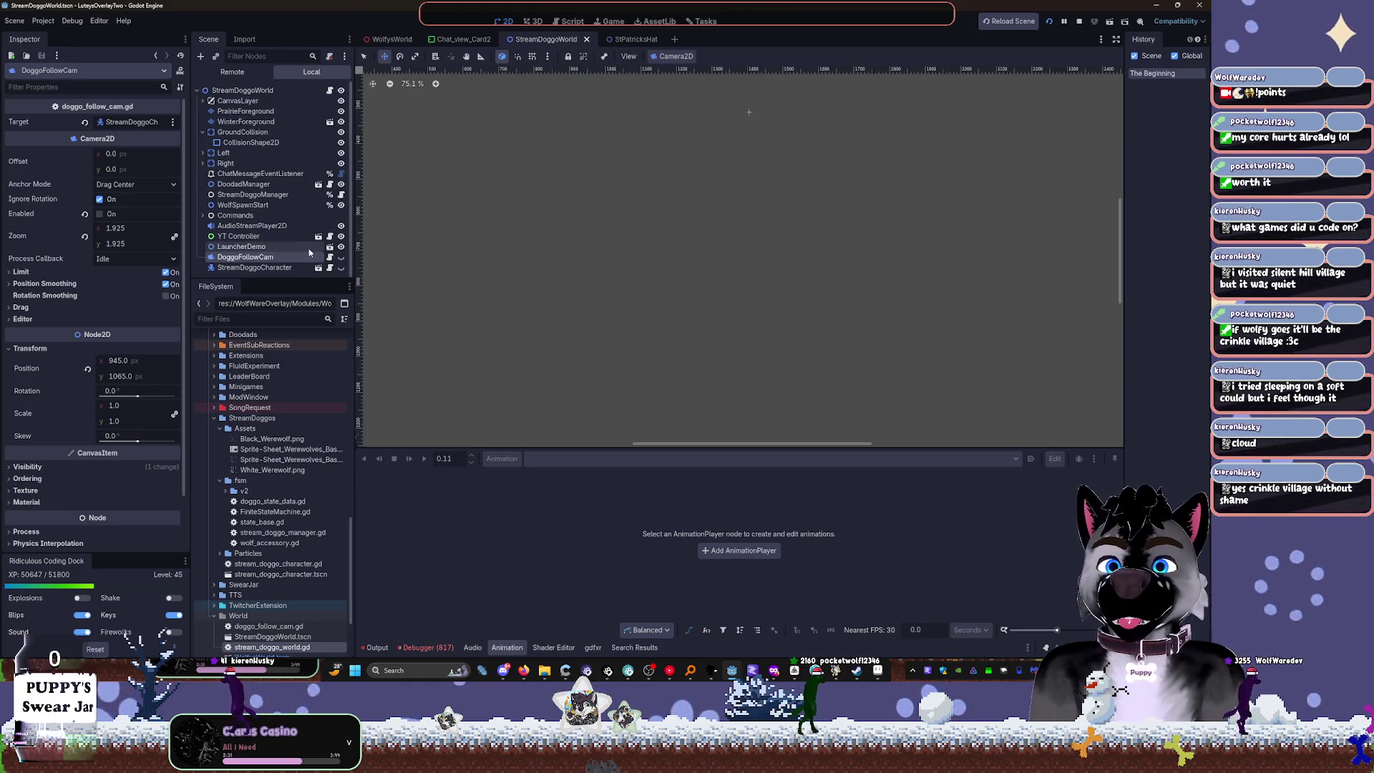
Step: Filter the scene tree for 'strea' and open the StreamDoggoCharacter scene
text(strea)
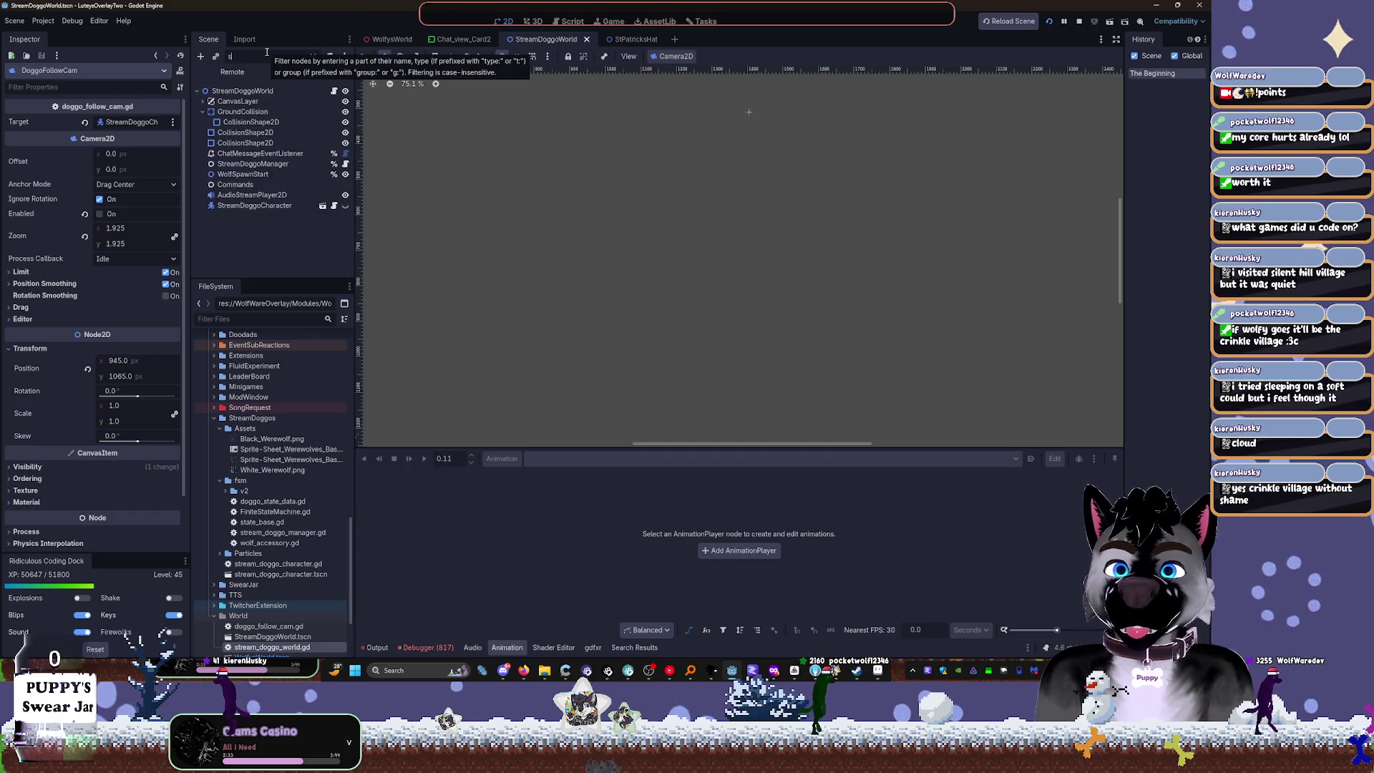
click(289, 122)
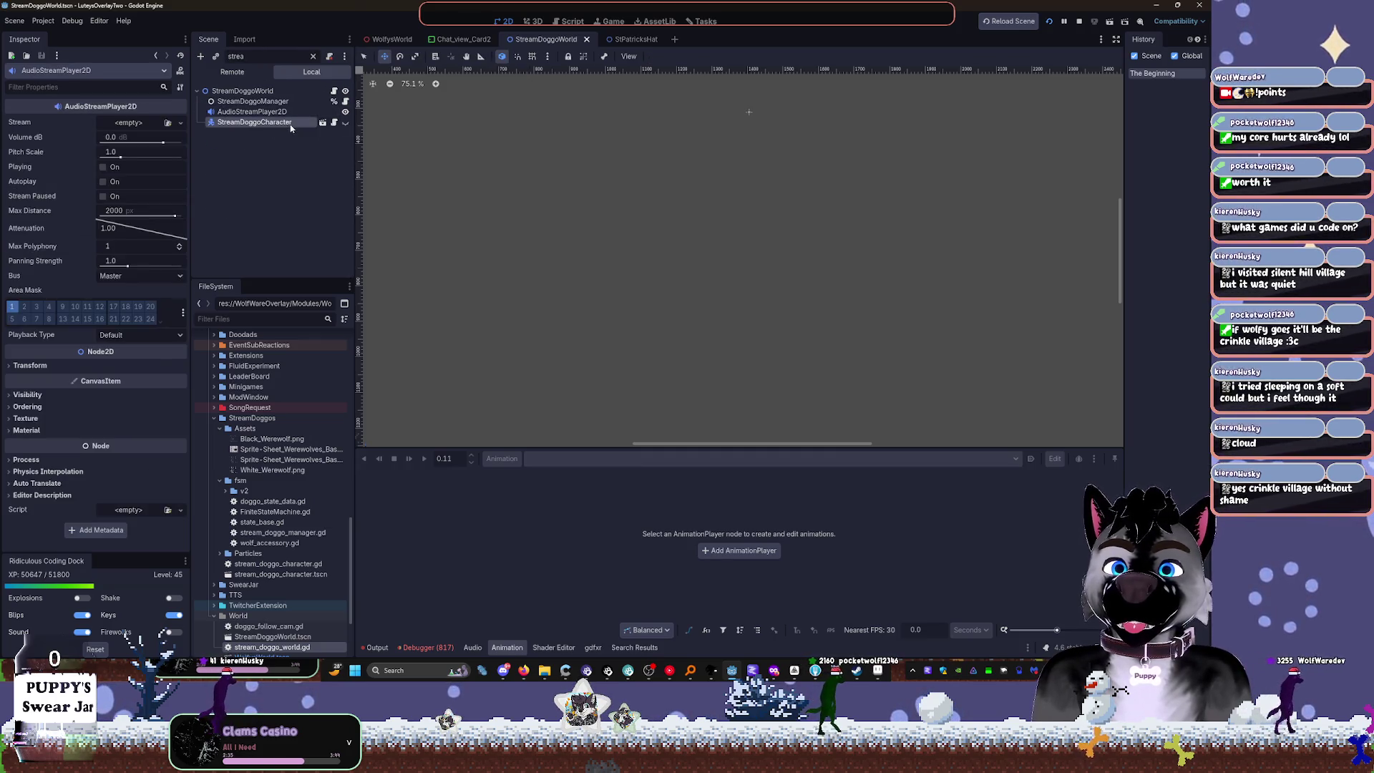
click(322, 122)
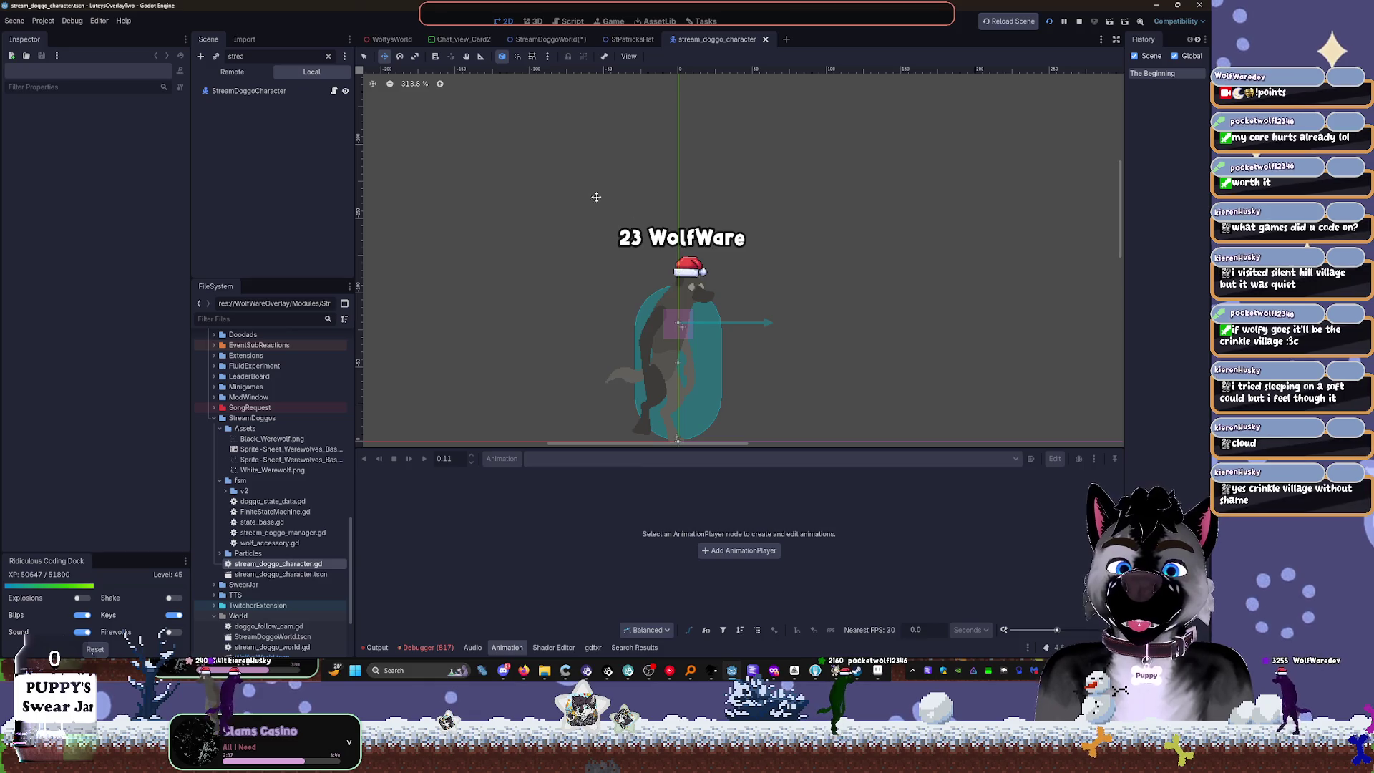
click(249, 91)
click(328, 56)
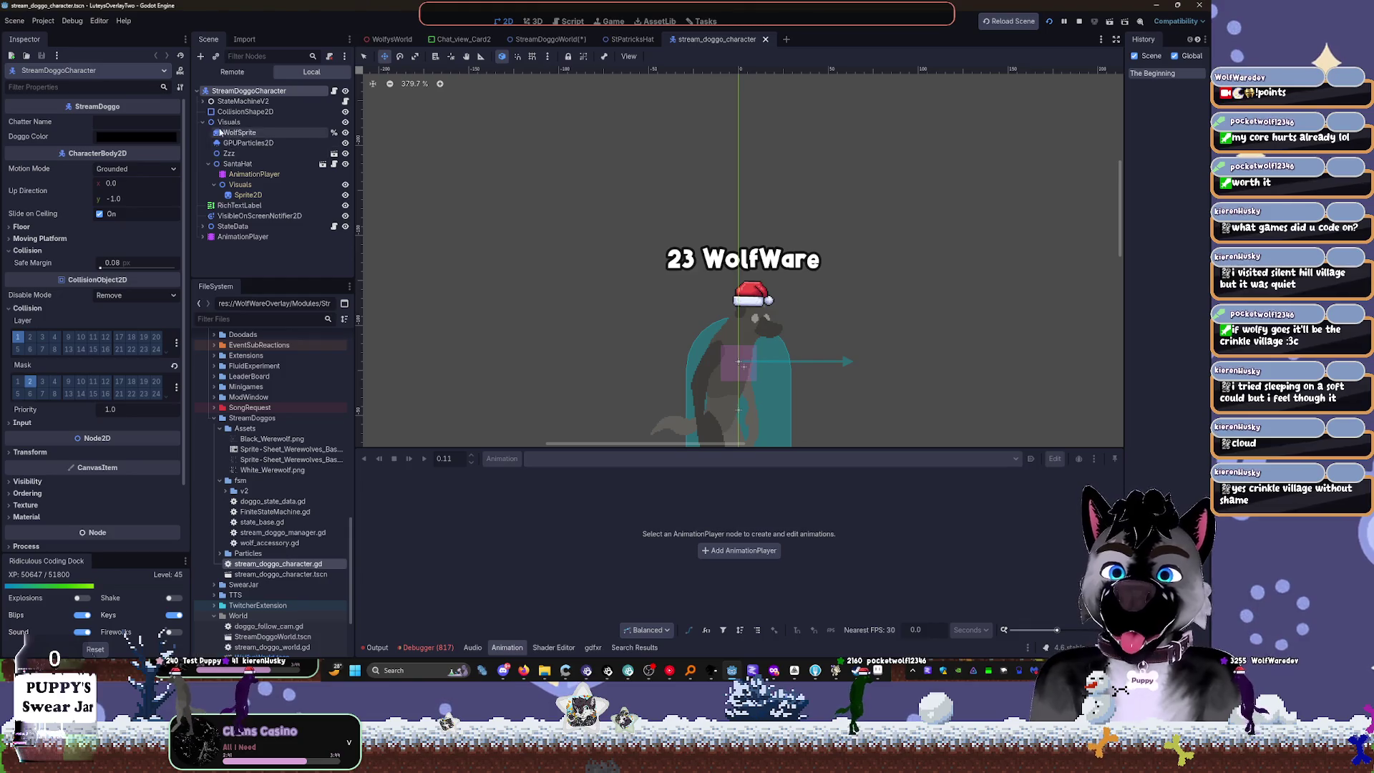
Step: Delete the character's SantaHat node and confirm the removal
click(239, 165)
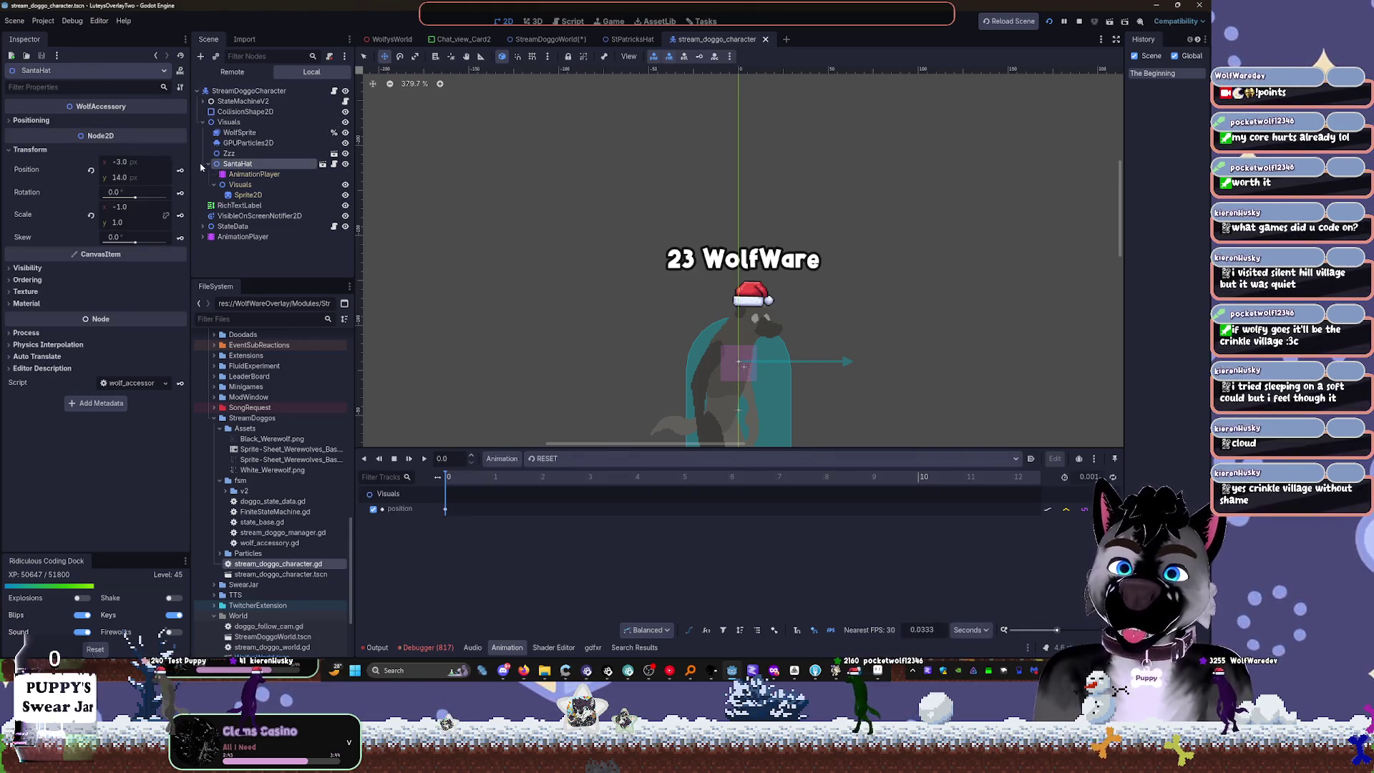
key(Delete)
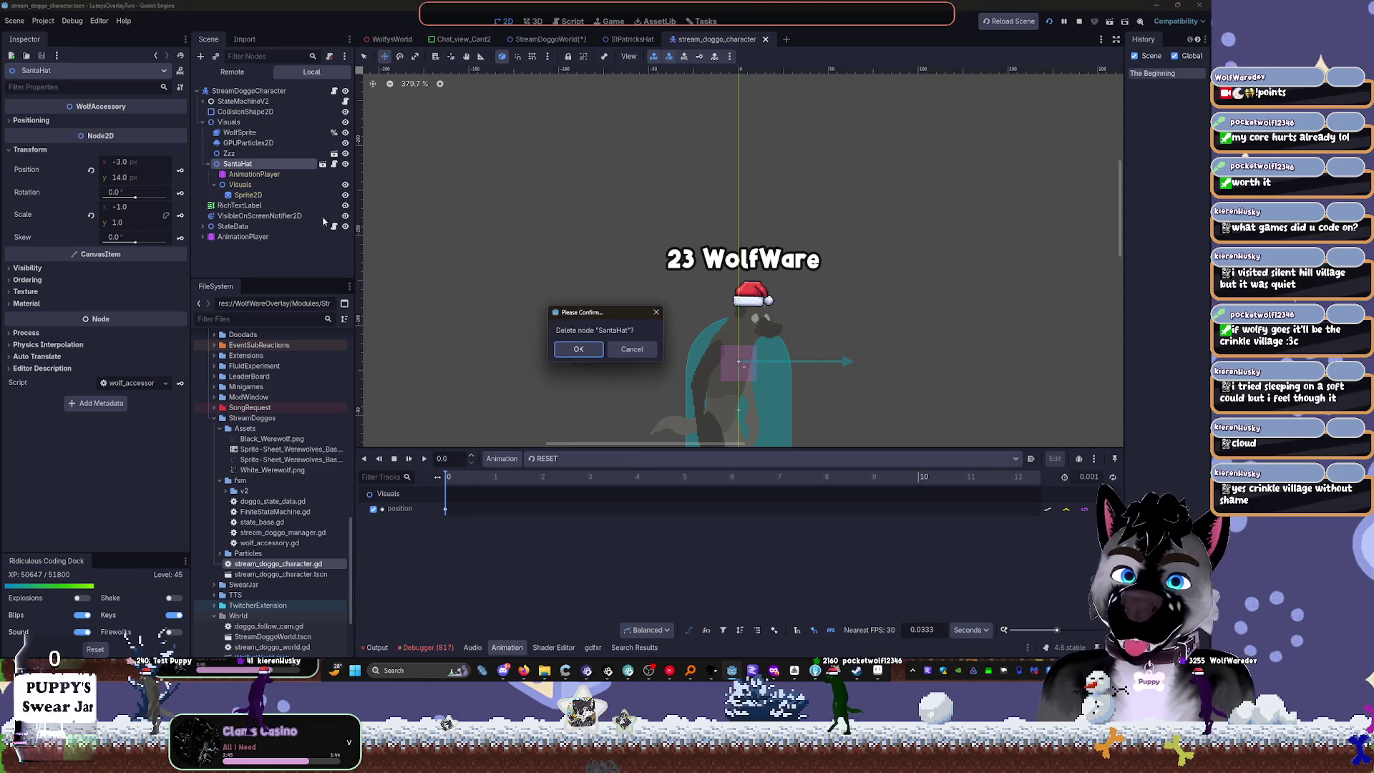
click(578, 348)
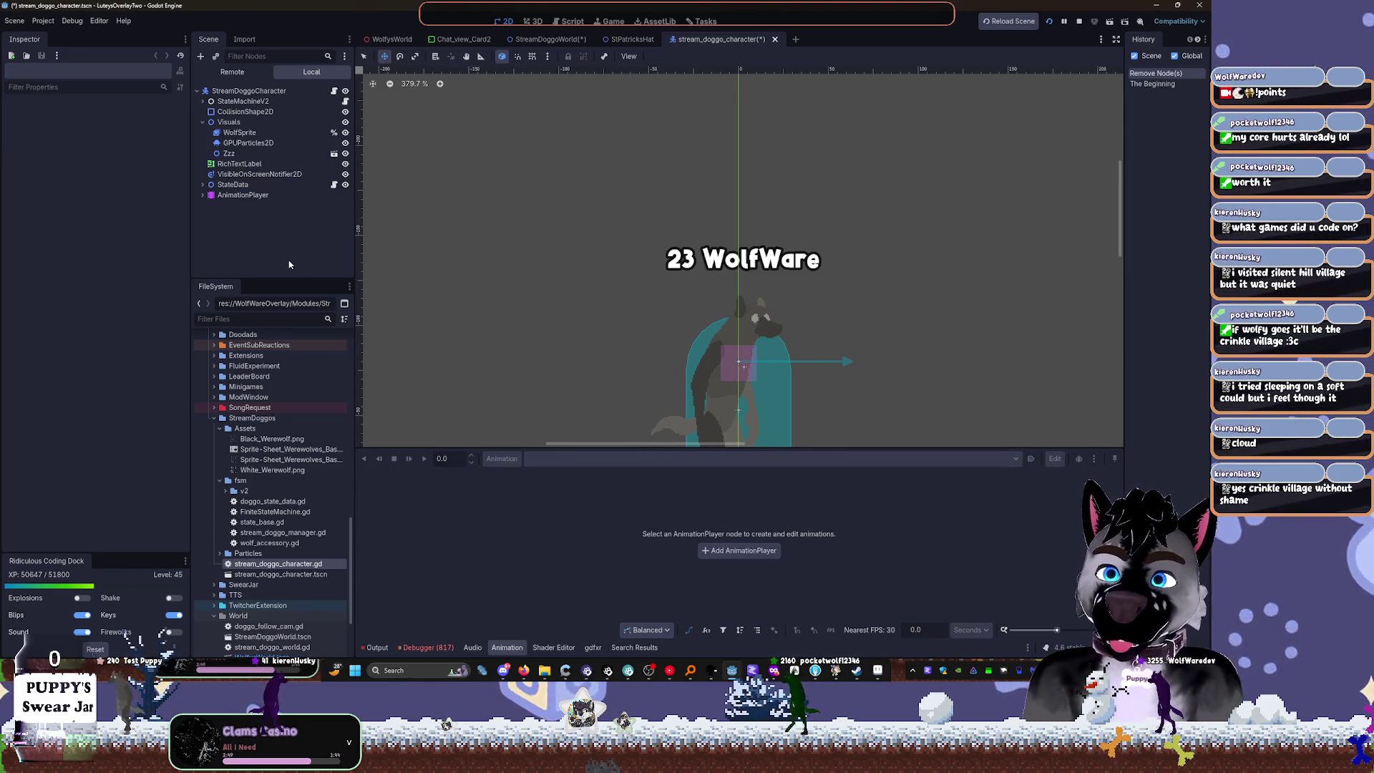
key(ctrl+shift+o)
text(st)
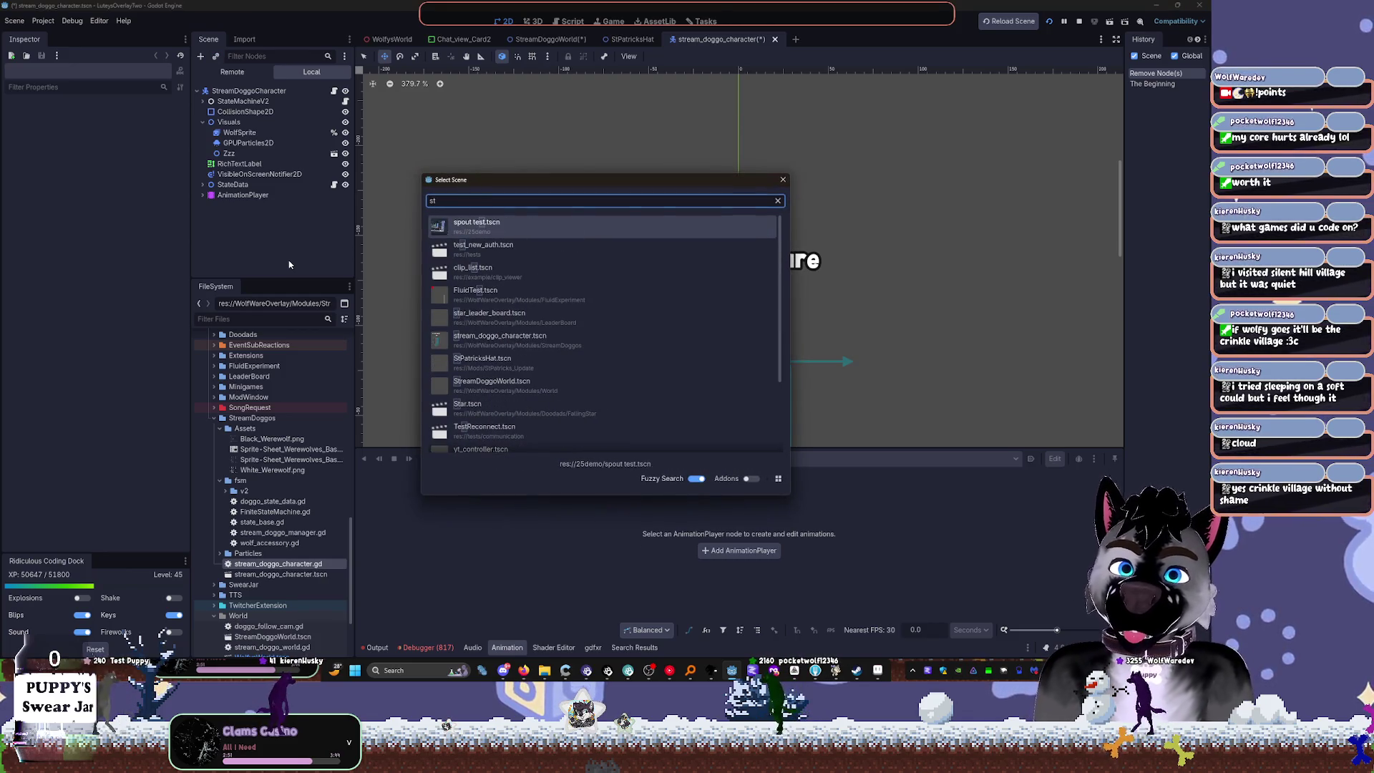
text(p)
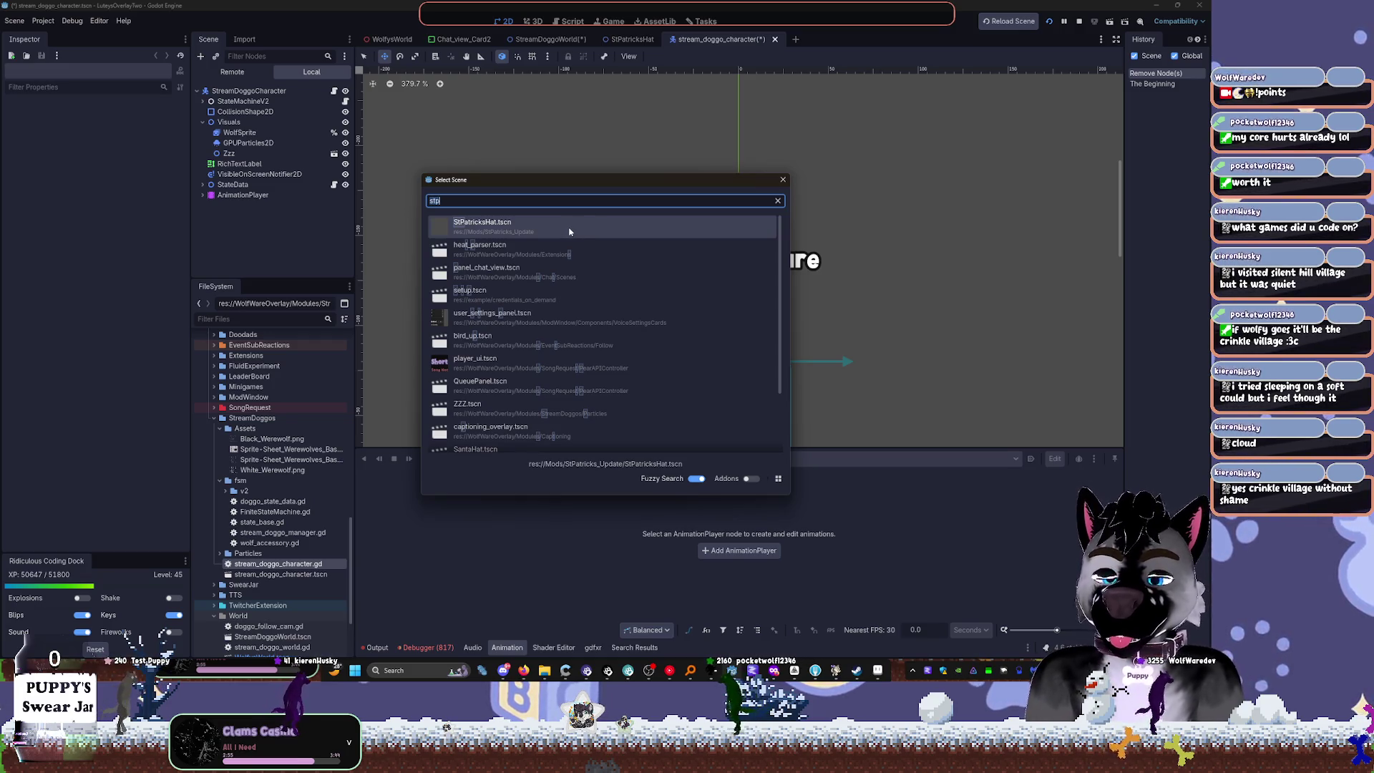
Step: Instance StPatricksHat.tscn into the character and move it under the Visuals node
key(BackSpace)
key(BackSpace)
key(BackSpace)
text(patrick)
key(Return)
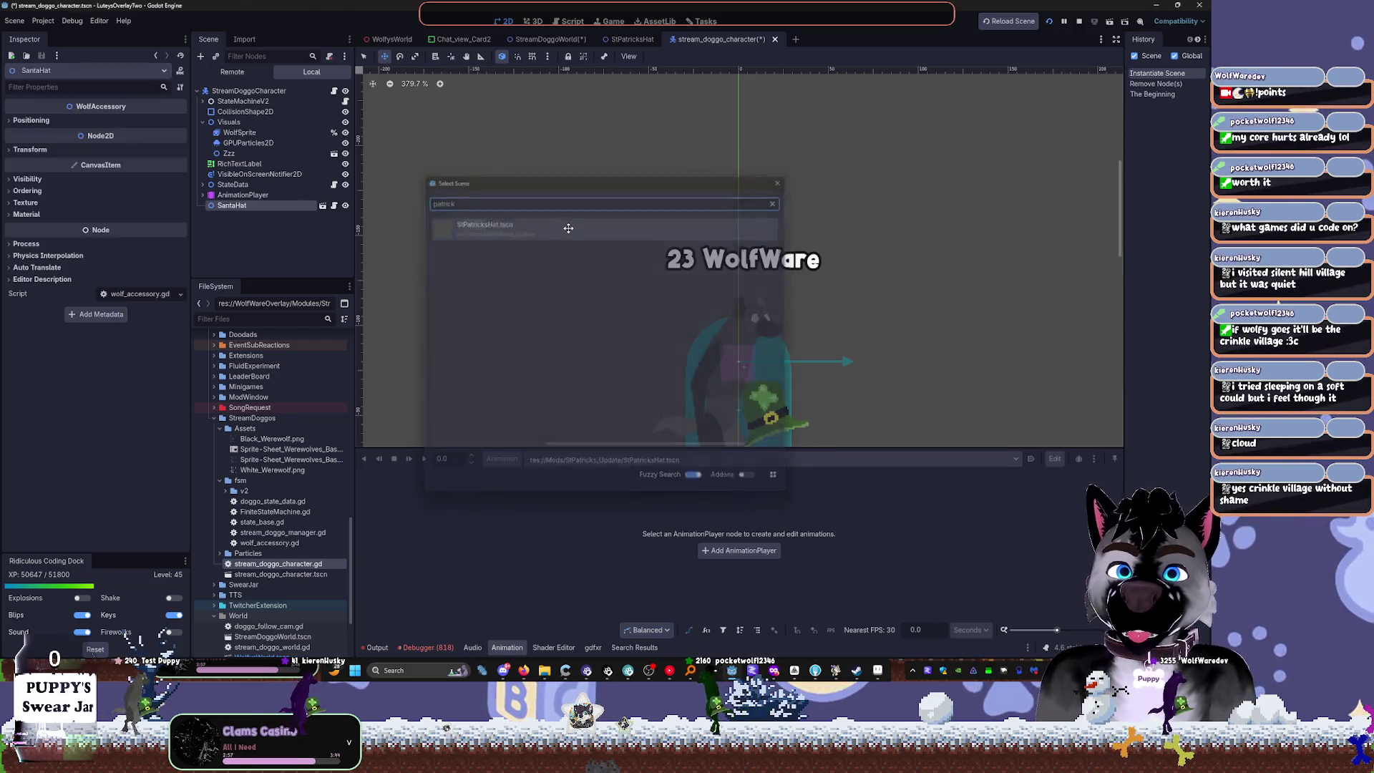
click(285, 216)
drag(252, 209, 232, 123)
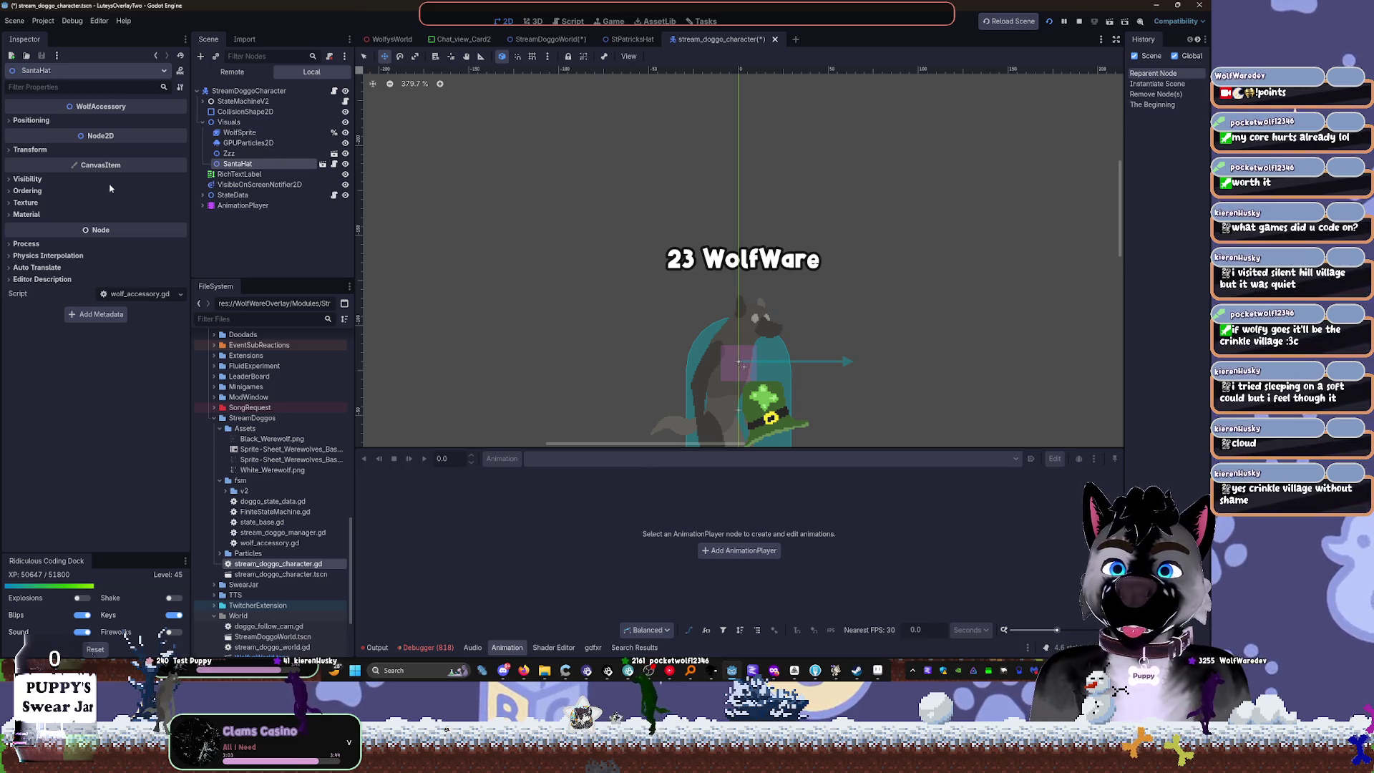
Step: Check the new hat node's Transform position and scale, then right-click the node
click(51, 150)
click(53, 143)
click(52, 151)
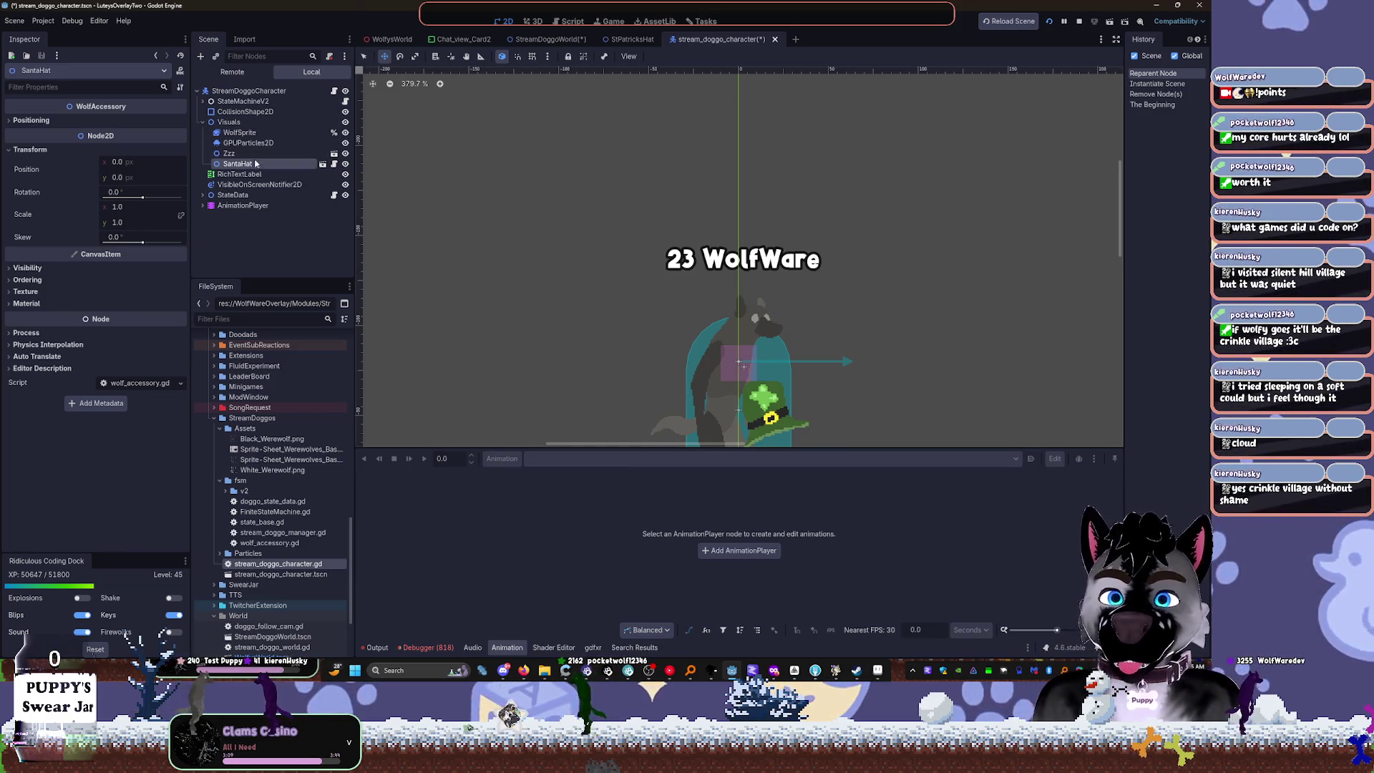
right_click(308, 165)
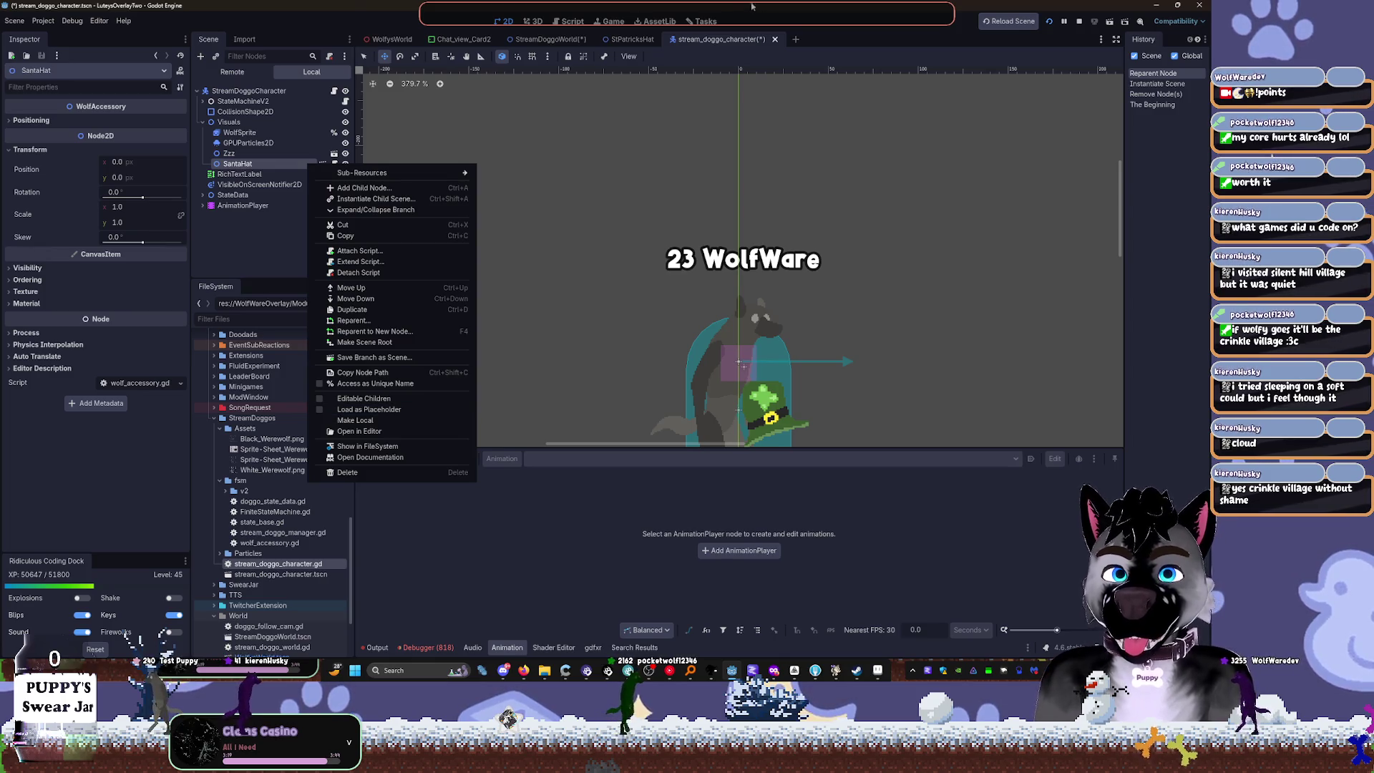
Step: In StPatricksHat, undo to restore the offset and reset the Sprite2D scale to 1.0
click(641, 44)
click(632, 40)
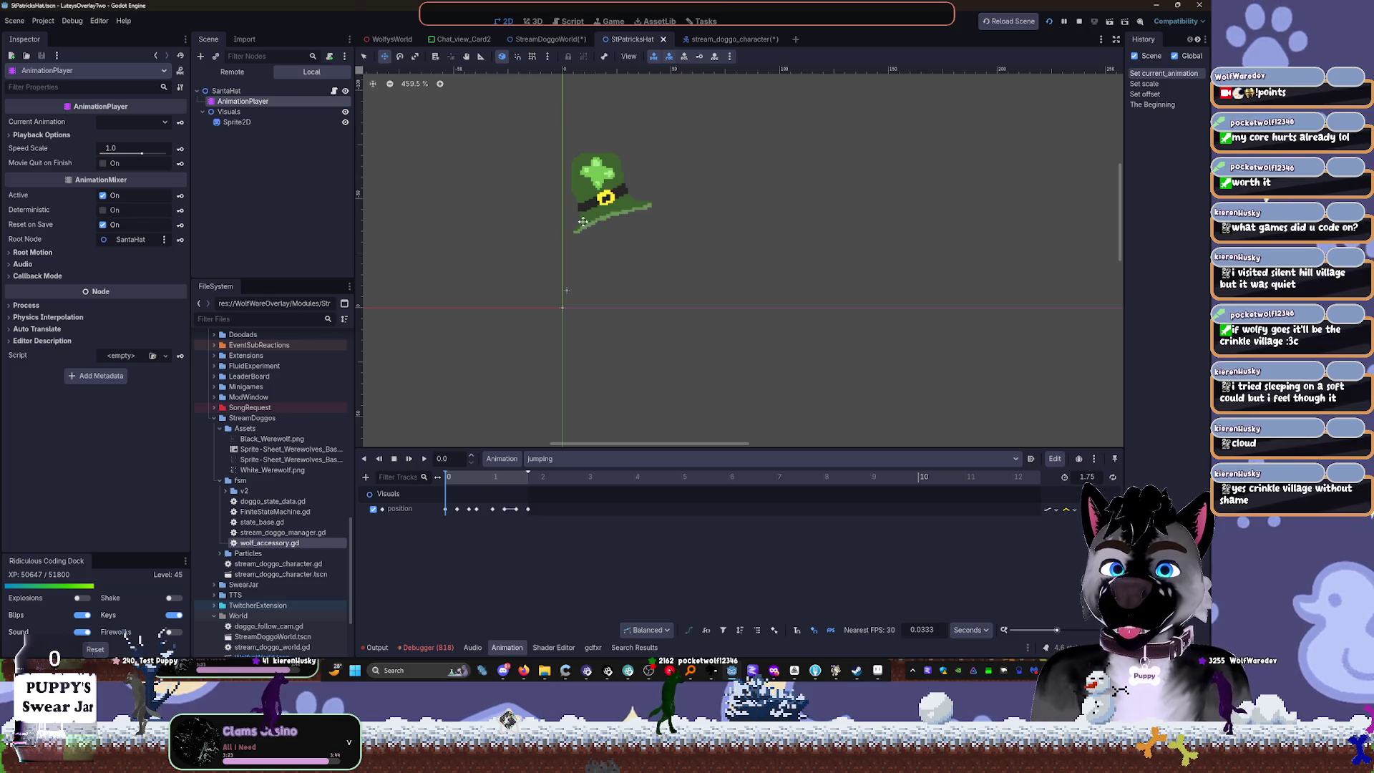
key(ctrl+z)
key(ctrl+z)
key(ctrl+z)
scroll(579, 229, down, 1)
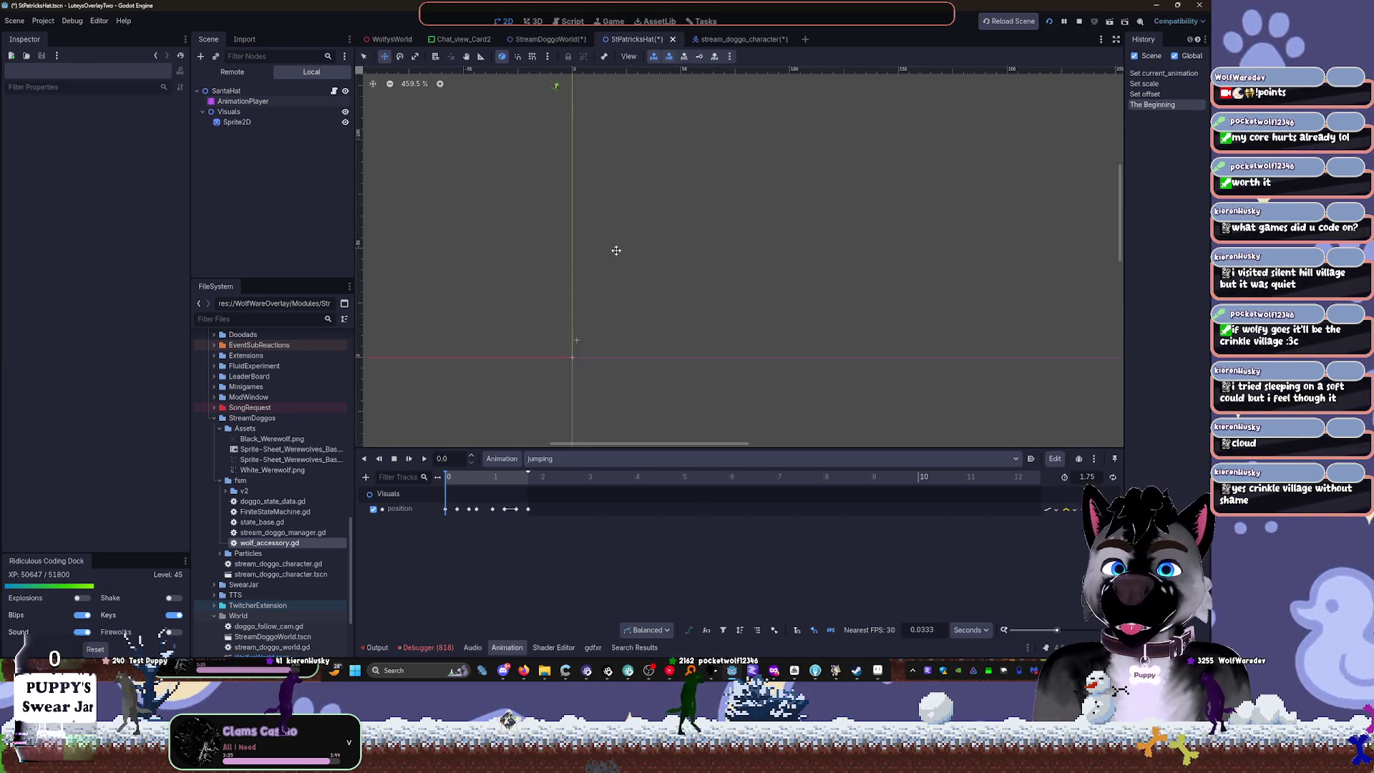
click(237, 122)
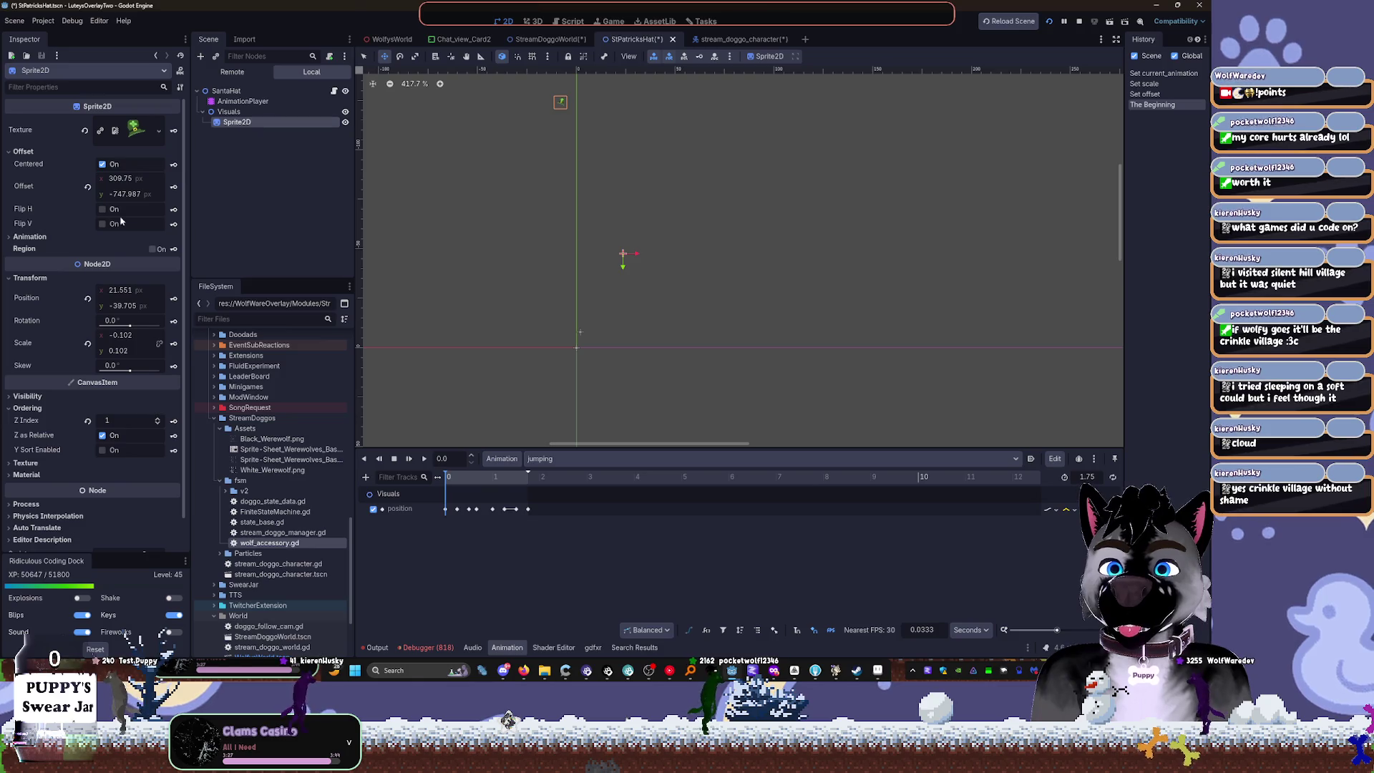
click(86, 344)
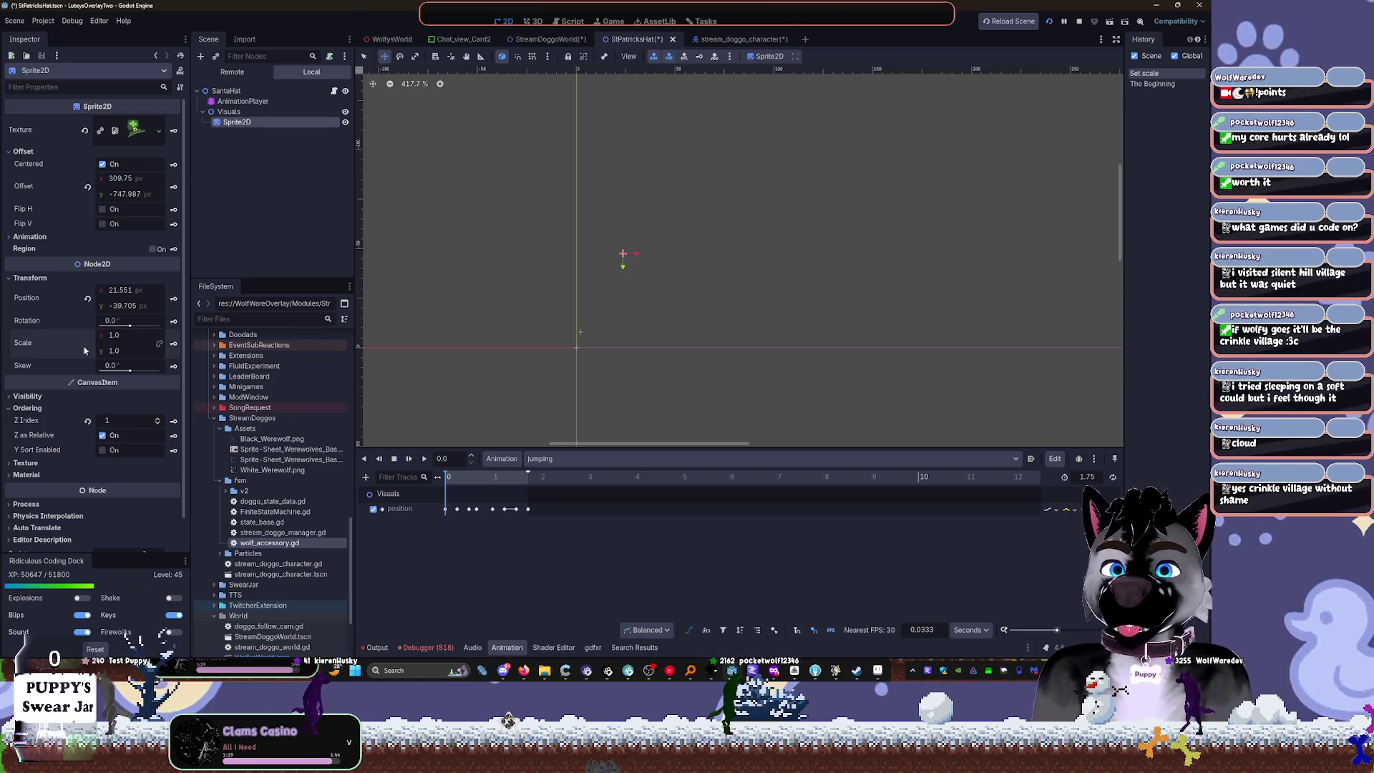
scroll(659, 343, down, 10)
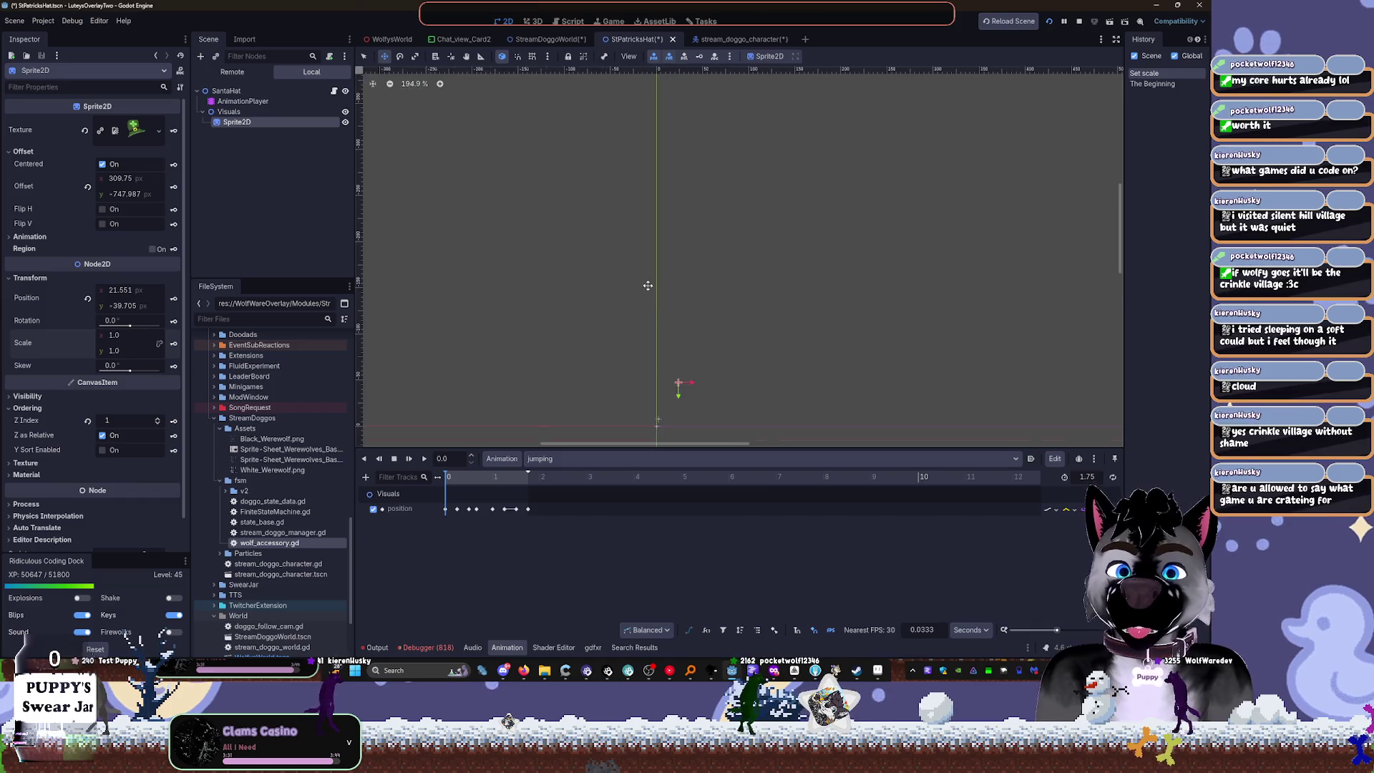
scroll(665, 357, up, 3)
scroll(660, 331, up, 2)
scroll(595, 246, up, 9)
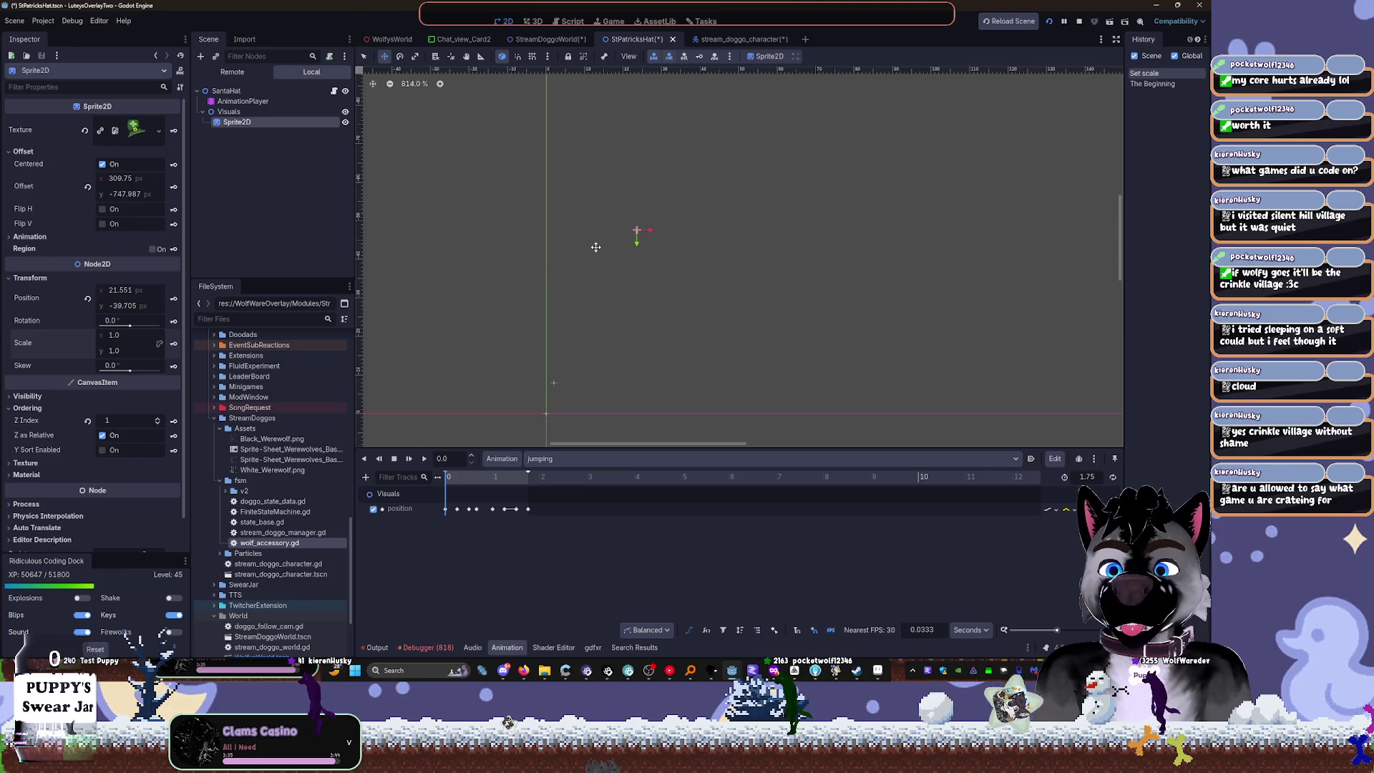
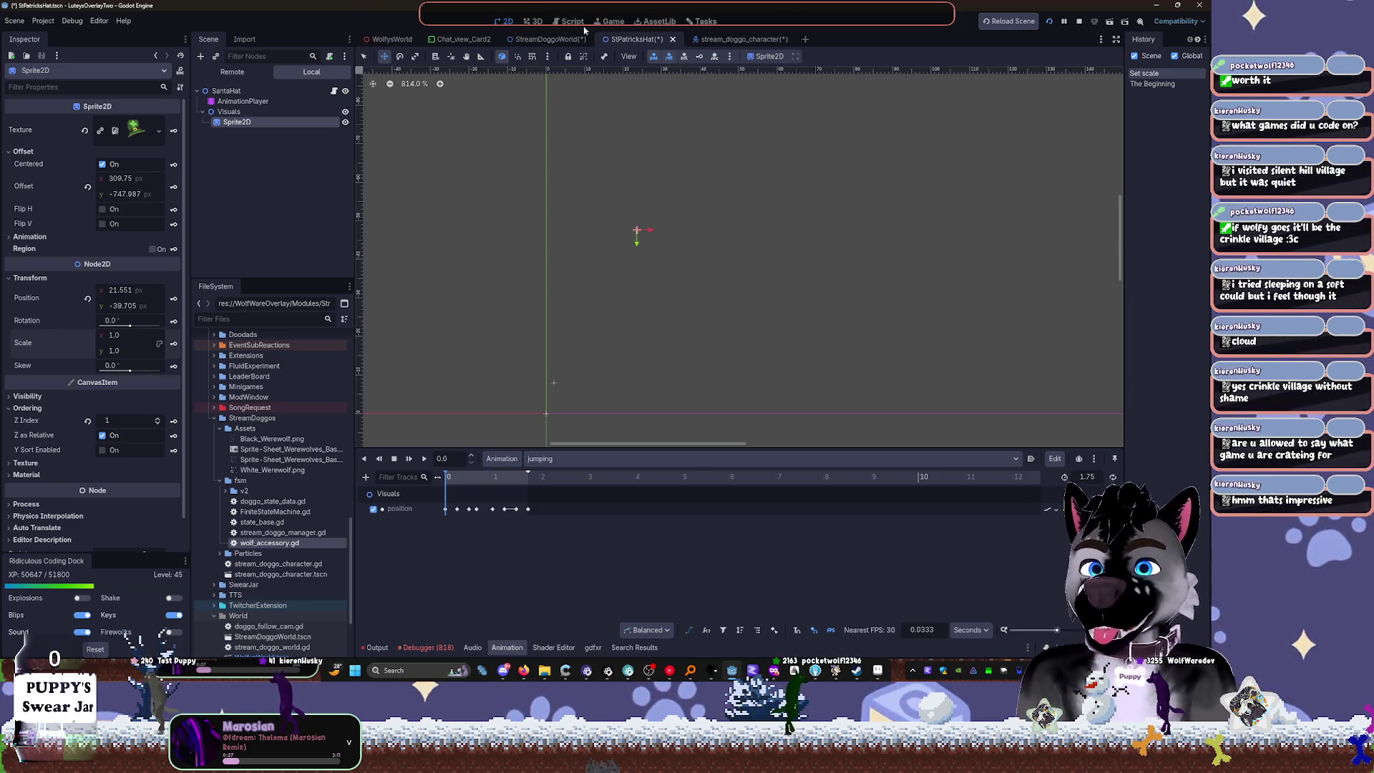
Step: Open yt_controller.tscn via quick search and pan to show the whole song card, including the 3:45 label
key(ctrl+shift+o)
text(yt_con)
key(Return)
drag(975, 251, 670, 250)
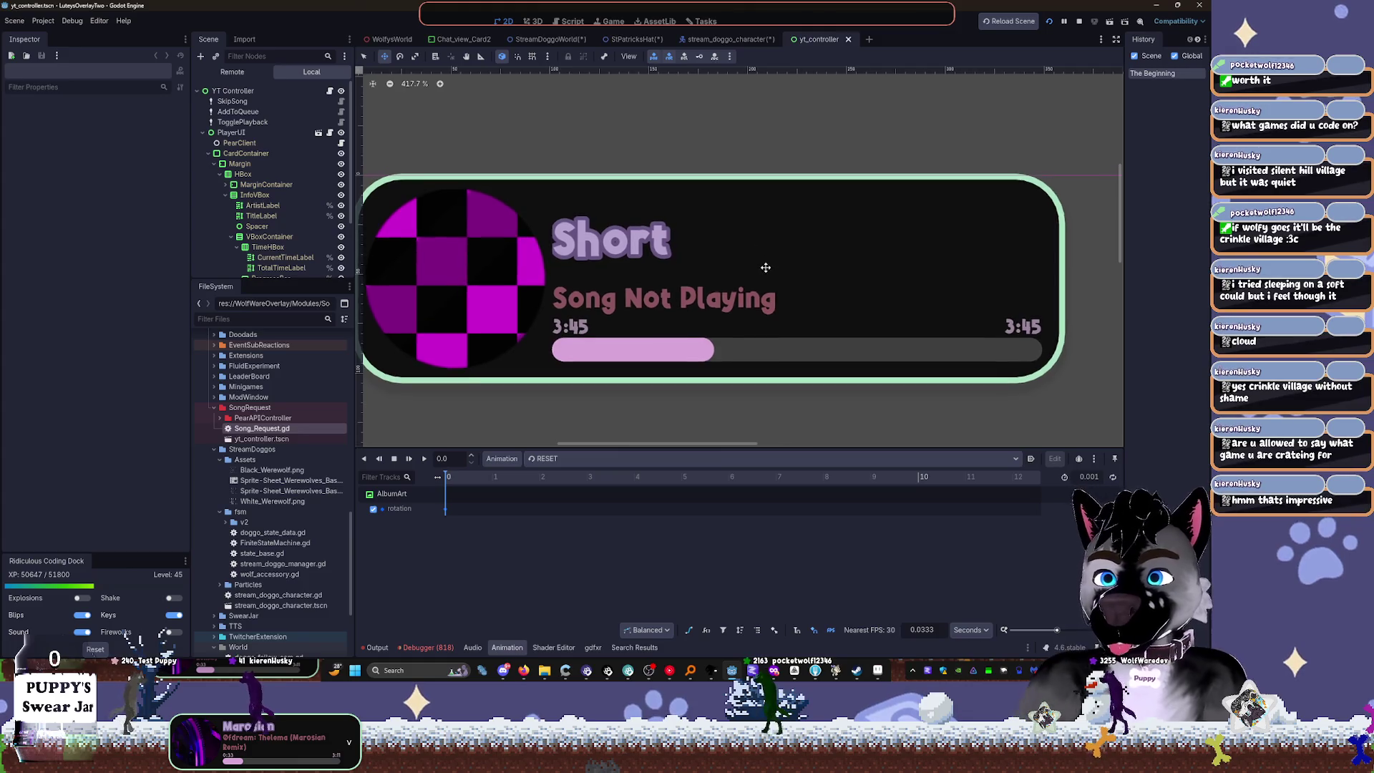
drag(766, 267, 781, 269)
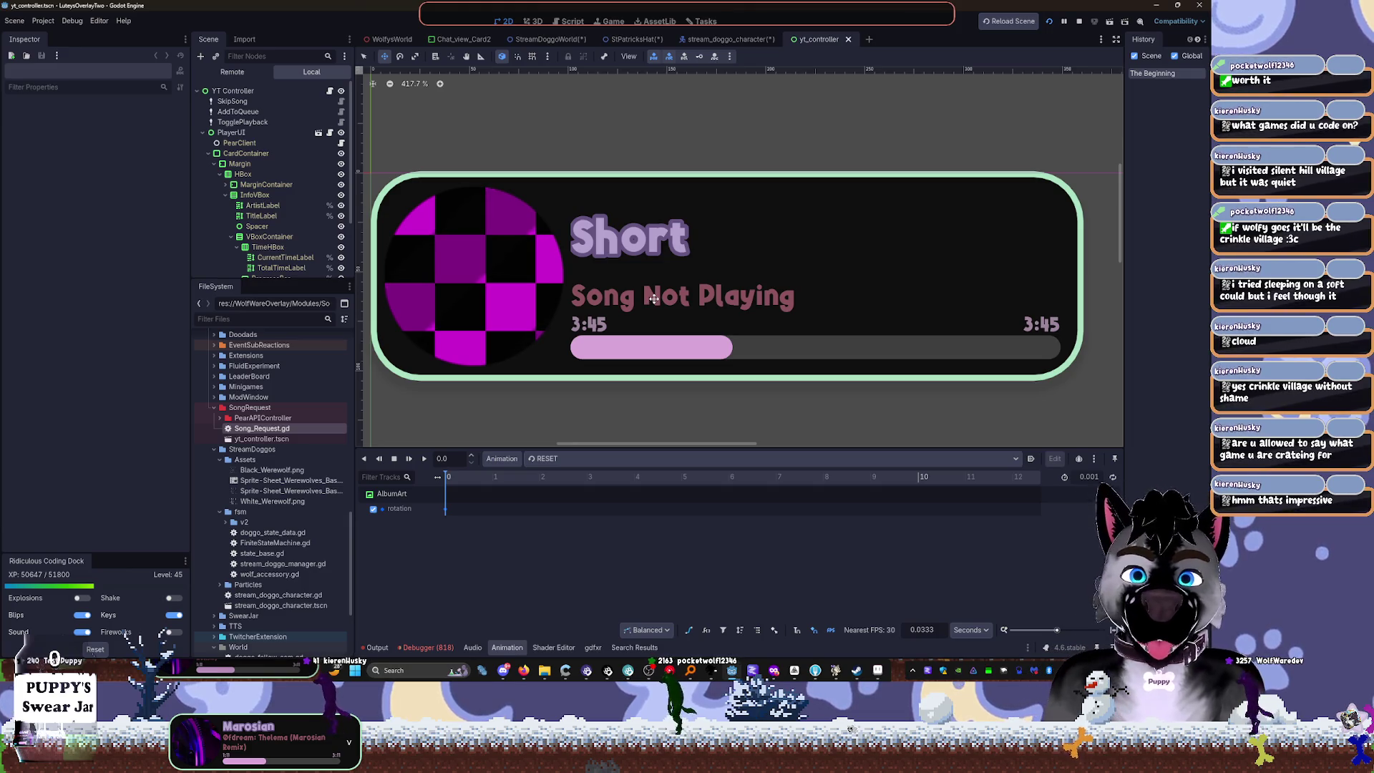
scroll(307, 236, down, 3)
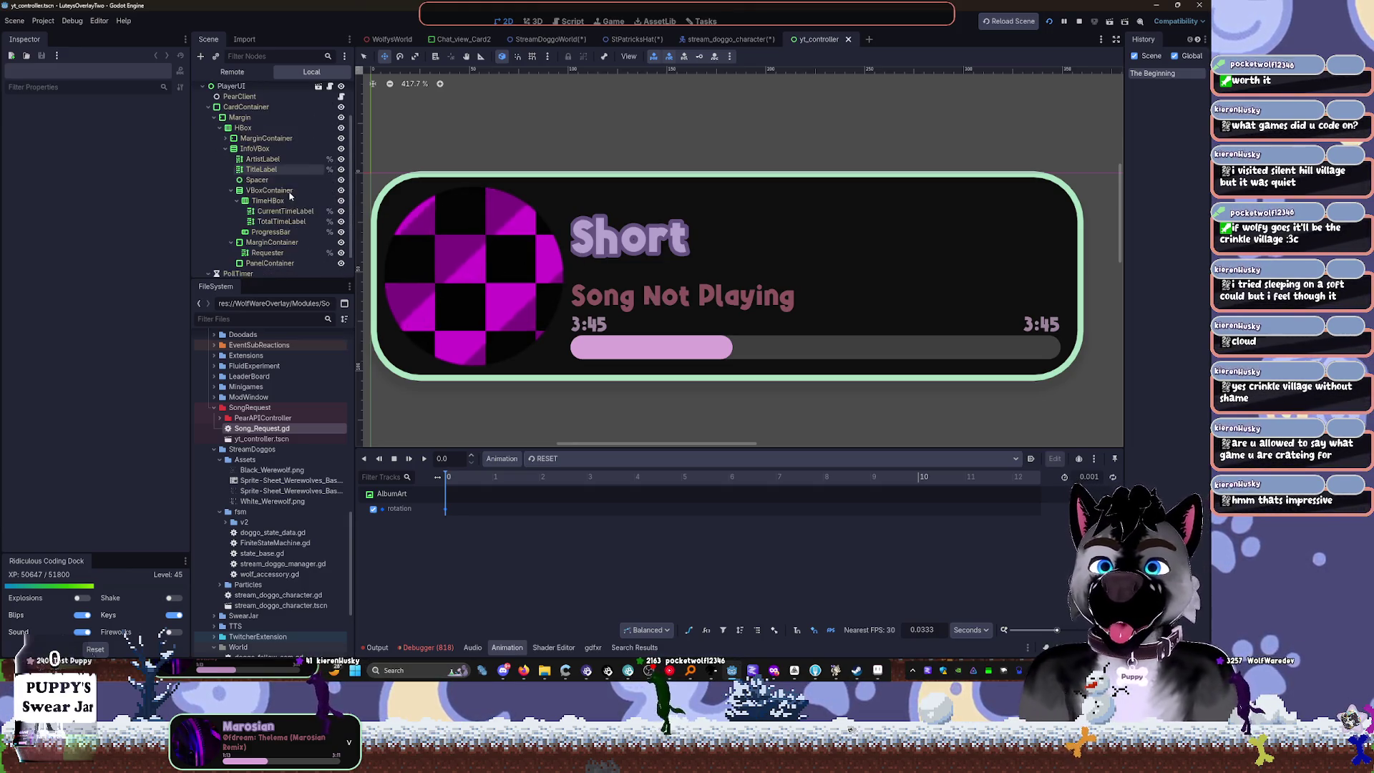
Step: Append a long filler text run after 'Song Not Playing' in the TitleLabel's Text field
click(261, 169)
click(140, 166)
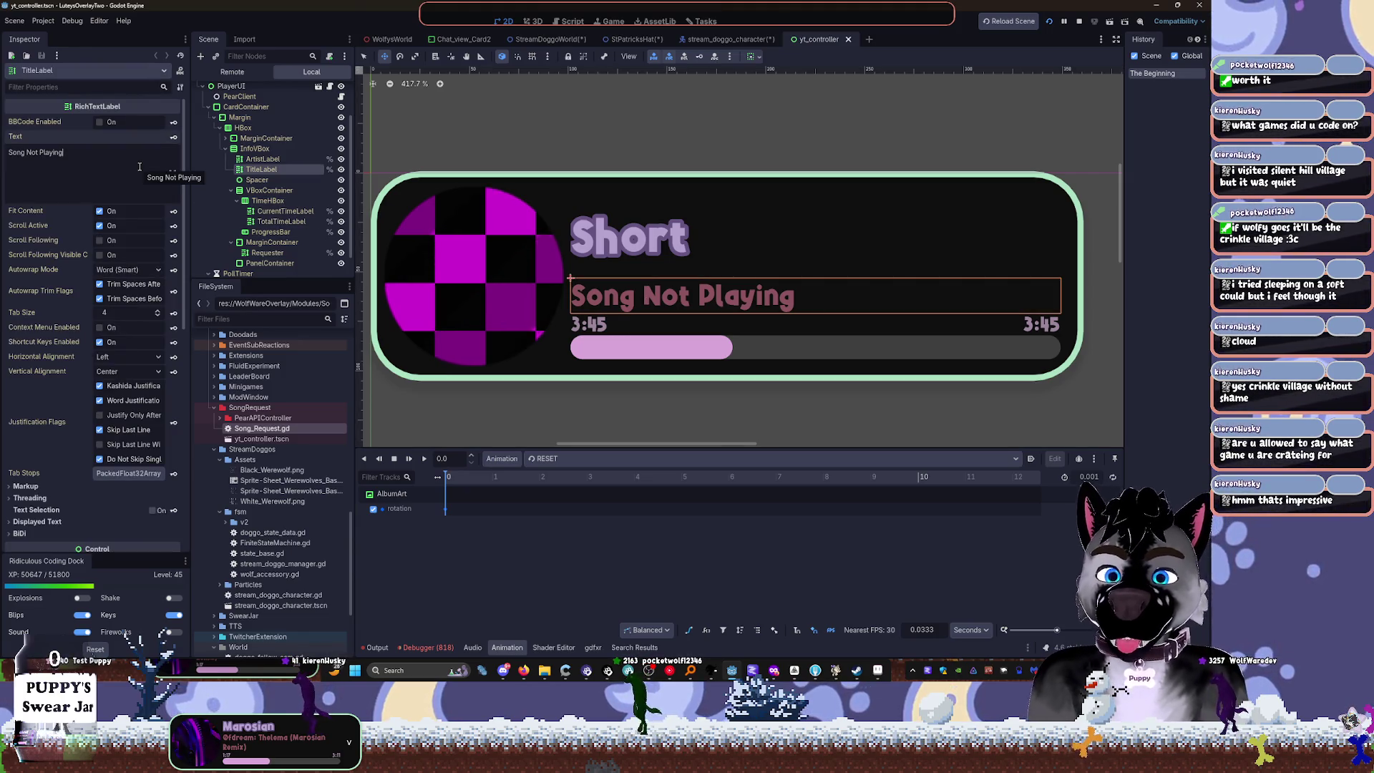
text(wperuiwpoeiuropwieuroipweurpoiweu)
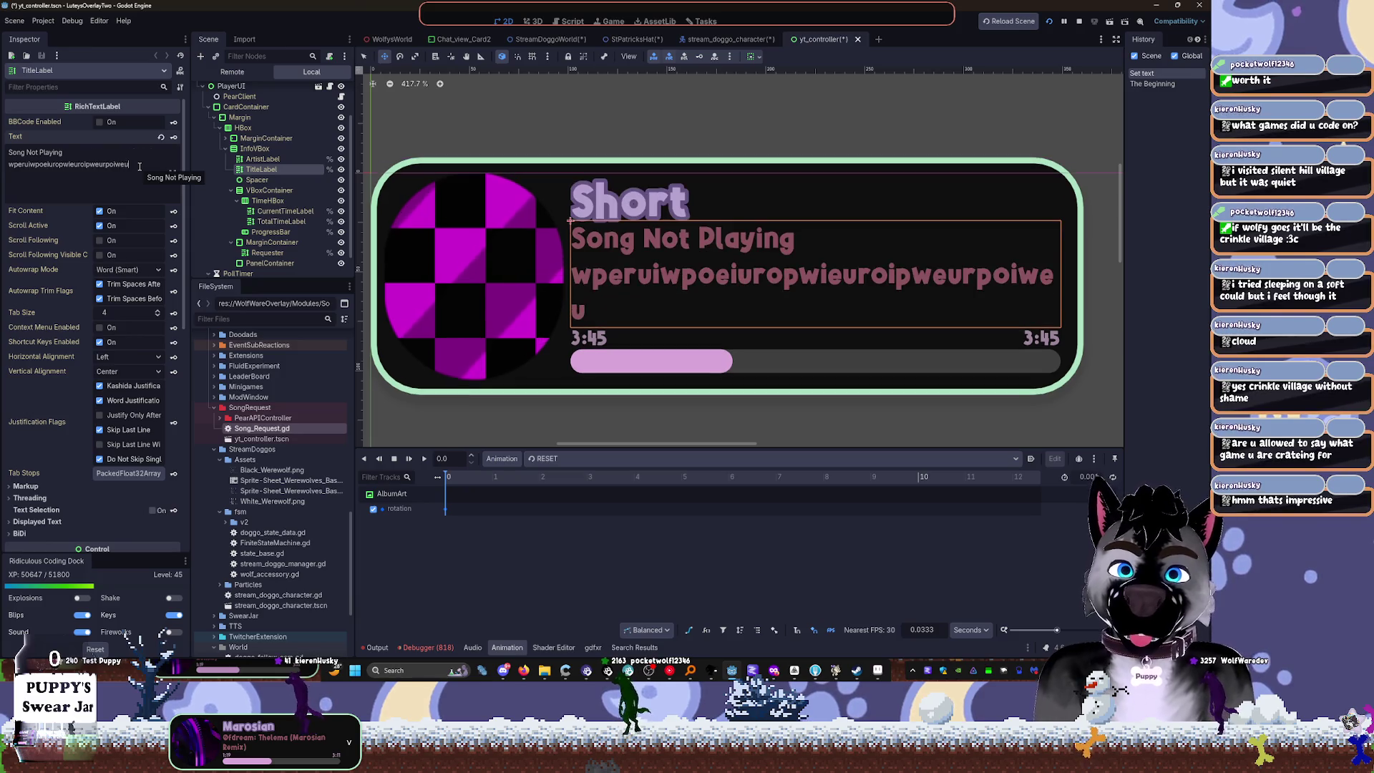
text(rpowieurpoweurpwoeiurwpeoruweopriweporuweporiuwpeori)
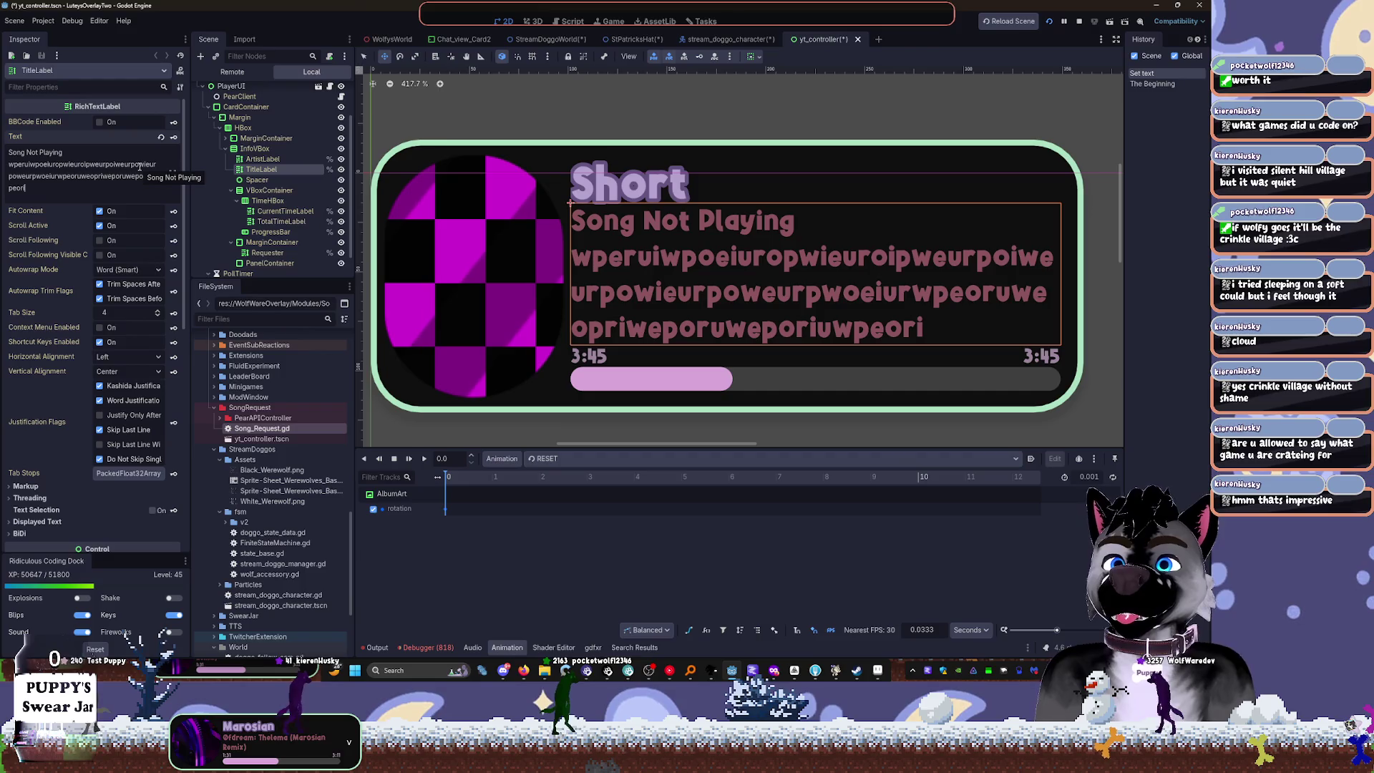
Step: Try the title's Autowrap Mode as Arbitrary, then Off, and settle on Word
click(127, 269)
click(125, 297)
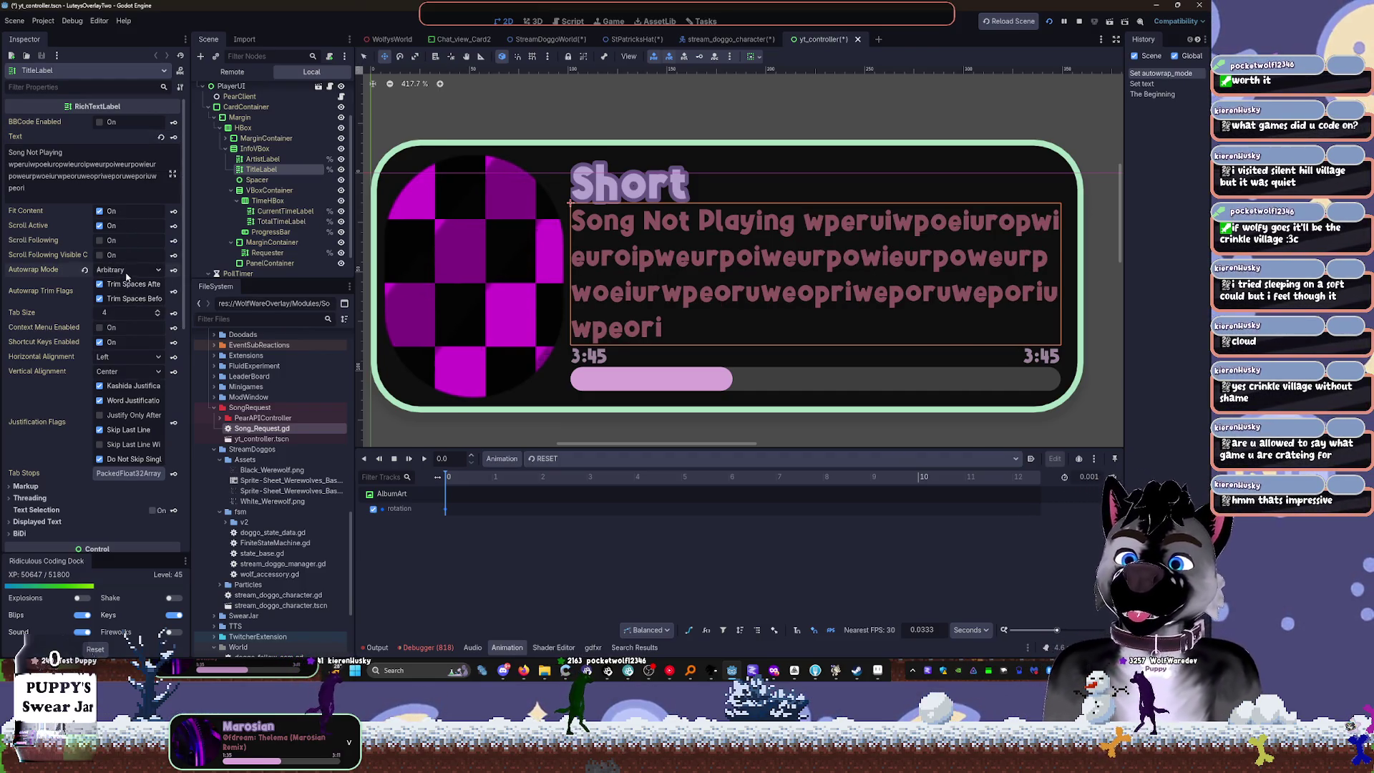
click(127, 270)
click(133, 286)
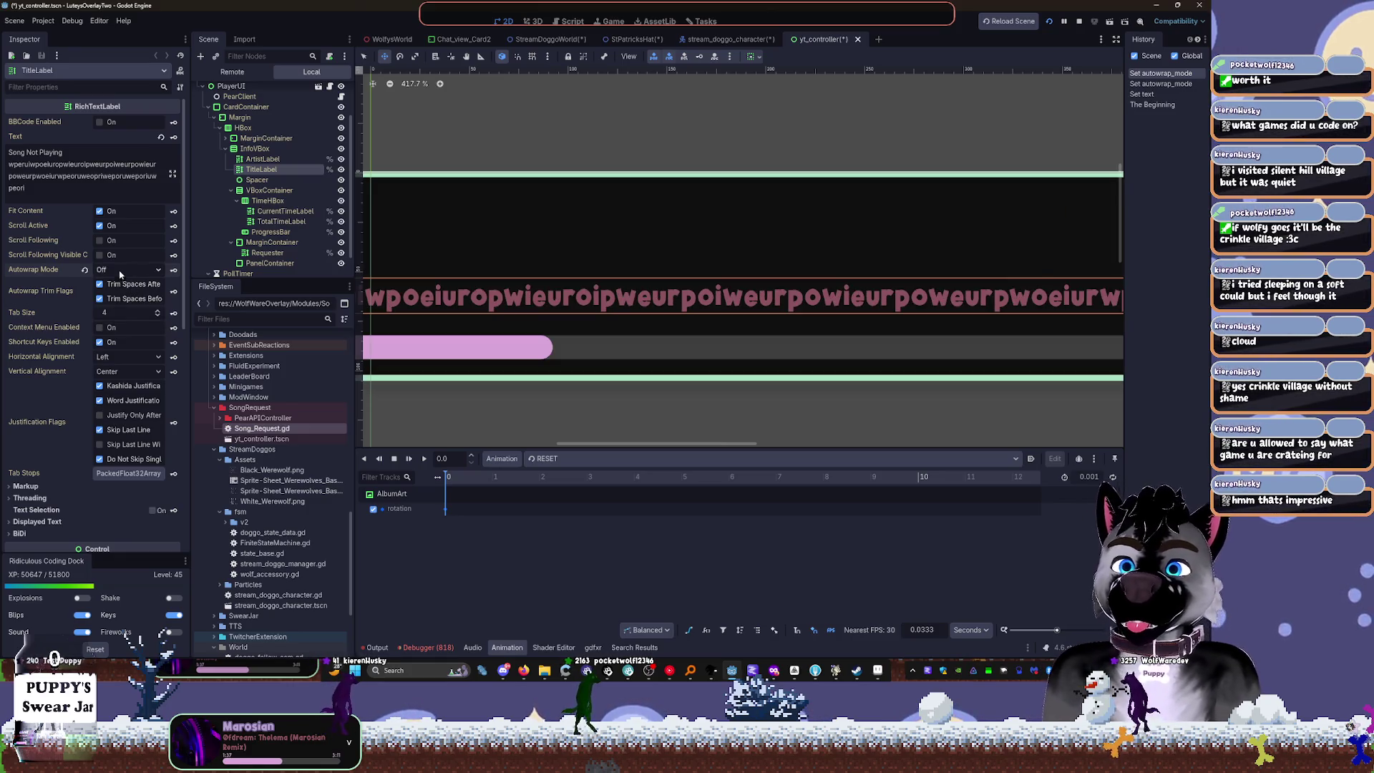
click(120, 270)
click(129, 310)
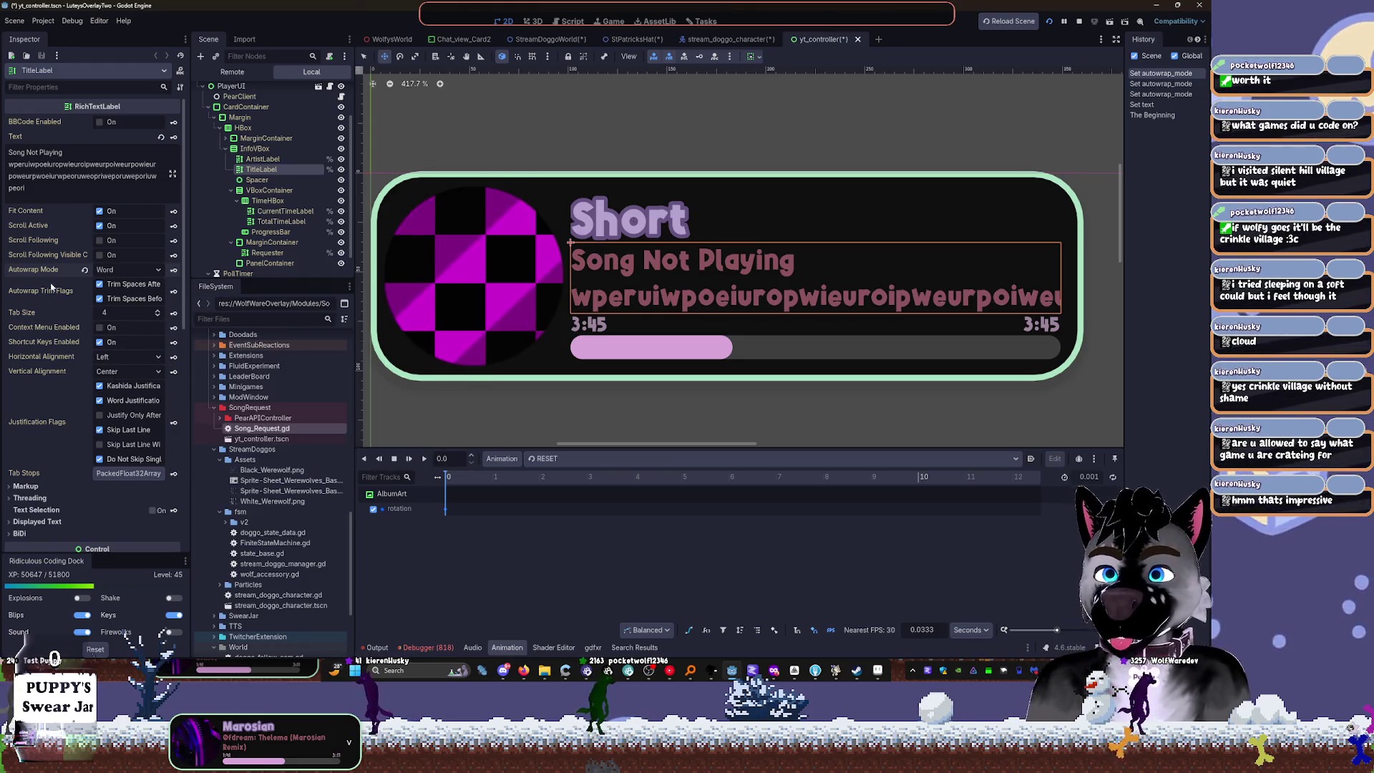
mouse_move(63, 307)
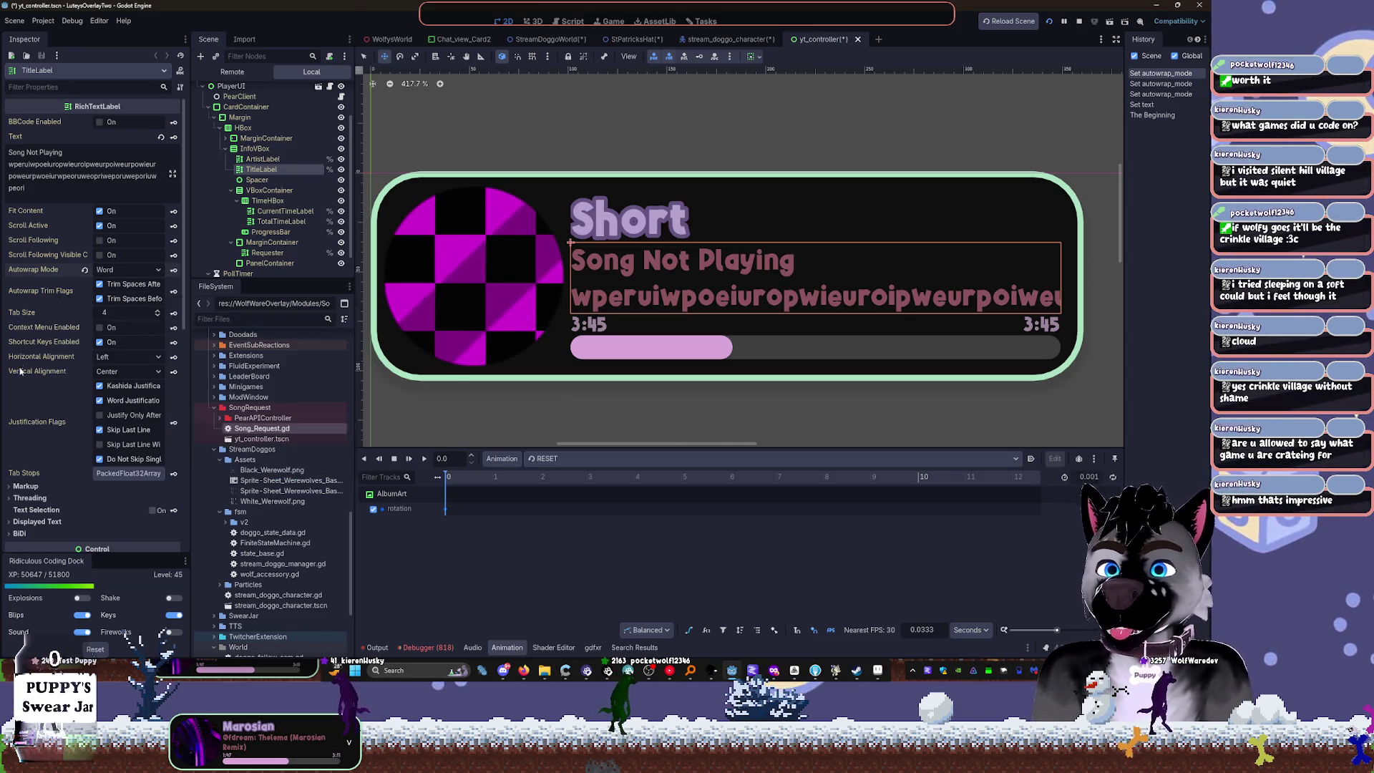
scroll(58, 367, down, 5)
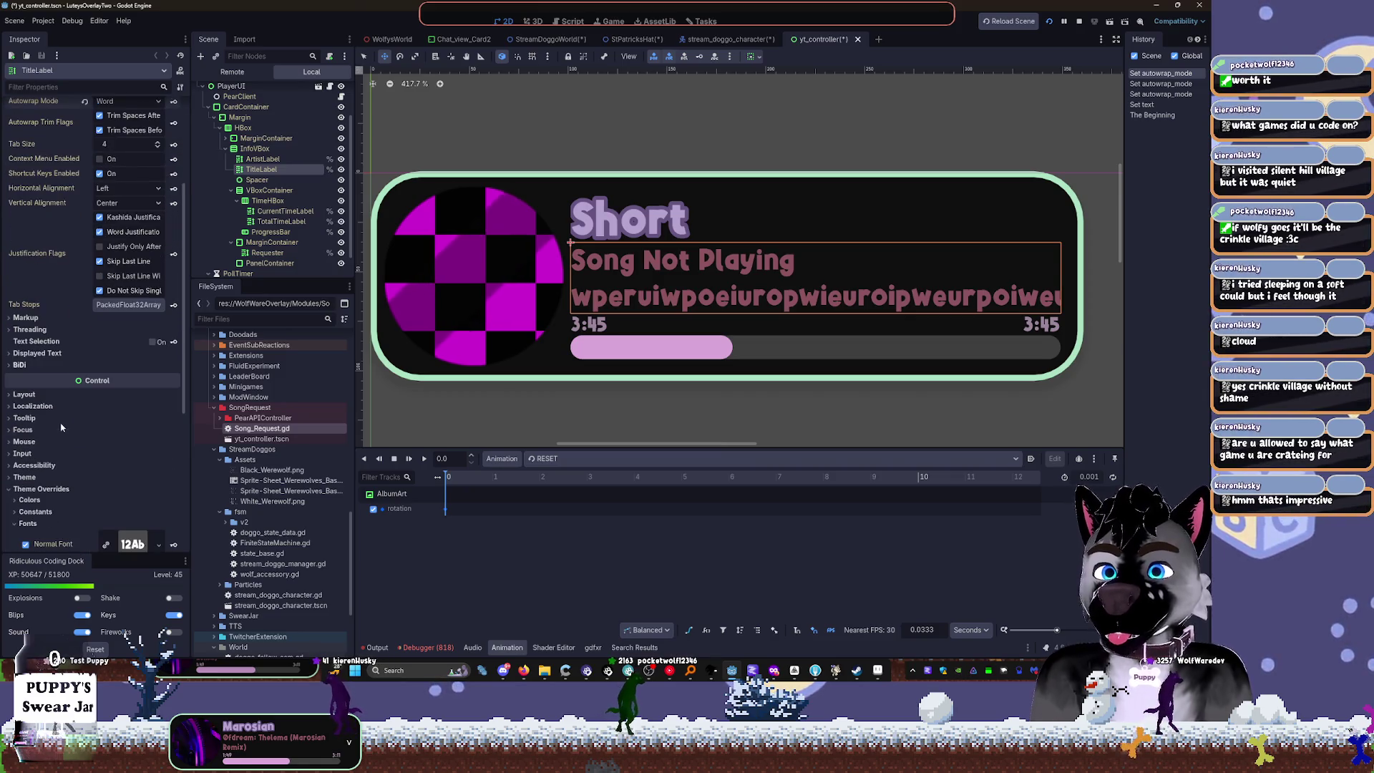
scroll(60, 452, down, 3)
scroll(43, 379, down, 2)
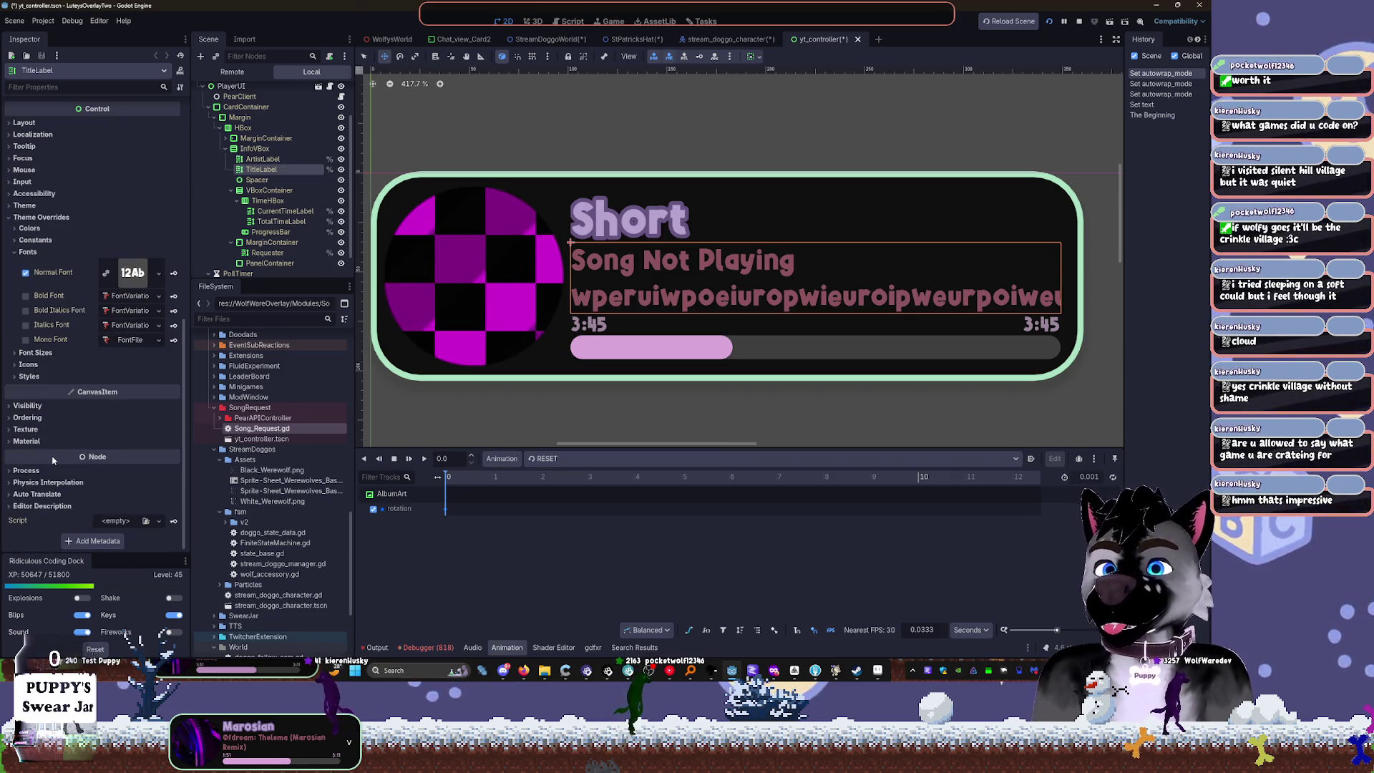
scroll(43, 378, up, 3)
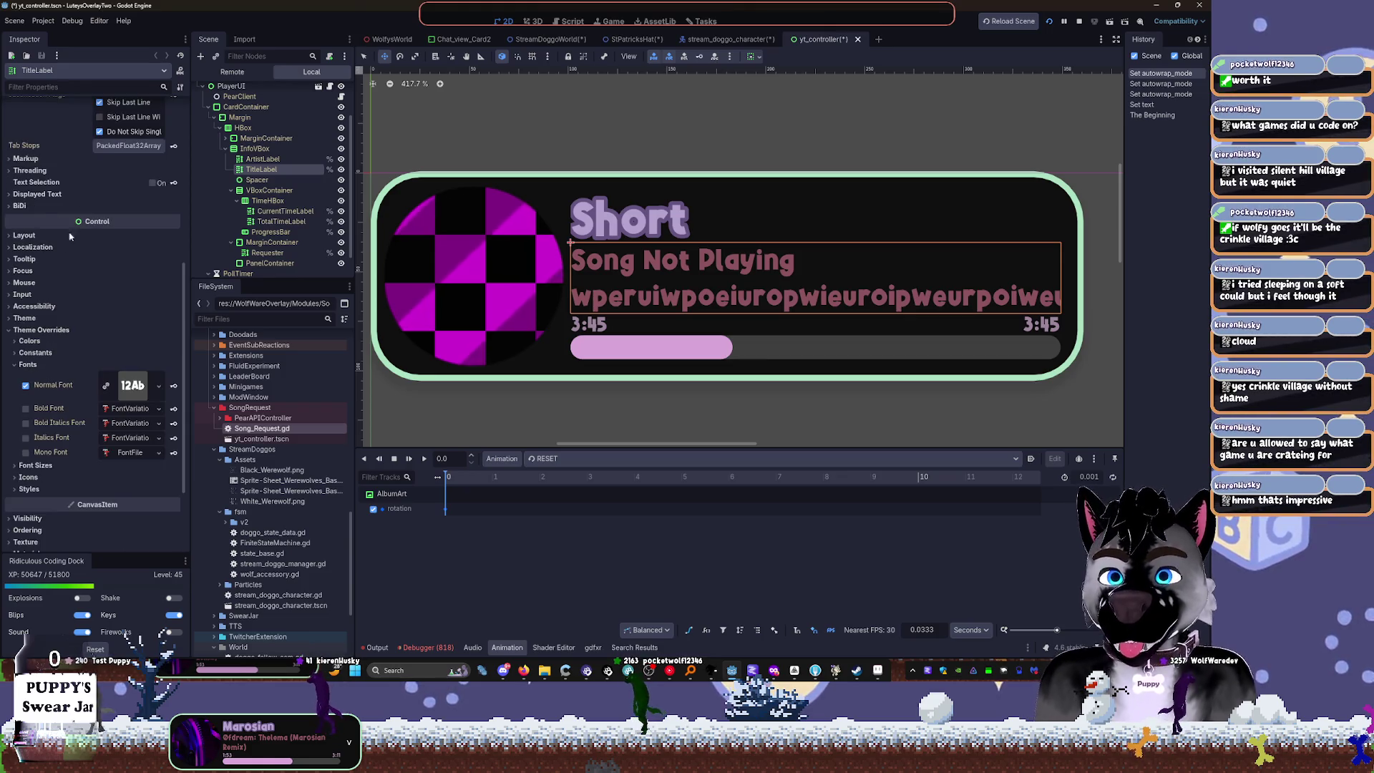
scroll(46, 322, up, 5)
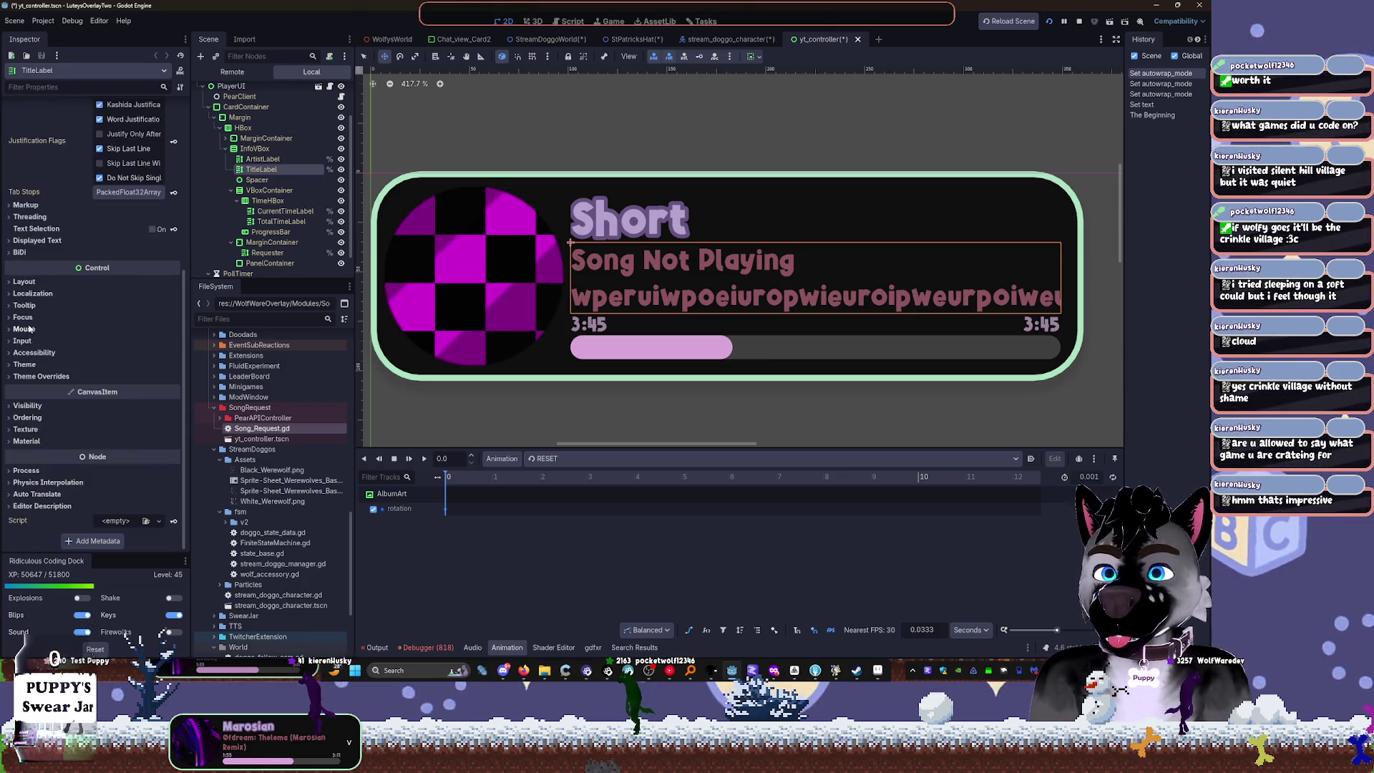
scroll(50, 309, up, 2)
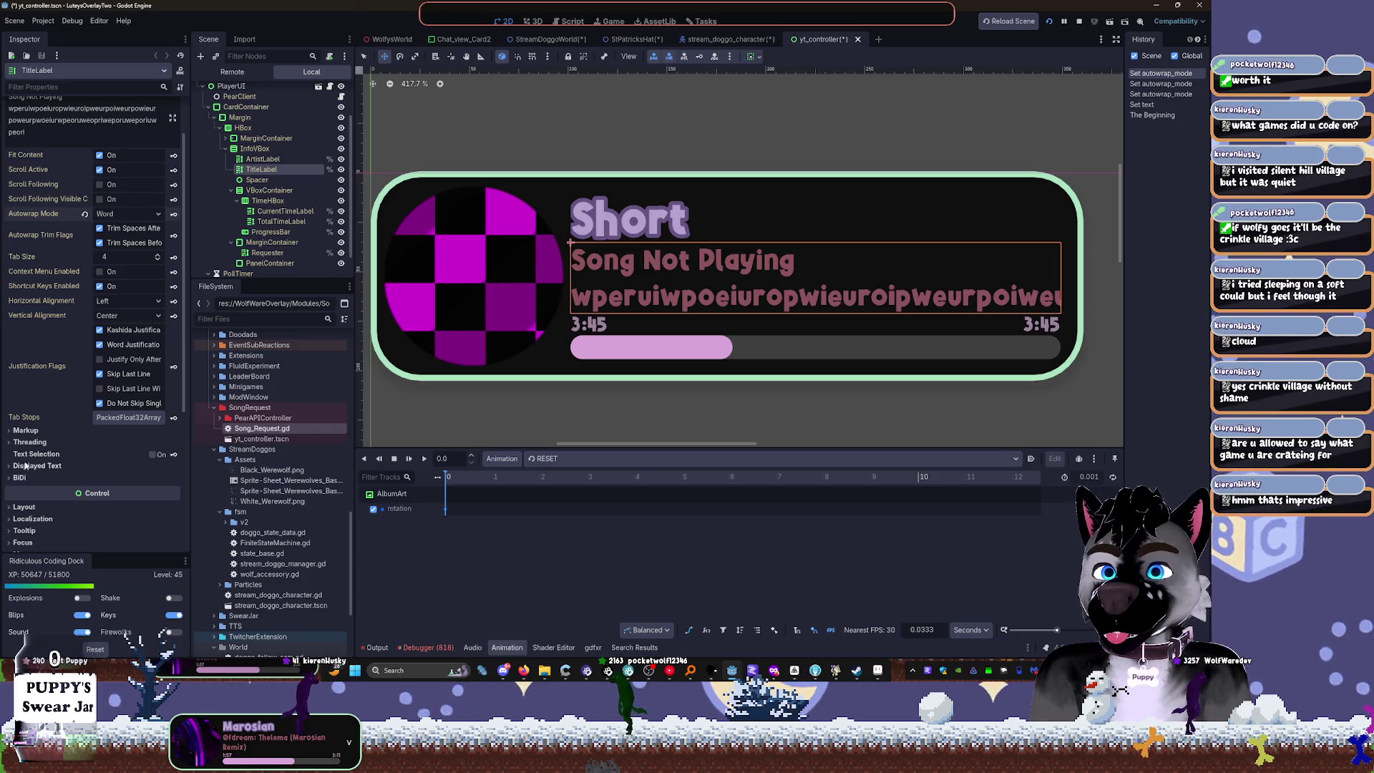
scroll(36, 419, up, 2)
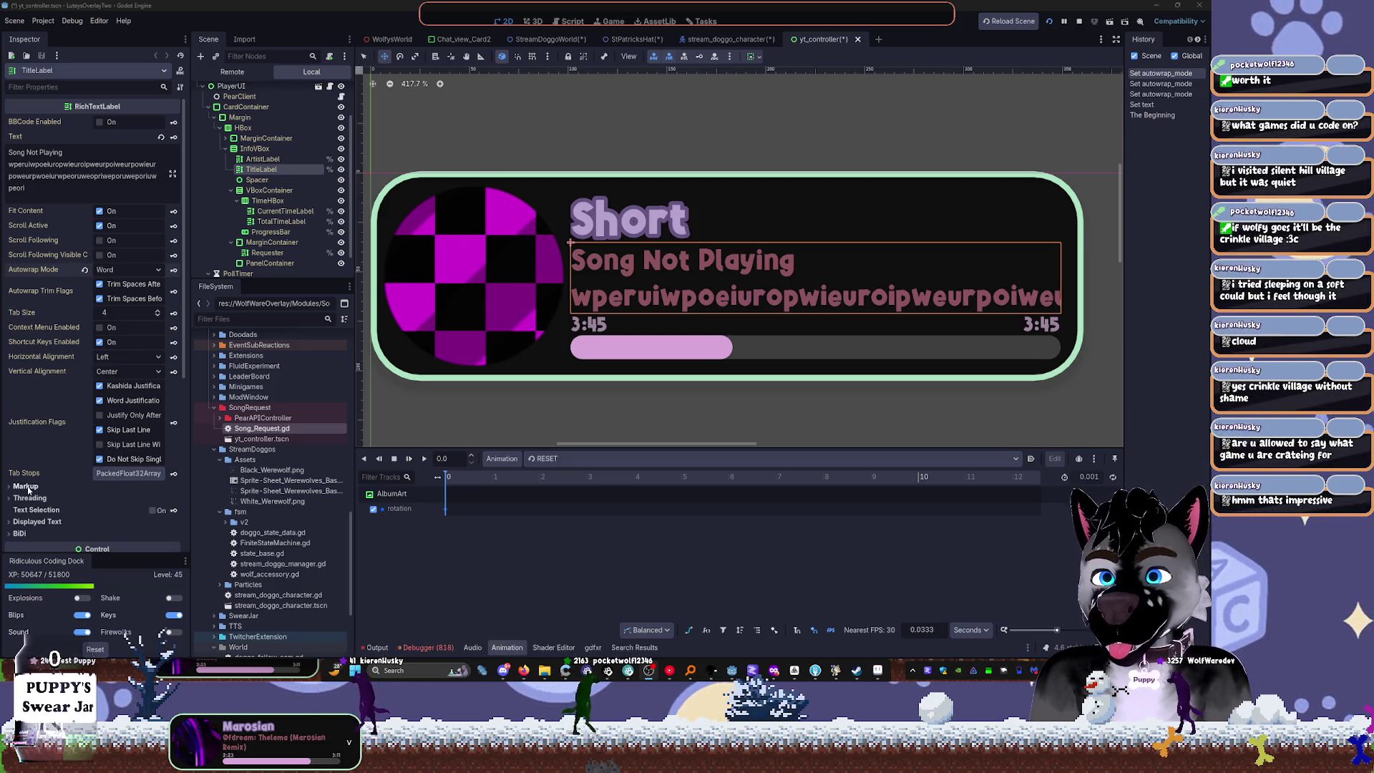
Step: Turn off Fit Content and raise the title label's Custom Minimum Size height to about 31.6
click(32, 521)
scroll(72, 493, down, 3)
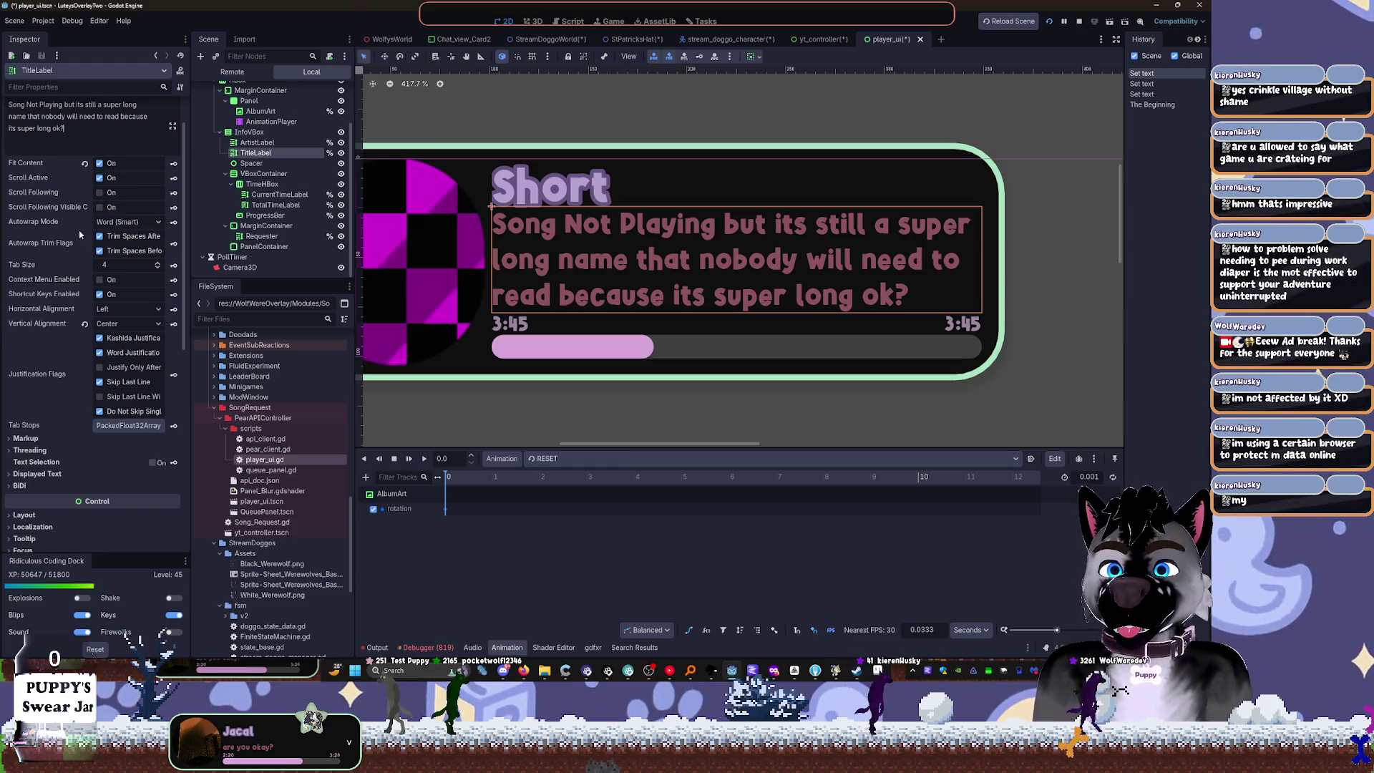
scroll(58, 405, down, 2)
scroll(57, 405, up, 4)
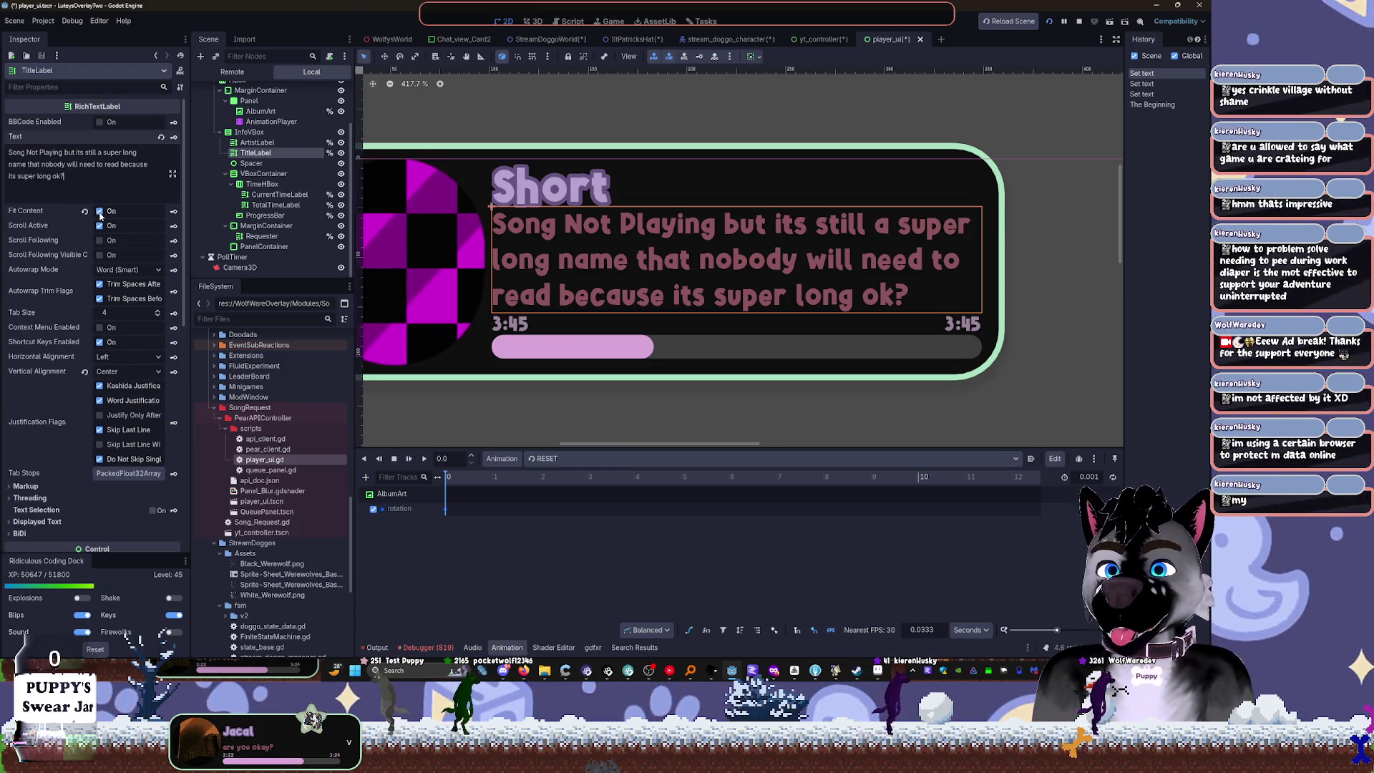
click(99, 211)
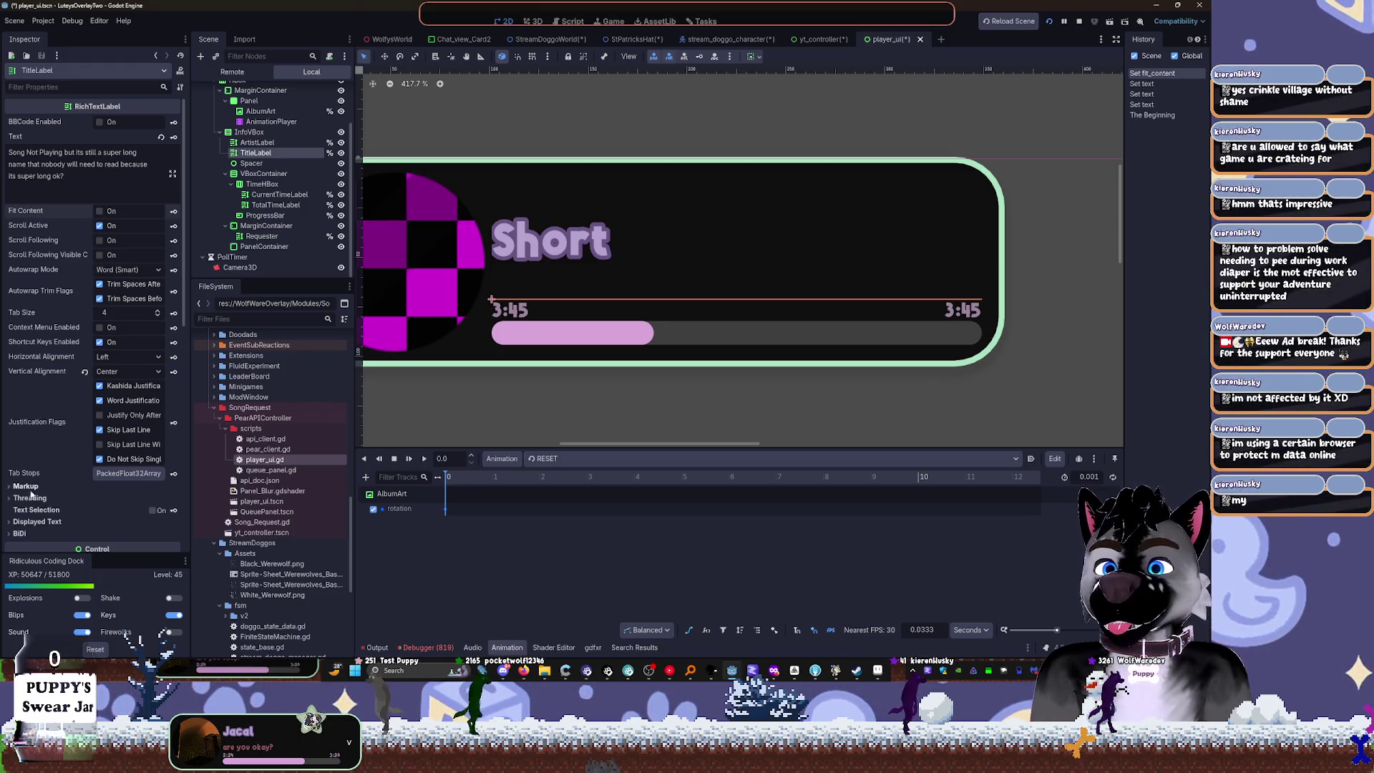
scroll(35, 497, down, 4)
click(43, 452)
mouse_move(111, 513)
mouse_down()
mouse_move(157, 513)
mouse_move(105, 517)
mouse_up()
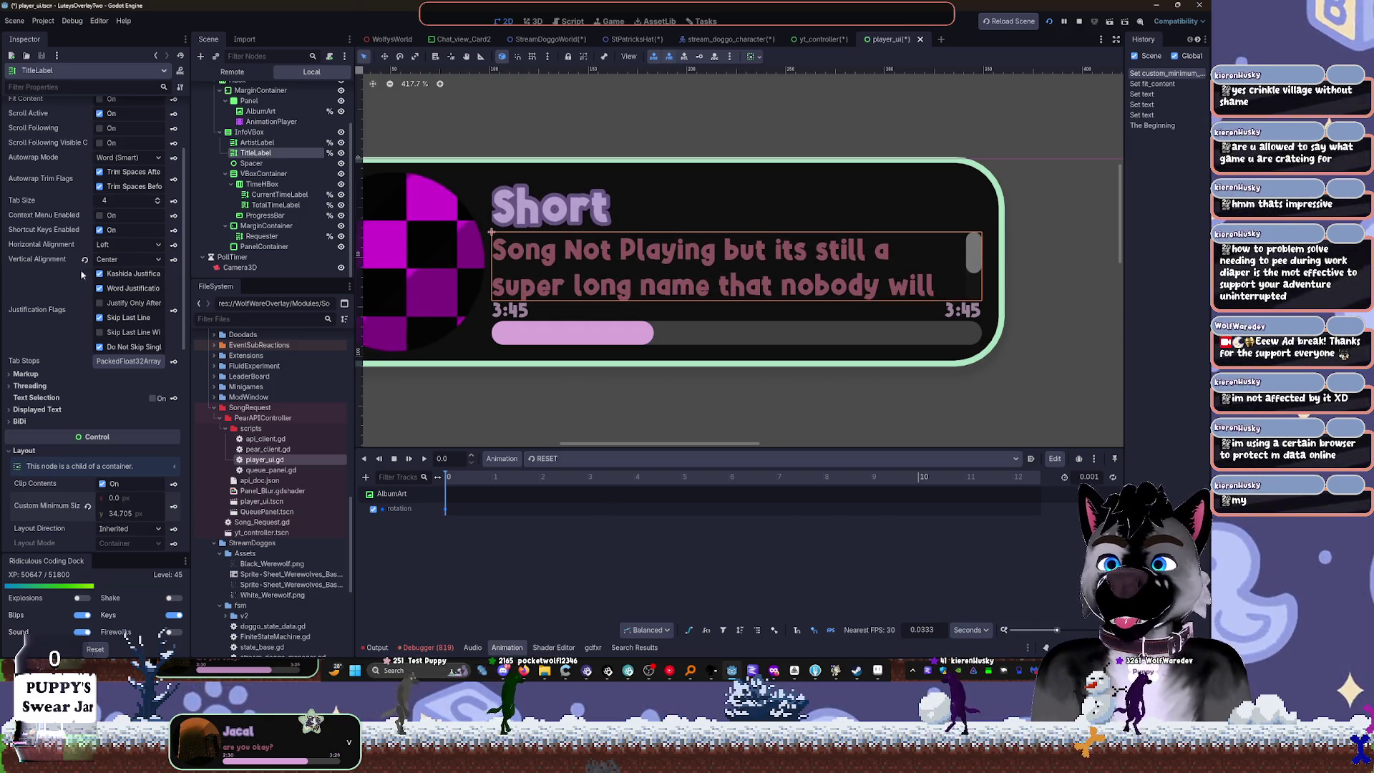
Step: Enable BBCode on the title label and turn off Scroll Active
scroll(80, 274, up, 3)
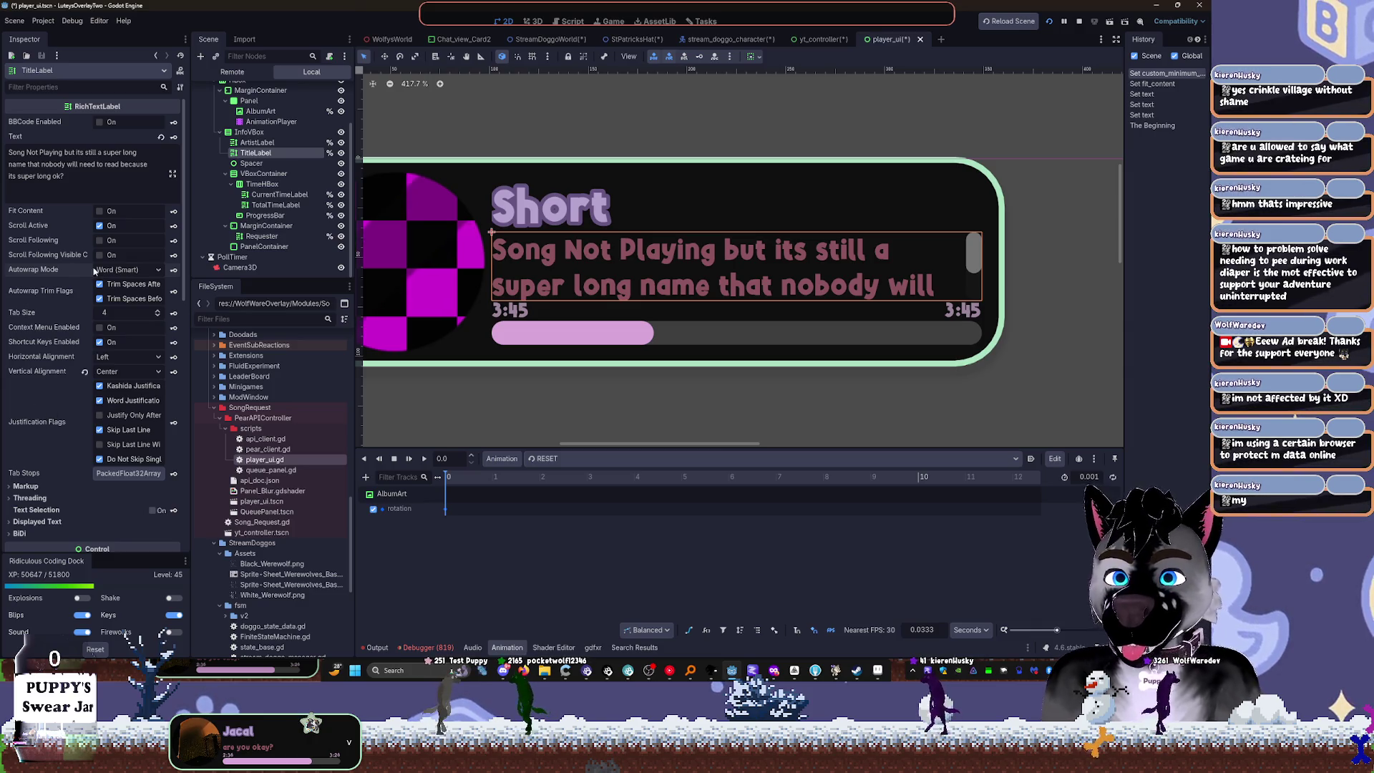
click(100, 122)
click(100, 123)
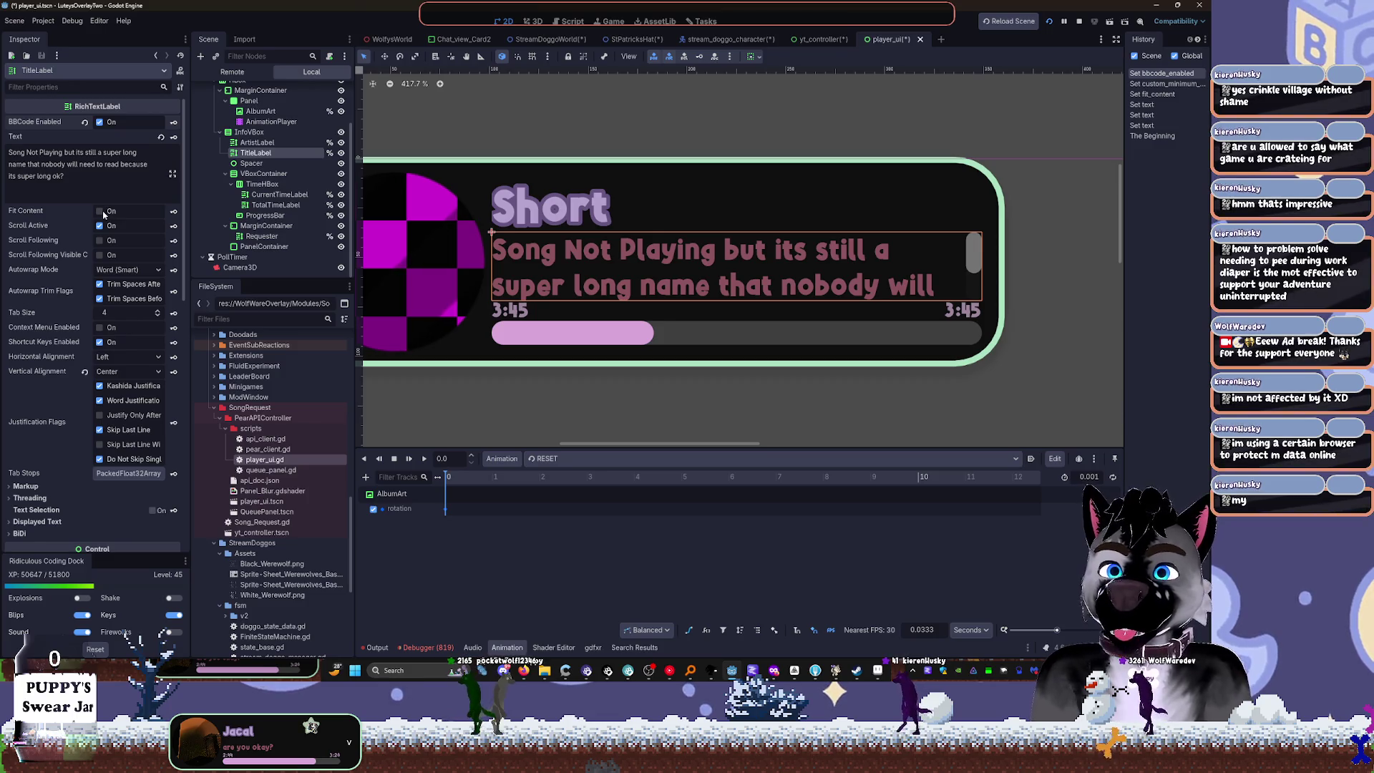
click(100, 241)
click(101, 227)
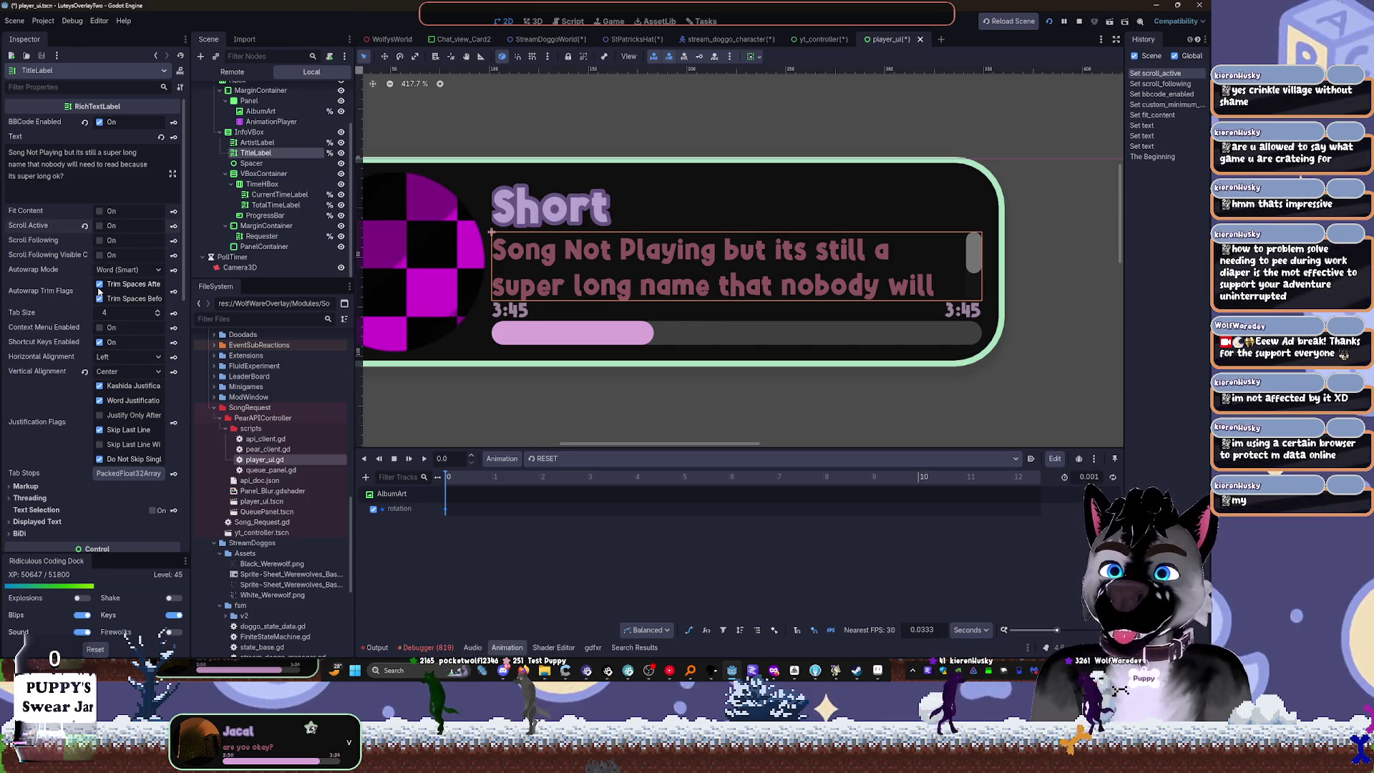
click(99, 343)
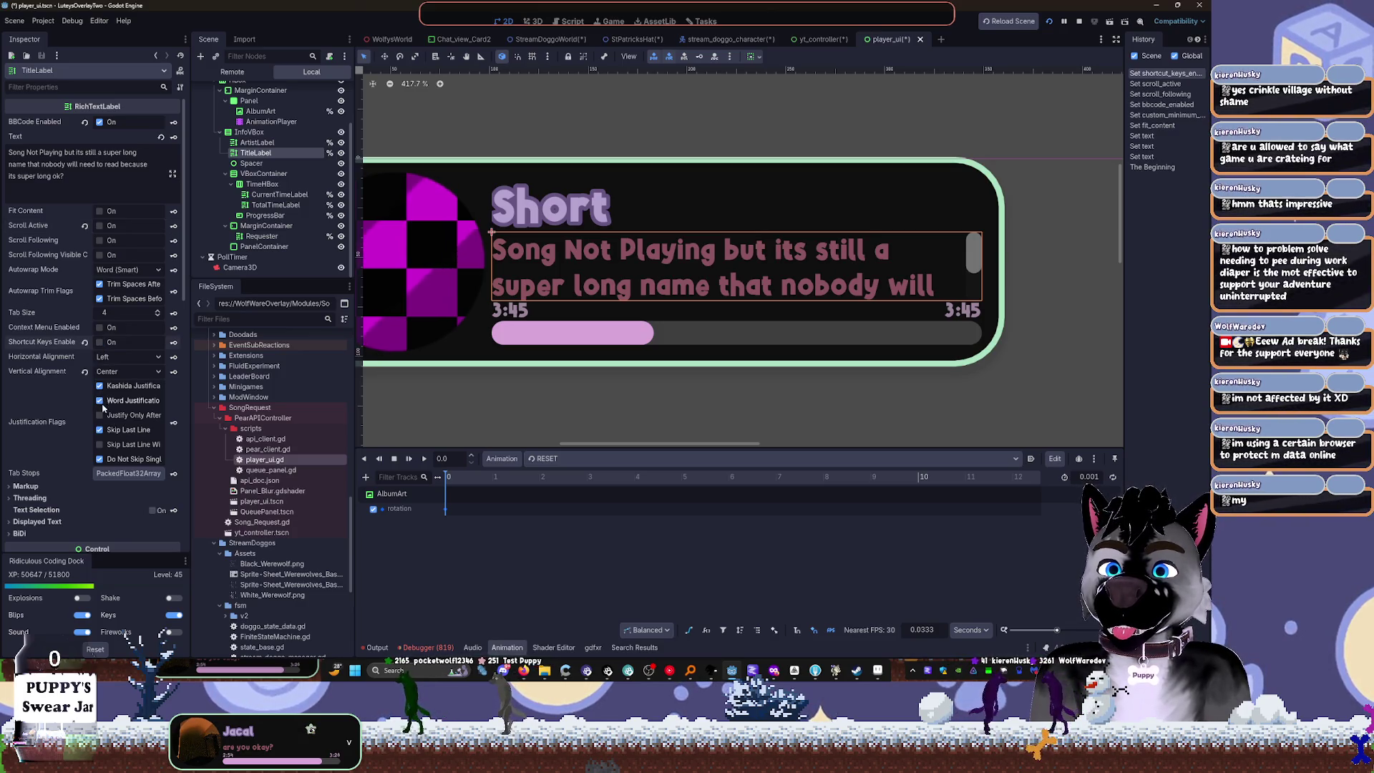
Step: Collapse the Layout and font size sections and set Autowrap Mode to Arbitrary
scroll(36, 483, down, 3)
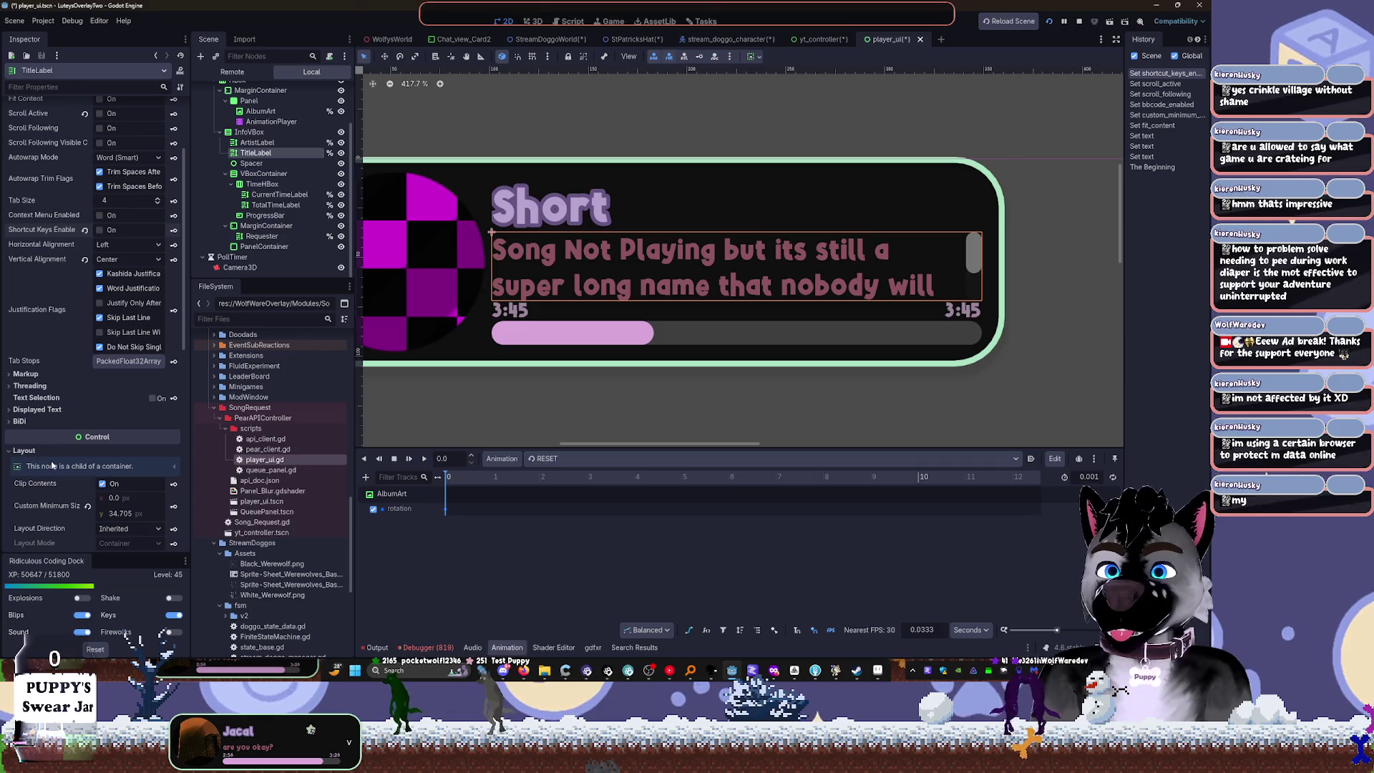
scroll(31, 423, down, 3)
click(25, 338)
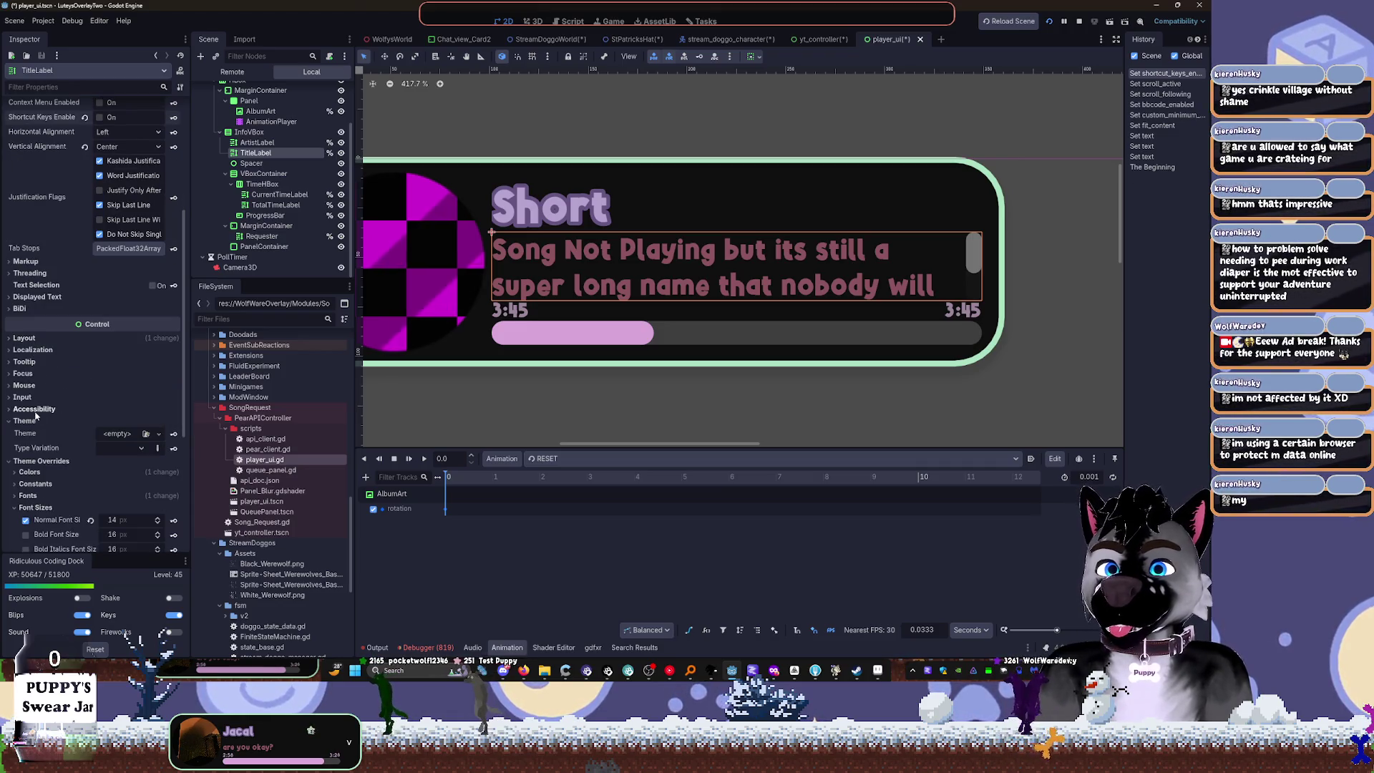
click(39, 507)
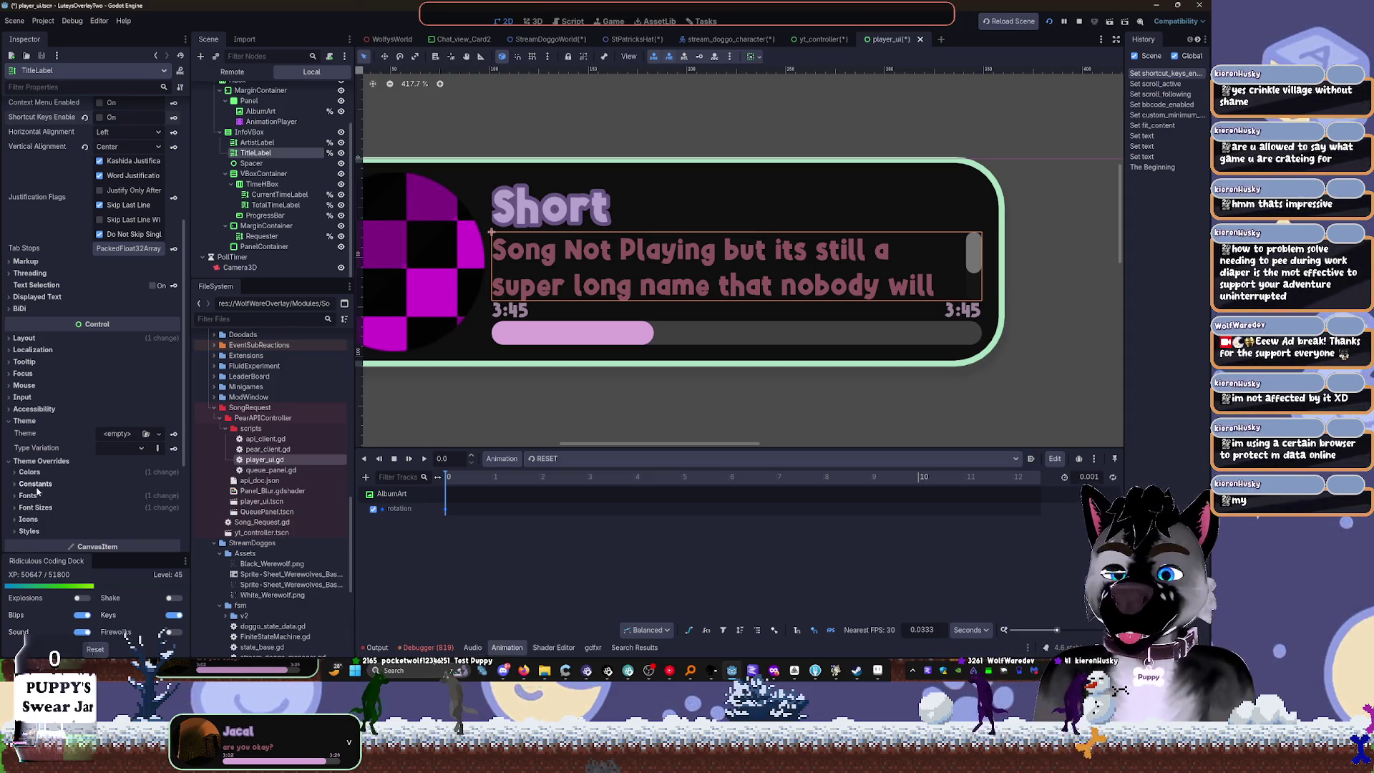
scroll(40, 493, up, 5)
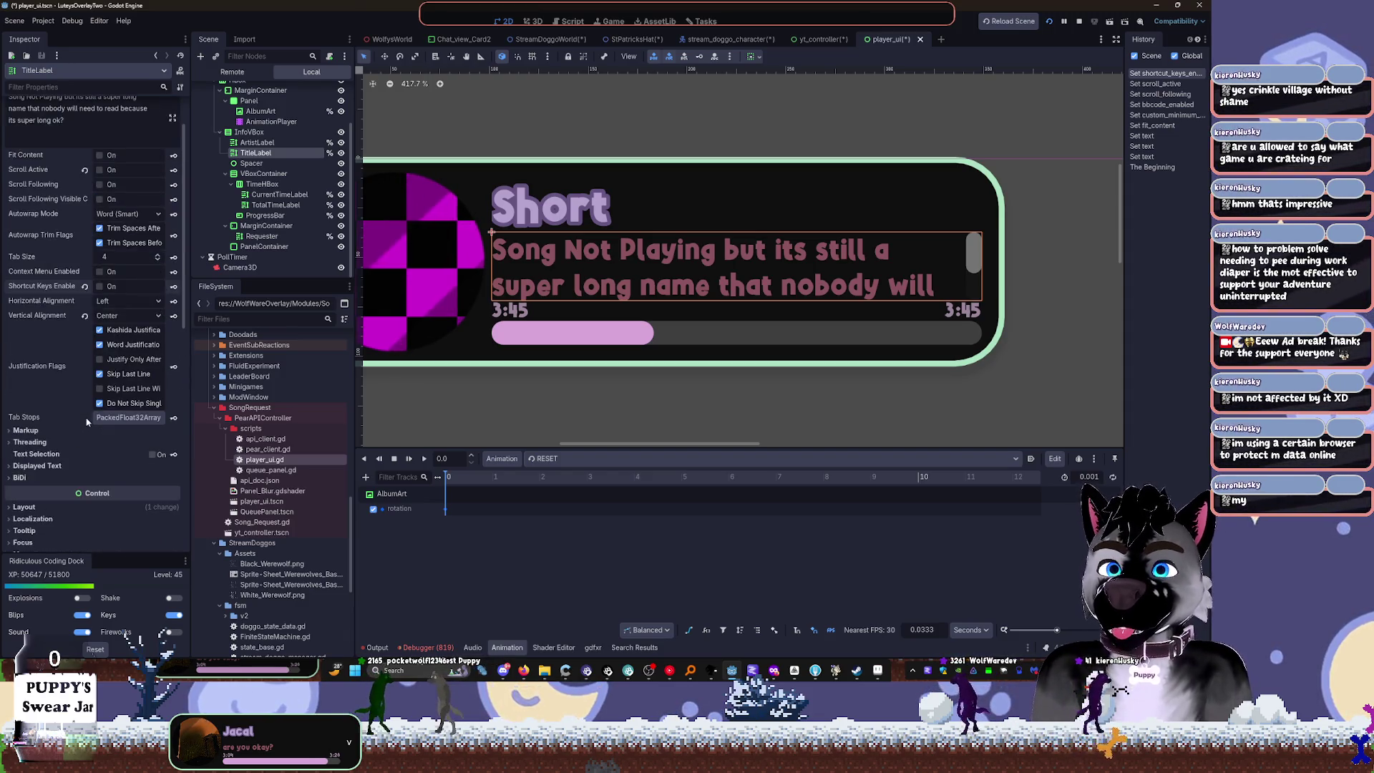
scroll(90, 322, up, 2)
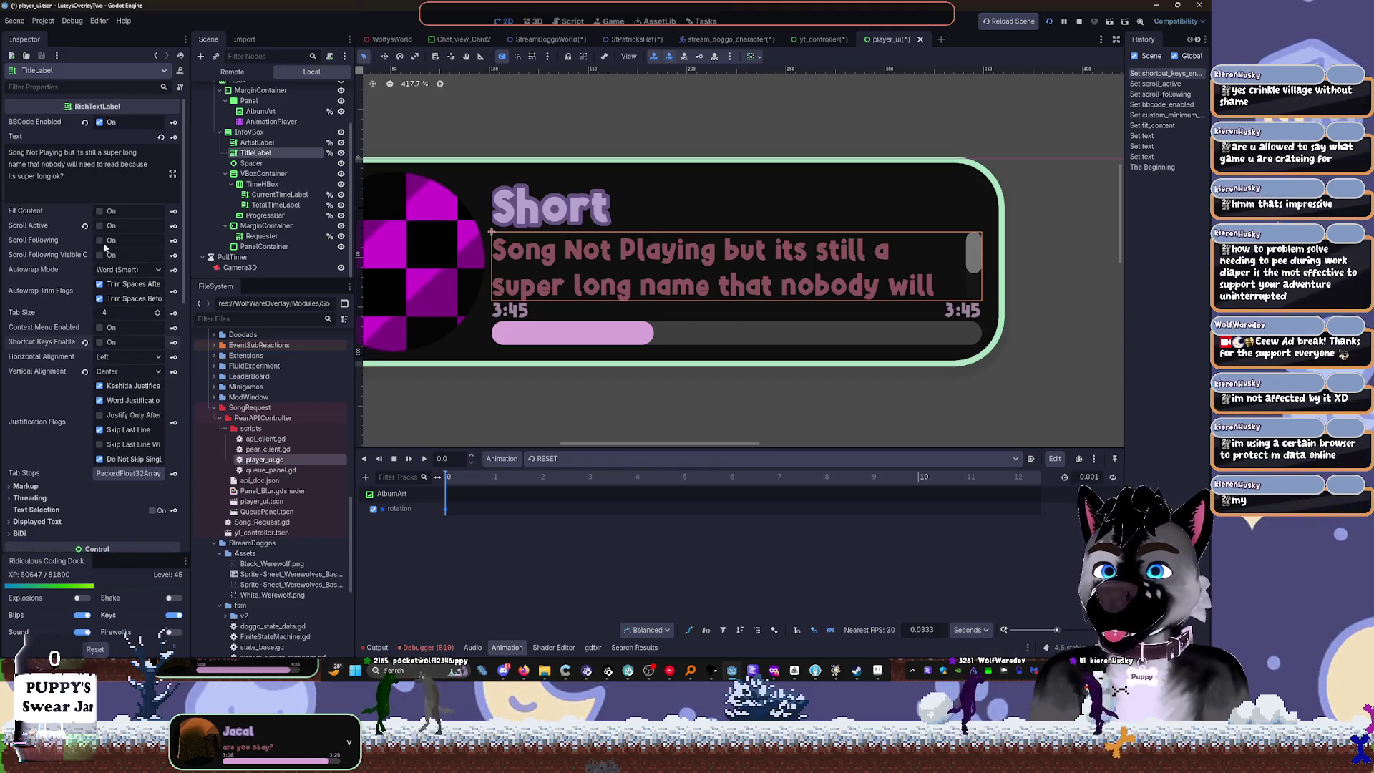
click(120, 271)
click(133, 302)
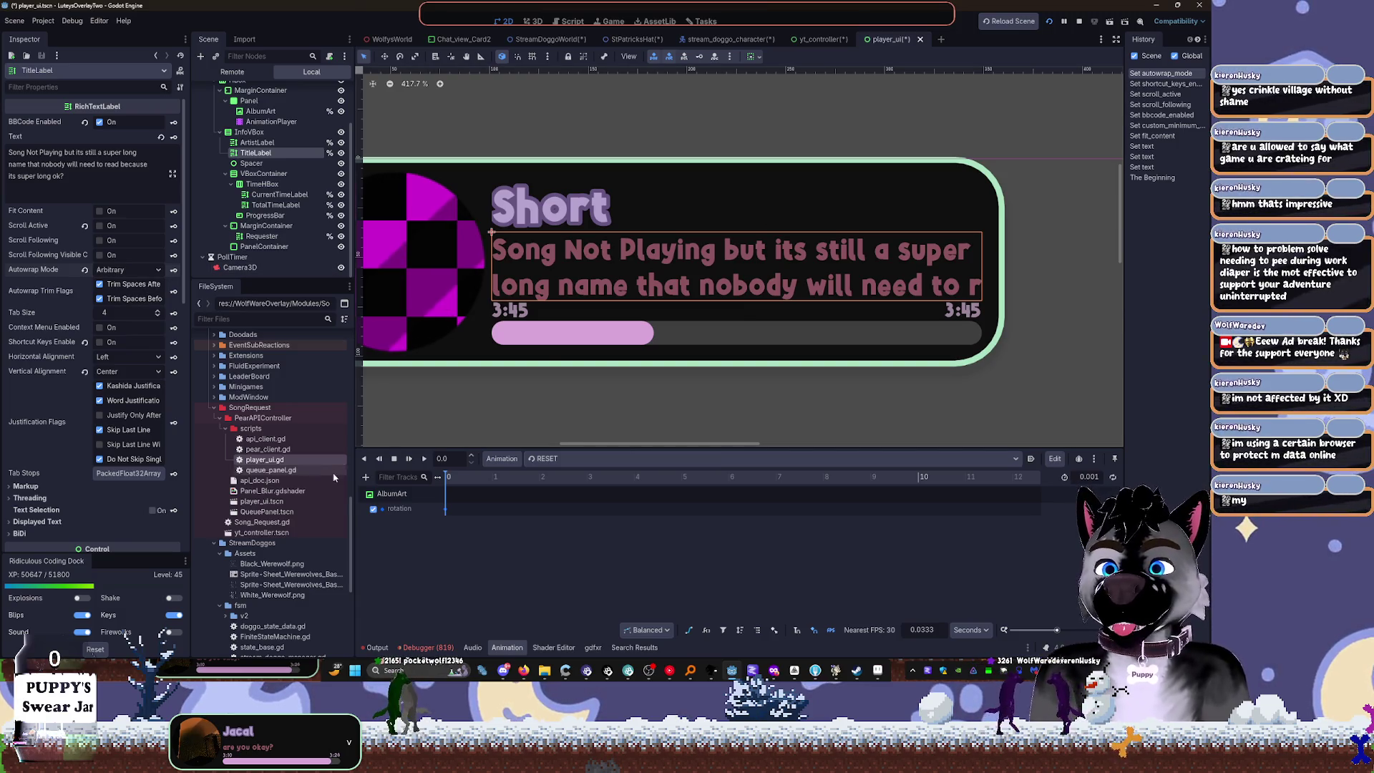
Step: Drag Visible Ratio to about 0.695 to show 73 characters, then select all the label's text
scroll(286, 472, down, 1)
click(37, 522)
scroll(118, 462, down, 4)
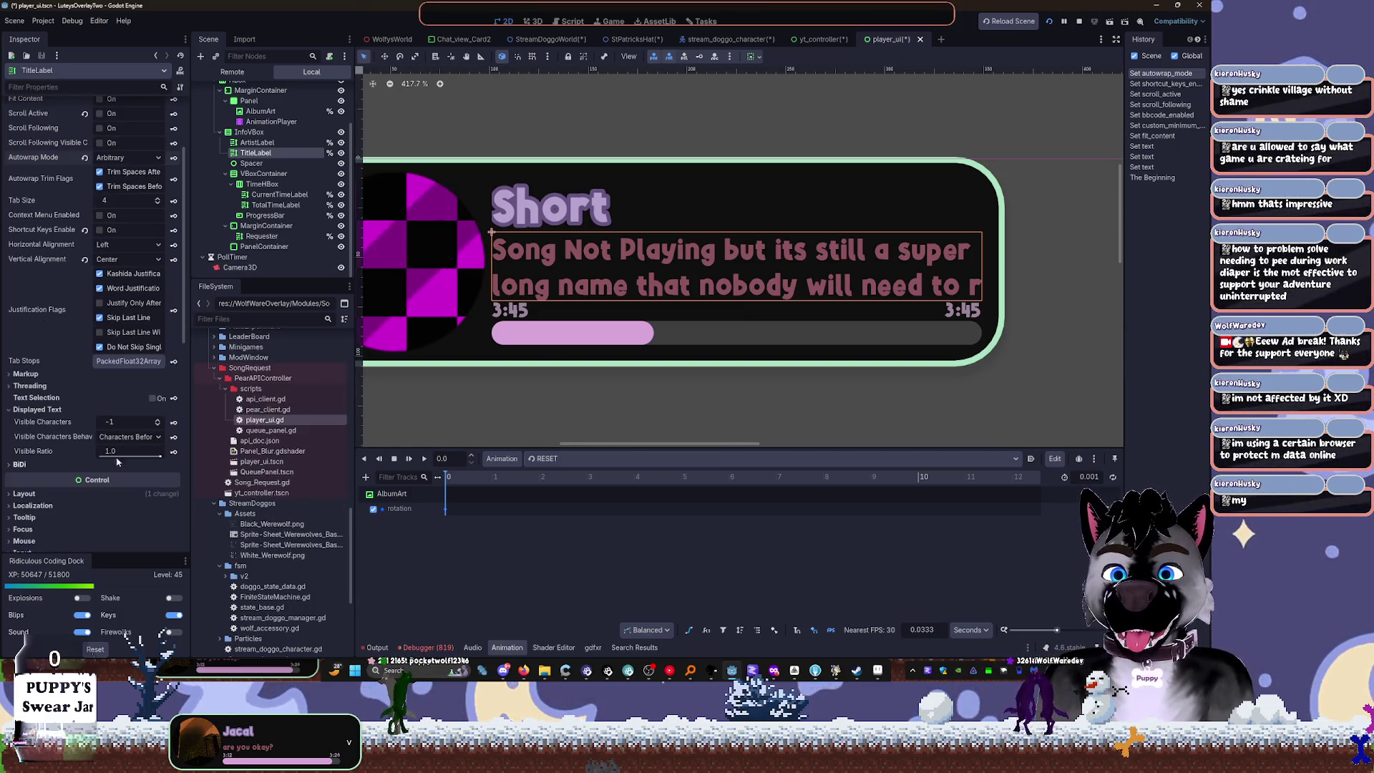
mouse_move(123, 442)
mouse_down()
mouse_move(96, 442)
mouse_move(123, 442)
mouse_move(101, 442)
mouse_move(113, 450)
mouse_up()
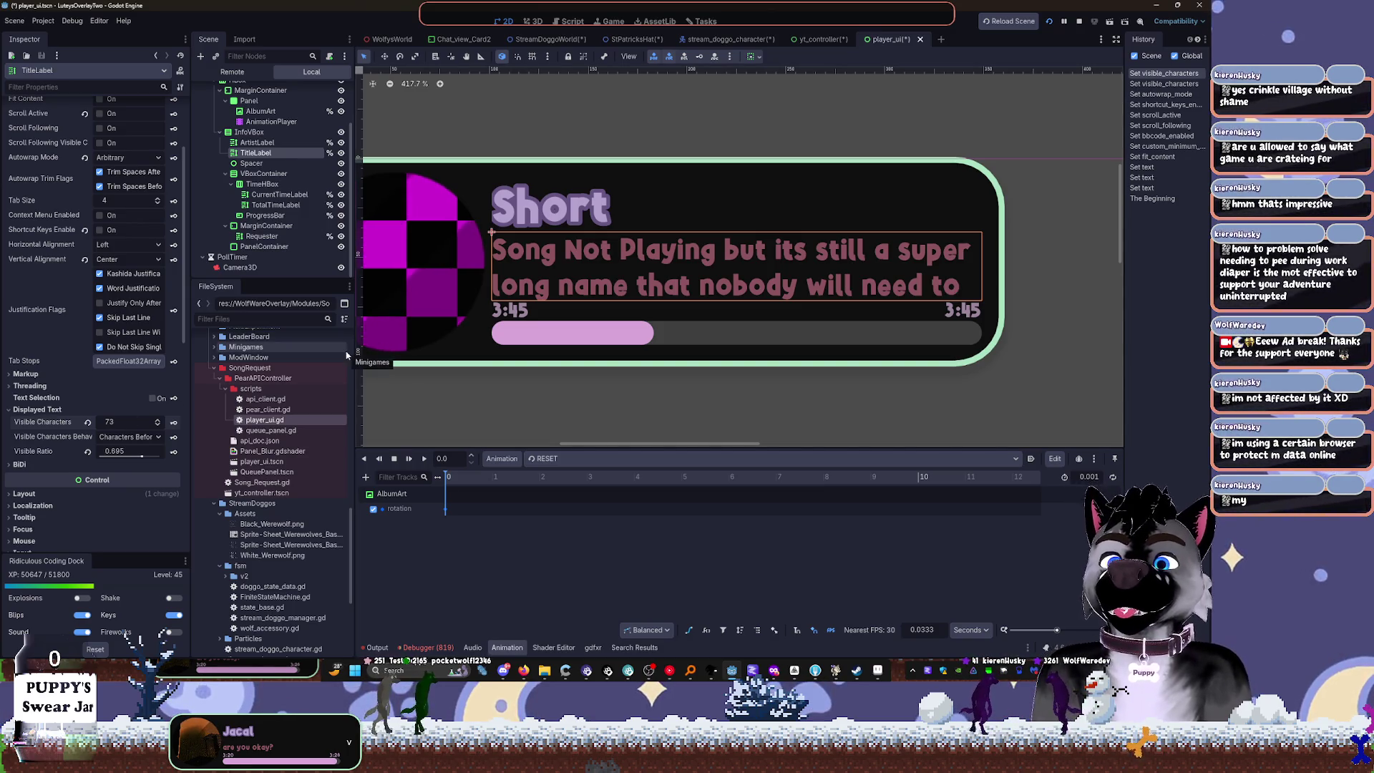
scroll(94, 164, up, 3)
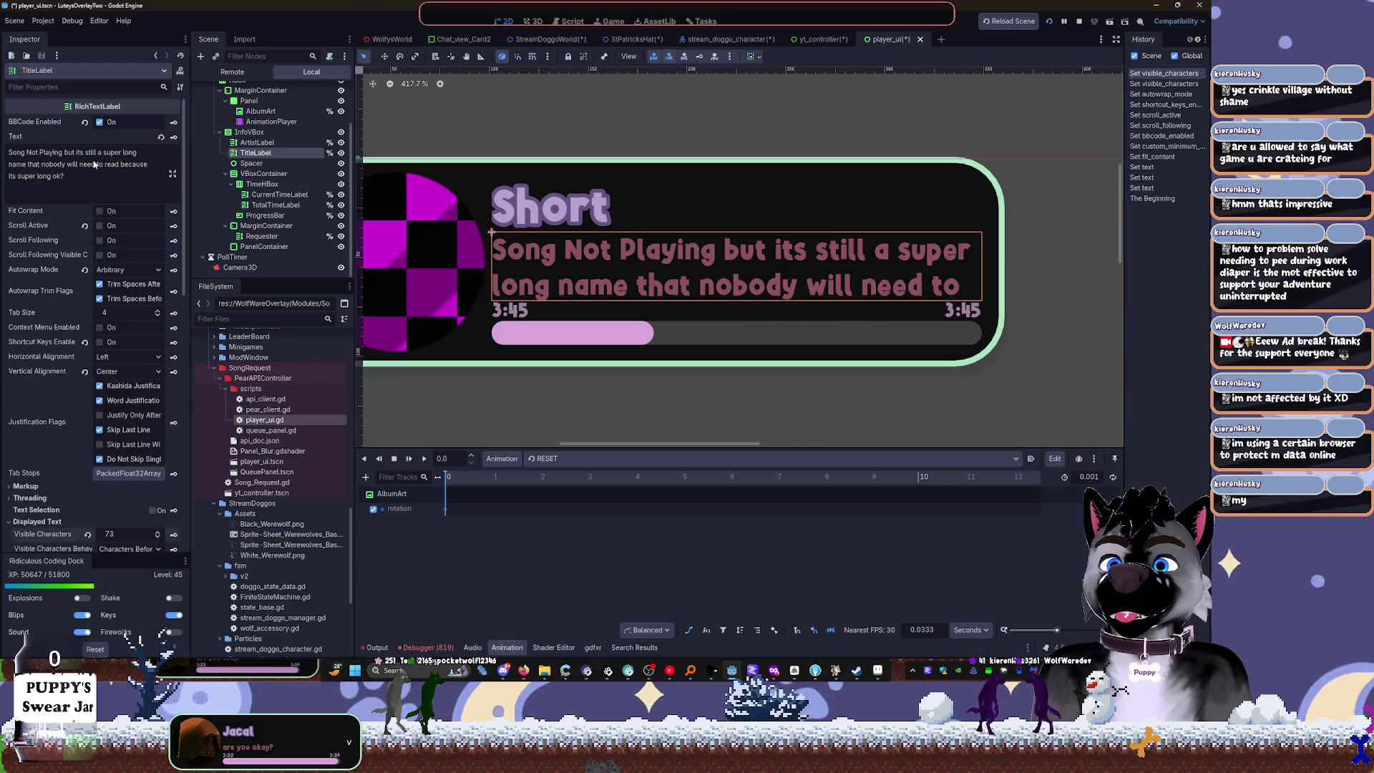
click(78, 174)
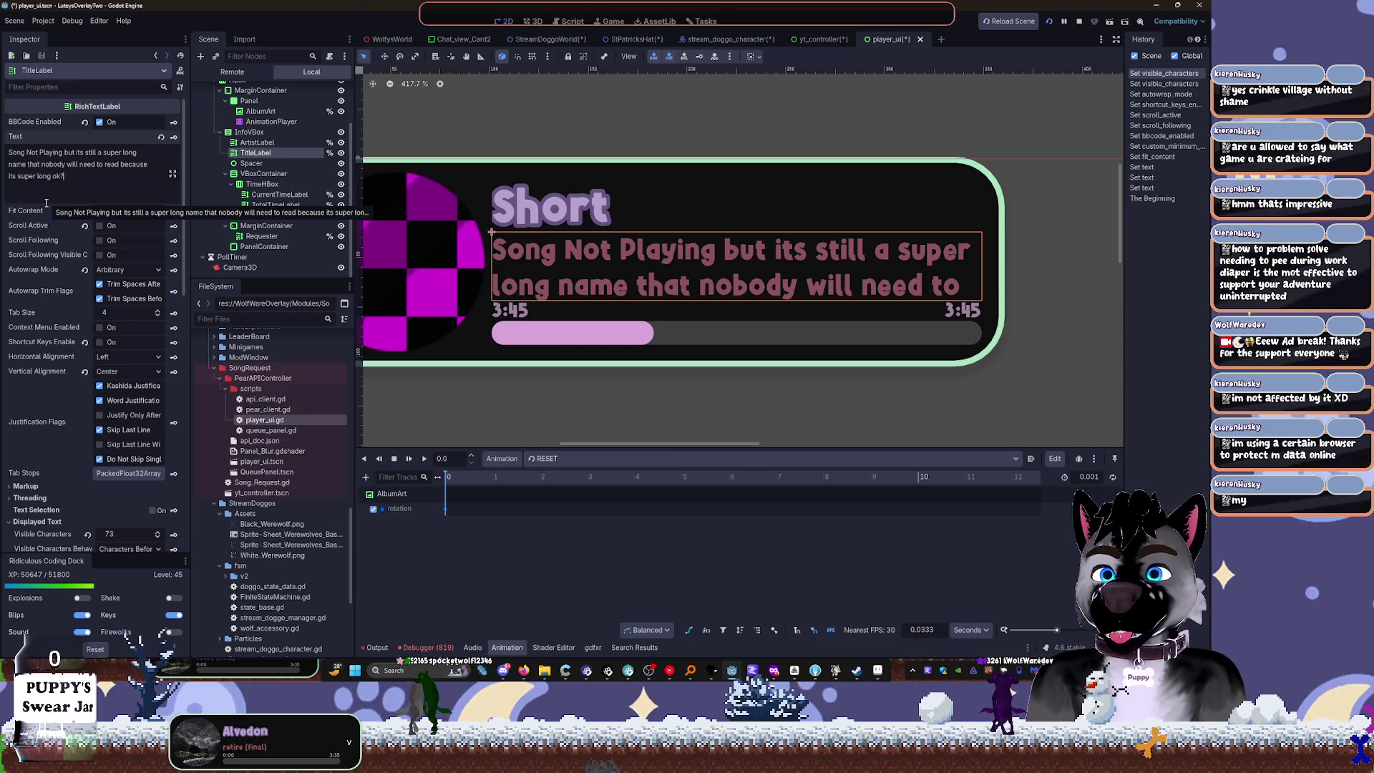
key(ctrl+a)
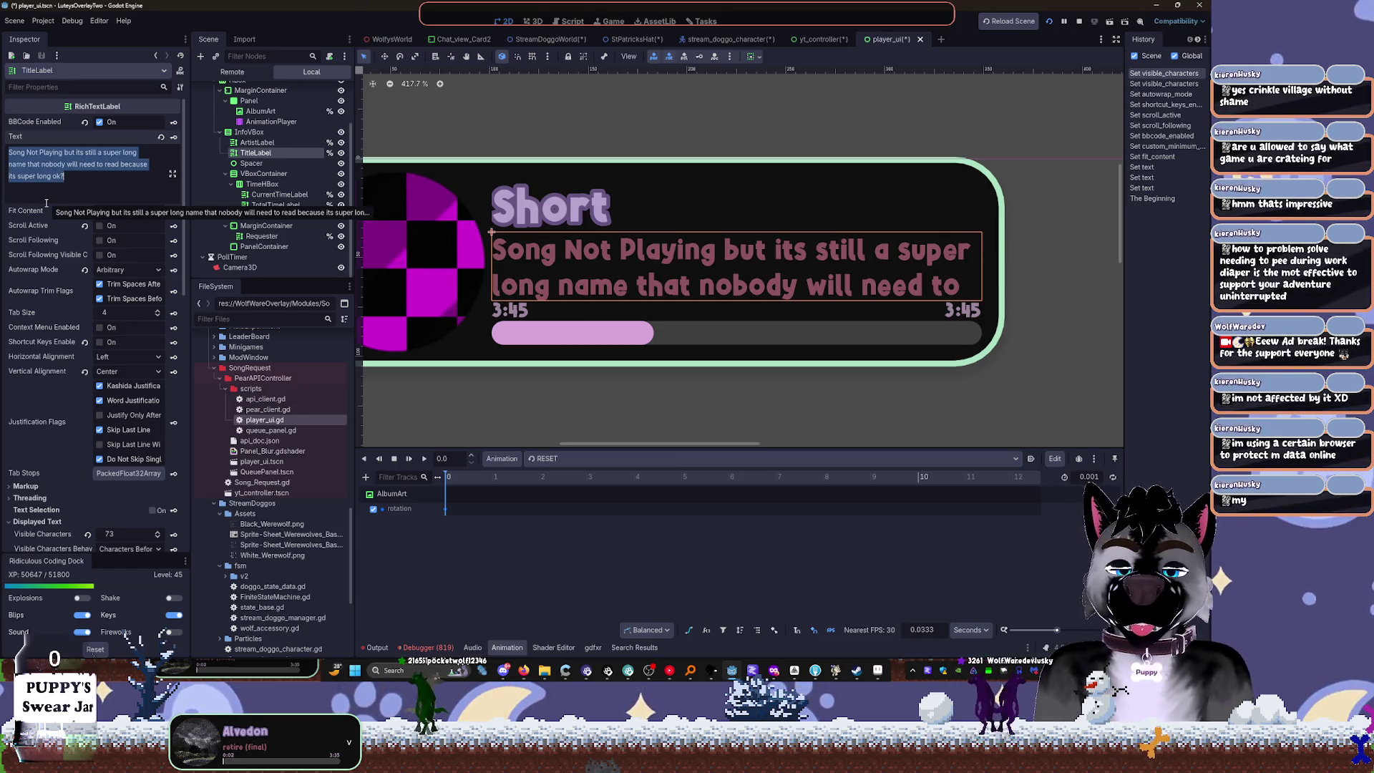
Step: Replace the title text with 'Song Information', save player_ui, and switch to the yt_controller tab
text(AAAAAAAAAAAAAAAAAAAAAAAA)
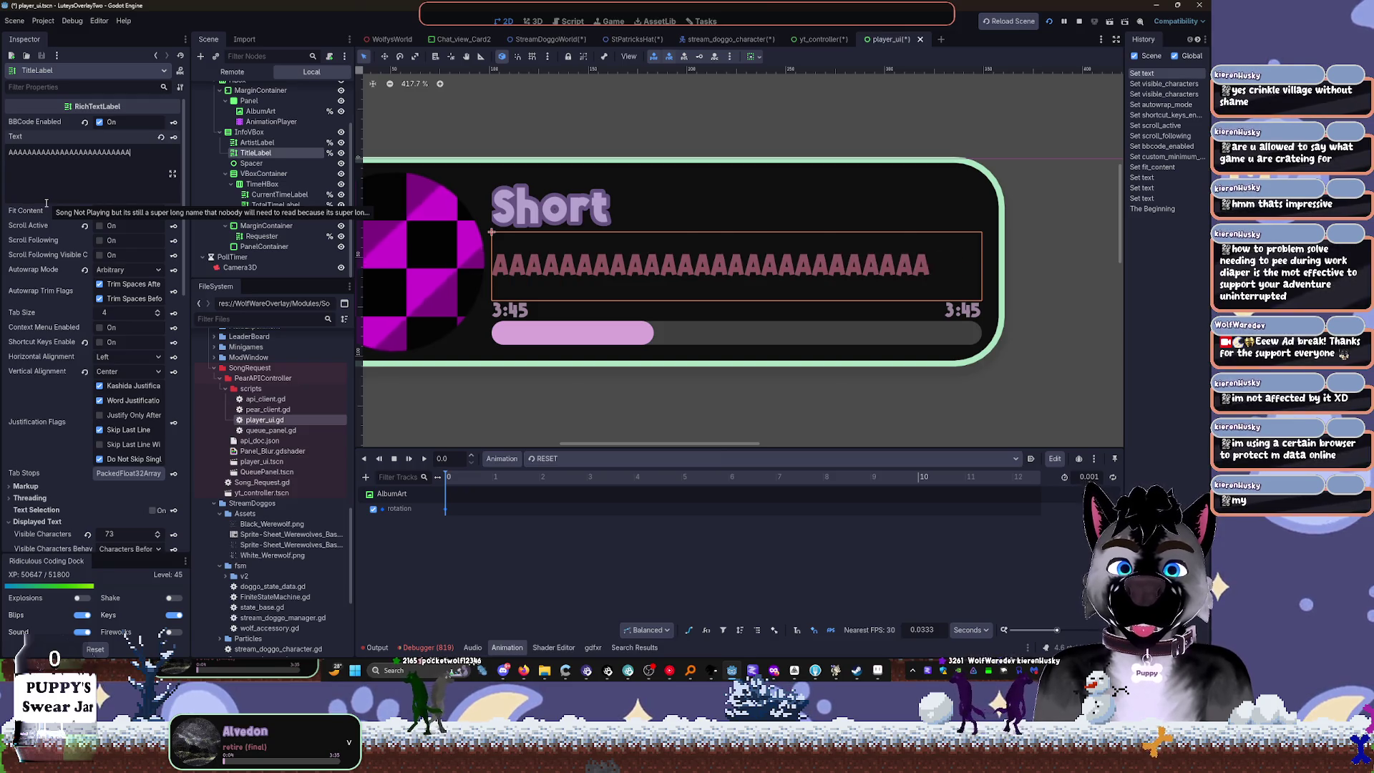
text(AAAAAAAAAAAAAAAAAAAAAAAAAAAAA)
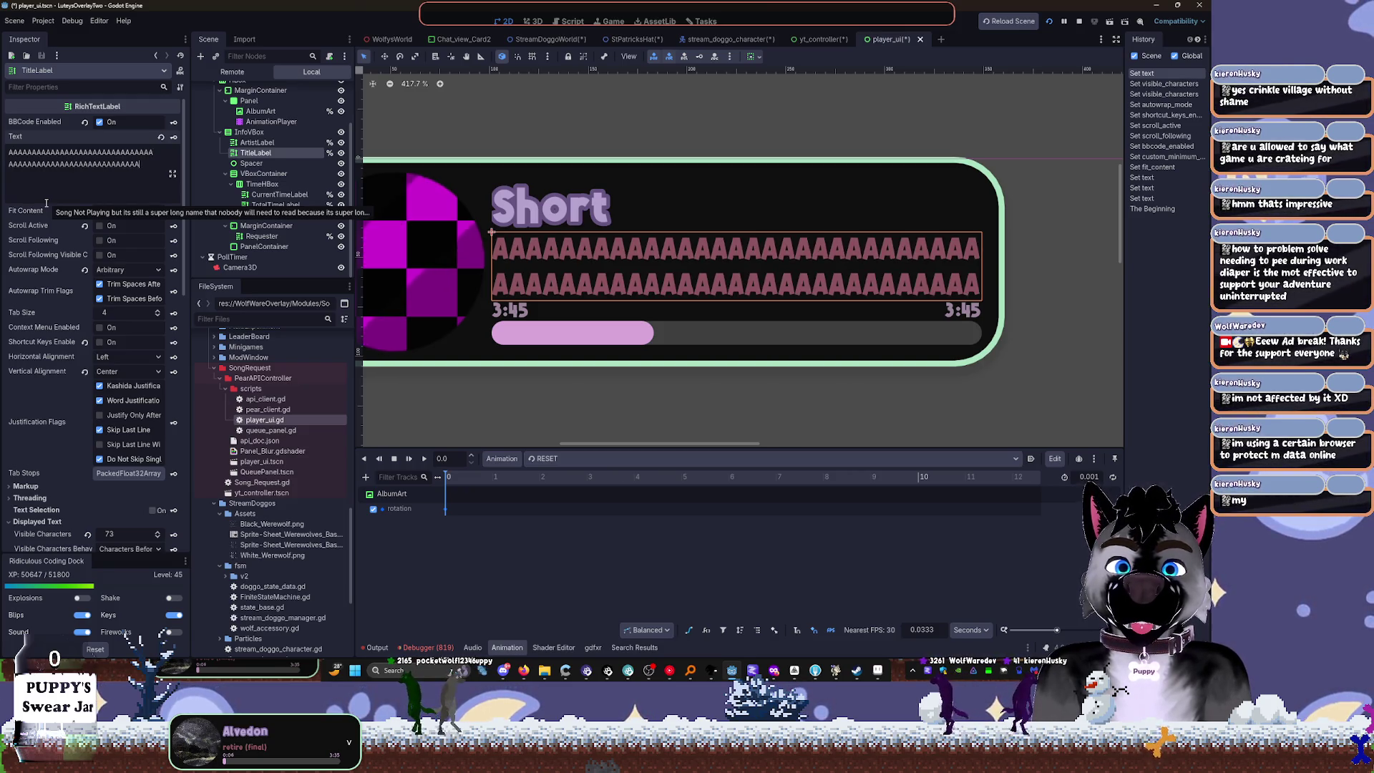
text(AAAAAAA)
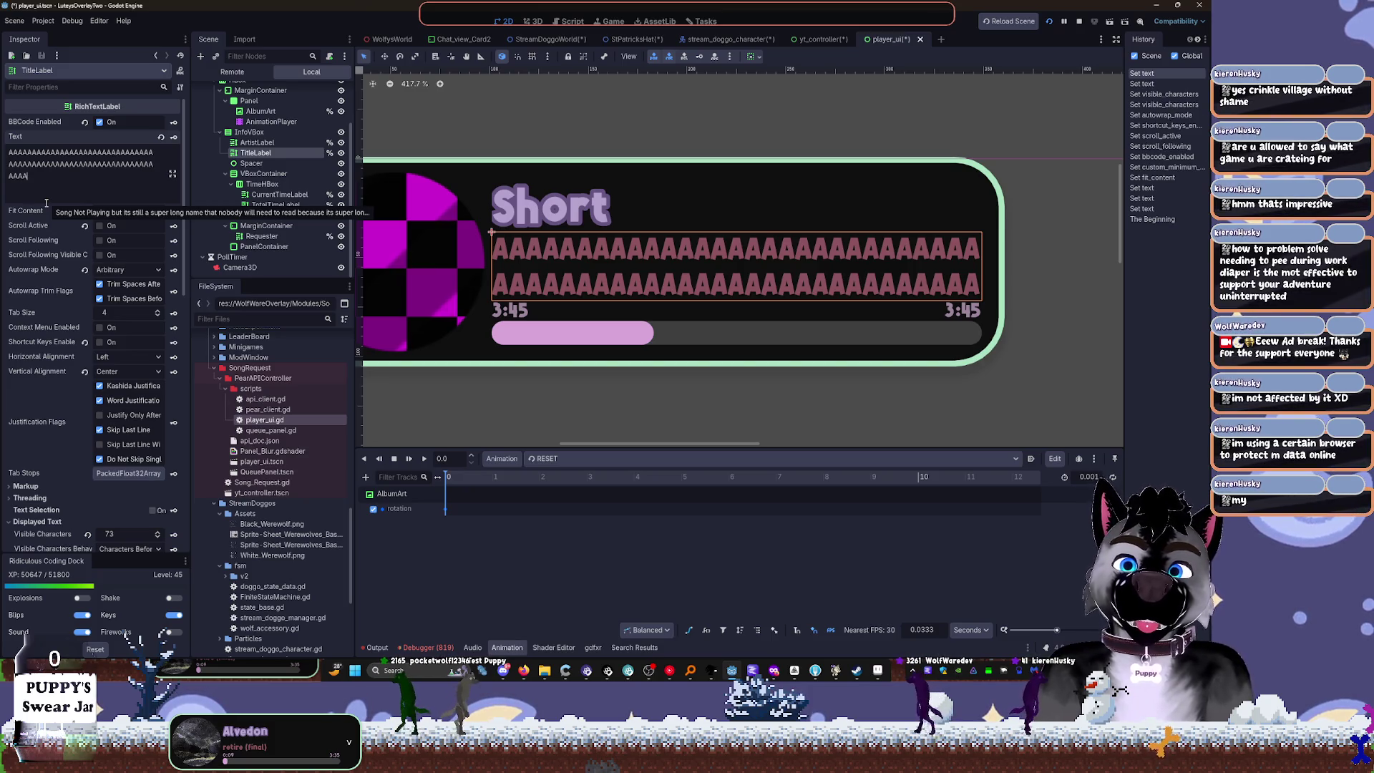
key(ctrl+a)
key(BackSpace)
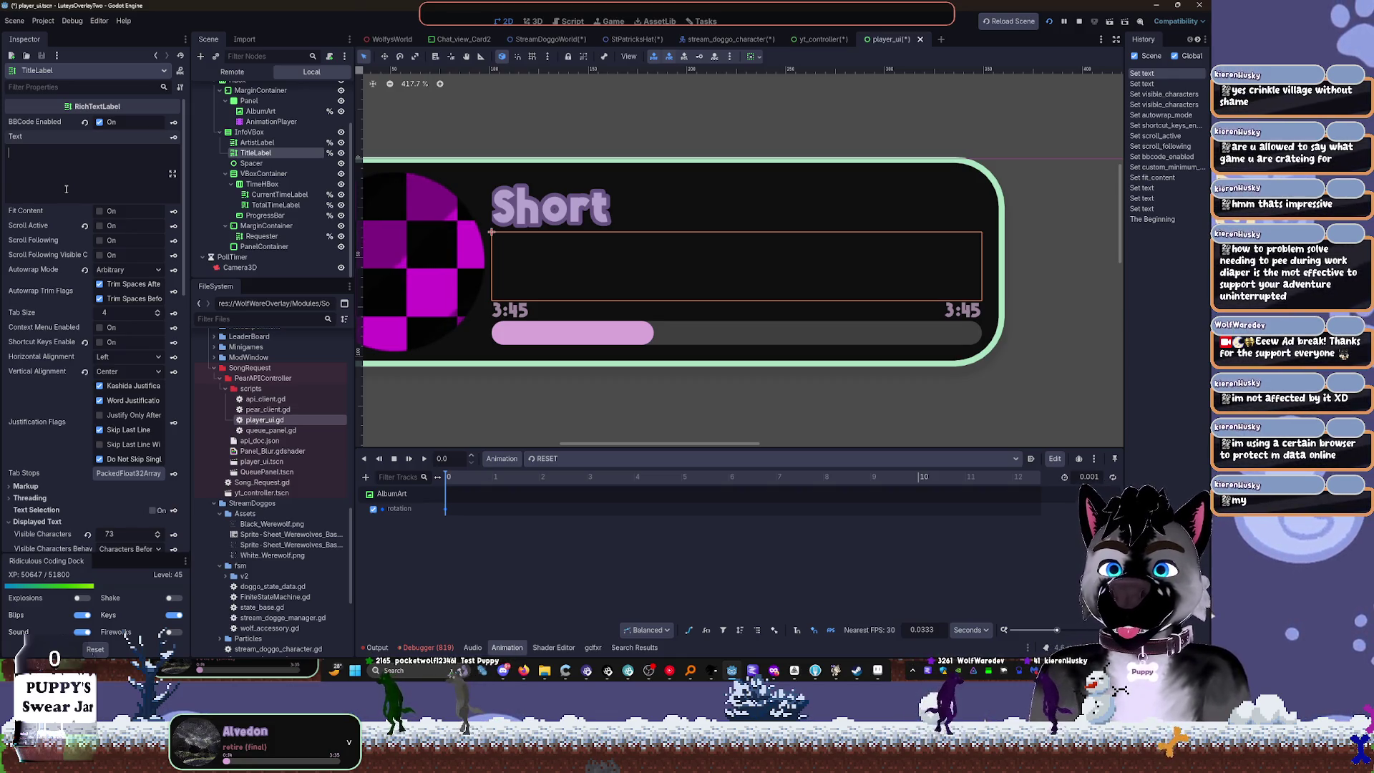
text(SONG)
key(BackSpace)
key(BackSpace)
key(BackSpace)
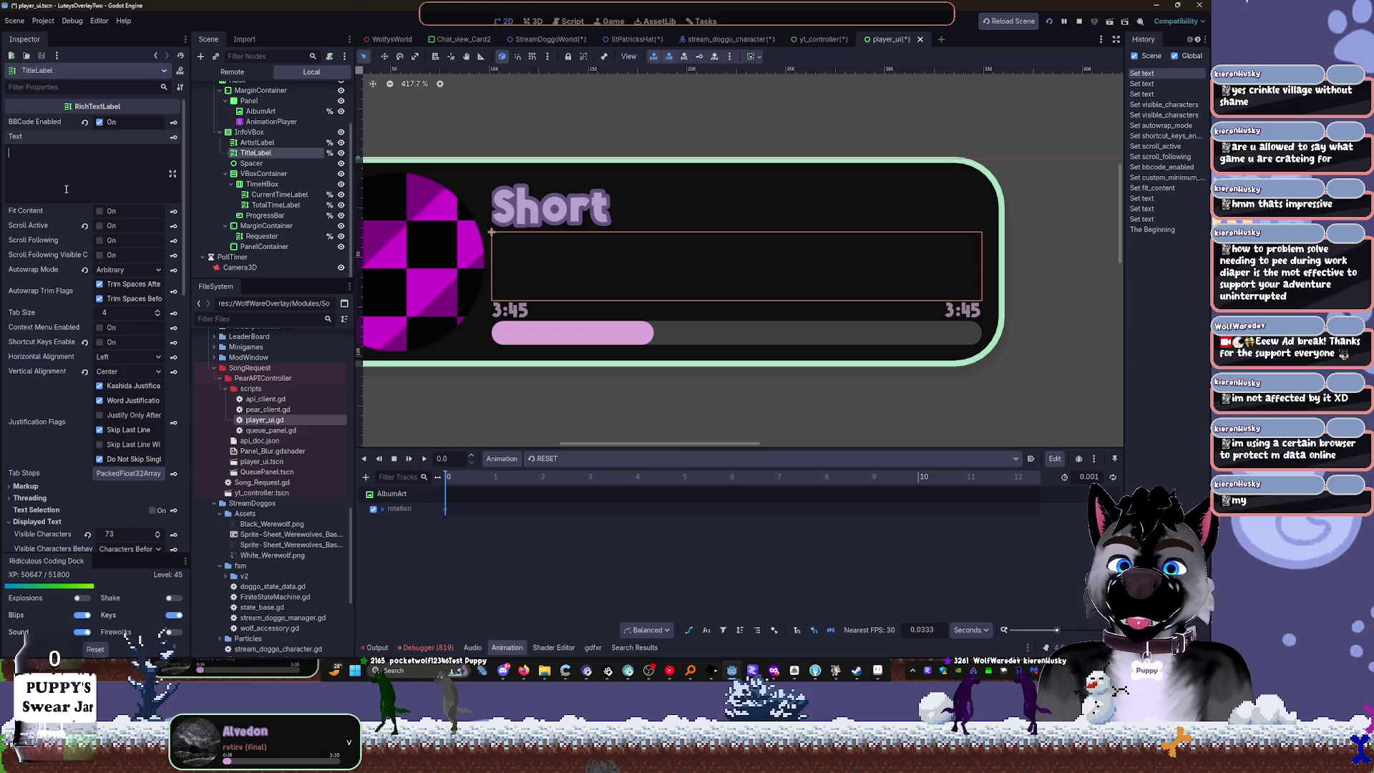
text(Son)
text(g Informatio)
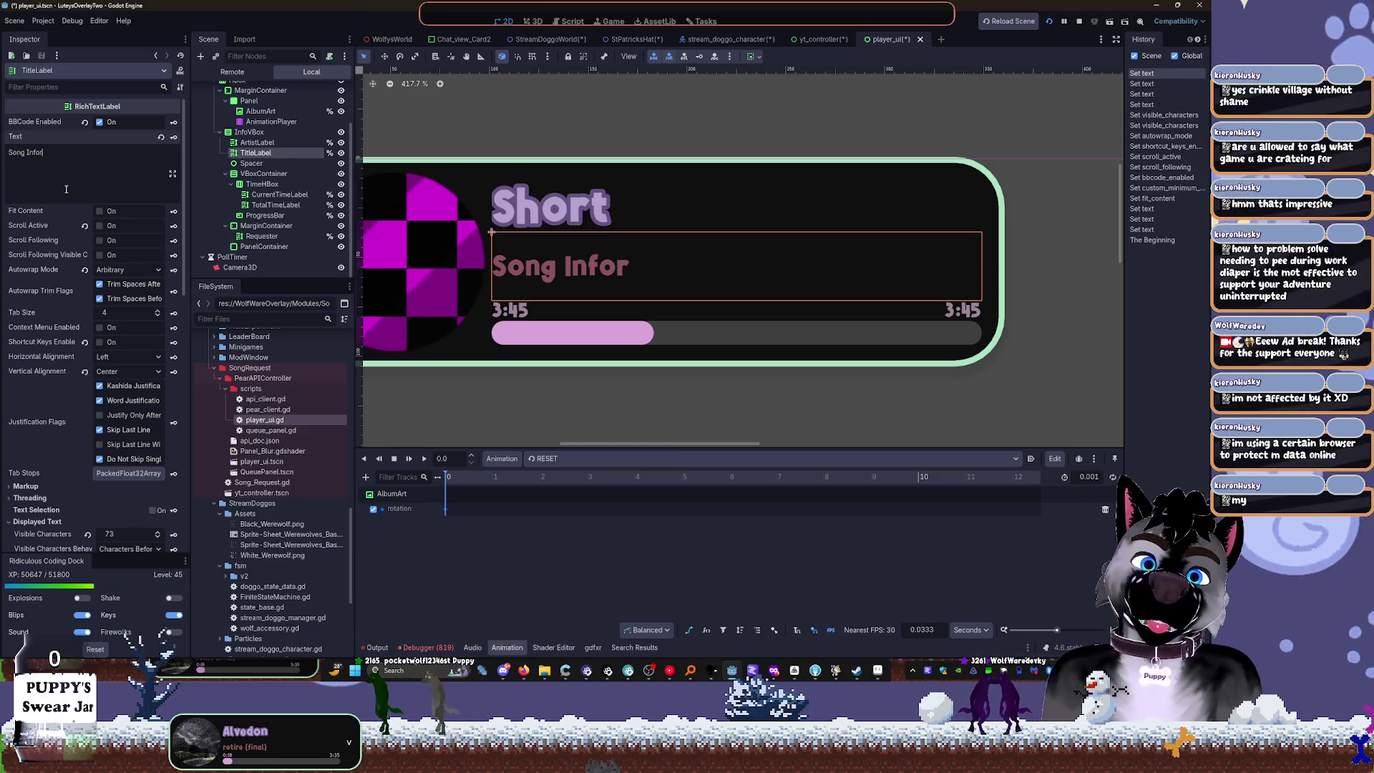
key(ctrl+s)
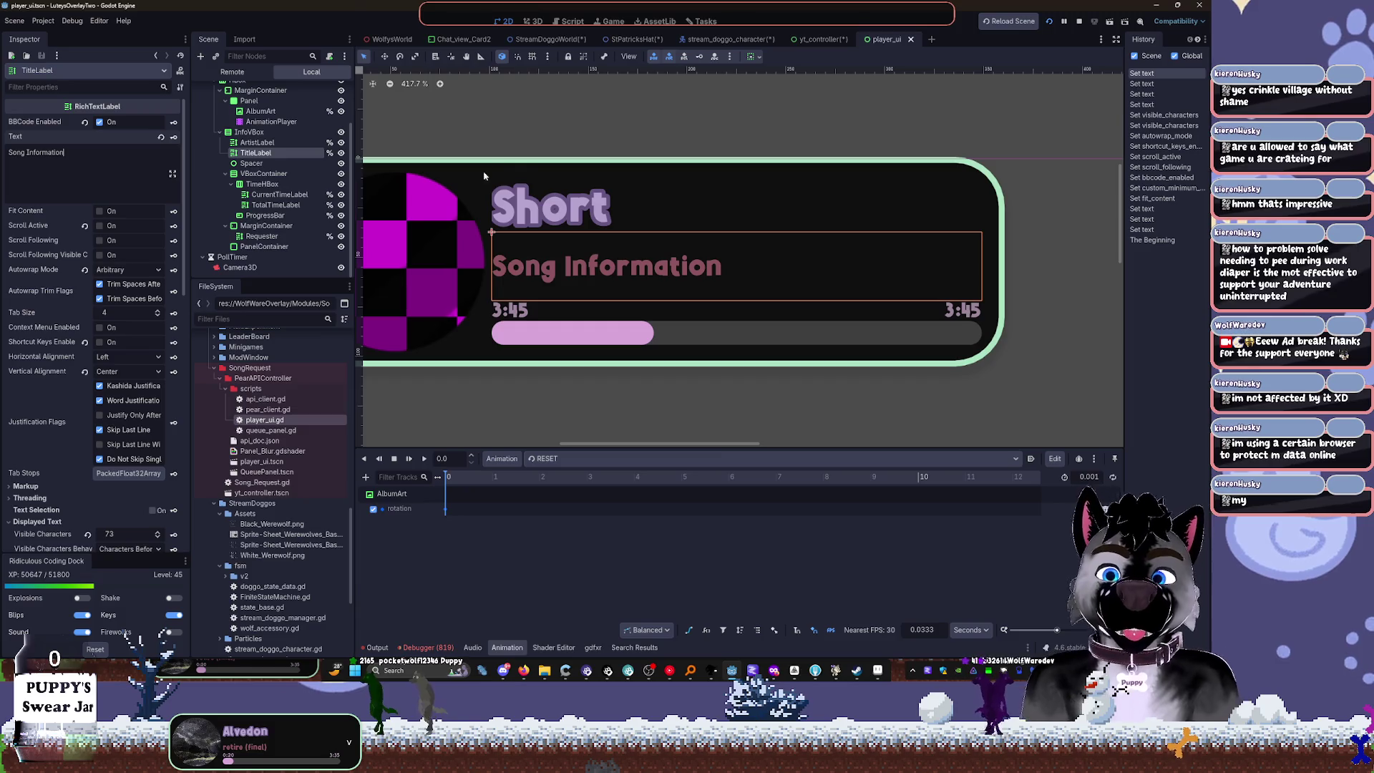
click(821, 39)
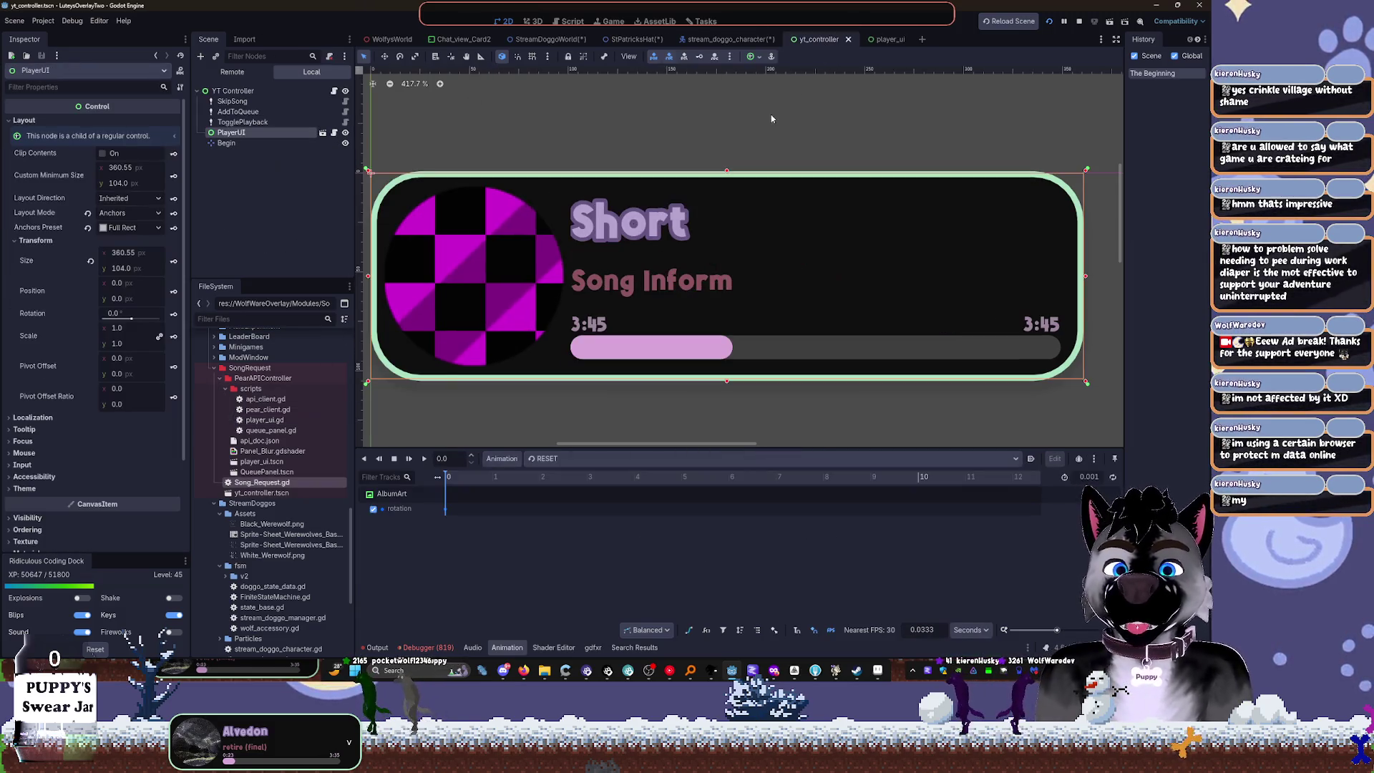
Step: Close yt_controller and delete the SantaHat node from the wolf character scene
click(847, 40)
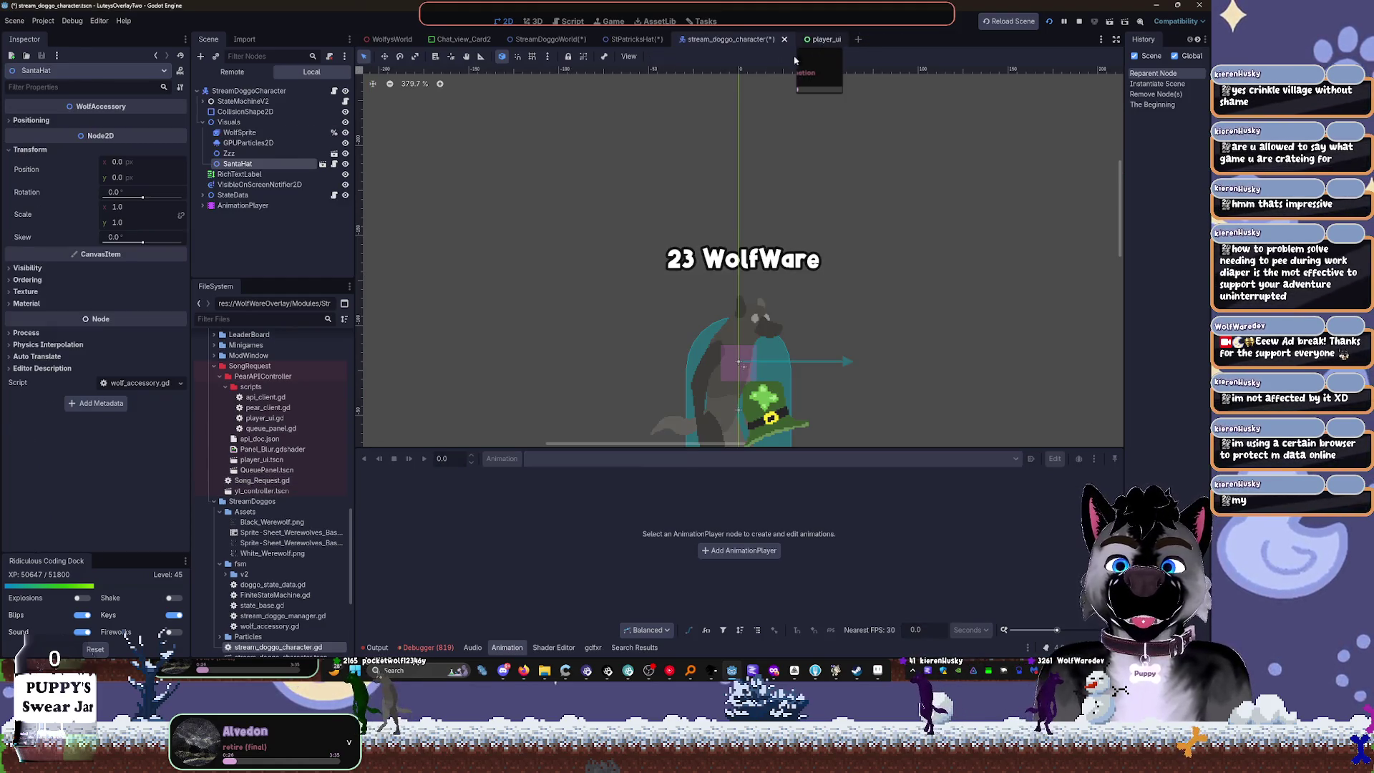
click(813, 39)
click(726, 39)
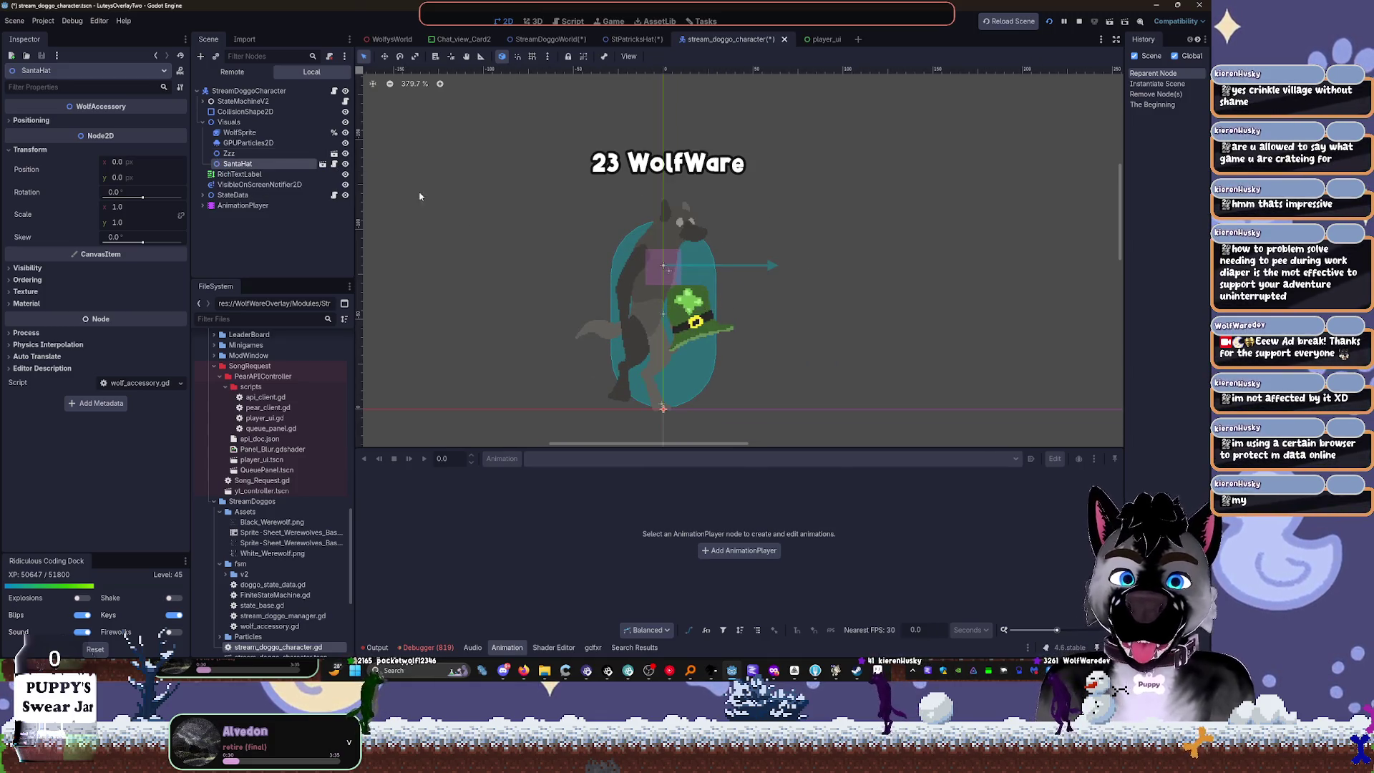
click(244, 174)
click(269, 163)
key(Delete)
key(Return)
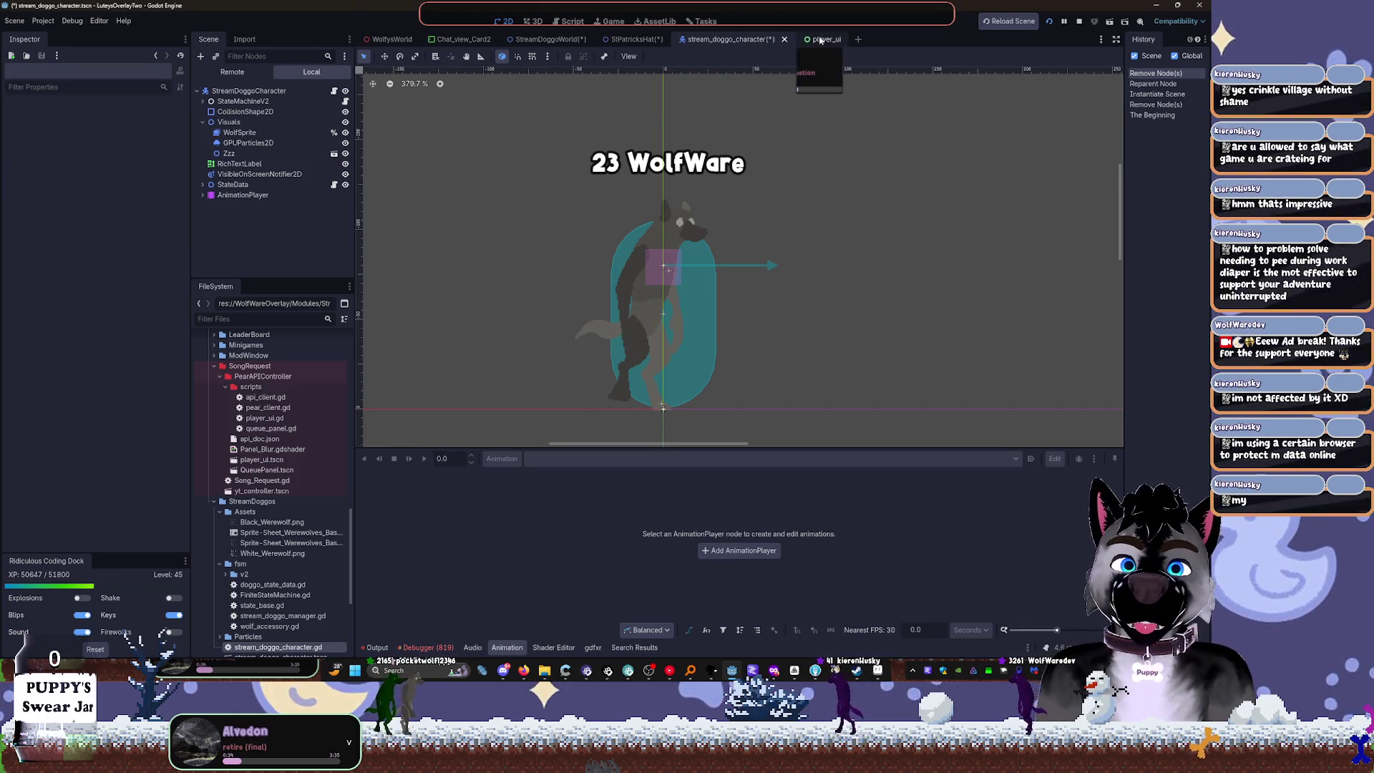
Step: Rename the StPatricksHat scene's root node from SantaHat to StPatricksHat
click(637, 40)
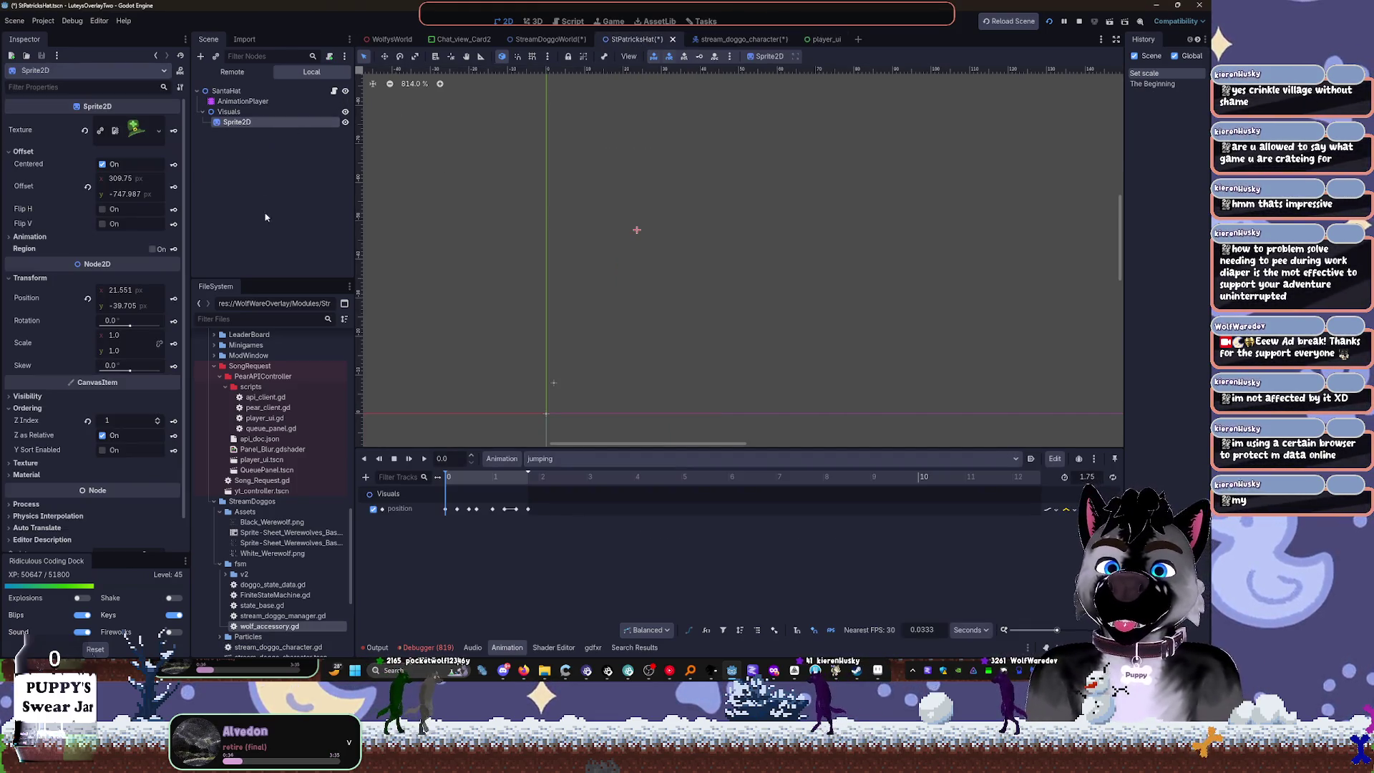
click(278, 90)
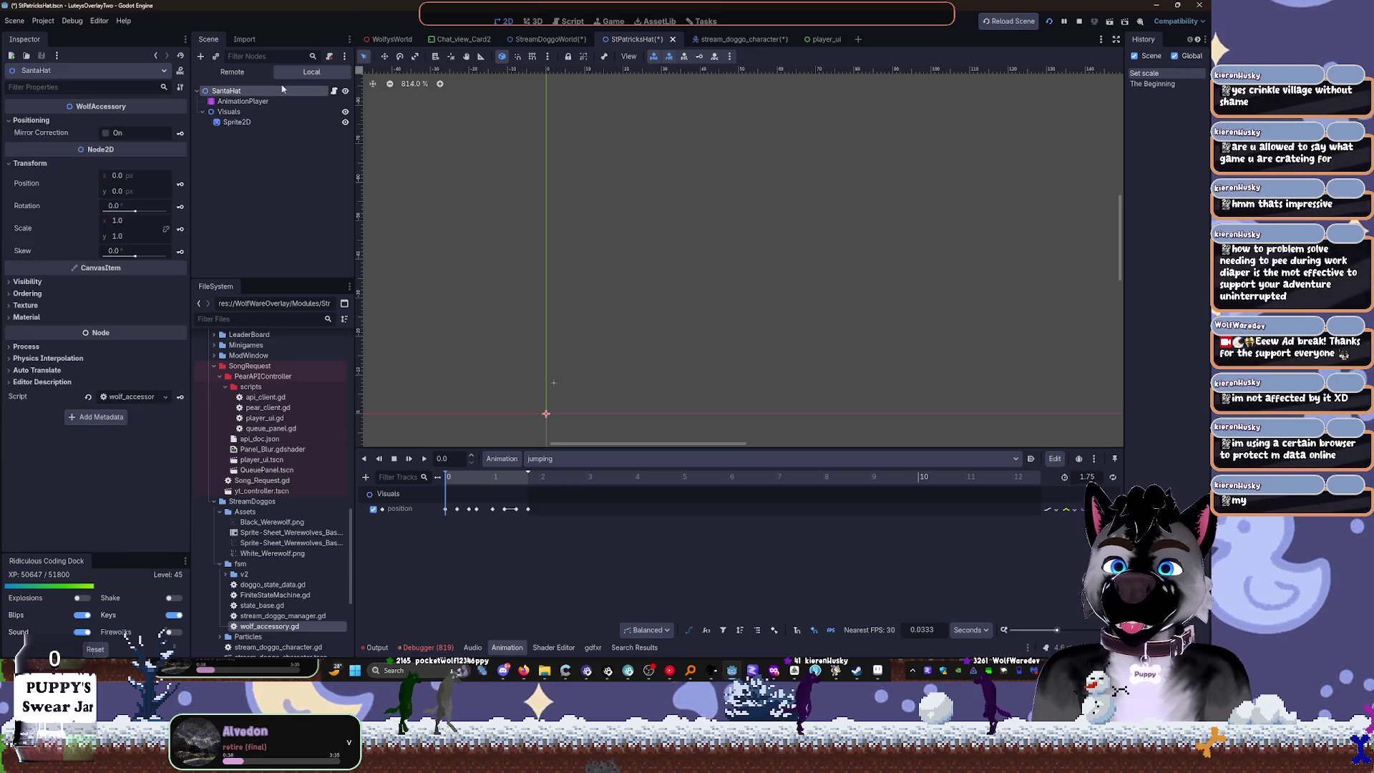
click(277, 91)
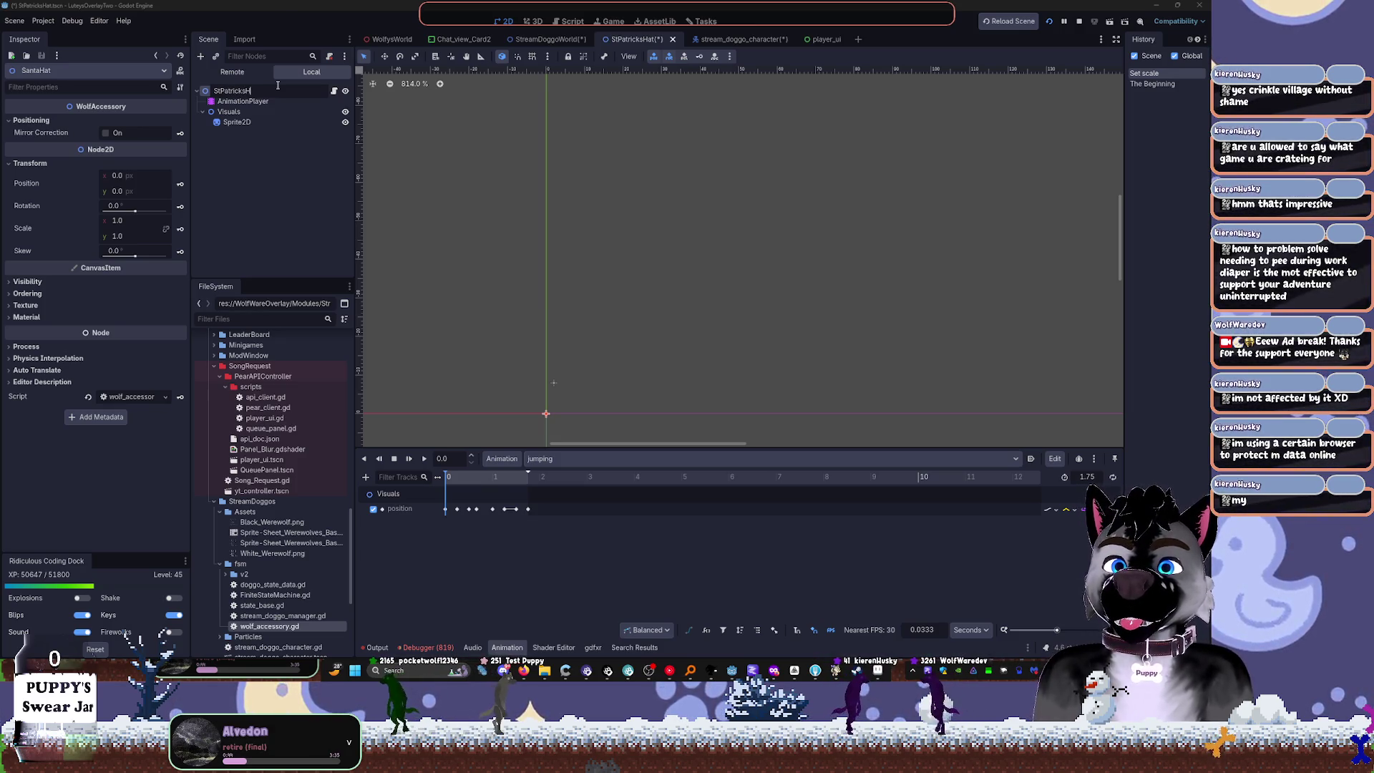
text(at)
key(Return)
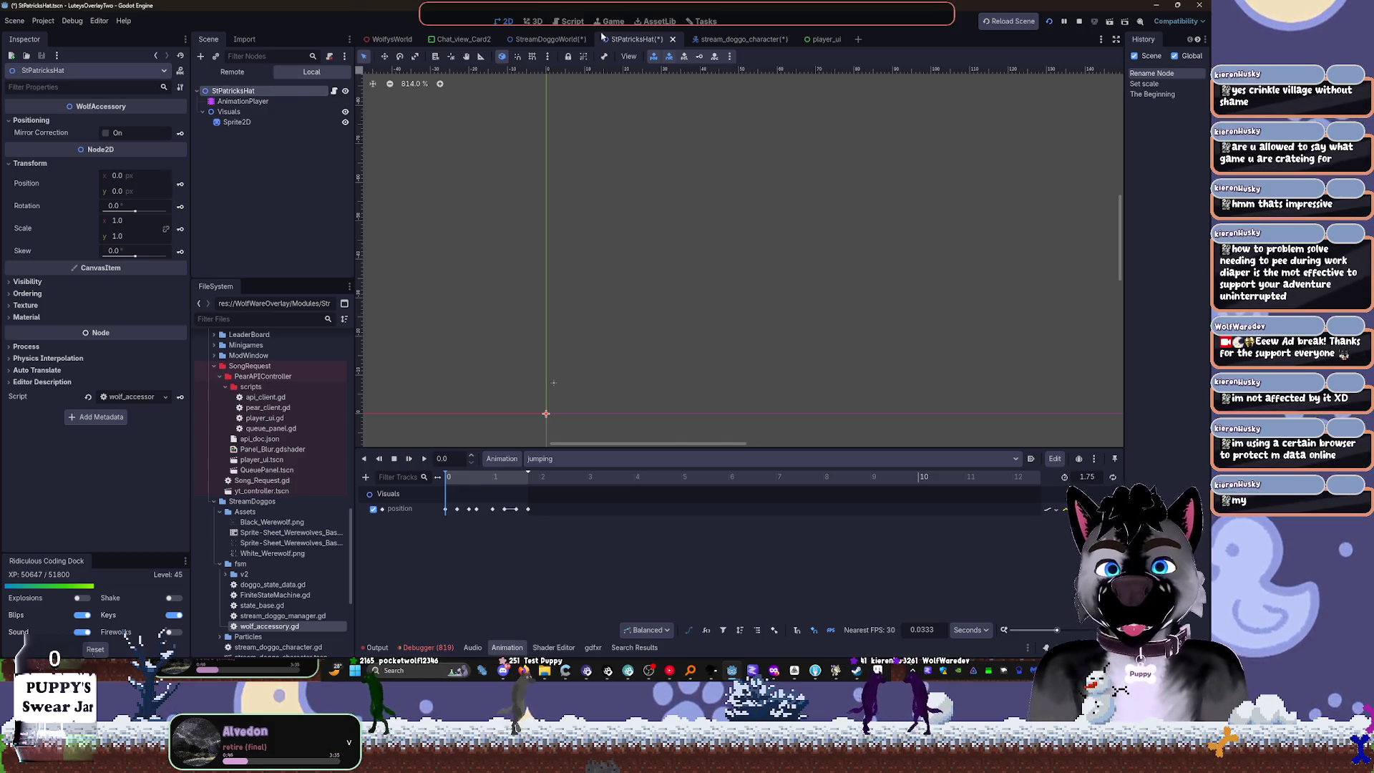
click(573, 39)
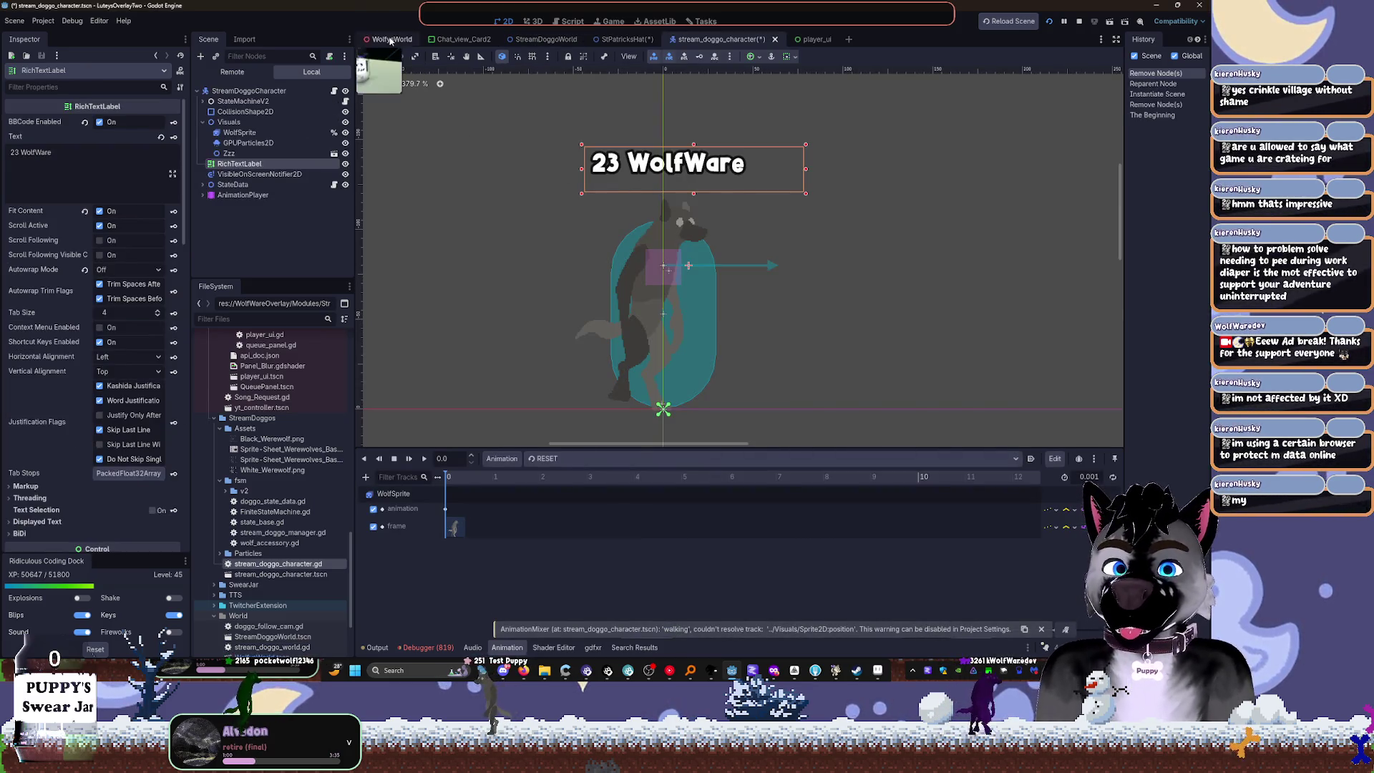
Step: Instance the hat scene found with 'stpatsanta' into the character, then open and save StPatricksHat
click(239, 132)
scroll(681, 280, up, 1)
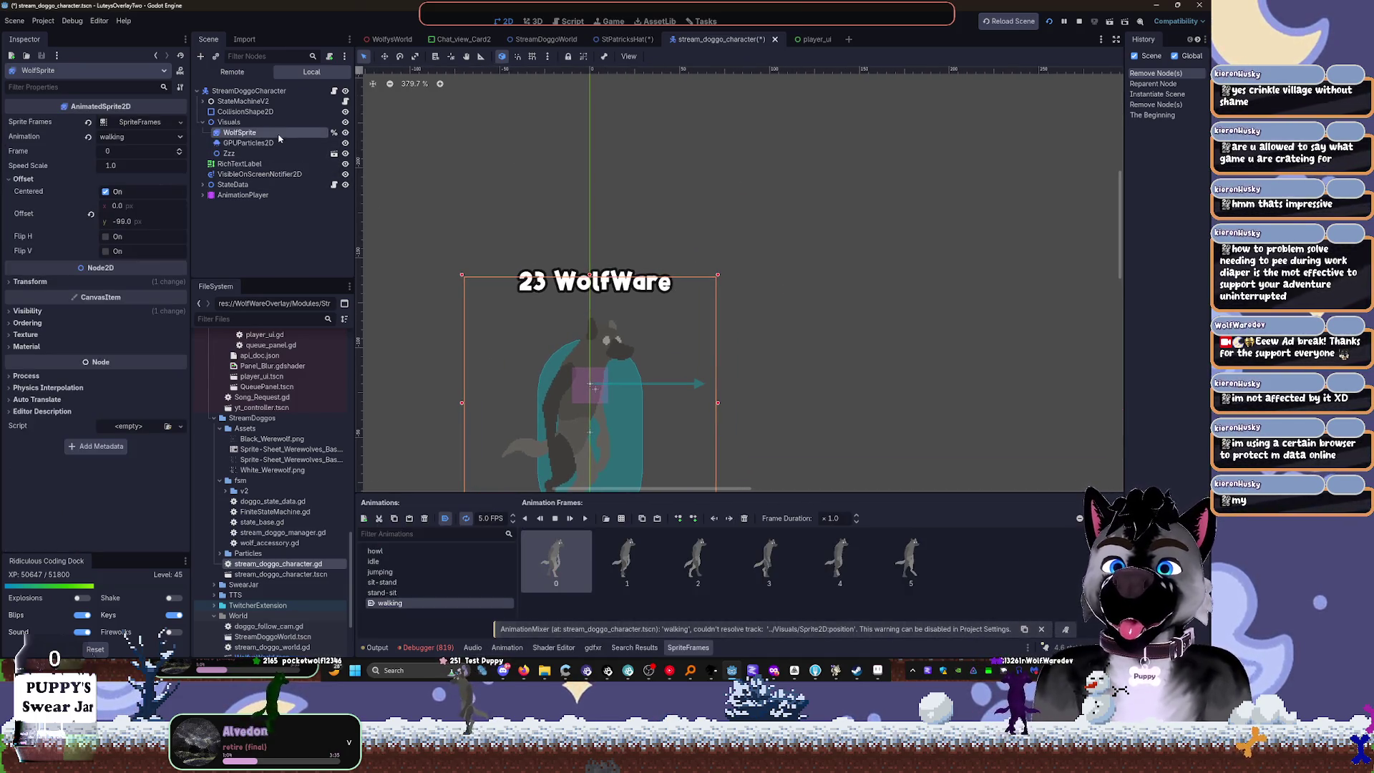
click(238, 94)
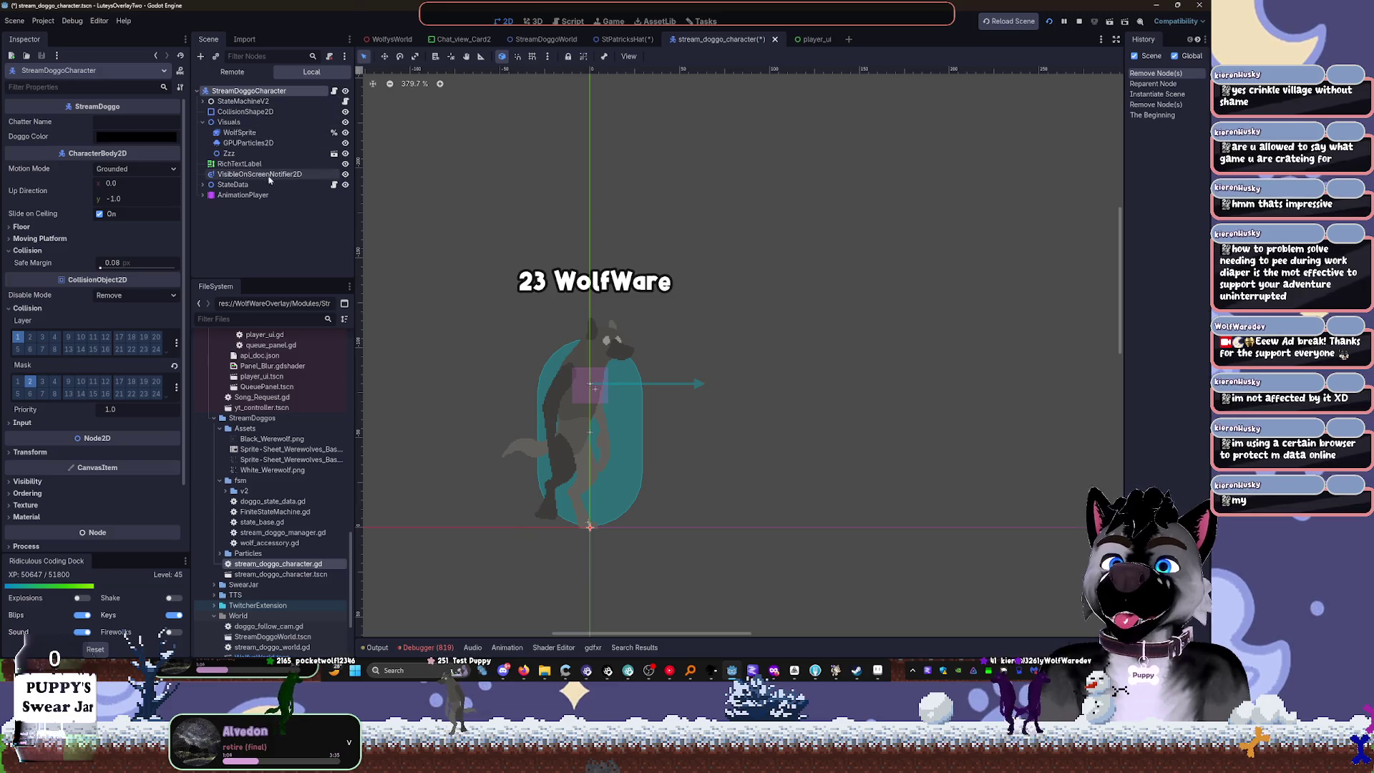
click(239, 223)
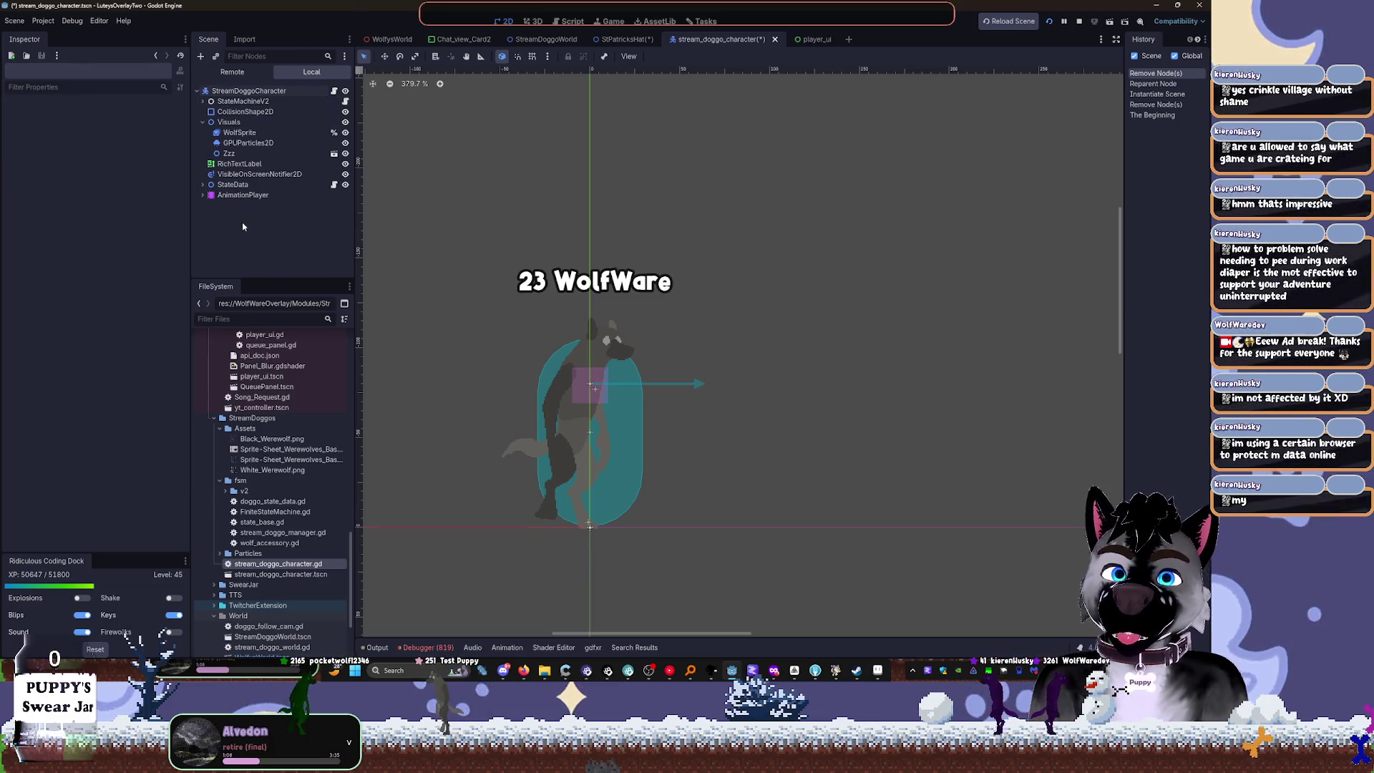
key(ctrl+shift+o)
text(stpat)
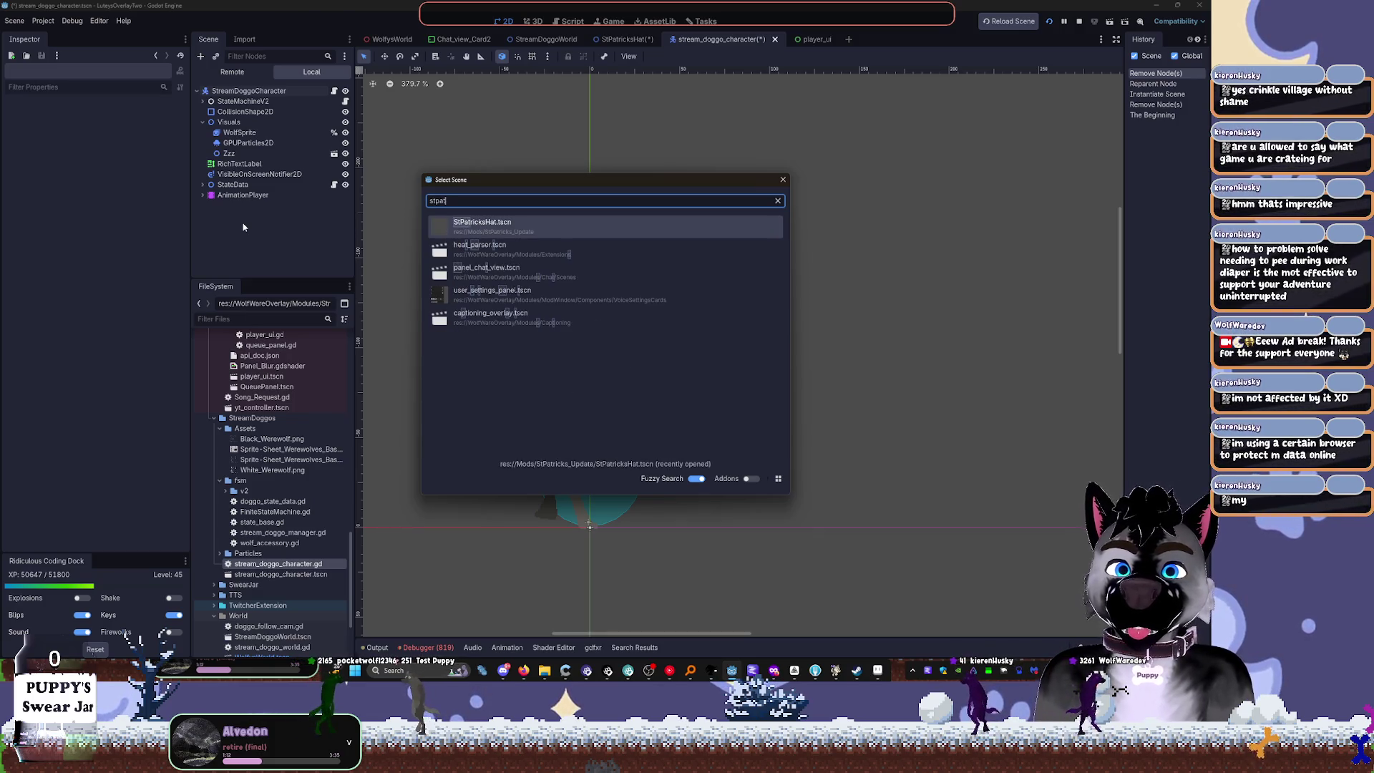
text(santa)
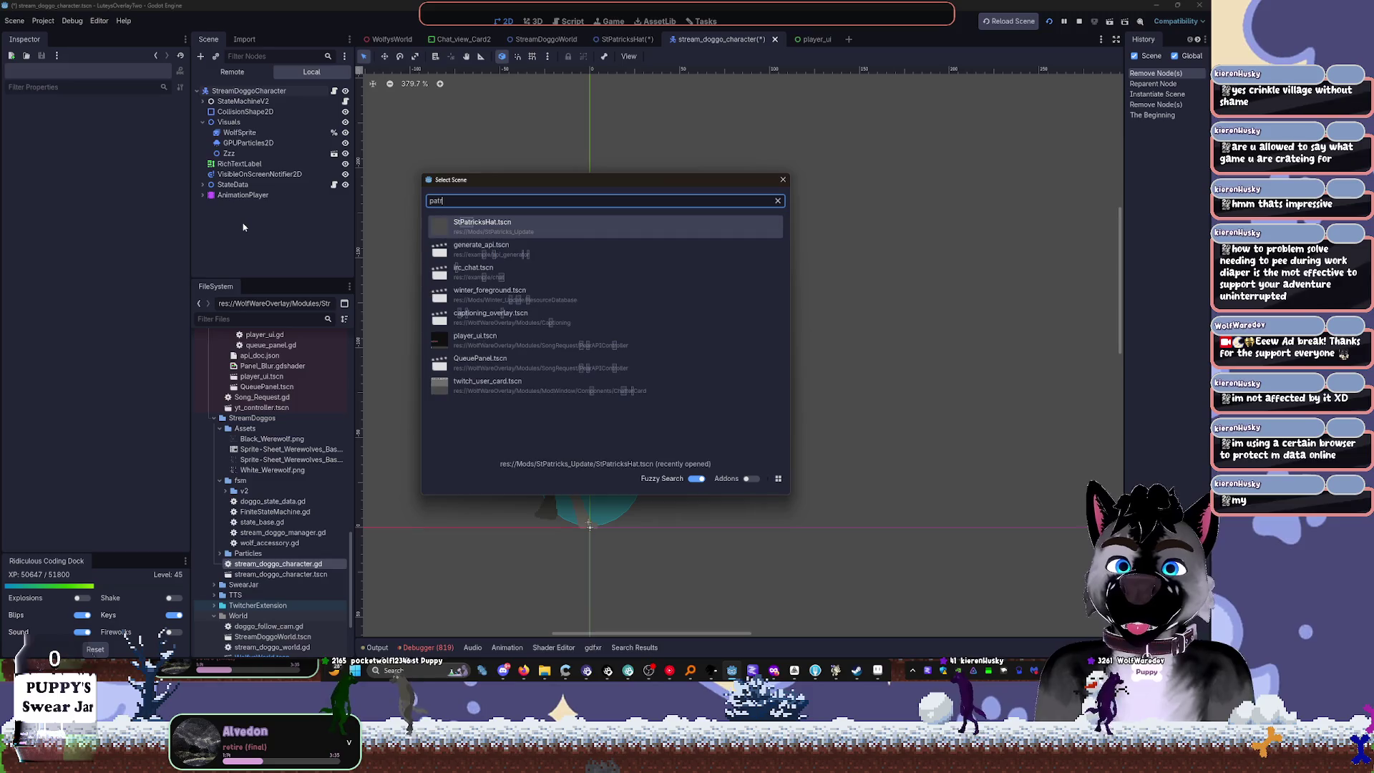
key(Return)
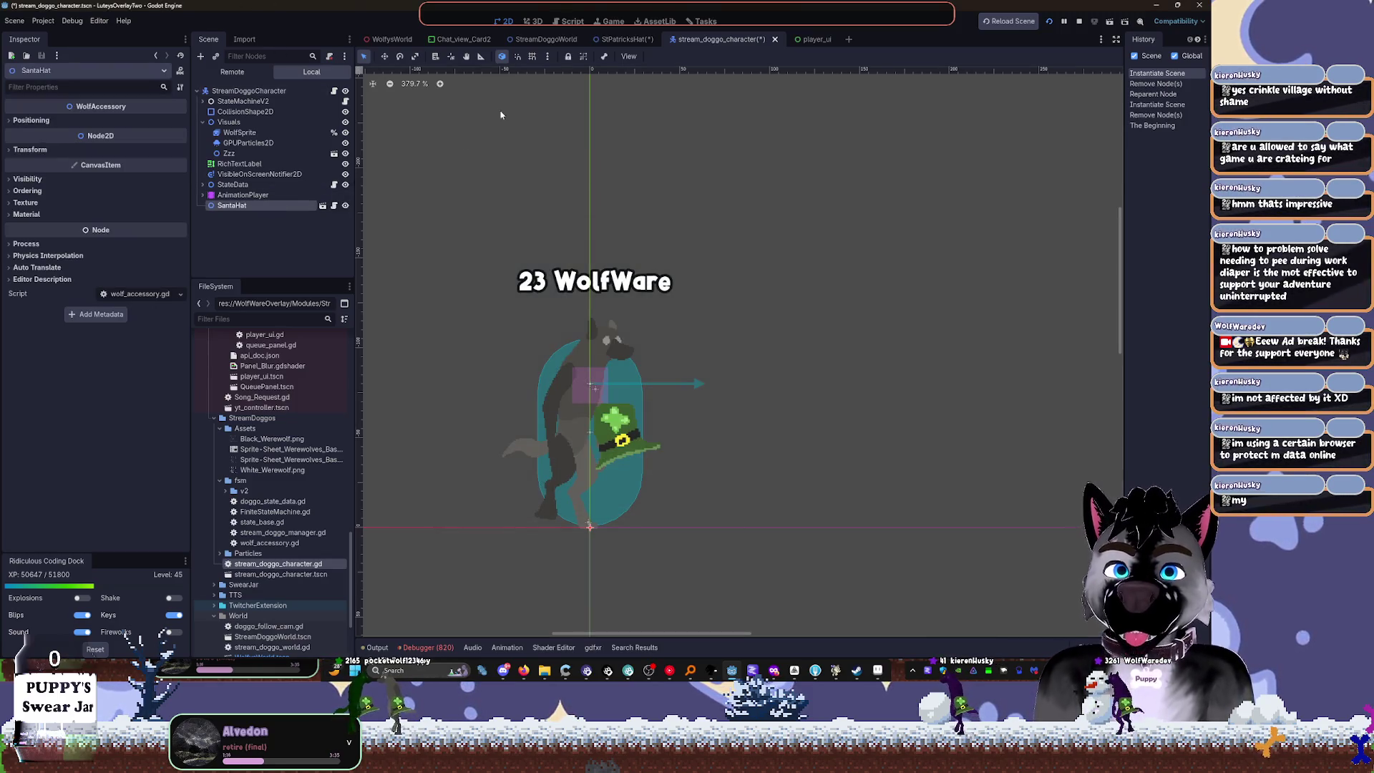
click(323, 207)
key(ctrl+s)
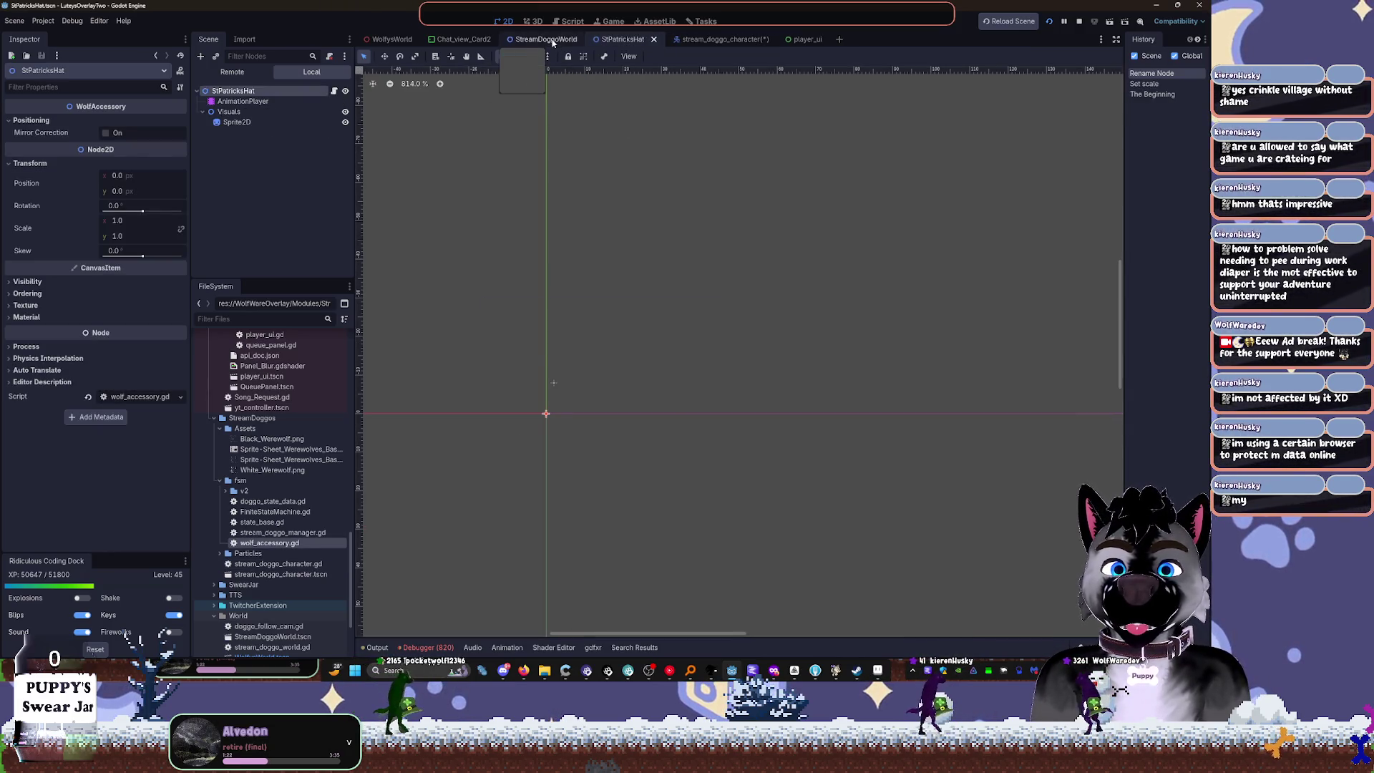
Step: Delete the old SantaHat, add StPatricksHat to the character, and drag it under Visuals
click(685, 40)
click(232, 206)
key(Delete)
key(Return)
key(ctrl+shift+o)
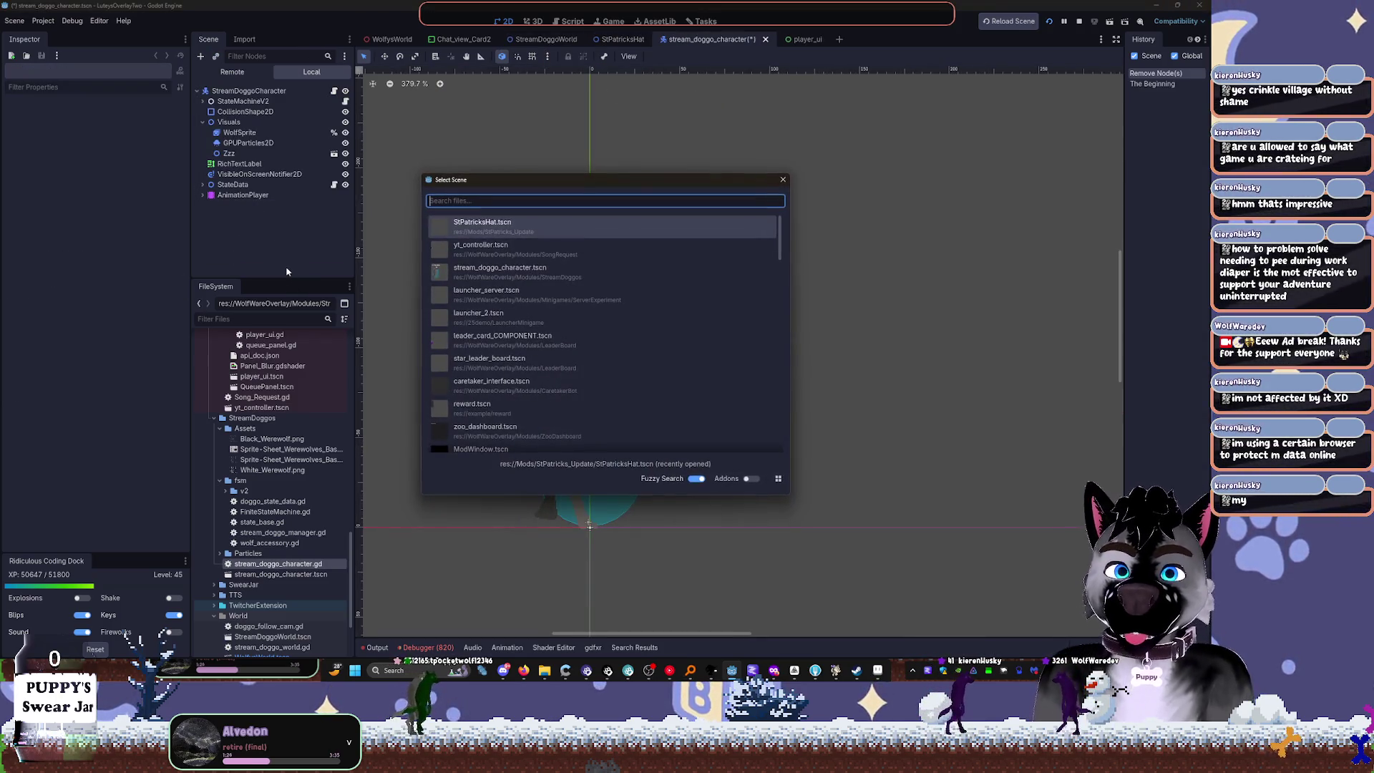
key(Return)
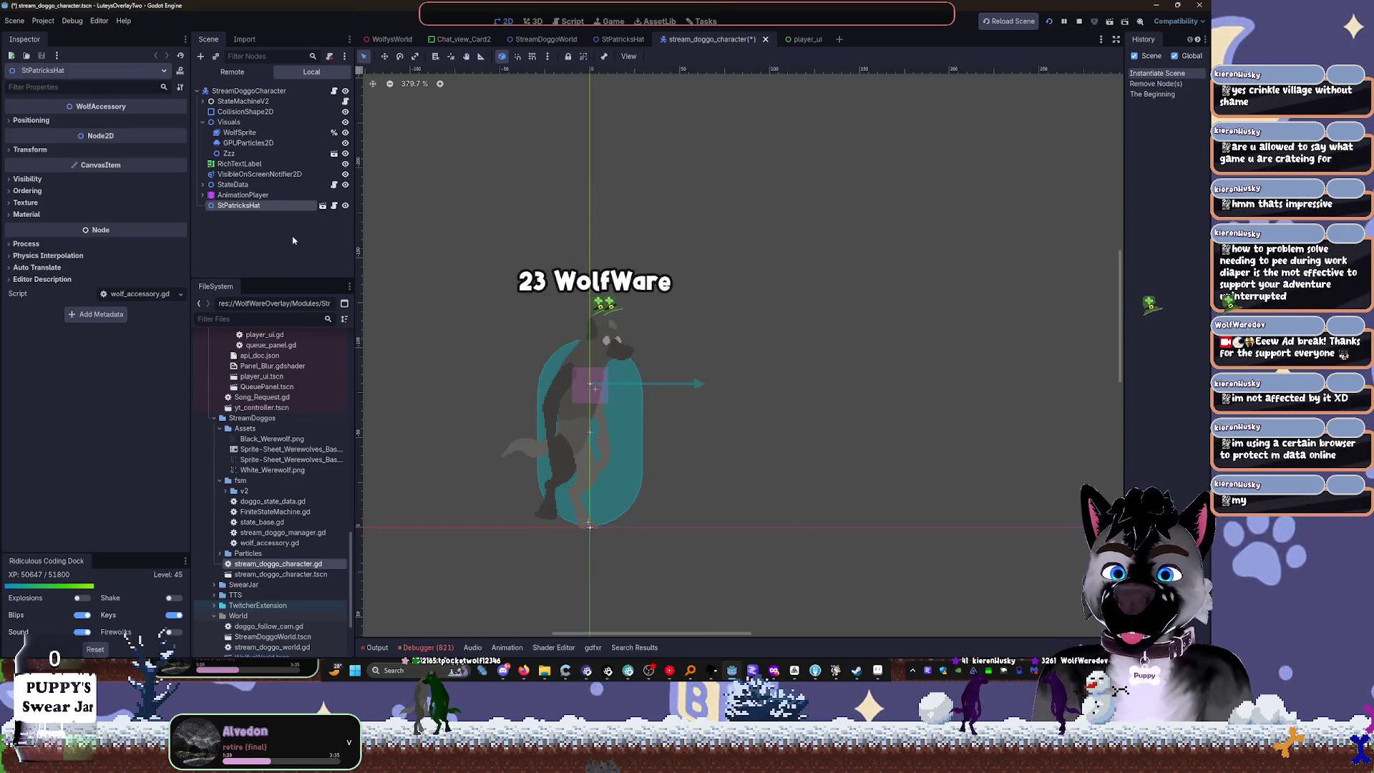
drag(238, 205, 236, 124)
Step: Move StPatricksHat above WolfSprite as the first child of Visuals, keeping its name
double_click(259, 164)
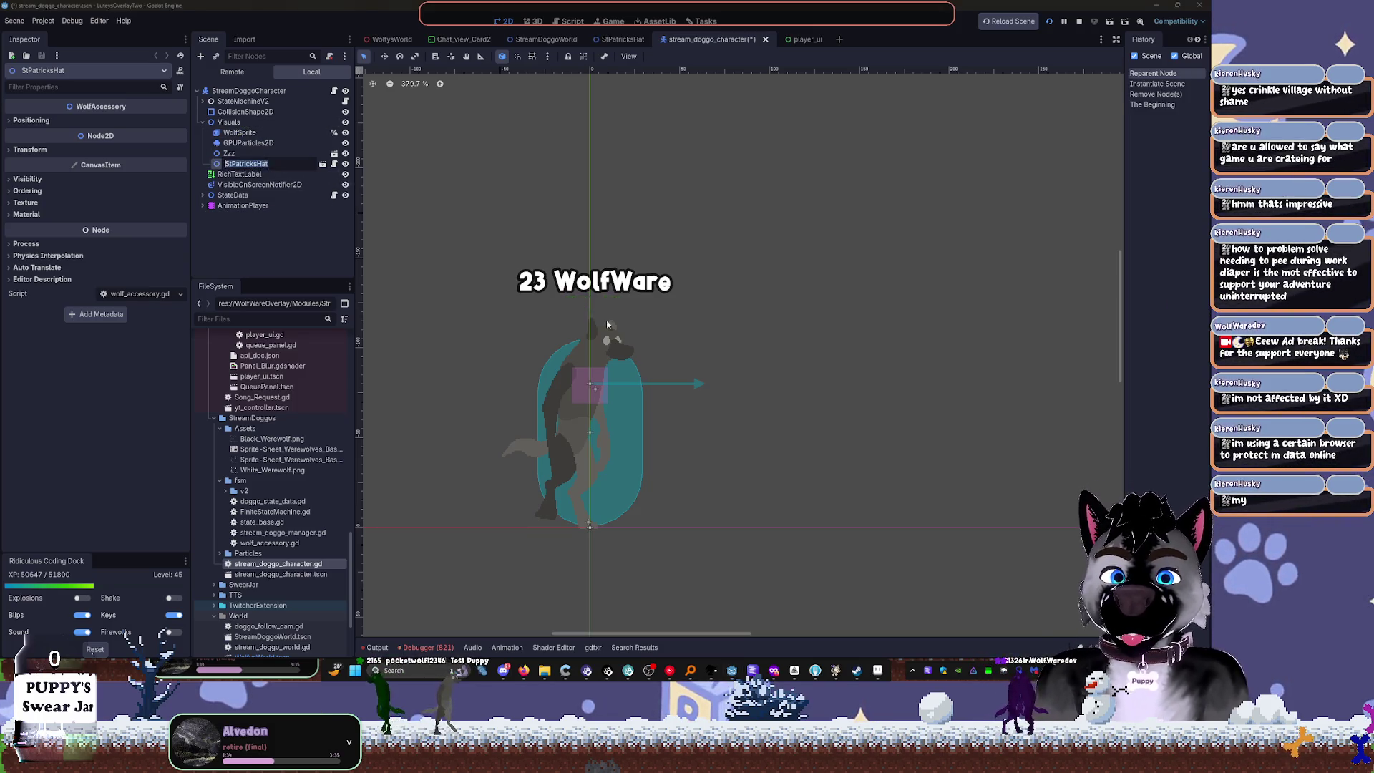
text(w)
scroll(586, 319, down, 5)
key(Escape)
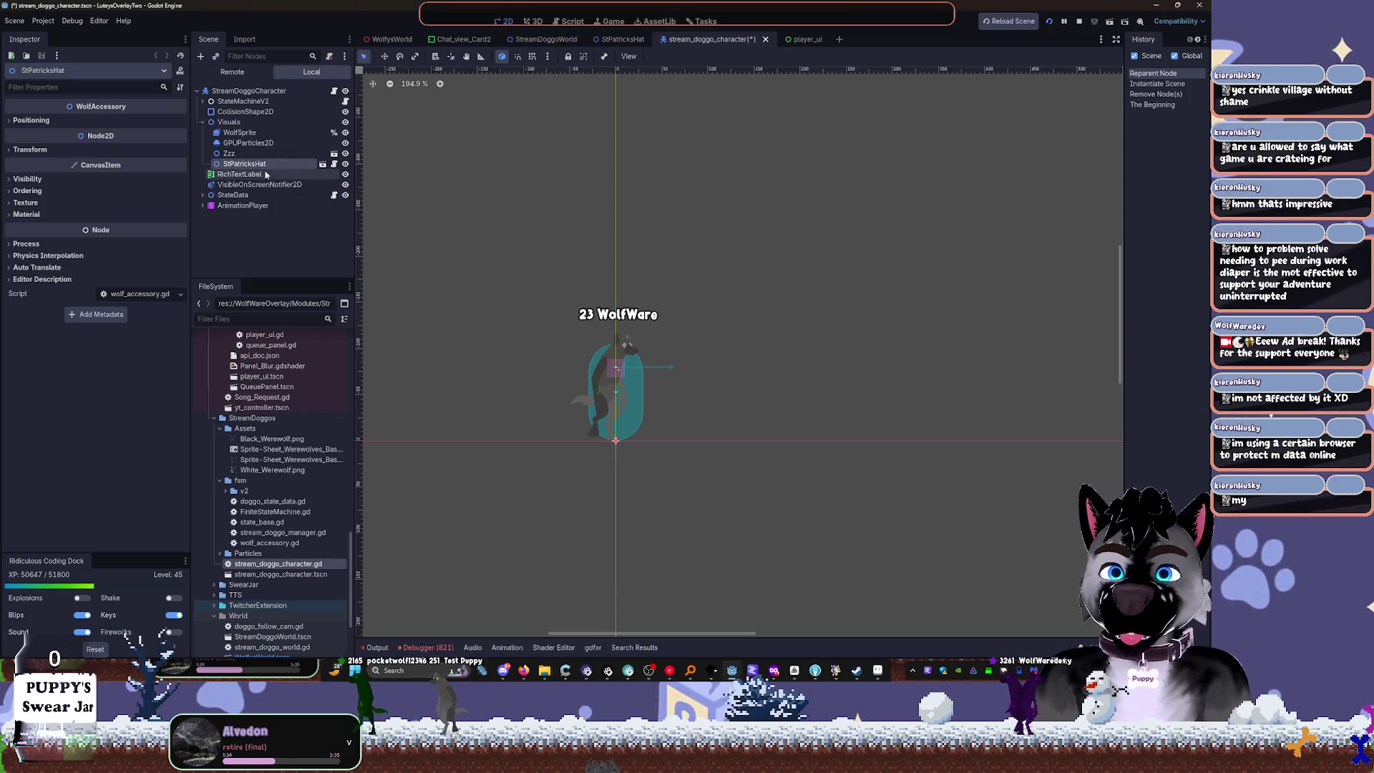
scroll(699, 294, up, 6)
drag(243, 164, 252, 128)
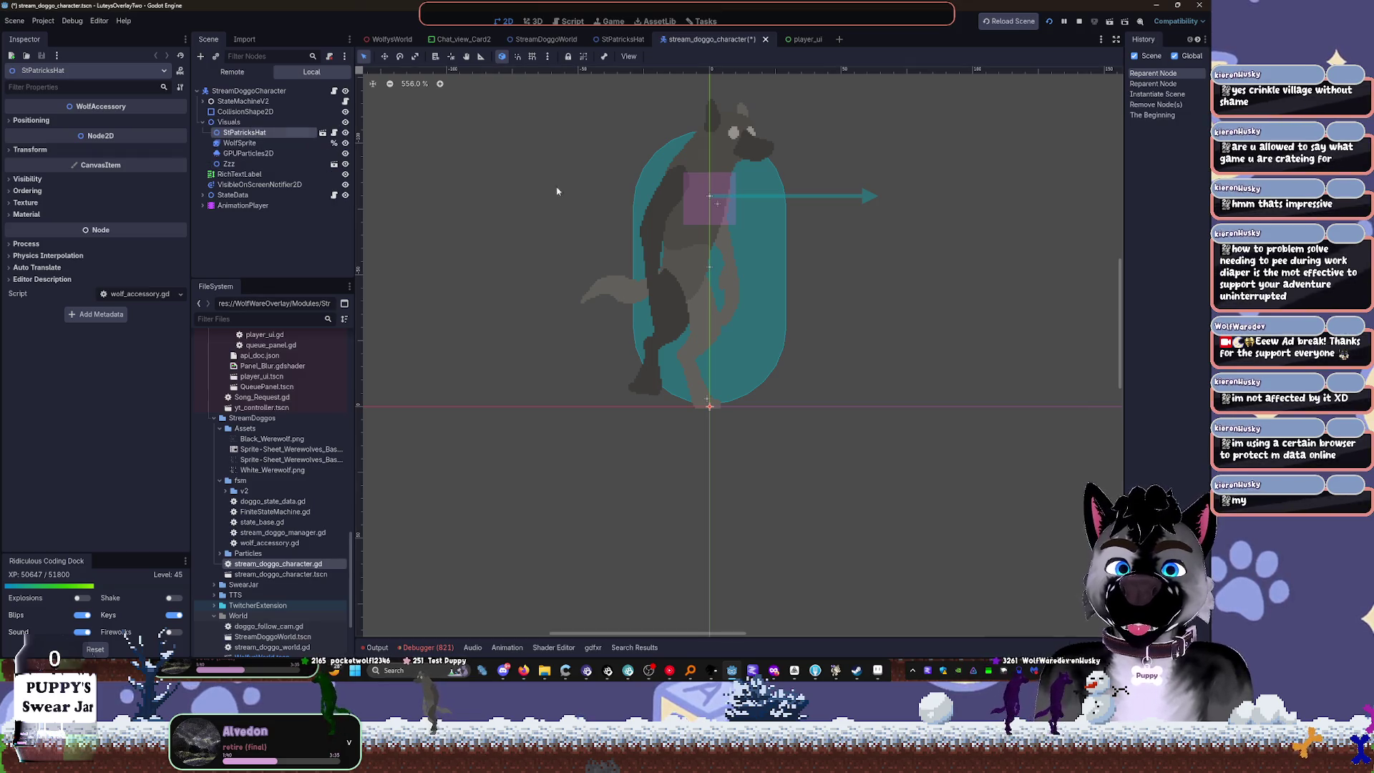
Step: Experiment with the hat's Transform Scale, then reset it back to 1
scroll(573, 214, down, 8)
scroll(637, 337, up, 5)
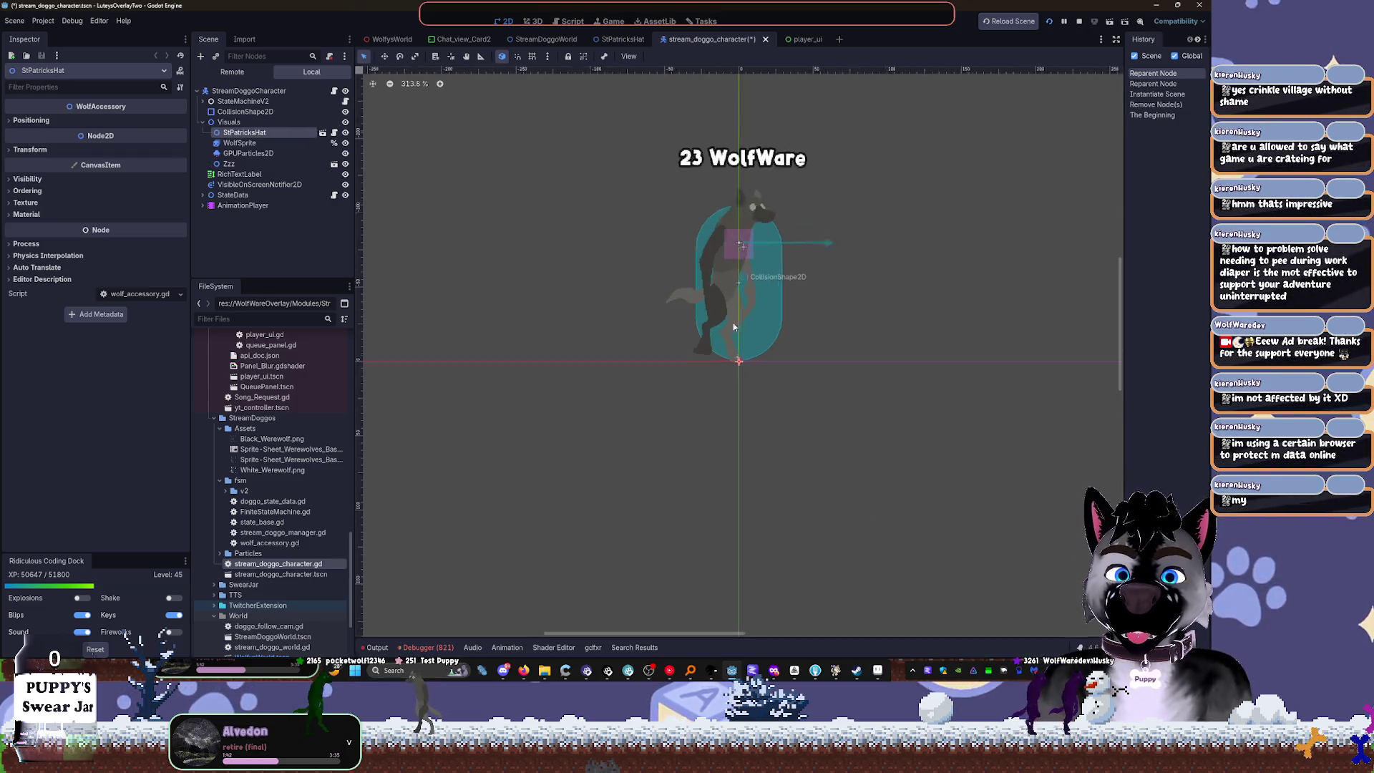
scroll(730, 325, up, 3)
click(36, 149)
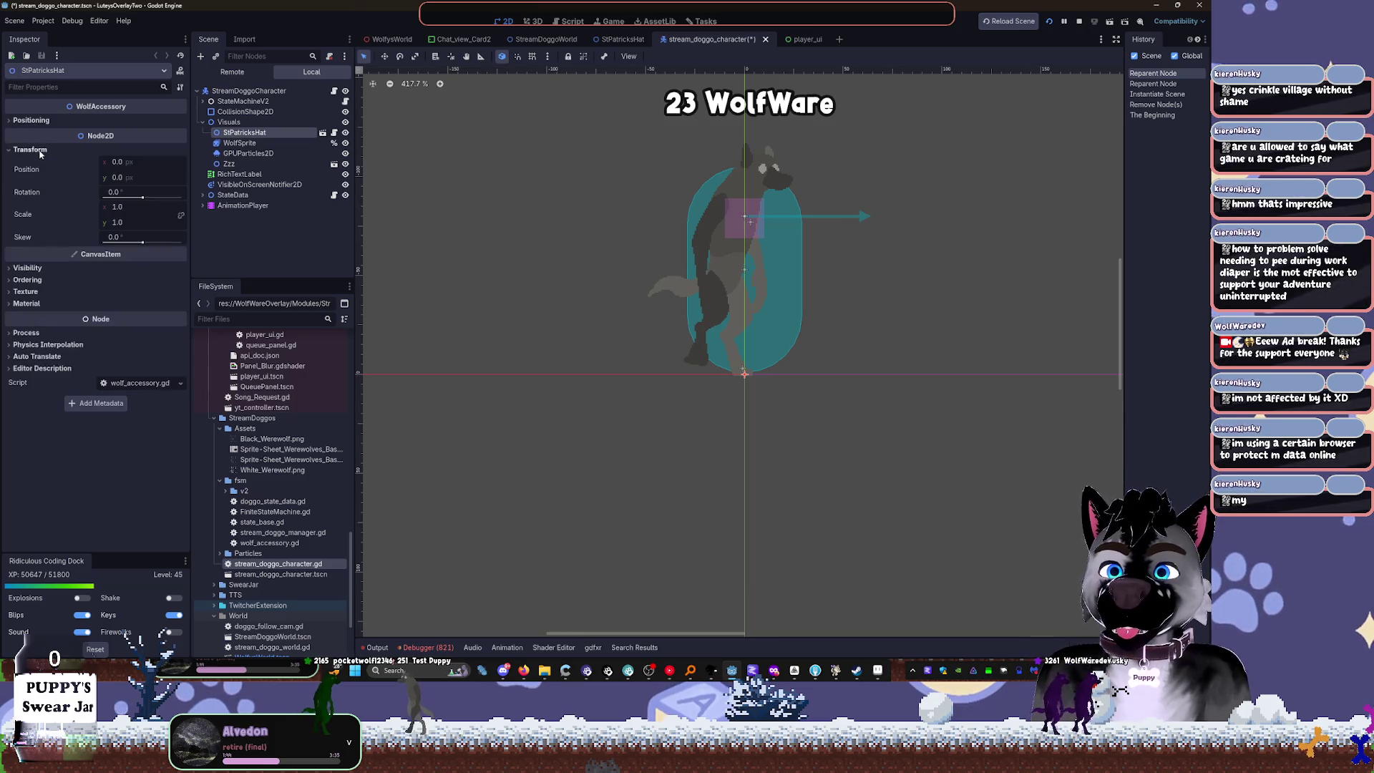
drag(107, 207, 187, 214)
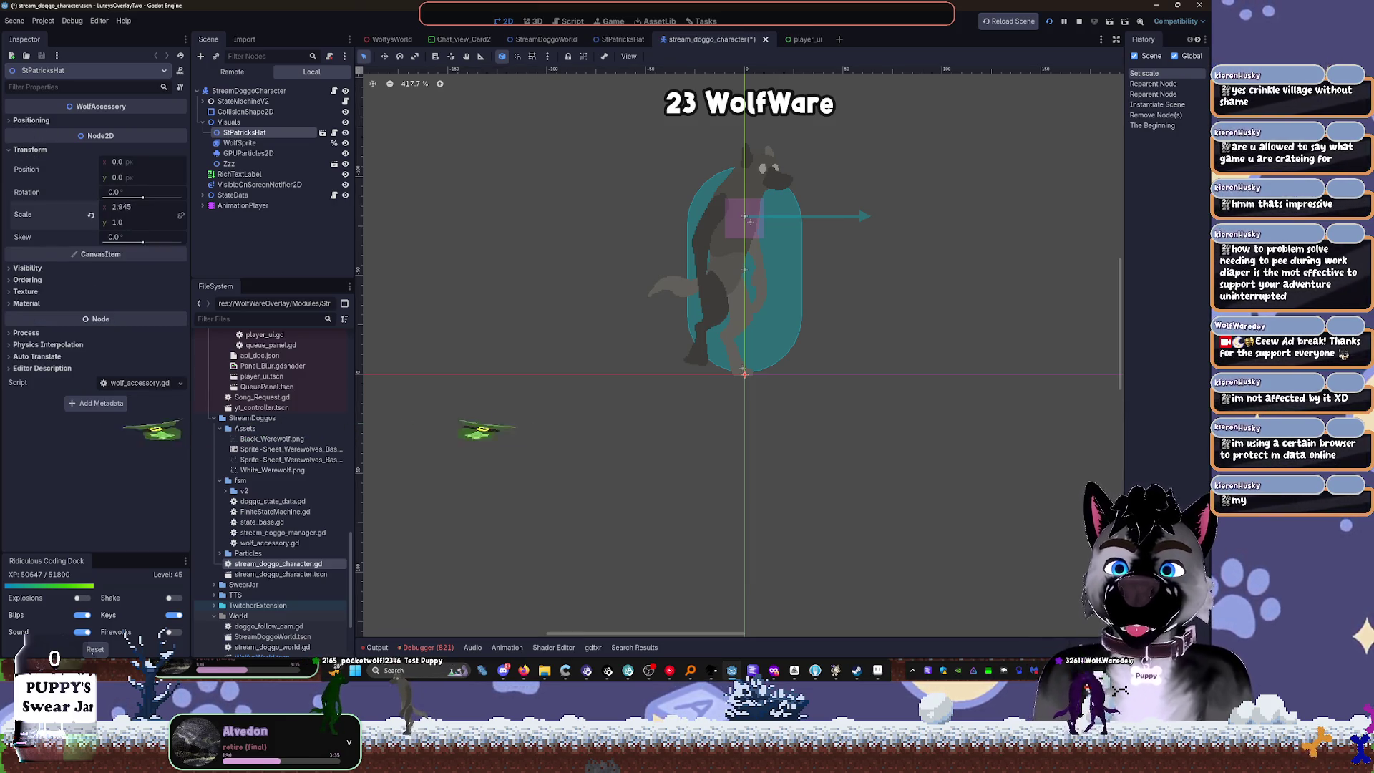
drag(104, 208, 125, 208)
key(ctrl+z)
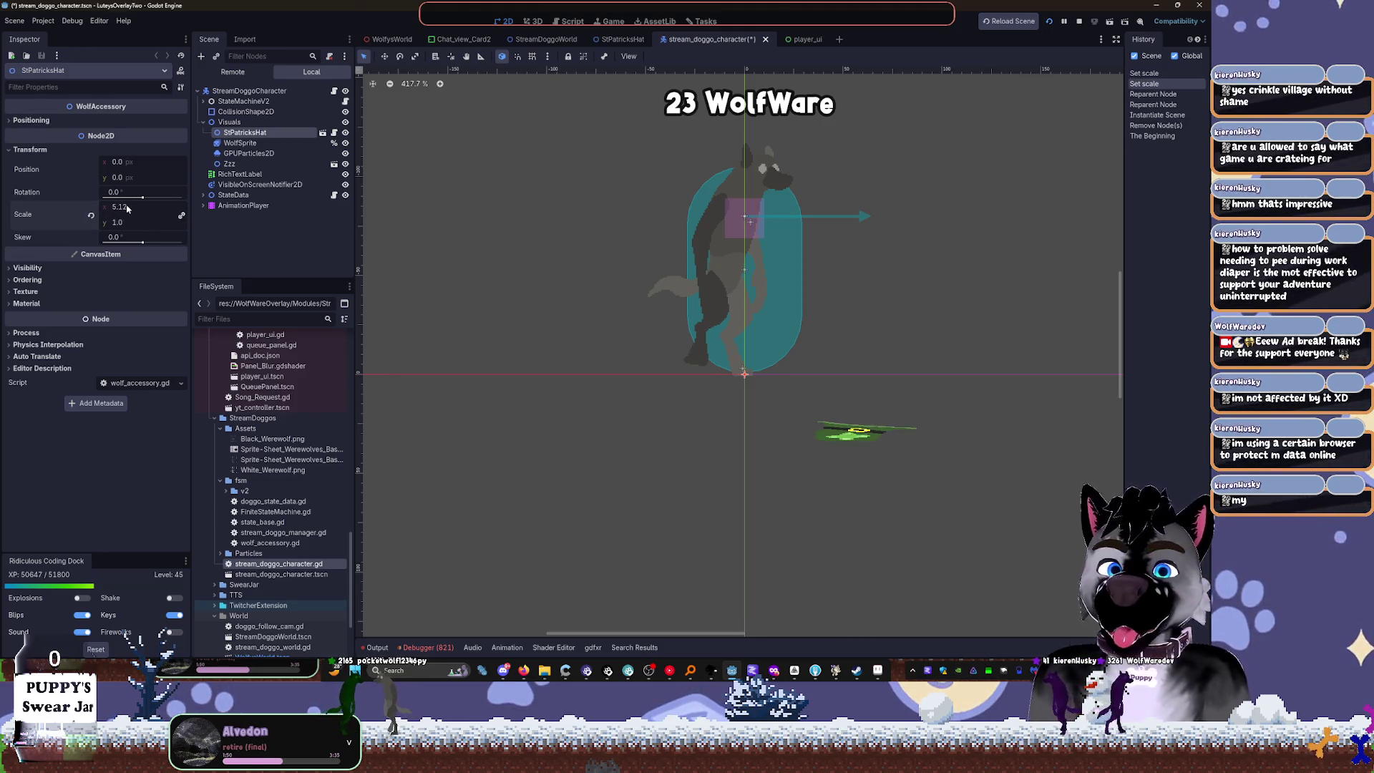
click(91, 215)
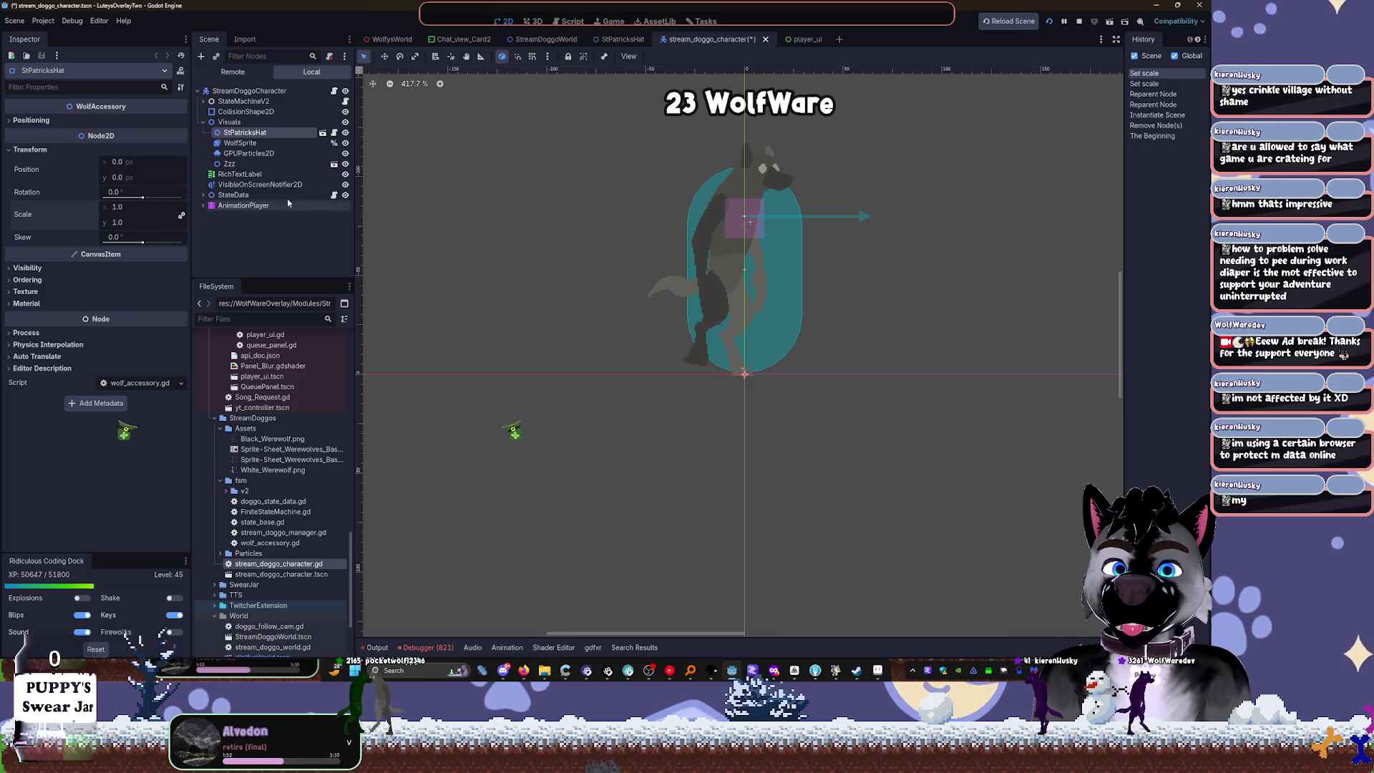
Step: Inspect the Visuals node's transform, then open the StPatricksHat scene
scroll(944, 169, down, 7)
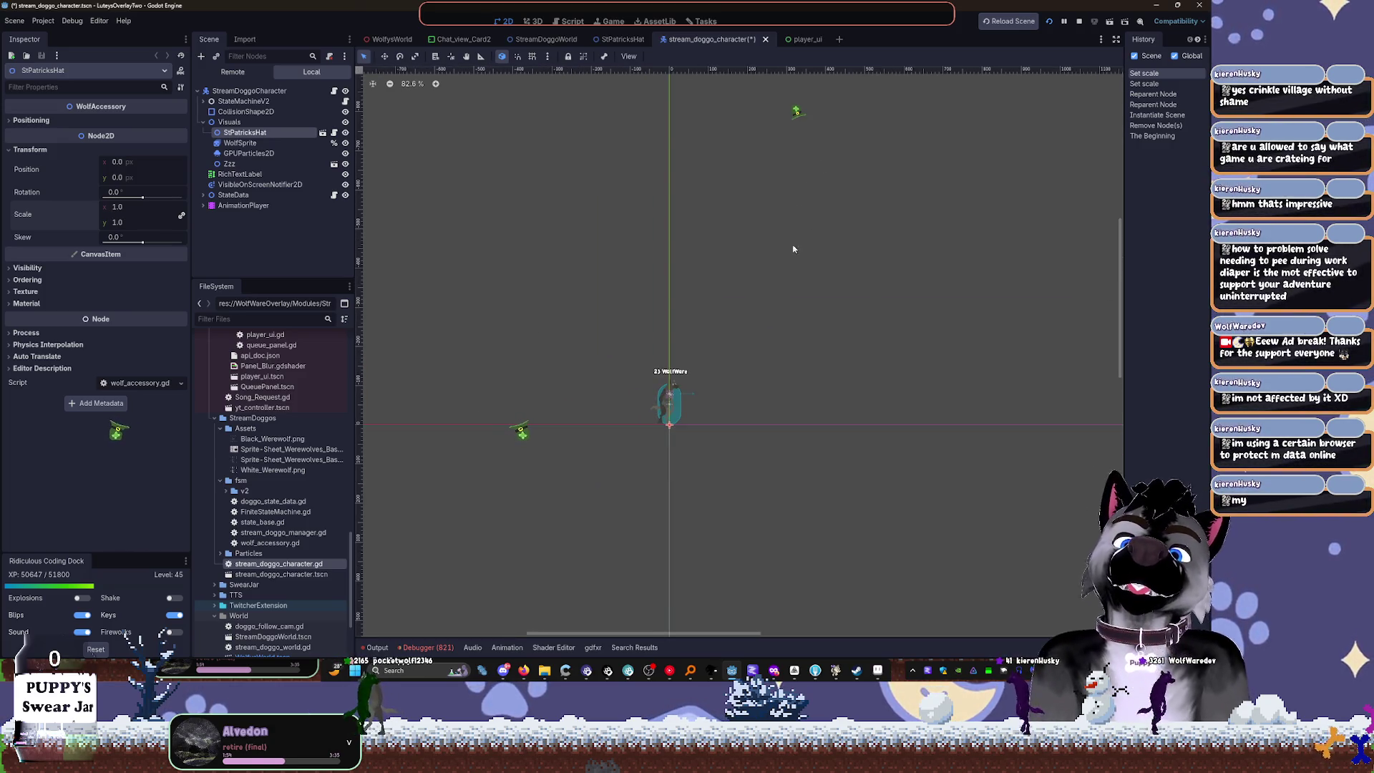
scroll(787, 207, up, 4)
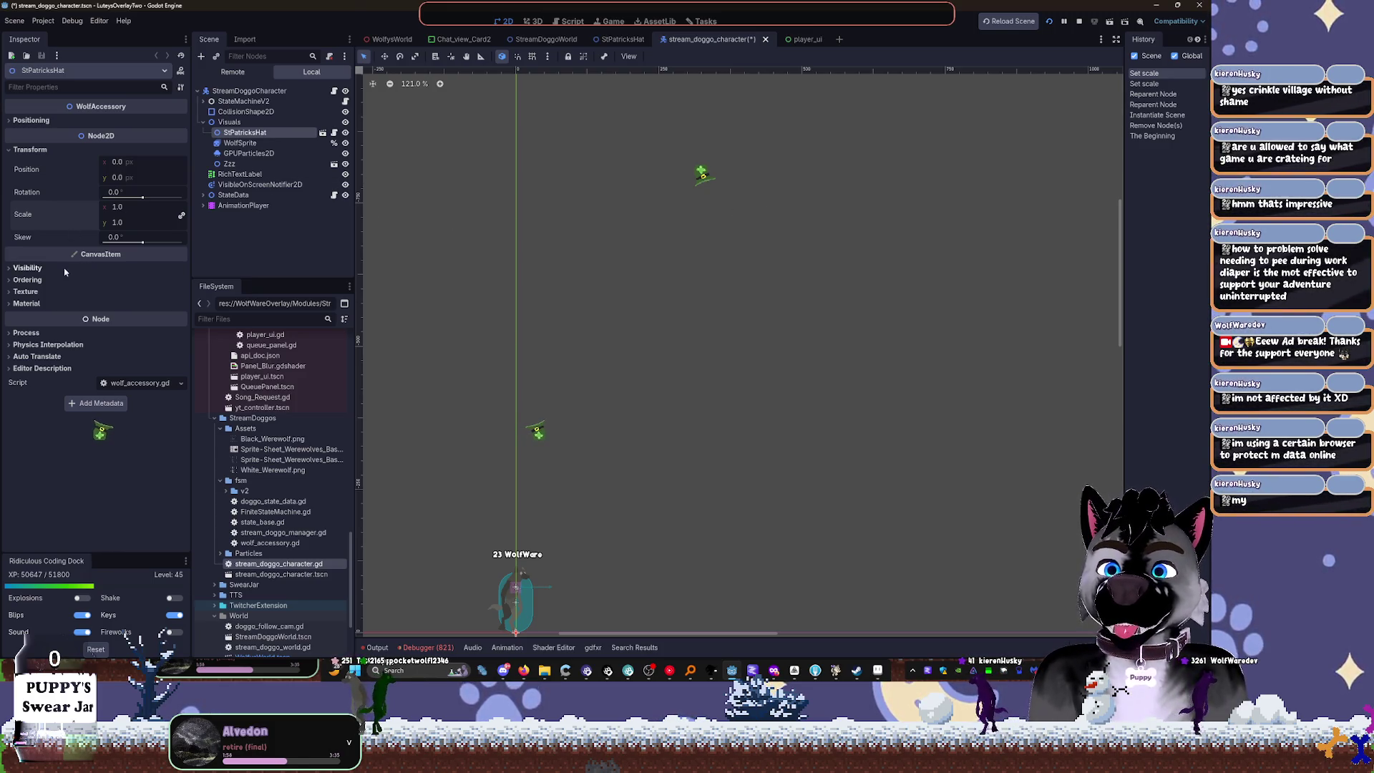
click(230, 122)
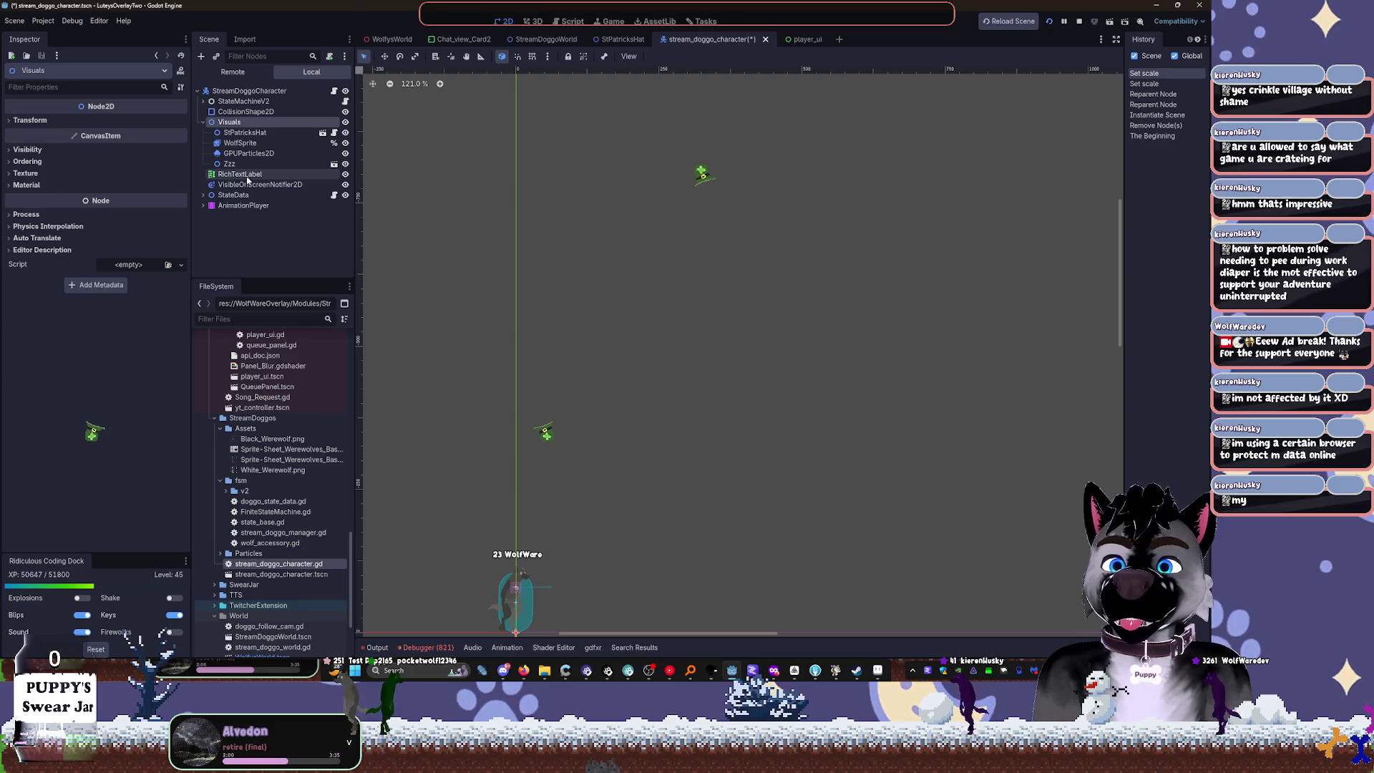
click(137, 124)
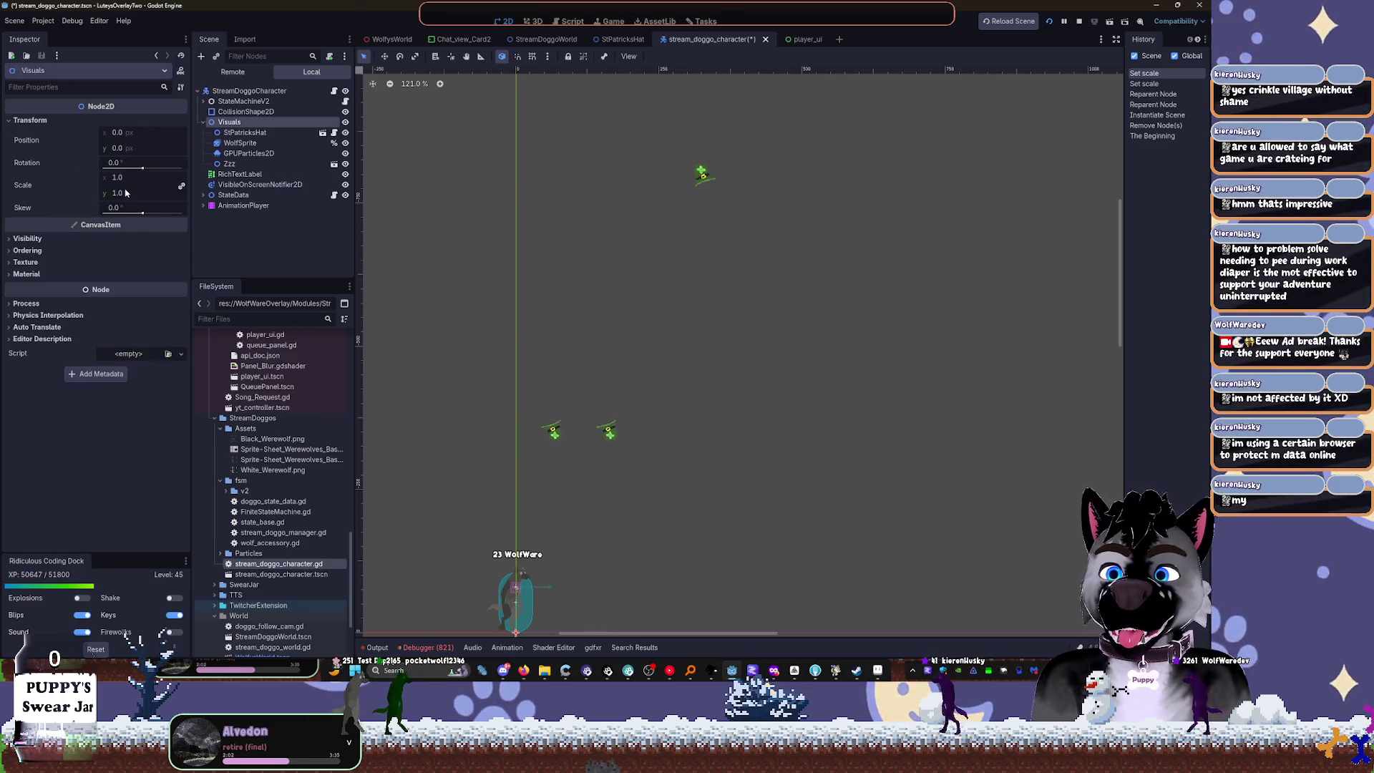
click(621, 41)
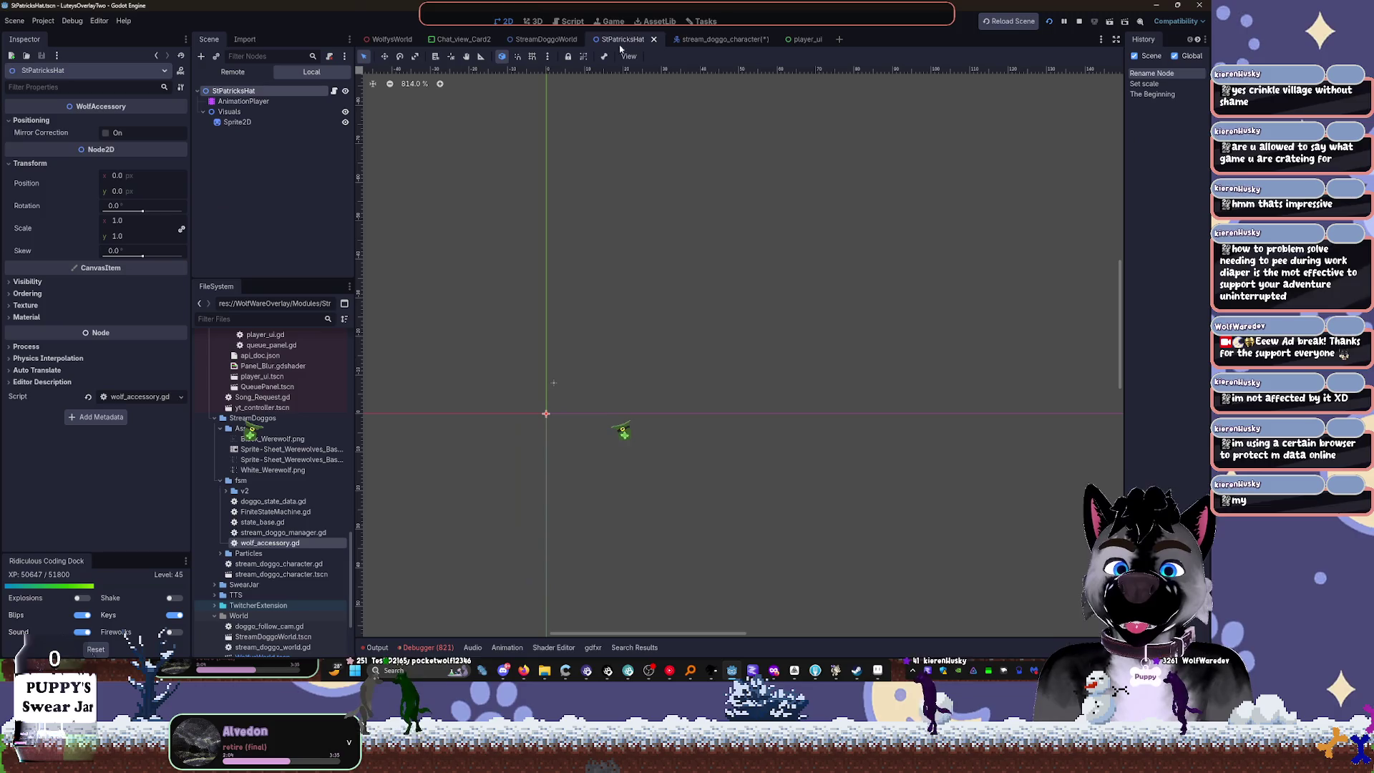
Step: Revert the hat Sprite2D's Offset from 309.75, -747.987 to 0, 0 and save the scene
click(229, 112)
scroll(552, 165, up, 1)
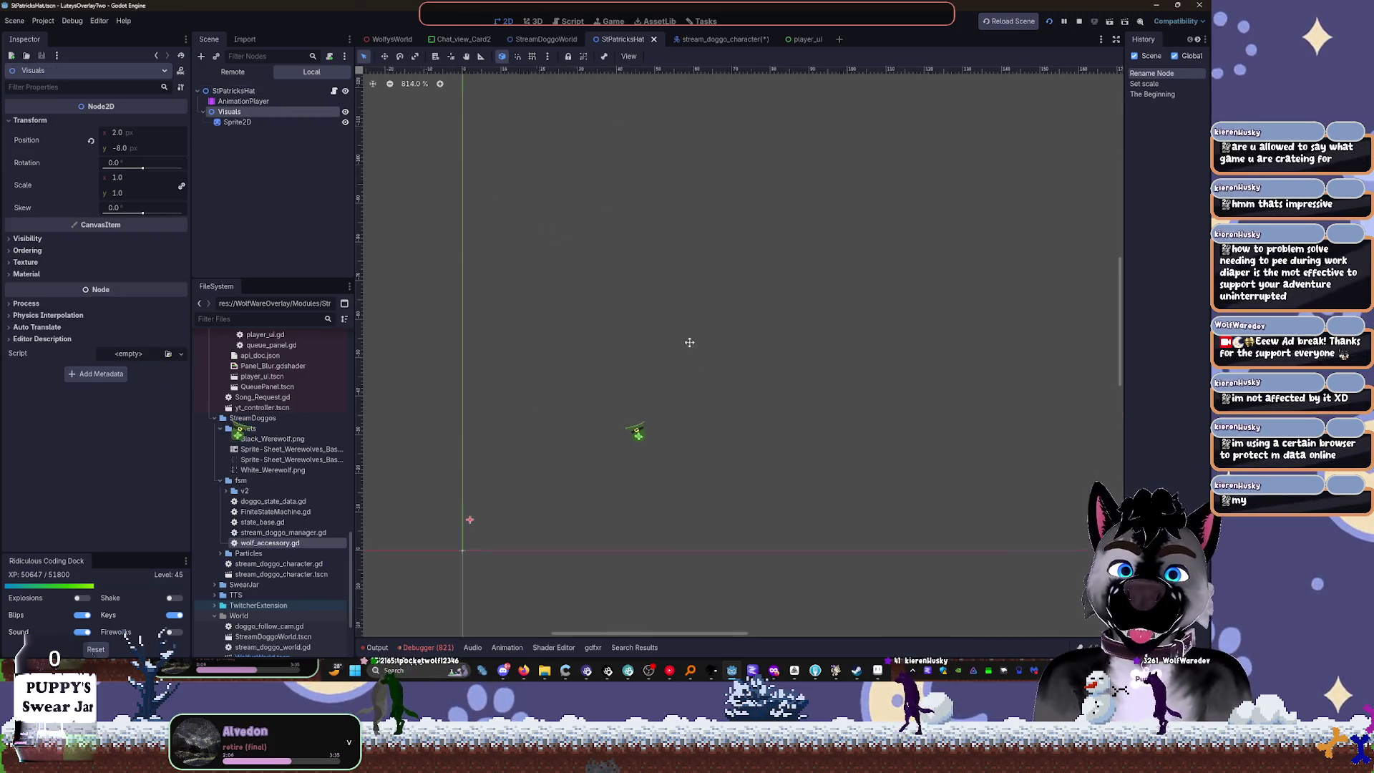
click(243, 136)
click(237, 122)
key(f)
scroll(528, 268, down, 7)
scroll(528, 268, down, 4)
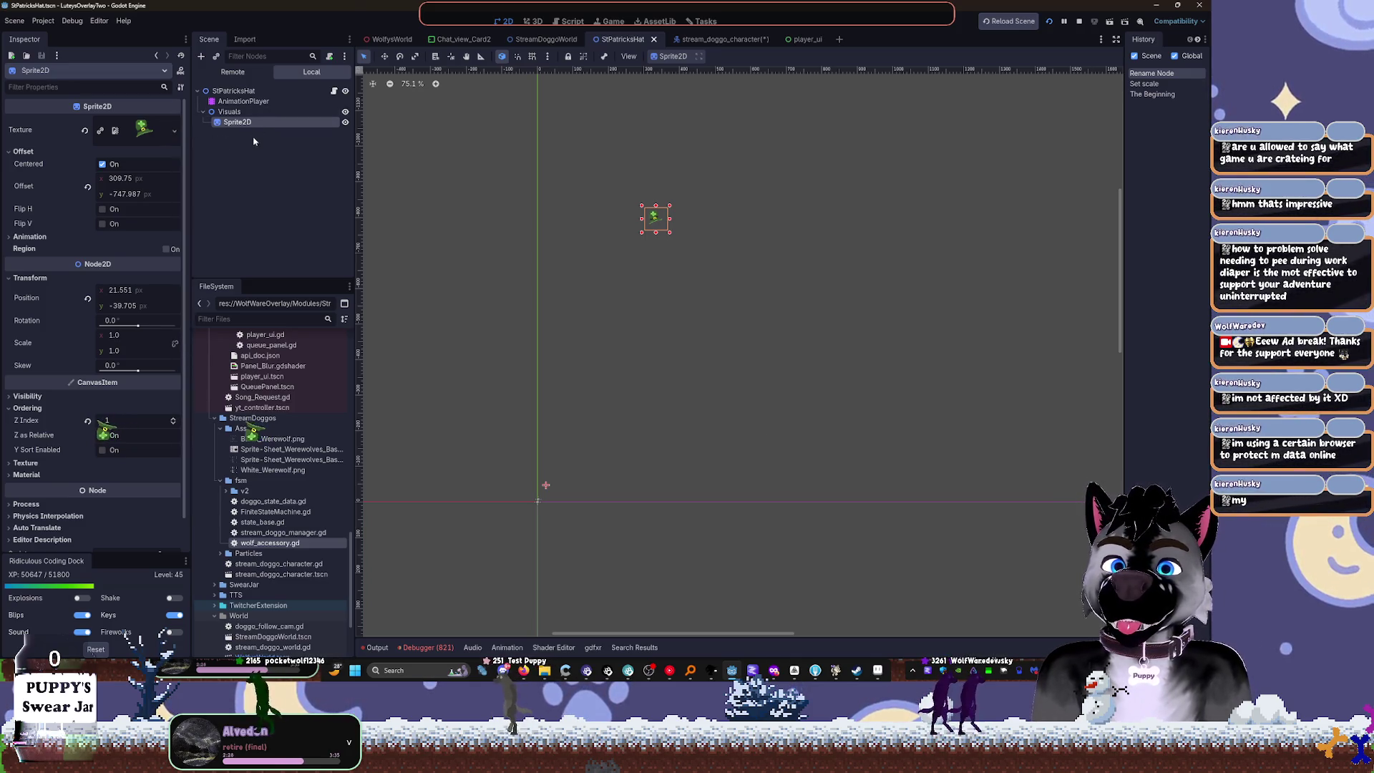
click(87, 189)
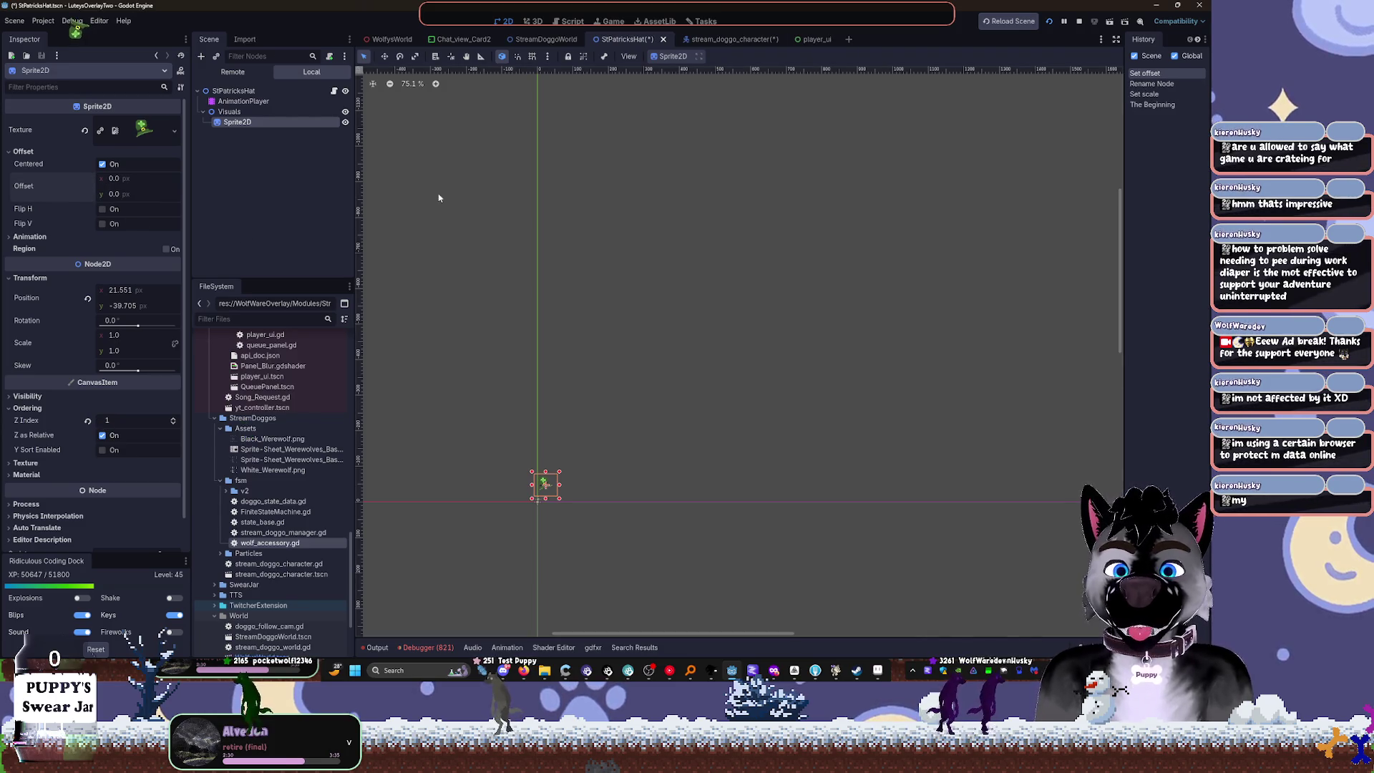
key(ctrl+s)
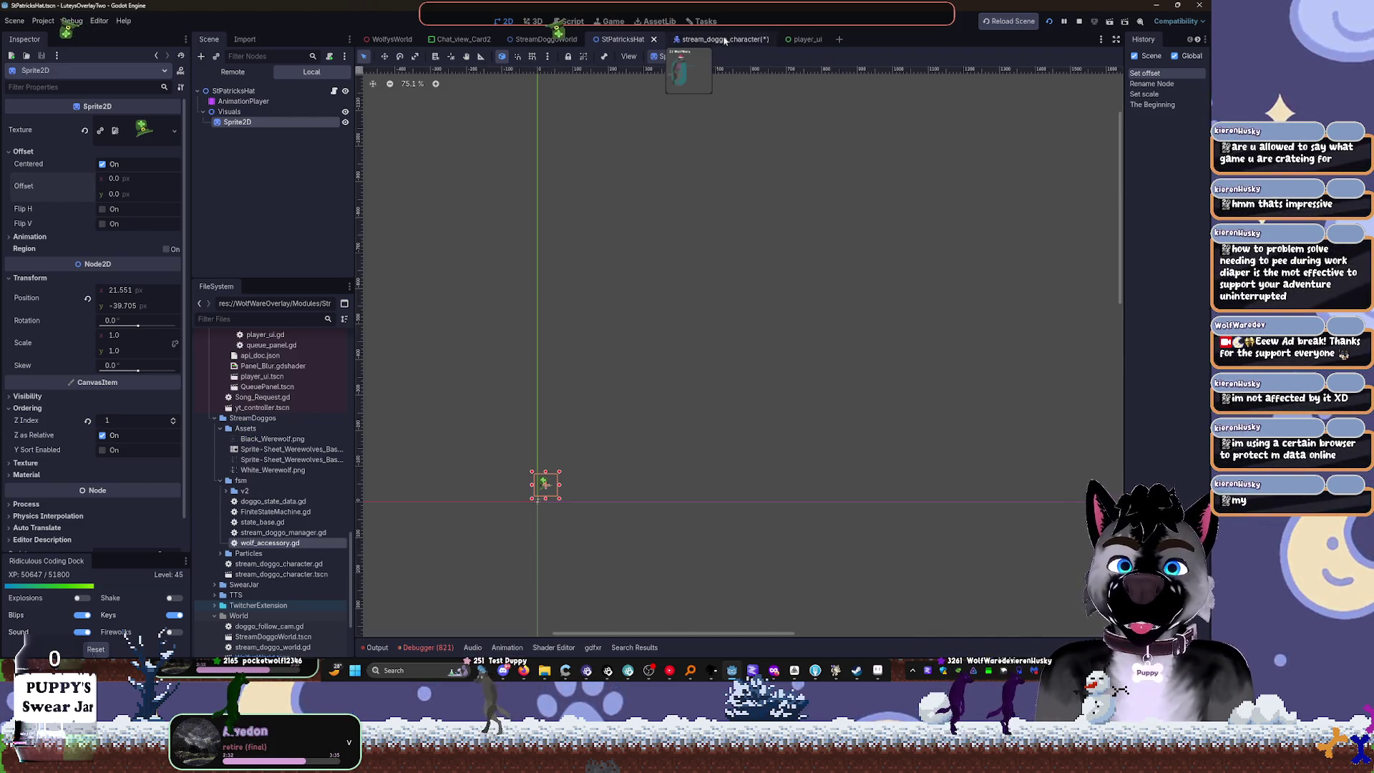
Step: In the character scene, enable Positioning > Mirror Correction on StPatricksHat
click(725, 39)
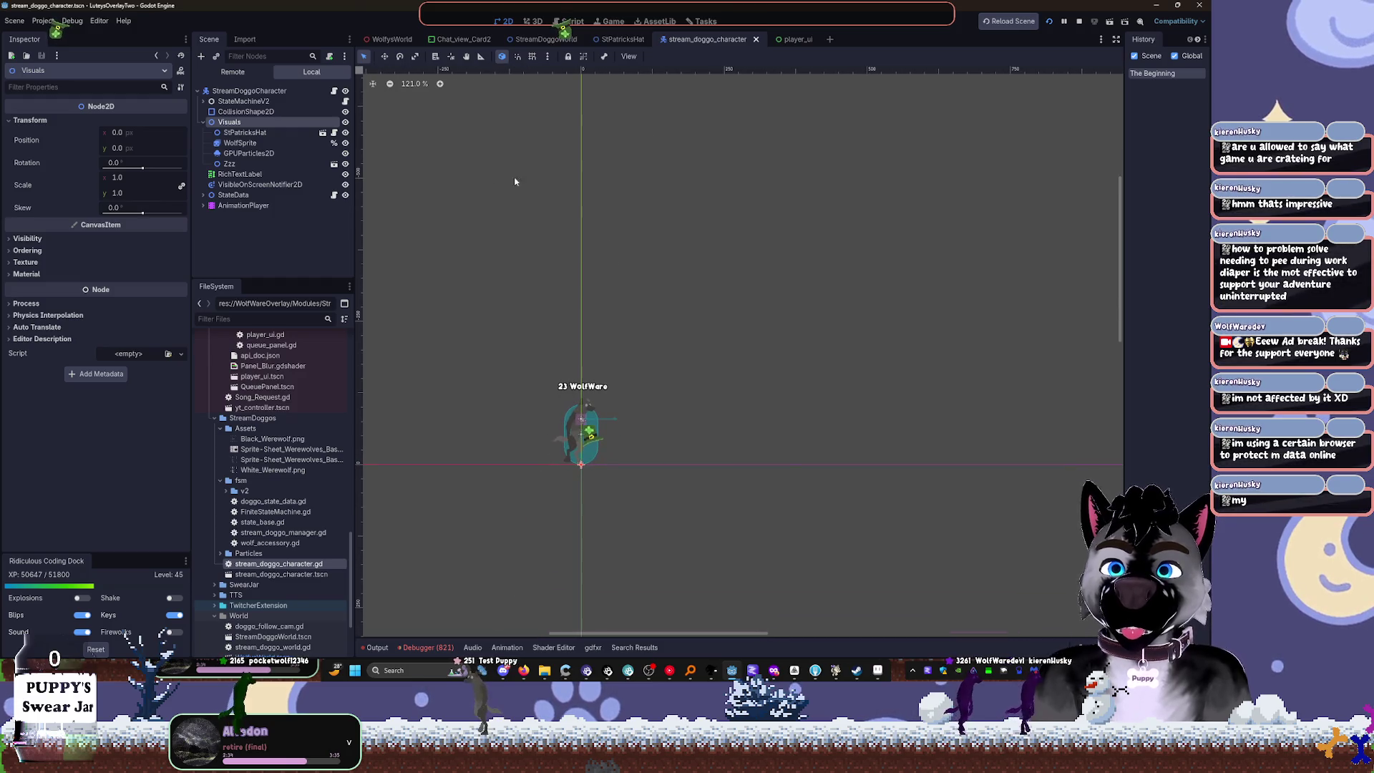
click(245, 132)
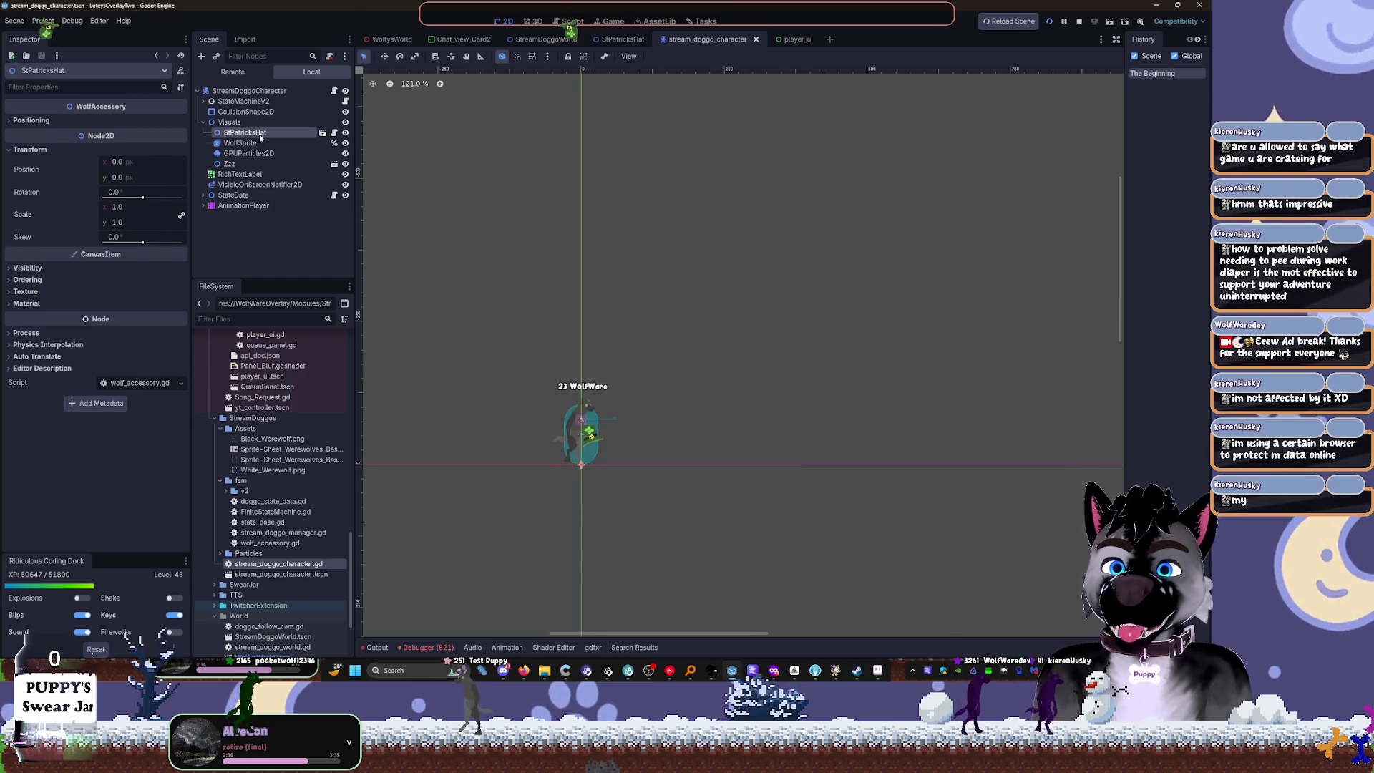
click(31, 120)
click(107, 133)
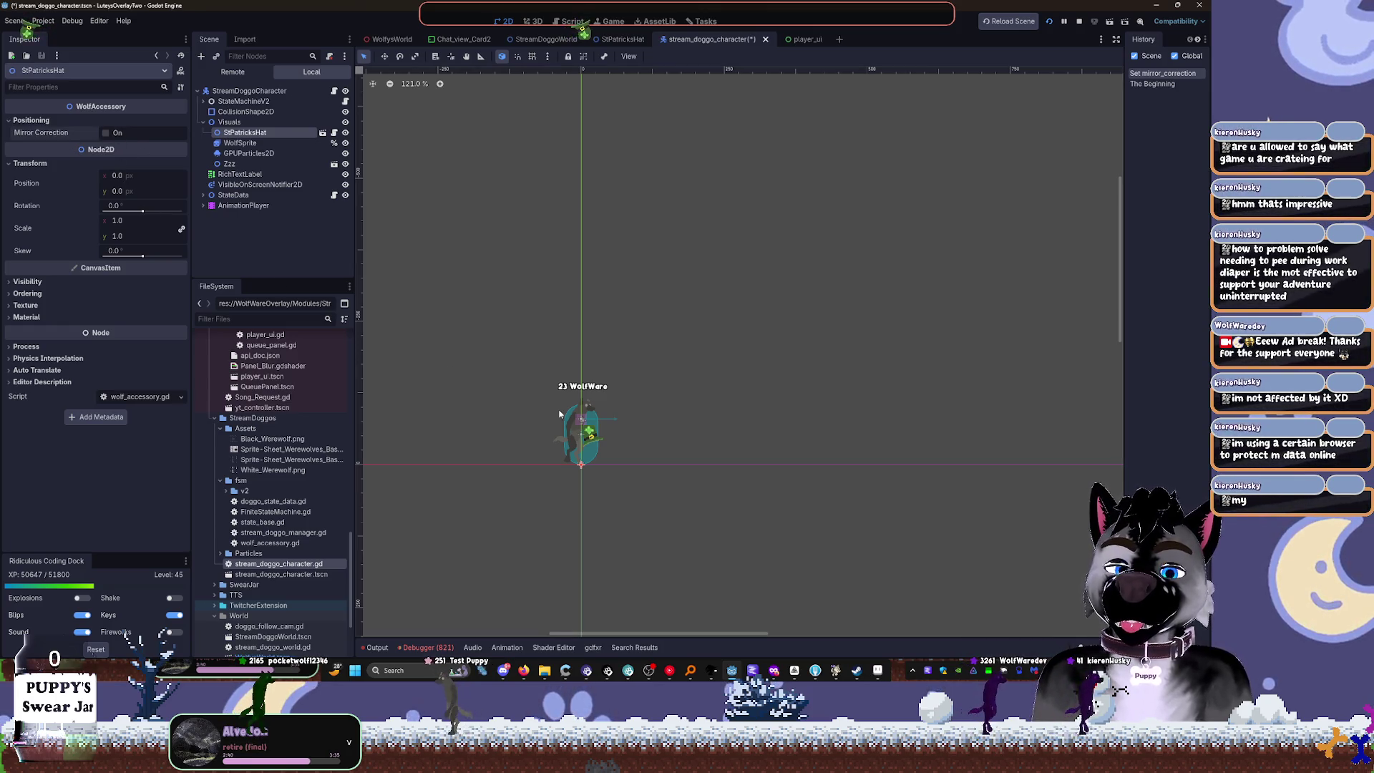
Step: Move the hat up onto the wolf's head, save, and restart the running game
scroll(604, 453, up, 3)
key(w)
drag(573, 471, 555, 392)
key(ctrl+s)
click(1081, 24)
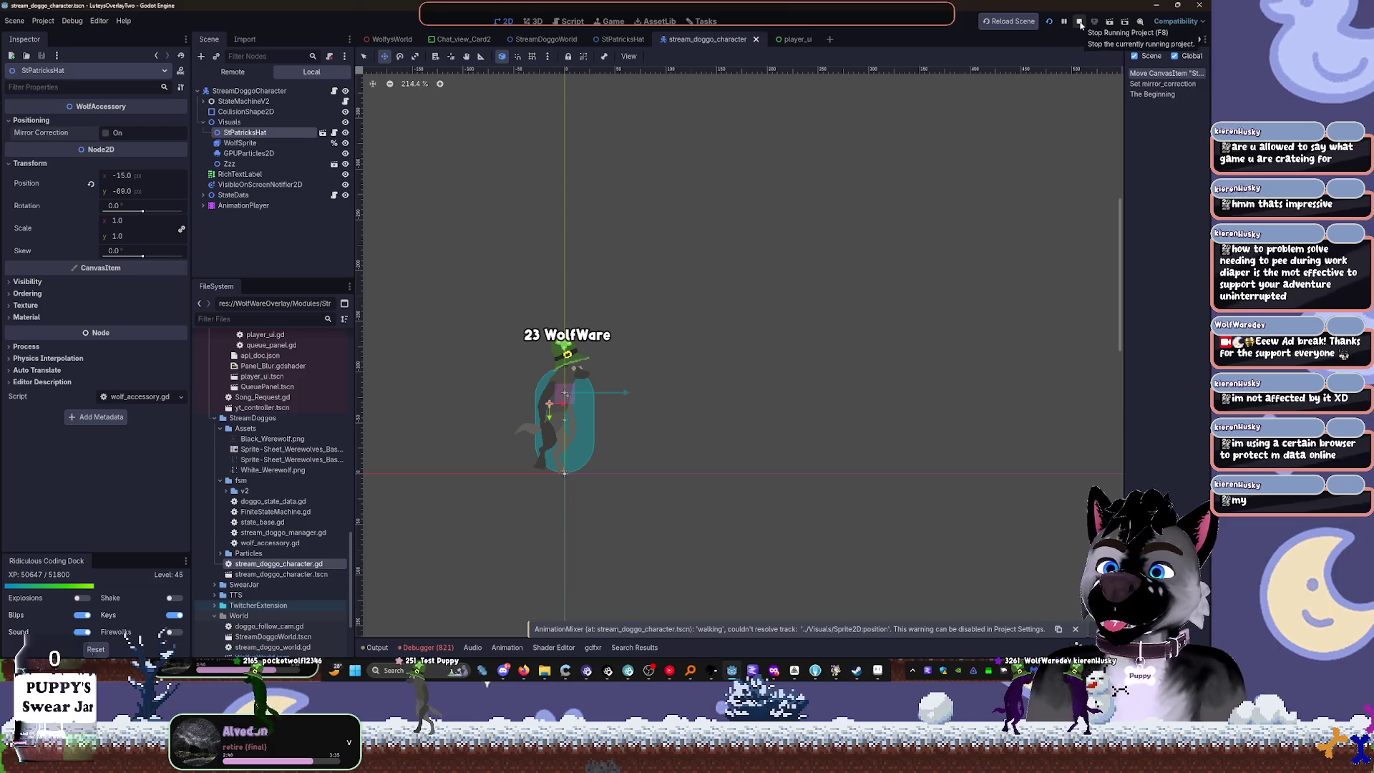
click(1049, 21)
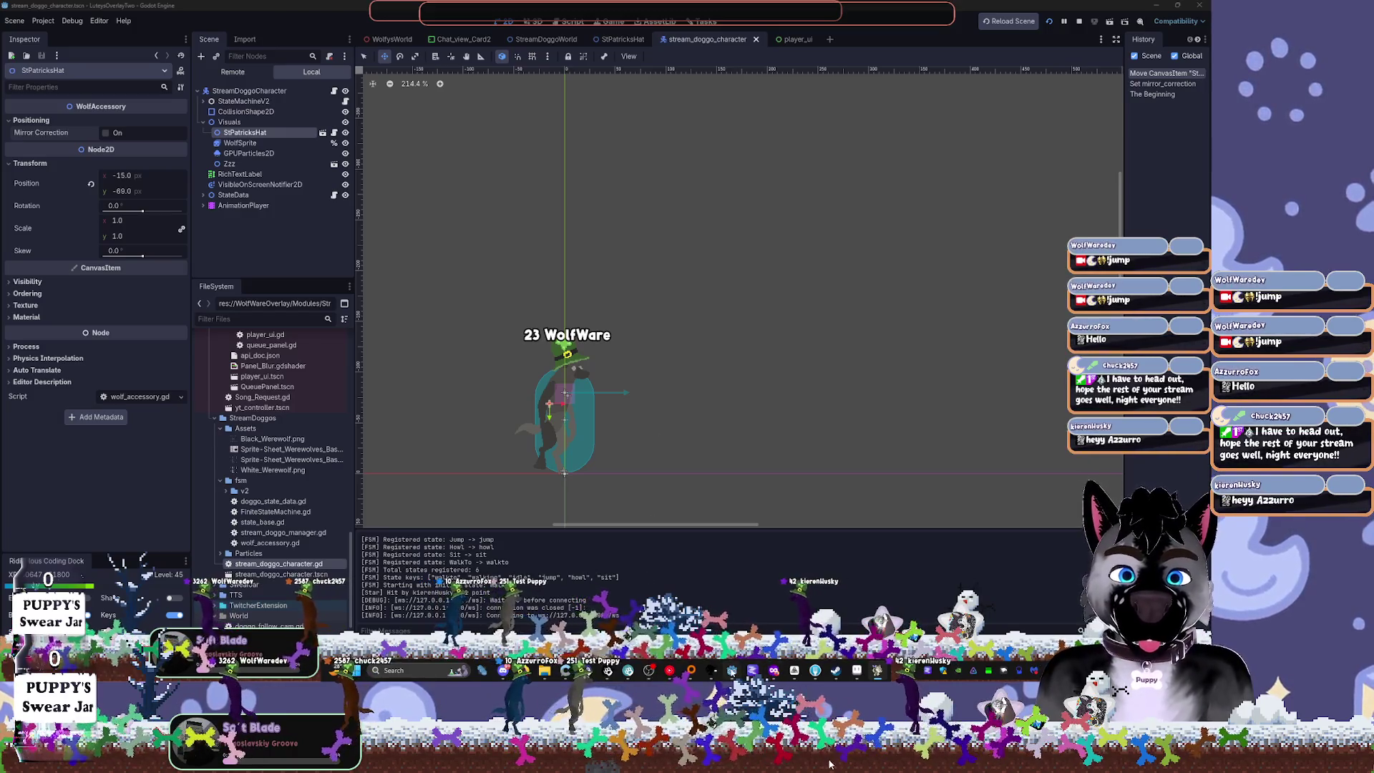
scroll(629, 432, up, 6)
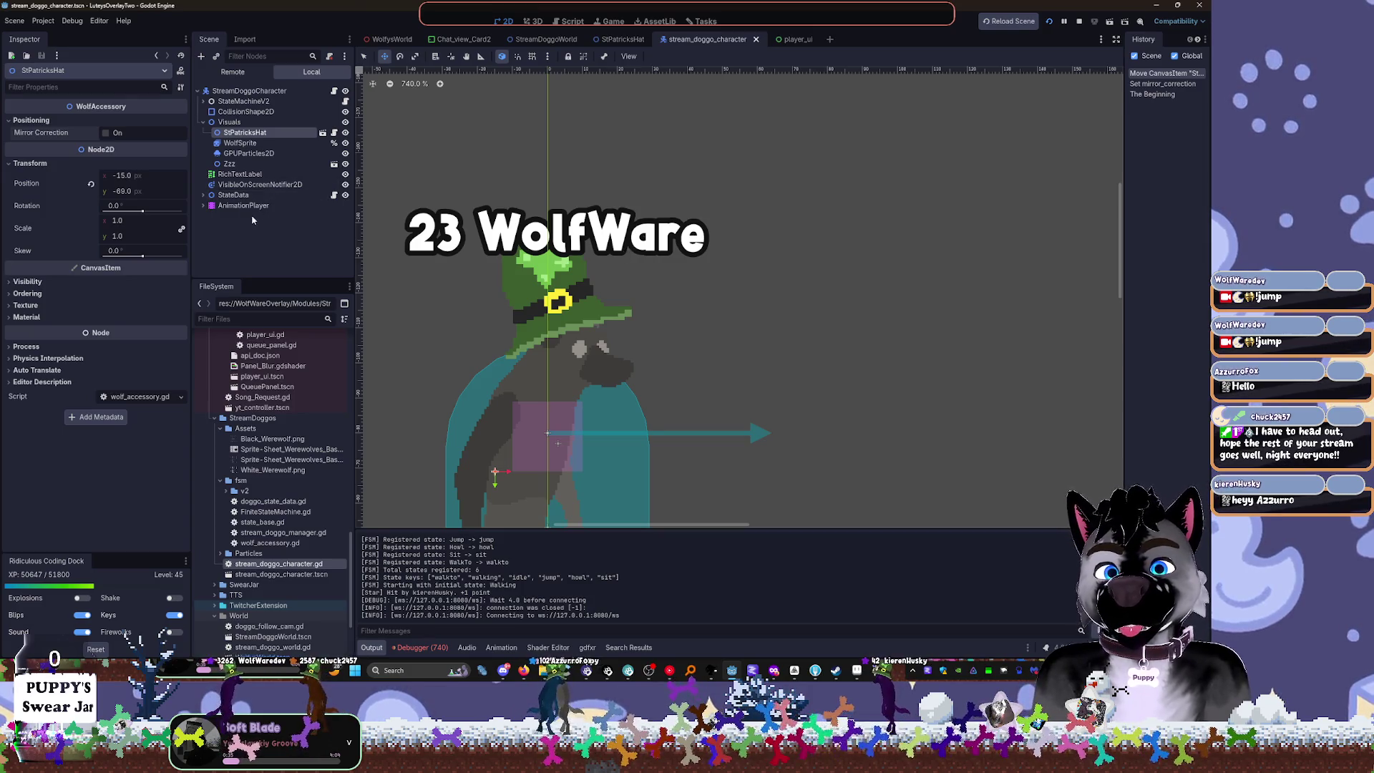
Step: Scale the StPatricksHat to 0.755, move it onto the wolf's head at -9, -77, and save
click(249, 133)
drag(114, 221, 86, 220)
drag(494, 472, 519, 445)
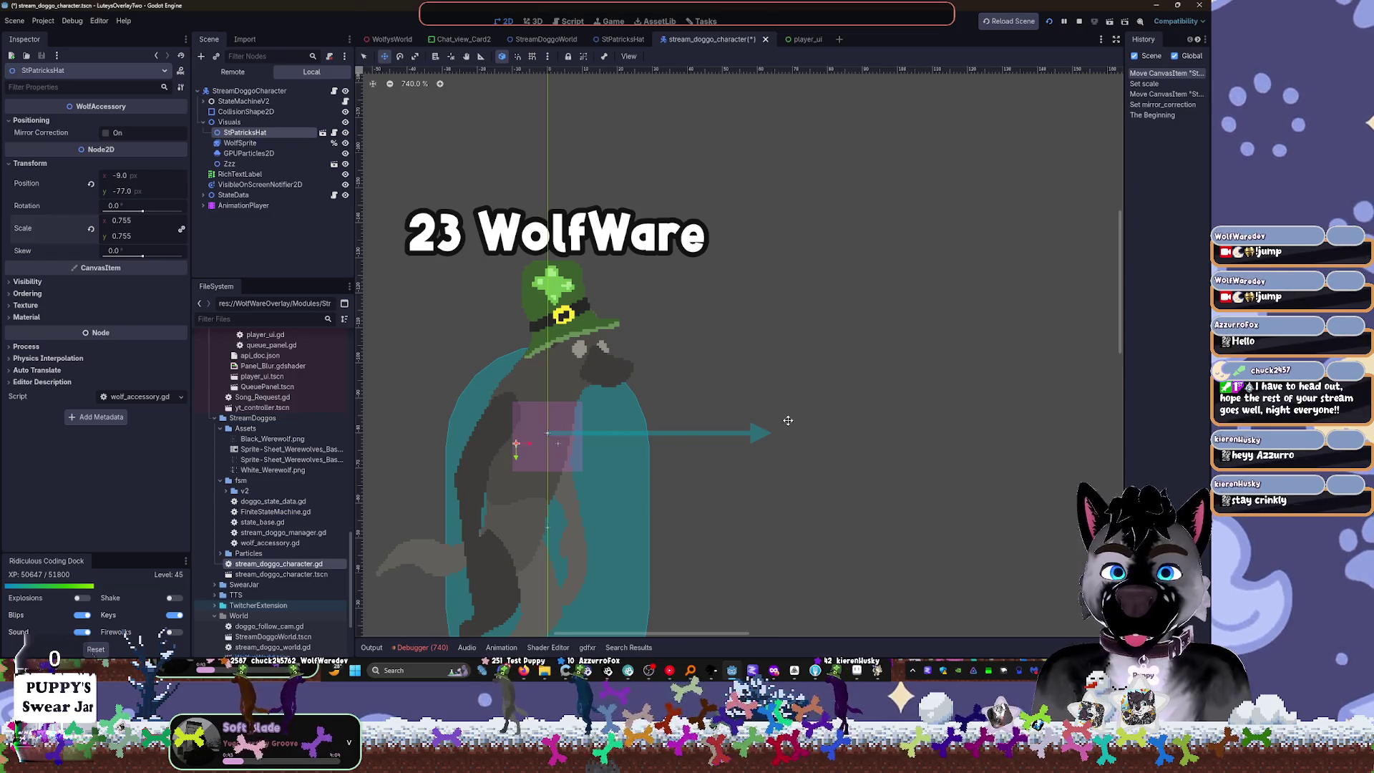
key(ctrl+s)
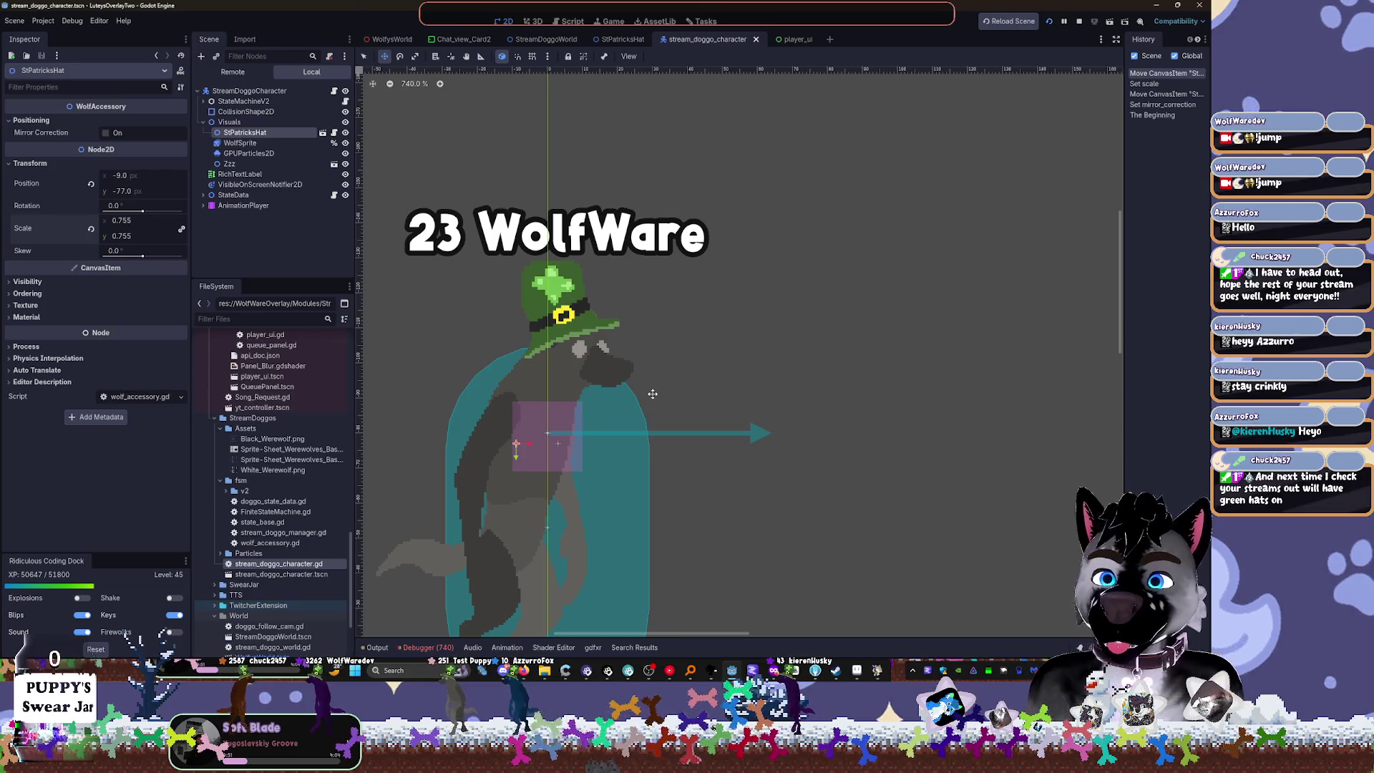
scroll(652, 393, up, 5)
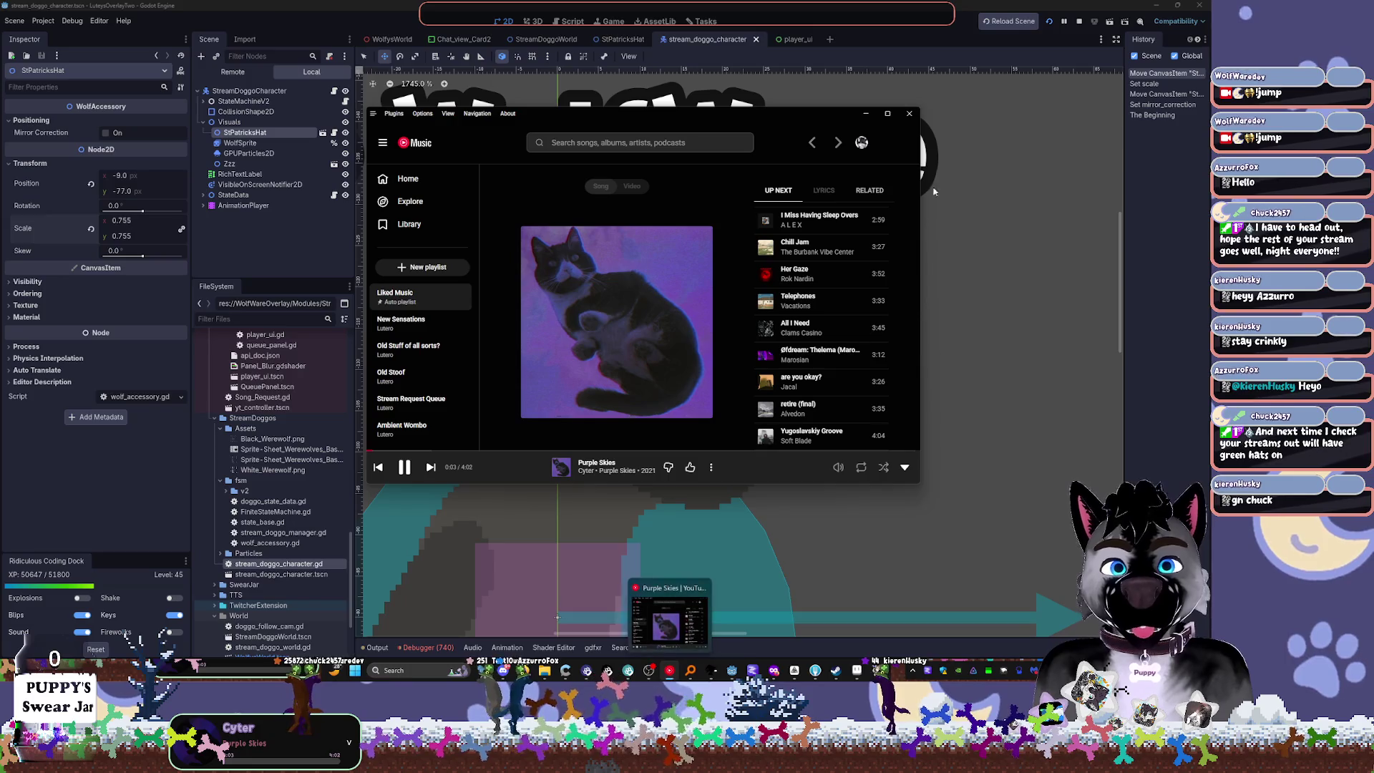
click(884, 113)
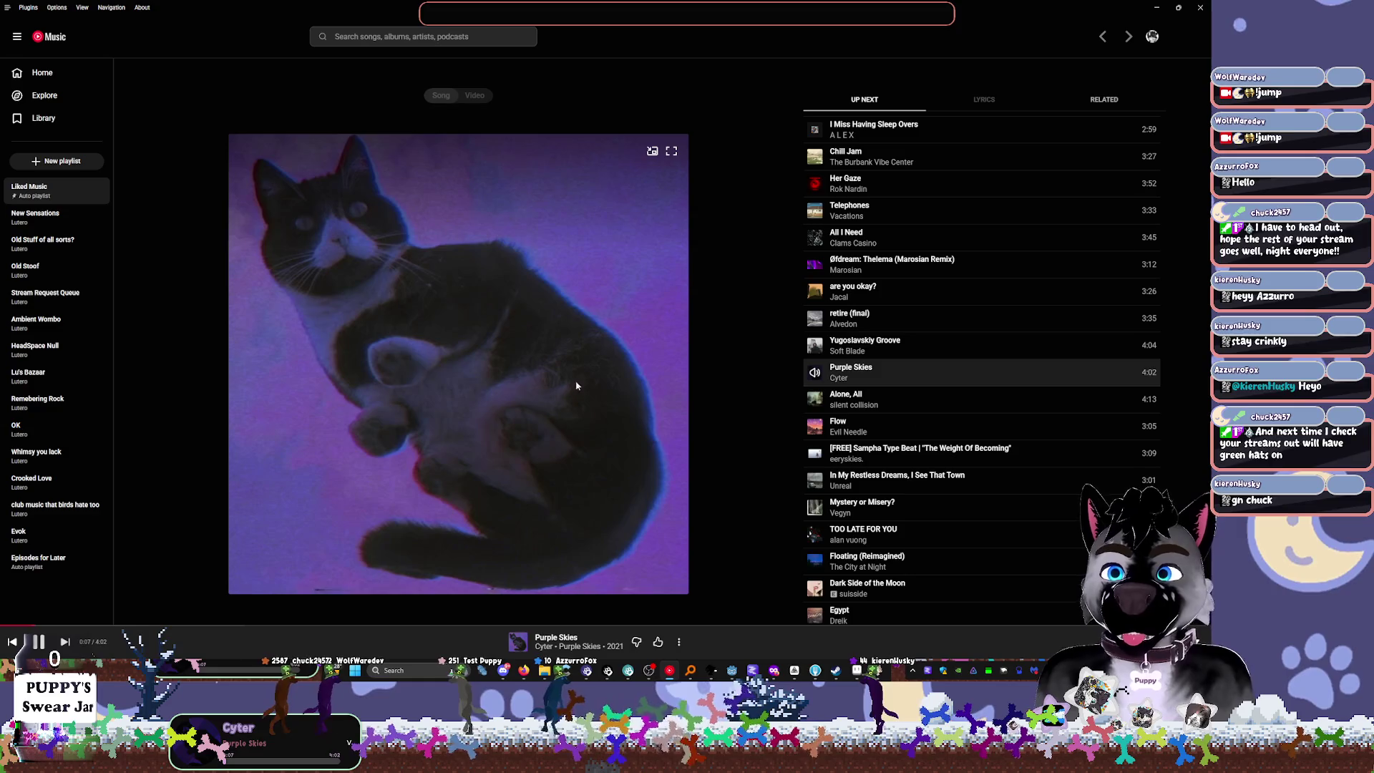
mouse_move(1182, 9)
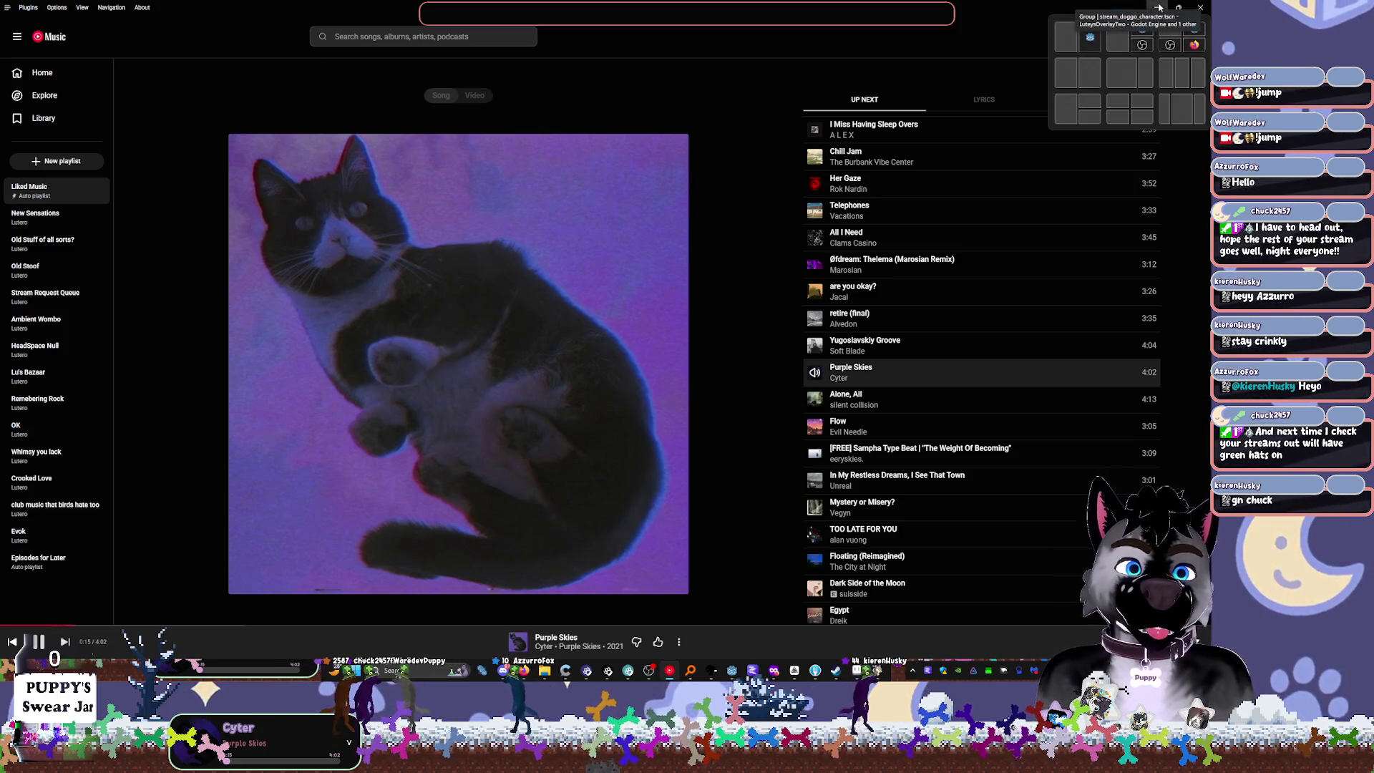
click(1159, 7)
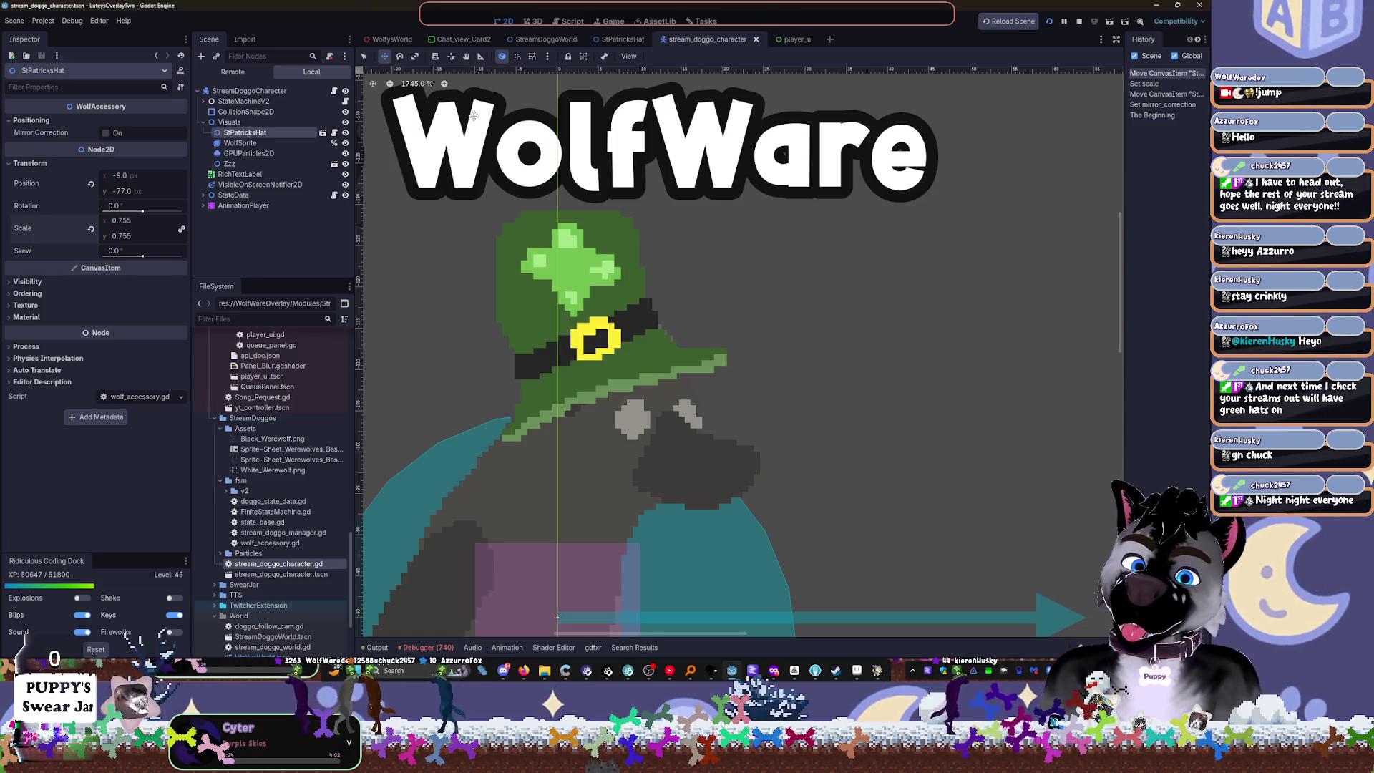
Step: Zoom out the canvas, show the Animation editor, and deselect the StPatricksHat node
scroll(715, 343, down, 3)
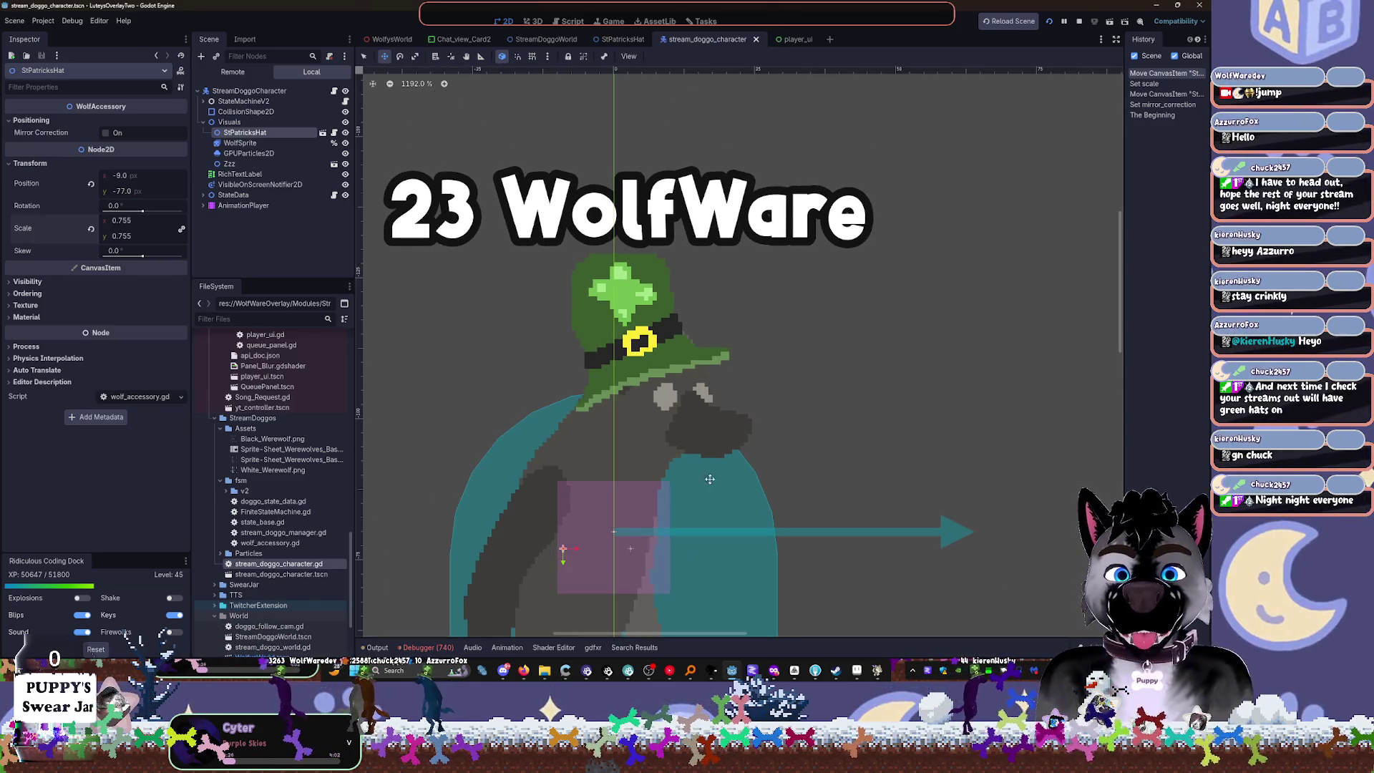
scroll(677, 403, down, 5)
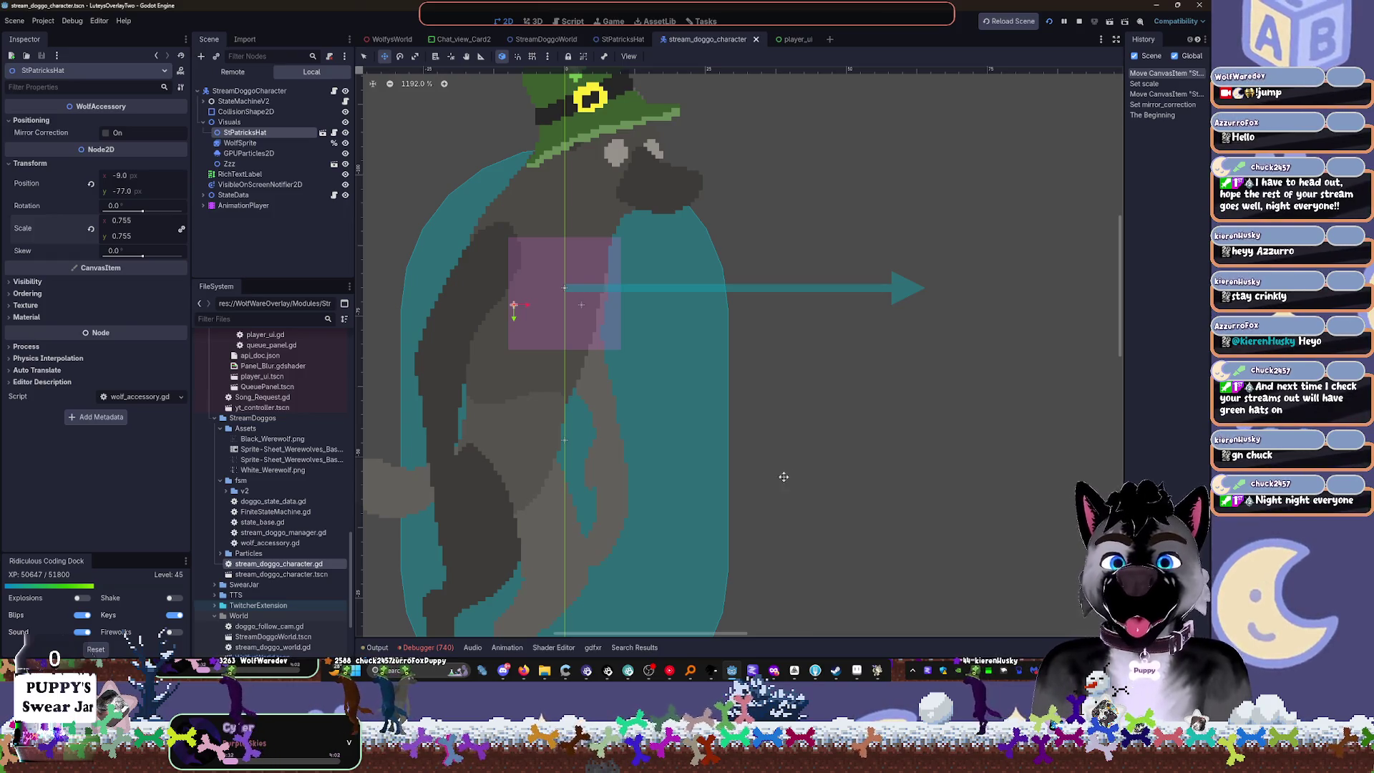
click(492, 649)
click(249, 228)
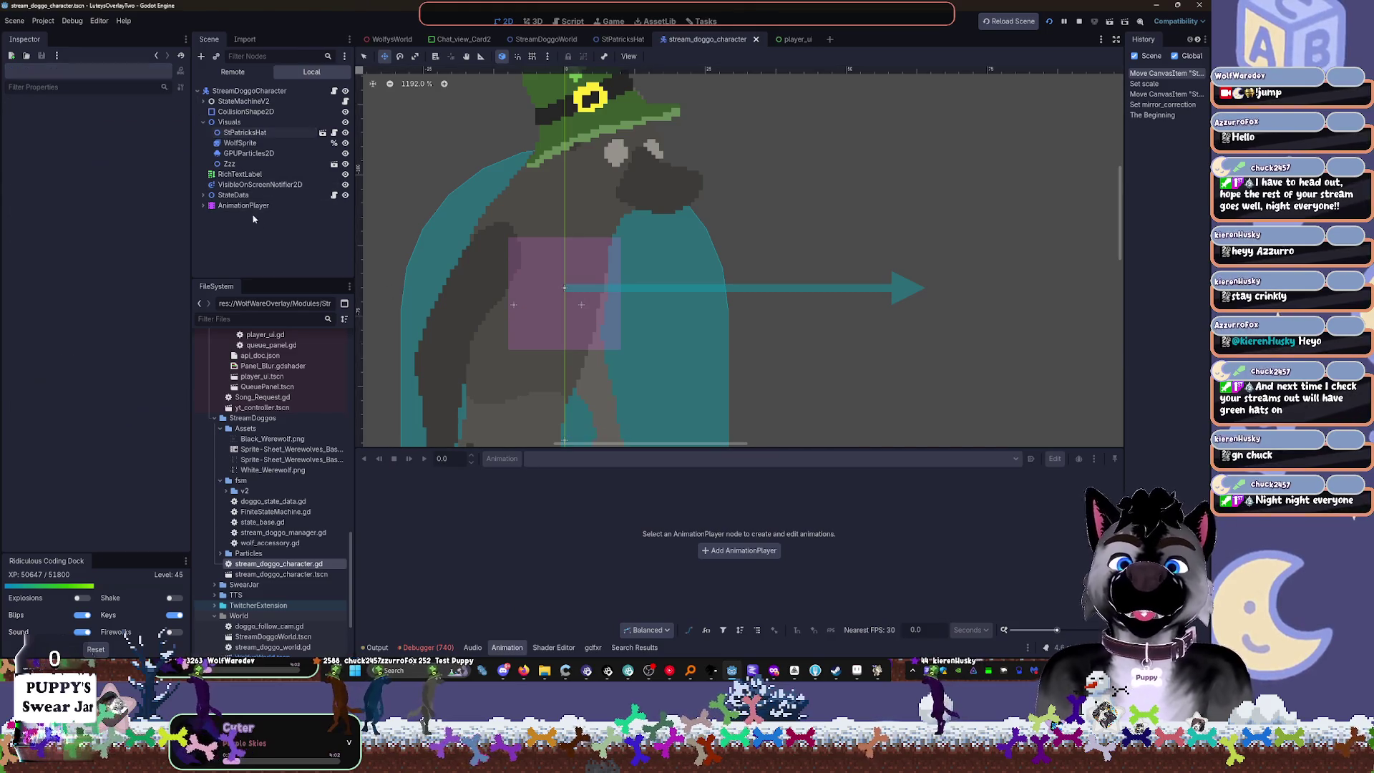
Step: Select the AnimationPlayer and load the 'walking' animation
click(244, 205)
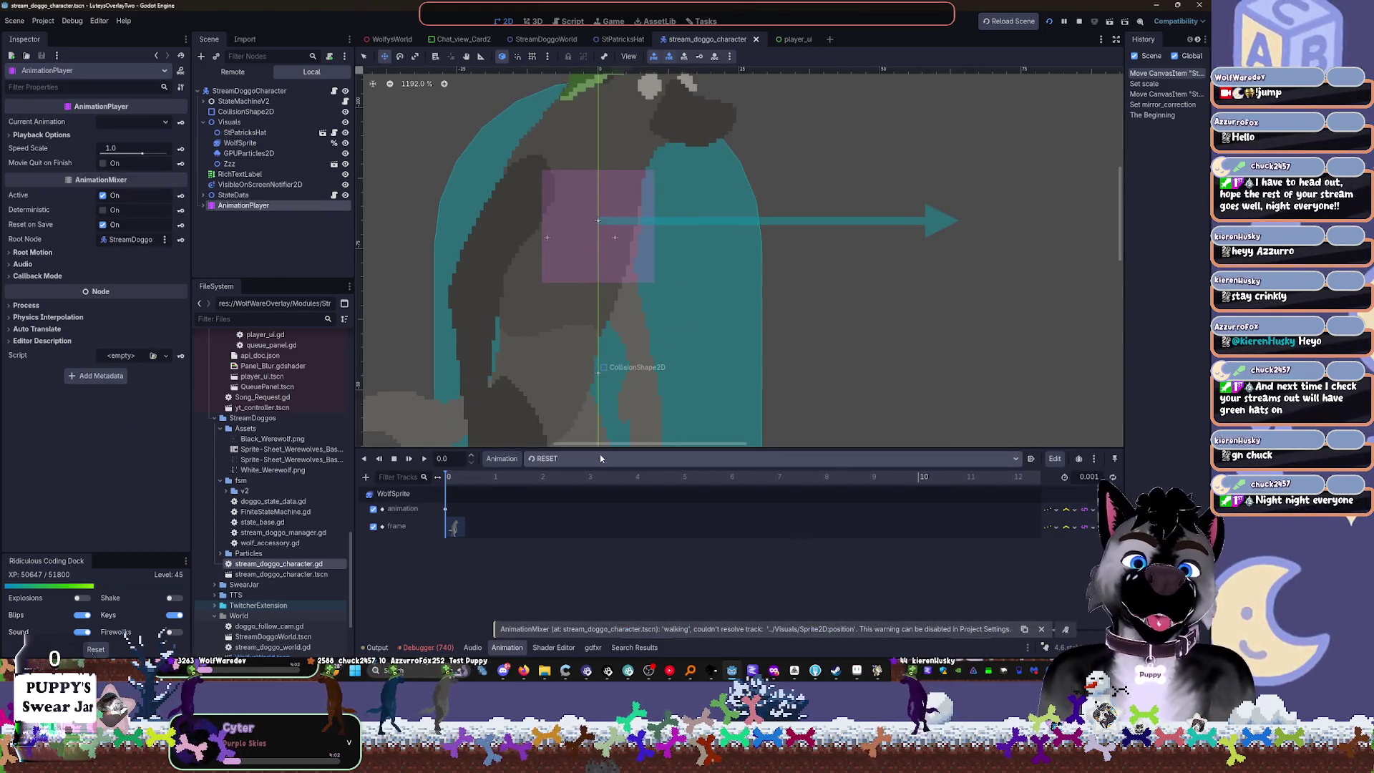
click(587, 458)
click(565, 541)
click(464, 480)
scroll(647, 258, down, 2)
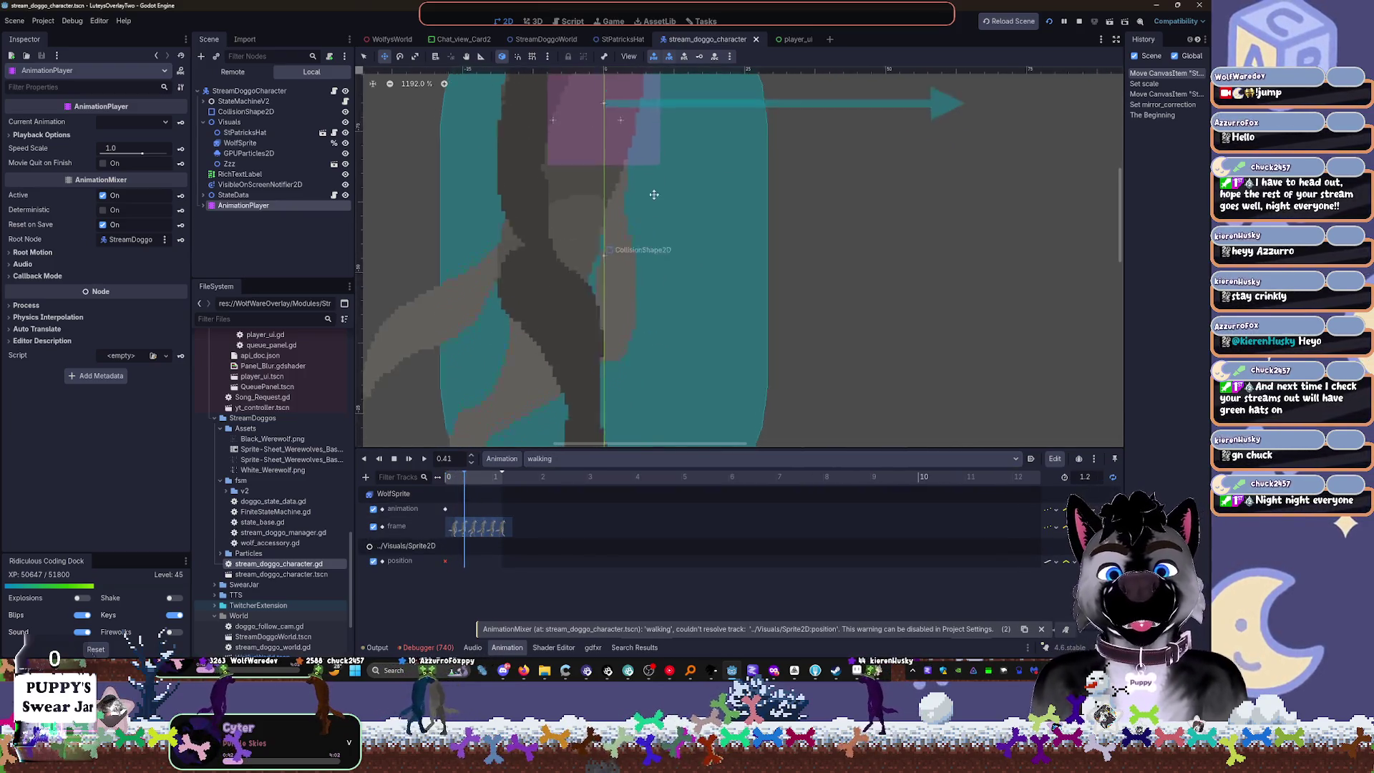
scroll(667, 237, down, 2)
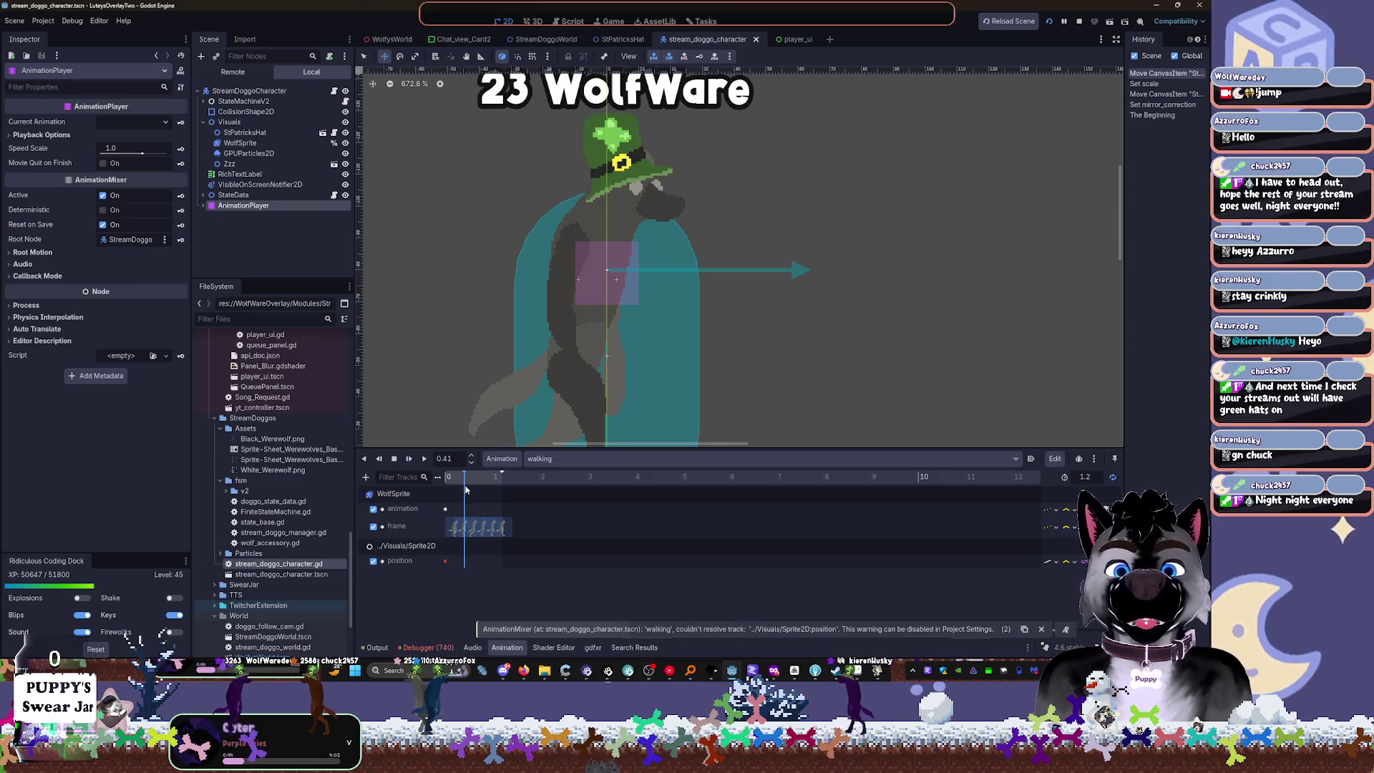
scroll(496, 508, up, 5)
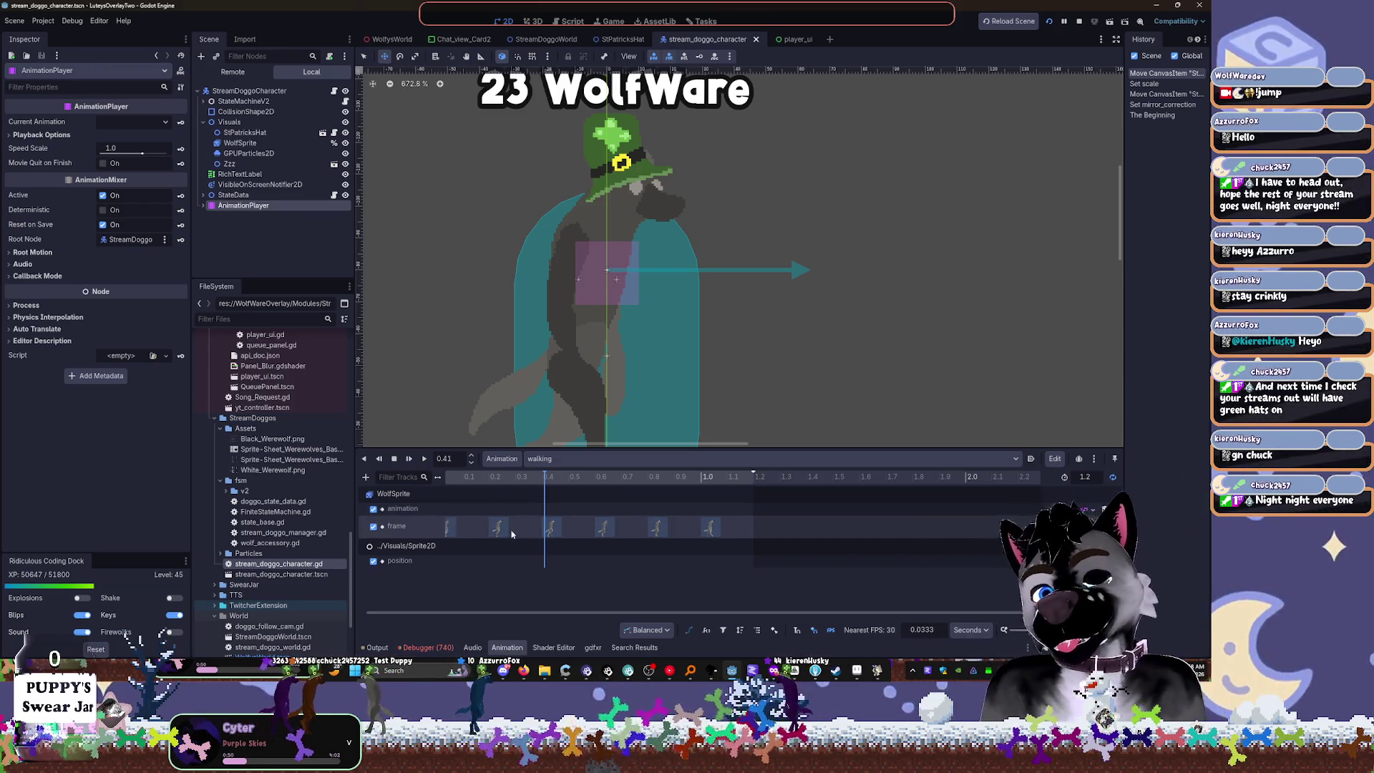
Step: Scrub the walking animation to about 0.19 s and inspect the StPatricksHat's transform
drag(492, 477, 473, 479)
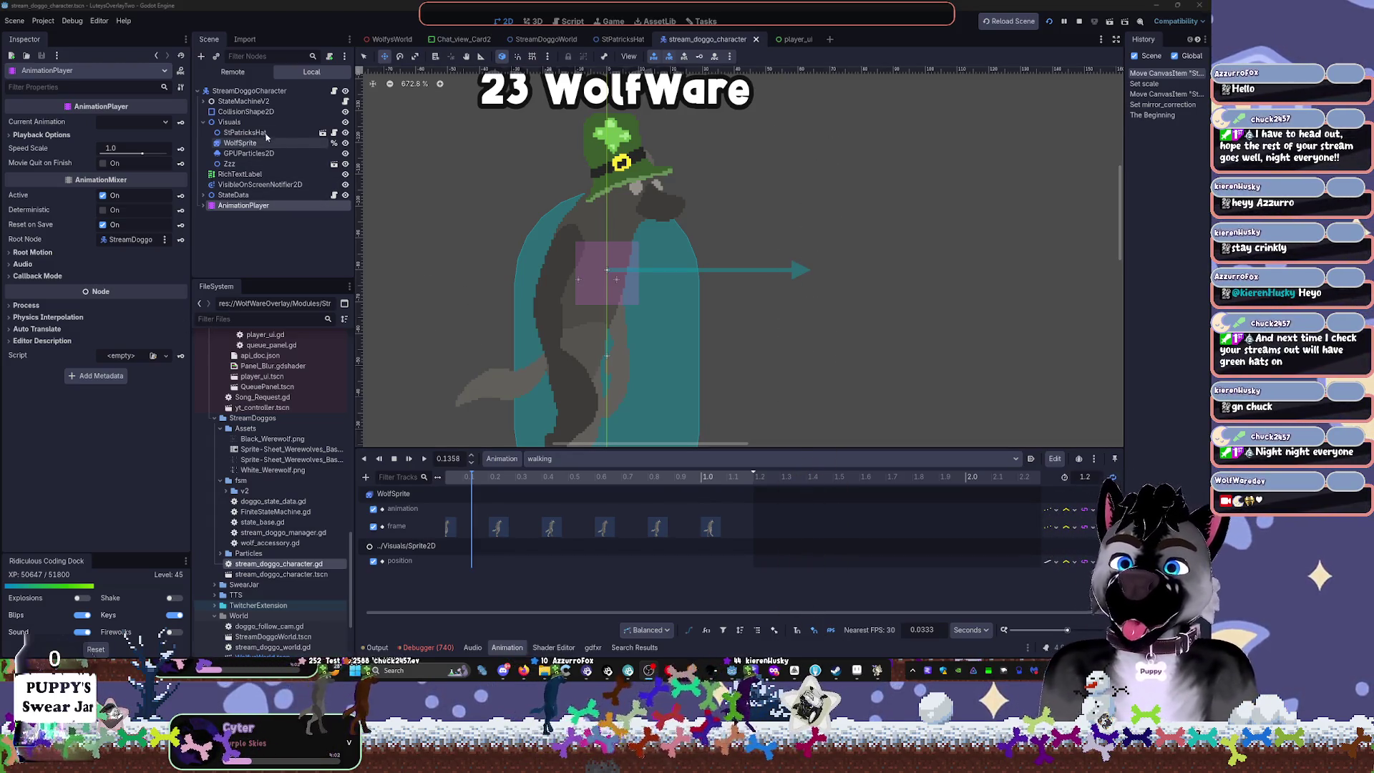
click(279, 133)
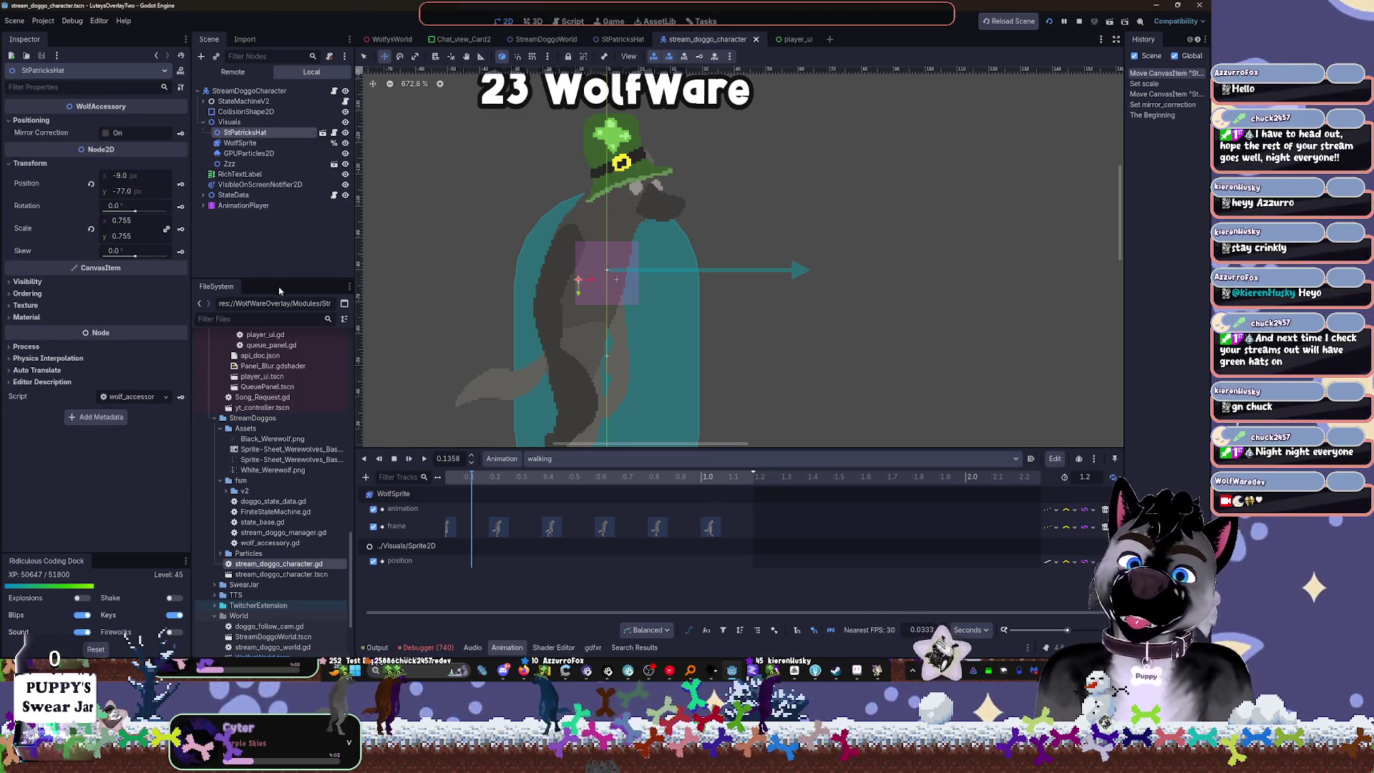
click(492, 477)
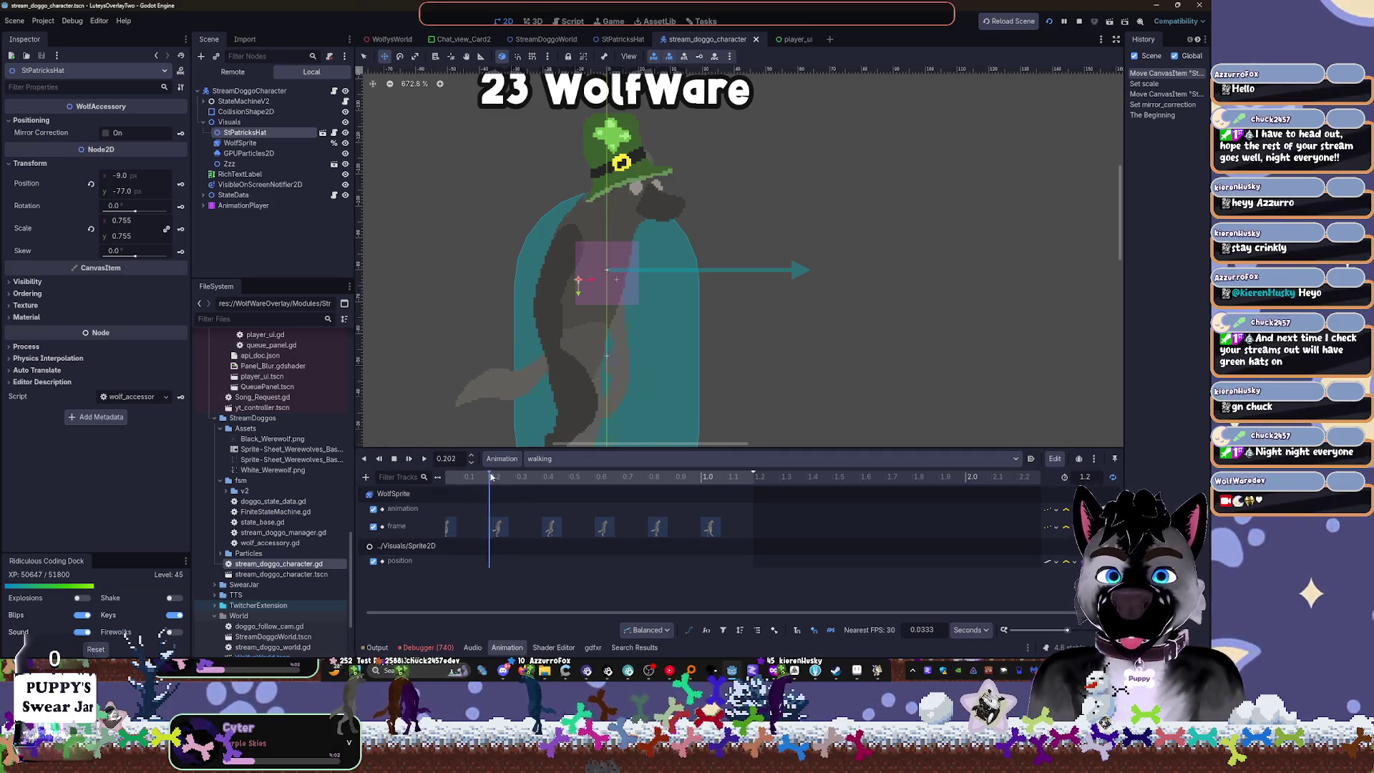
drag(508, 477, 486, 478)
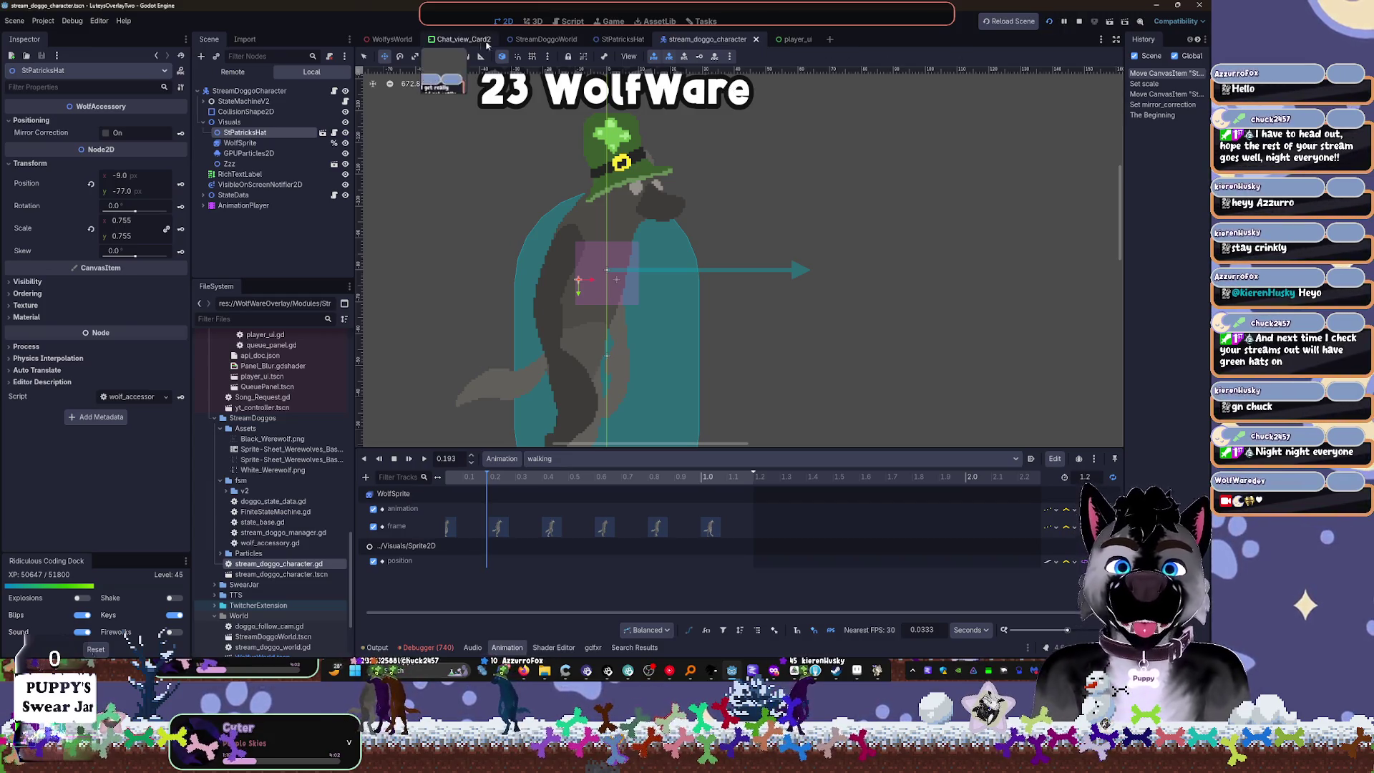
click(546, 39)
Step: Select the StreamDoggoWorld root, clear the node filter to list every node, and select WinterForeground
click(243, 91)
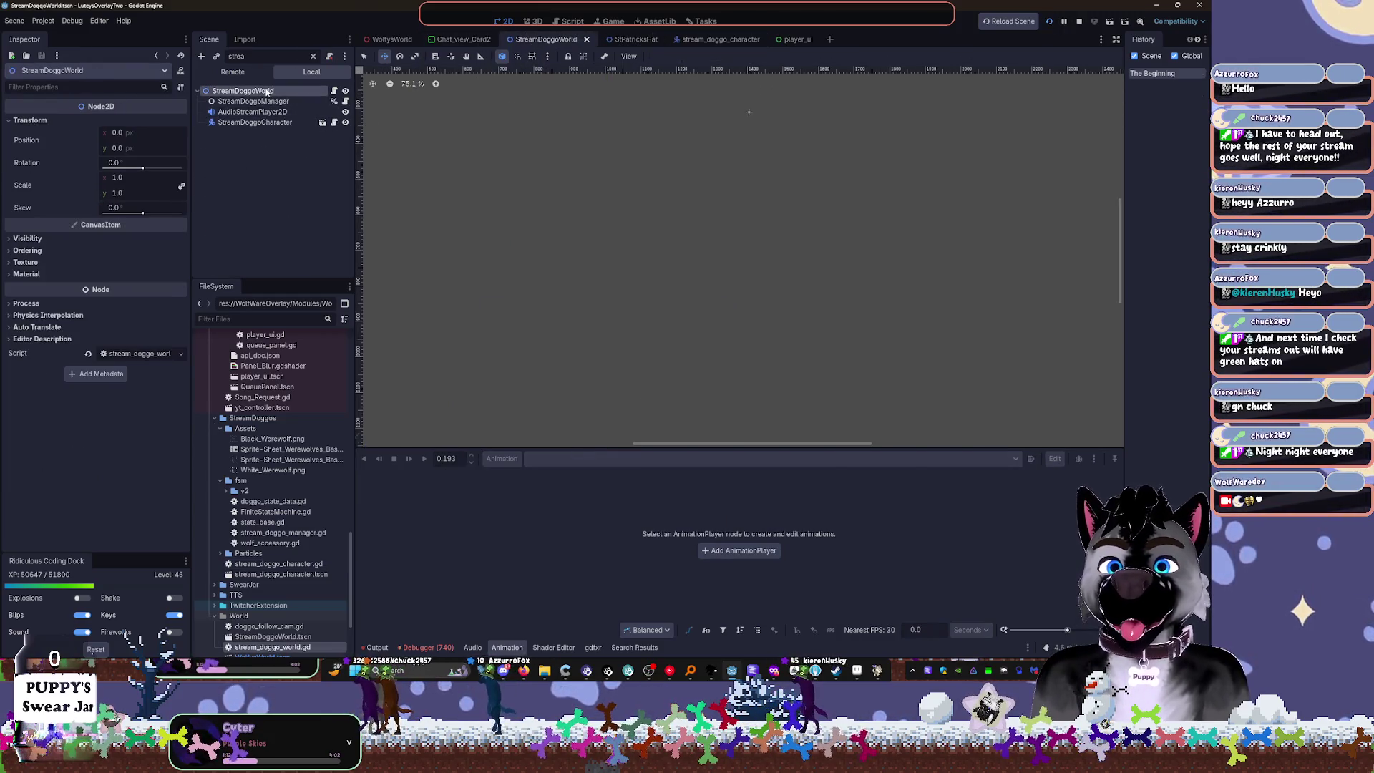
scroll(505, 107, down, 3)
scroll(415, 250, up, 9)
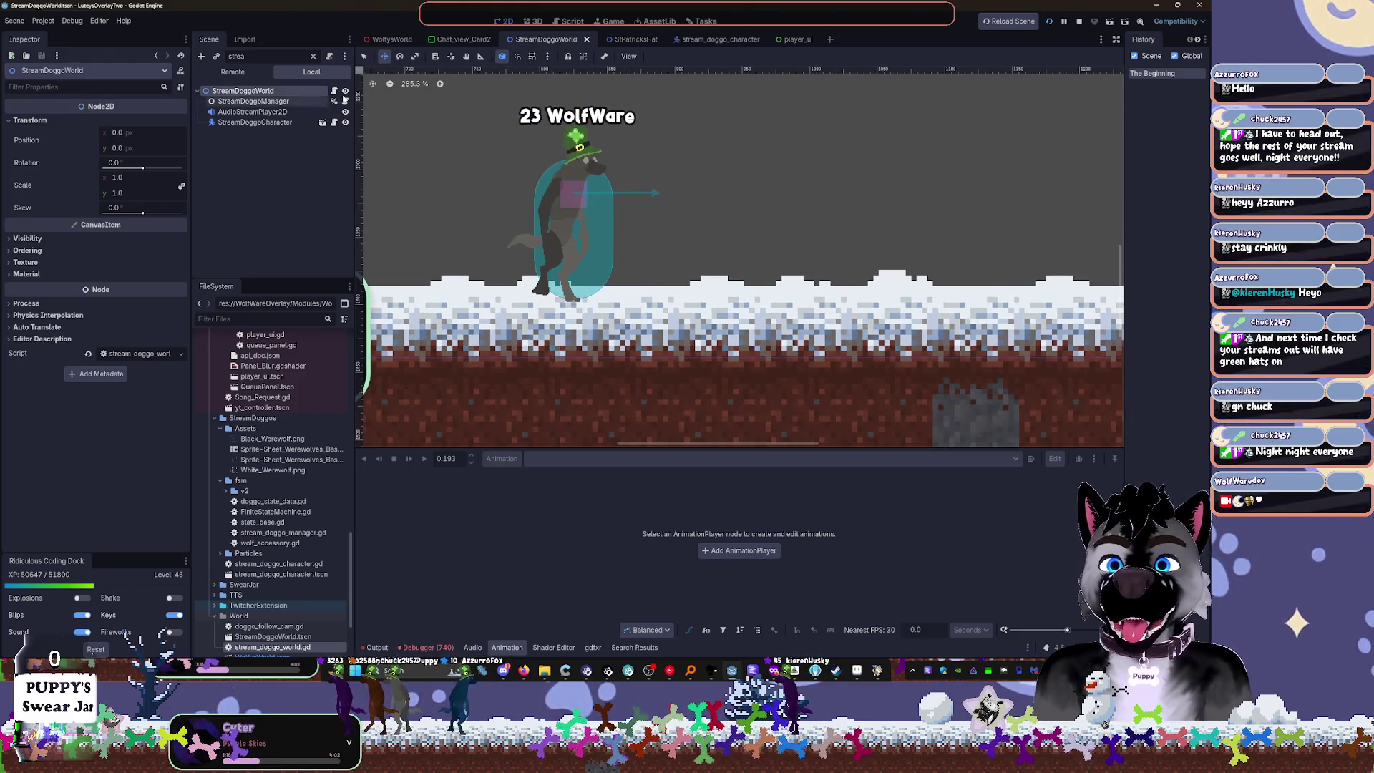
click(313, 56)
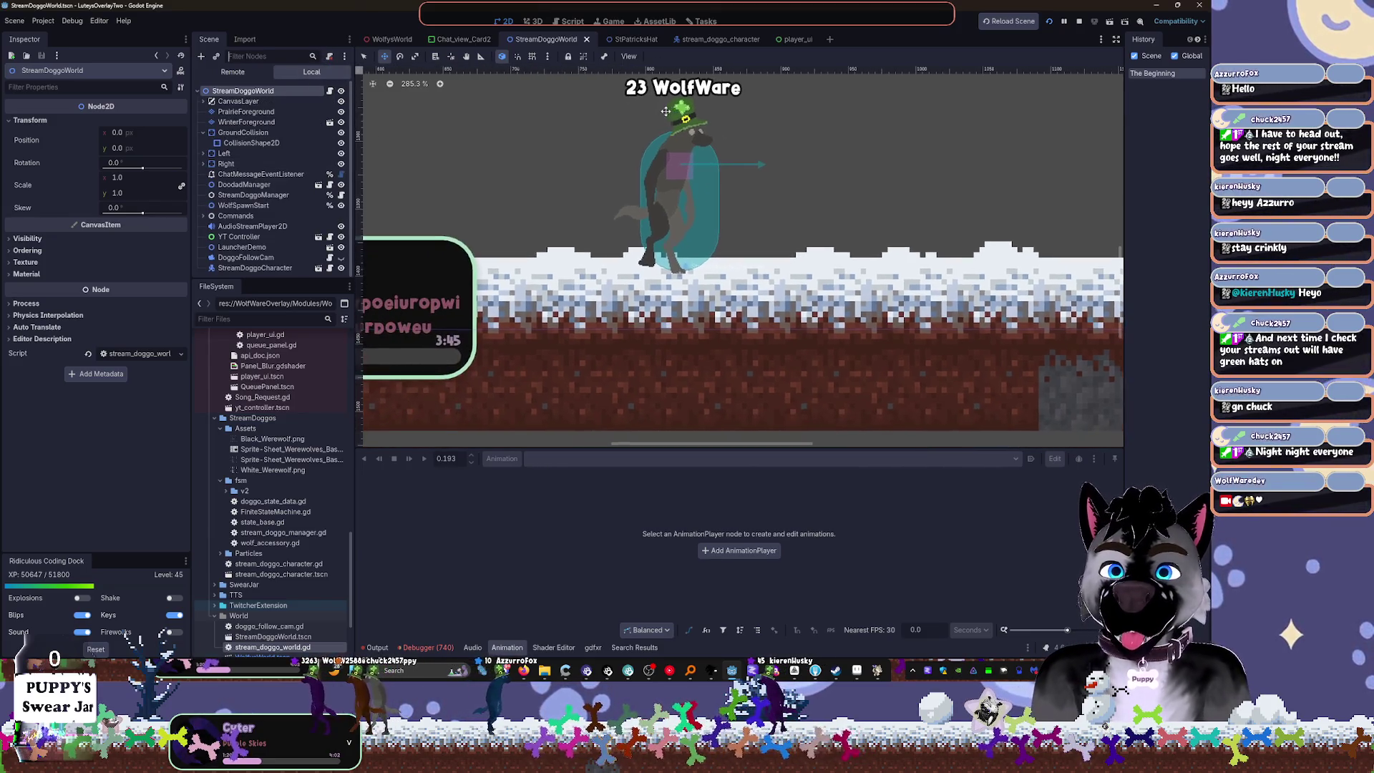
click(251, 122)
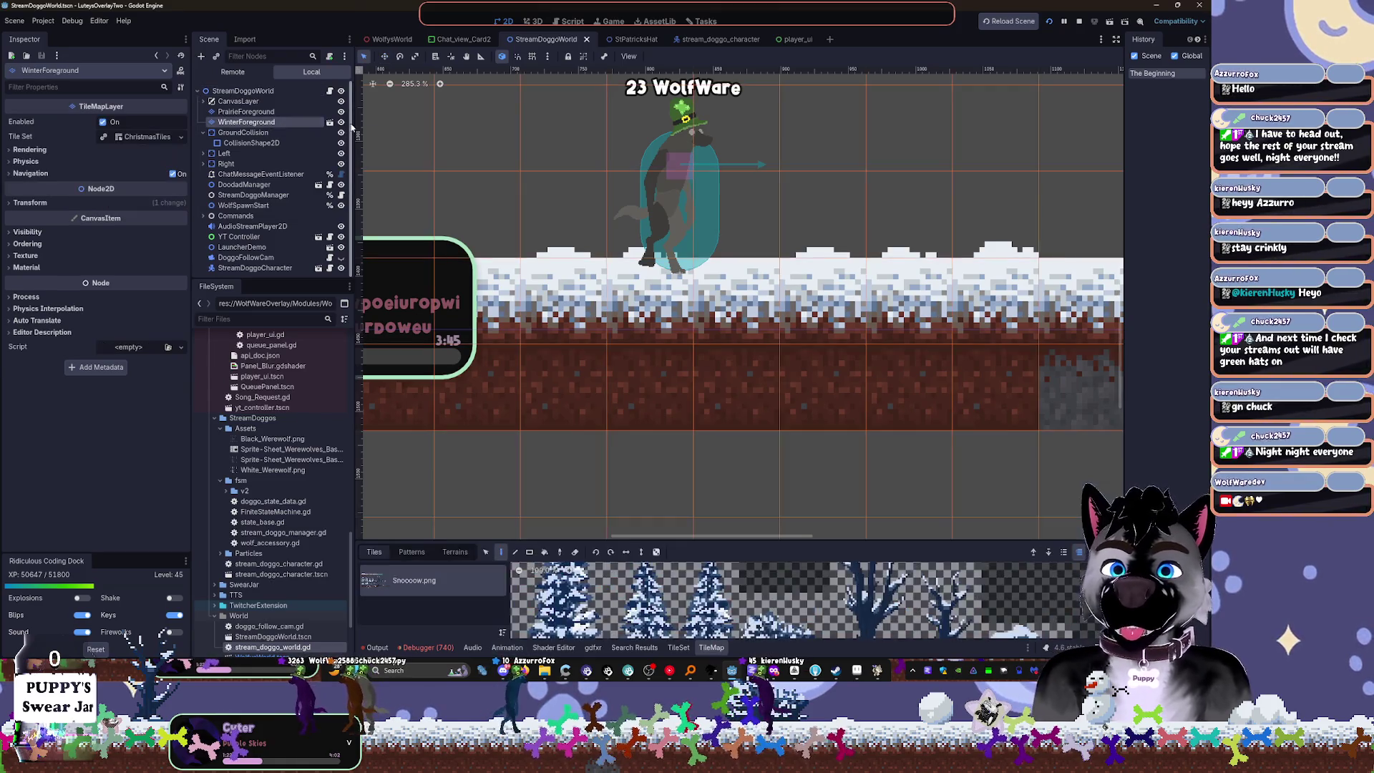
Step: Hide the WinterForeground layer and select the PrairieForeground tile layer
click(341, 122)
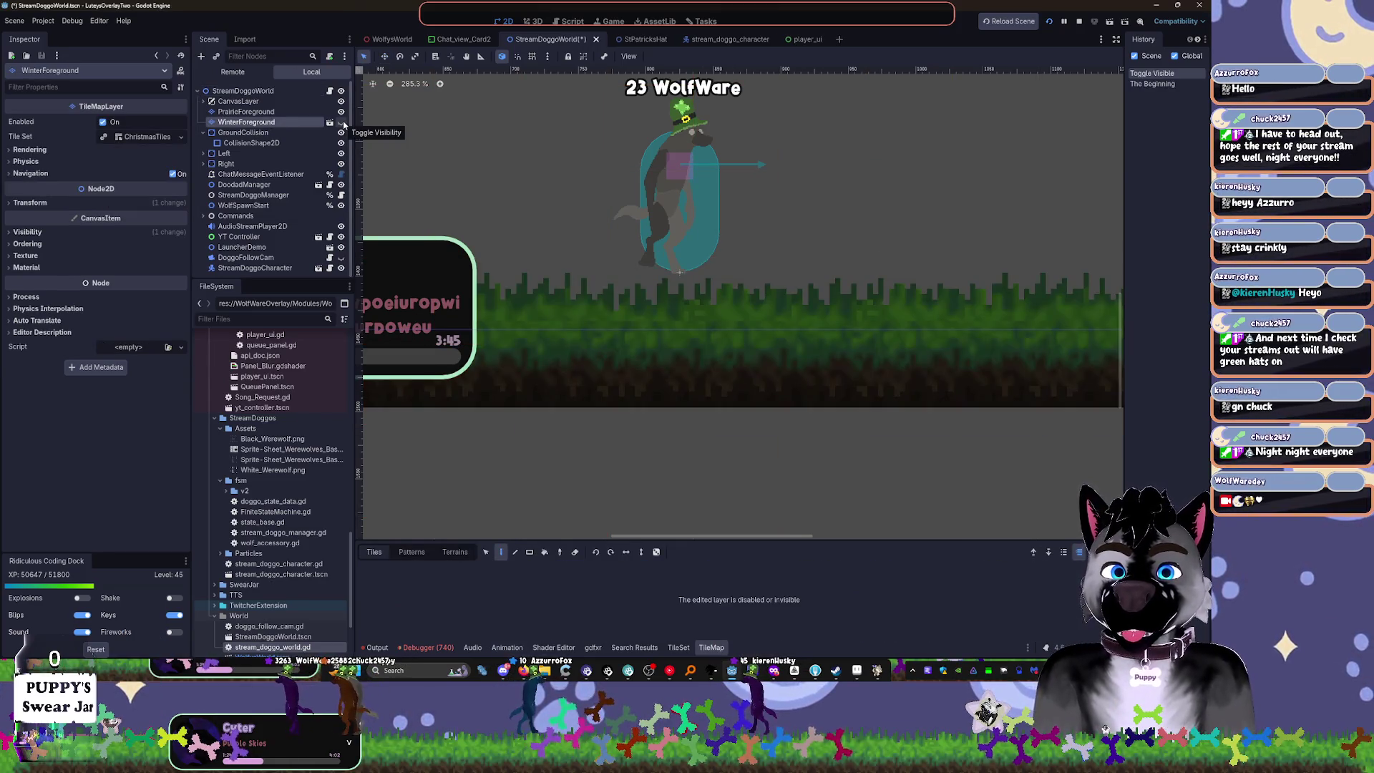
scroll(694, 266, down, 5)
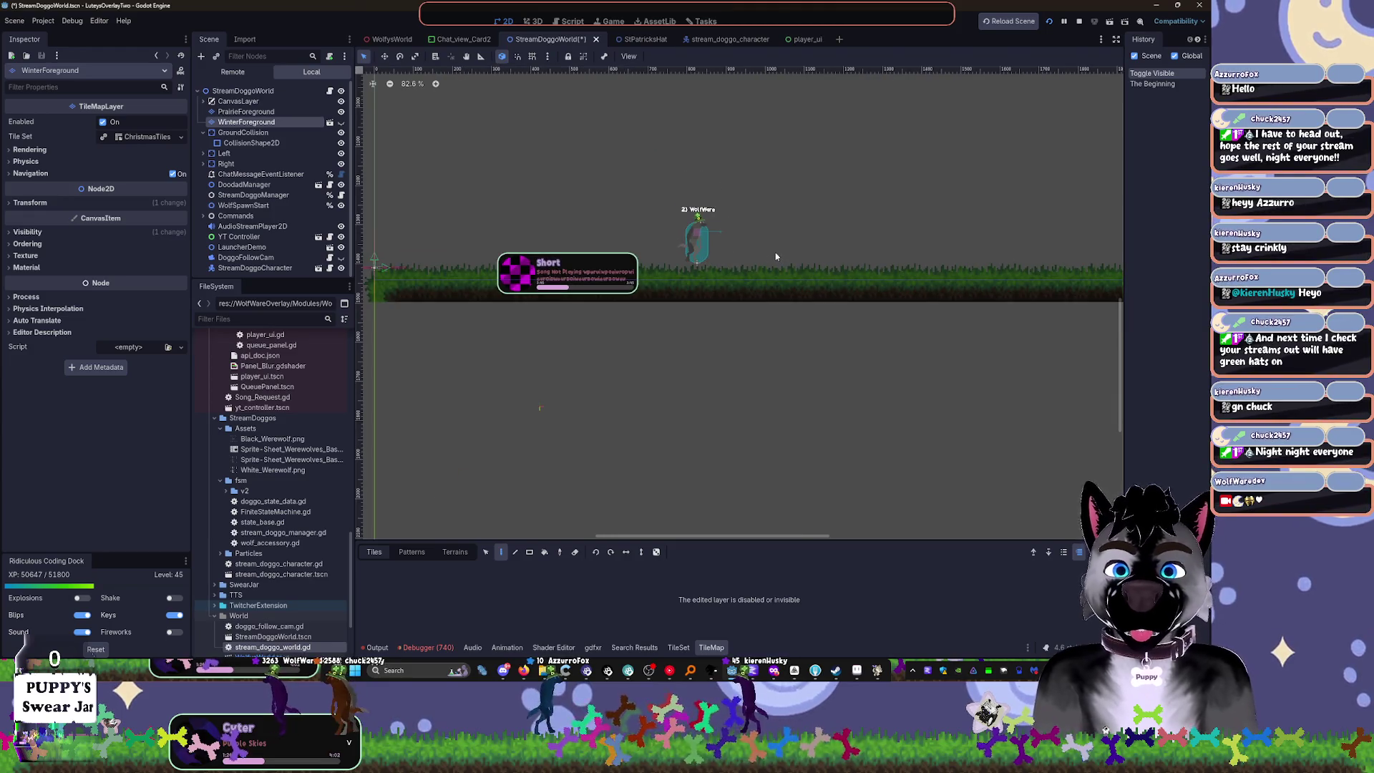
drag(791, 261, 526, 262)
click(286, 112)
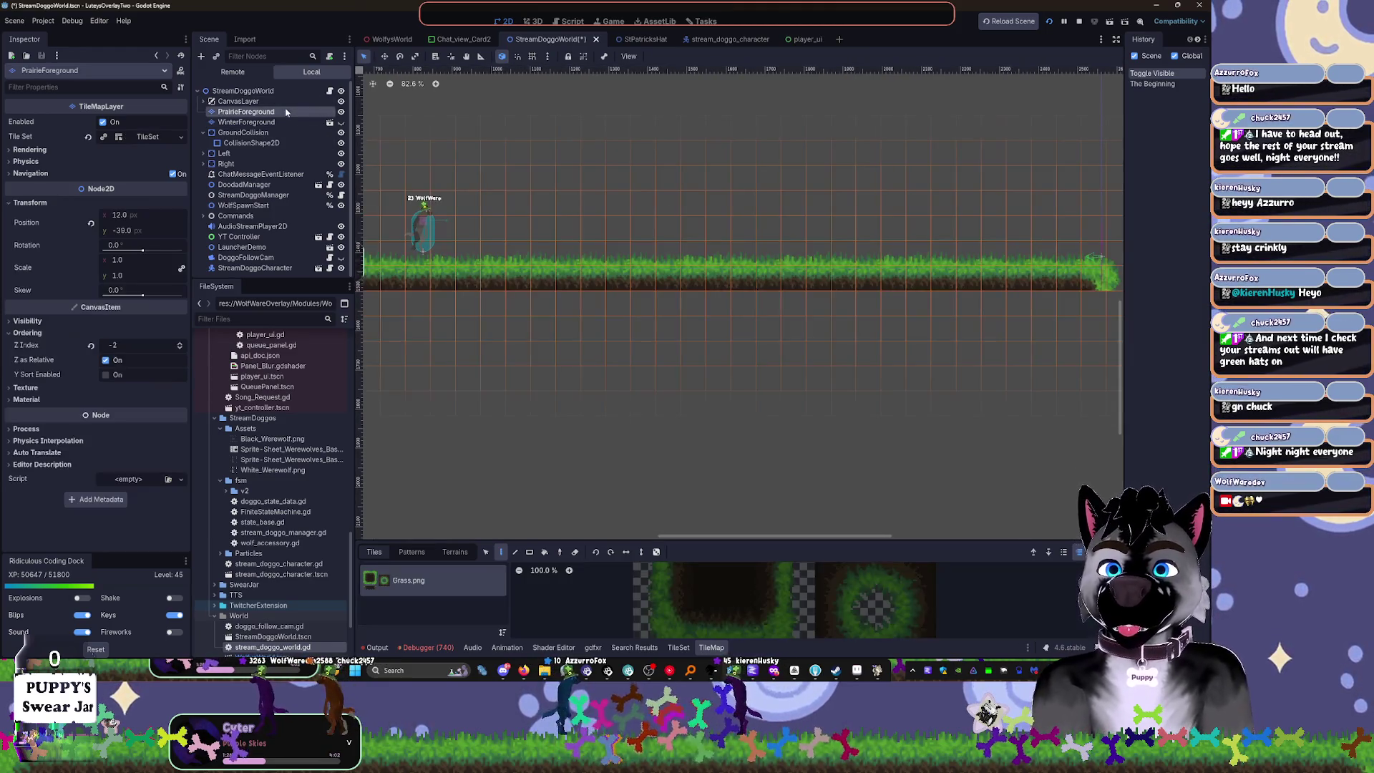
scroll(510, 203, up, 5)
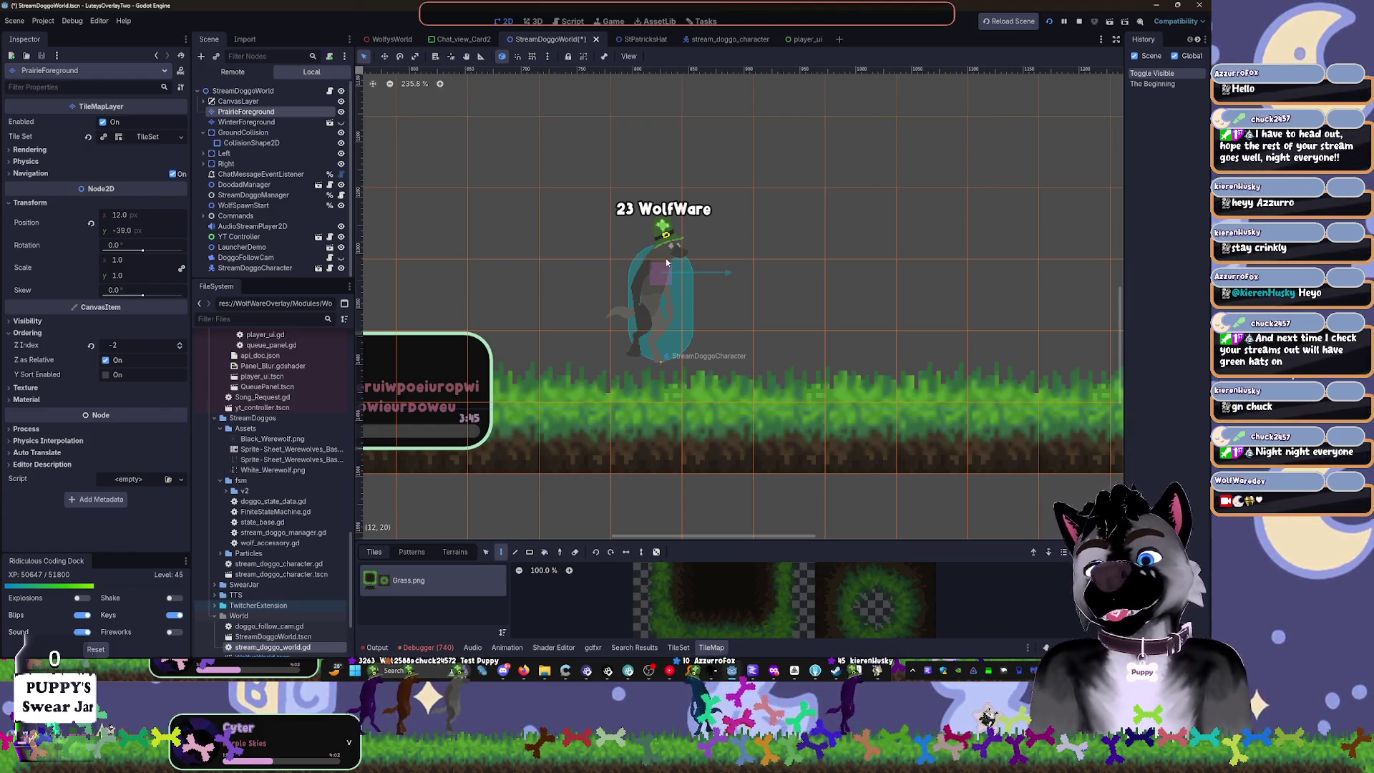
Step: Make the TileMap editing panel taller and reselect the PrairieForeground layer
scroll(666, 263, down, 5)
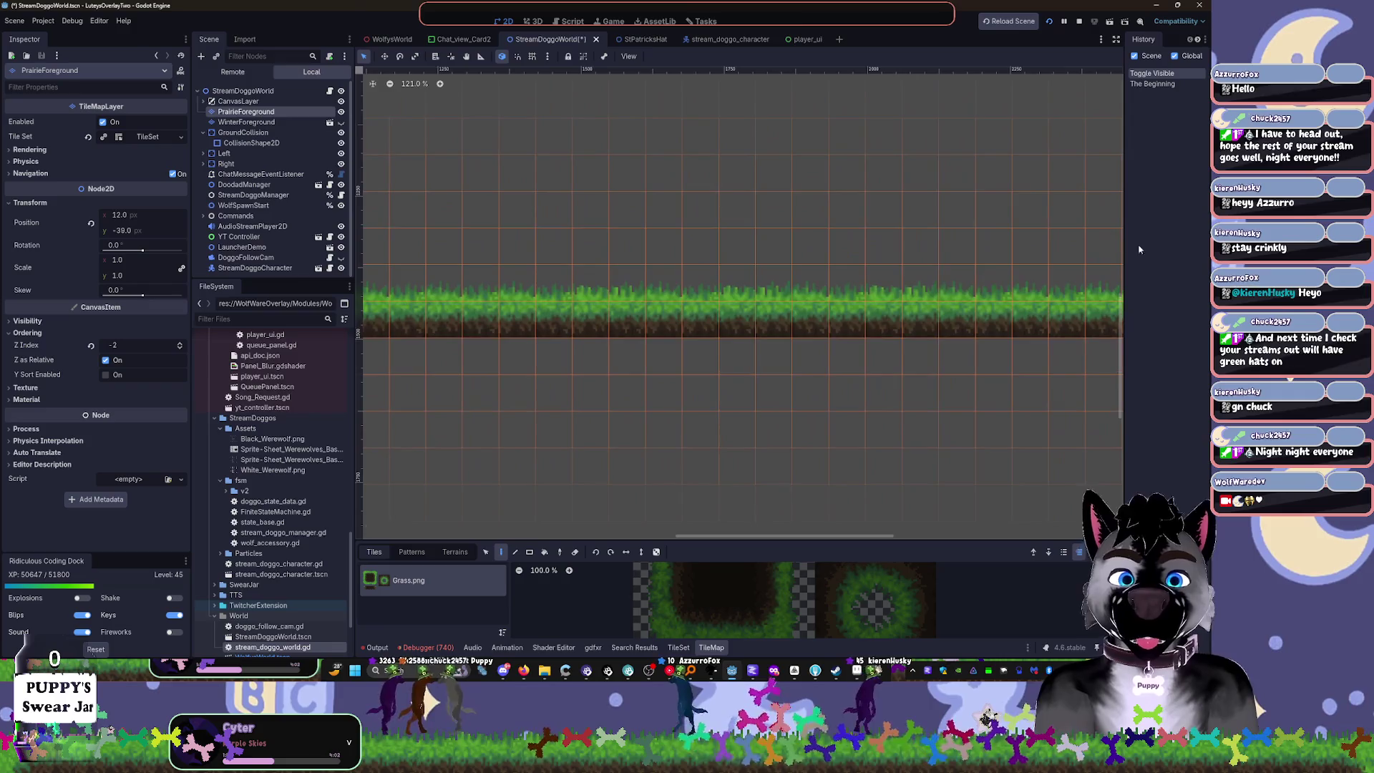
scroll(701, 443, up, 3)
scroll(724, 518, right, 3)
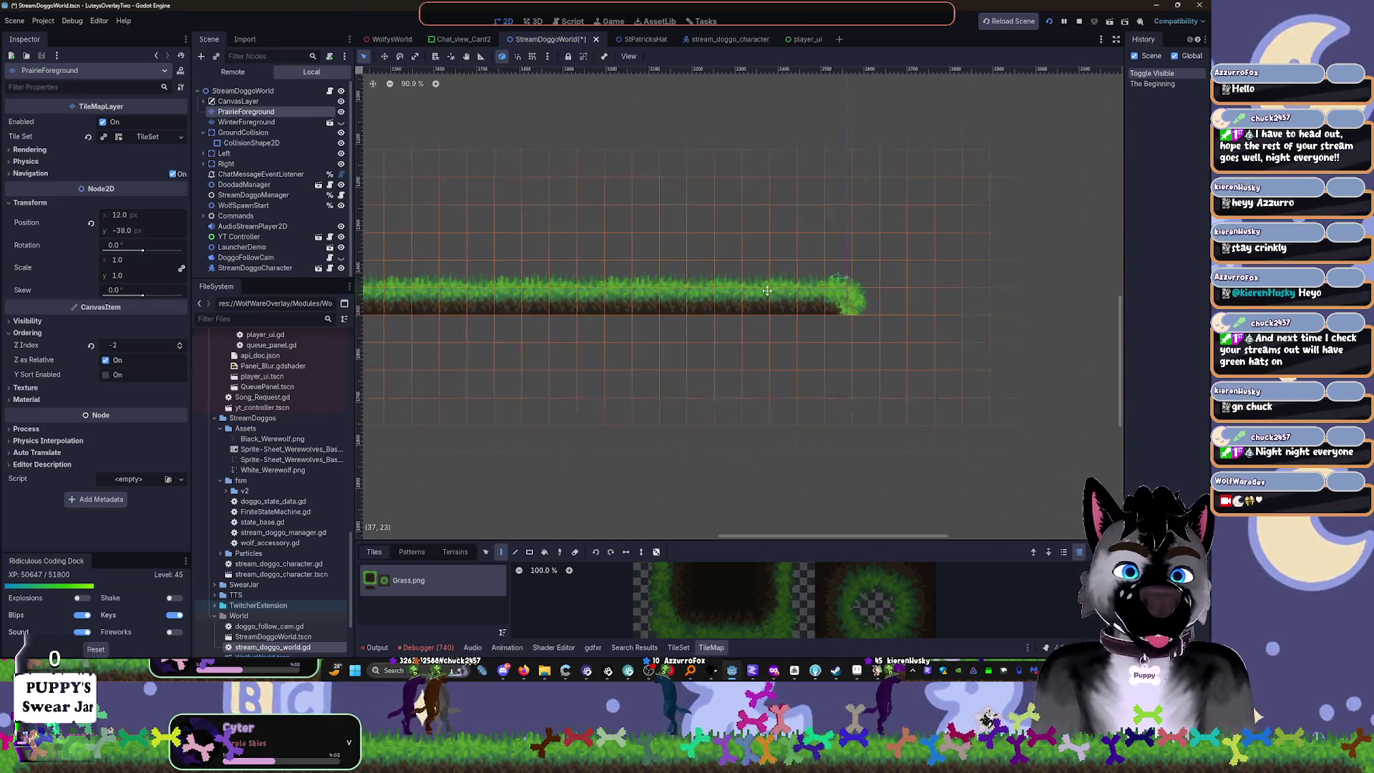
drag(724, 542, 724, 349)
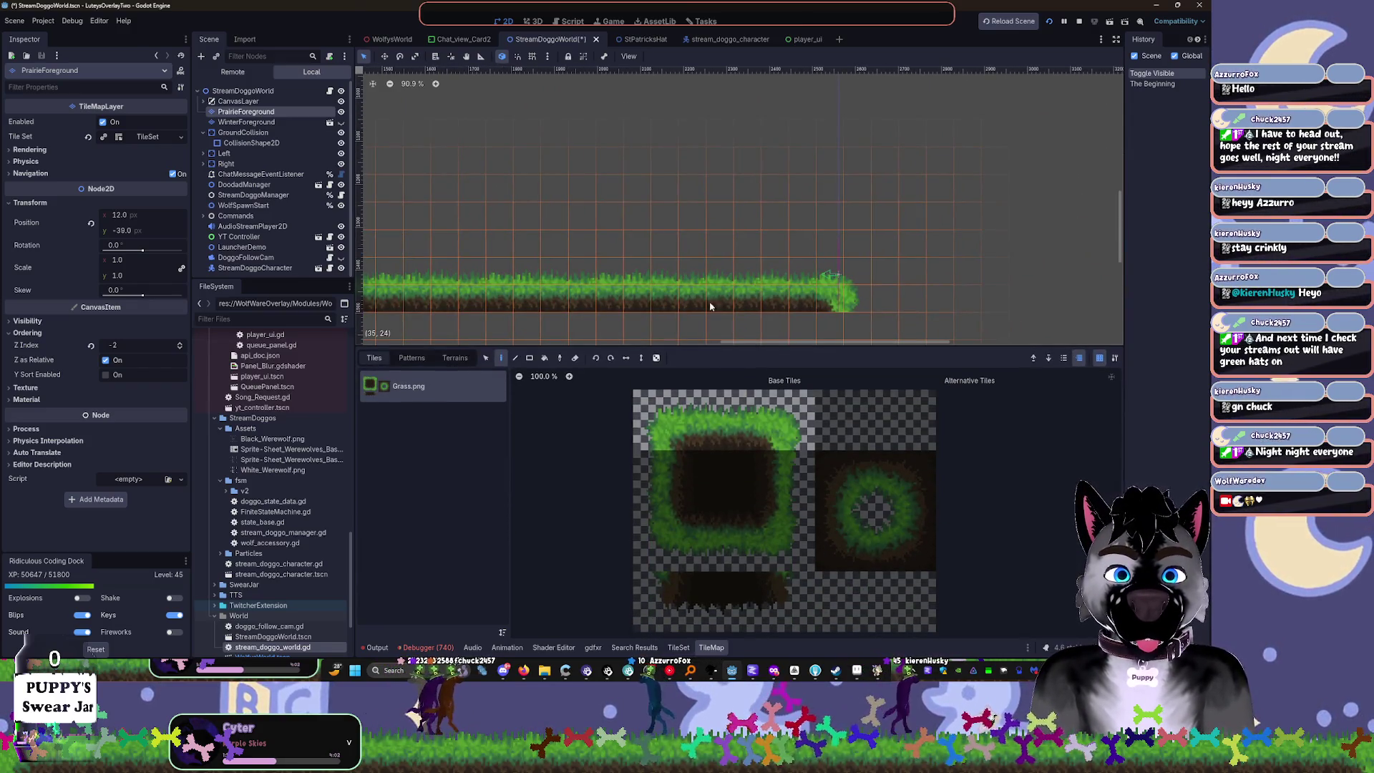
scroll(1040, 243, left, 3)
scroll(745, 224, up, 2)
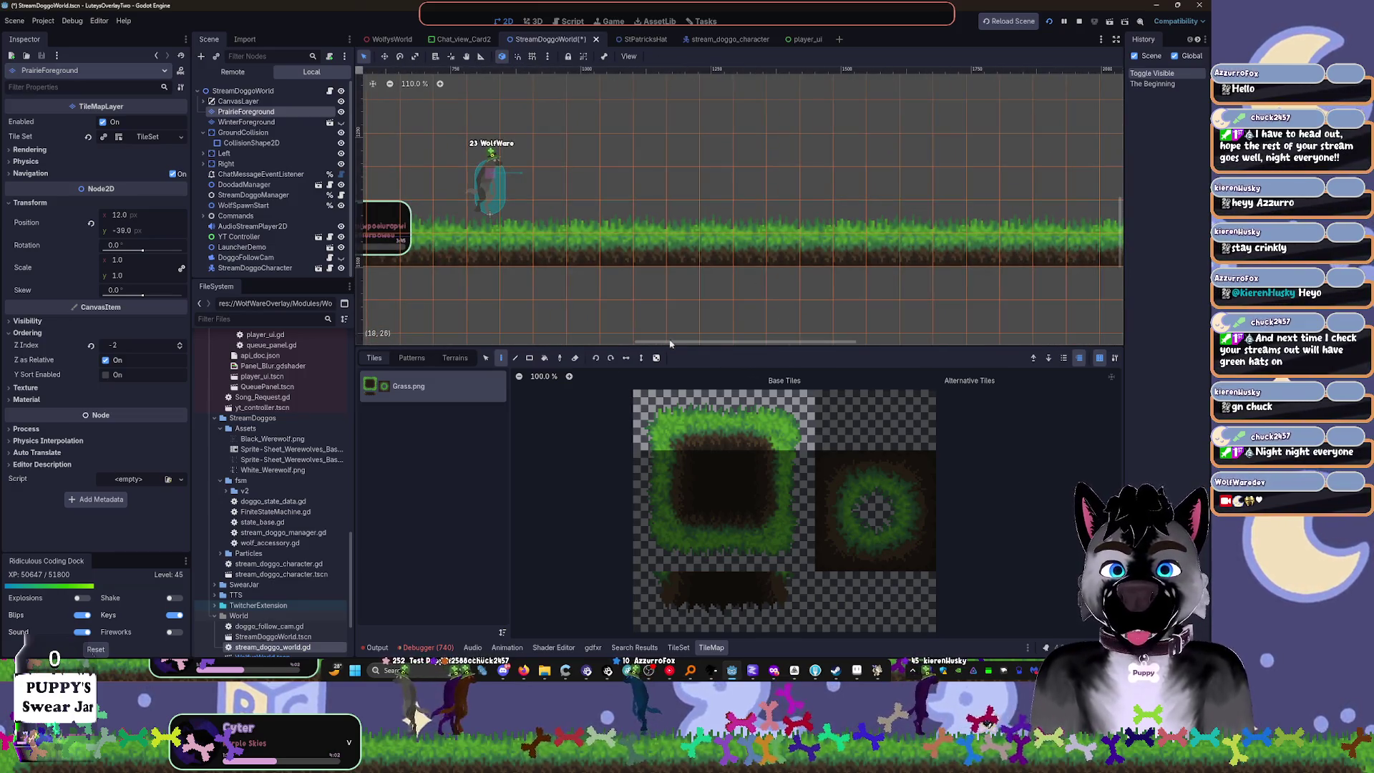
click(280, 122)
click(280, 112)
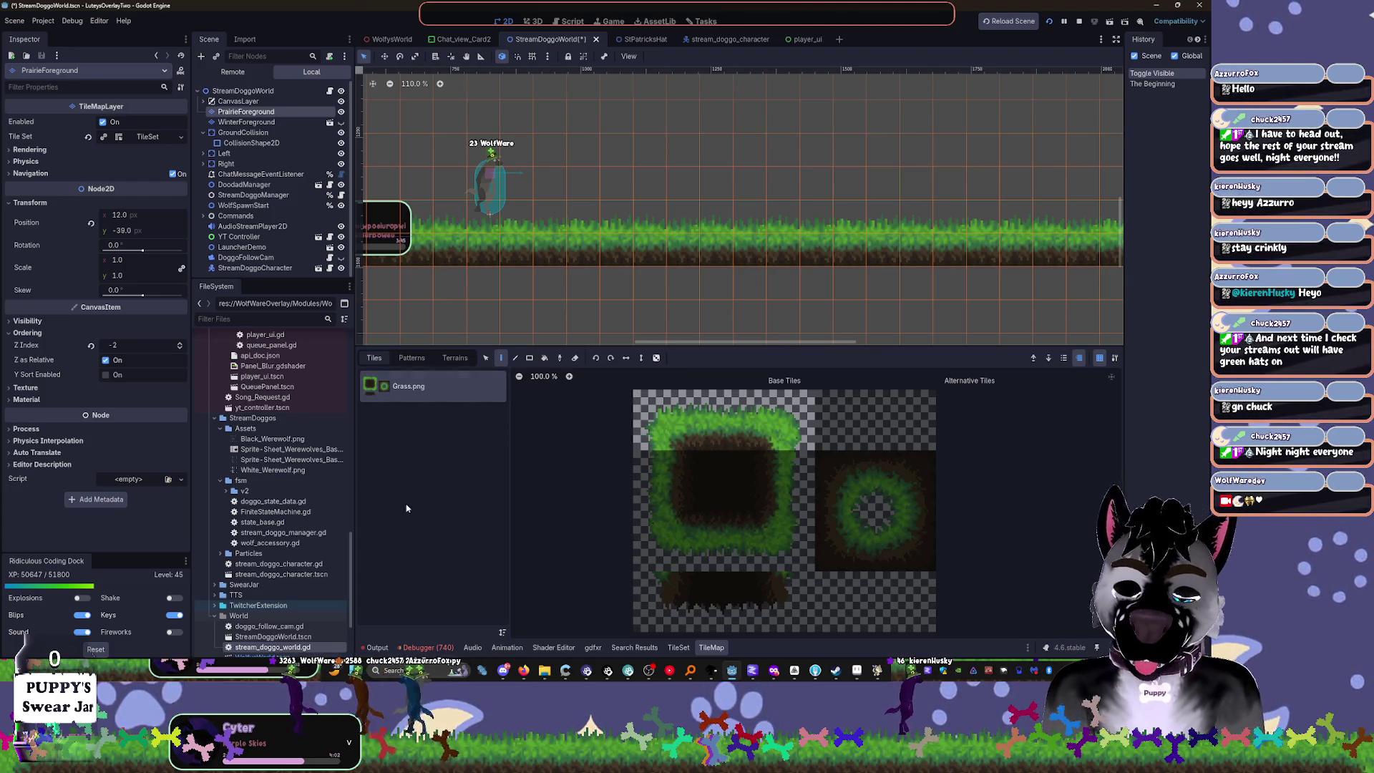
click(425, 647)
click(436, 529)
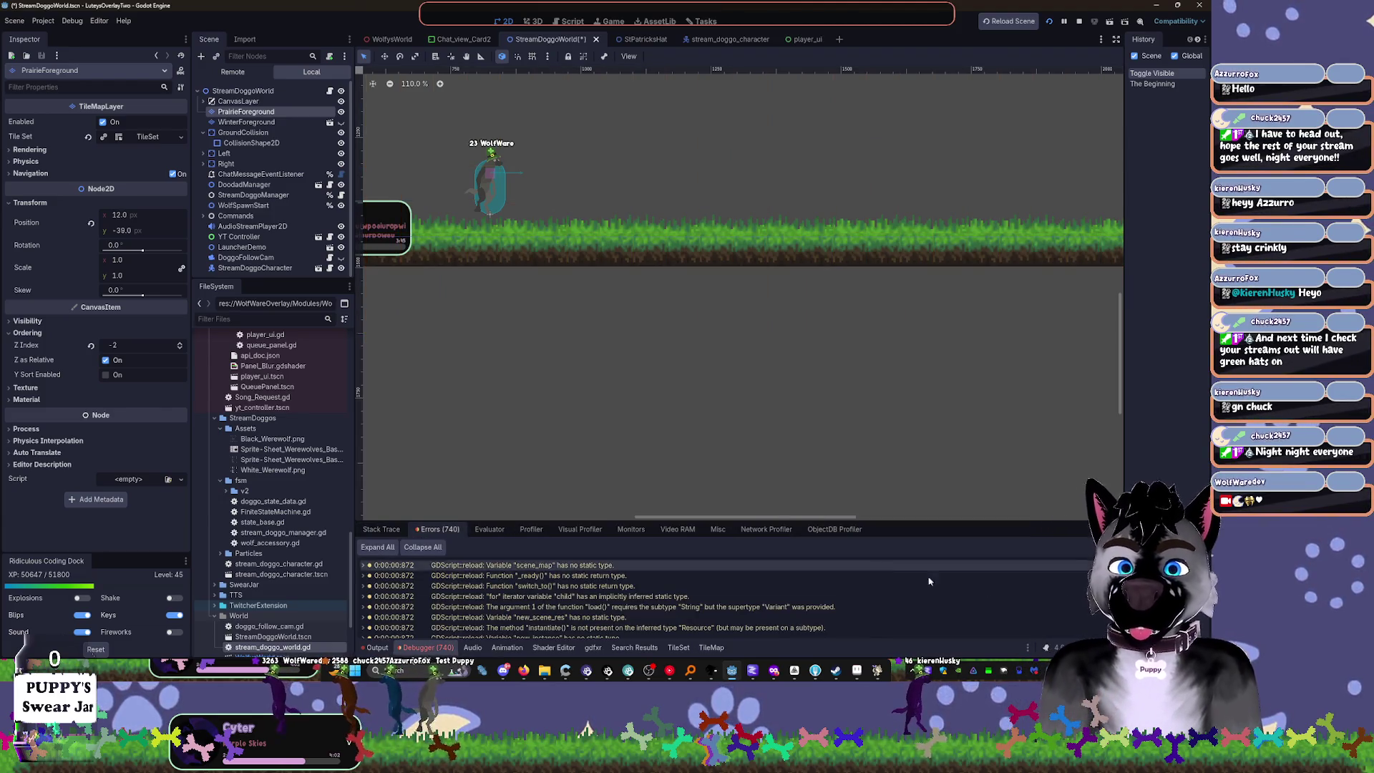
scroll(680, 597, down, 10)
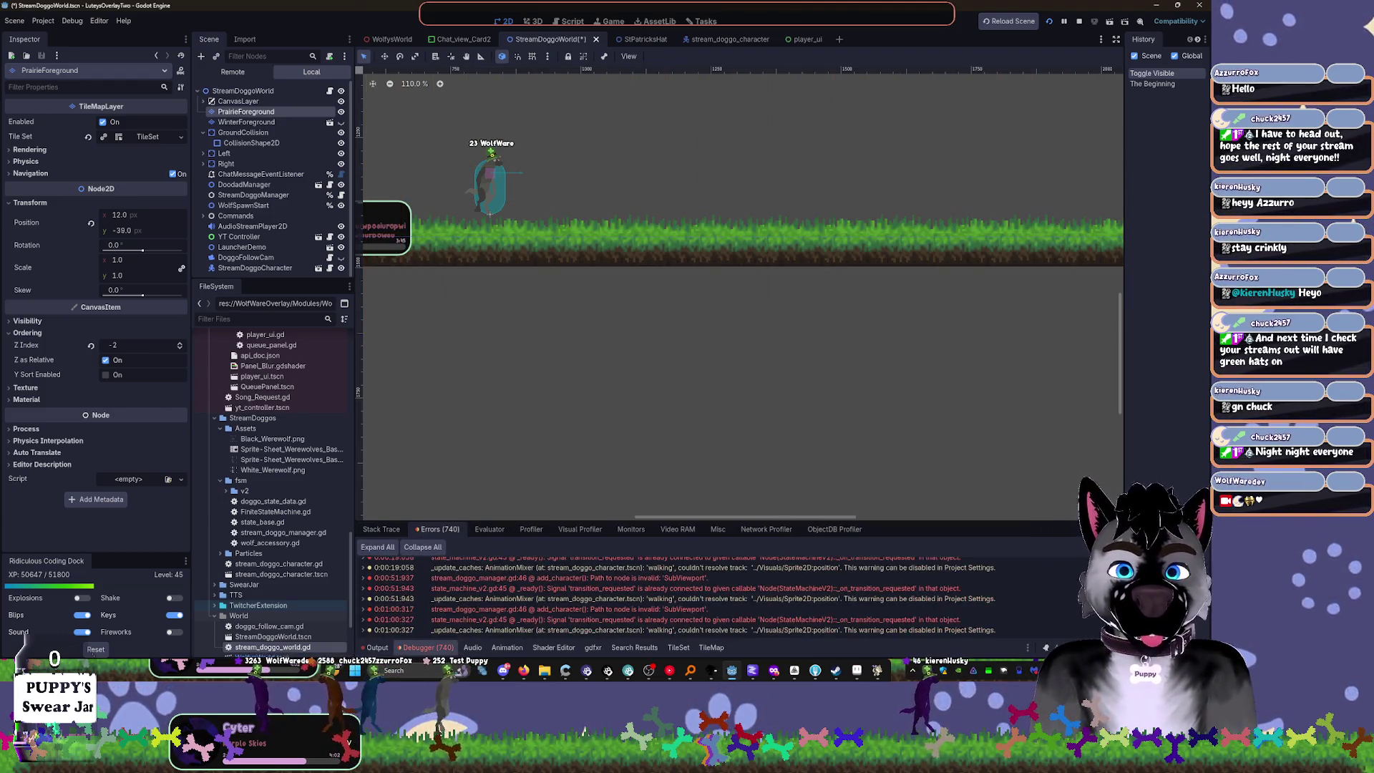
scroll(626, 631, up, 10)
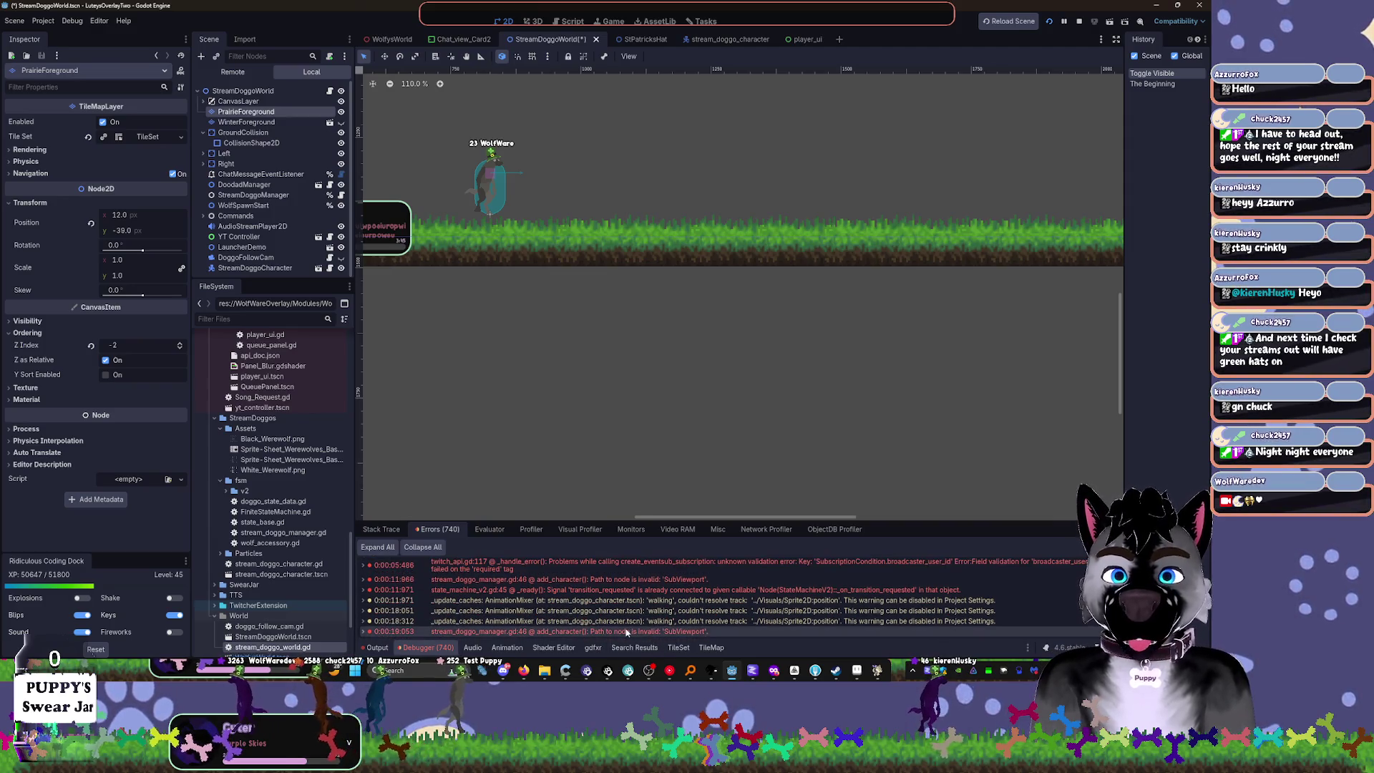
scroll(626, 631, down, 3)
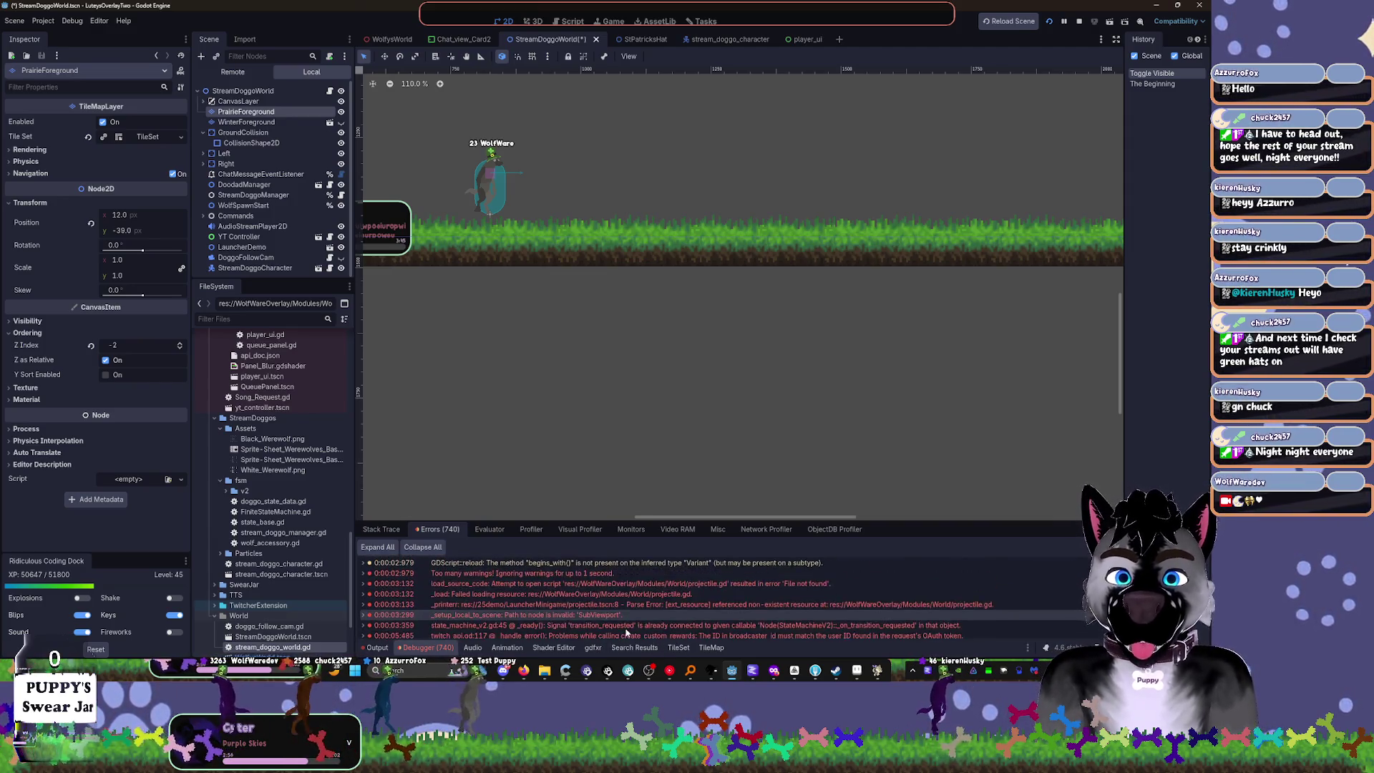
scroll(626, 631, up, 4)
scroll(626, 631, up, 2)
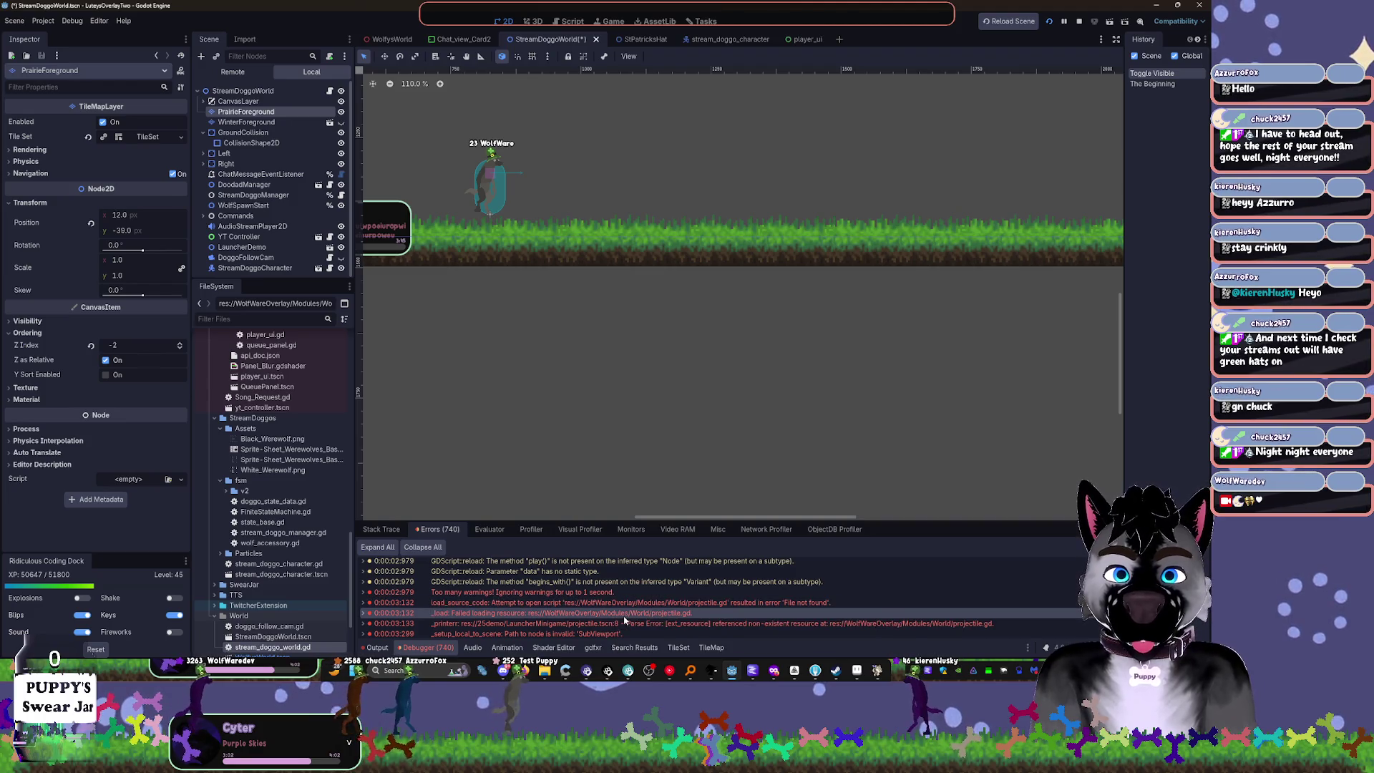
mouse_move(624, 620)
scroll(615, 626, down, 2)
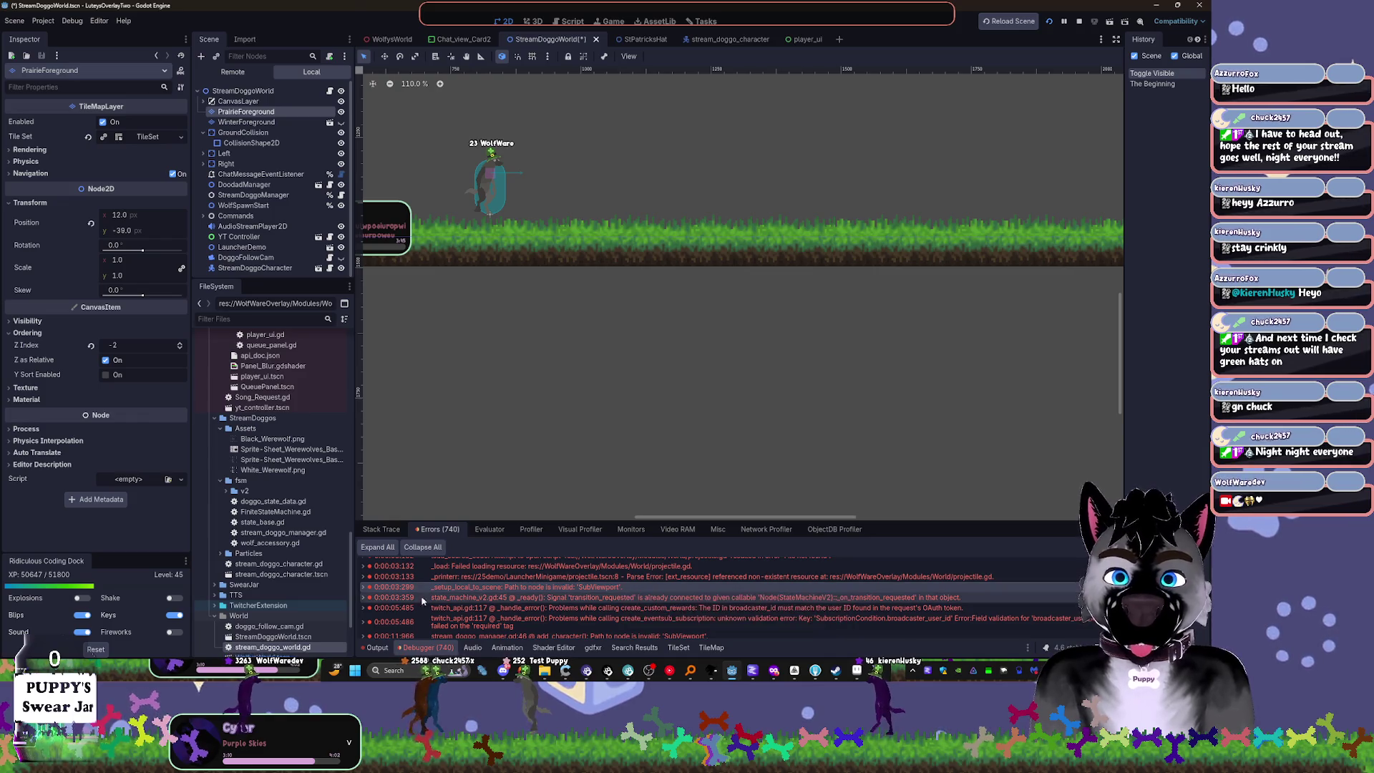
click(363, 587)
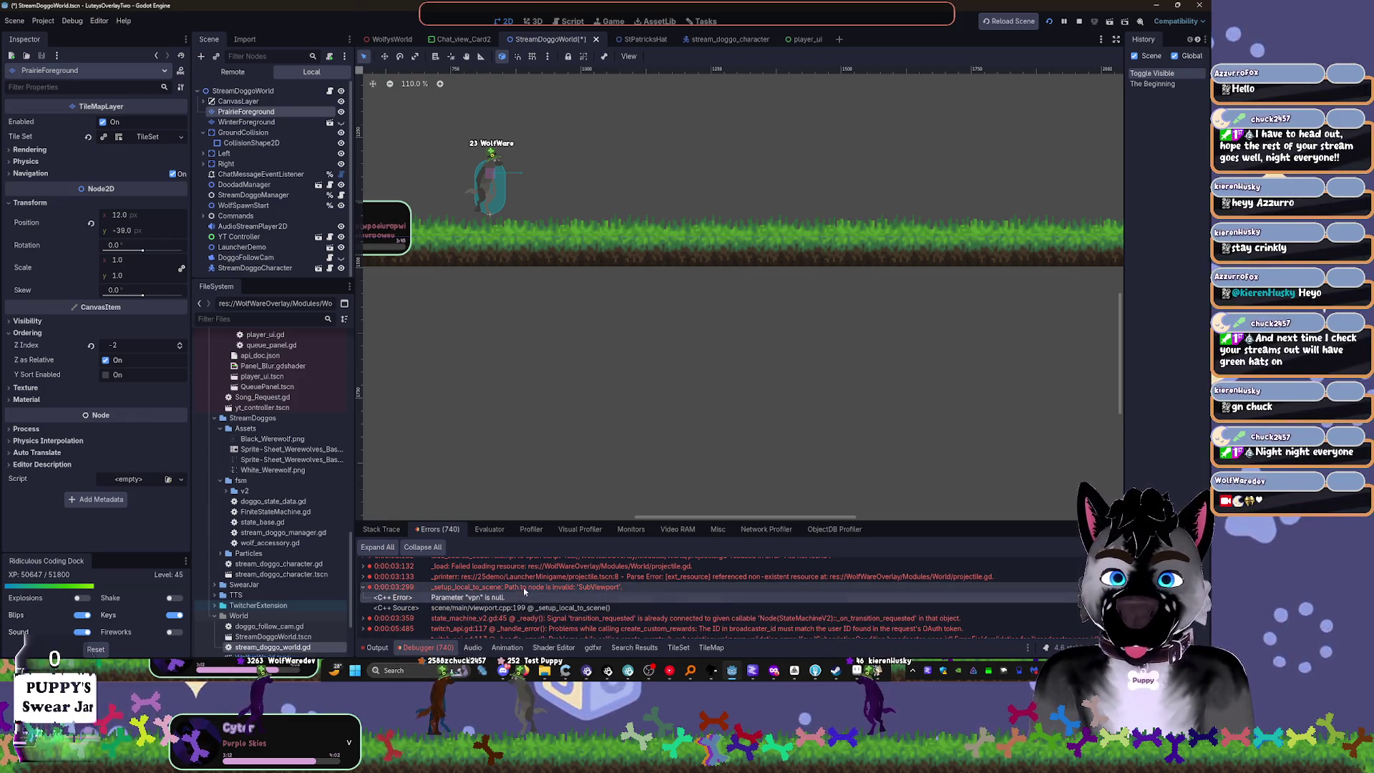
mouse_move(525, 591)
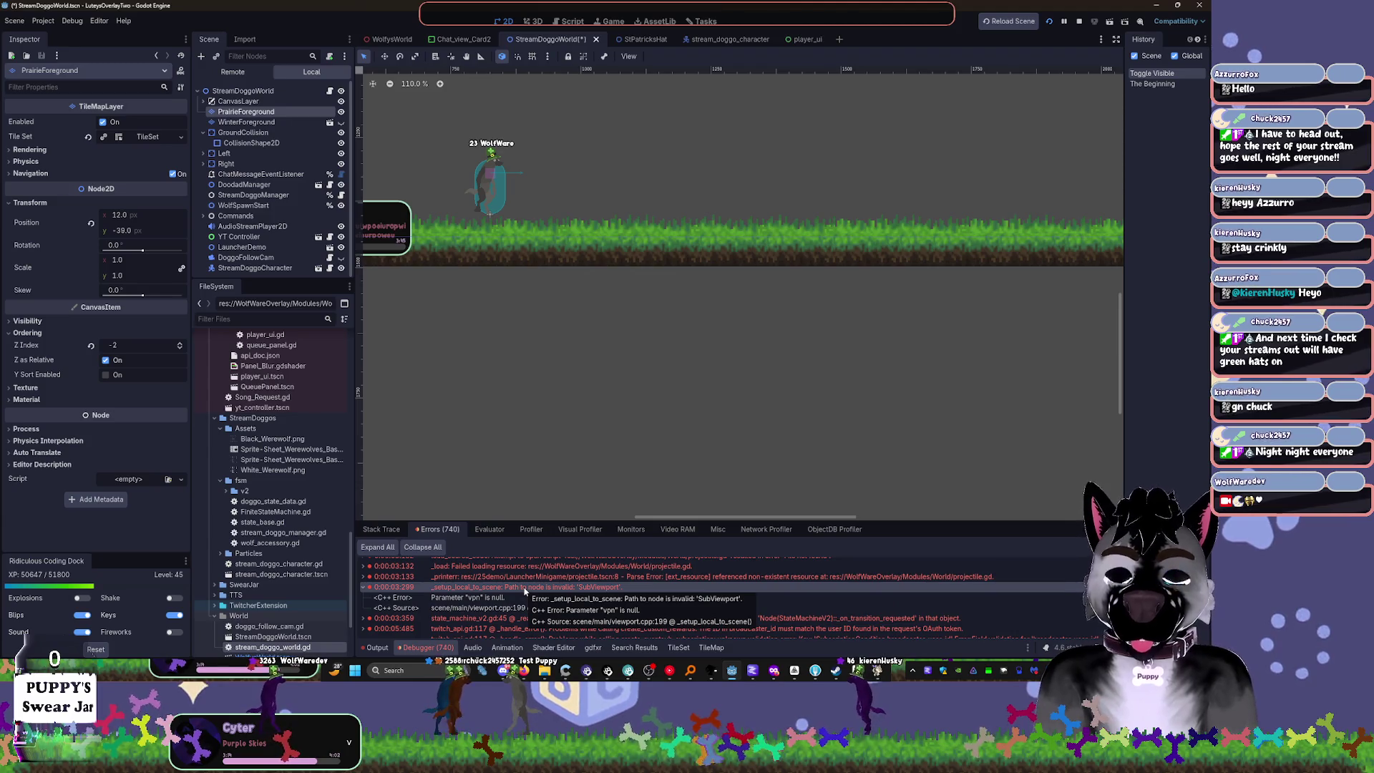
scroll(594, 606, down, 1)
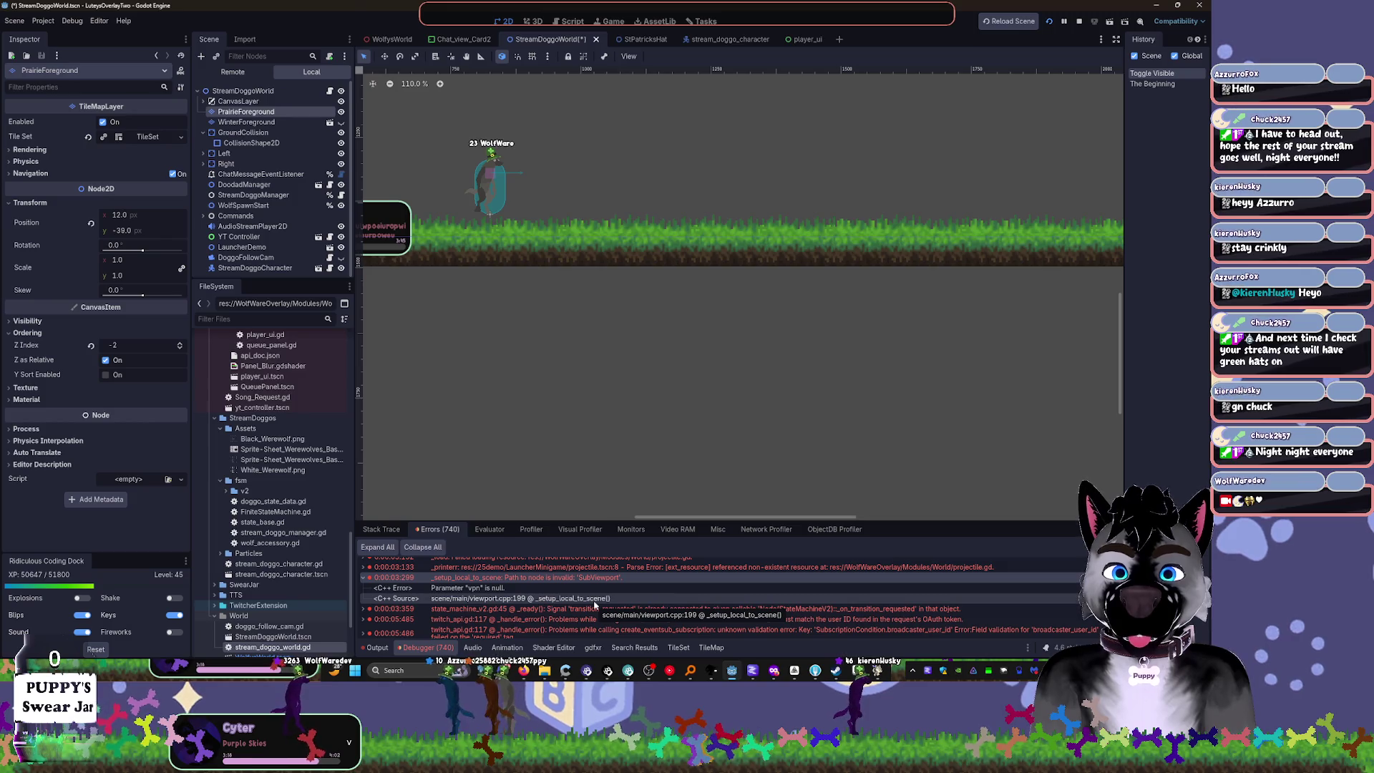
mouse_move(594, 608)
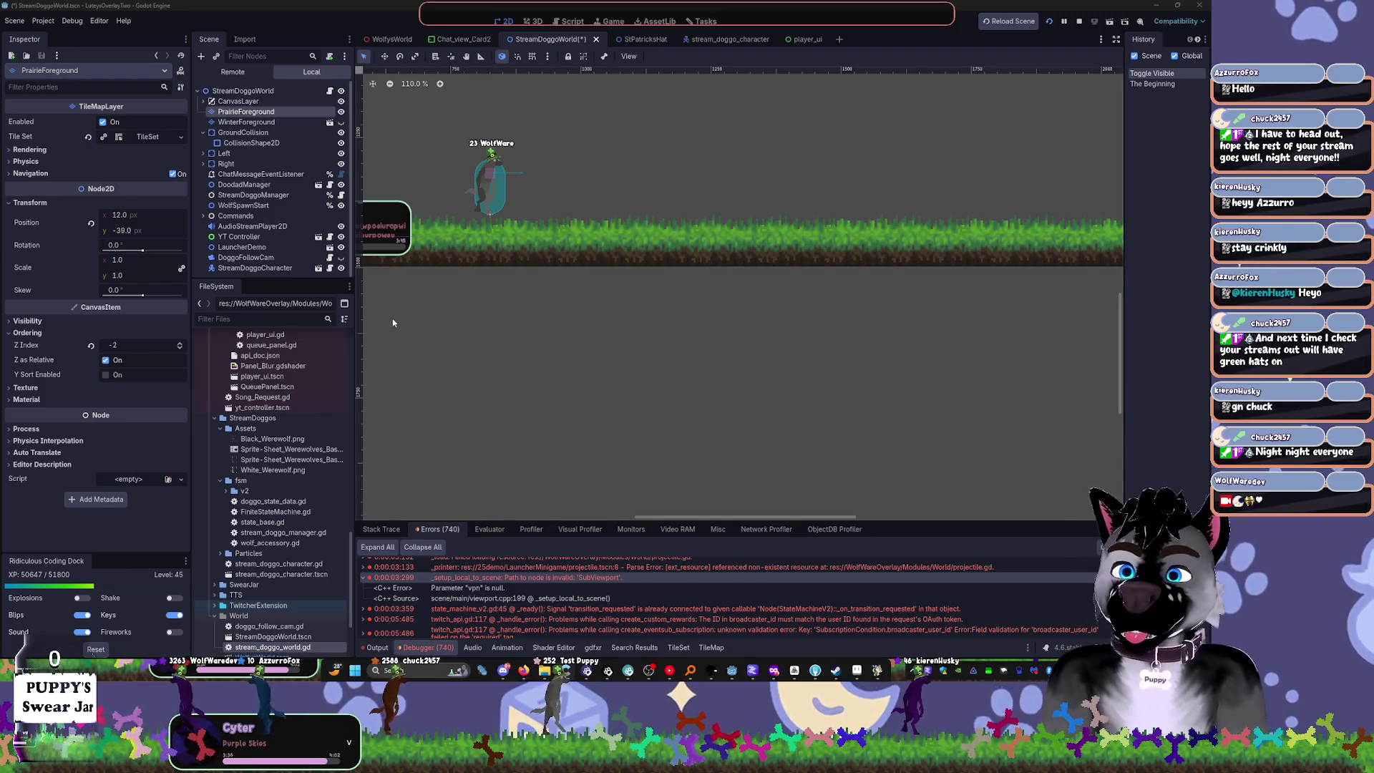
click(573, 620)
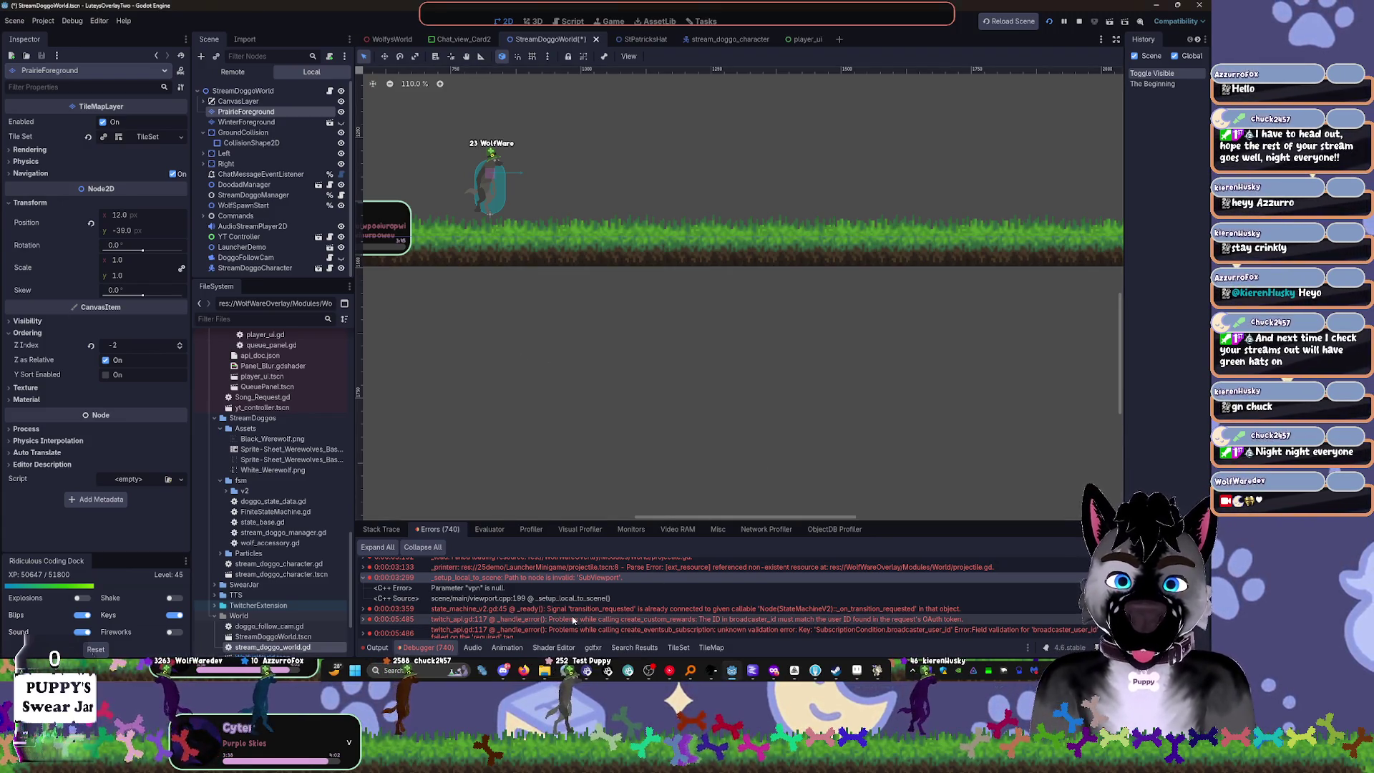
Step: Open twitch_api.gd at the error's line and review the code
double_click(569, 619)
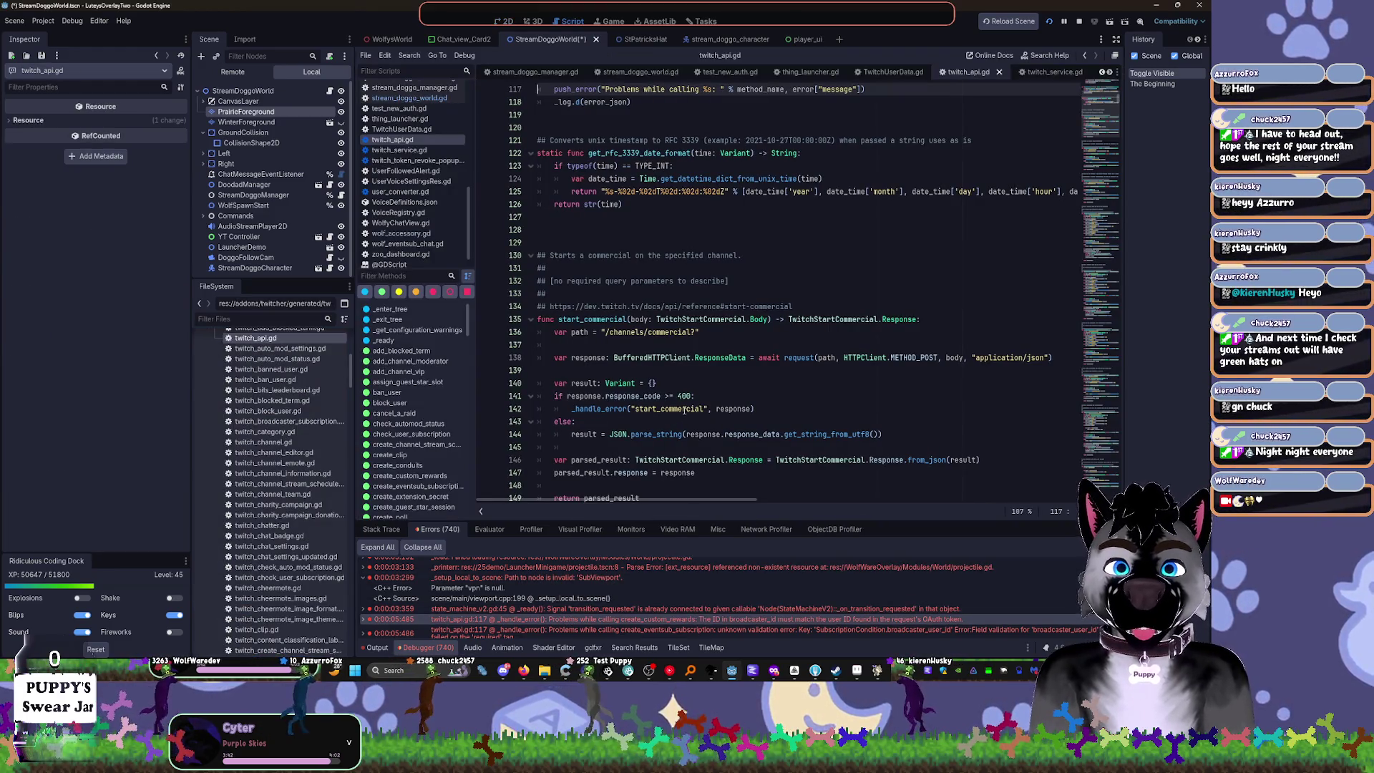
mouse_move(685, 410)
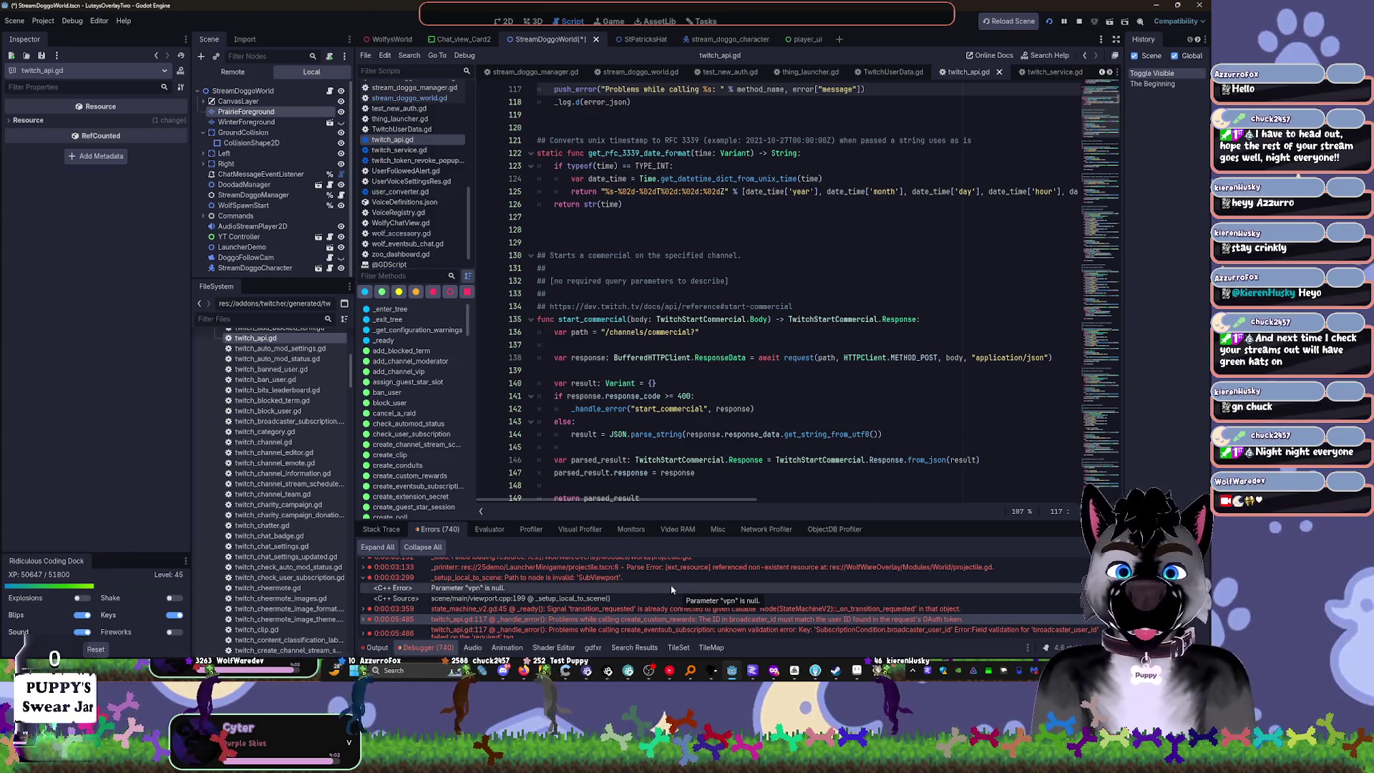
scroll(671, 589, down, 1)
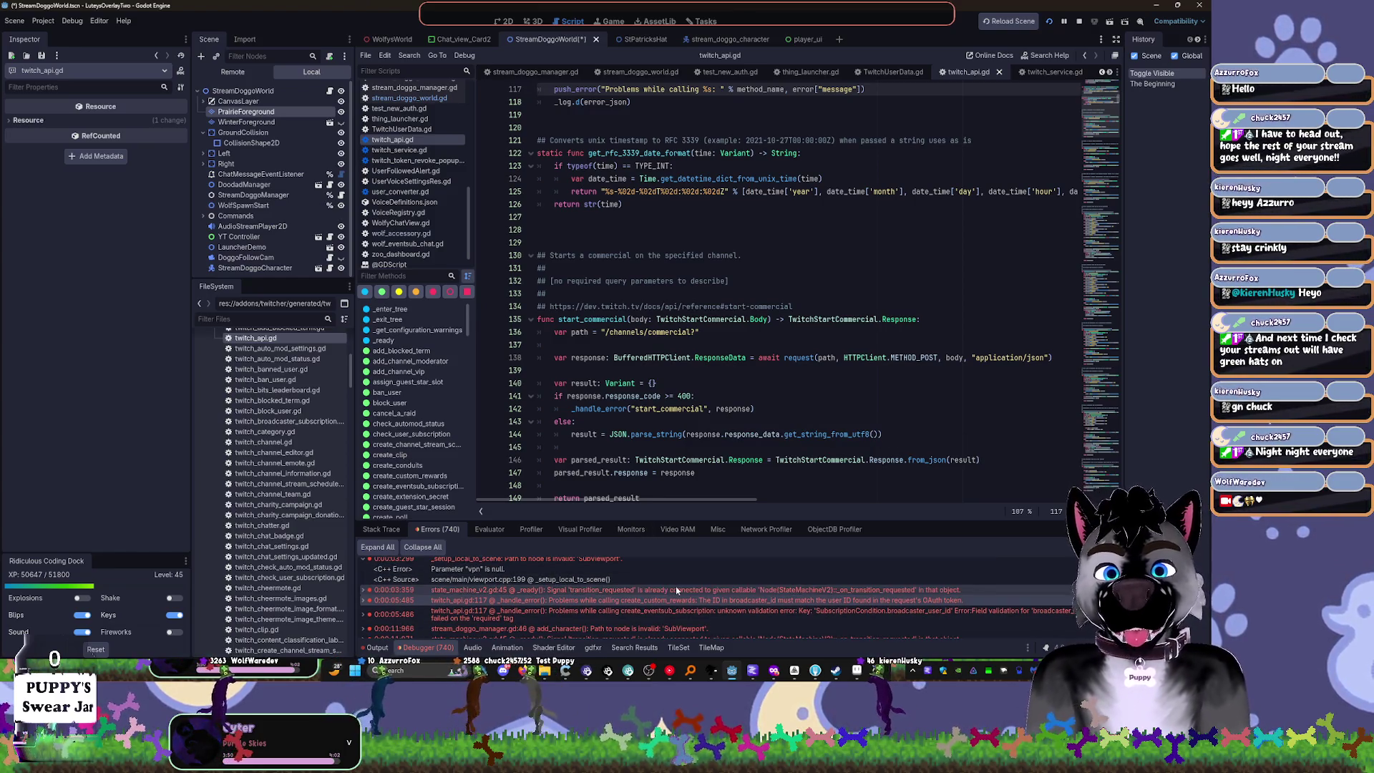
mouse_move(675, 589)
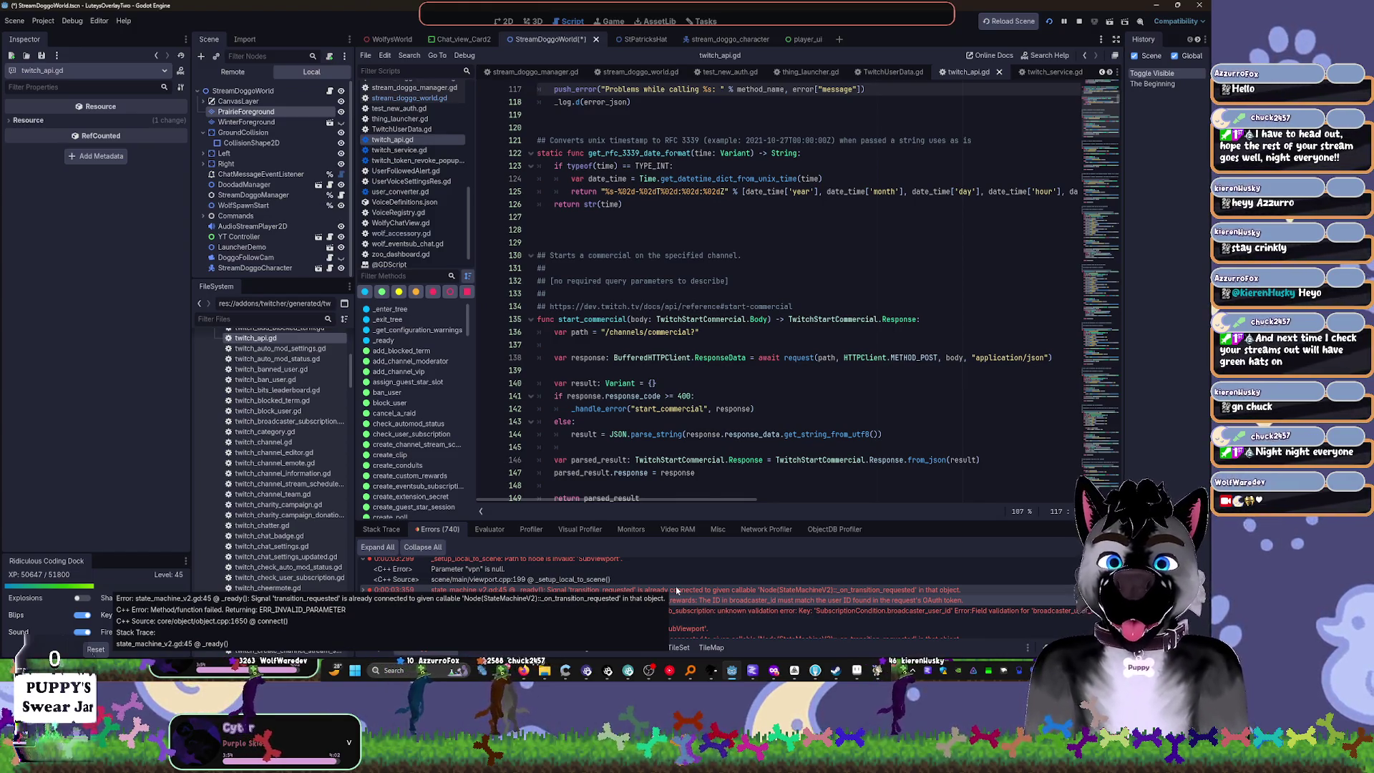
scroll(642, 219, up, 4)
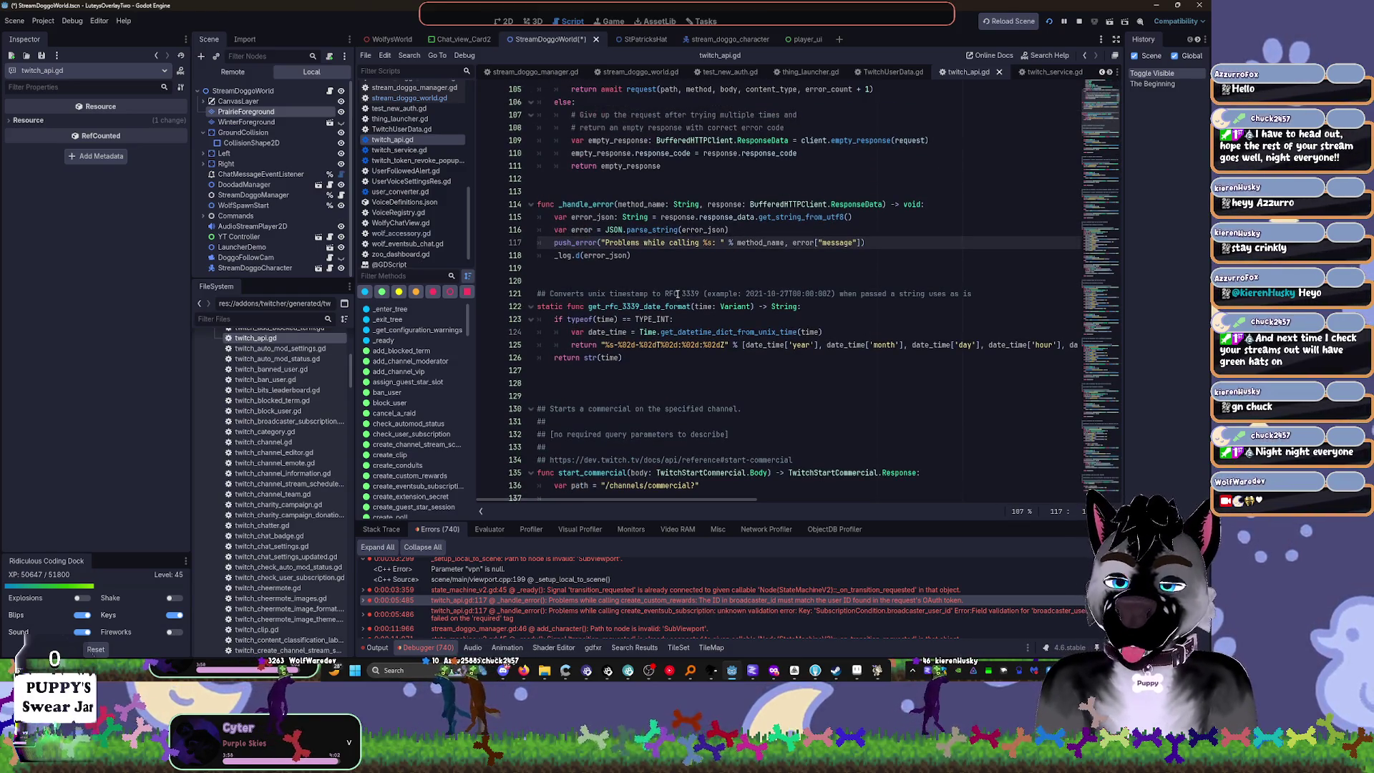
Step: Filter the FileSystem for 'reward', widen the dock, and open section_reward.tscn
click(232, 319)
text(reward)
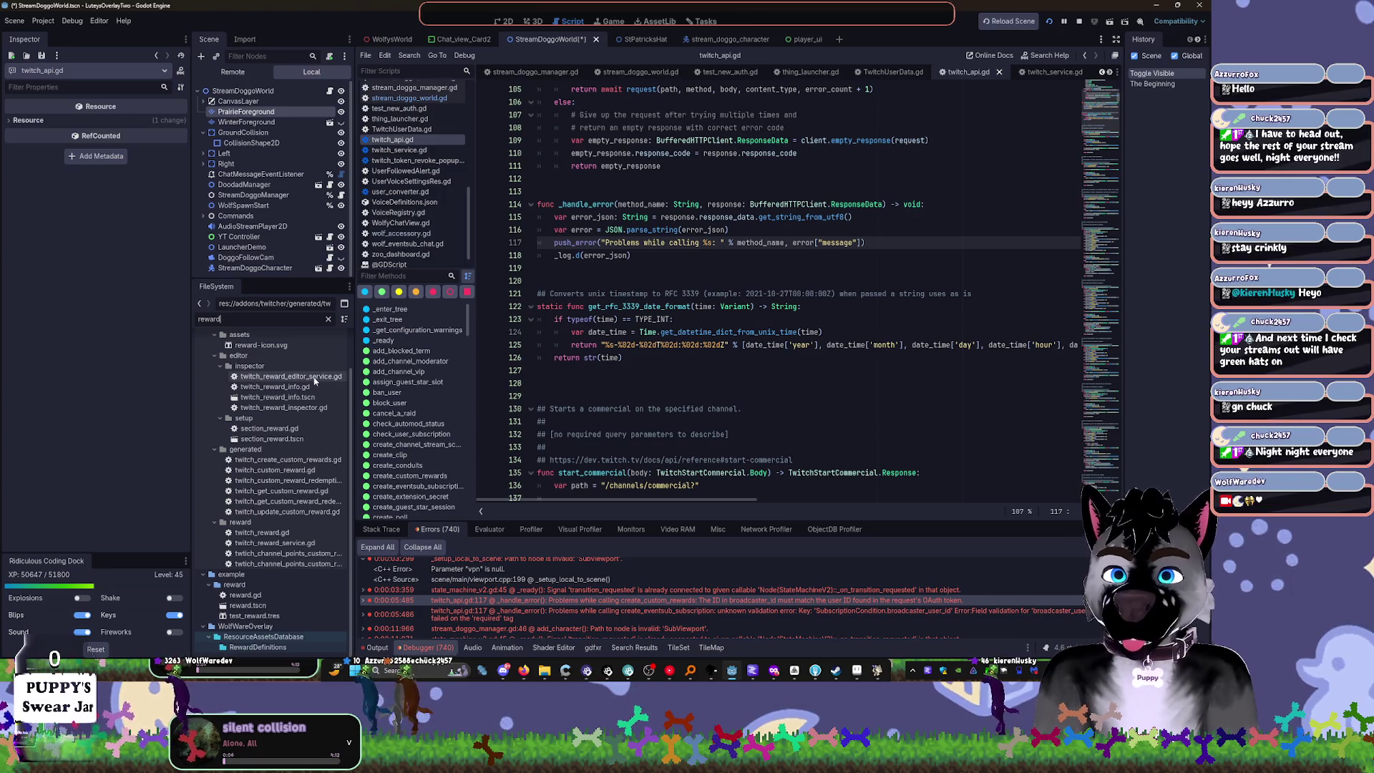
click(291, 377)
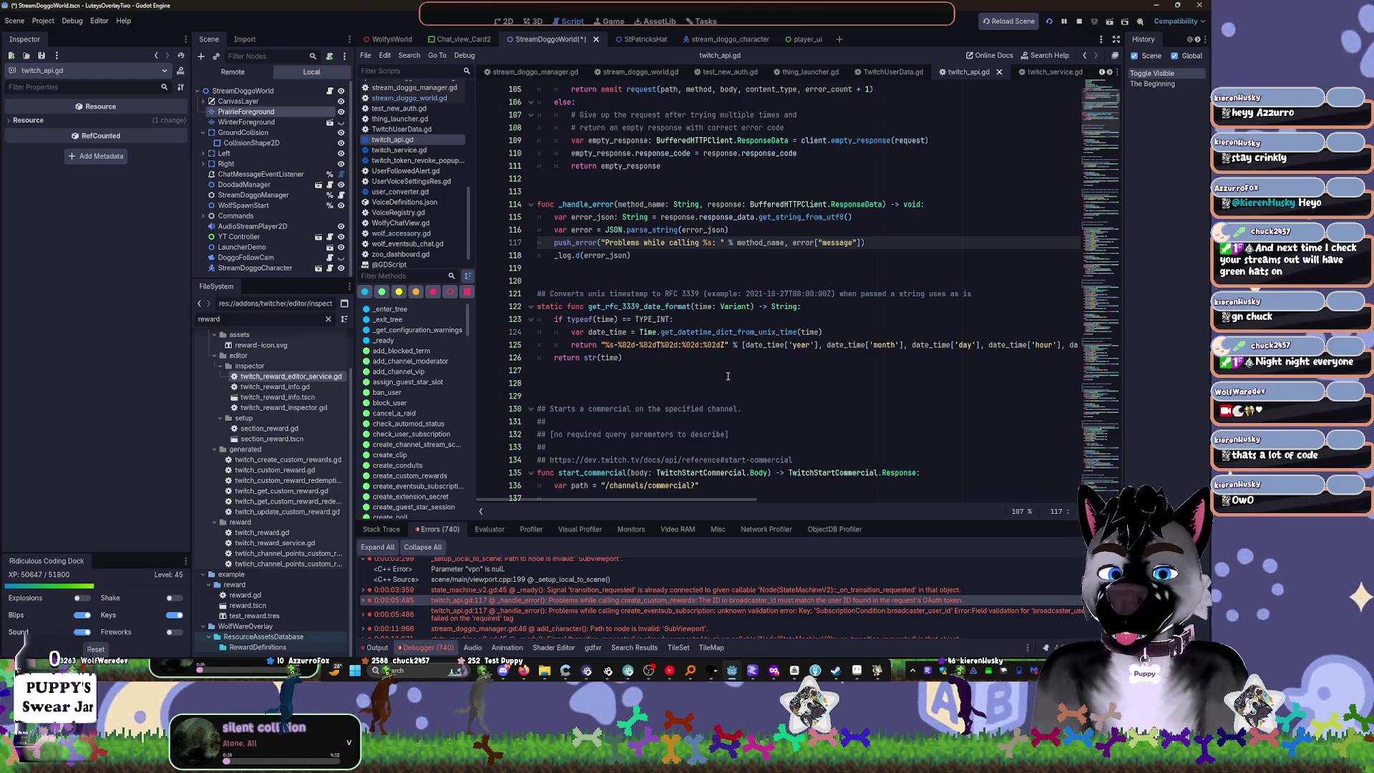
scroll(734, 367, up, 5)
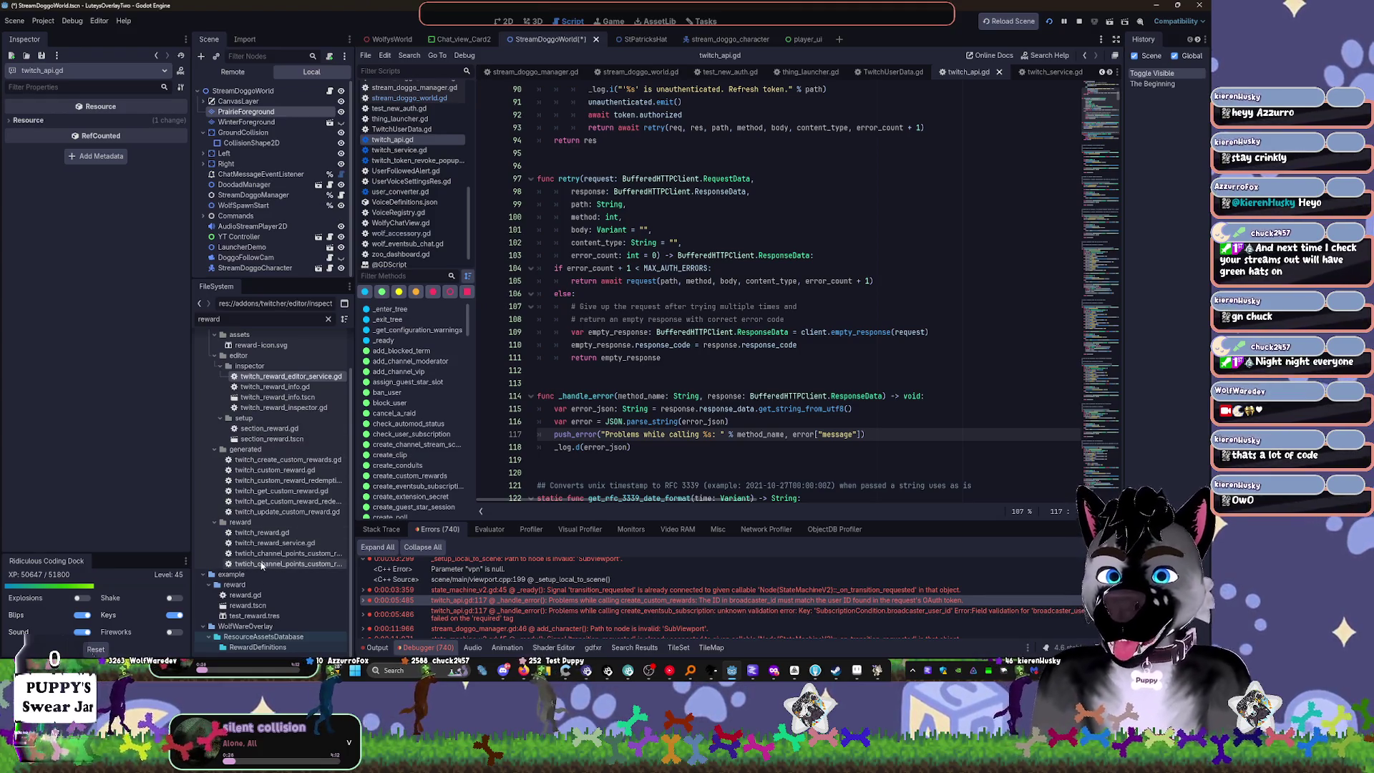
mouse_move(353, 529)
mouse_down()
mouse_move(495, 528)
mouse_move(466, 528)
mouse_up()
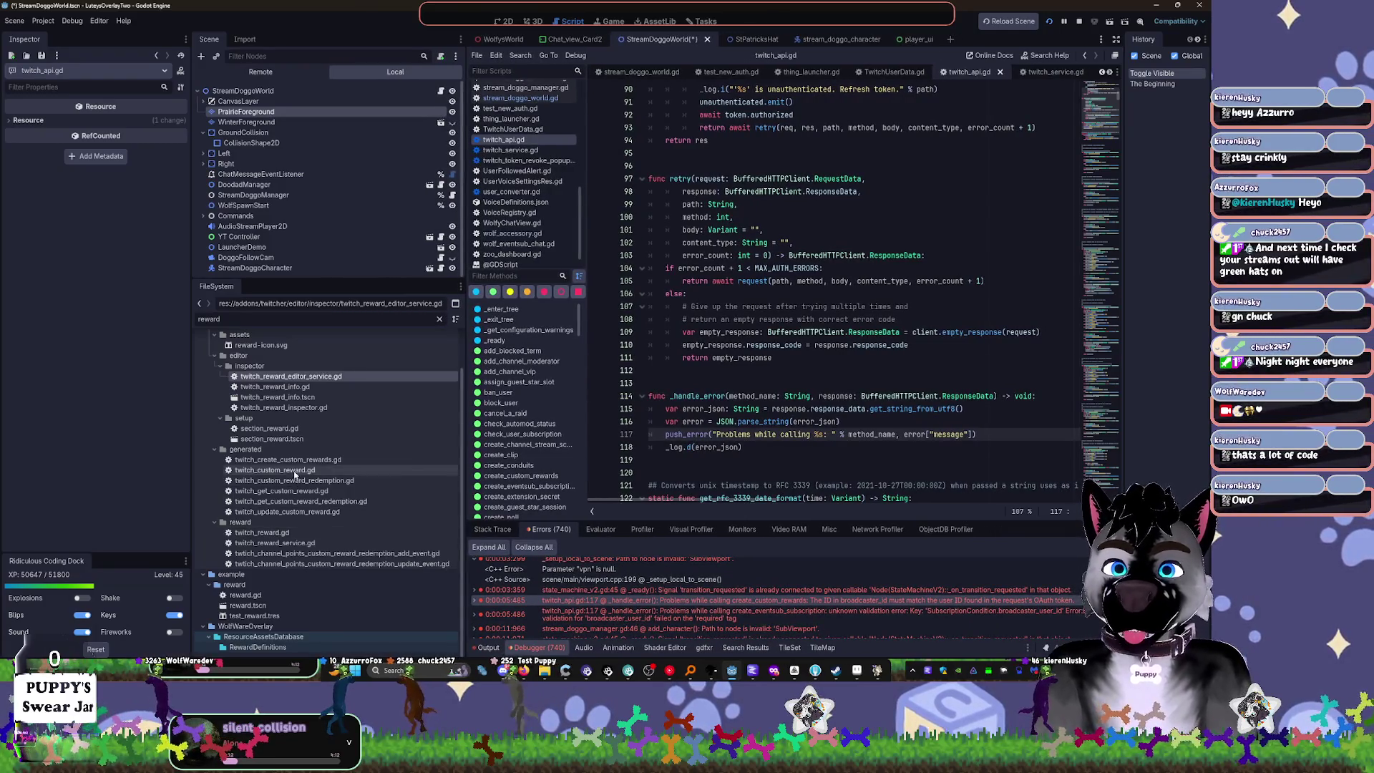
double_click(272, 438)
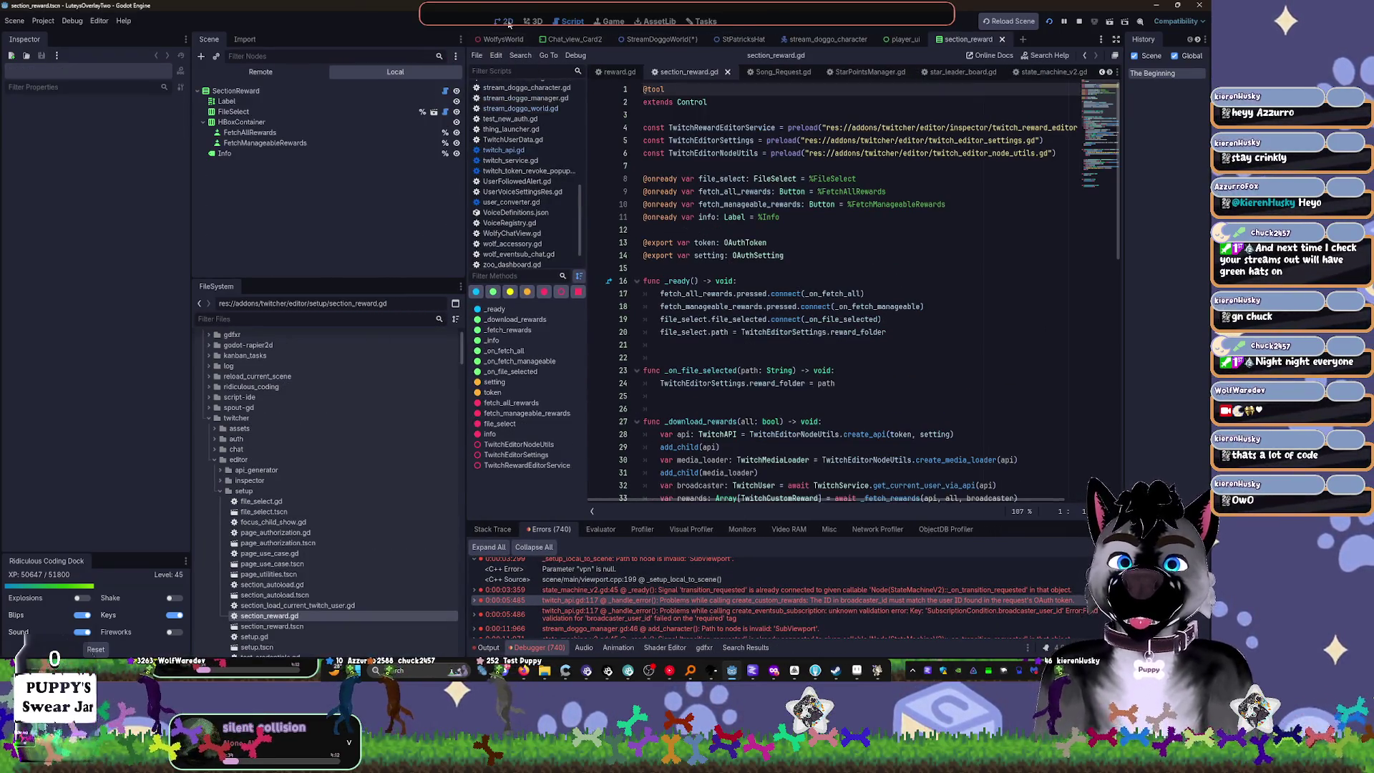
Step: Switch to the 2D view and pan to center the section_reward rewards UI
click(507, 22)
mouse_move(750, 265)
mouse_down()
mouse_move(706, 309)
mouse_move(743, 323)
mouse_up()
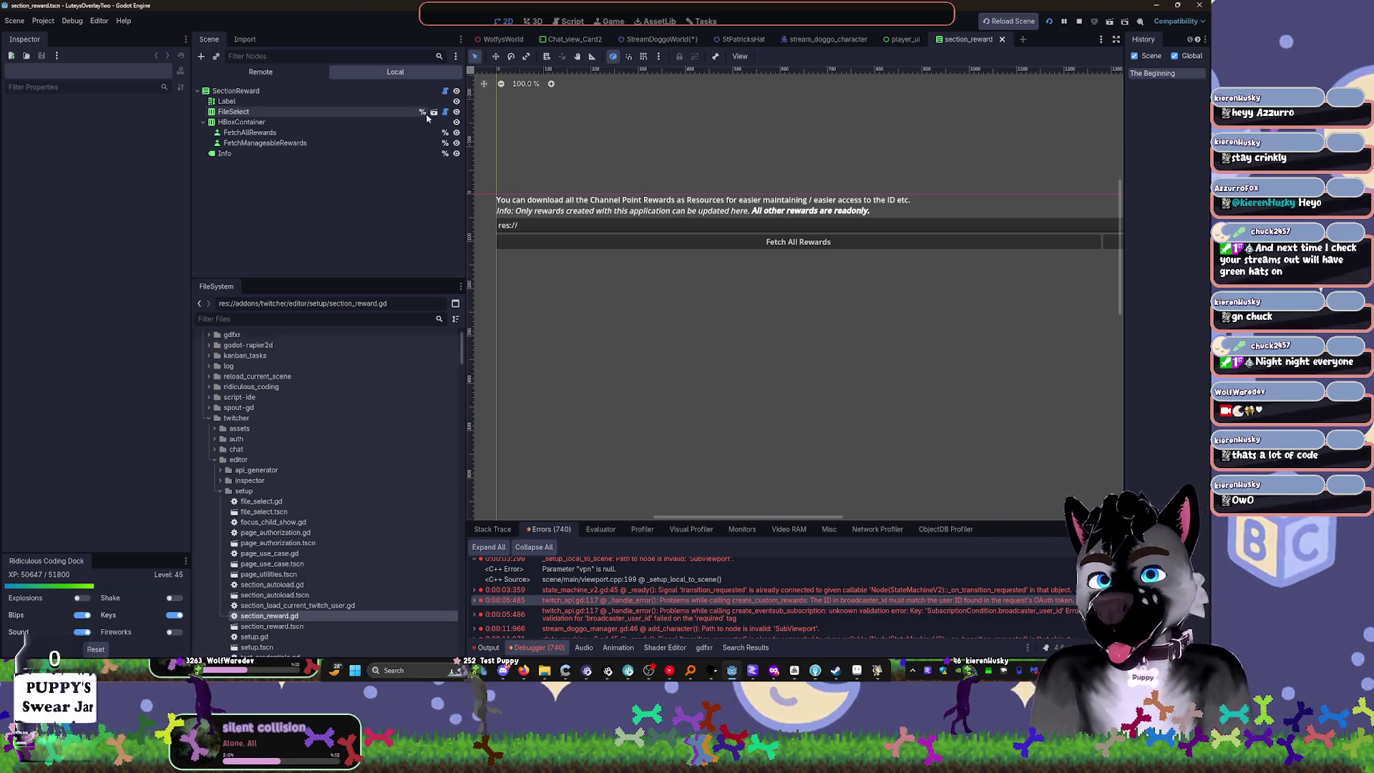
Step: Inspect the FileSelect, FetchAllRewards, SectionReward and Label nodes, then stop the running game
click(588, 222)
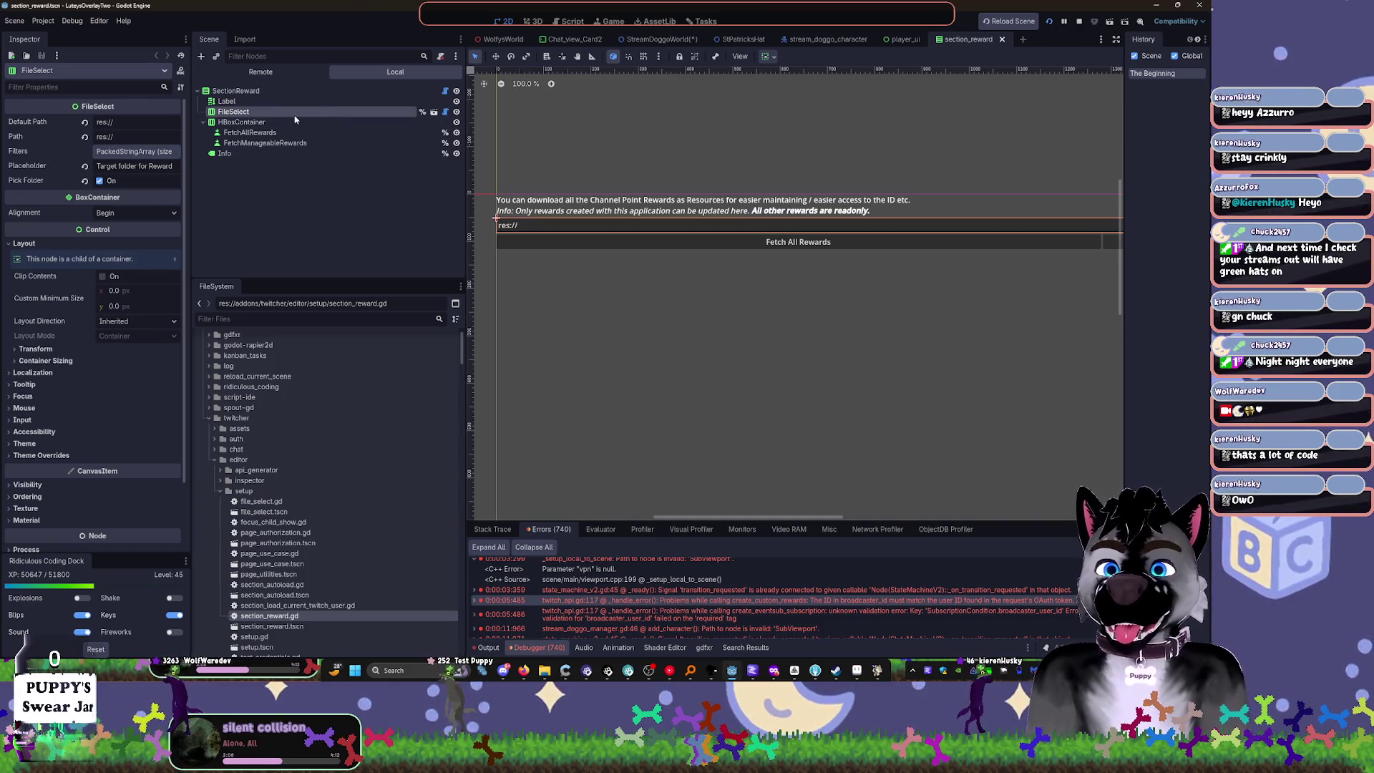
click(310, 134)
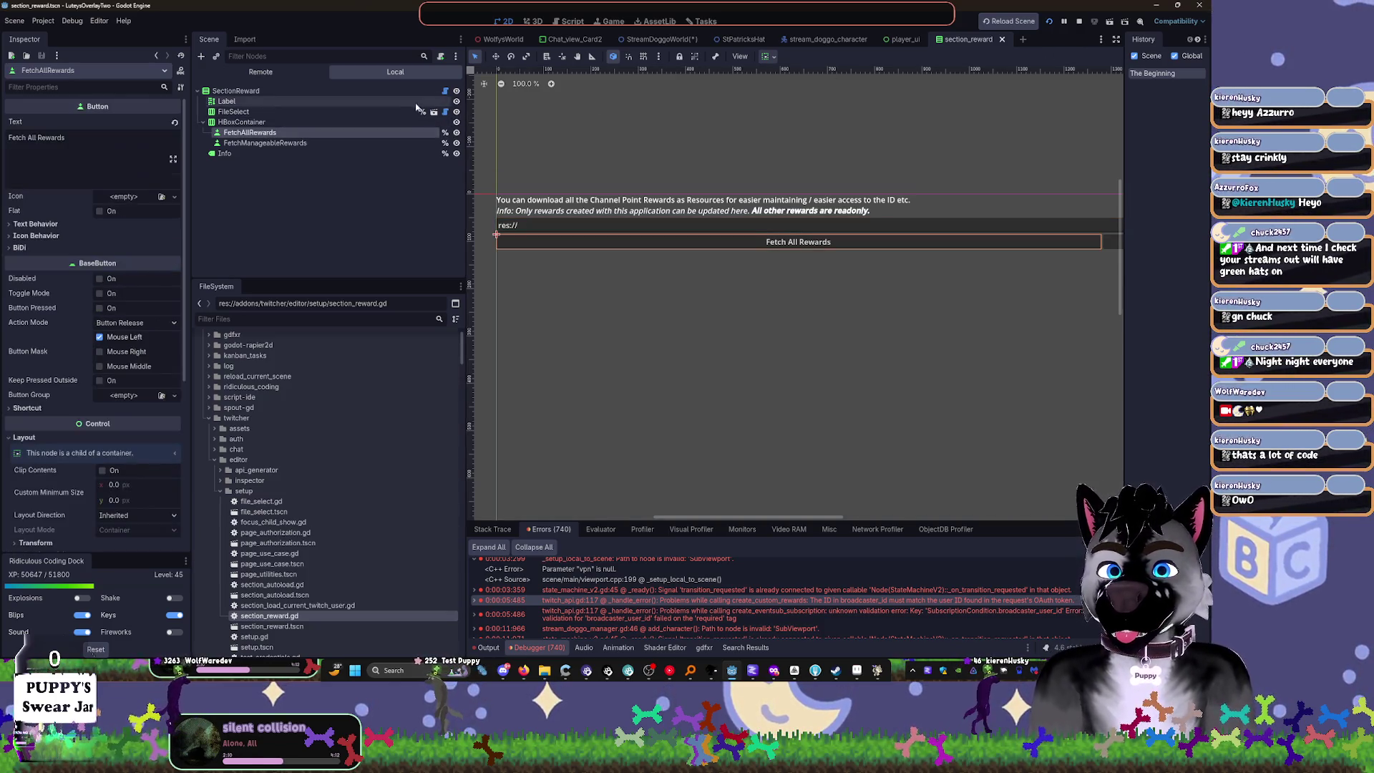
click(312, 116)
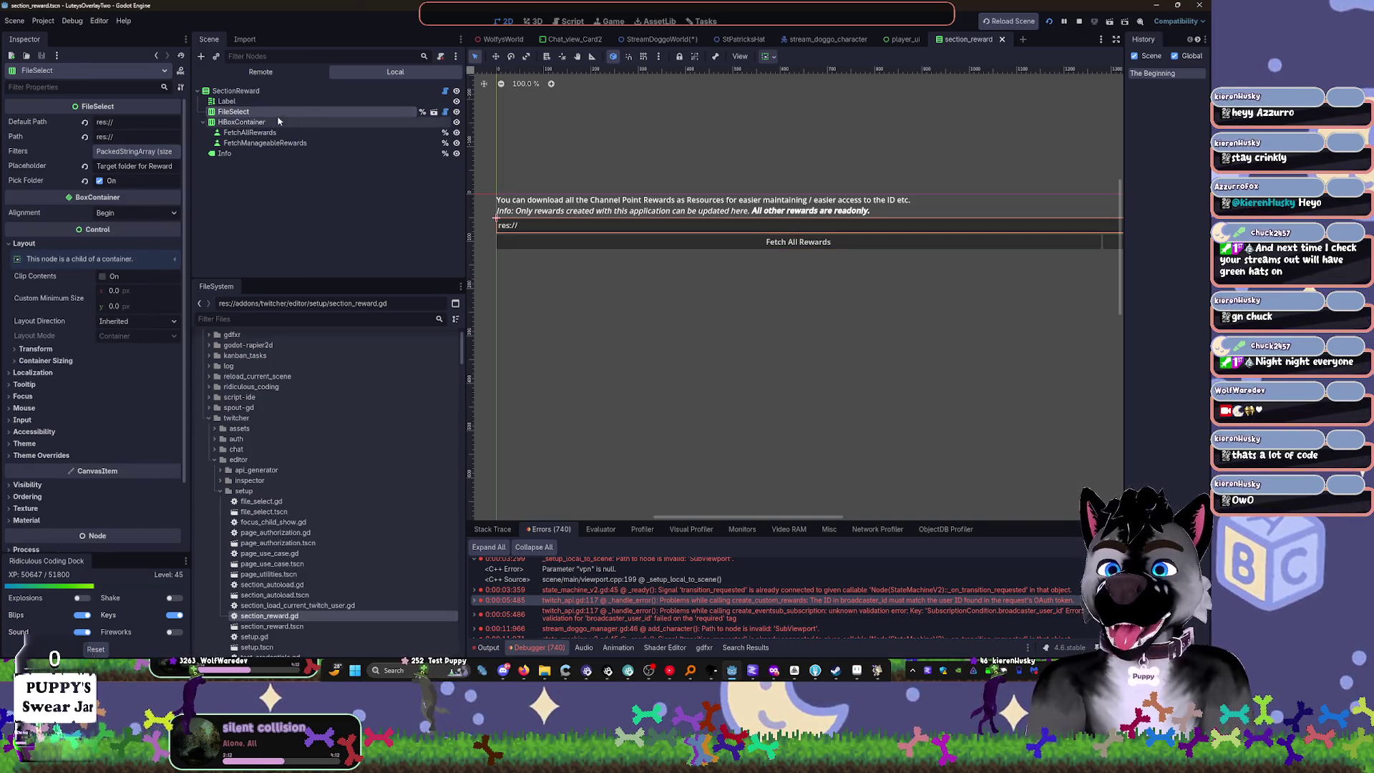
click(264, 92)
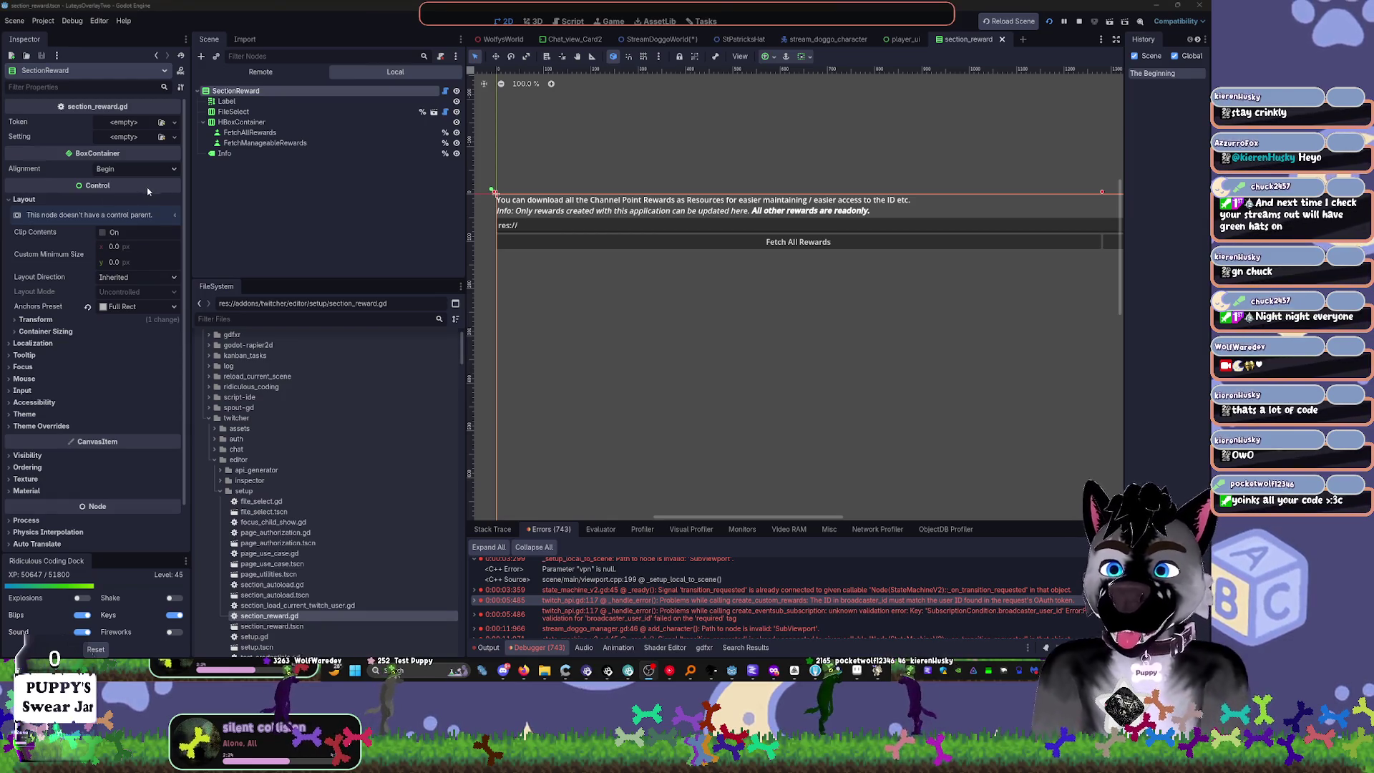
mouse_move(152, 190)
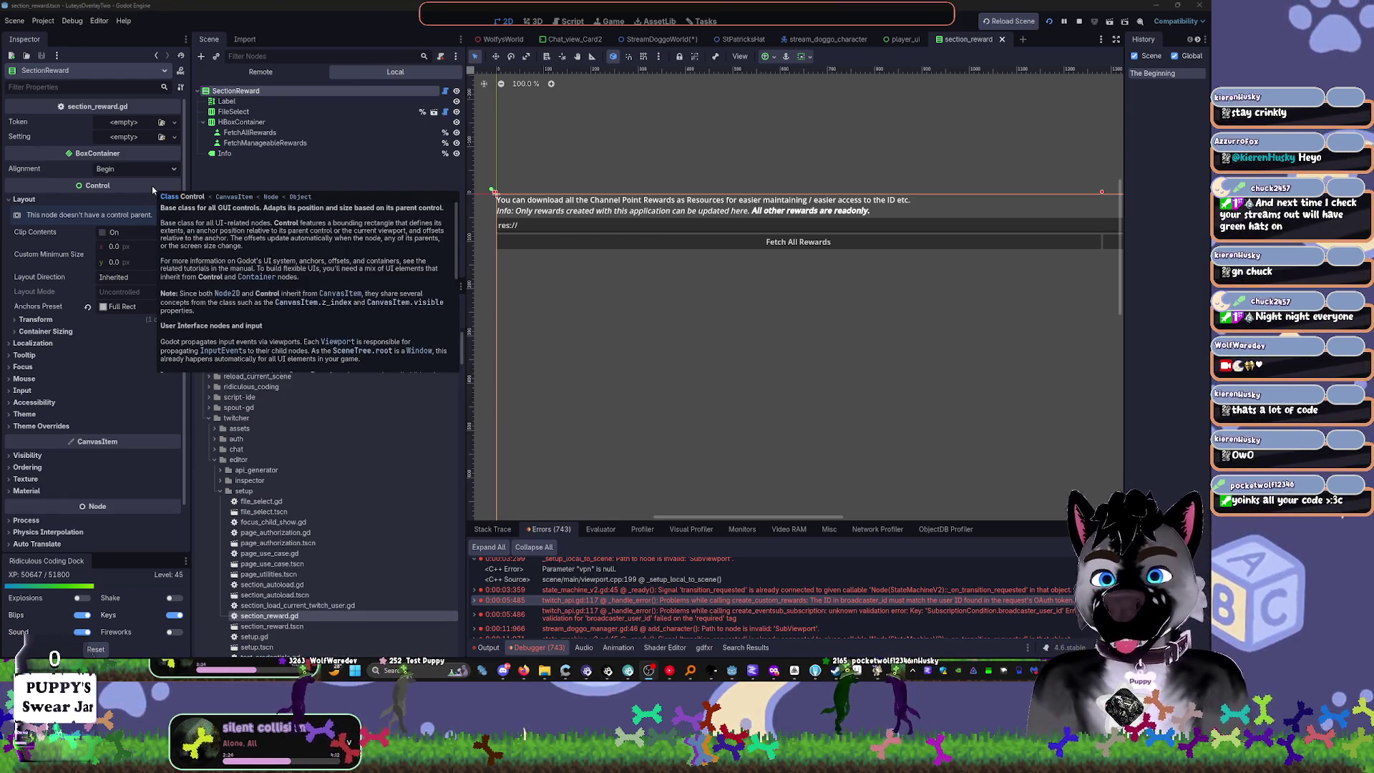
click(236, 101)
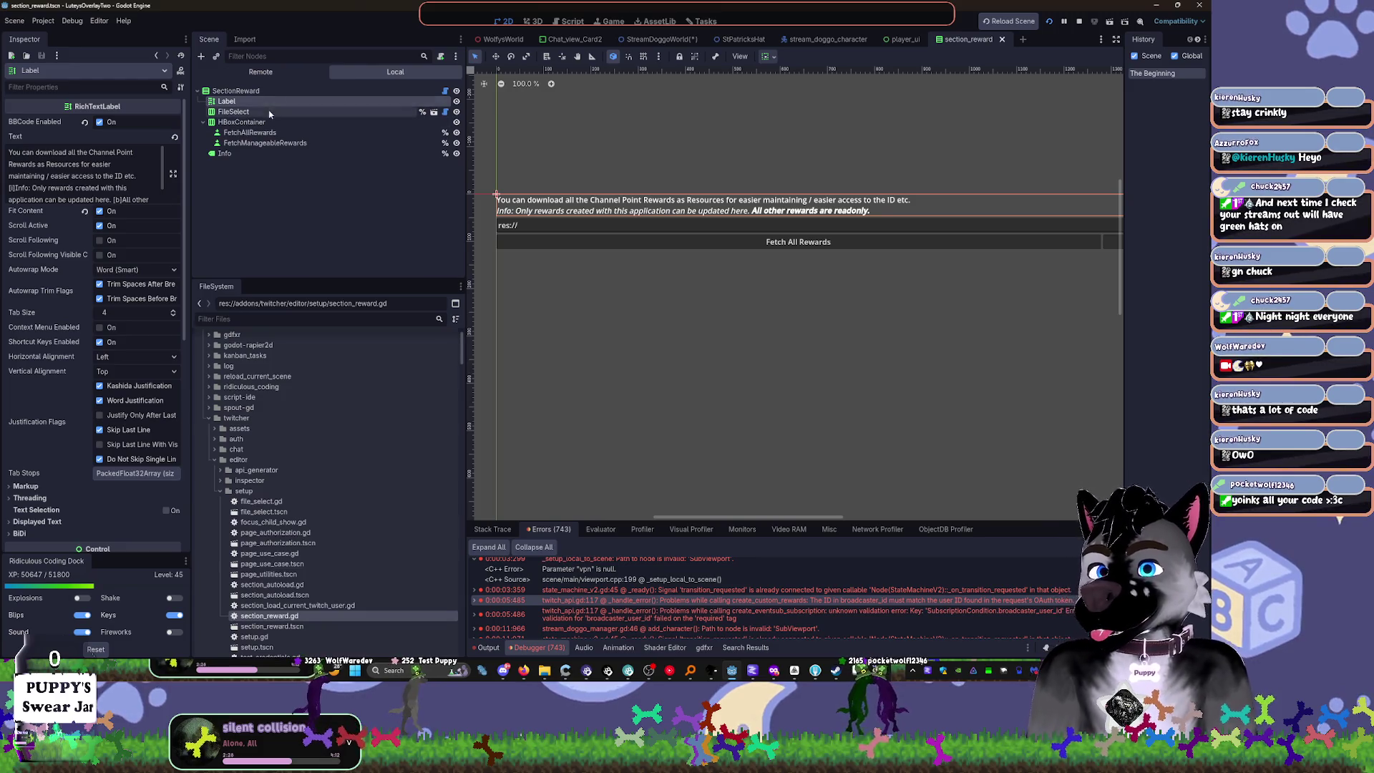
click(269, 112)
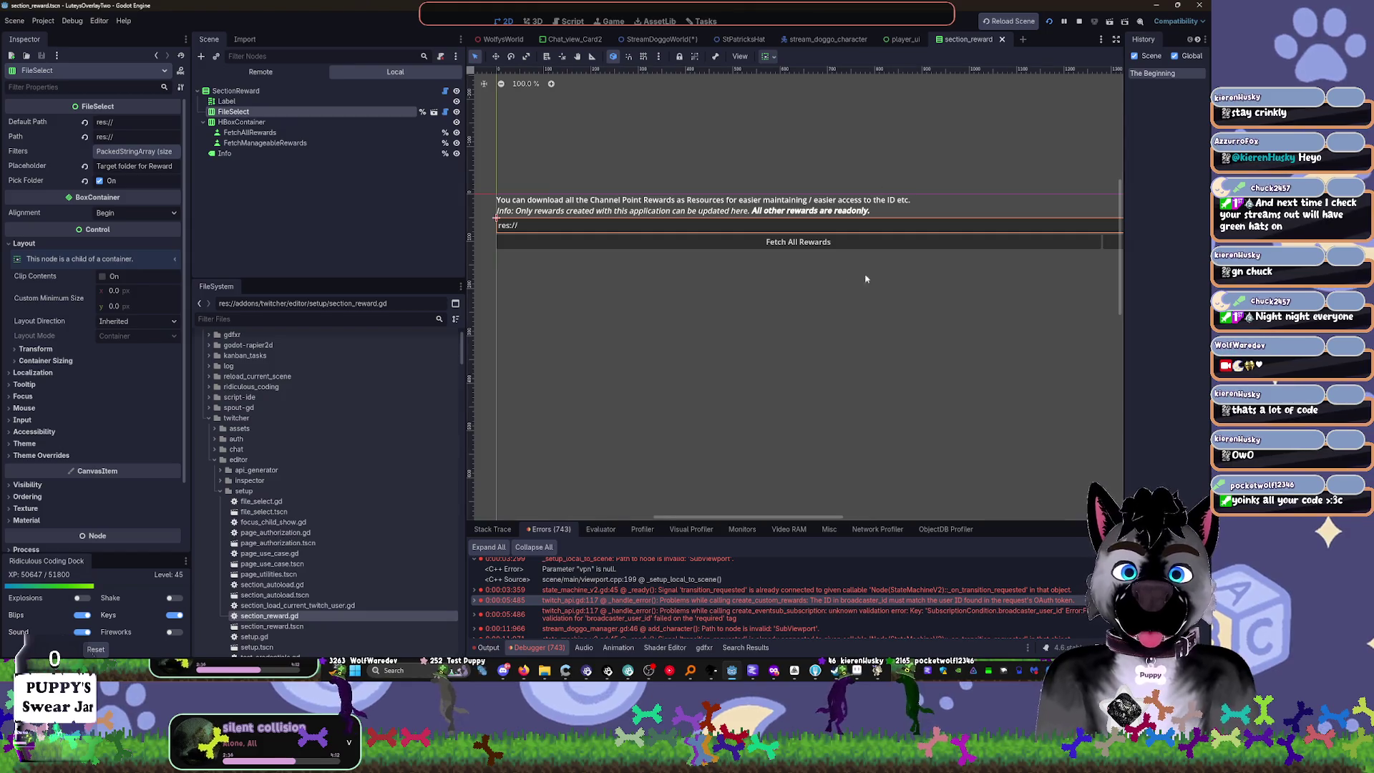
click(1080, 22)
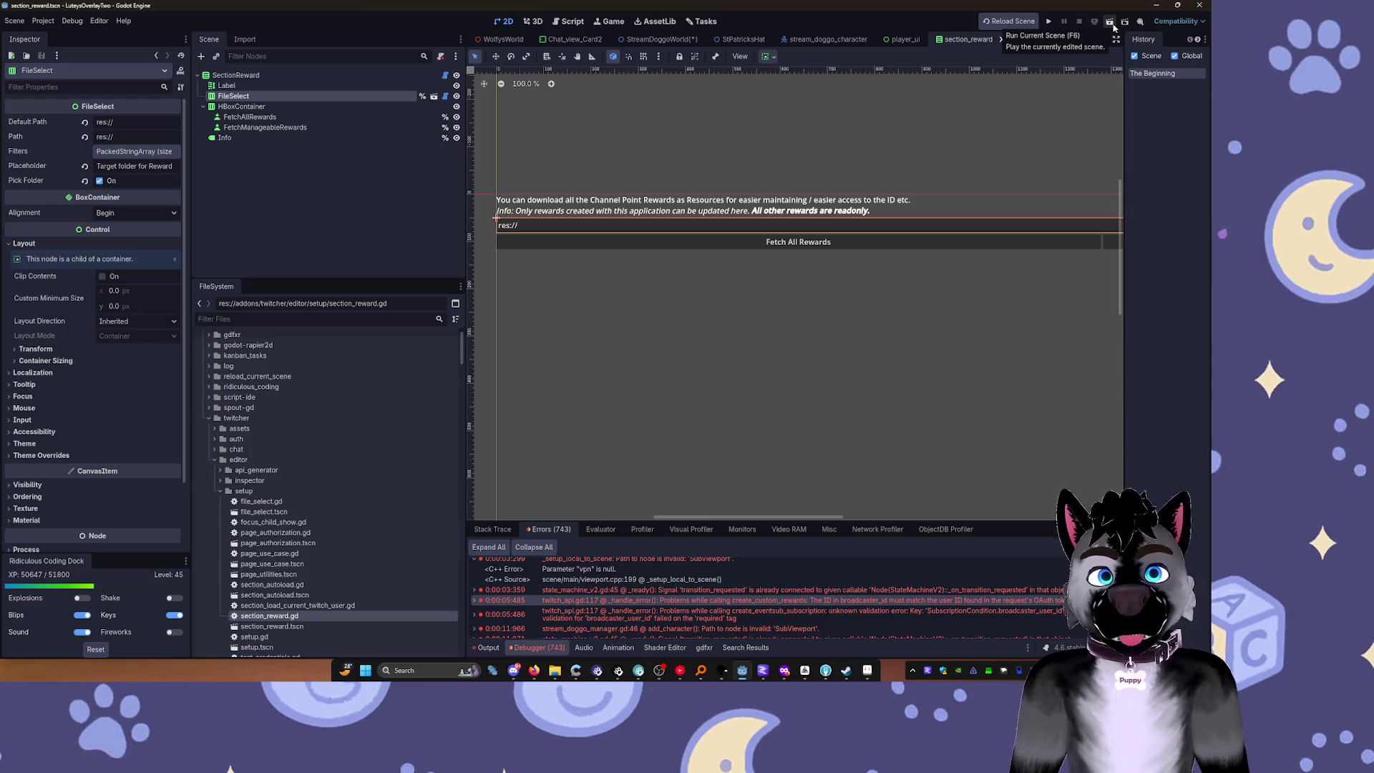
Step: Collapse the addons, example, Mods and WolfWareOverlay folders, then select the res:// root
scroll(368, 360, up, 3)
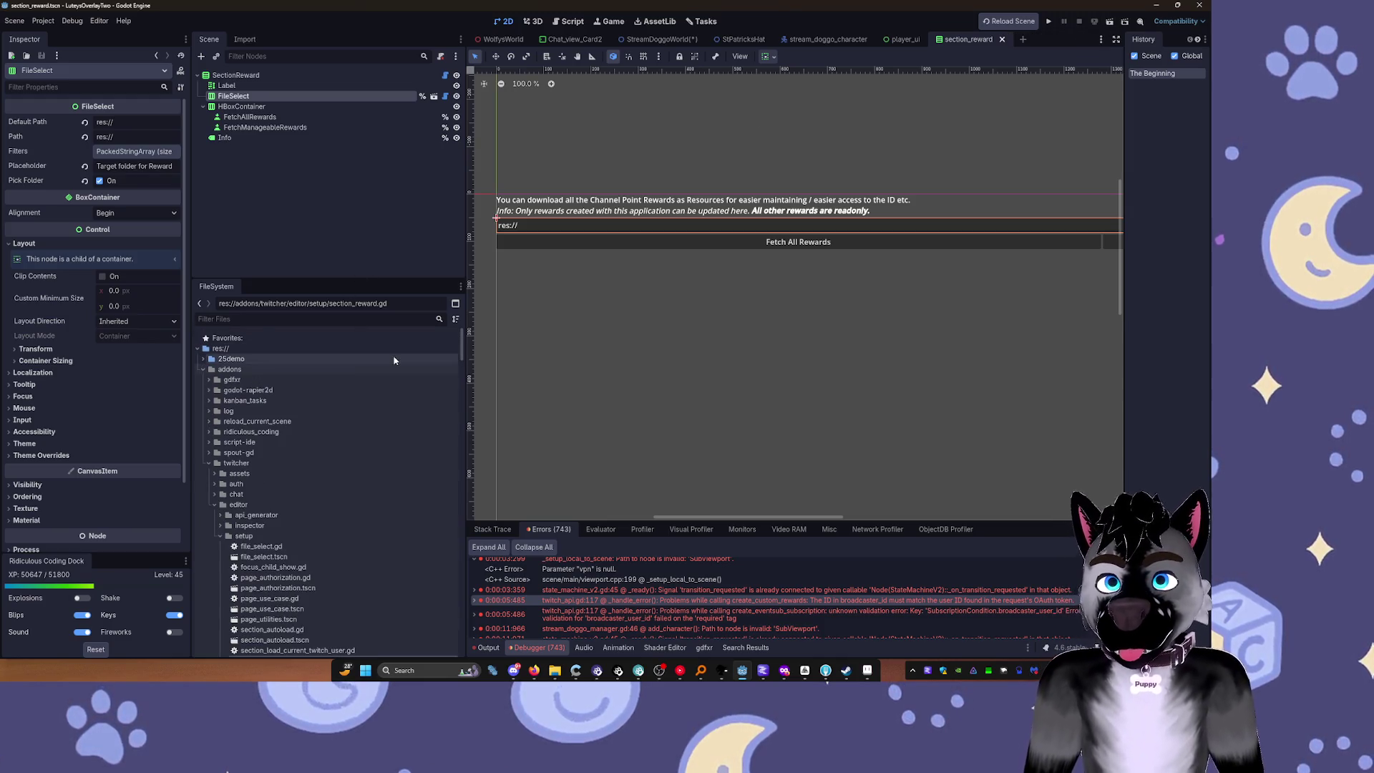
double_click(205, 369)
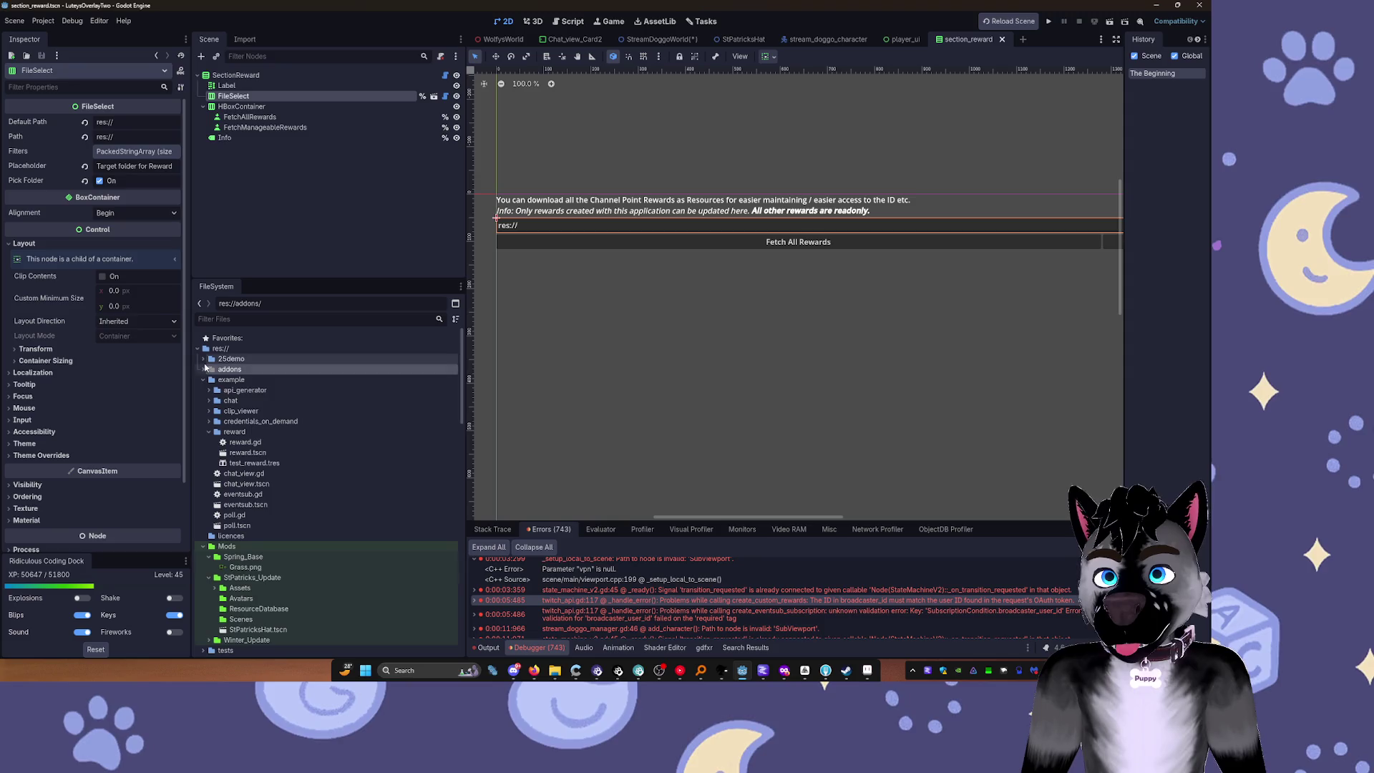
click(204, 380)
click(203, 400)
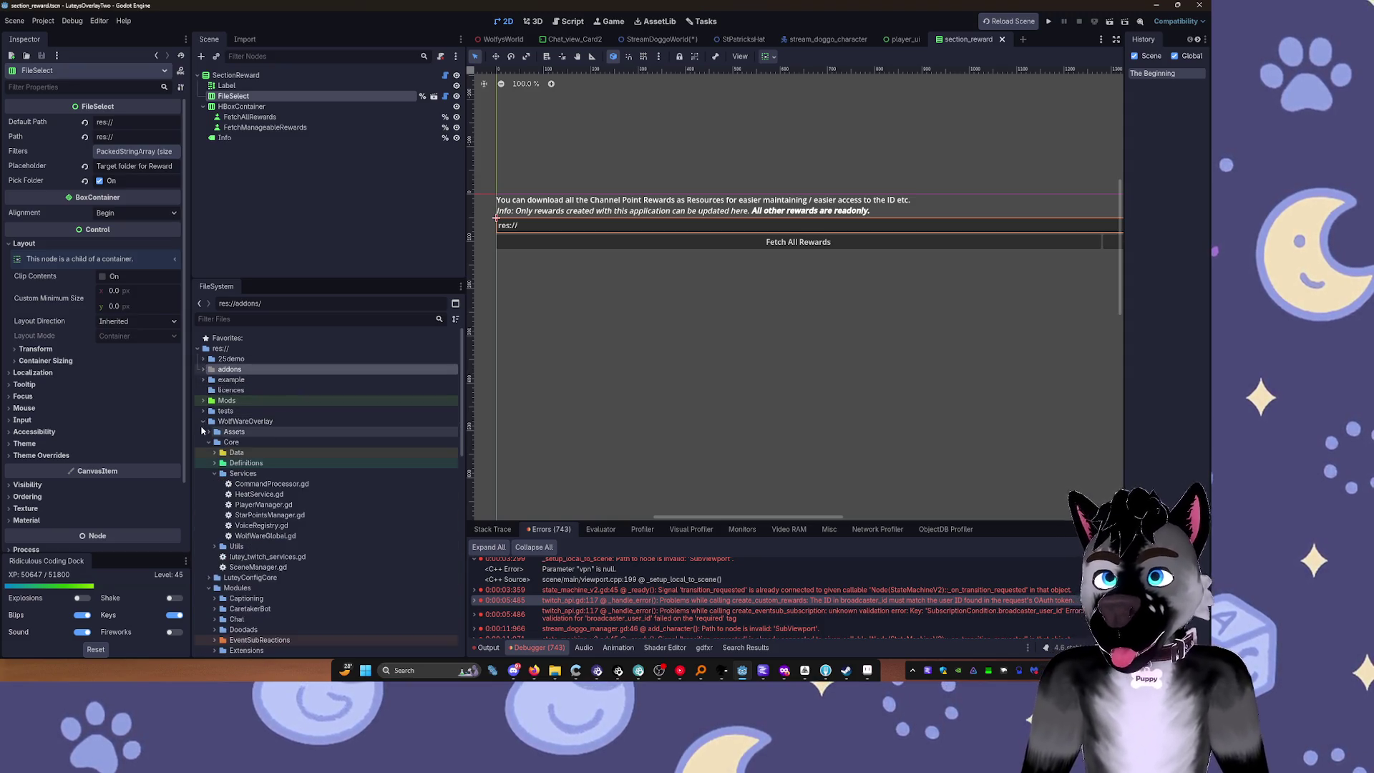
click(203, 420)
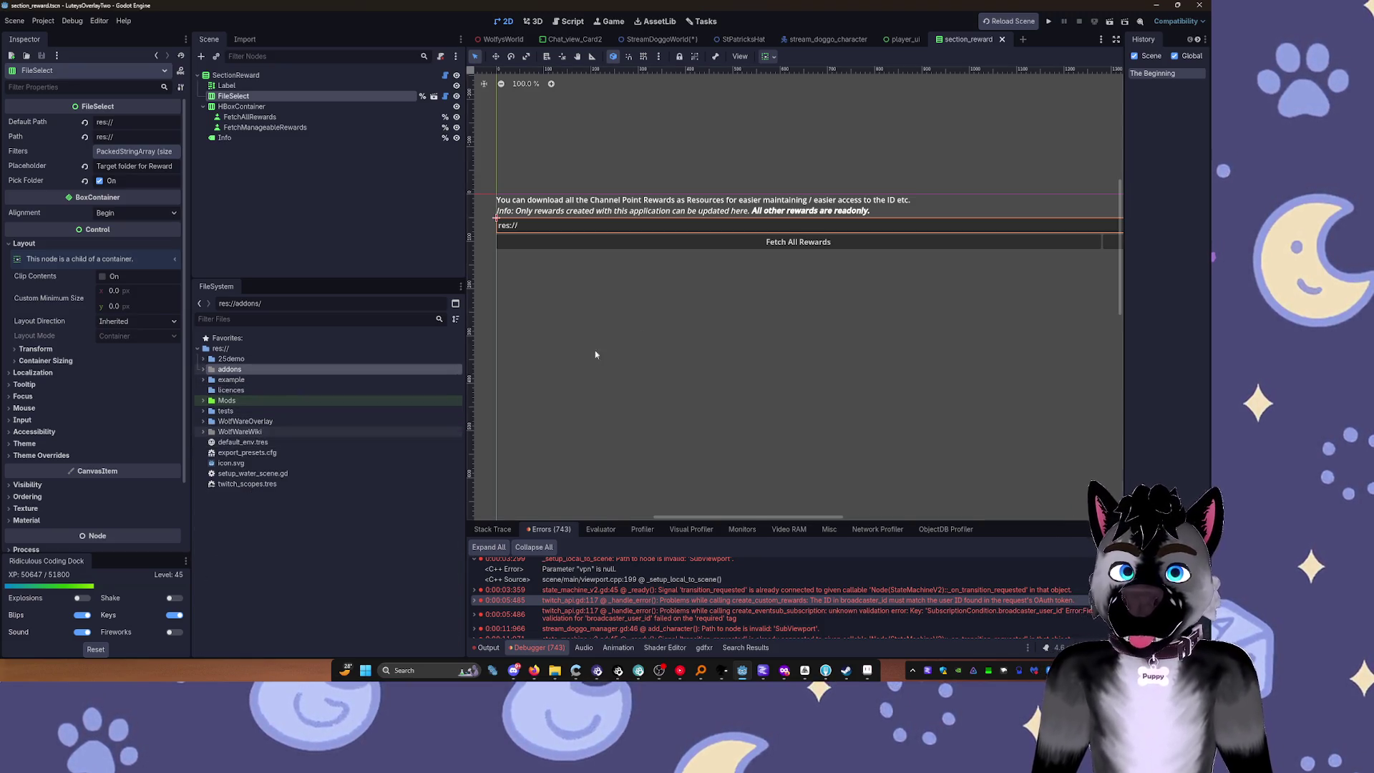
click(817, 212)
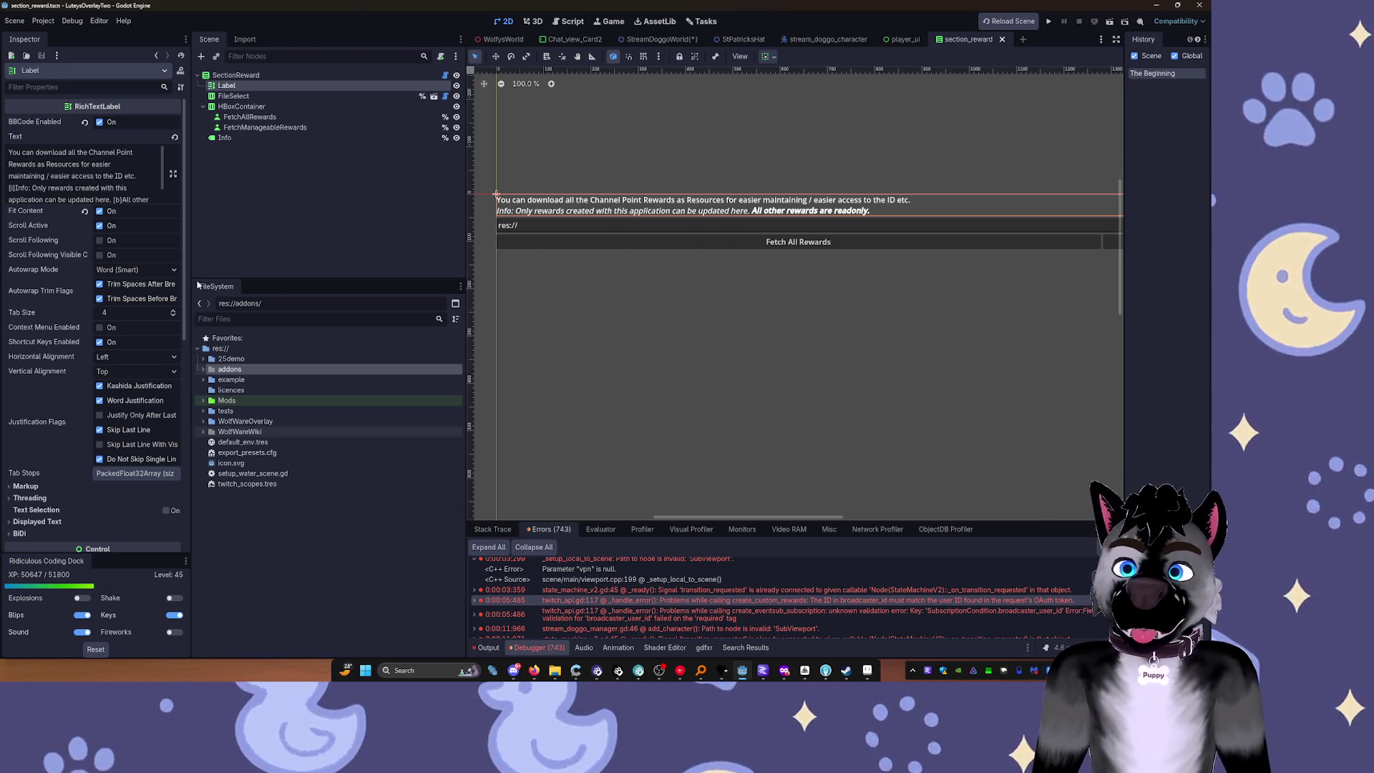
click(232, 349)
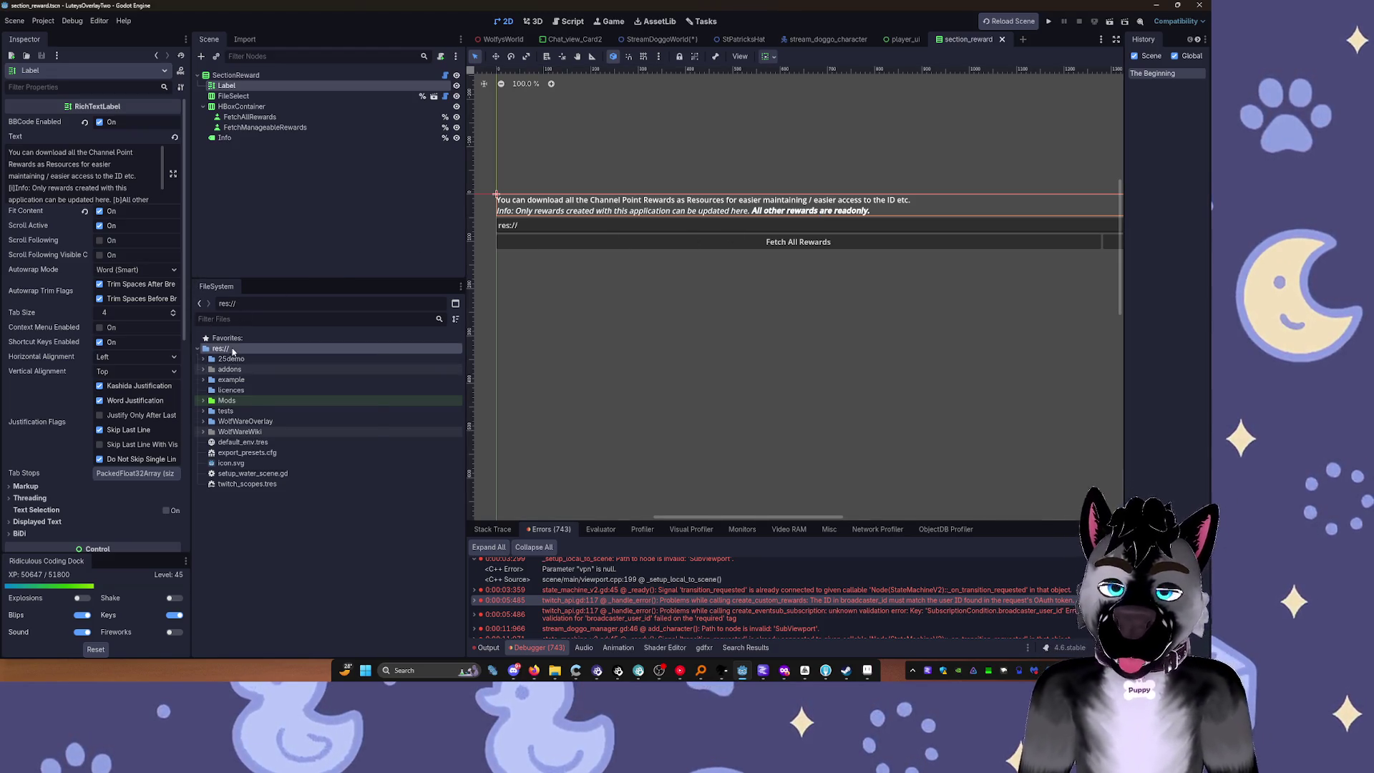
Step: Create a REWARD_IMP folder under res:// and run the project with F5
right_click(232, 350)
mouse_move(358, 358)
click(402, 358)
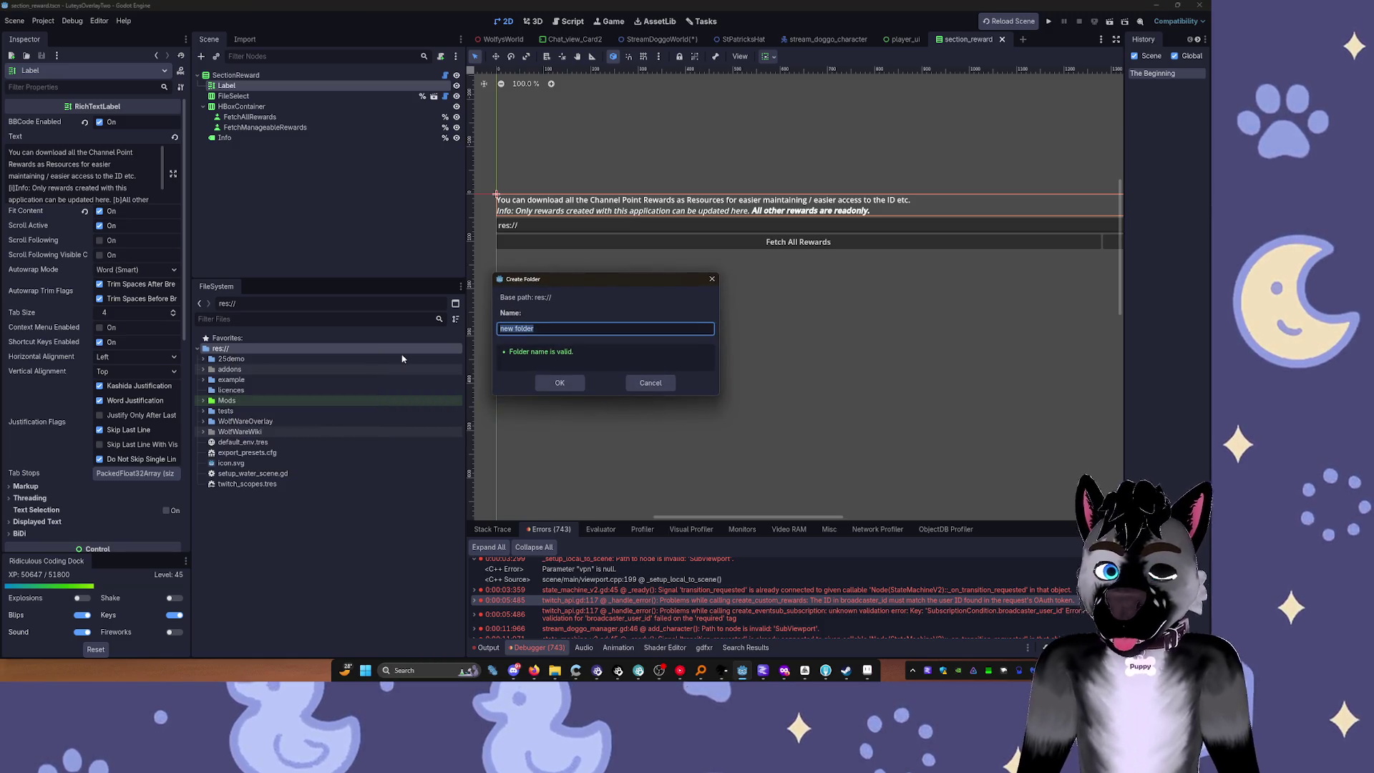
text(WARD_)
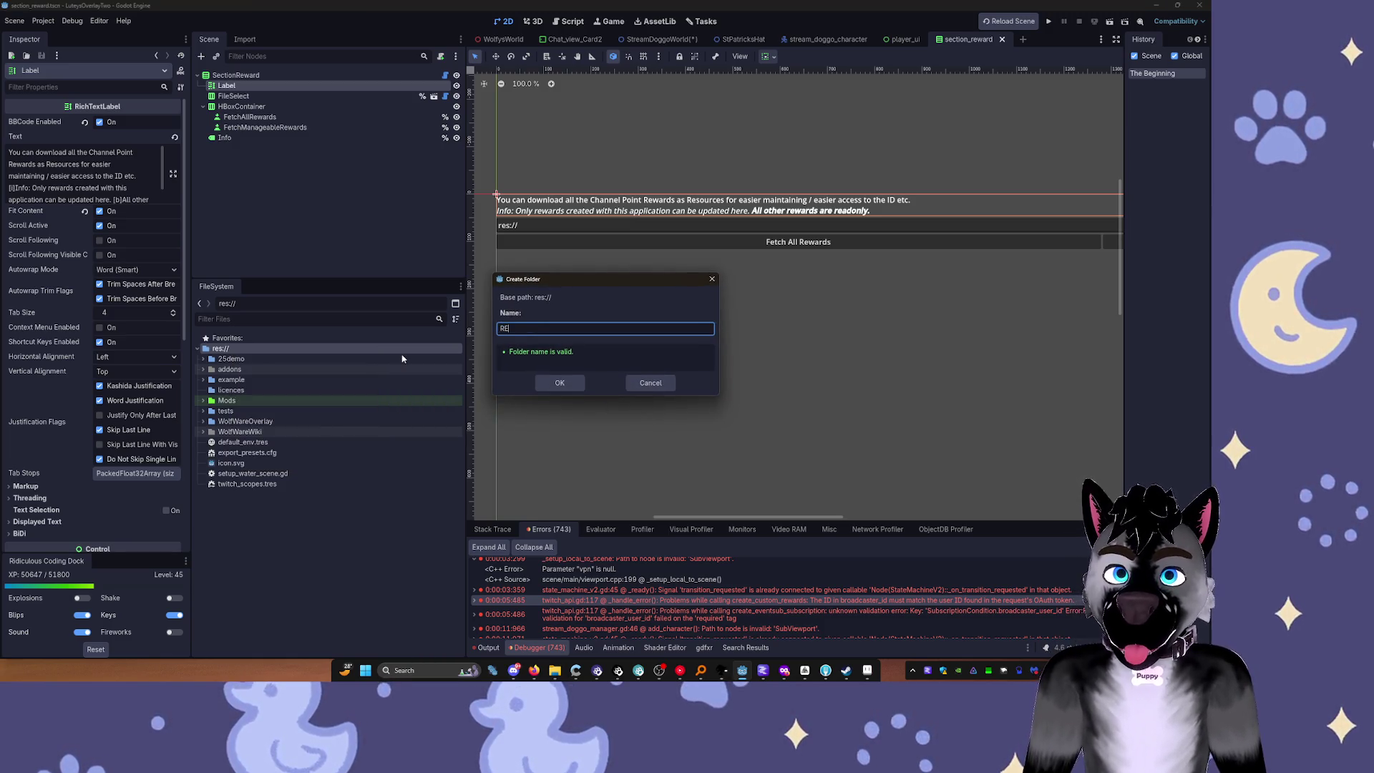
text(IMP)
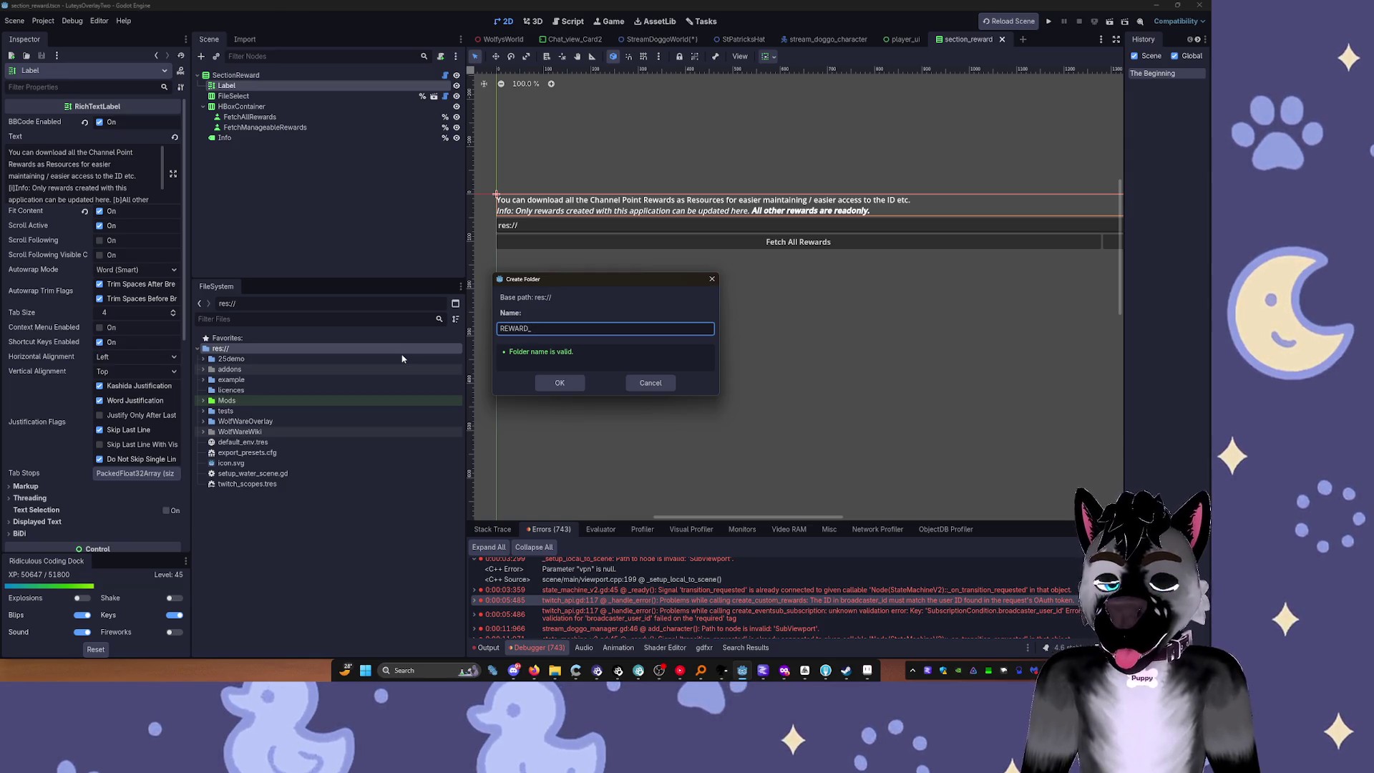
key(ctrl+a)
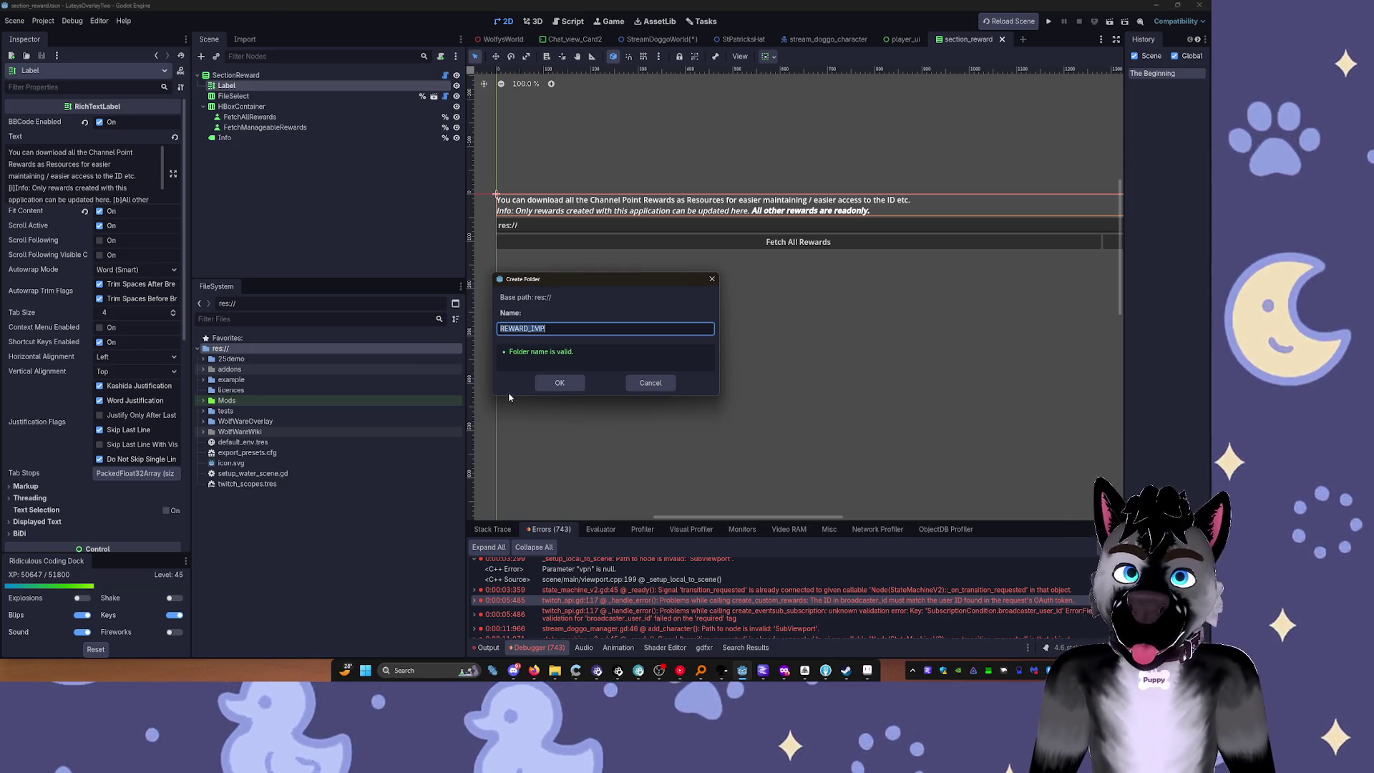
click(551, 383)
key(F5)
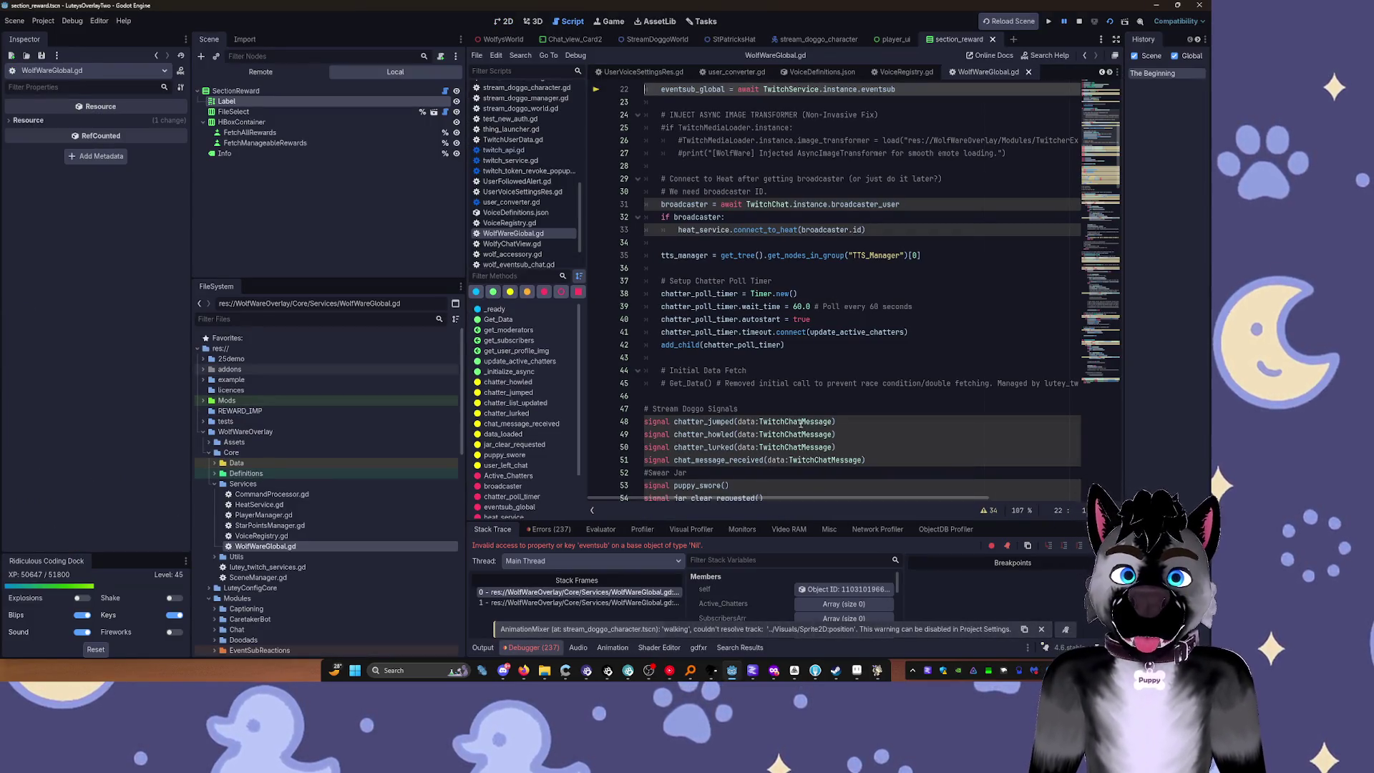
Step: Stop the running project with F8, clear the Scene dock filter, and bring up Quick Open Scene
scroll(823, 272, up, 4)
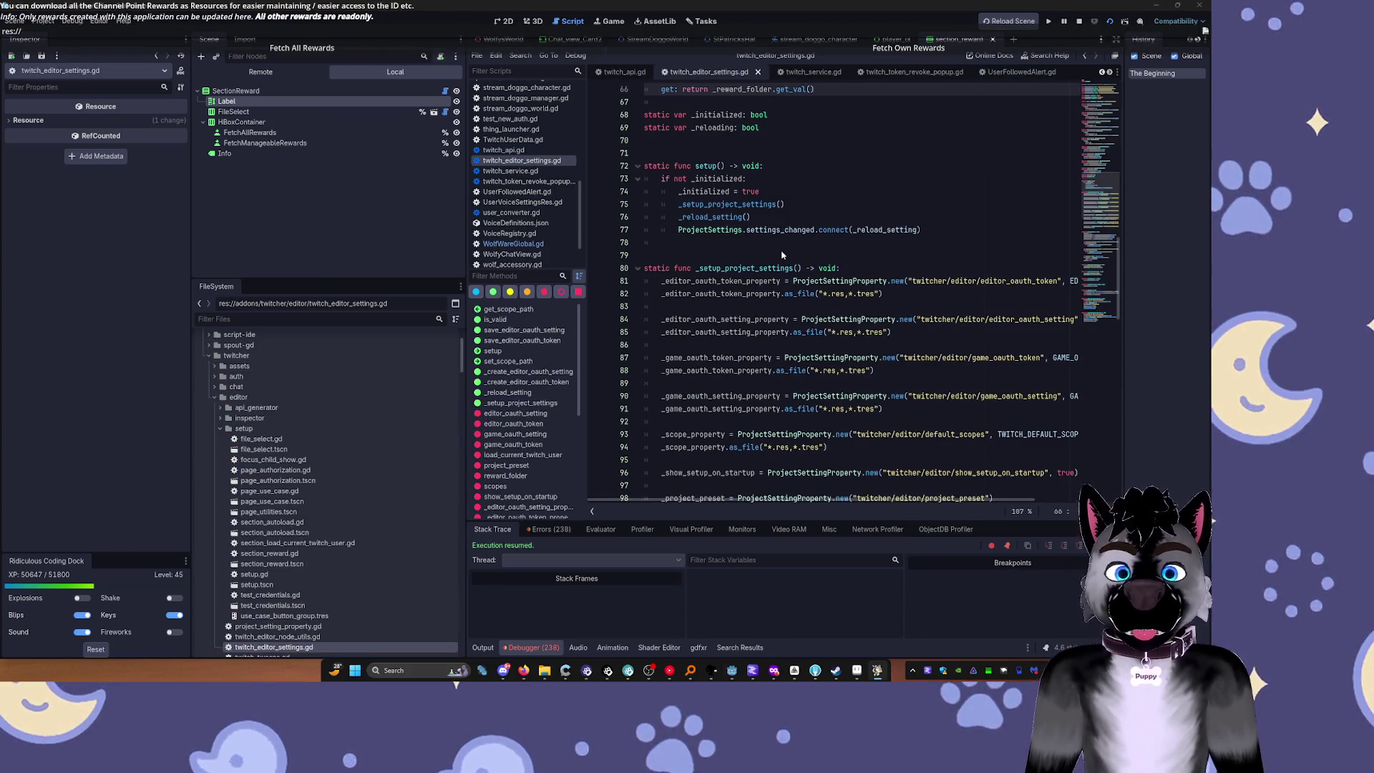
key(F8)
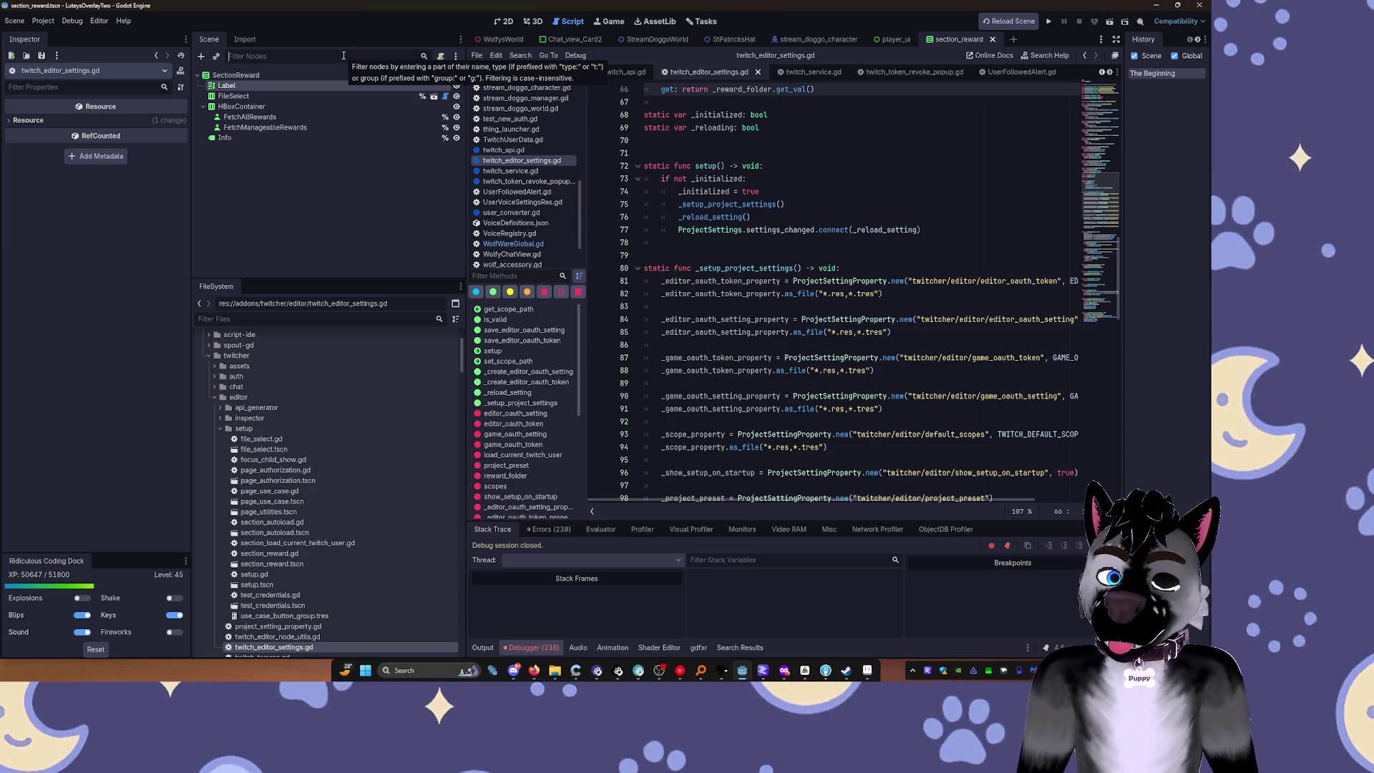
text(mod)
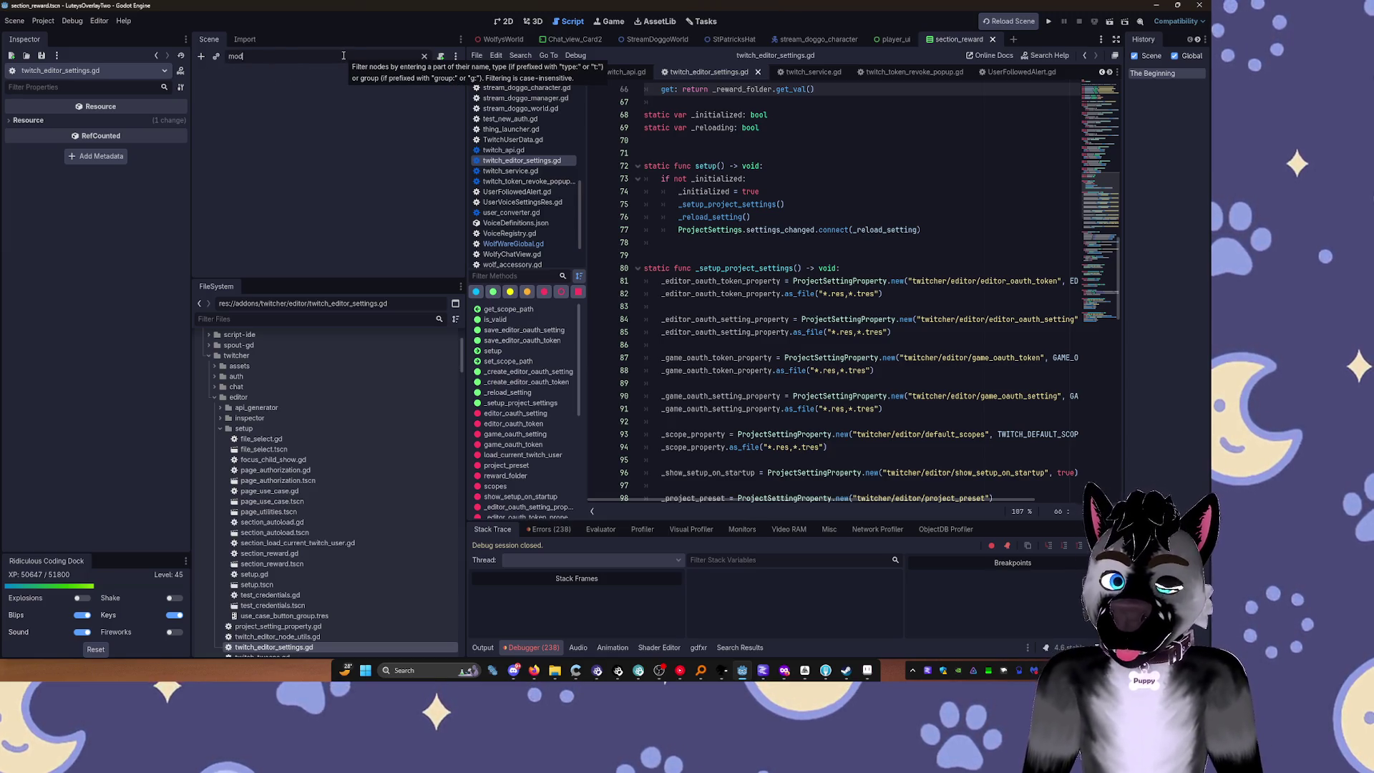
key(BackSpace)
key(BackSpace)
key(BackSpace)
key(ctrl+shift+o)
Step: Open ModWindow.tscn in the 2D view and widen the ModWindow to 1236 px
text(mod)
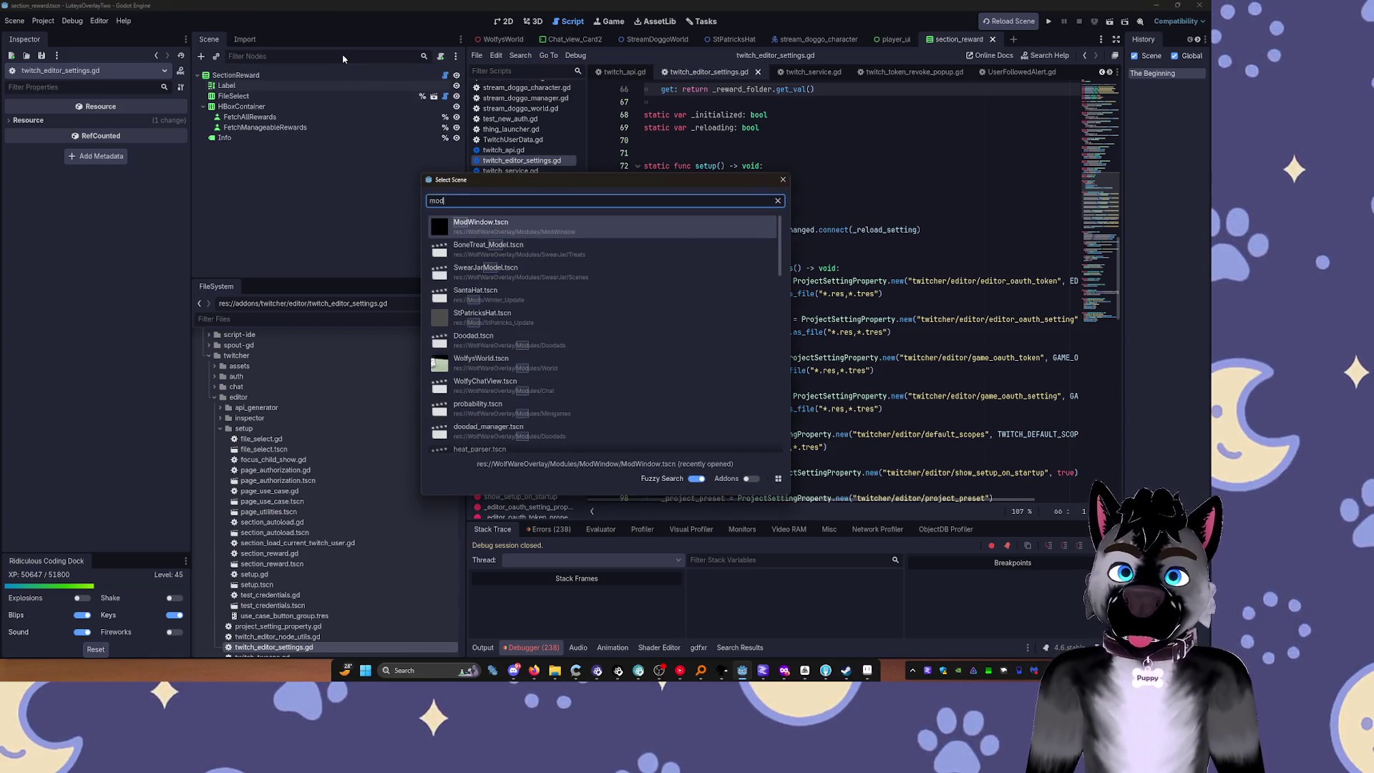
key(Return)
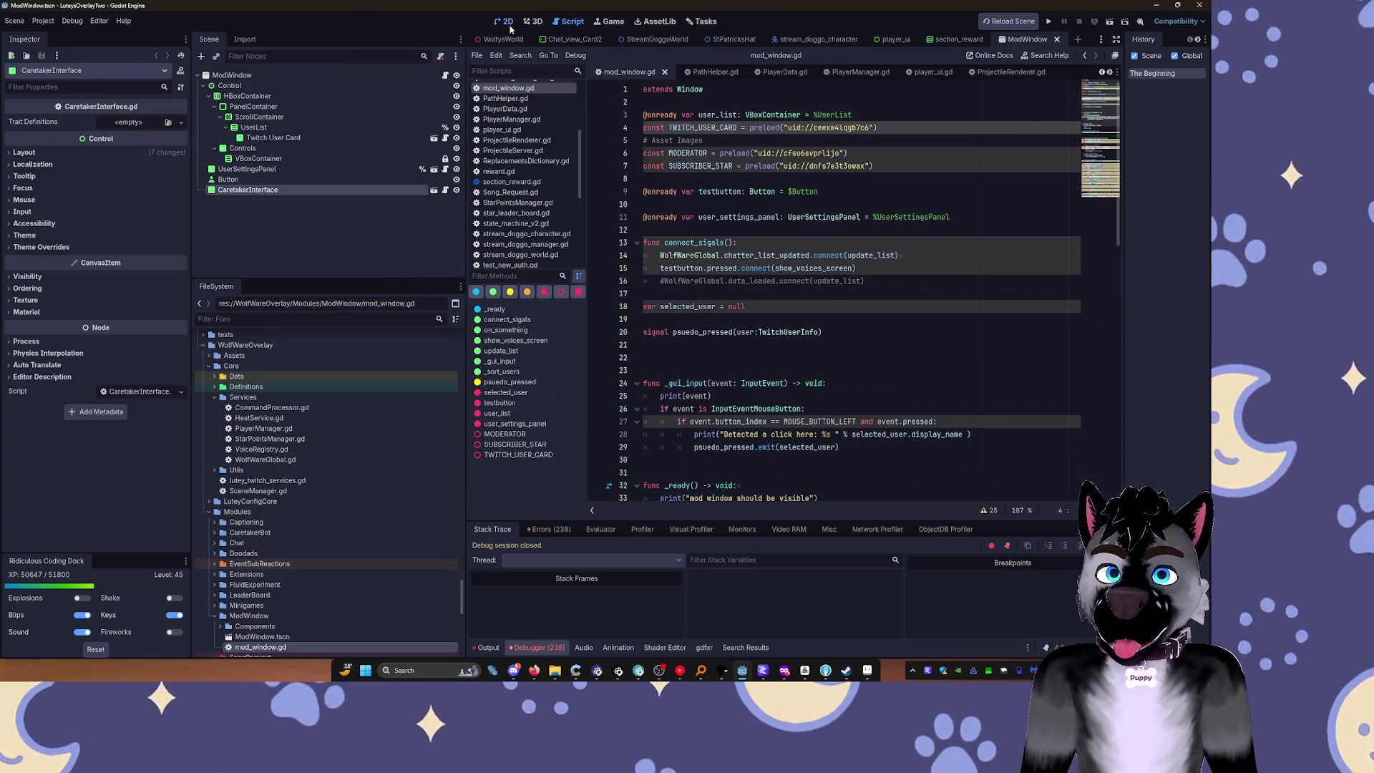
click(504, 21)
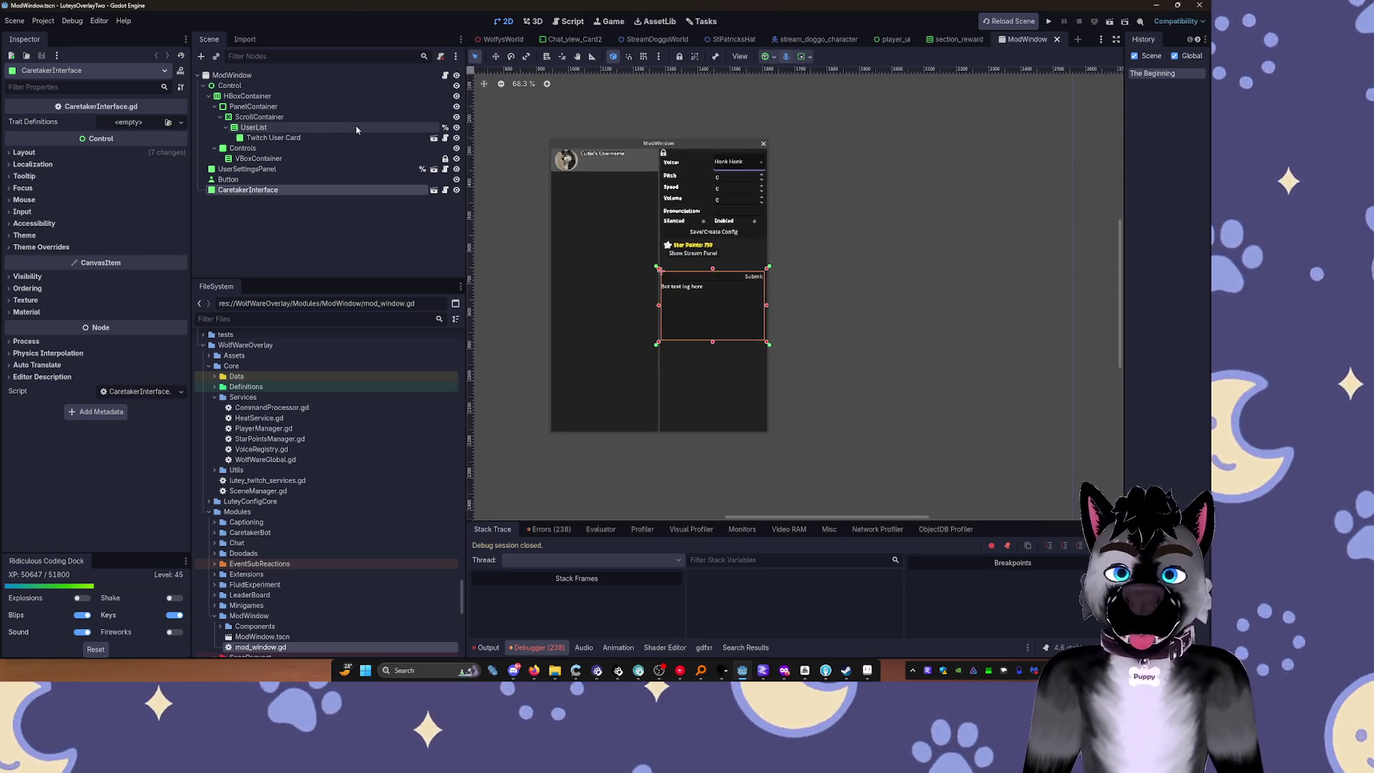
click(572, 172)
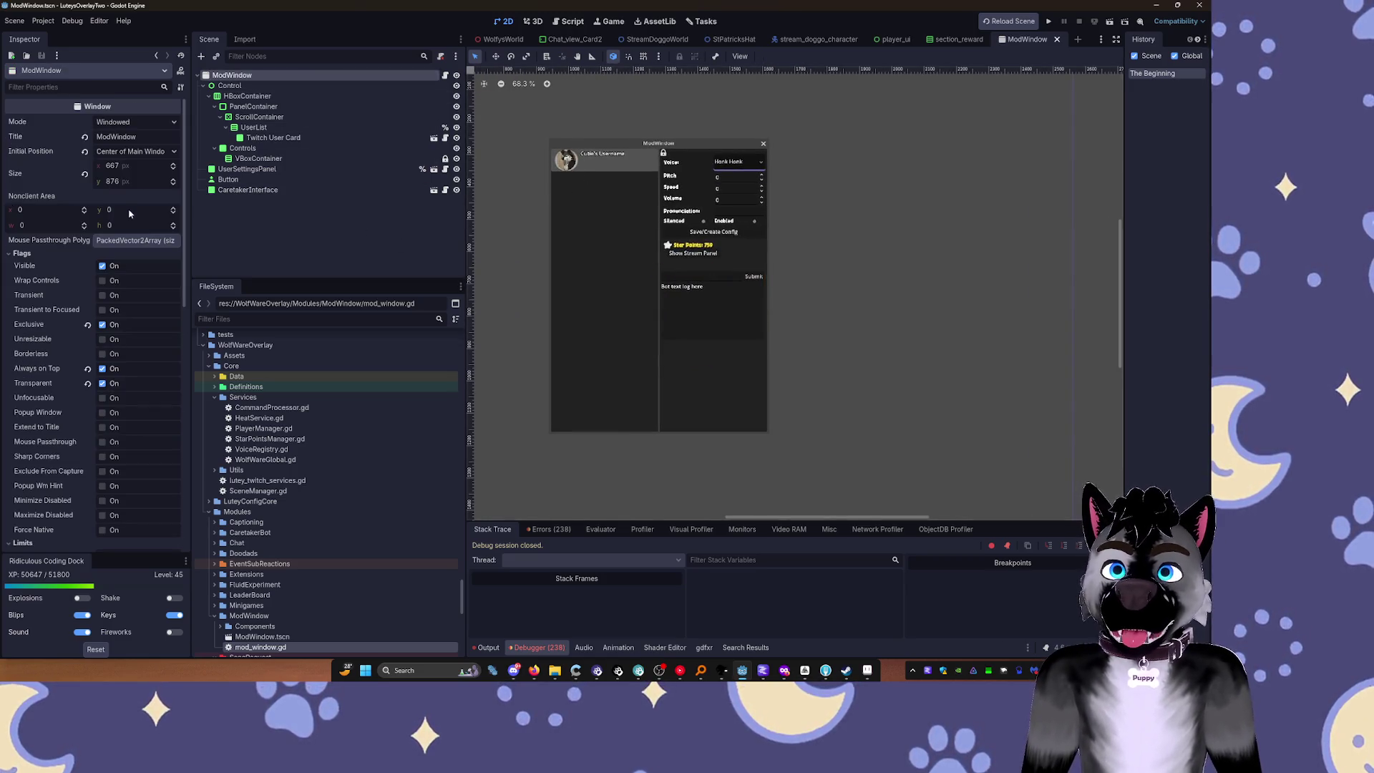
drag(119, 164, 277, 145)
Step: Shrink the width of the Control node
click(202, 85)
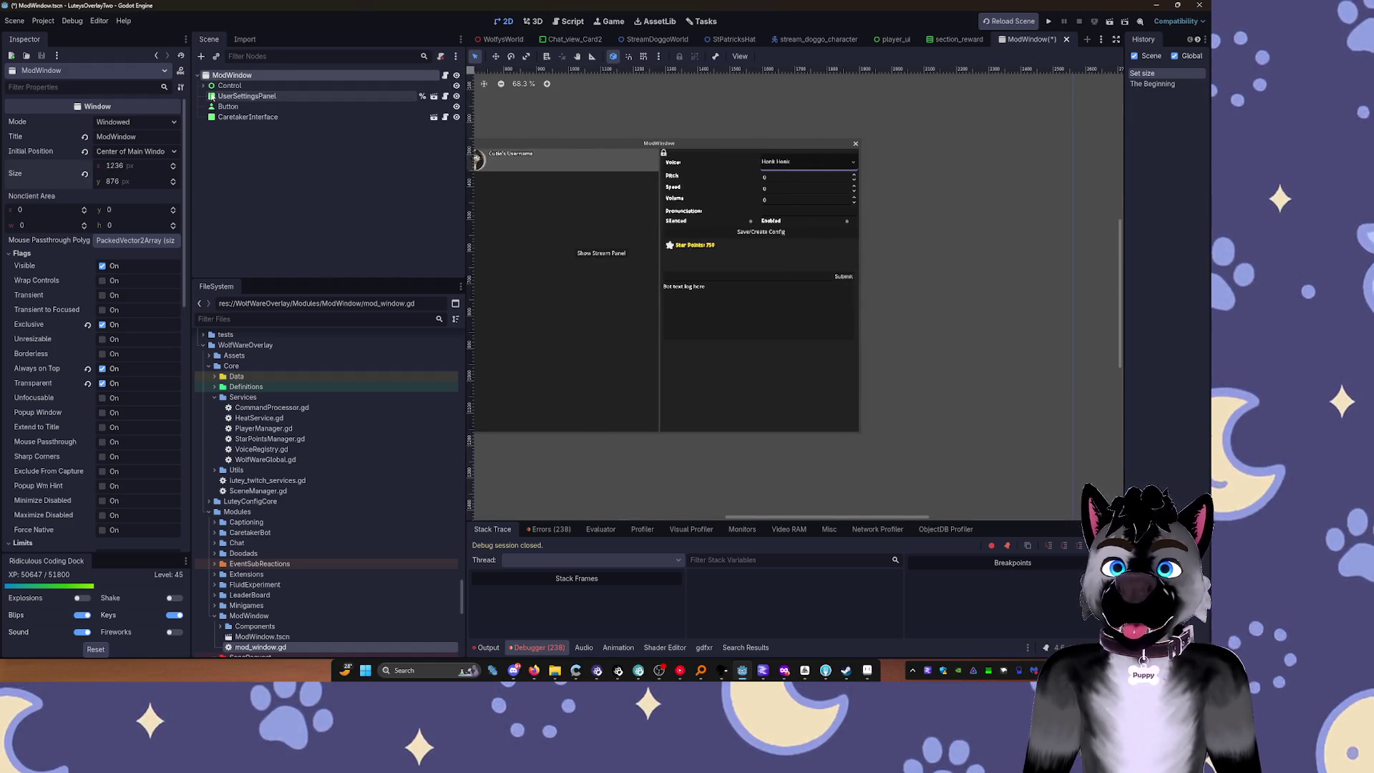
click(229, 86)
drag(860, 295, 735, 289)
Step: Move UserSettingsPanel into the HBoxContainer
click(240, 97)
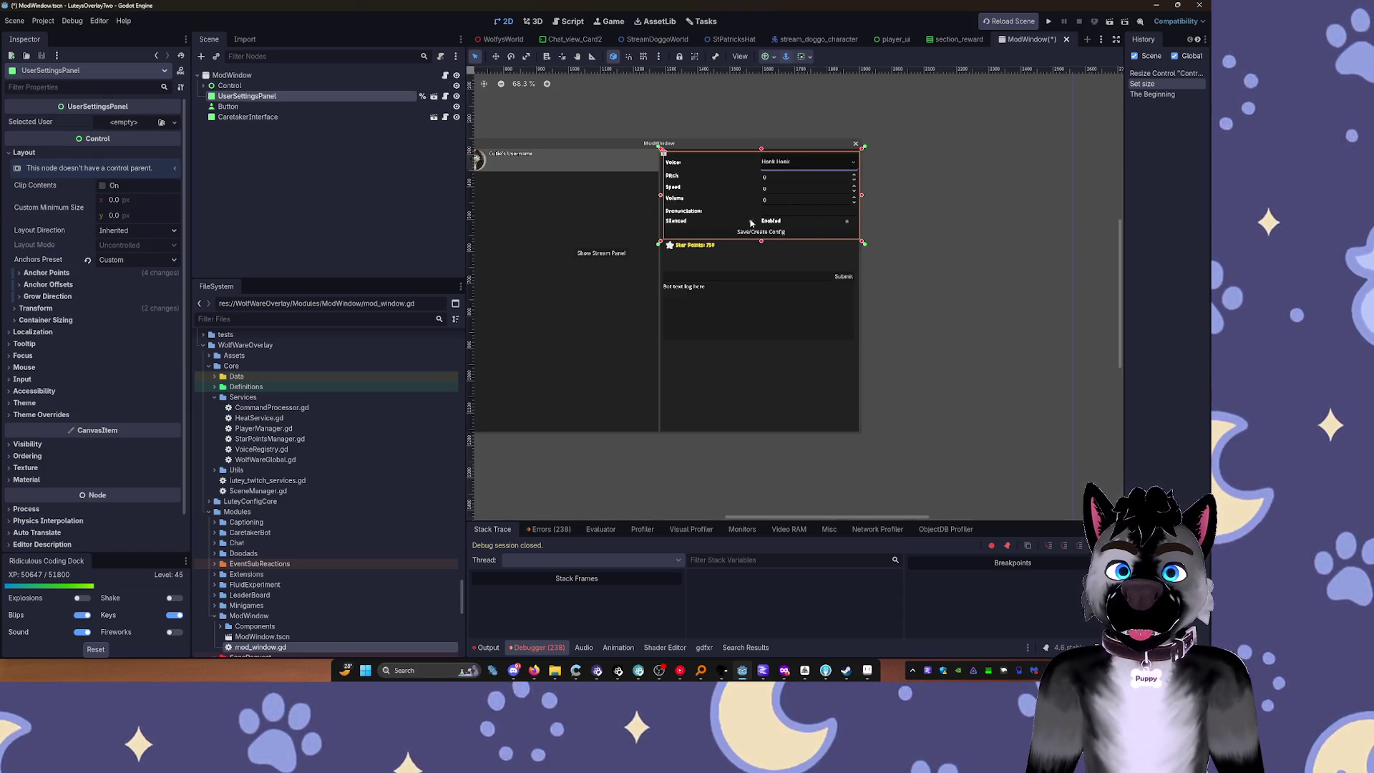
scroll(751, 223, up, 5)
click(203, 86)
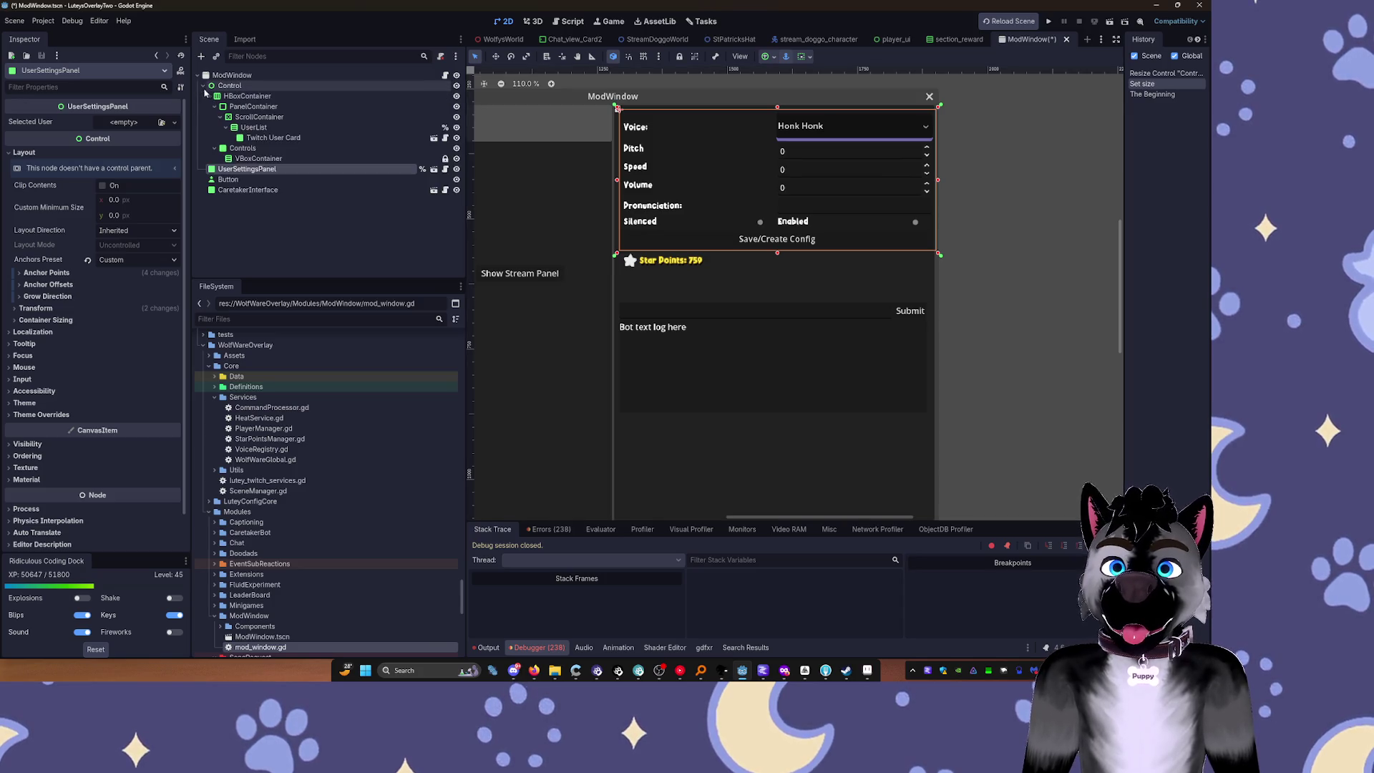
click(208, 96)
click(247, 96)
drag(239, 107, 236, 98)
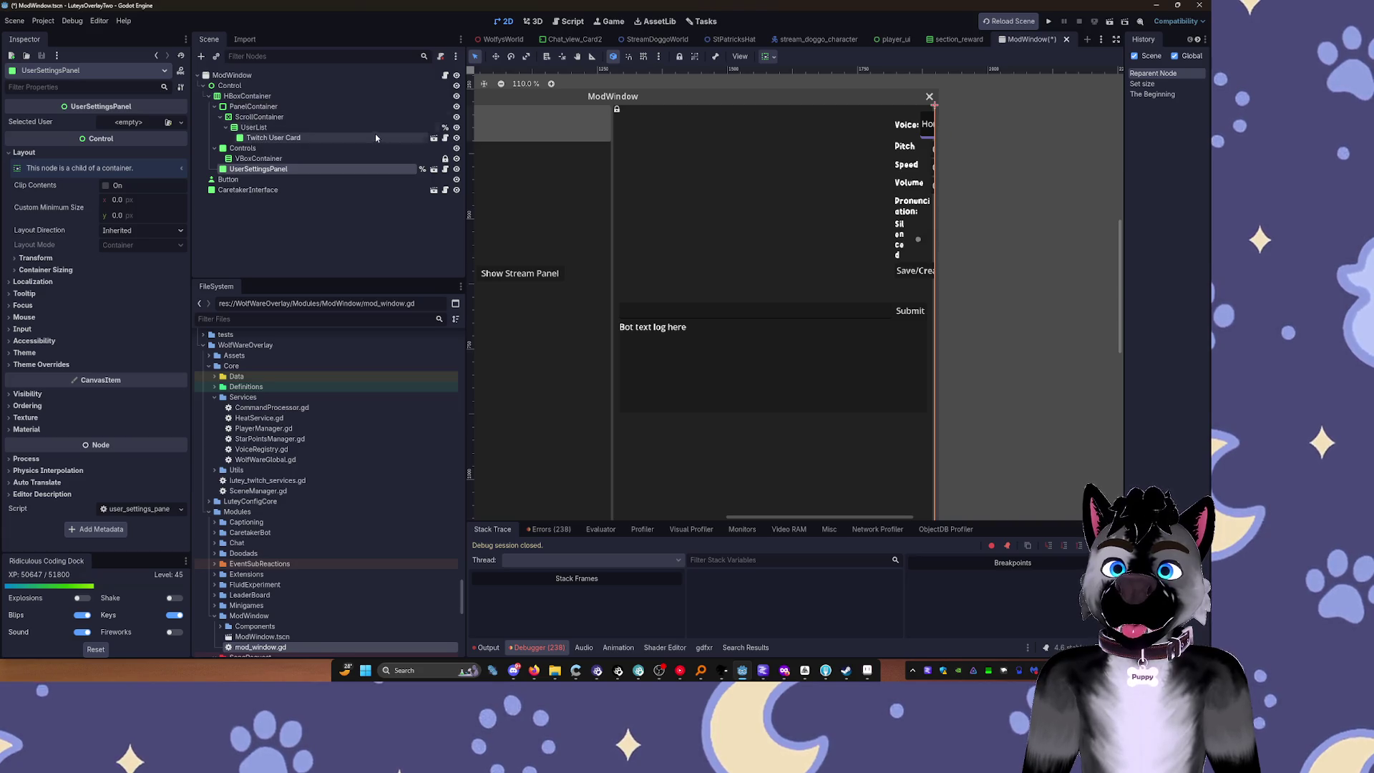
click(208, 96)
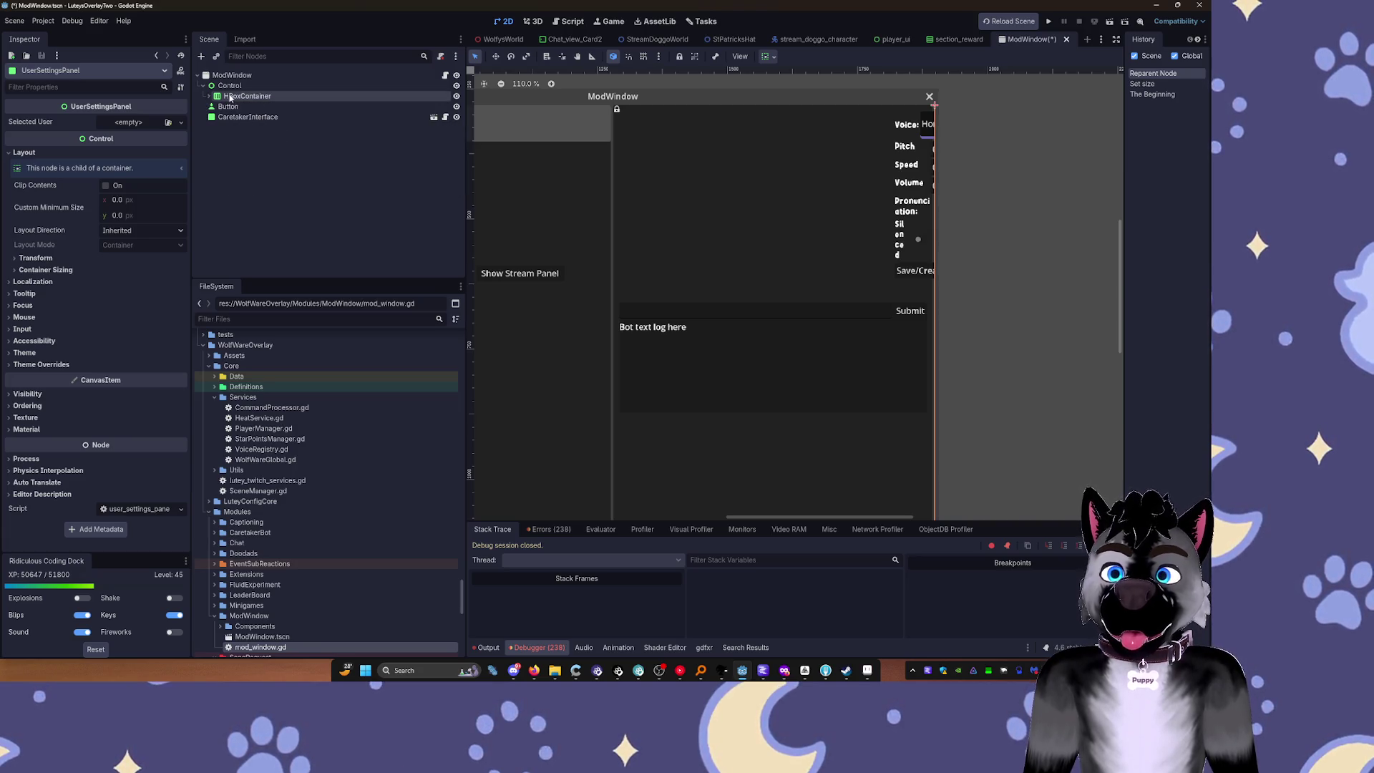
click(232, 98)
Step: Make the Controls node fill horizontally, then undo the UserSettingsPanel move
click(769, 56)
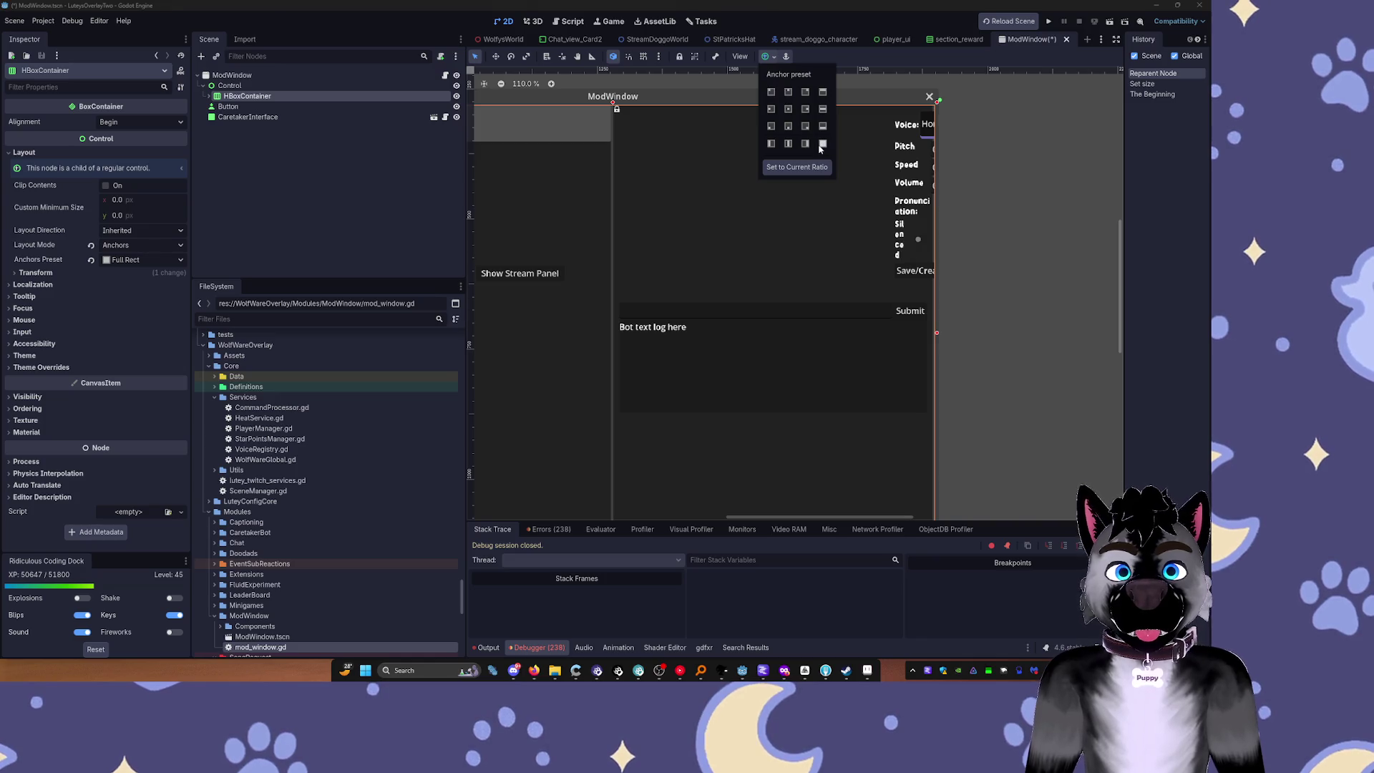
click(228, 96)
click(210, 97)
click(213, 117)
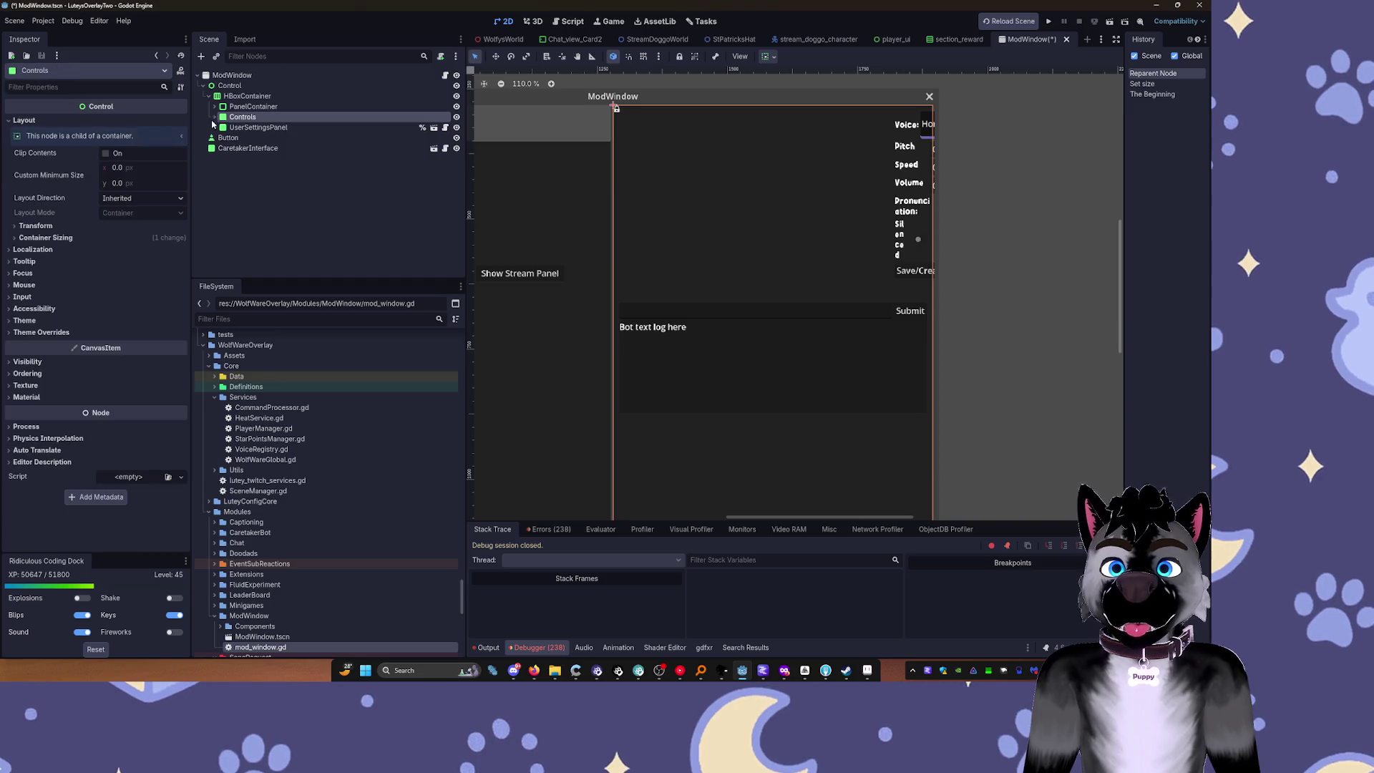
click(768, 56)
double_click(827, 93)
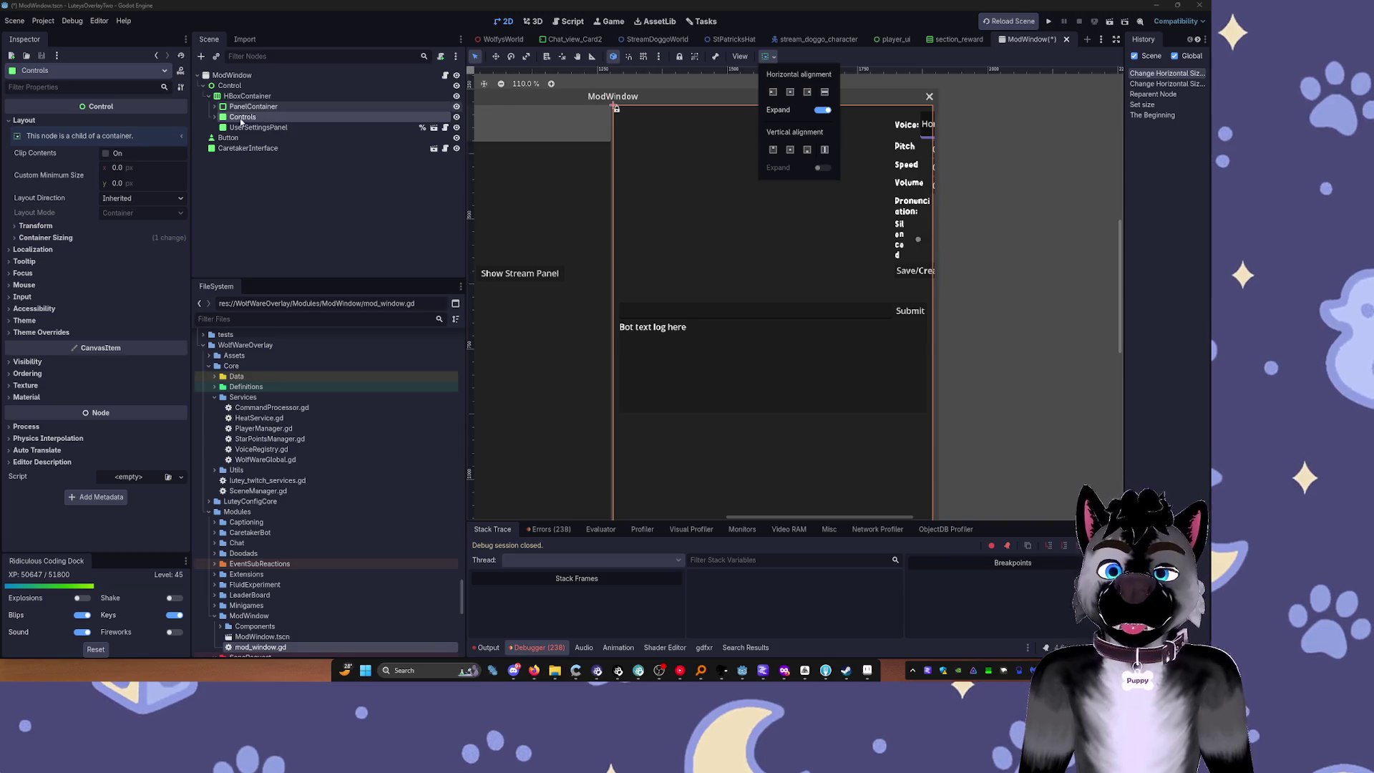
click(295, 208)
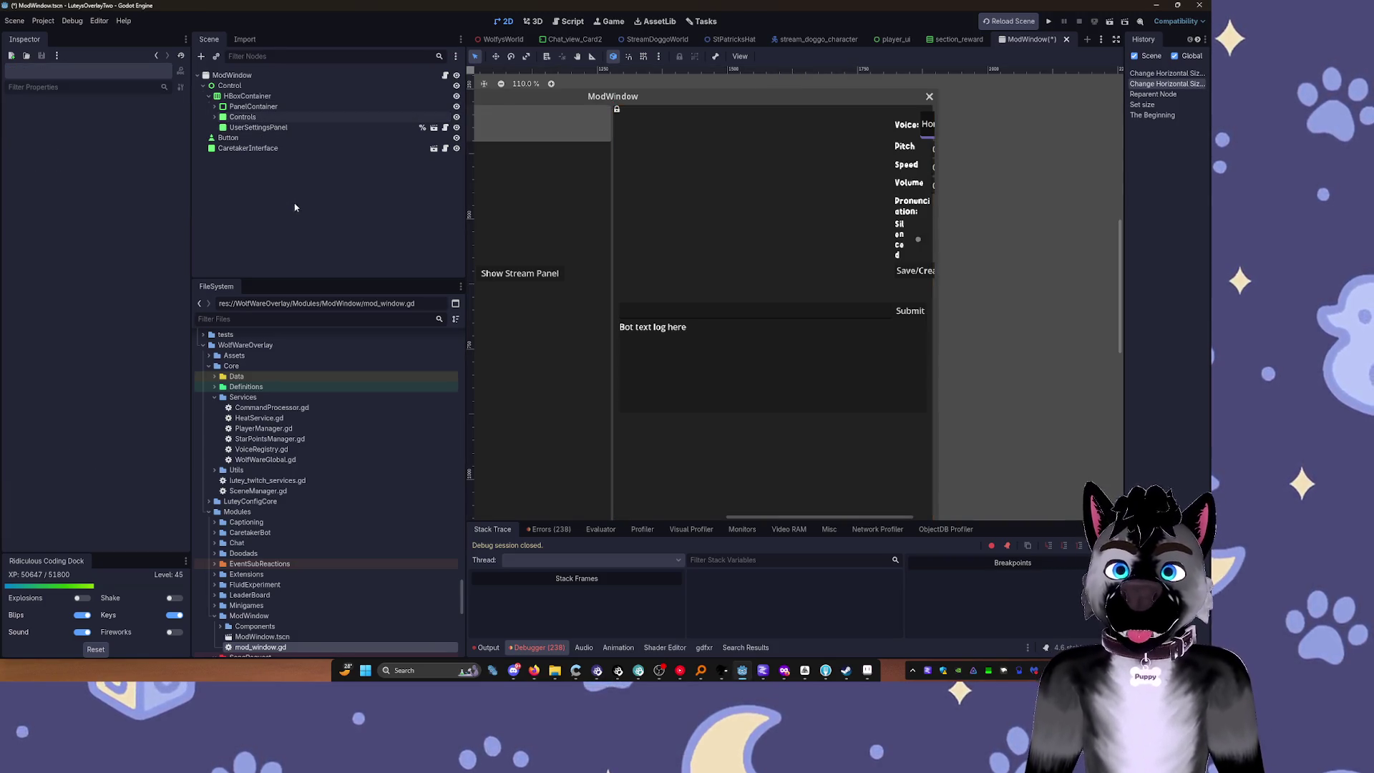
key(ctrl+z)
key(ctrl+z)
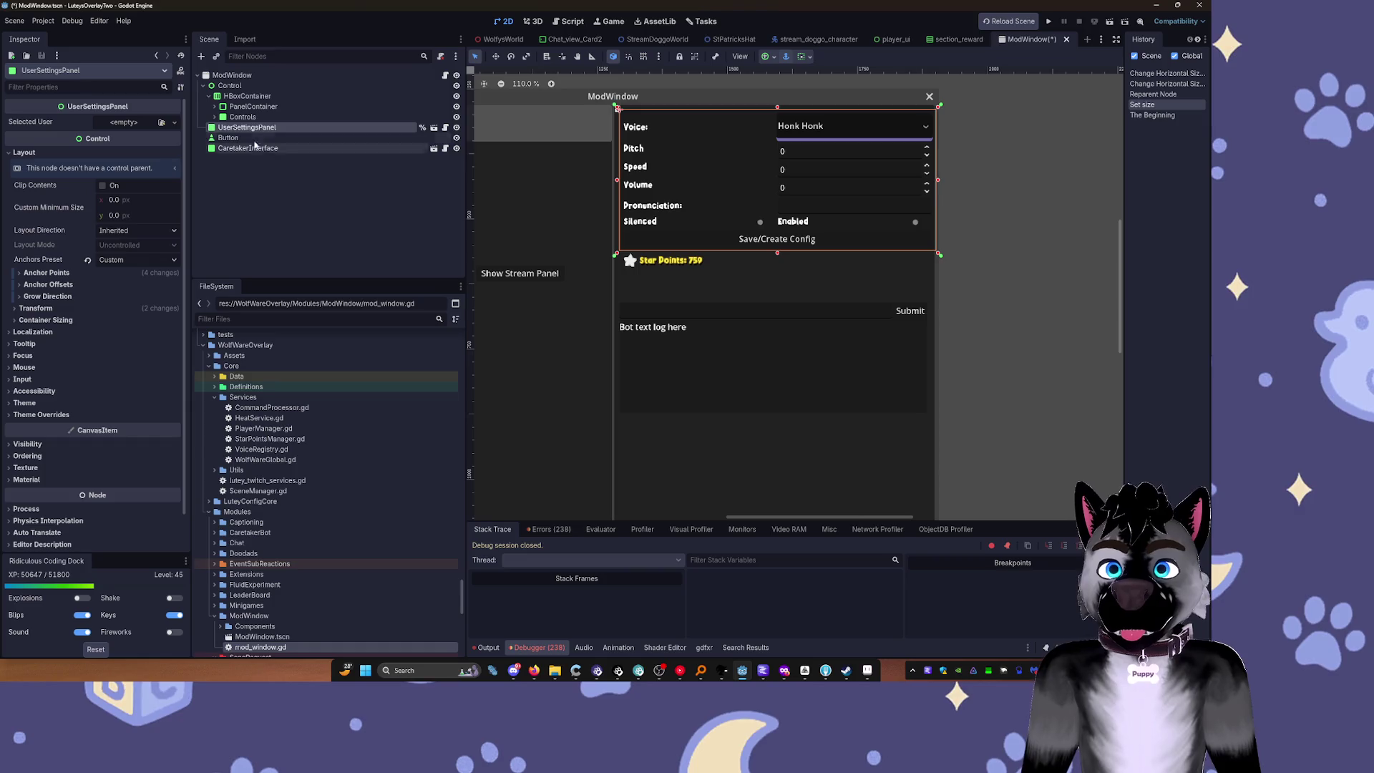
Step: Expand Controls to reveal its VBoxContainer and unlock that VBoxContainer
click(229, 97)
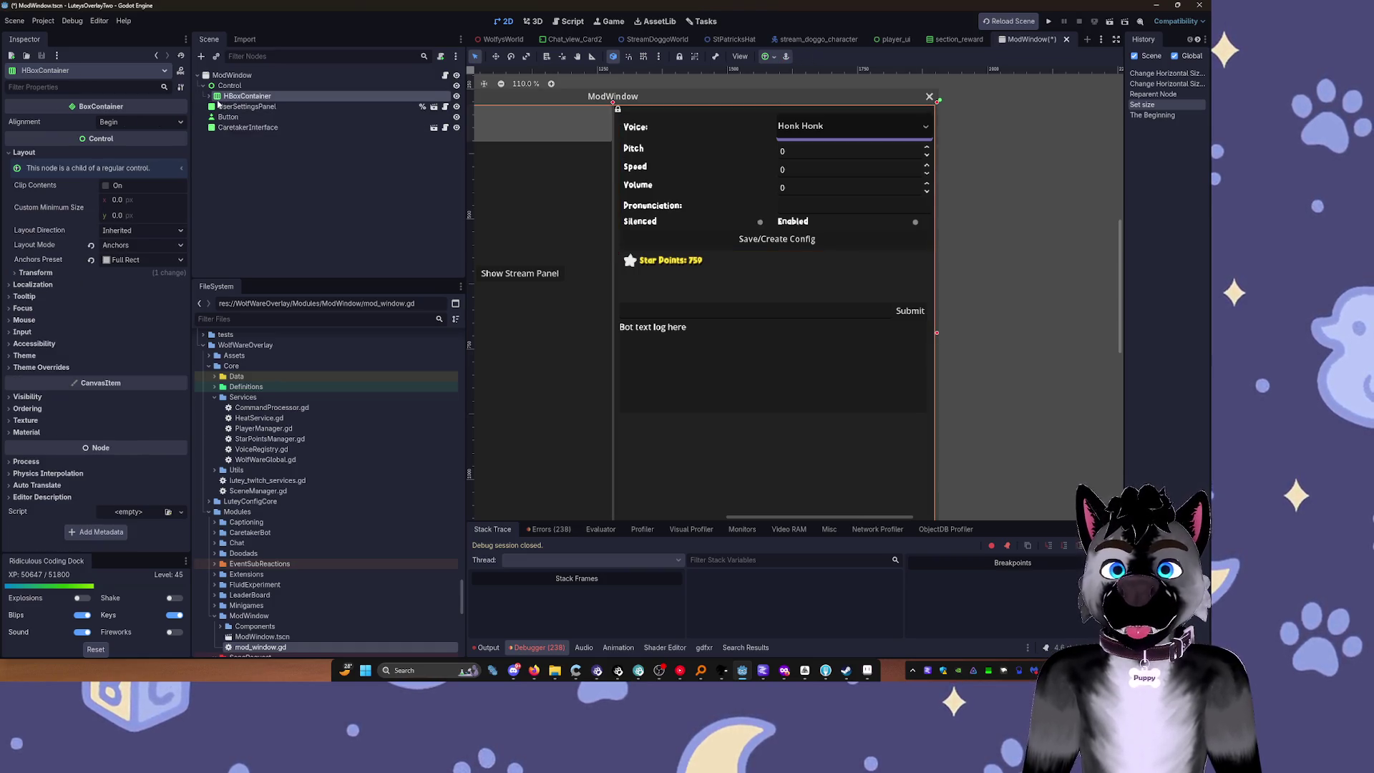
double_click(225, 107)
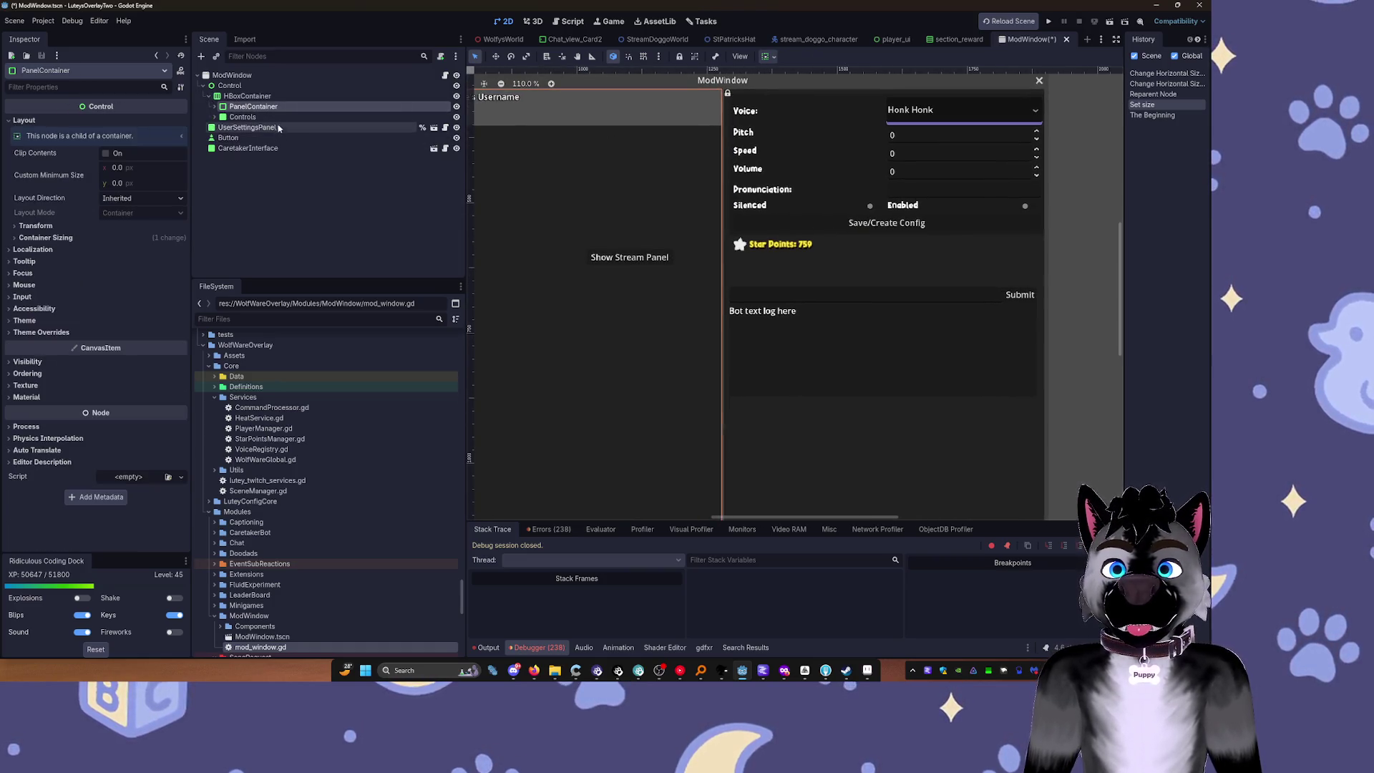
click(271, 118)
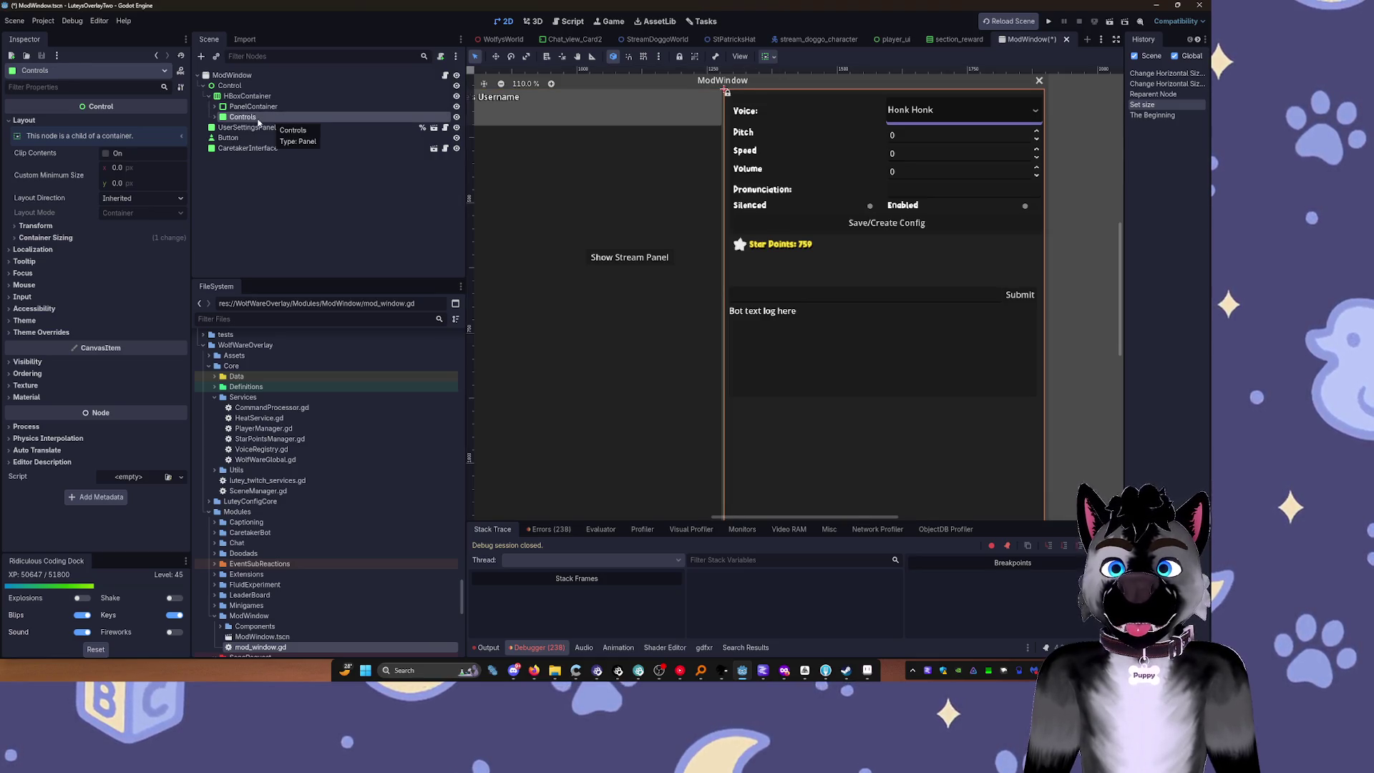
click(214, 117)
click(257, 128)
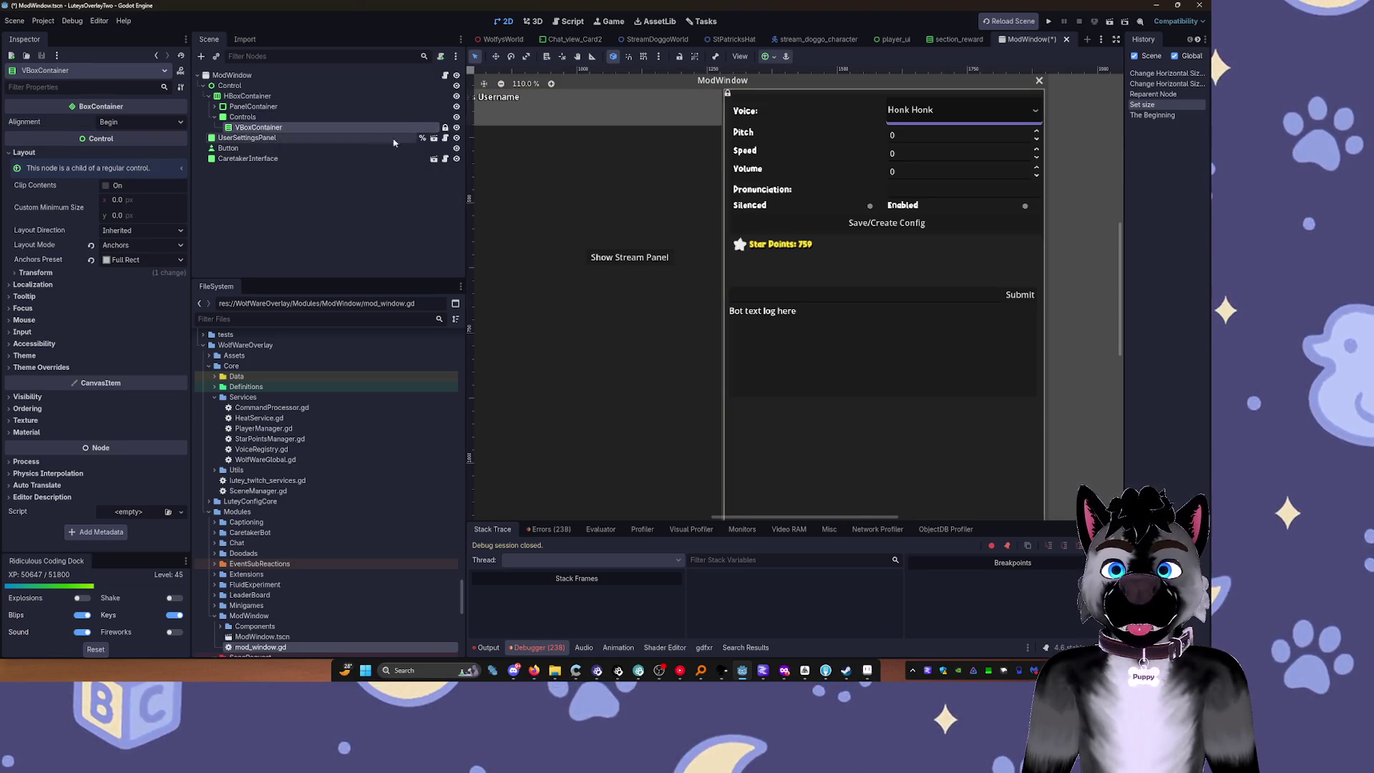
click(457, 127)
click(457, 127)
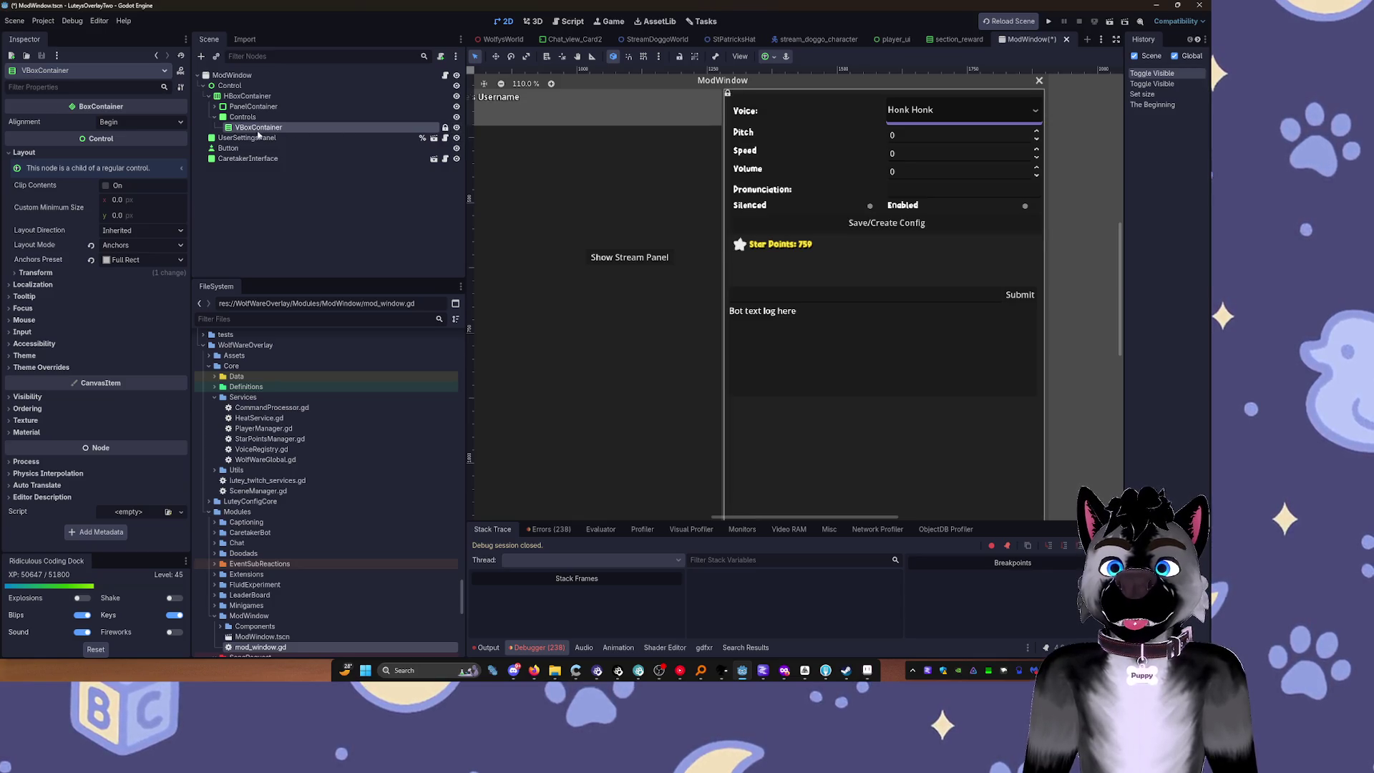
click(226, 138)
click(445, 127)
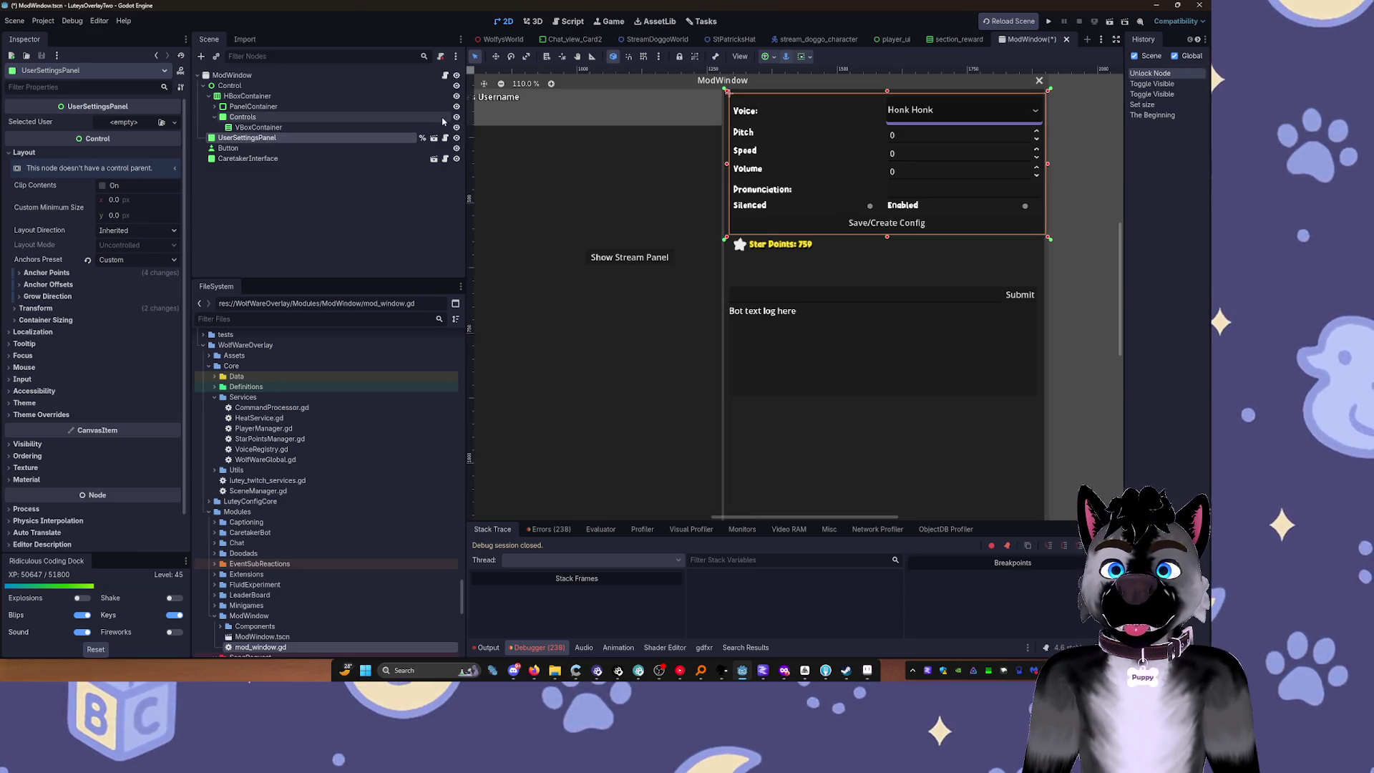
click(456, 116)
click(456, 117)
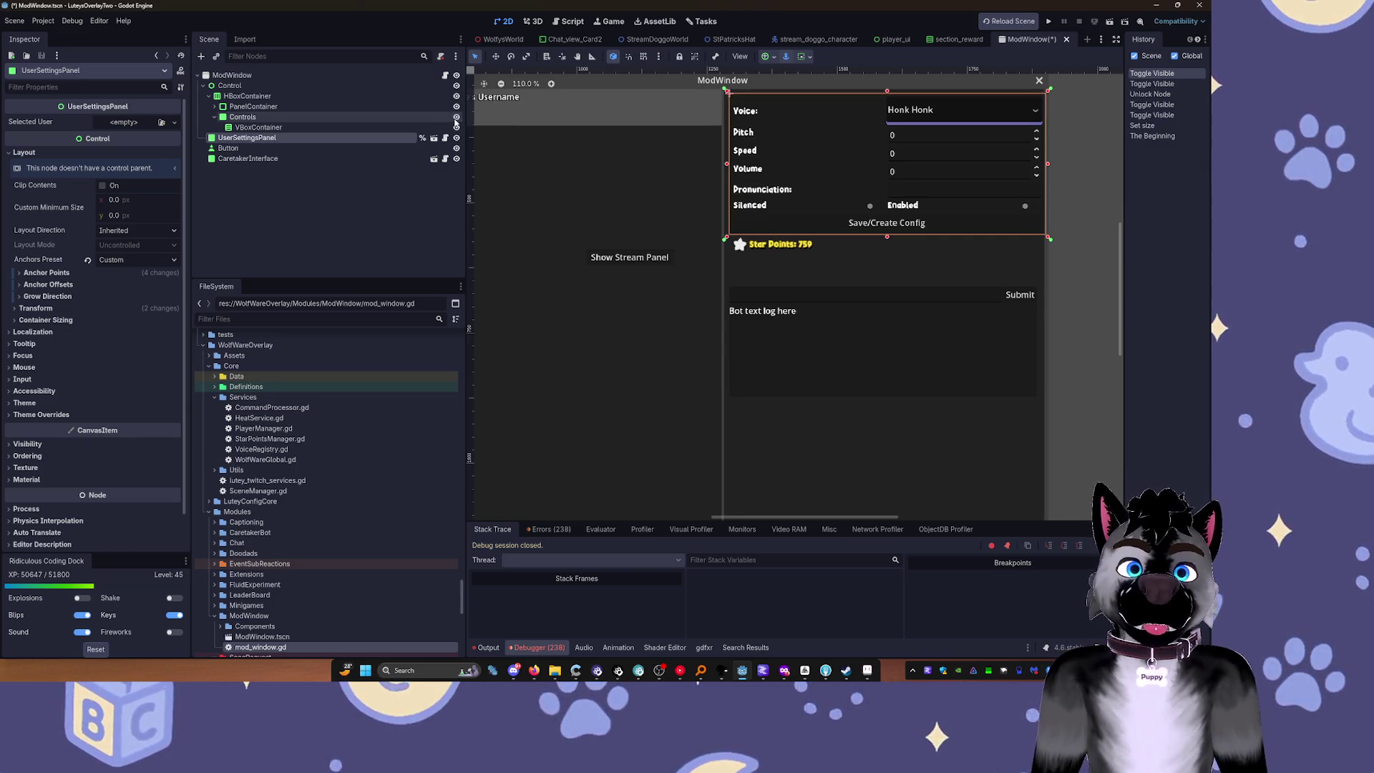
Step: Move UserSettingsPanel into the VBoxContainer and set its vertical sizing to Fill and Expand
drag(246, 138, 274, 130)
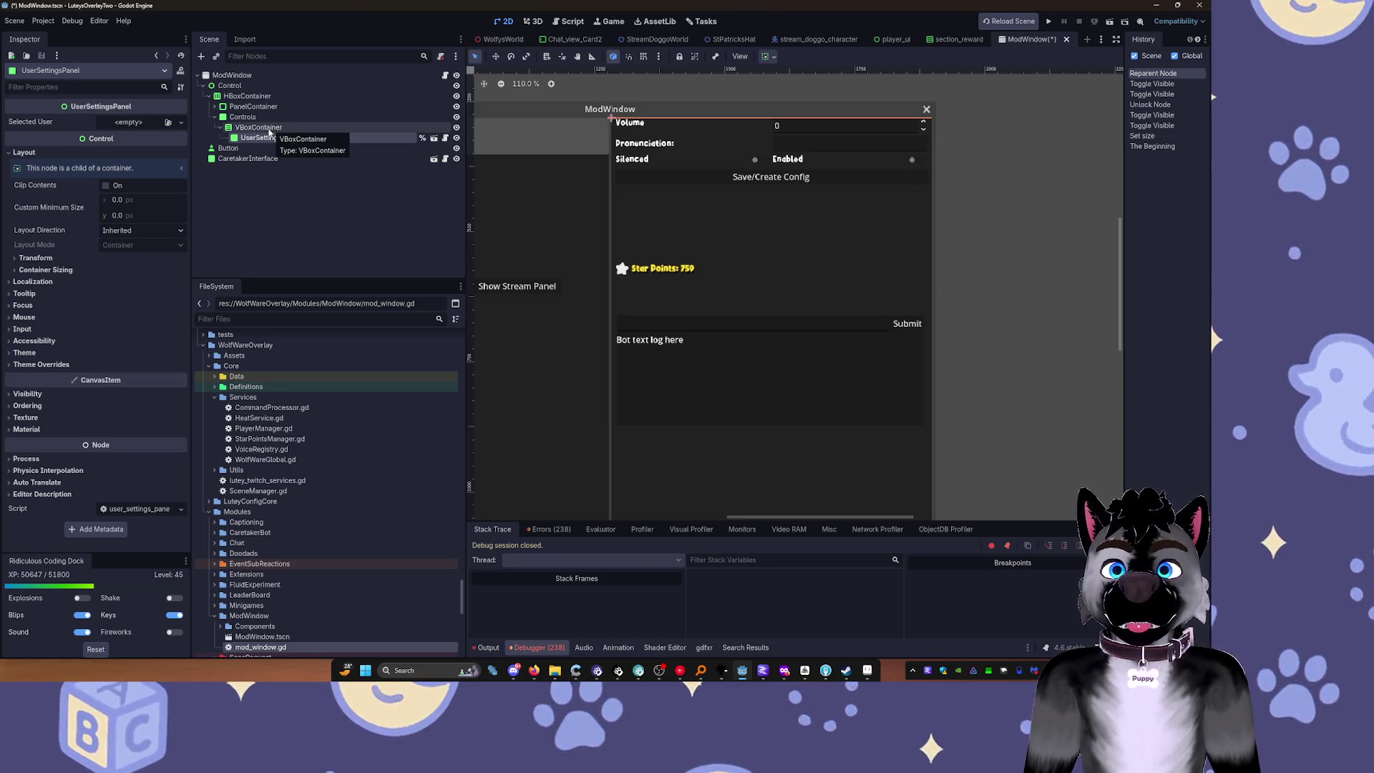
click(768, 56)
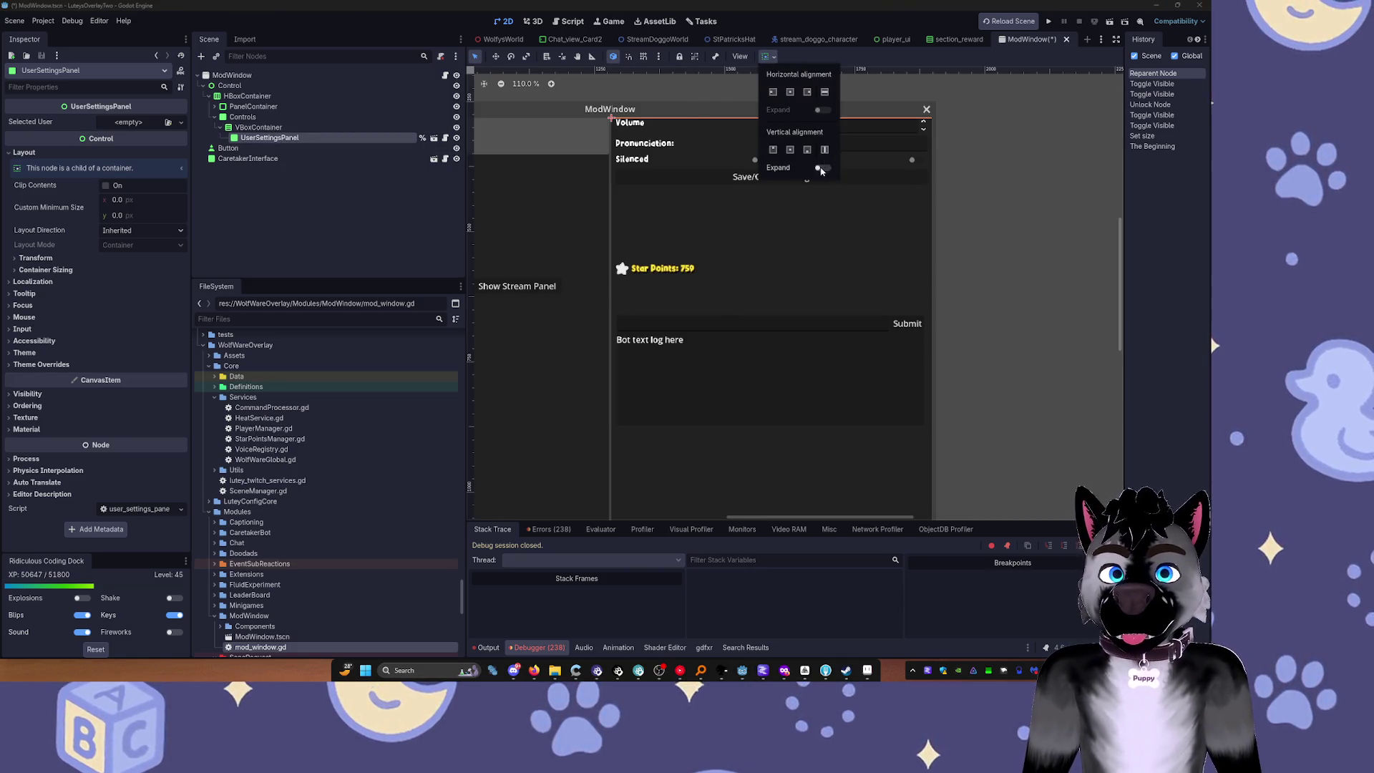
click(825, 150)
click(824, 150)
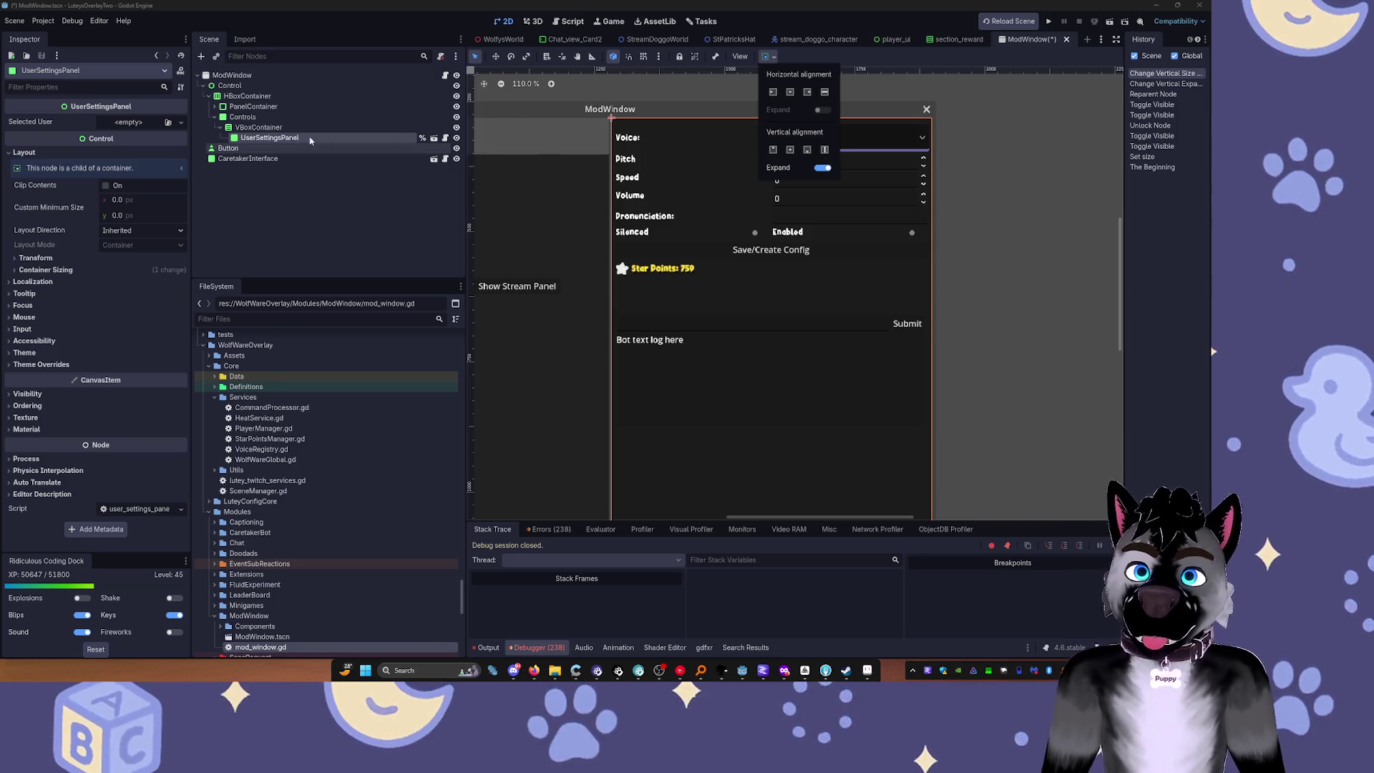
Step: Move CaretakerInterface into the VBoxContainer directly below UserSettingsPanel
click(231, 130)
drag(247, 158, 262, 142)
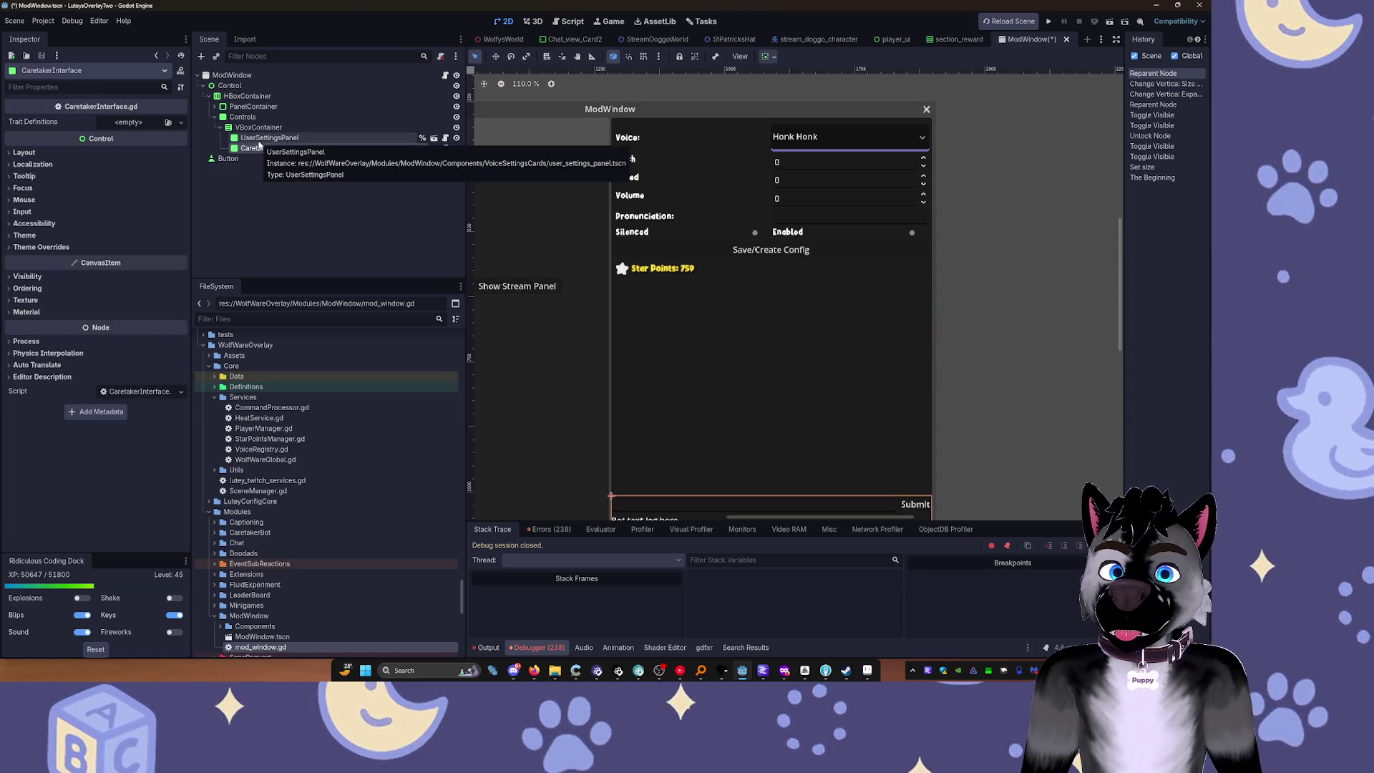
scroll(622, 238, down, 3)
scroll(623, 238, down, 1)
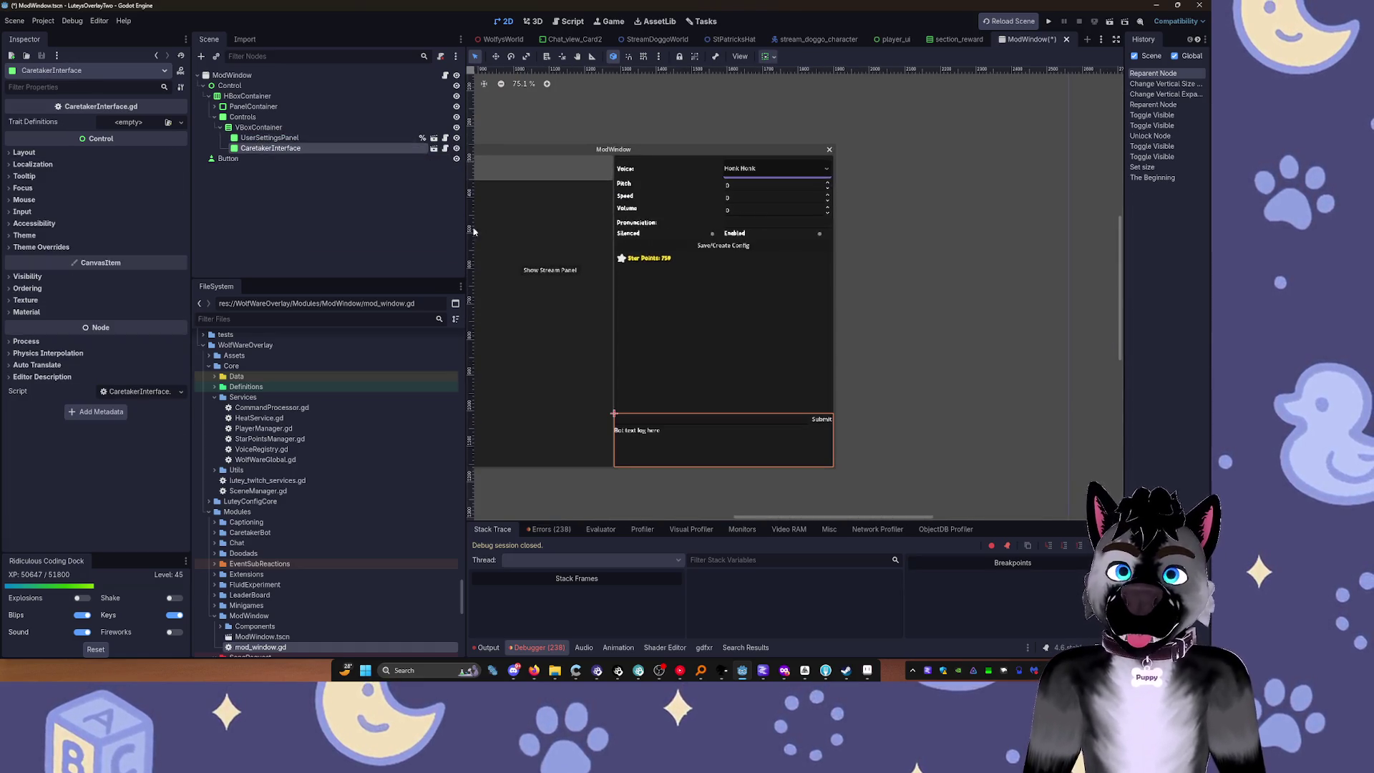
click(258, 127)
click(304, 201)
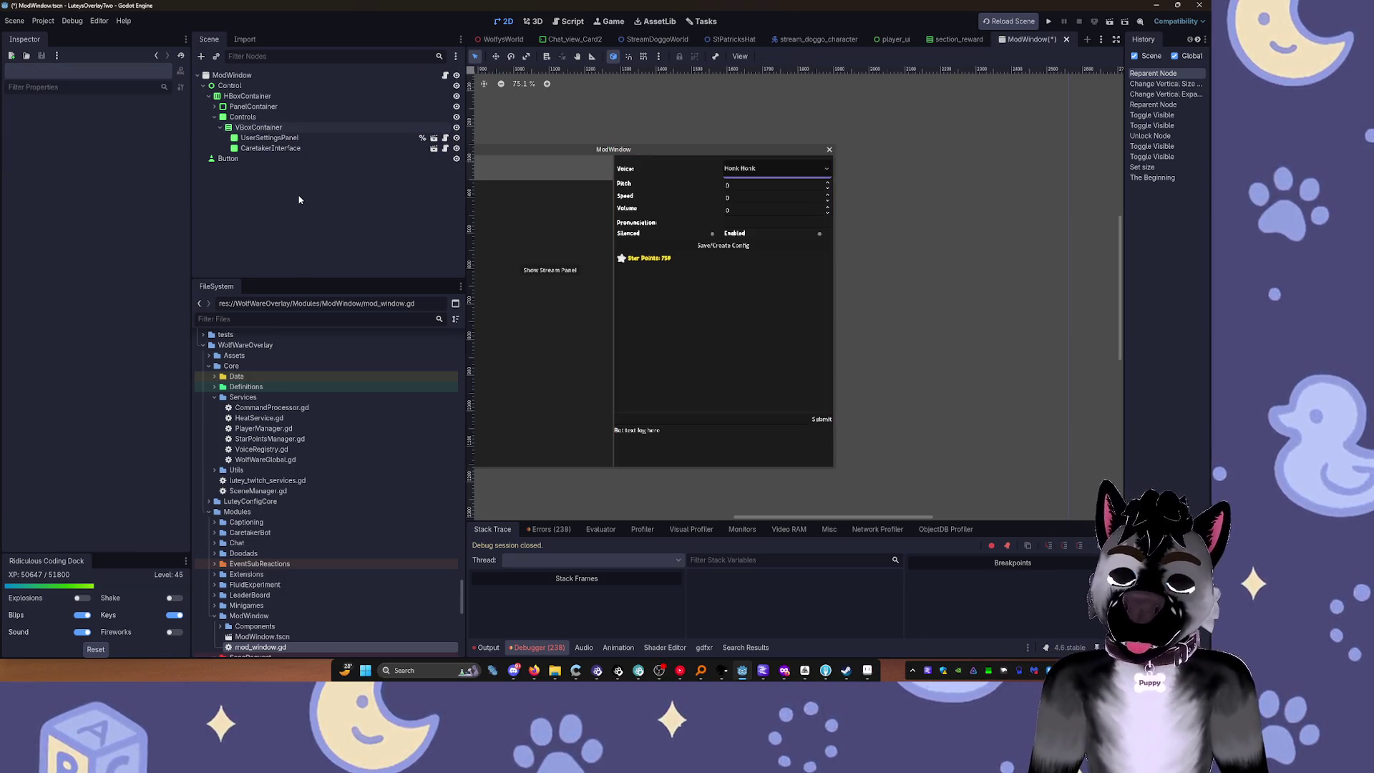
key(ctrl+a)
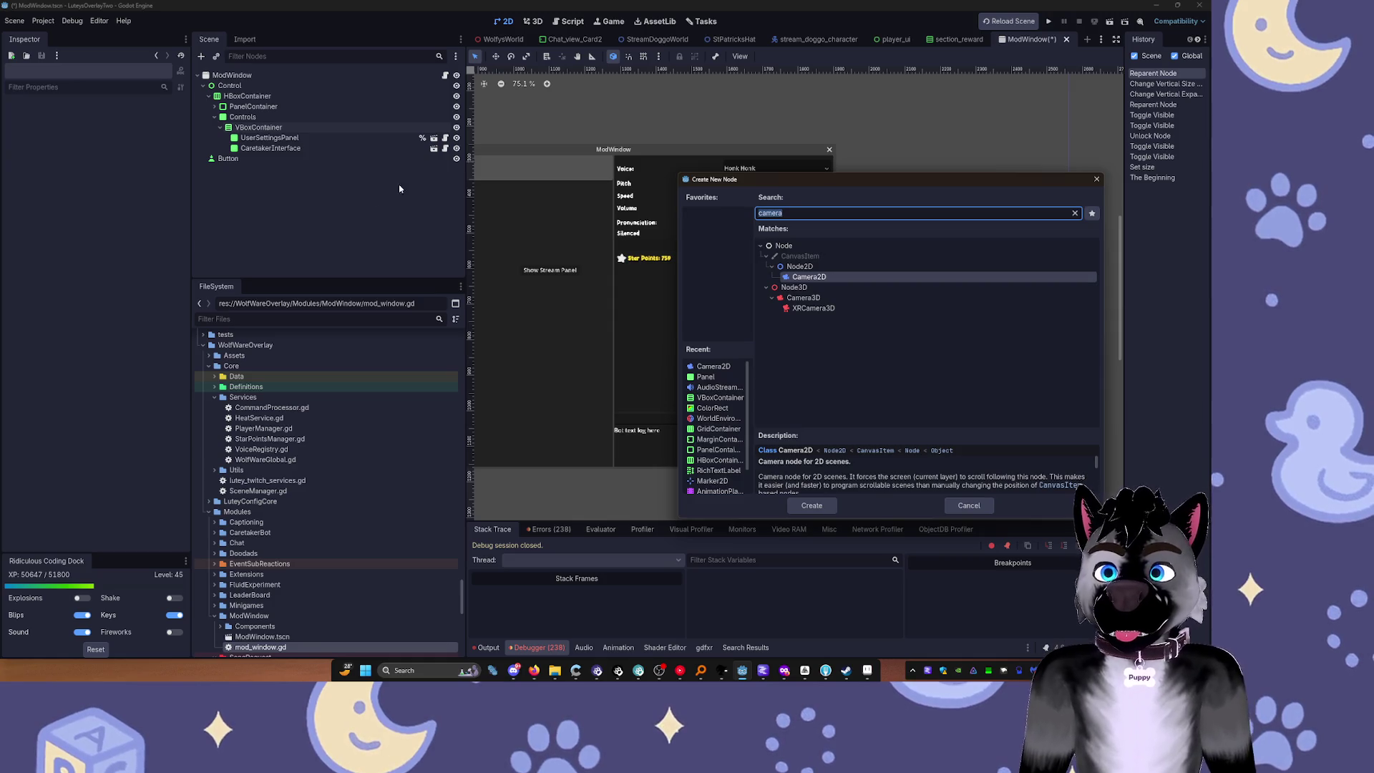
Step: Dismiss Create New Node and search Quick Open for 'section', then 'reward'
drag(894, 173, 929, 264)
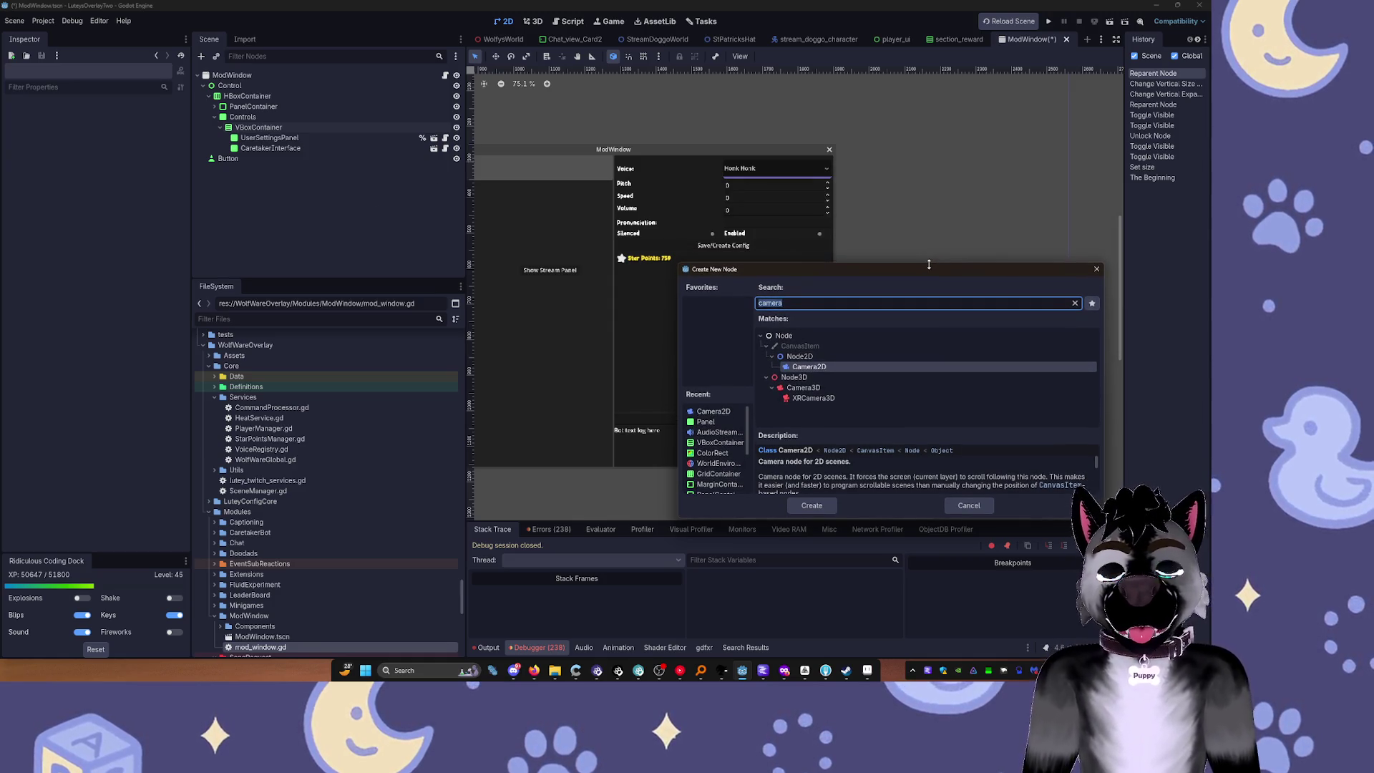
key(Escape)
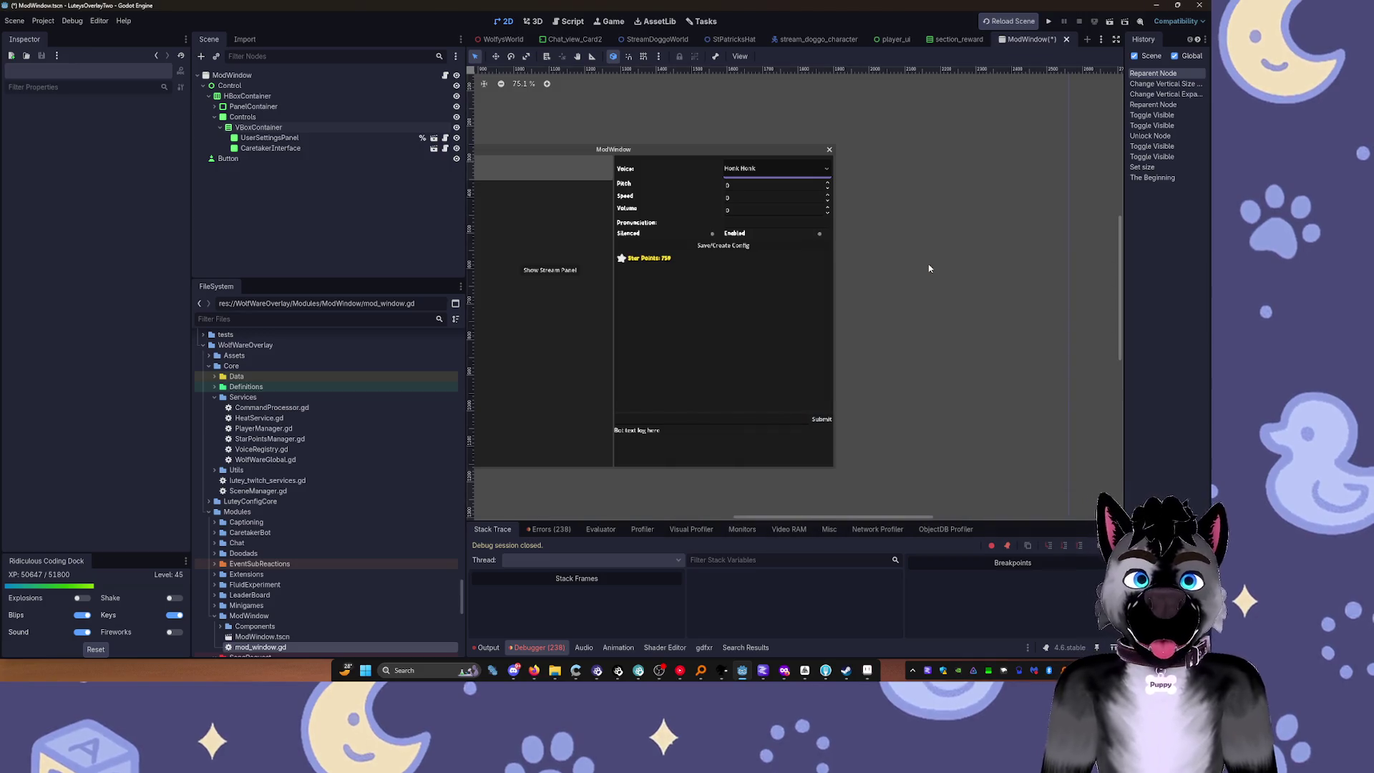
key(ctrl+shift+o)
text(sect)
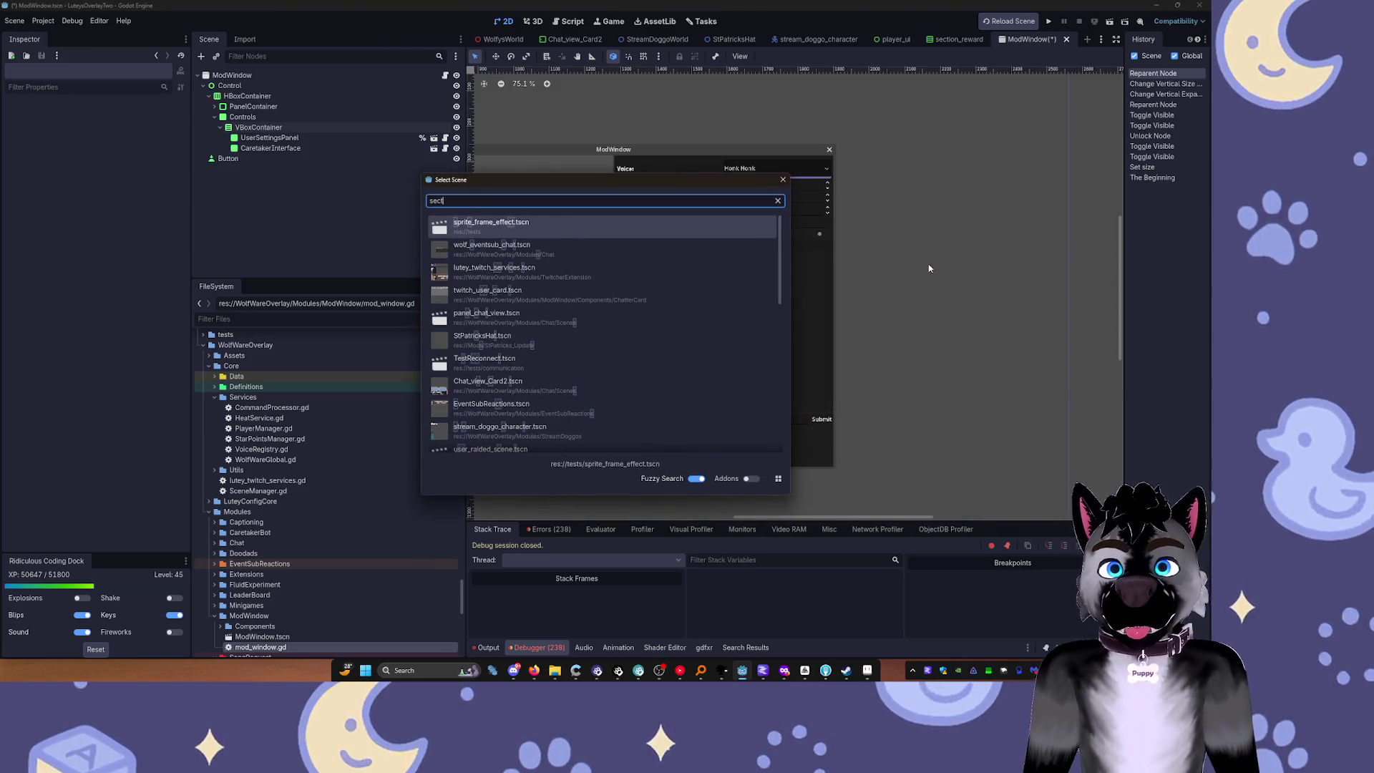
text(ion)
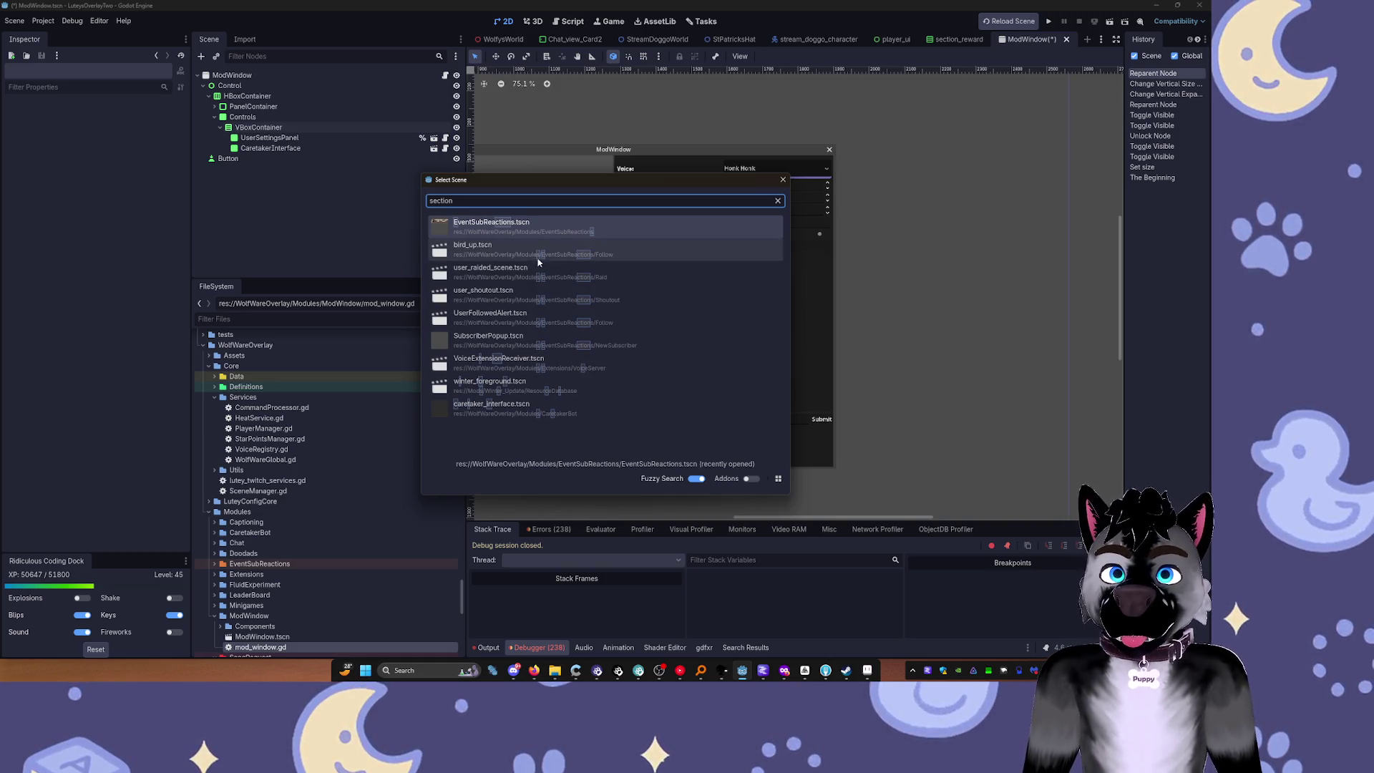
key(ctrl+a)
text(reward)
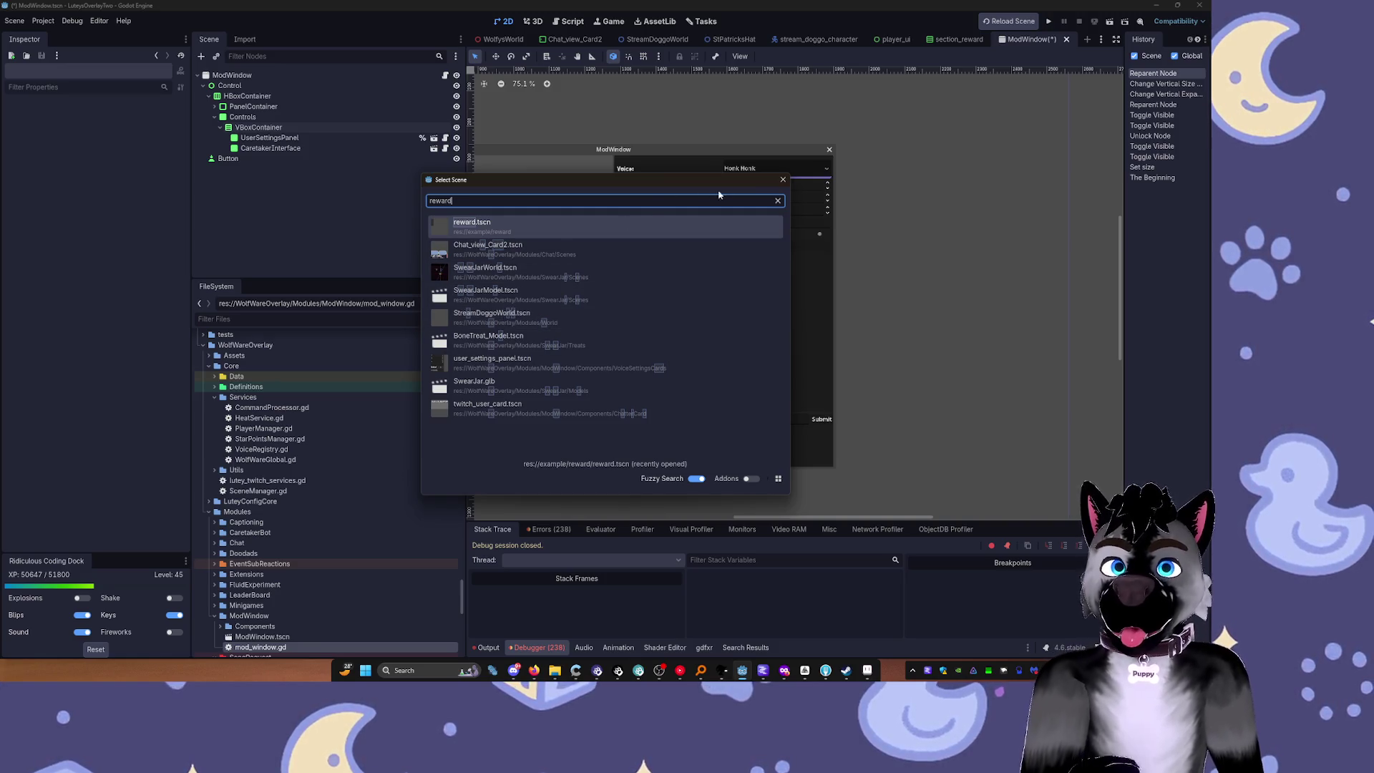
click(783, 180)
Step: Peek at the section_reward tab, then search 'sectionreward' as a VBoxContainer child scene, cancelling
click(957, 39)
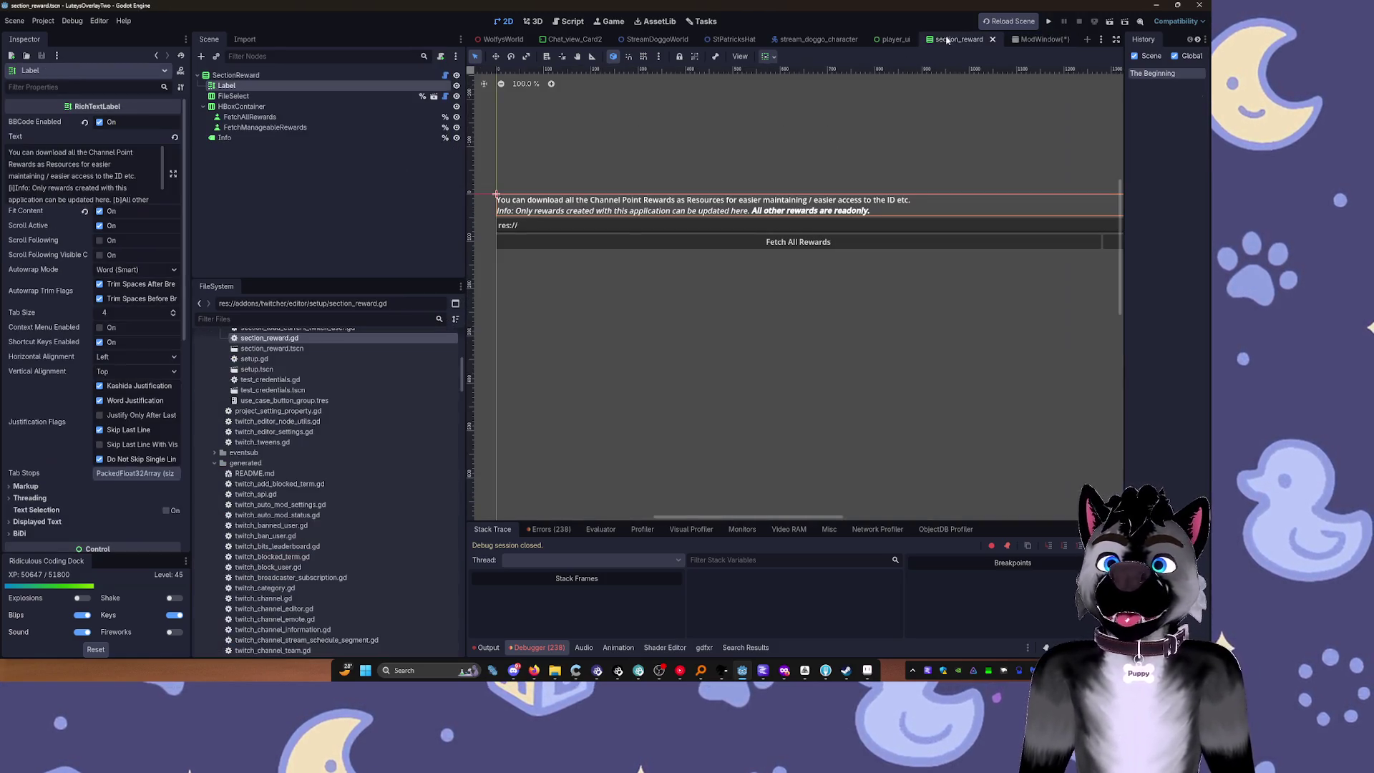
click(1034, 40)
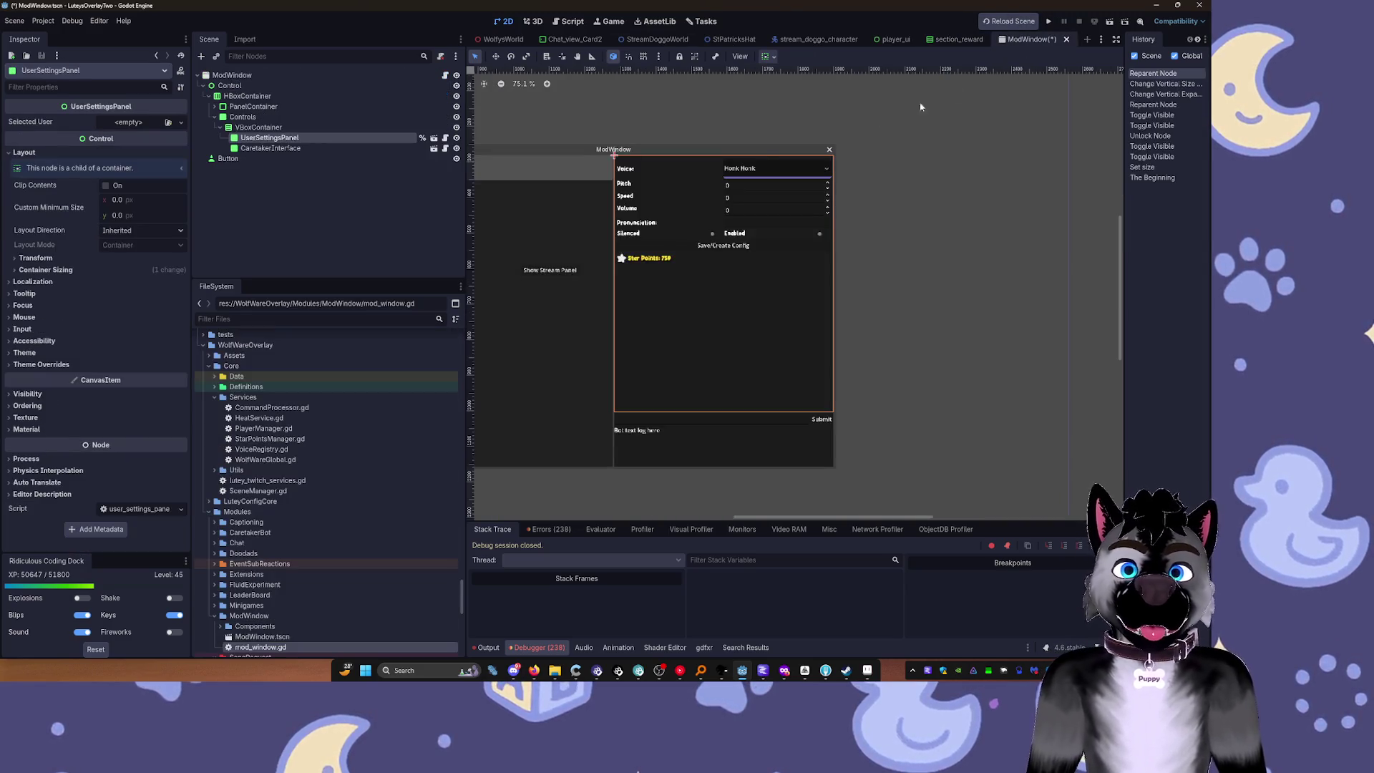
click(283, 166)
click(270, 128)
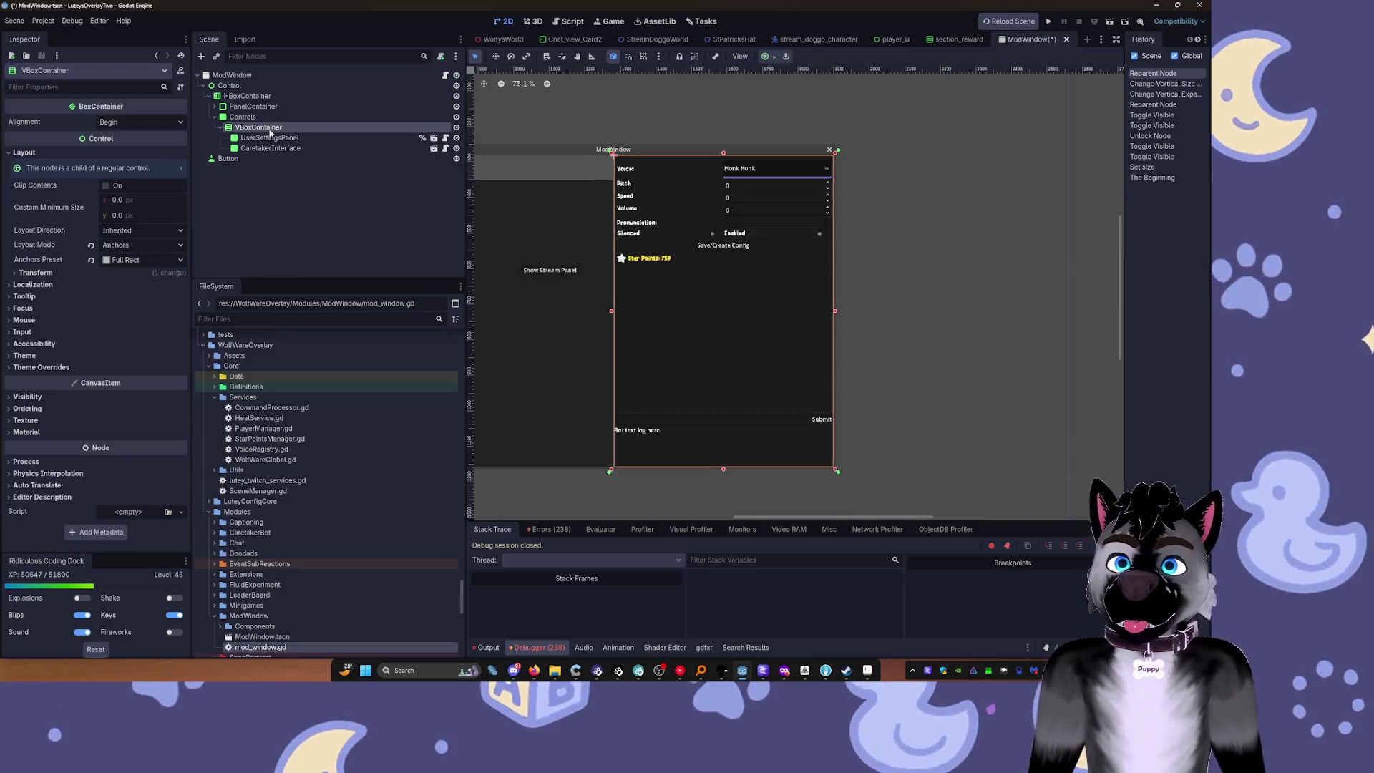
key(ctrl+shift+a)
text(sect)
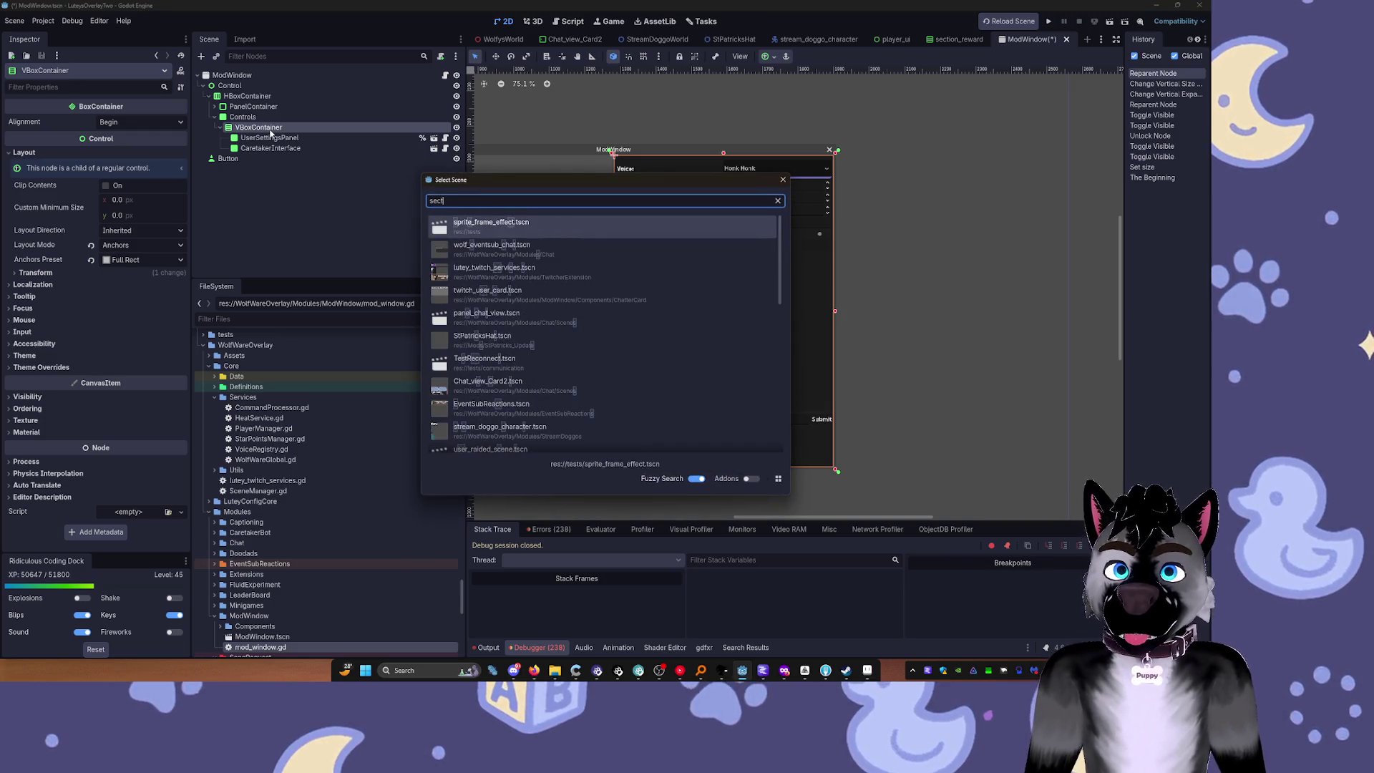
text(ionreward)
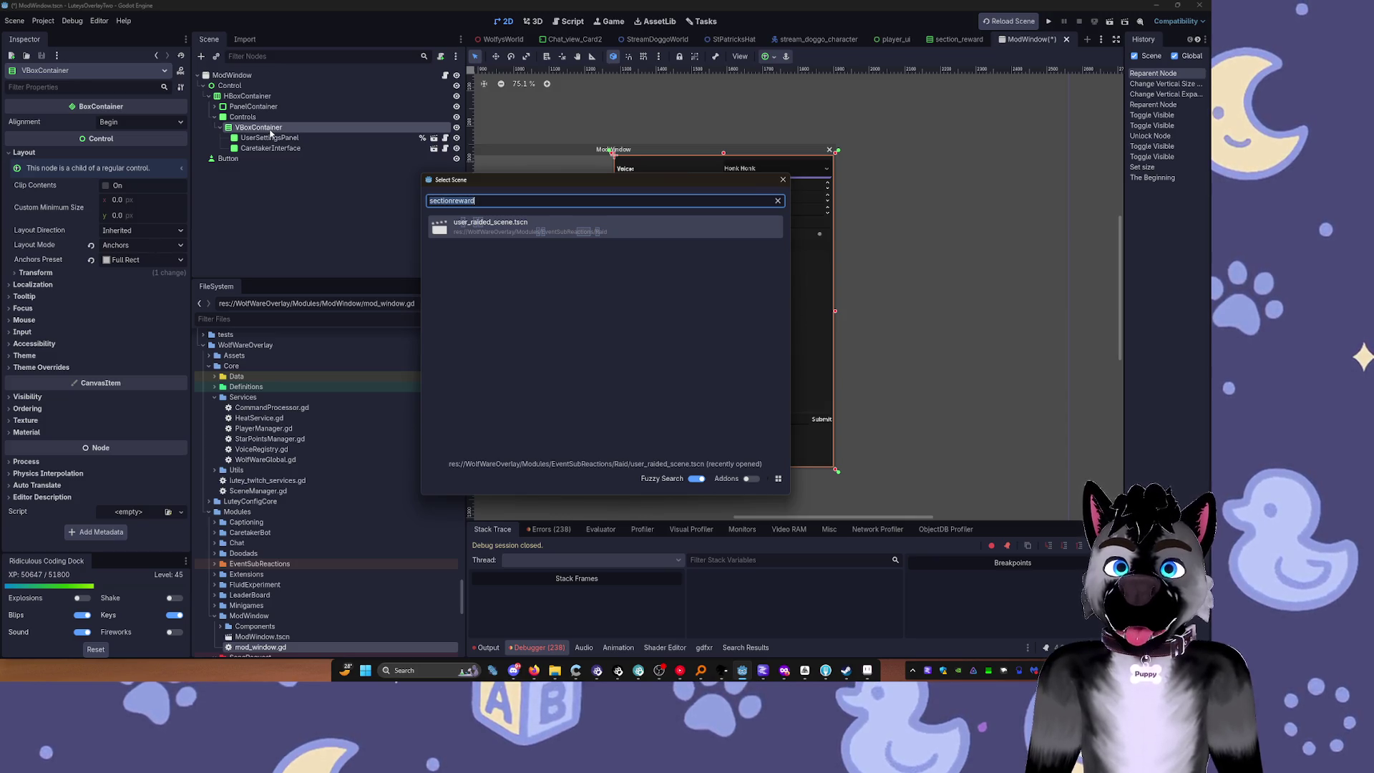
key(BackSpace)
key(Escape)
Step: Reveal section_reward's scene file via Show in FileSystem, then return to the ModWindow tab
key(ctrl+shift+Tab)
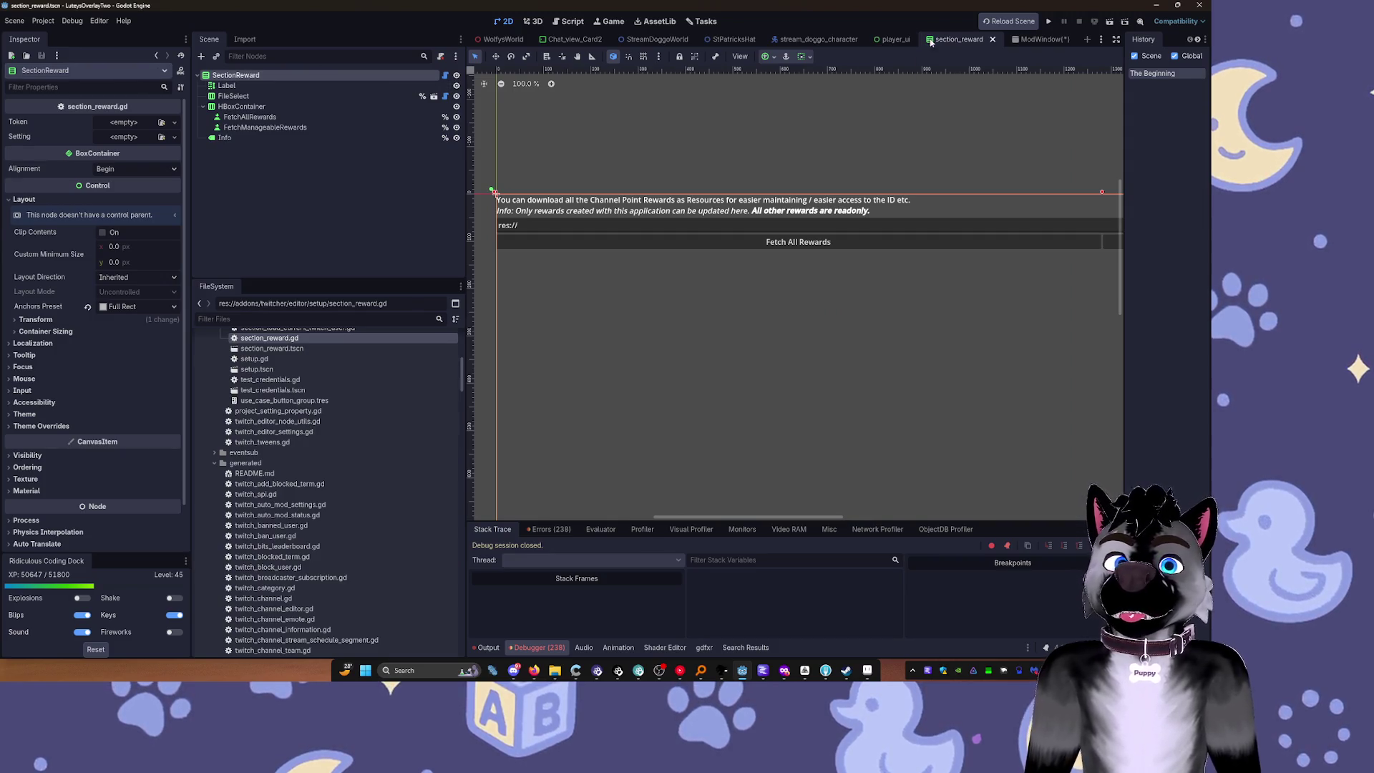
right_click(242, 78)
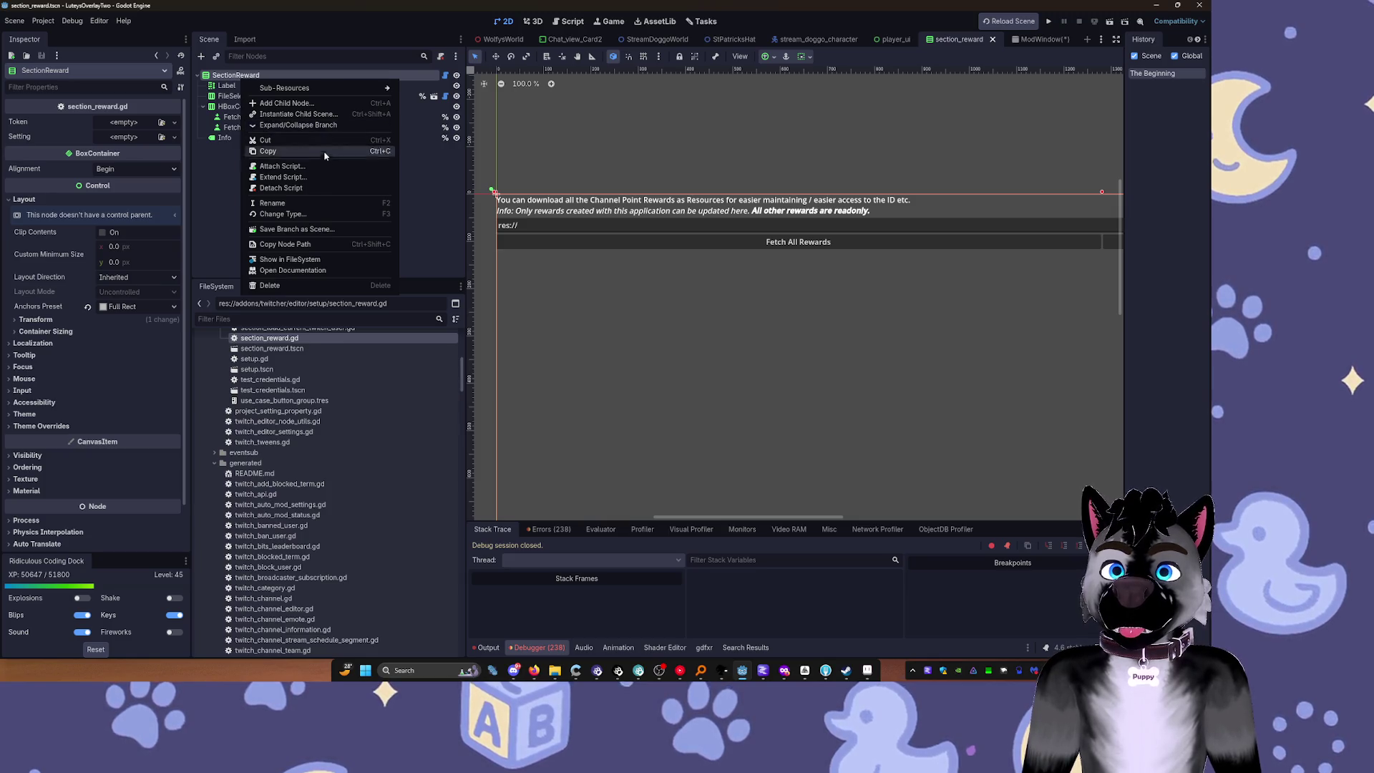
click(309, 260)
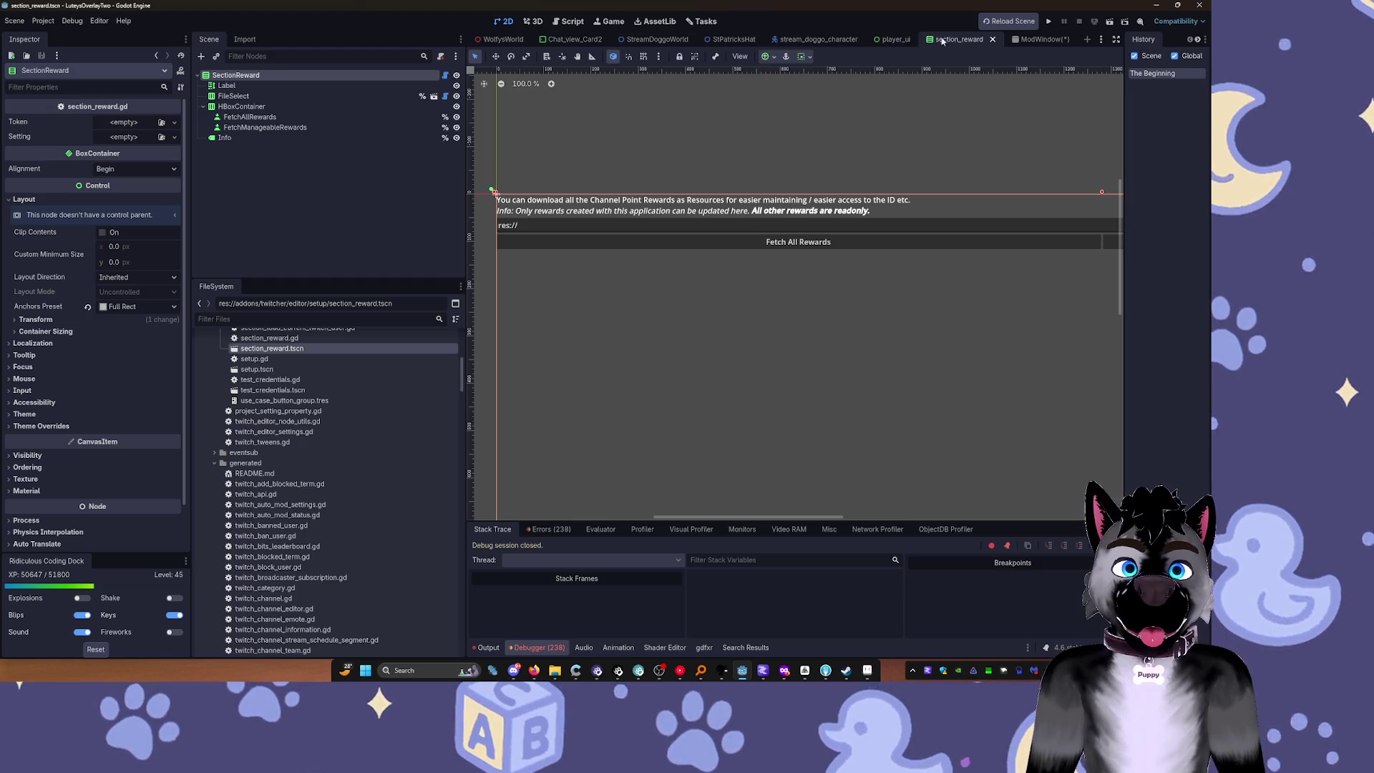
click(1017, 40)
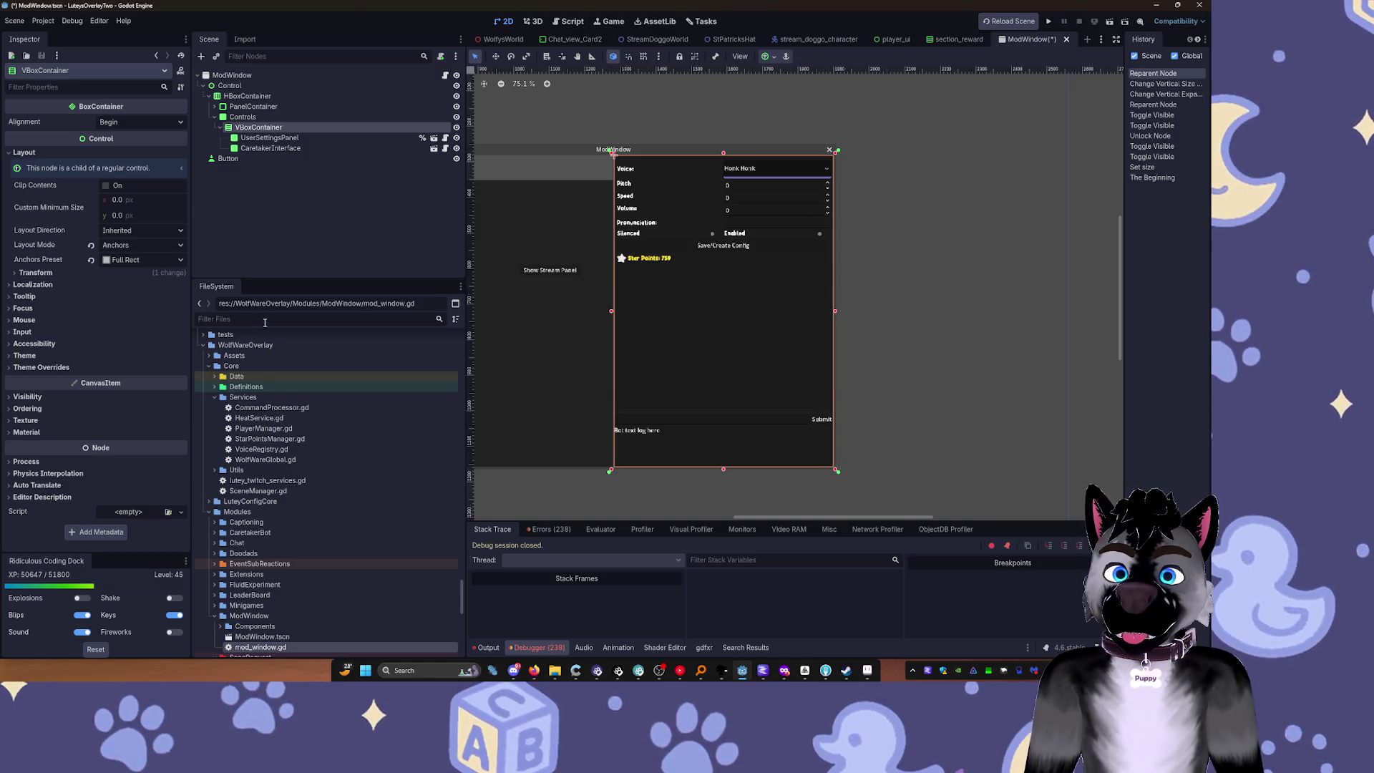
Step: Instance section_reward.tscn and place SectionReward in VBoxContainer above CaretakerInterface
click(233, 319)
text(sec)
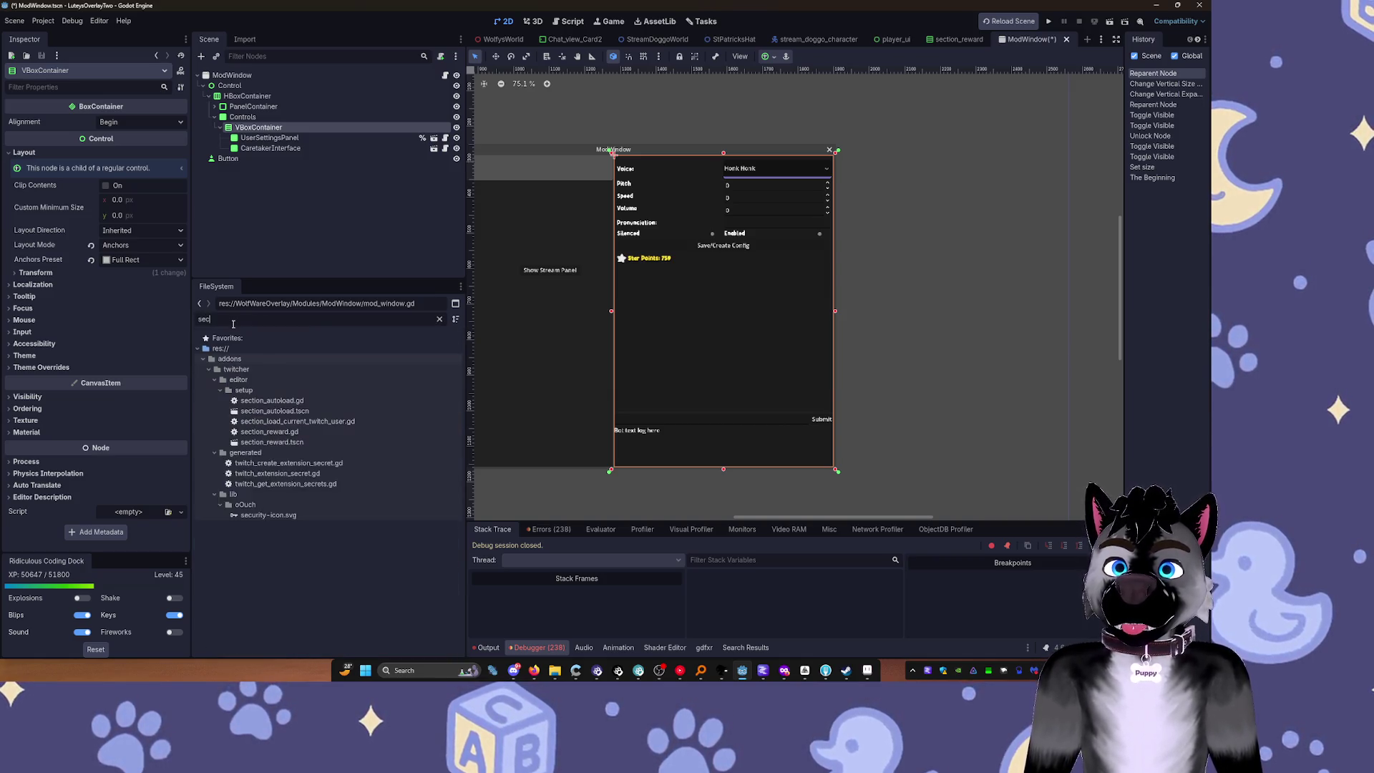
text(t)
mouse_move(272, 442)
mouse_down()
mouse_move(653, 460)
mouse_move(681, 480)
mouse_move(308, 185)
mouse_move(240, 89)
mouse_up()
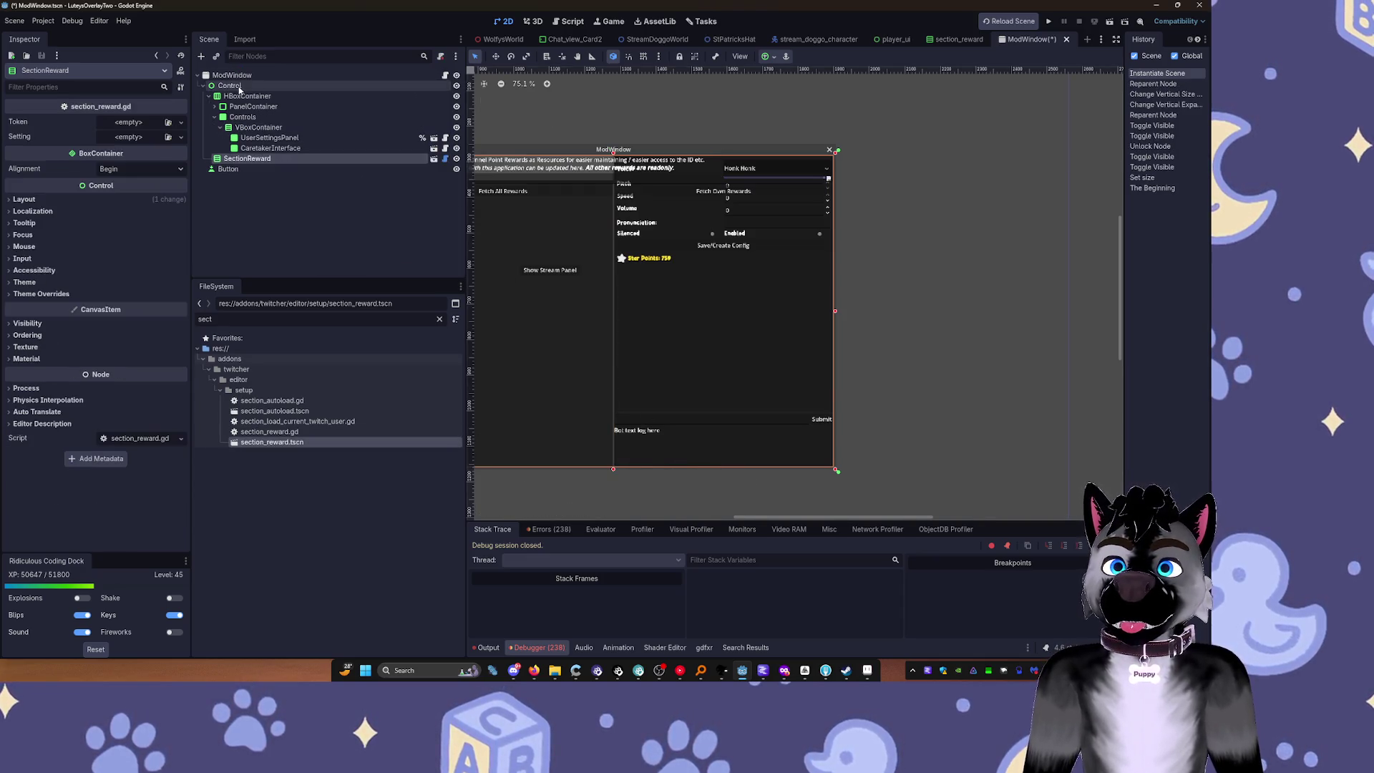
drag(232, 160, 259, 145)
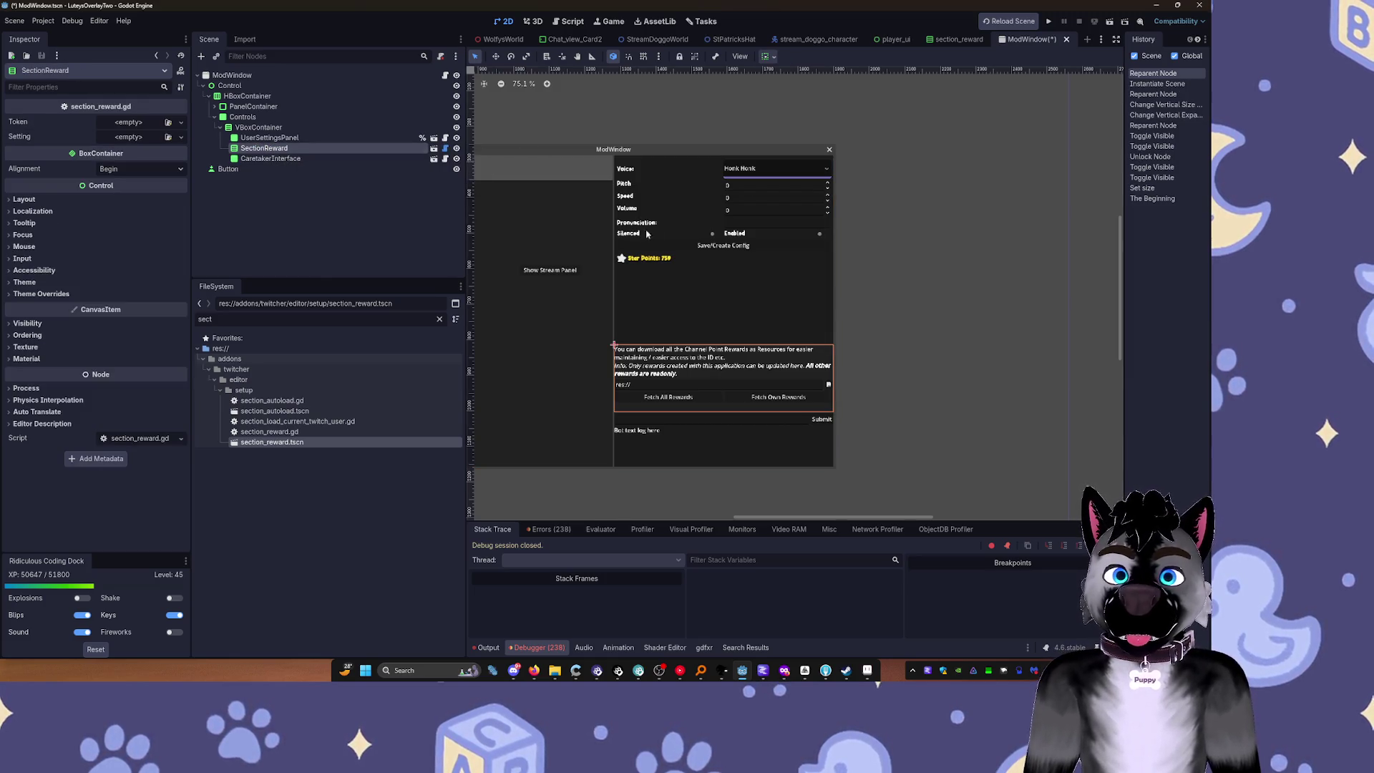
scroll(715, 298, up, 3)
click(282, 138)
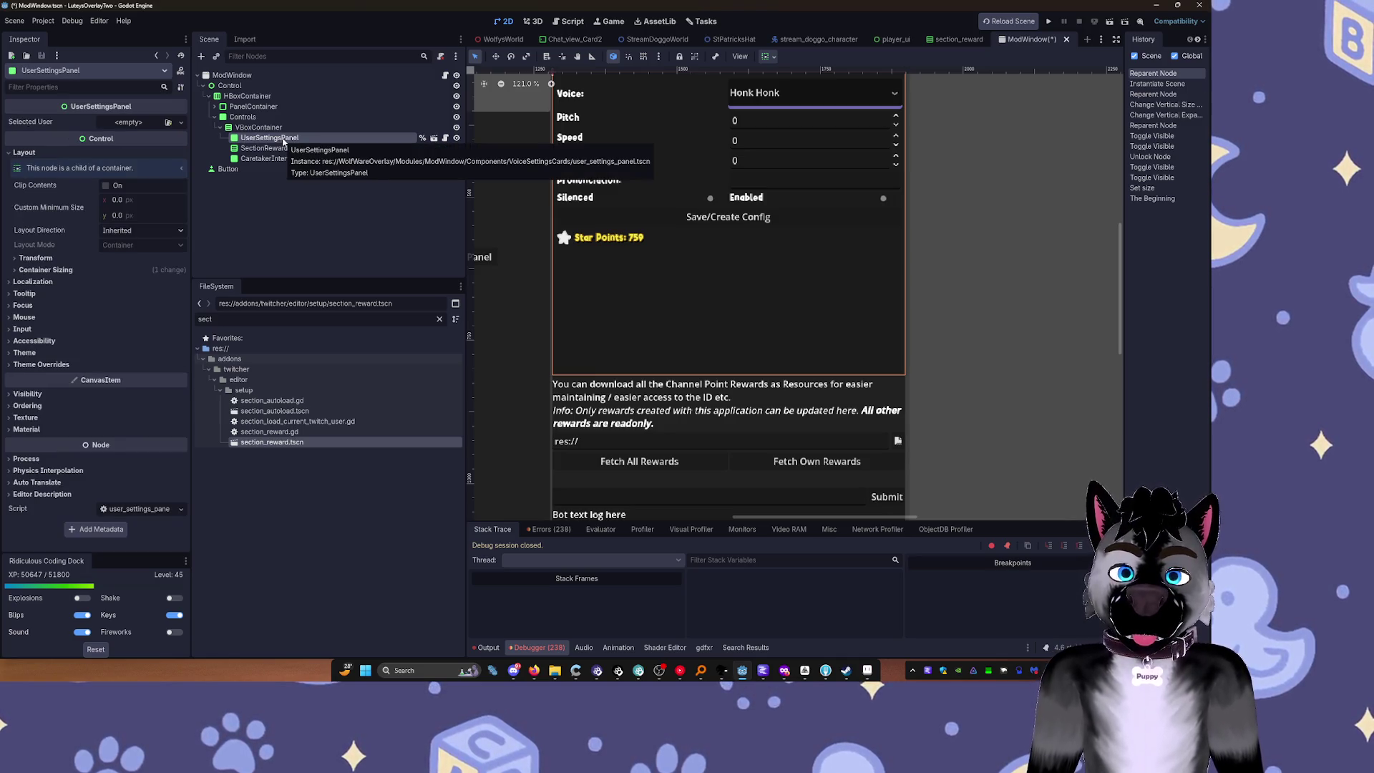
click(248, 150)
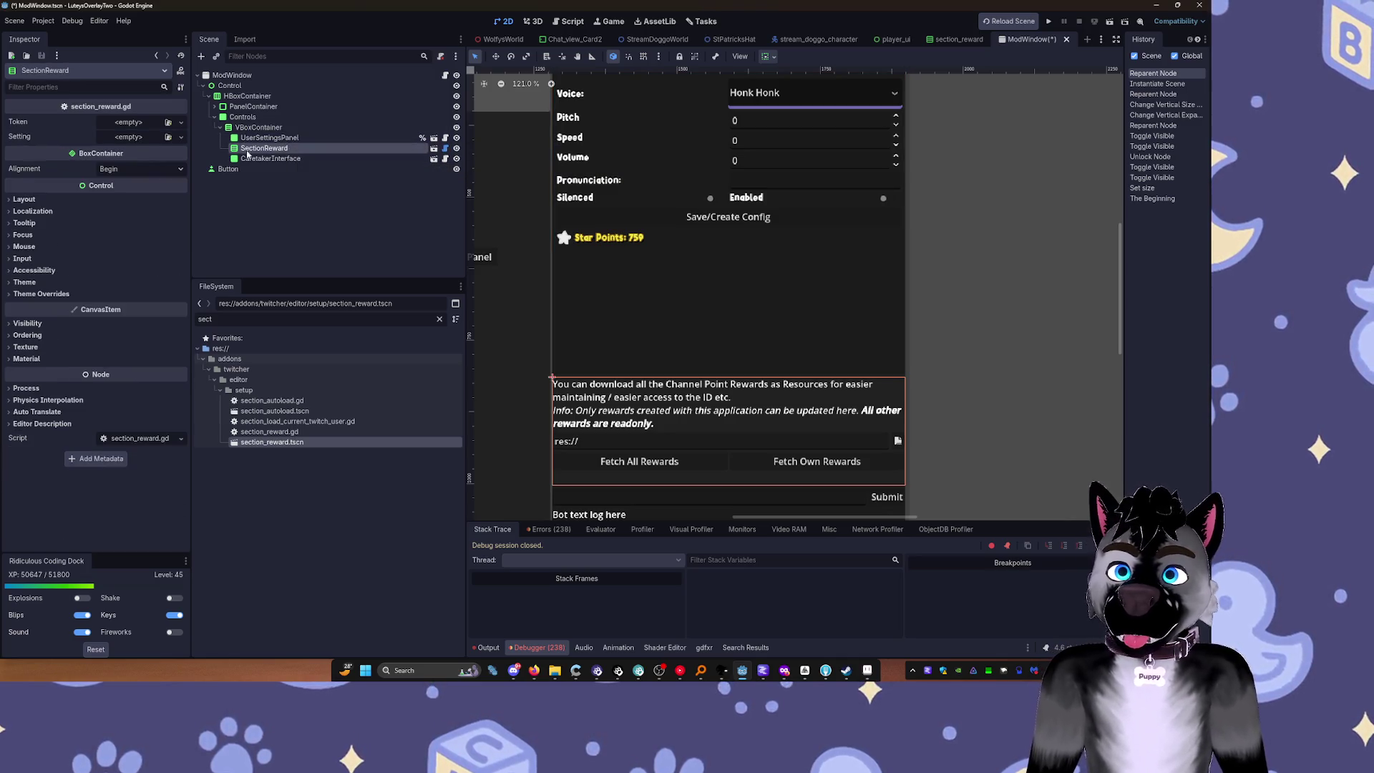
Step: Open the OAuth Token Quick Load file list for SectionReward, then switch to the AFFiNE whiteboard
click(135, 125)
click(200, 173)
click(136, 122)
click(150, 154)
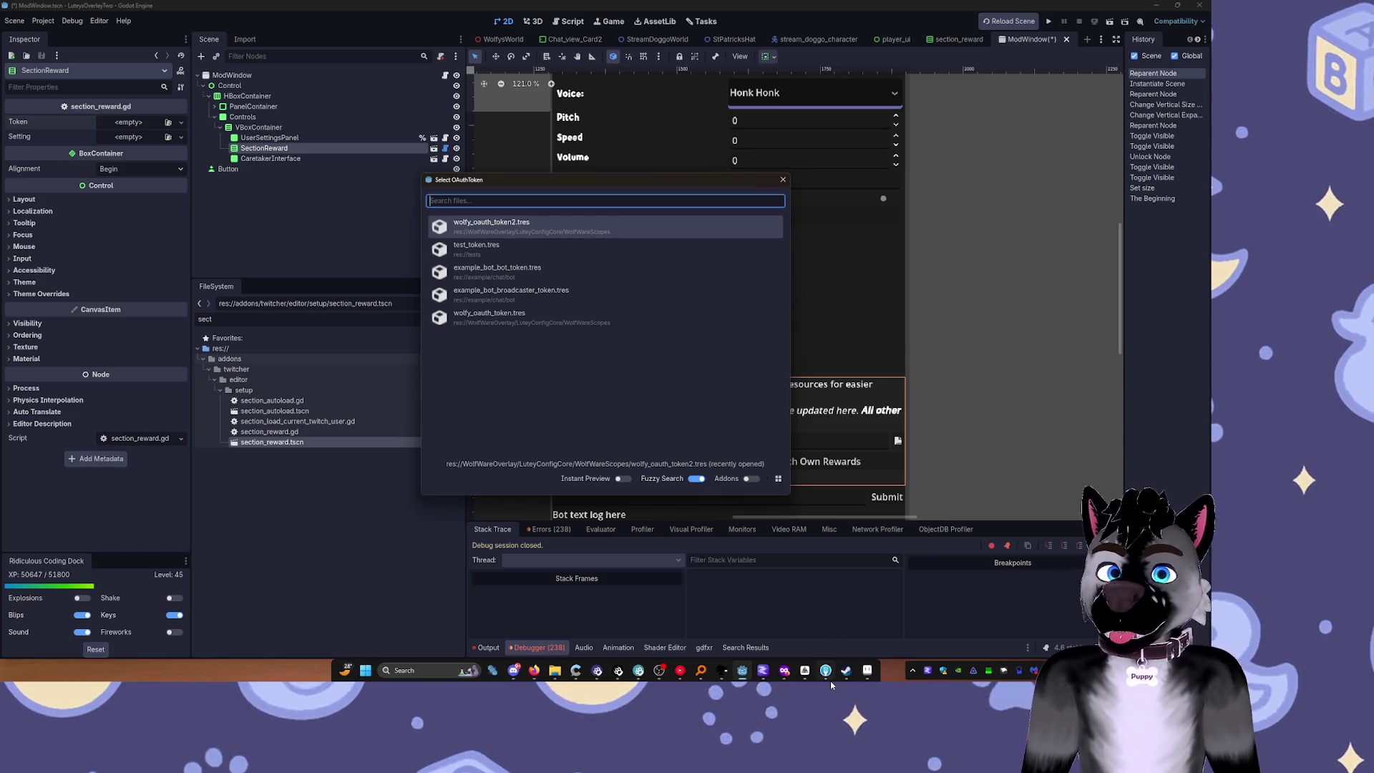
click(804, 672)
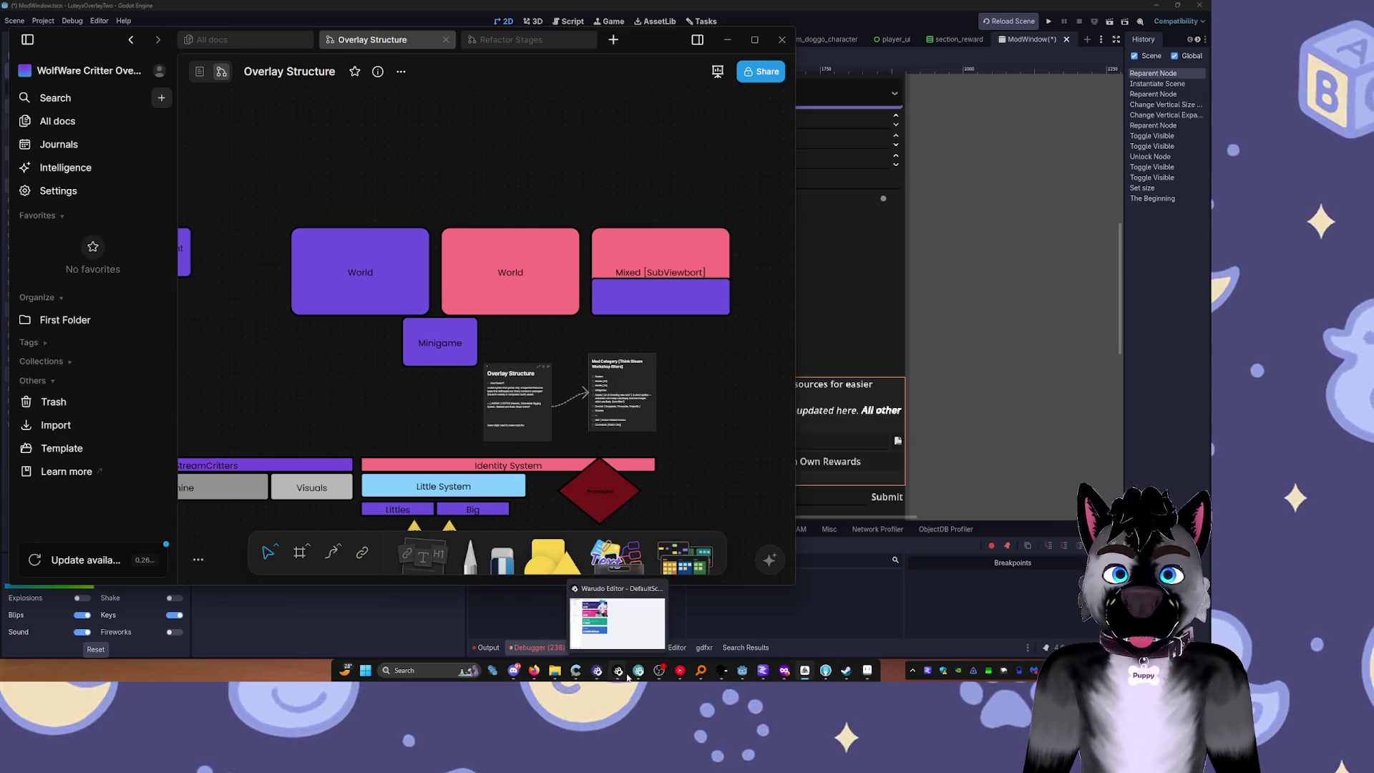
Step: Bring the Warudo editor window forward from the taskbar
mouse_move(879, 670)
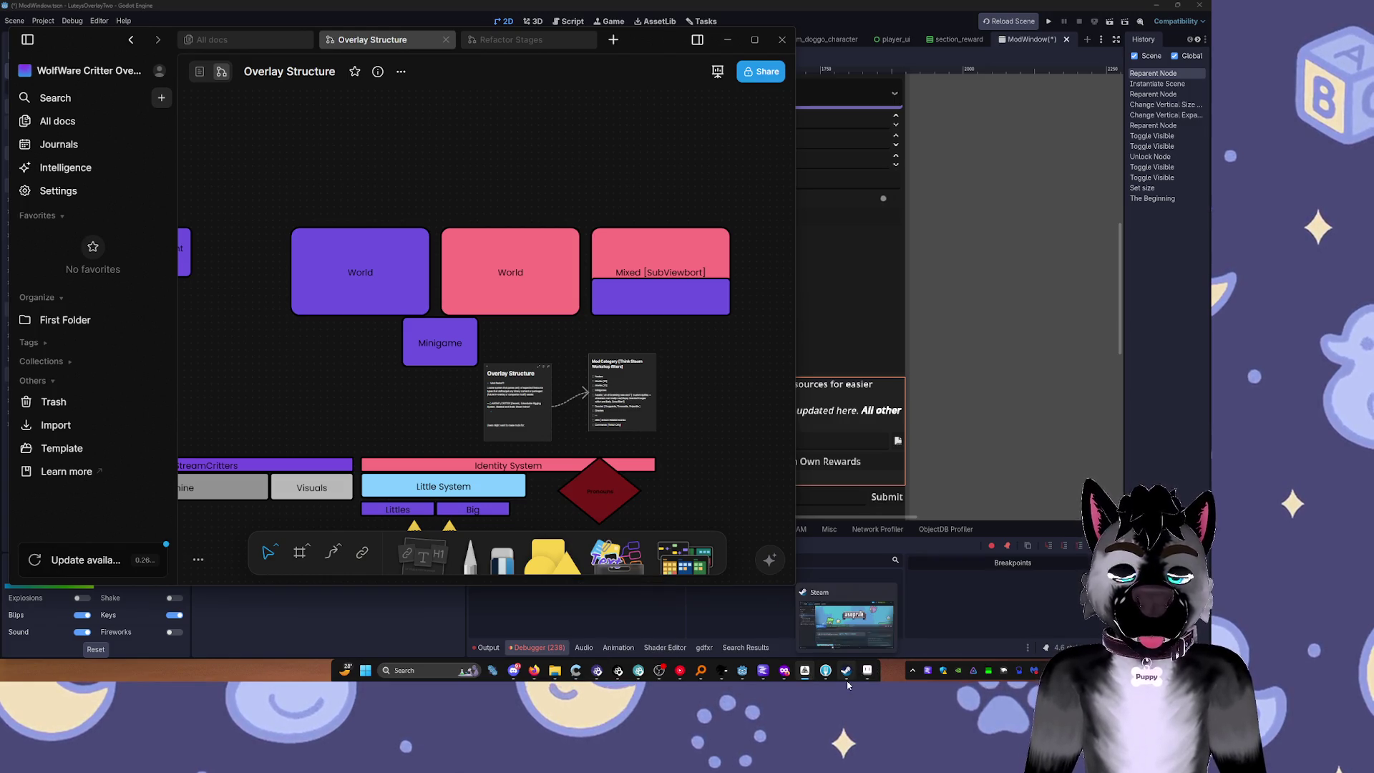
mouse_move(820, 686)
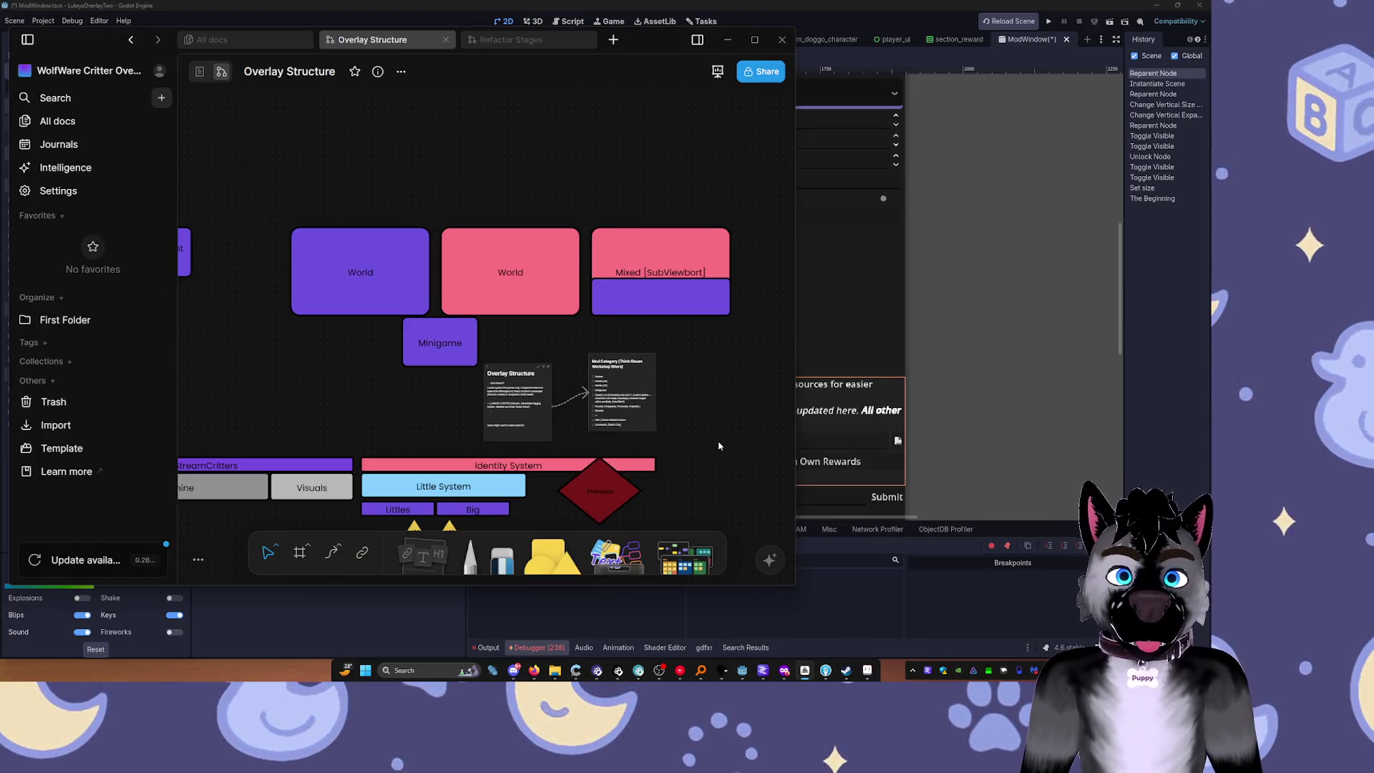
click(618, 672)
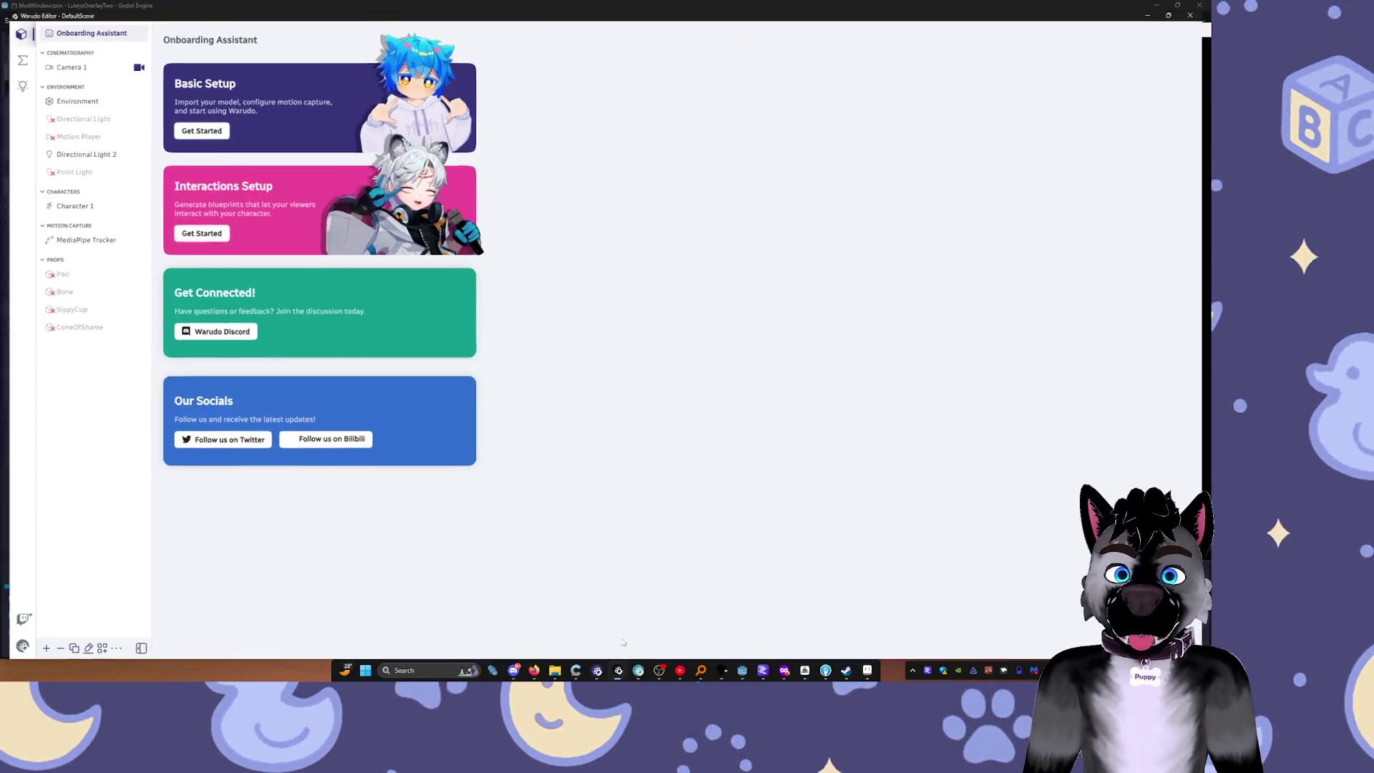
Step: Show Warudo's Channel Point Redeems blueprint graph, then refocus the main Godot editor window
click(12, 51)
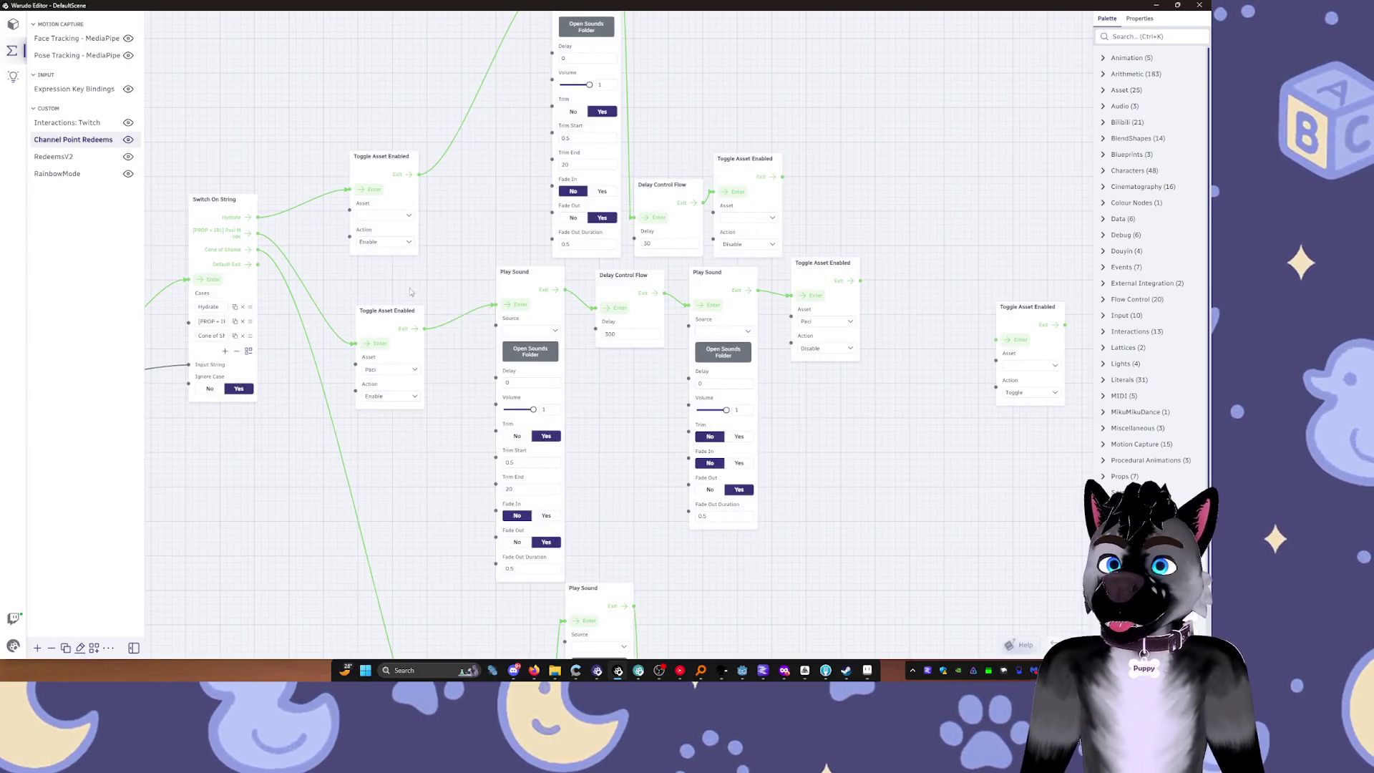
click(744, 676)
click(1049, 22)
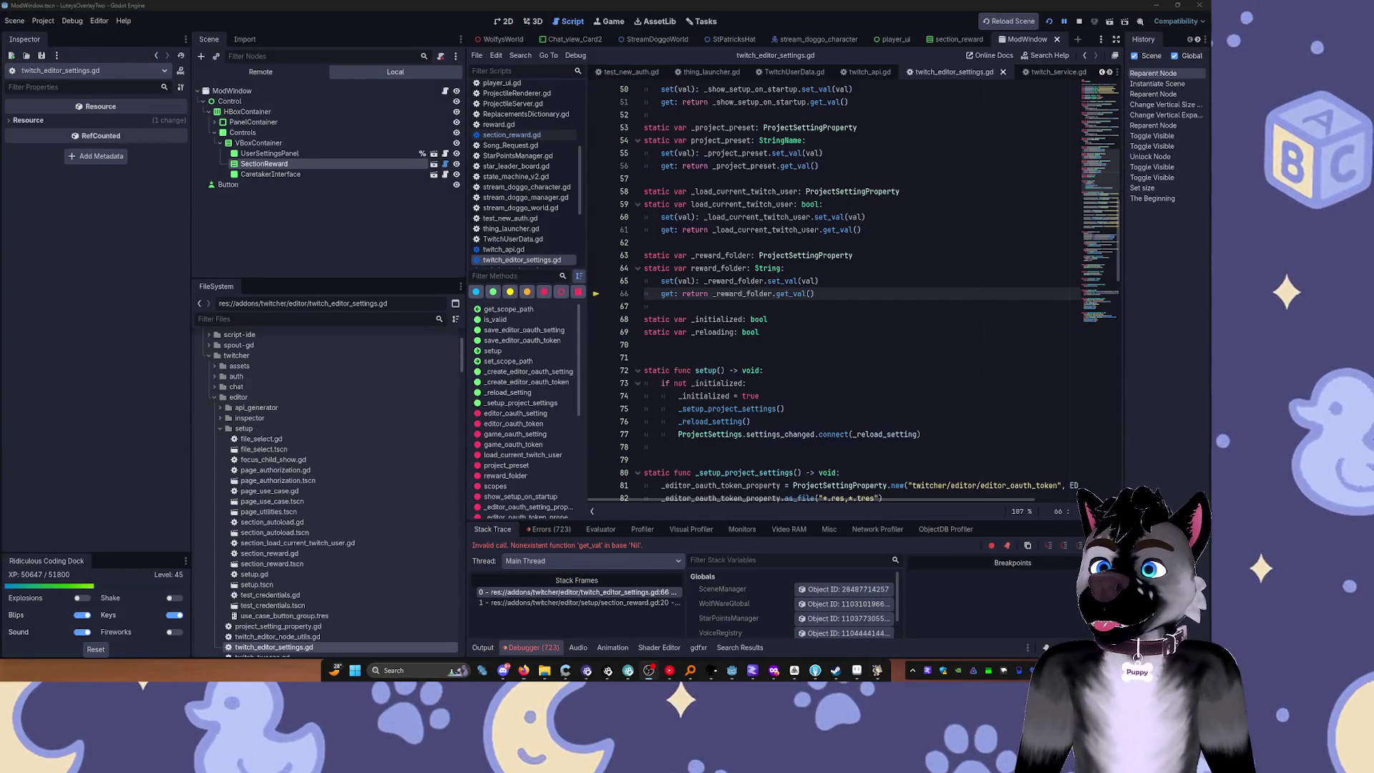
Step: Continue the paused project, move ModView to the top-left, and focus its res:// path field
click(793, 441)
click(787, 396)
key(F12)
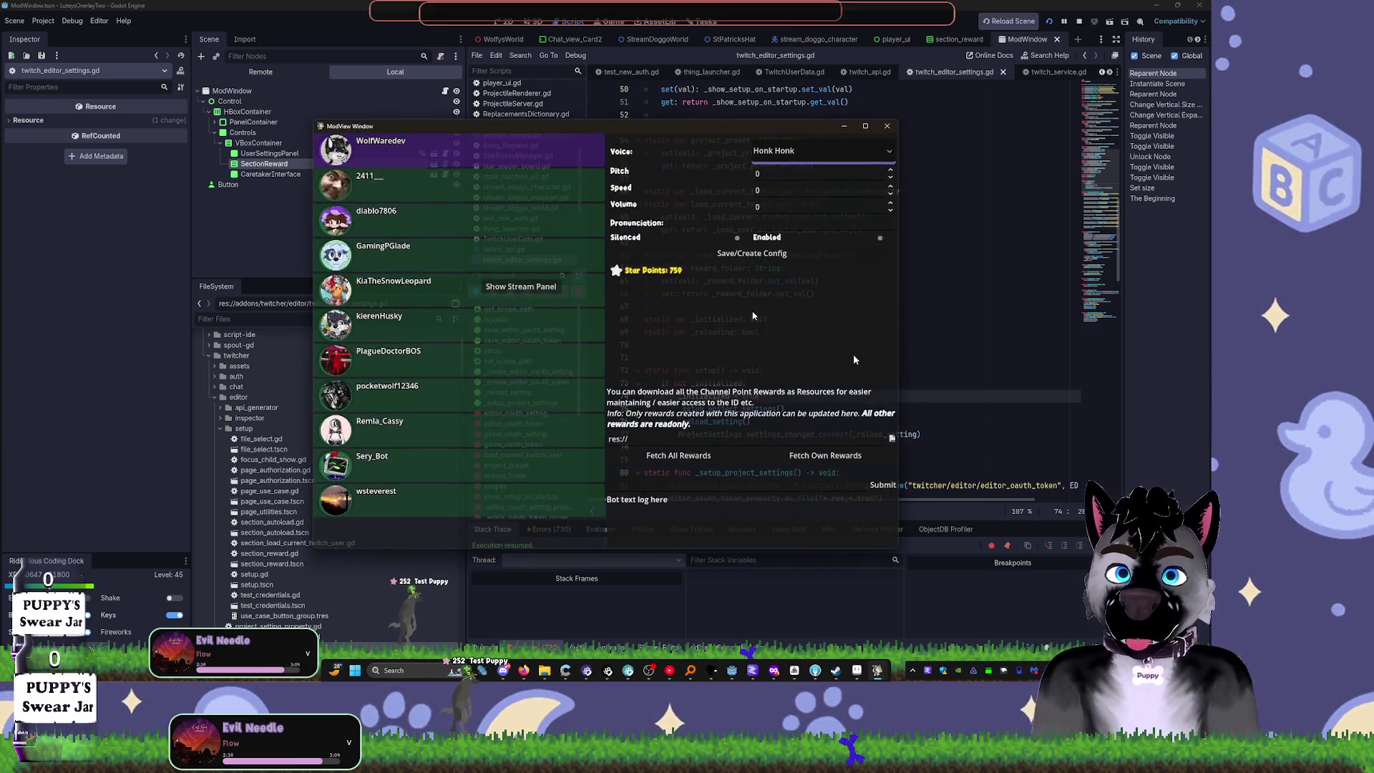
drag(513, 131, 308, 57)
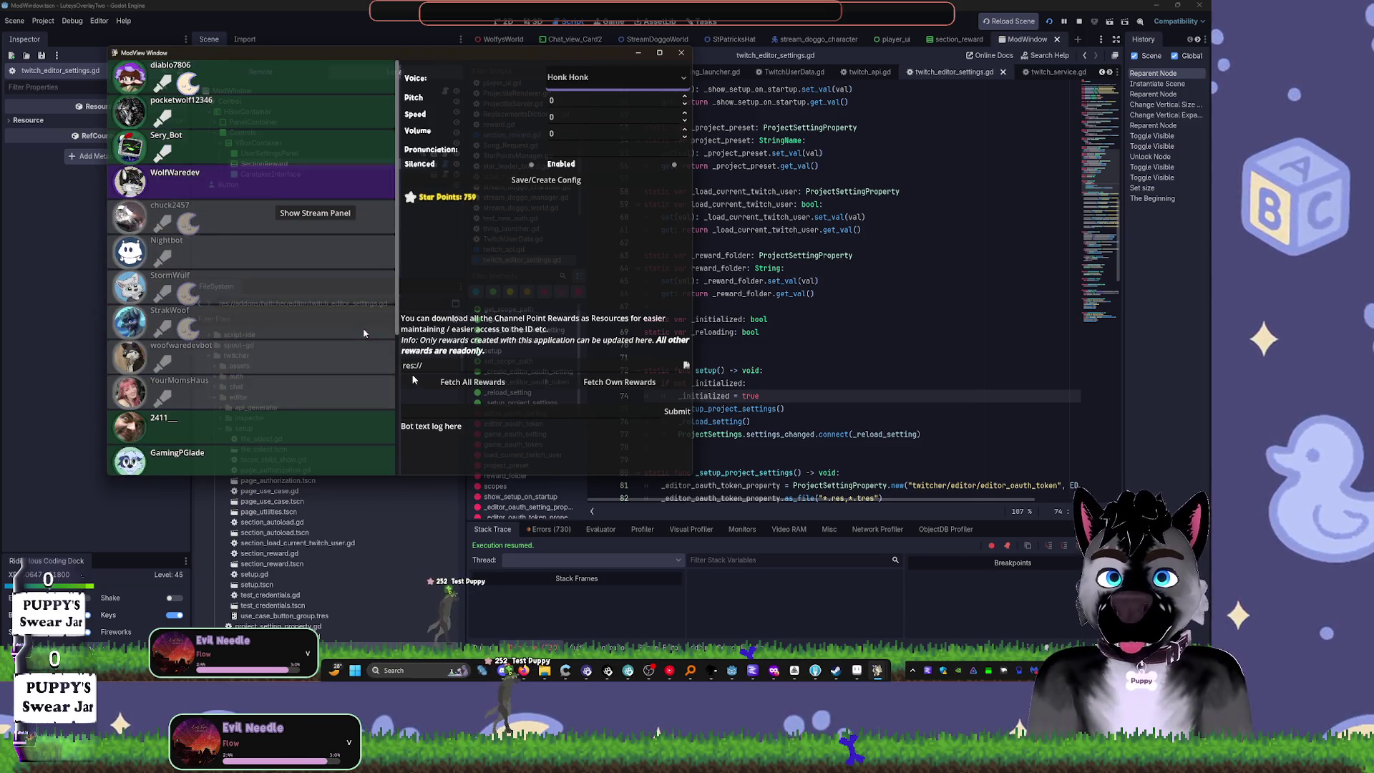
scroll(363, 333, down, 5)
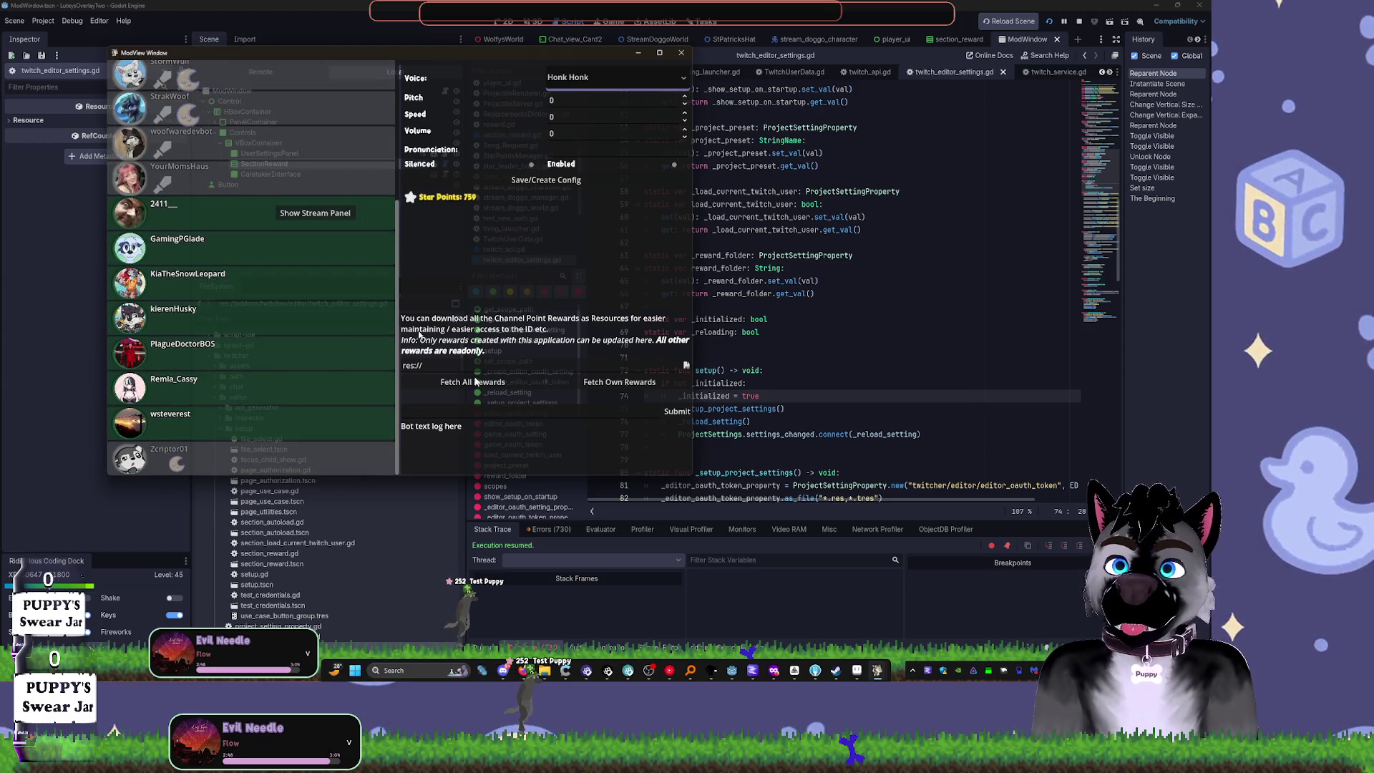
click(535, 365)
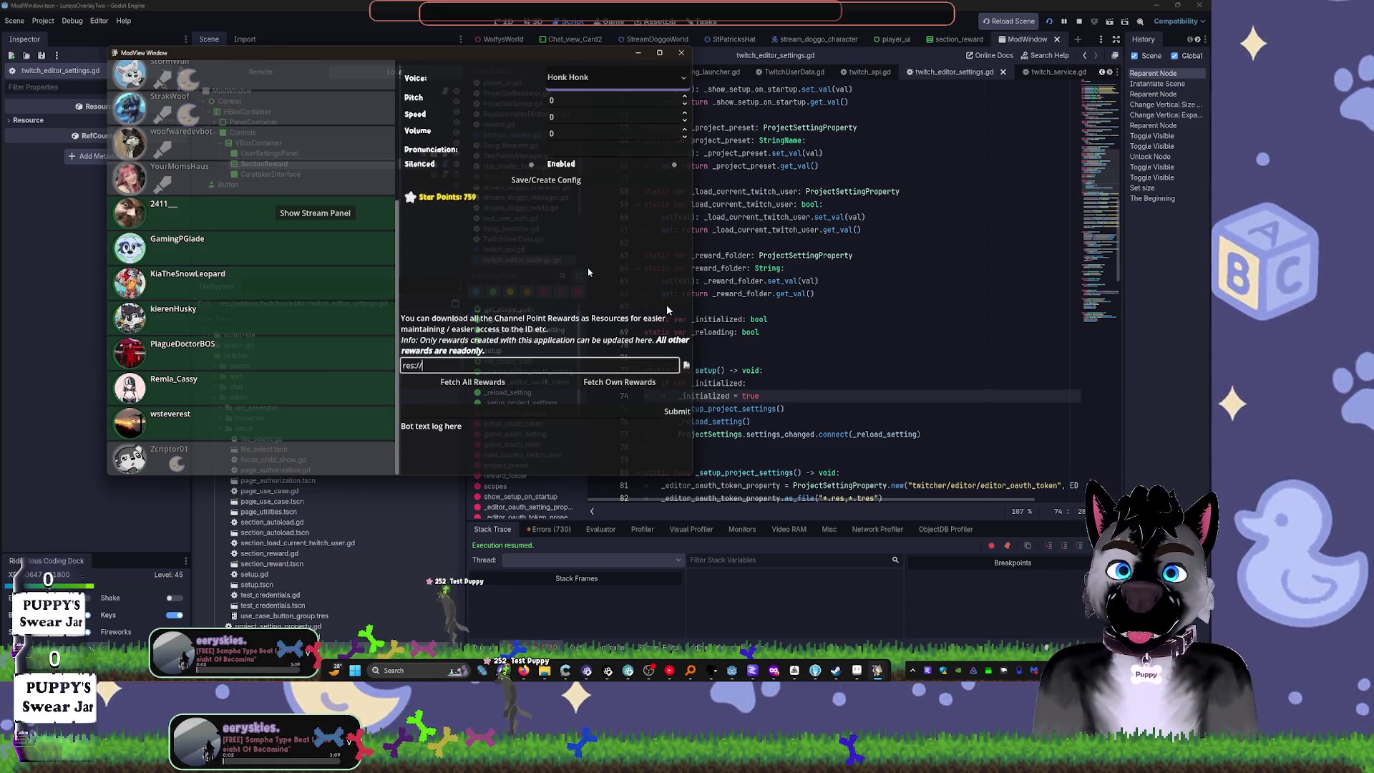
Step: Append REWARD_IMP/ to the res:// path and fetch the channel's own rewards
text(REWARD_IMP/)
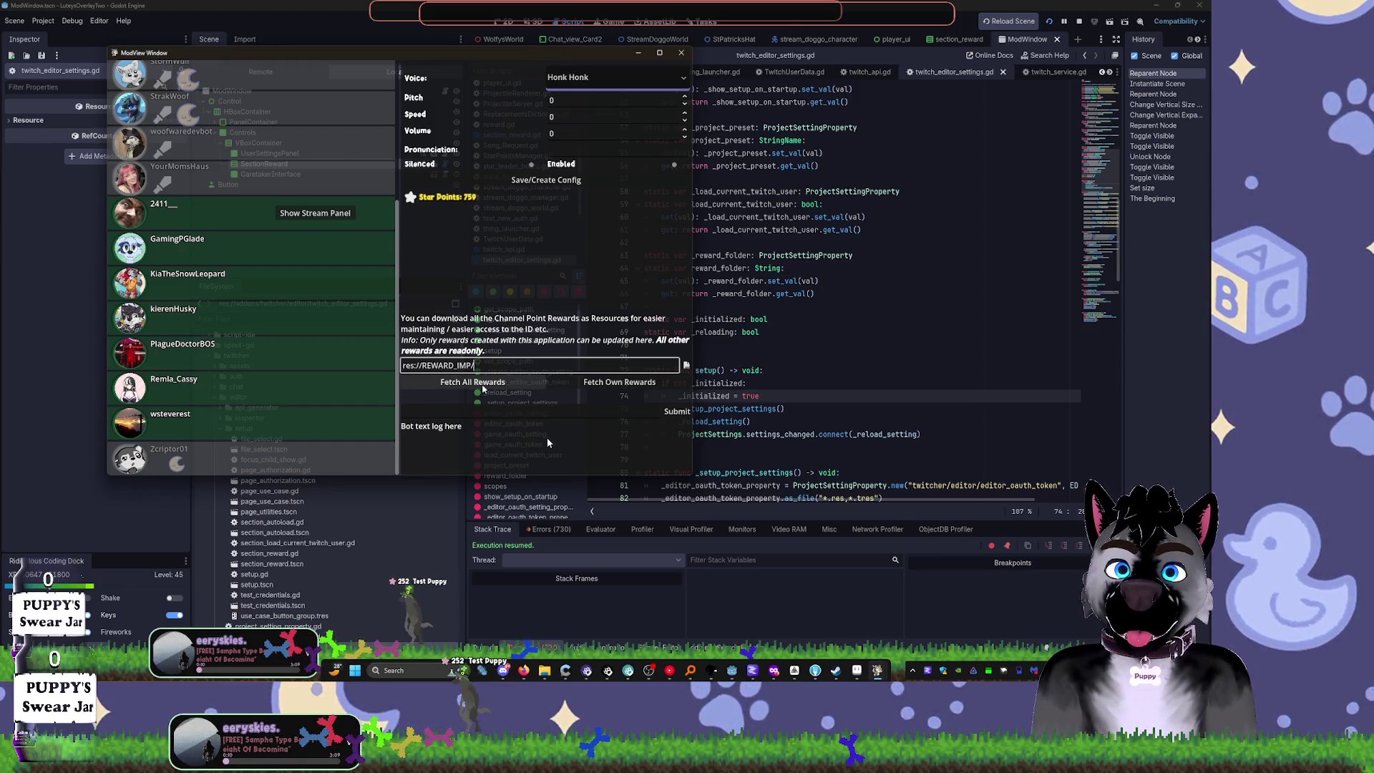
click(598, 385)
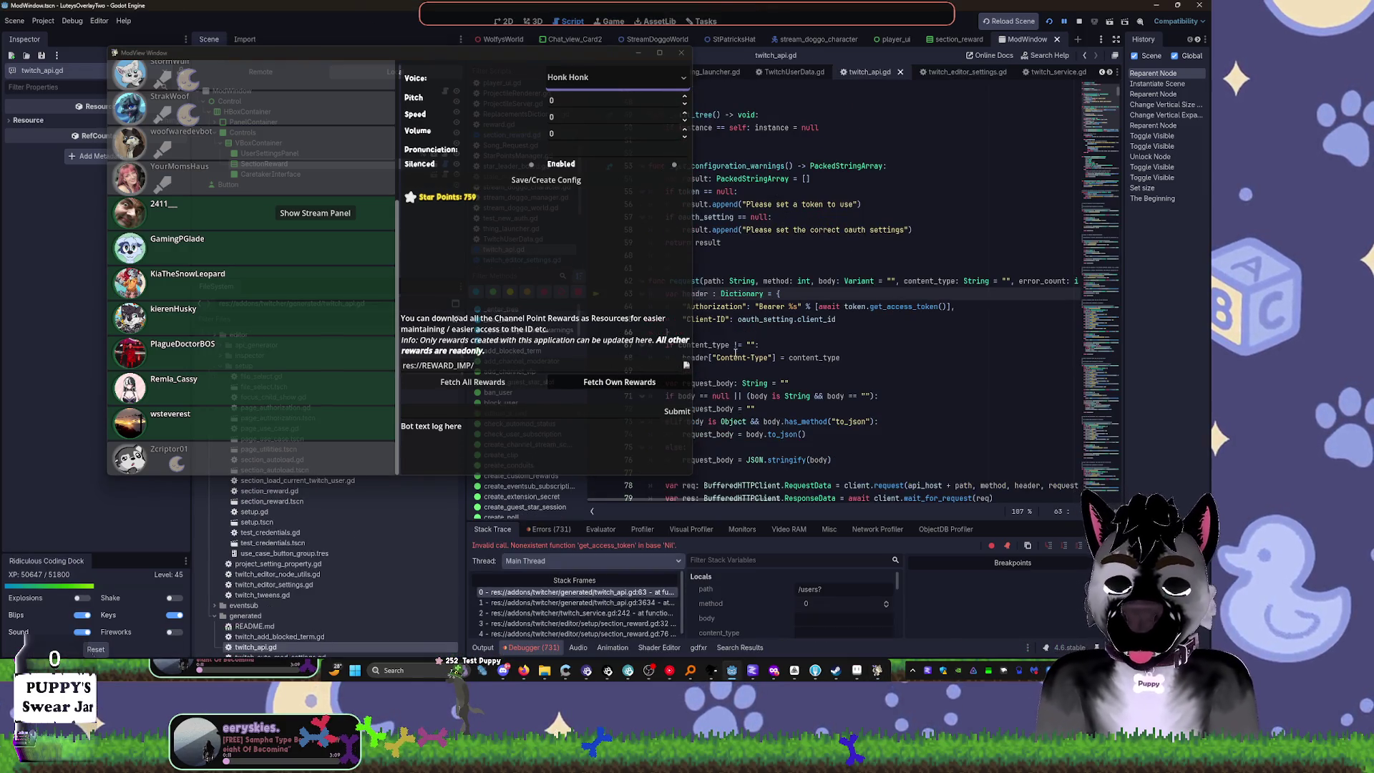
Step: Continue to the next twitch_service.gd error with F12, then stop ModView with F8
key(F12)
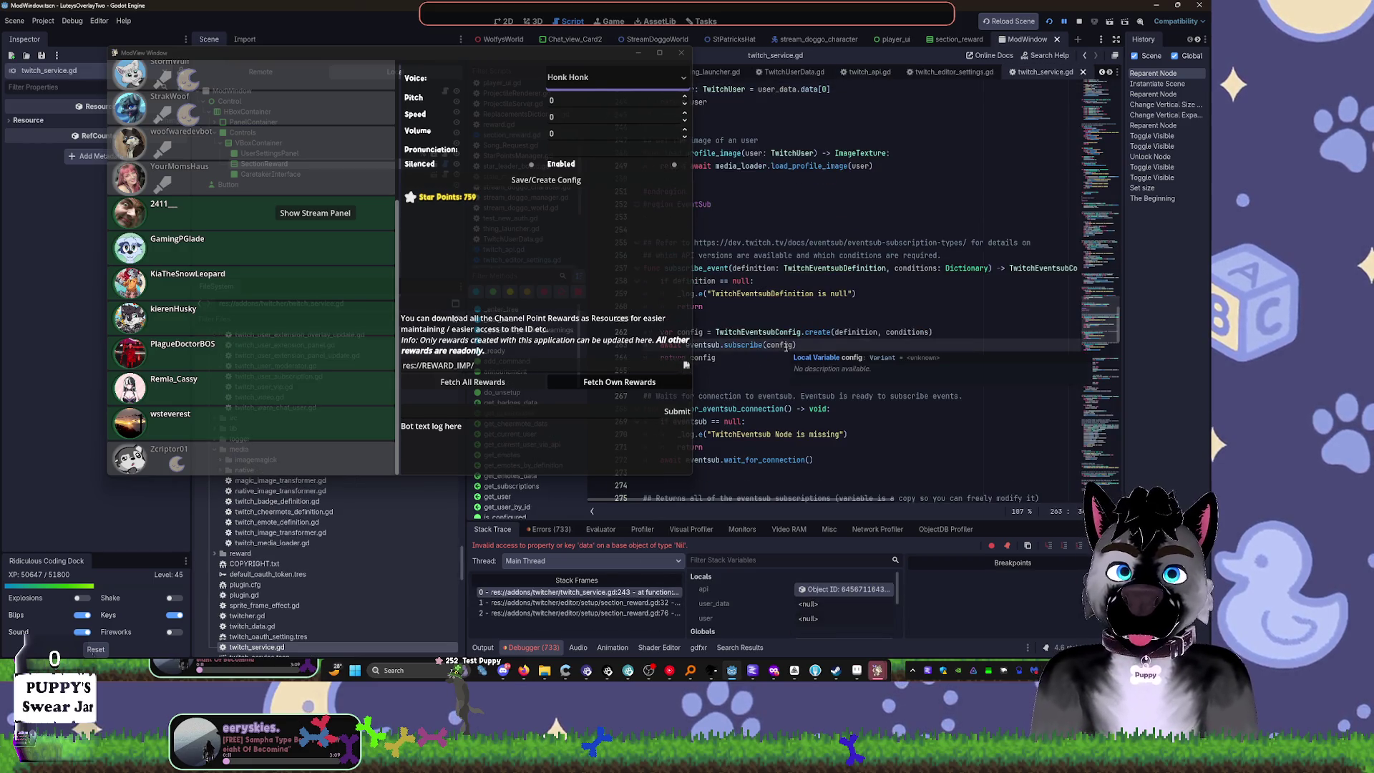
key(F8)
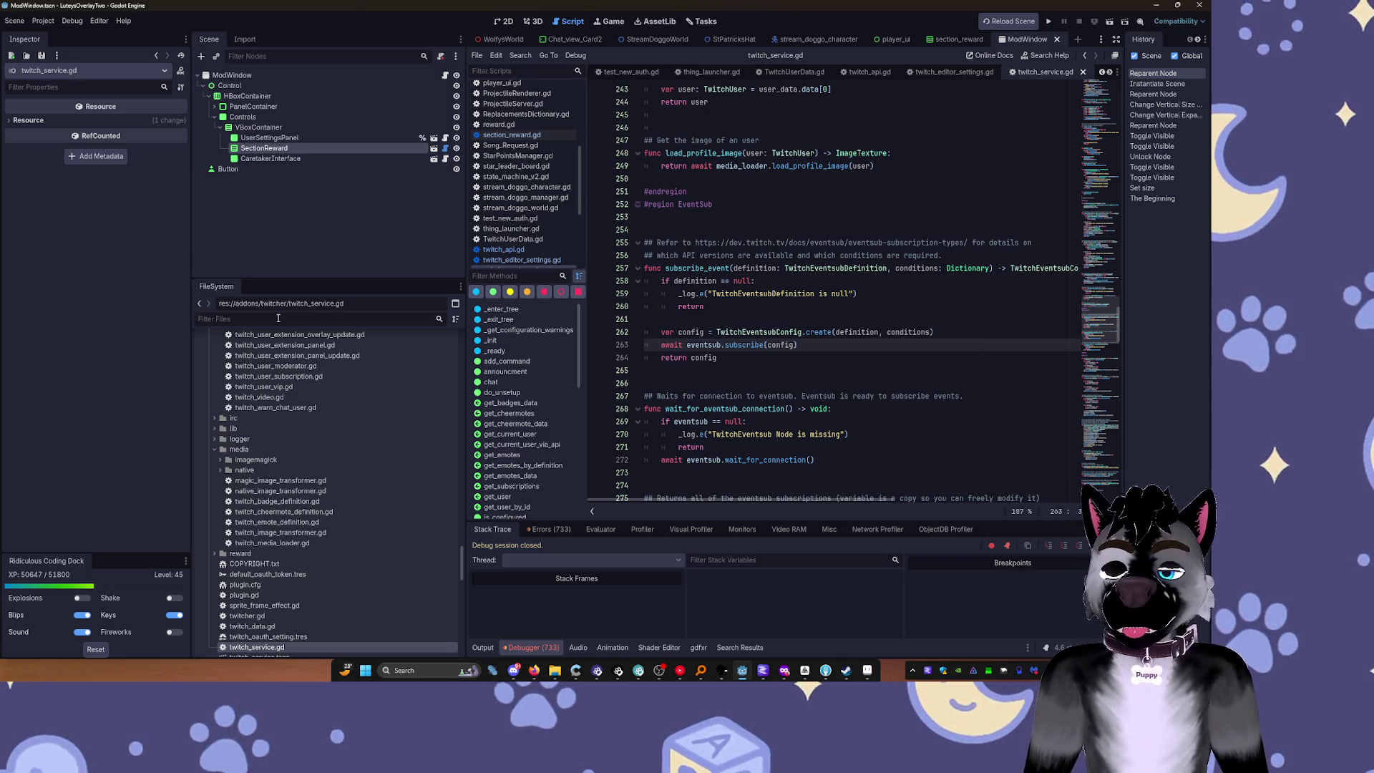
Step: Scroll through twitch_service.gd's EventSub code, then Alt+Tab to the Overlay Structure whiteboard
click(278, 318)
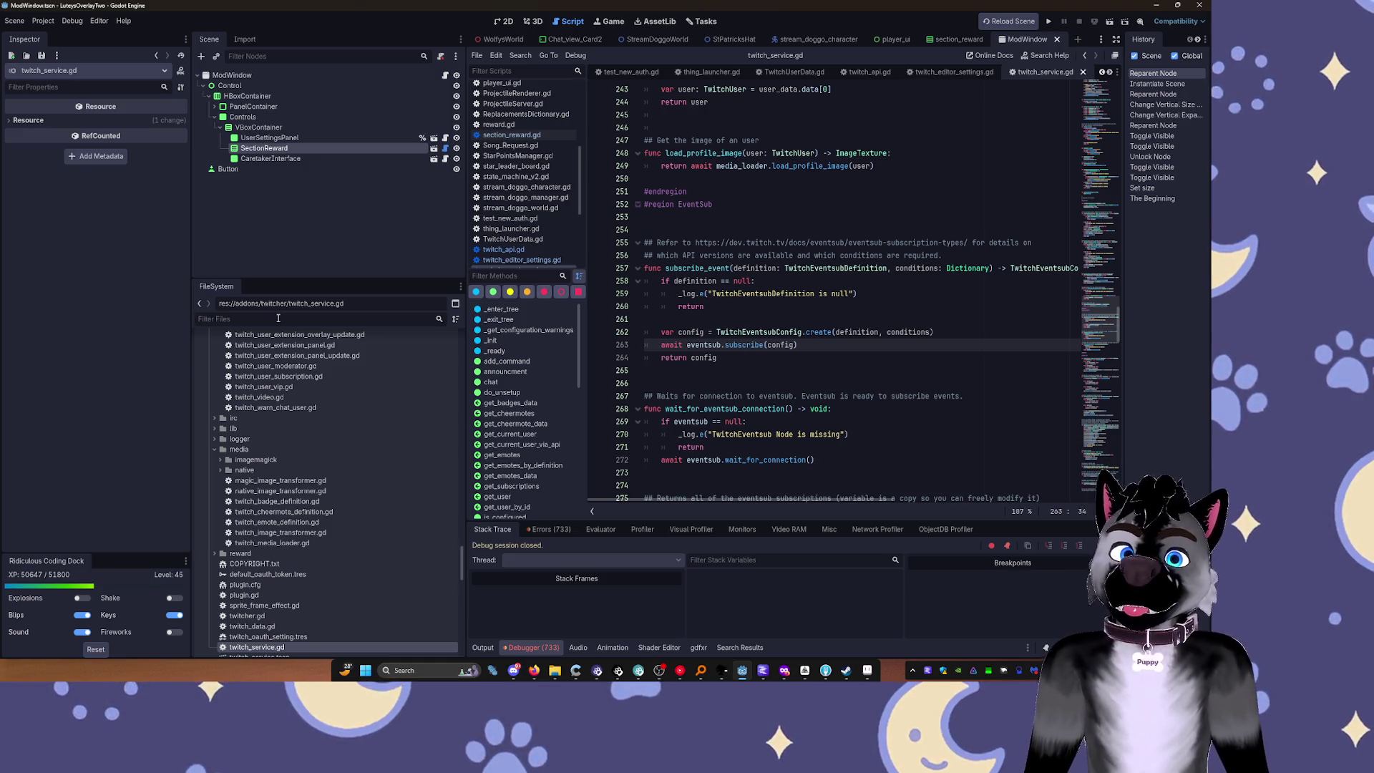
scroll(896, 370, down, 2)
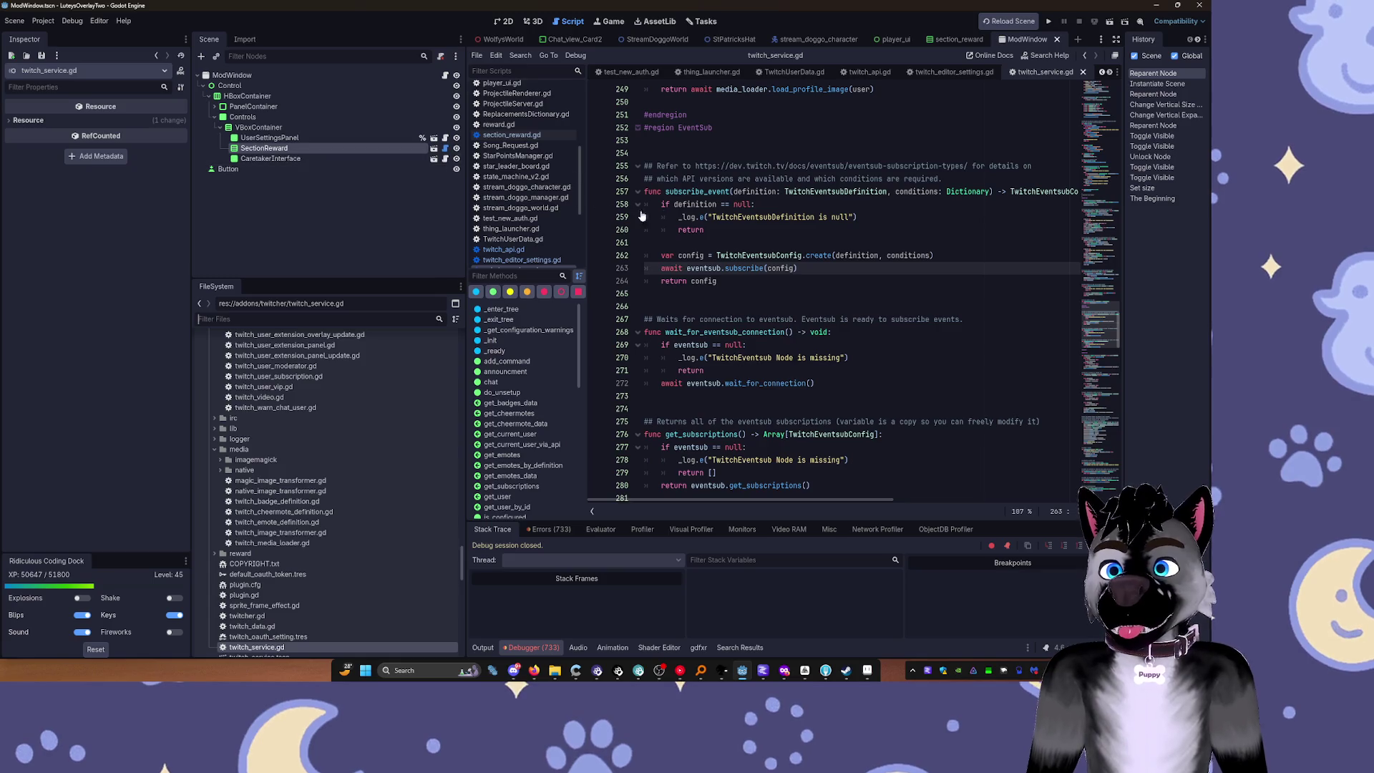
mouse_move(680, 216)
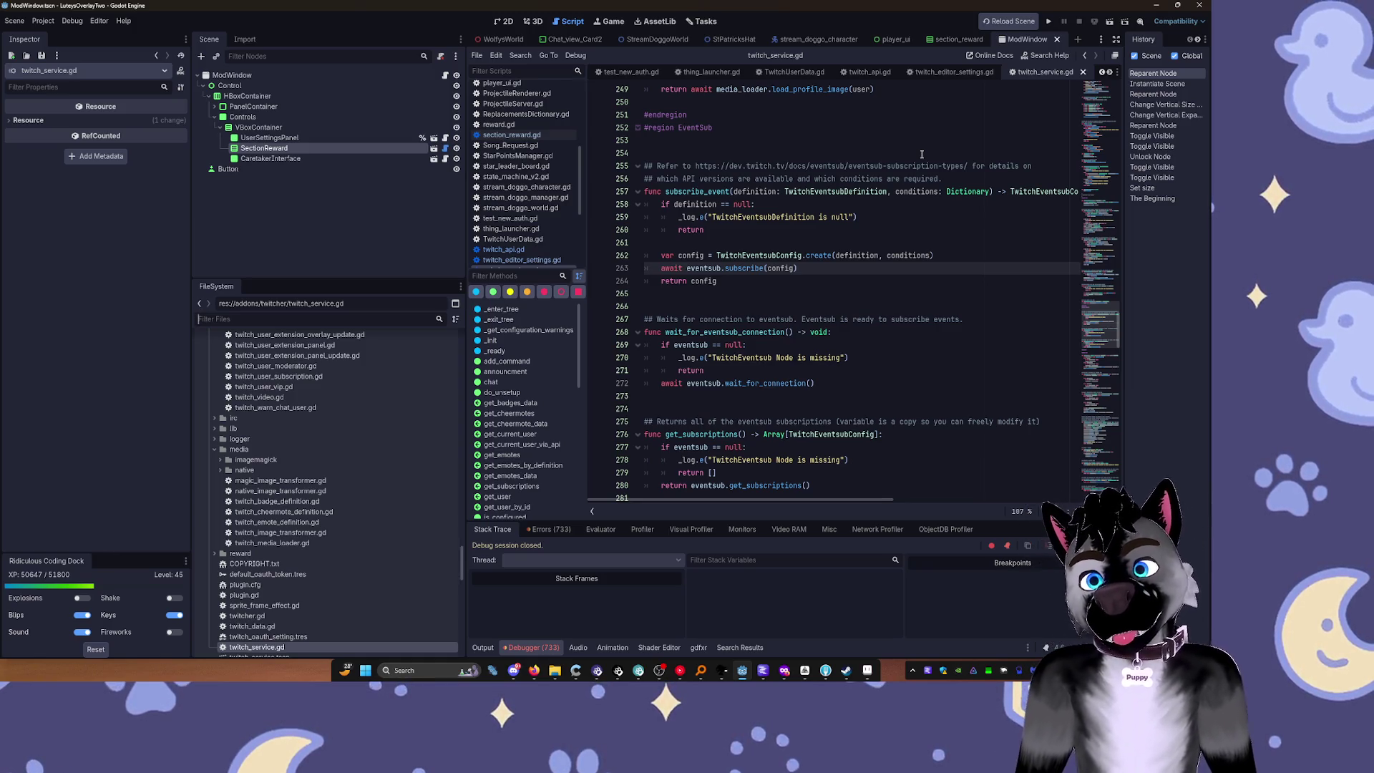
key(alt+Tab)
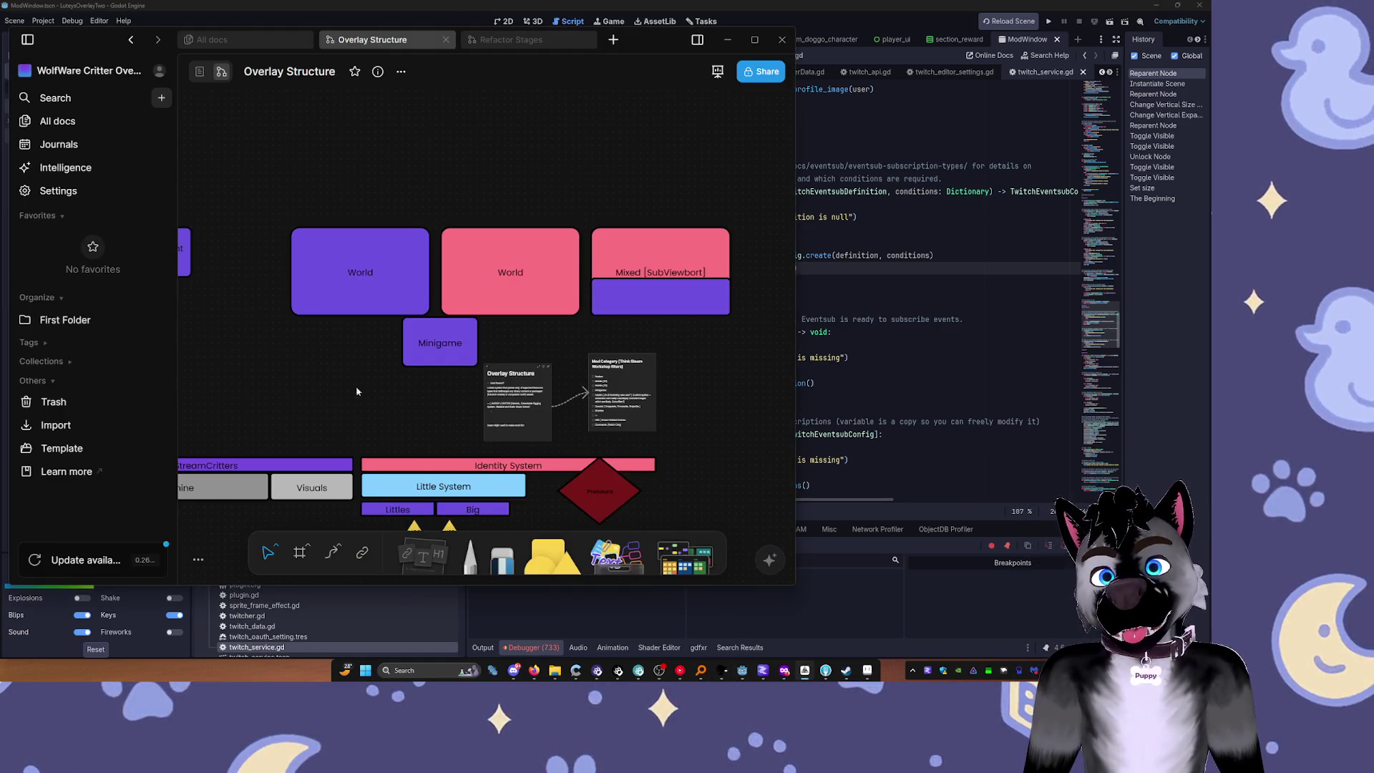
Step: Maximize the AFFiNE window and pan to the Rewards System and StreamCritters groups
drag(356, 391, 613, 215)
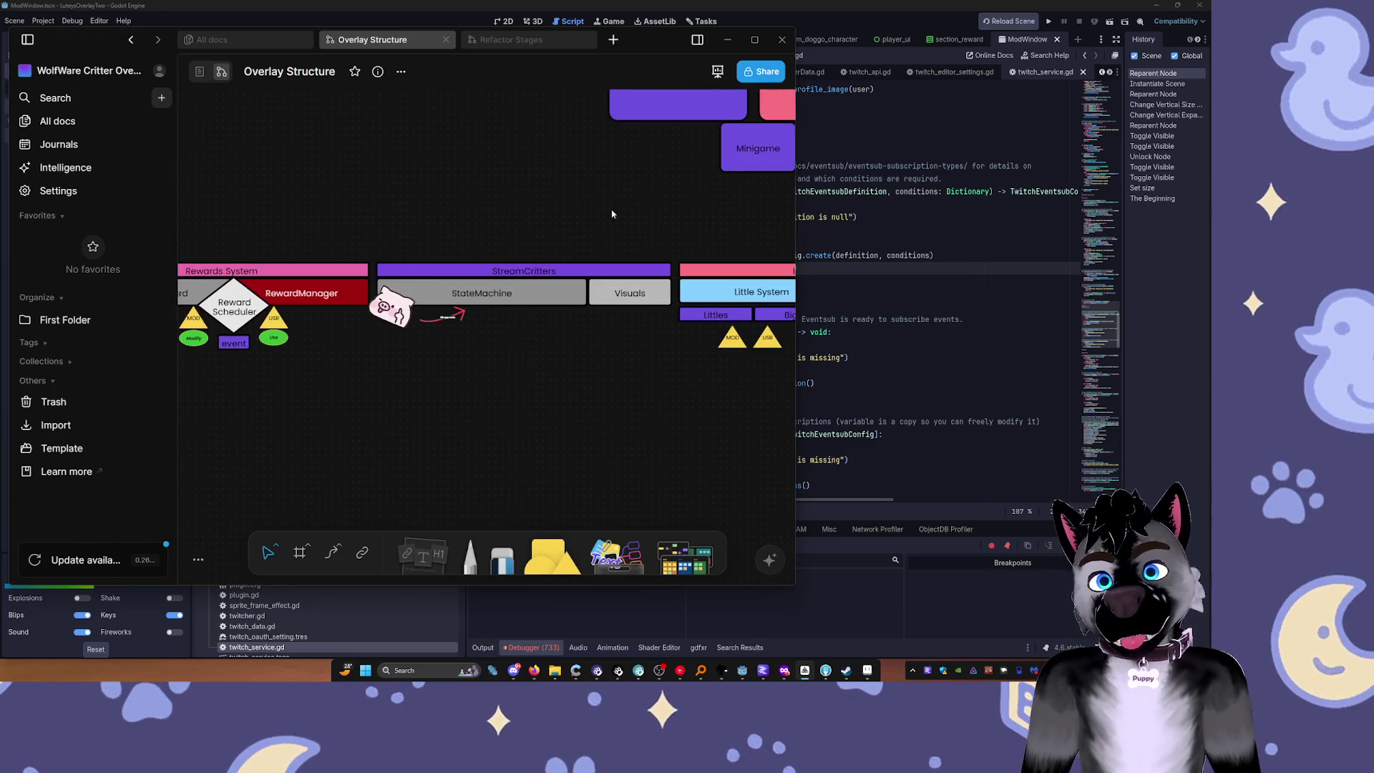
click(757, 41)
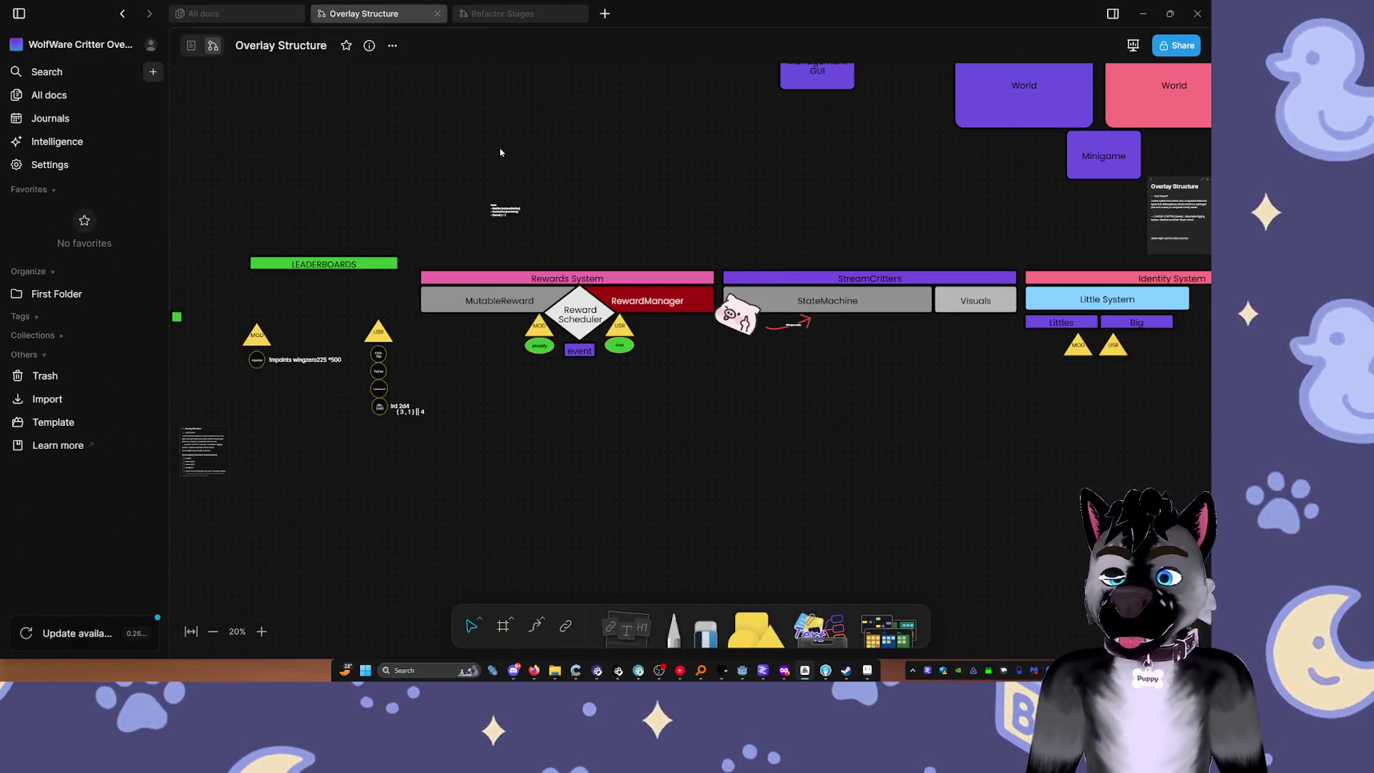
scroll(761, 207, right, 2)
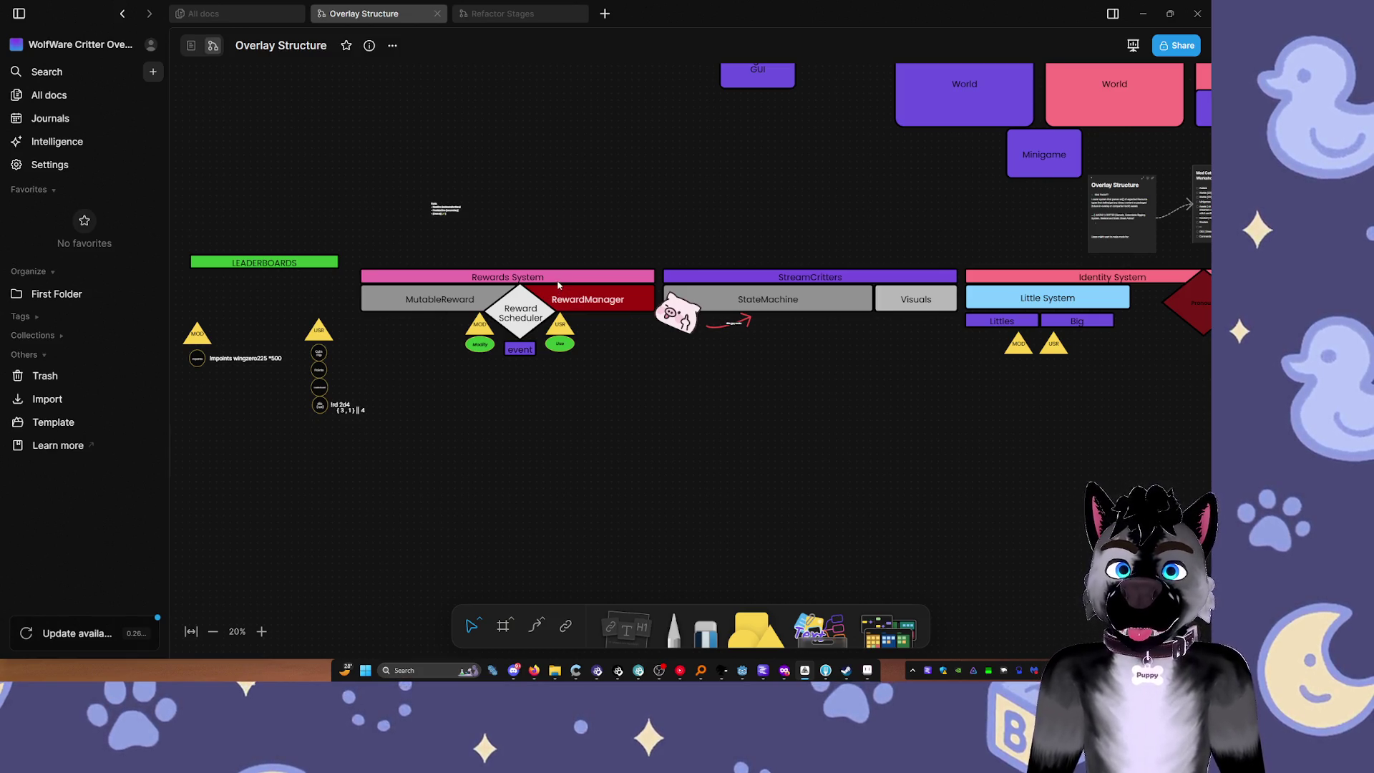
scroll(727, 230, right, 5)
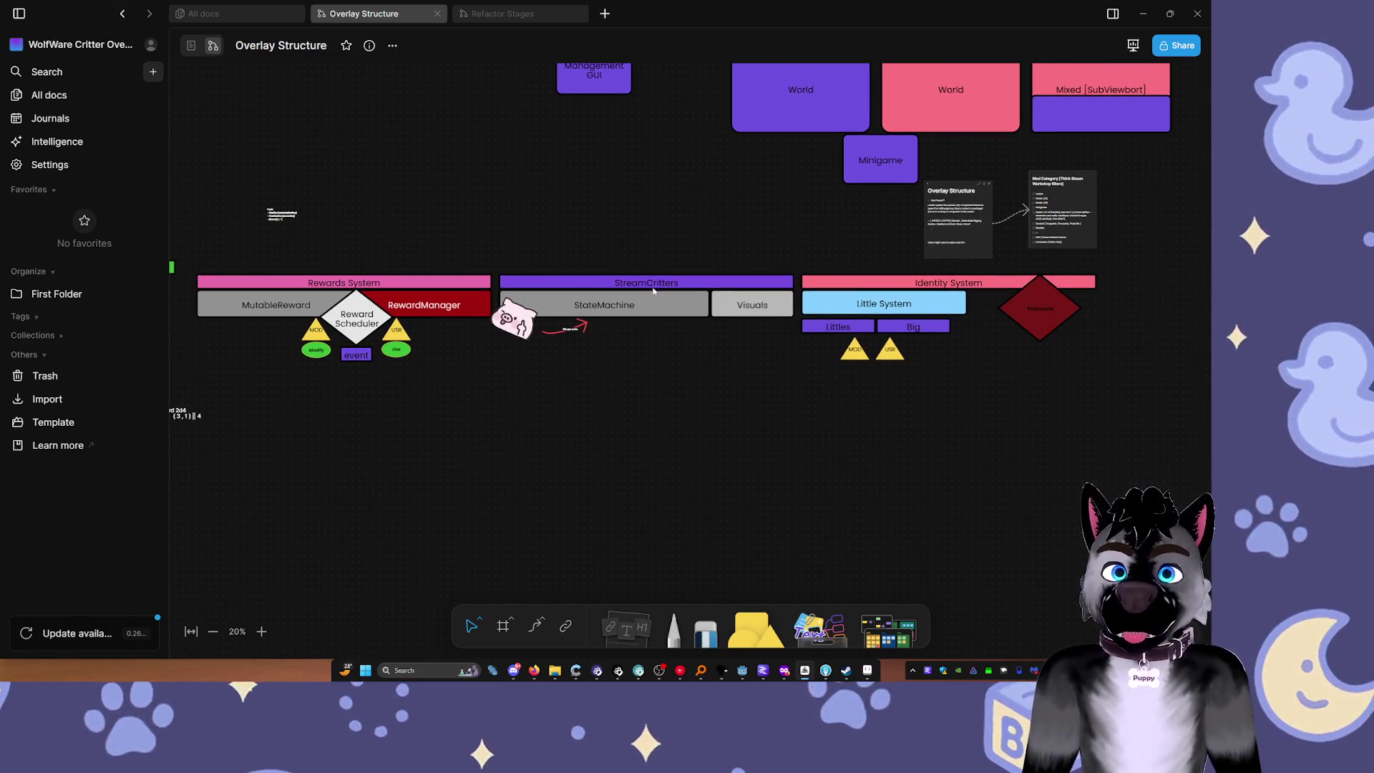
Step: Marquee-select the StreamCritters group, then select the Identity System group
mouse_move(557, 199)
mouse_down()
mouse_move(760, 497)
mouse_move(749, 497)
mouse_up()
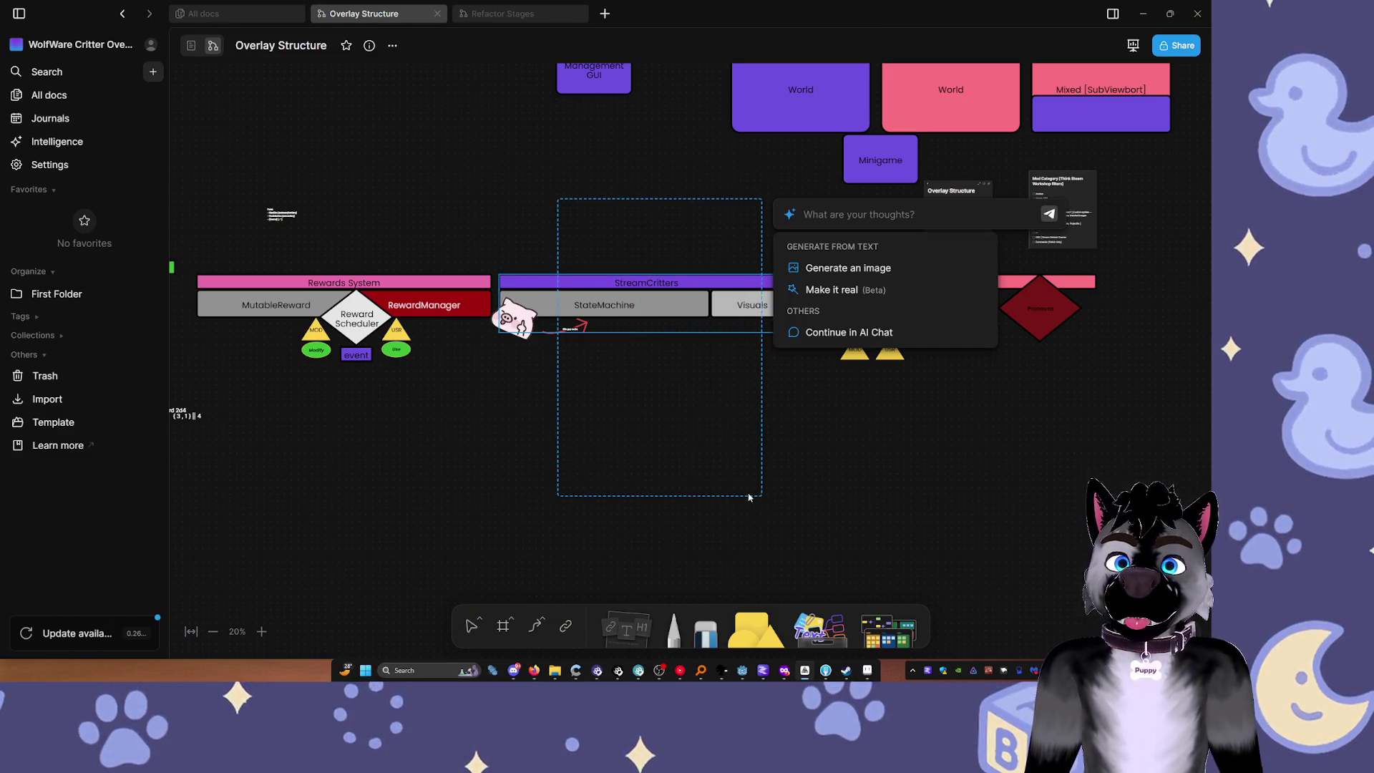
click(730, 466)
mouse_move(504, 166)
mouse_down()
mouse_move(776, 512)
mouse_move(693, 345)
mouse_up()
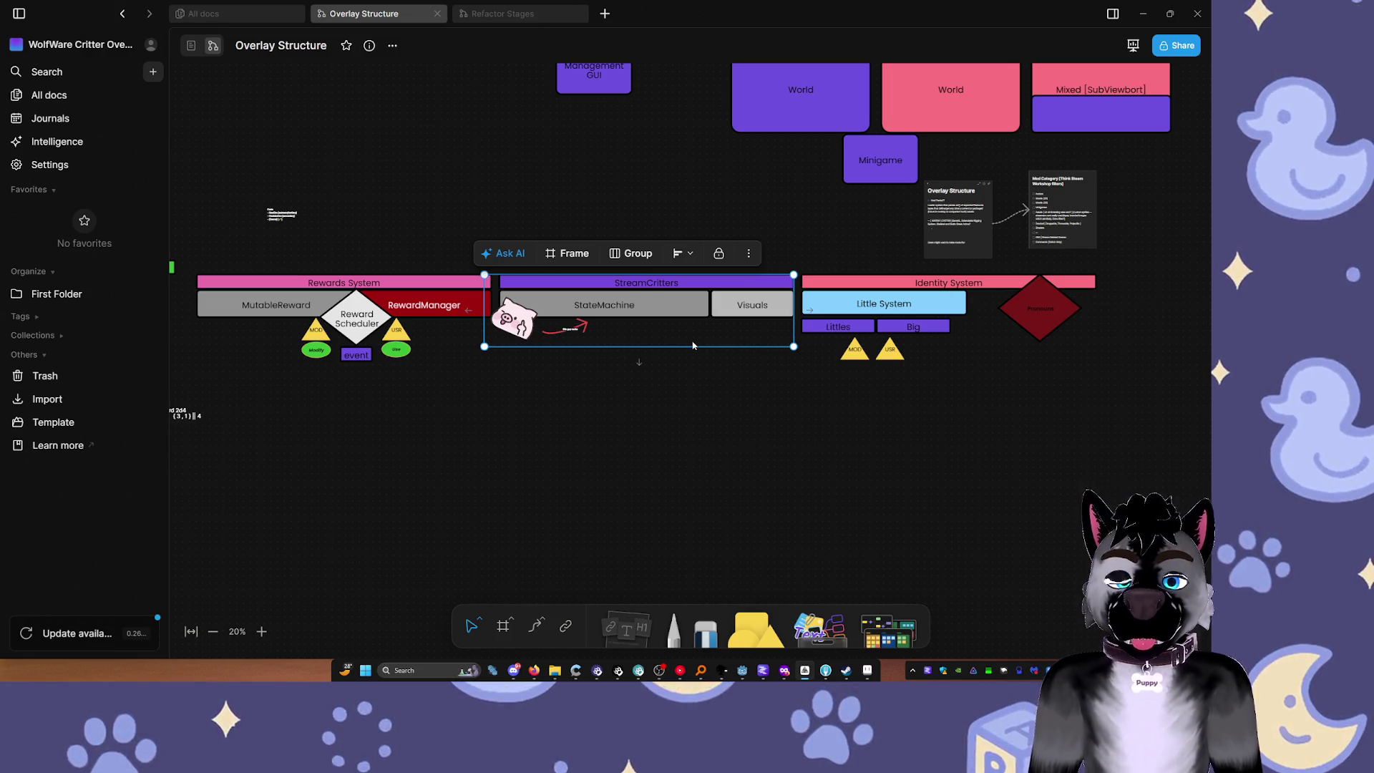
click(959, 355)
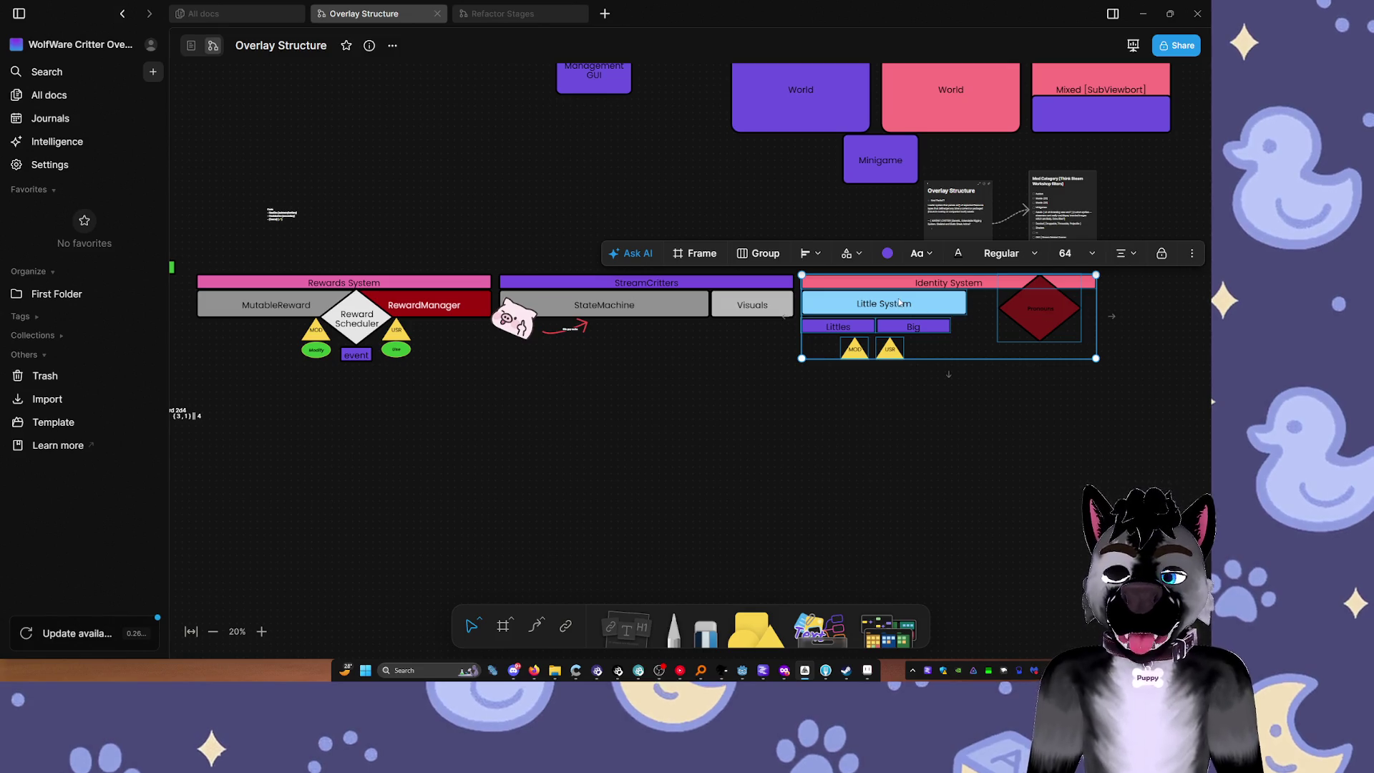
Step: Select the Littles, Big, MOD and USR shapes, then the pig sticker
click(838, 327)
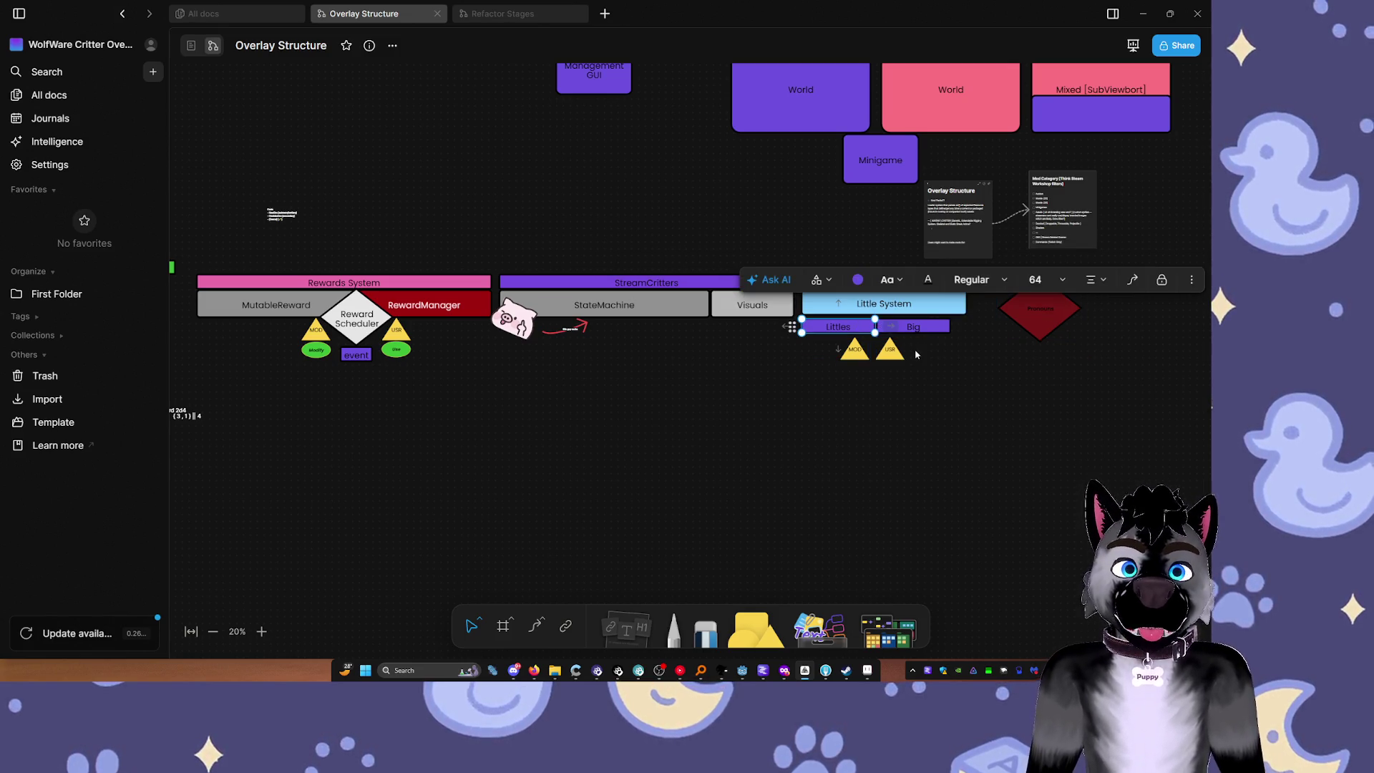
click(791, 438)
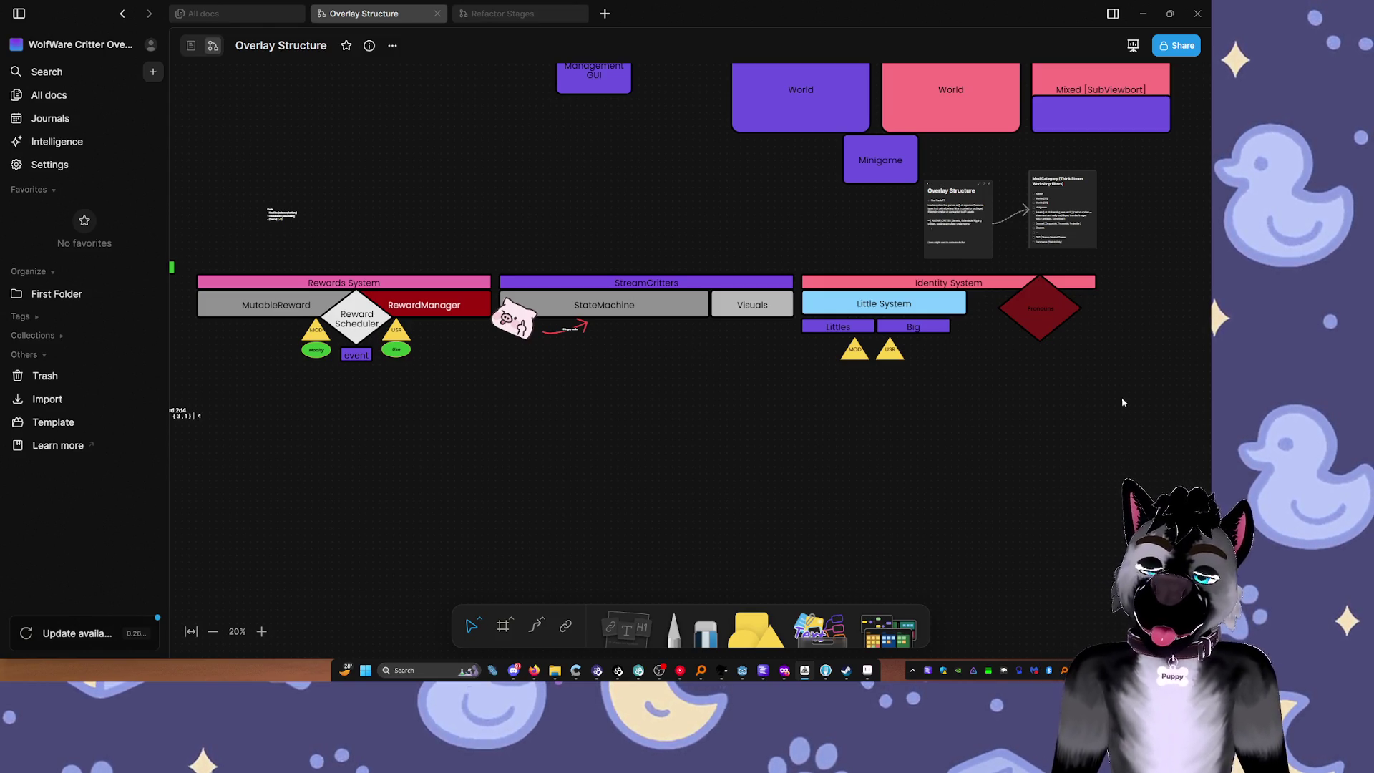
mouse_move(933, 435)
mouse_down()
mouse_move(791, 322)
mouse_move(781, 331)
mouse_move(858, 465)
mouse_move(841, 337)
mouse_move(858, 346)
mouse_move(884, 436)
mouse_up()
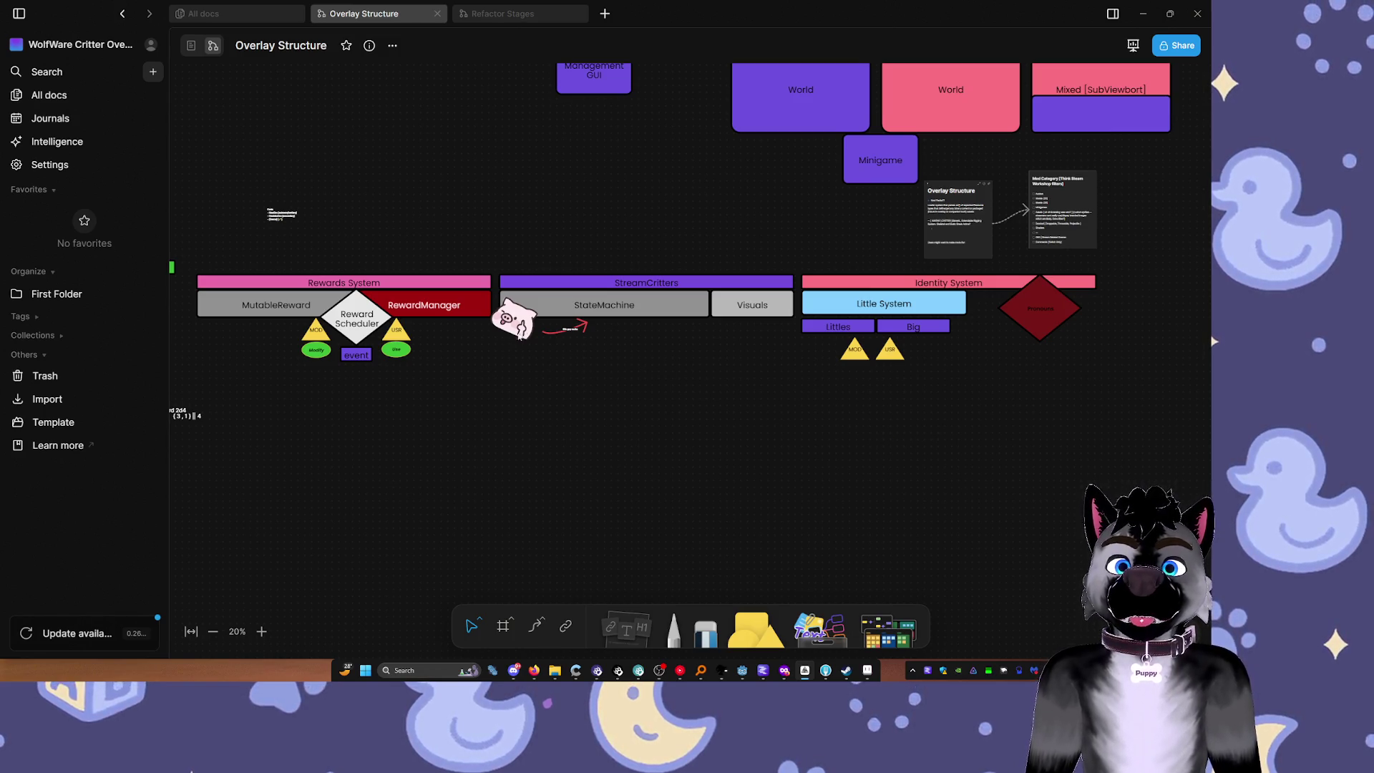
click(518, 325)
scroll(522, 336, up, 8)
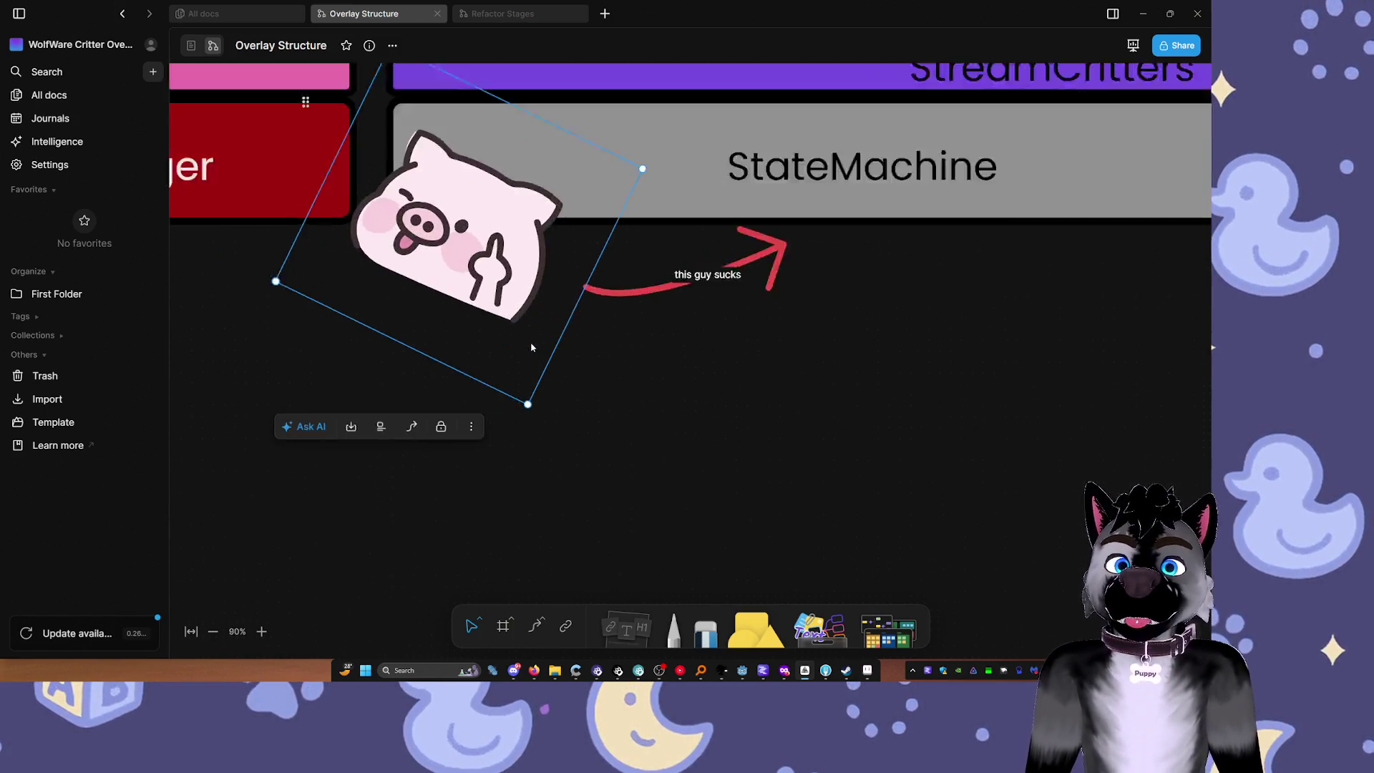
Step: Move the pig sticker up and to the right and rotate it upright
scroll(532, 348, up, 3)
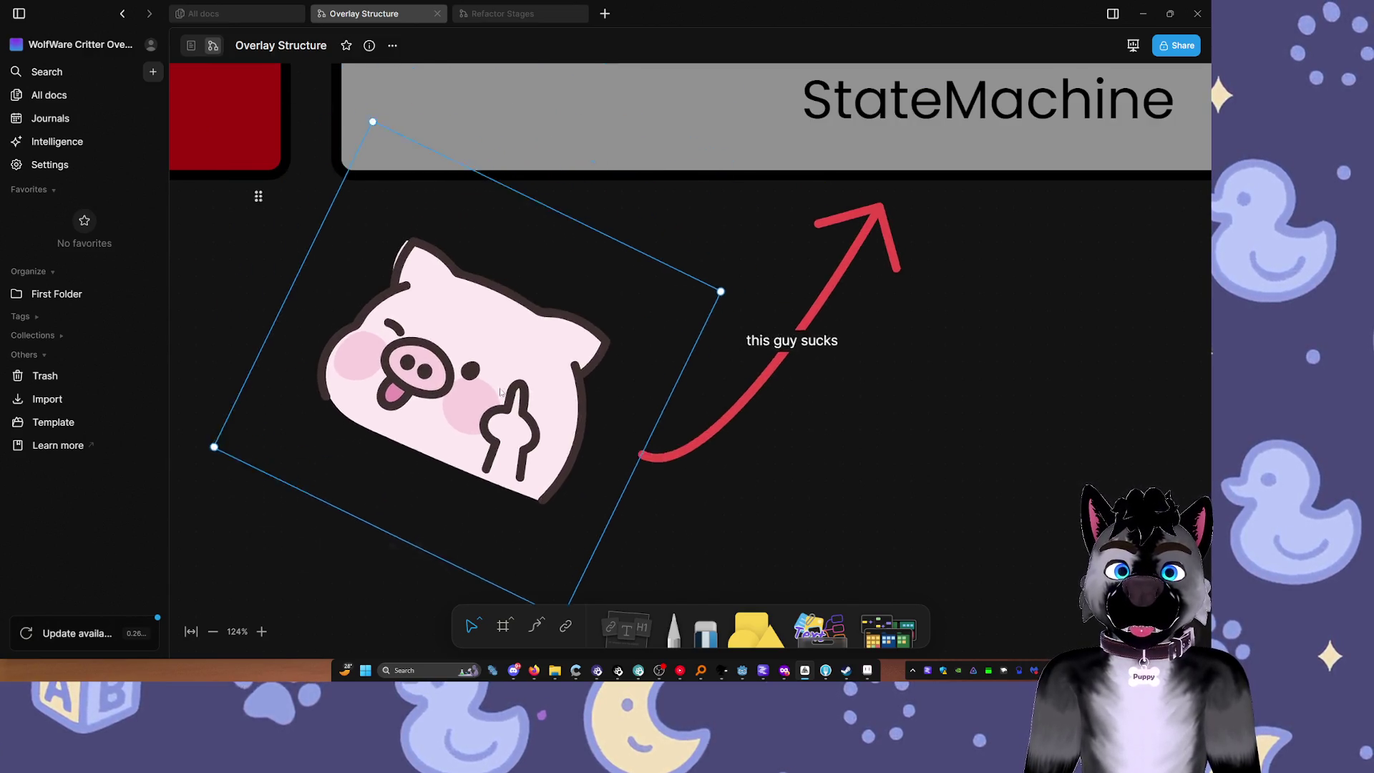
click(877, 285)
scroll(802, 277, up, 3)
scroll(802, 277, right, 3)
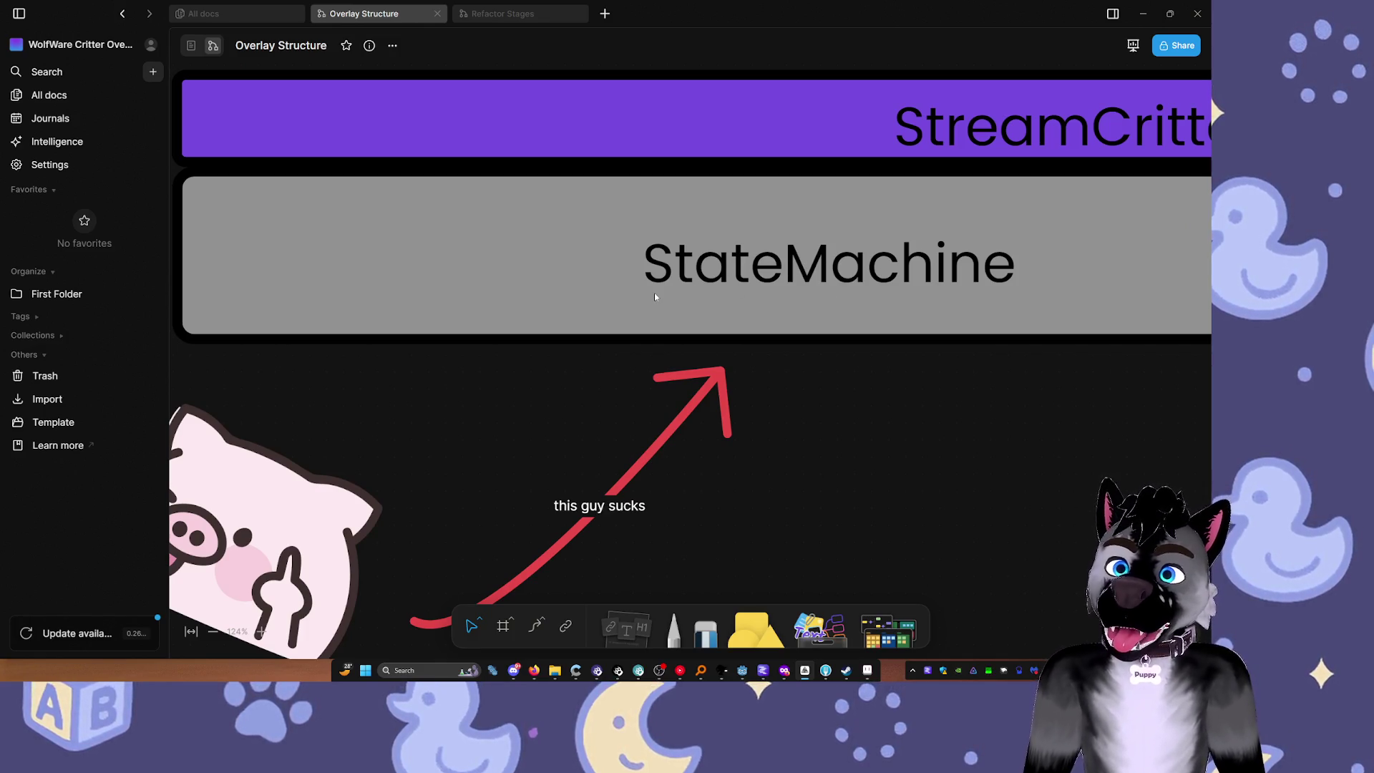
scroll(701, 295, down, 2)
scroll(701, 294, left, 3)
mouse_move(473, 486)
mouse_down()
mouse_move(551, 397)
mouse_move(576, 299)
mouse_move(560, 351)
mouse_move(550, 293)
mouse_move(524, 336)
mouse_move(573, 302)
mouse_up()
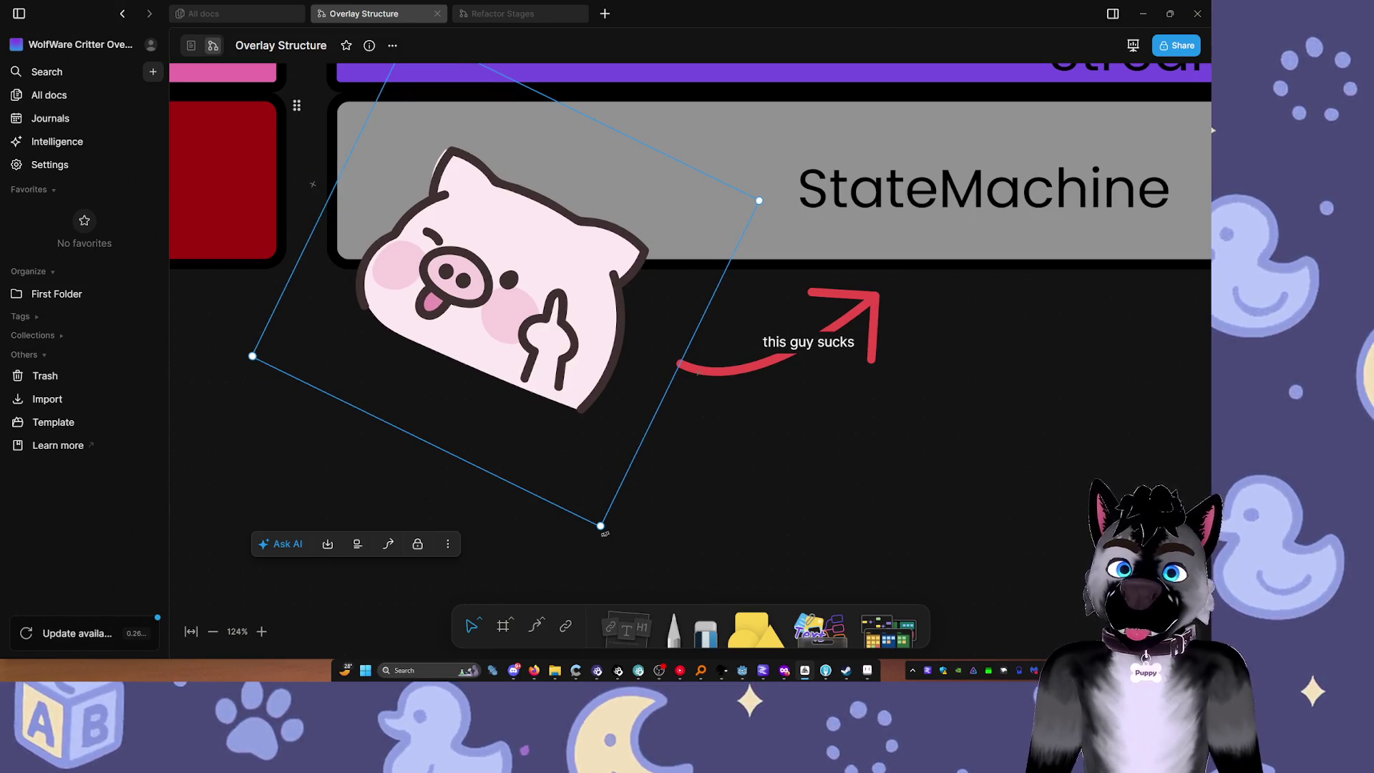
drag(603, 533, 650, 500)
Step: Slide the 'this guy sucks' label along the arrow toward the pig
scroll(512, 417, up, 2)
scroll(512, 417, left, 3)
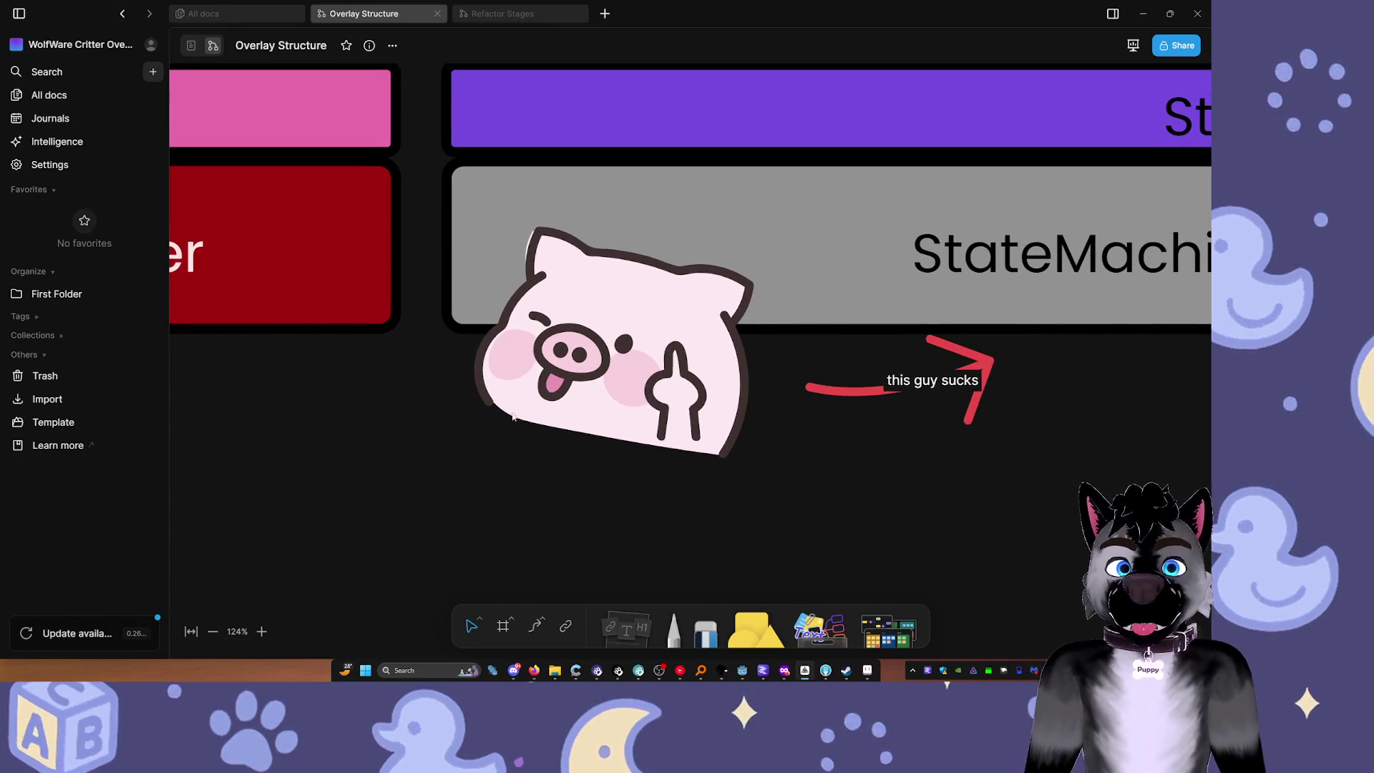
click(923, 383)
mouse_move(923, 383)
mouse_down()
mouse_move(870, 417)
mouse_move(898, 444)
mouse_up()
click(784, 463)
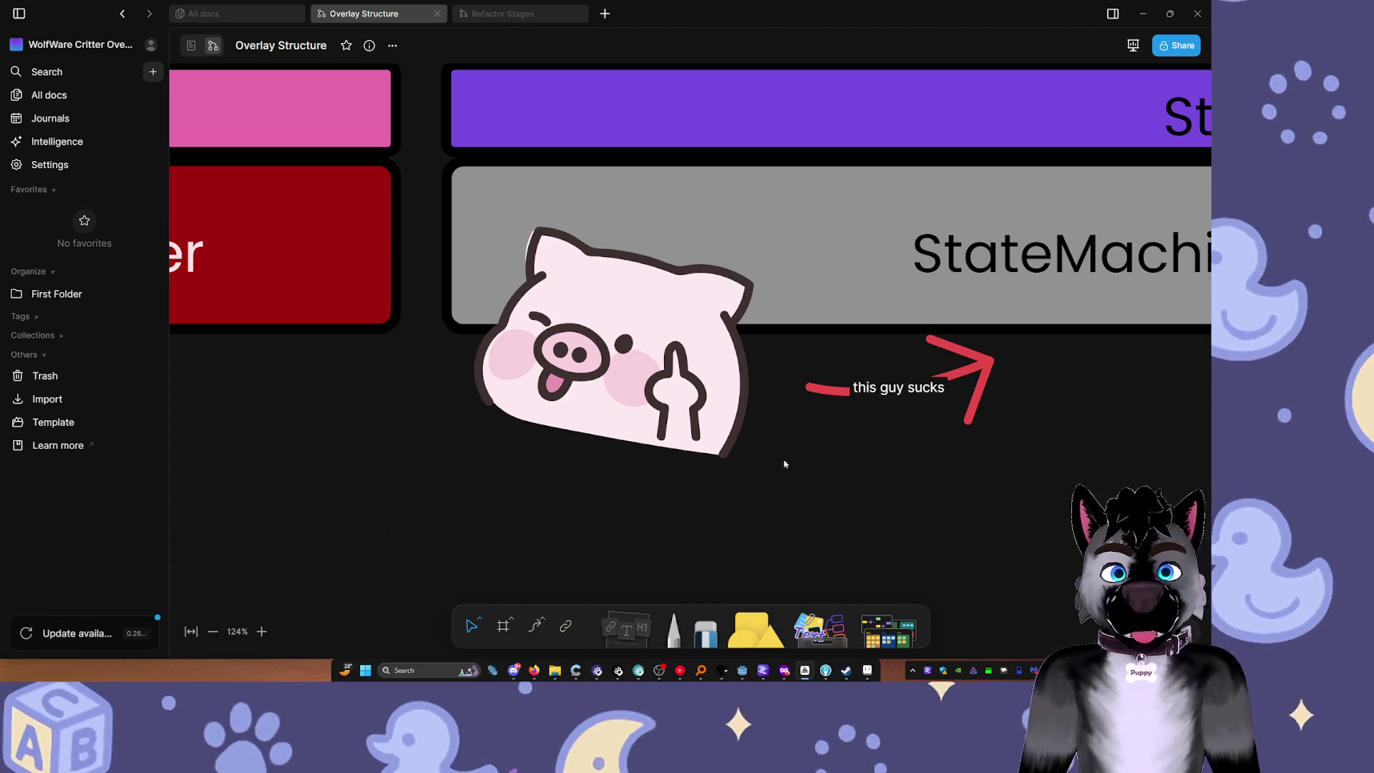
Step: Try label font sizes 40, 32 and 24, then undo the recent edits
click(958, 365)
click(1073, 341)
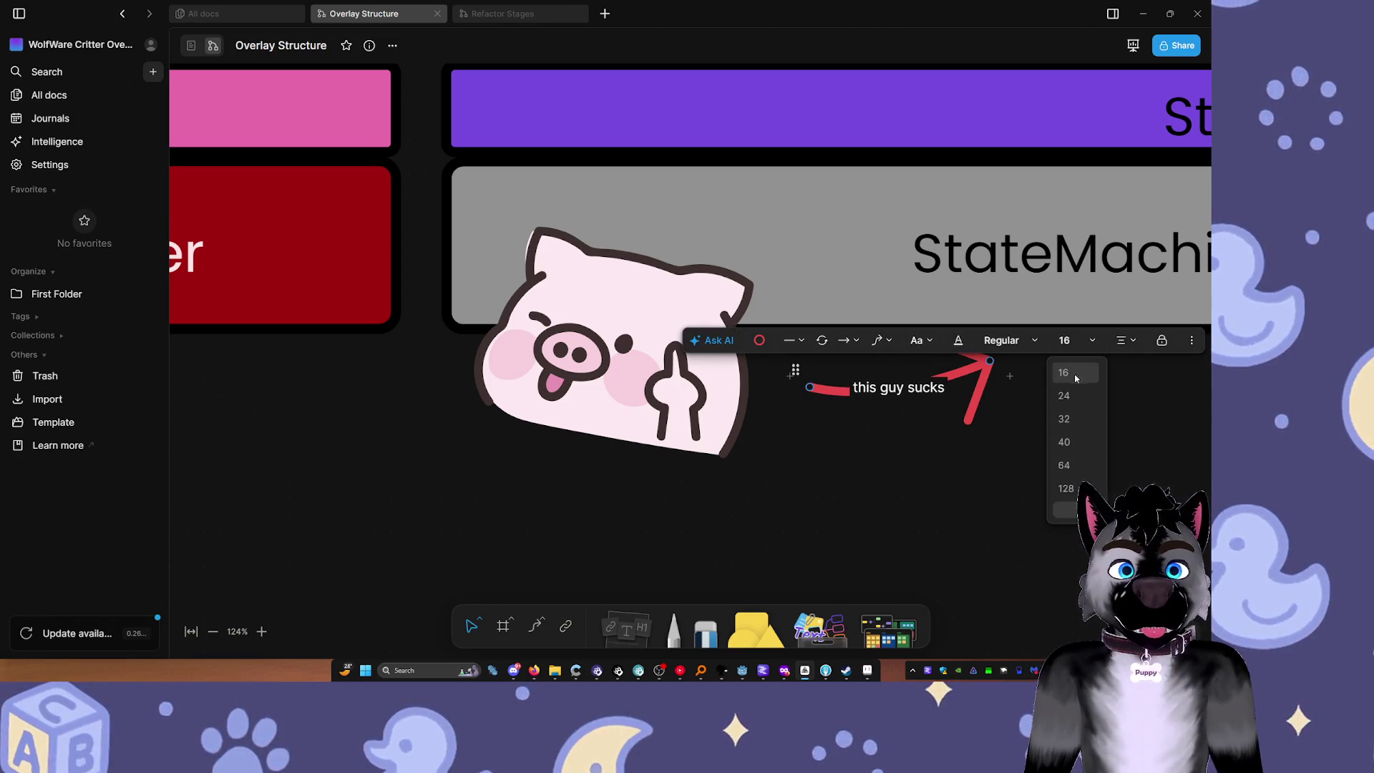
click(1064, 442)
click(1066, 340)
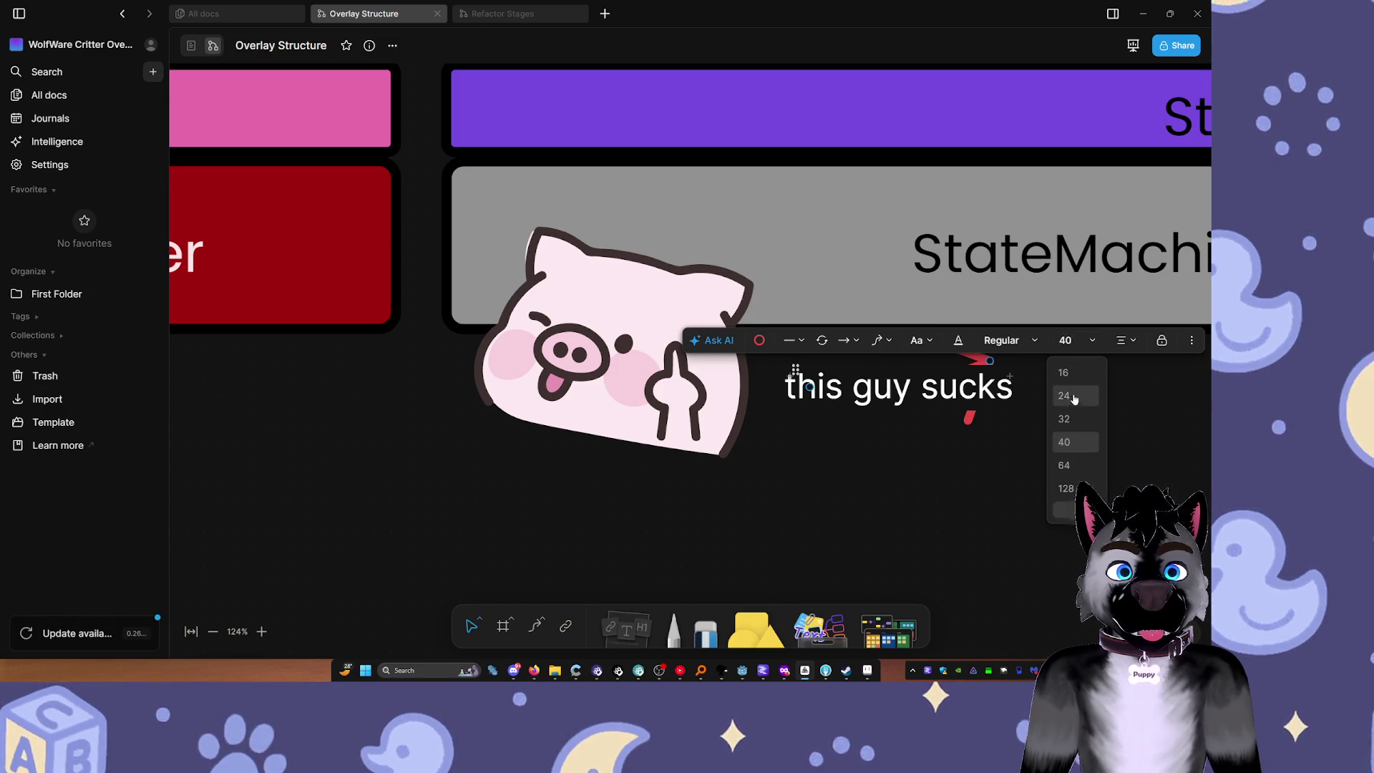
click(1075, 418)
click(1066, 340)
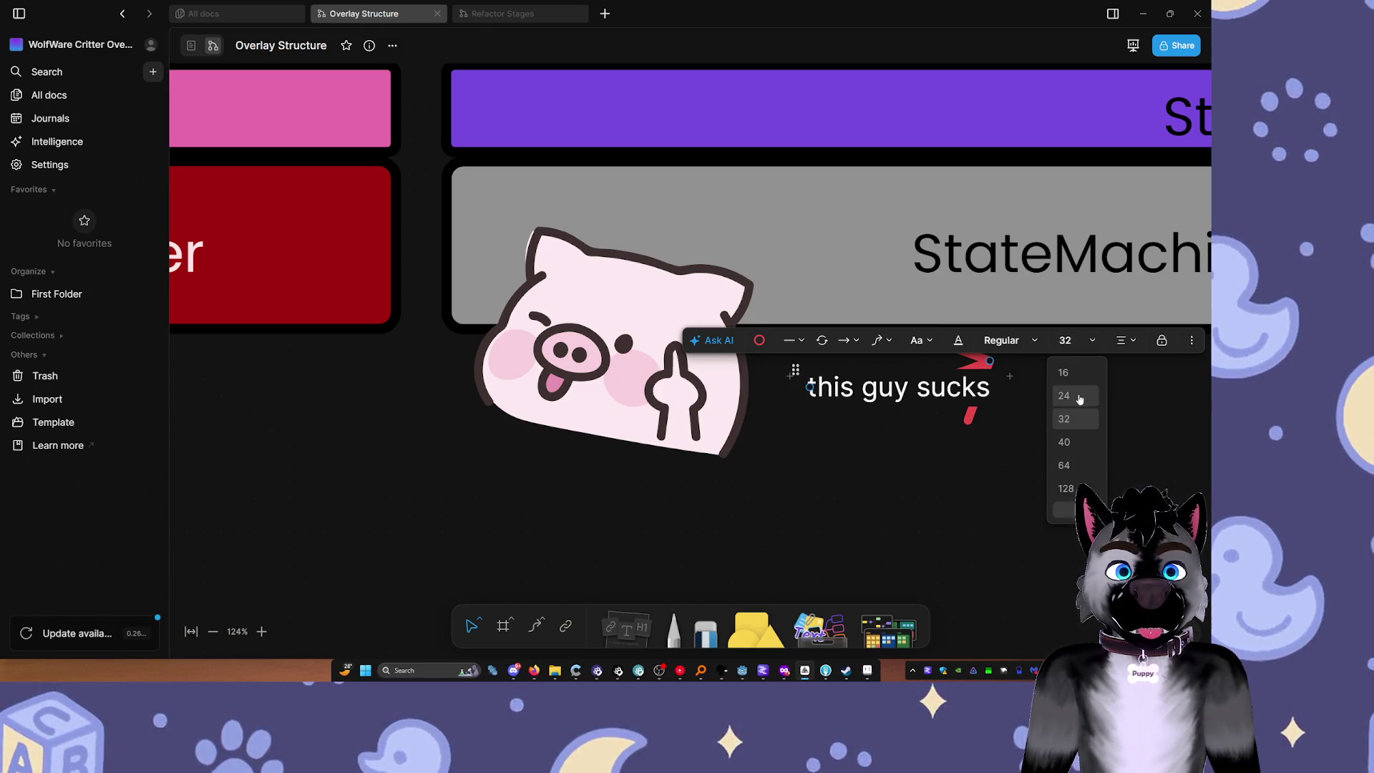
click(1069, 392)
key(ctrl+z)
key(ctrl+z)
key(ctrl+z)
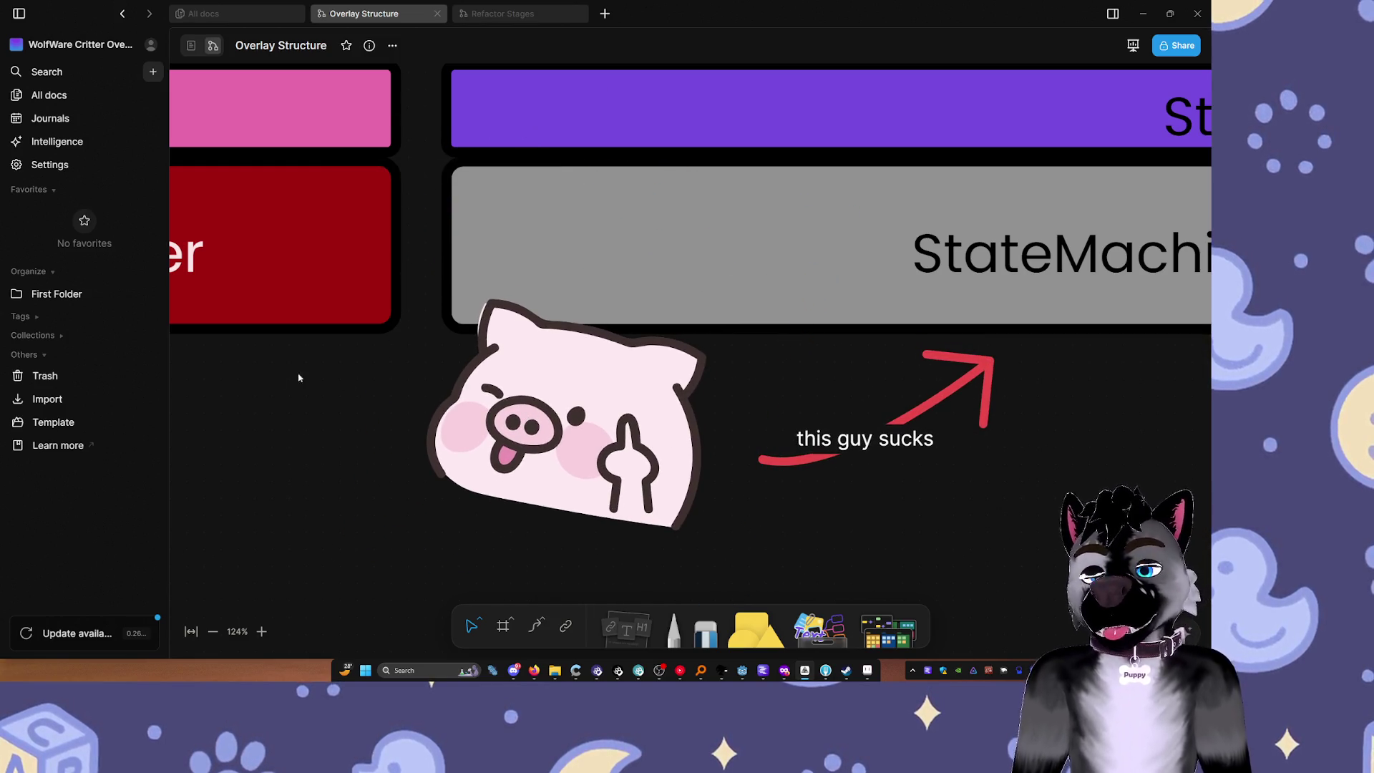
ctrl+scroll(818, 423, down, 5)
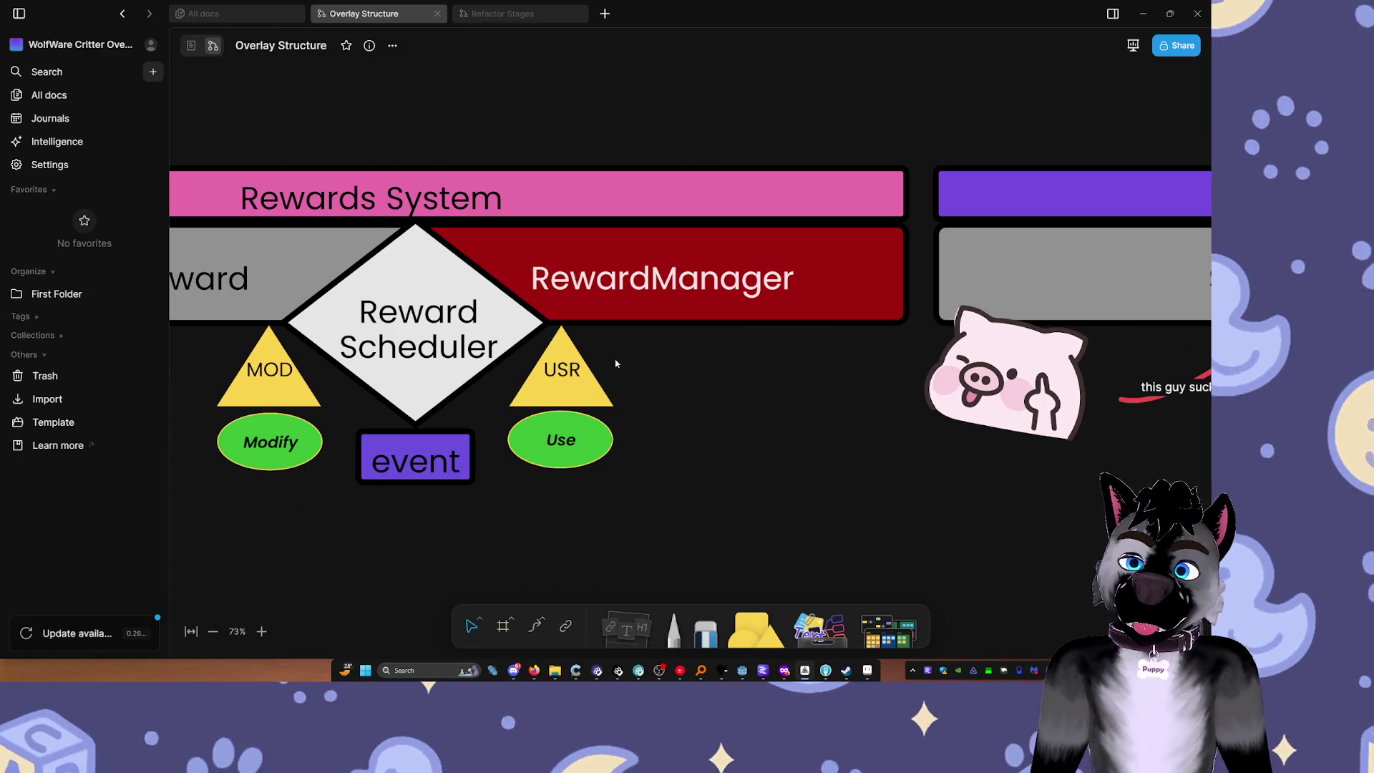
Step: Move the embedded note card under the !mpoints text and extend its frame slightly downward
scroll(720, 370, left, 5)
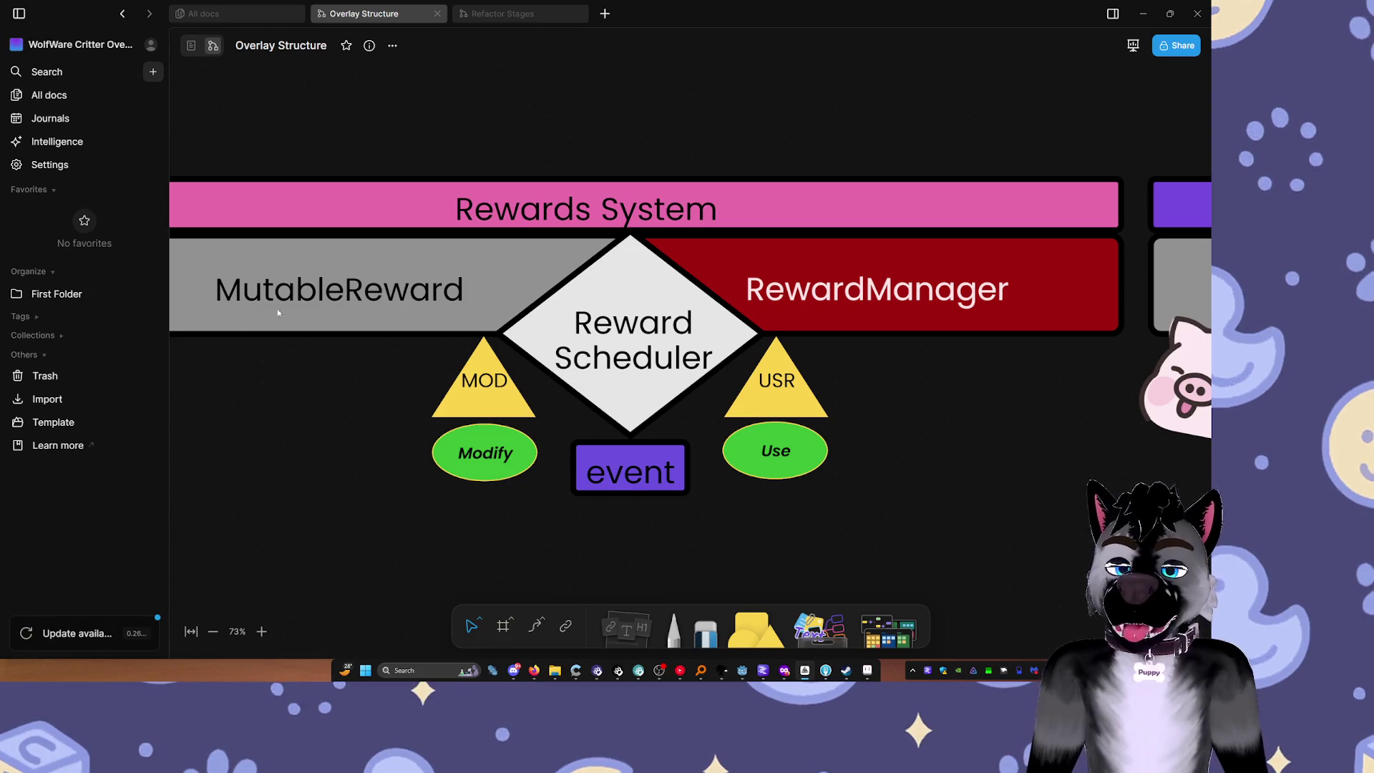
drag(212, 377, 844, 415)
mouse_move(644, 376)
mouse_down()
mouse_move(736, 362)
mouse_move(874, 307)
mouse_up()
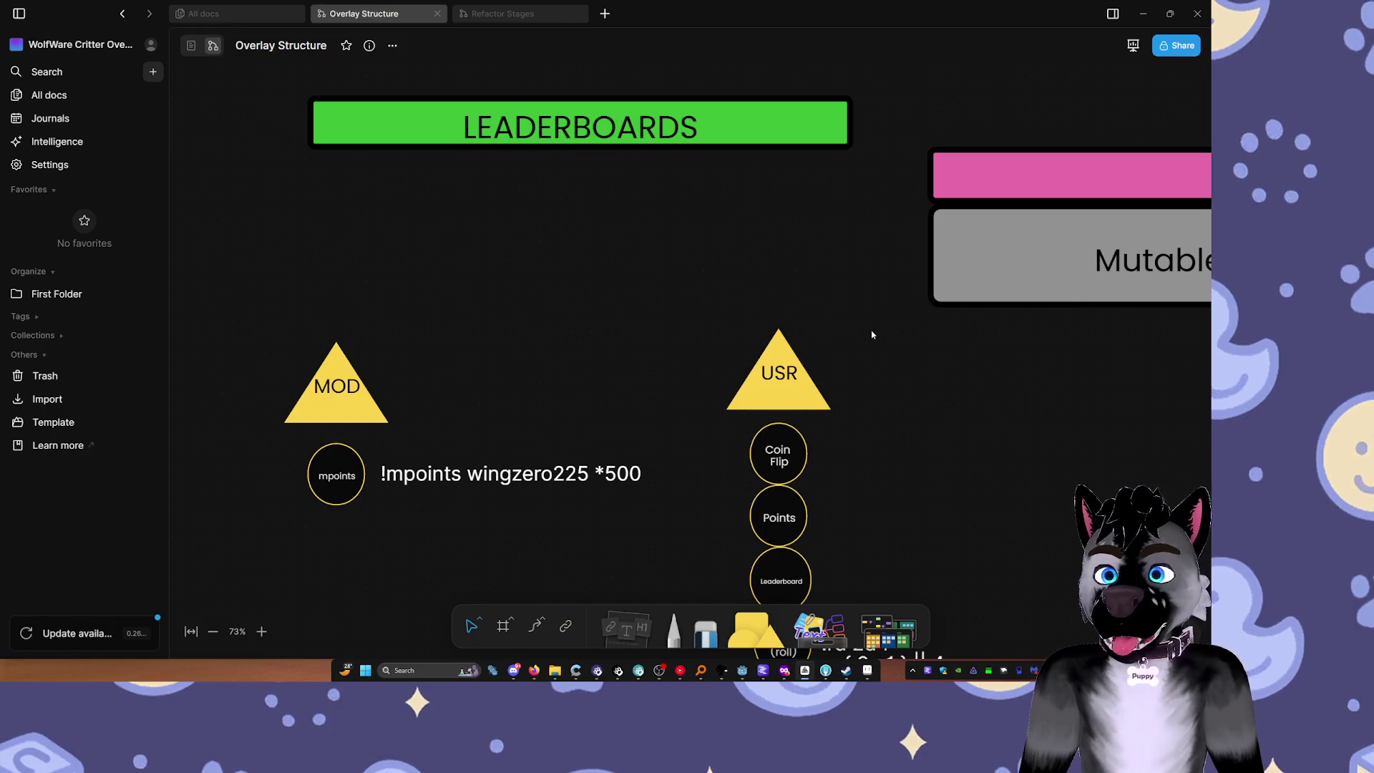
ctrl+scroll(877, 298, down, 5)
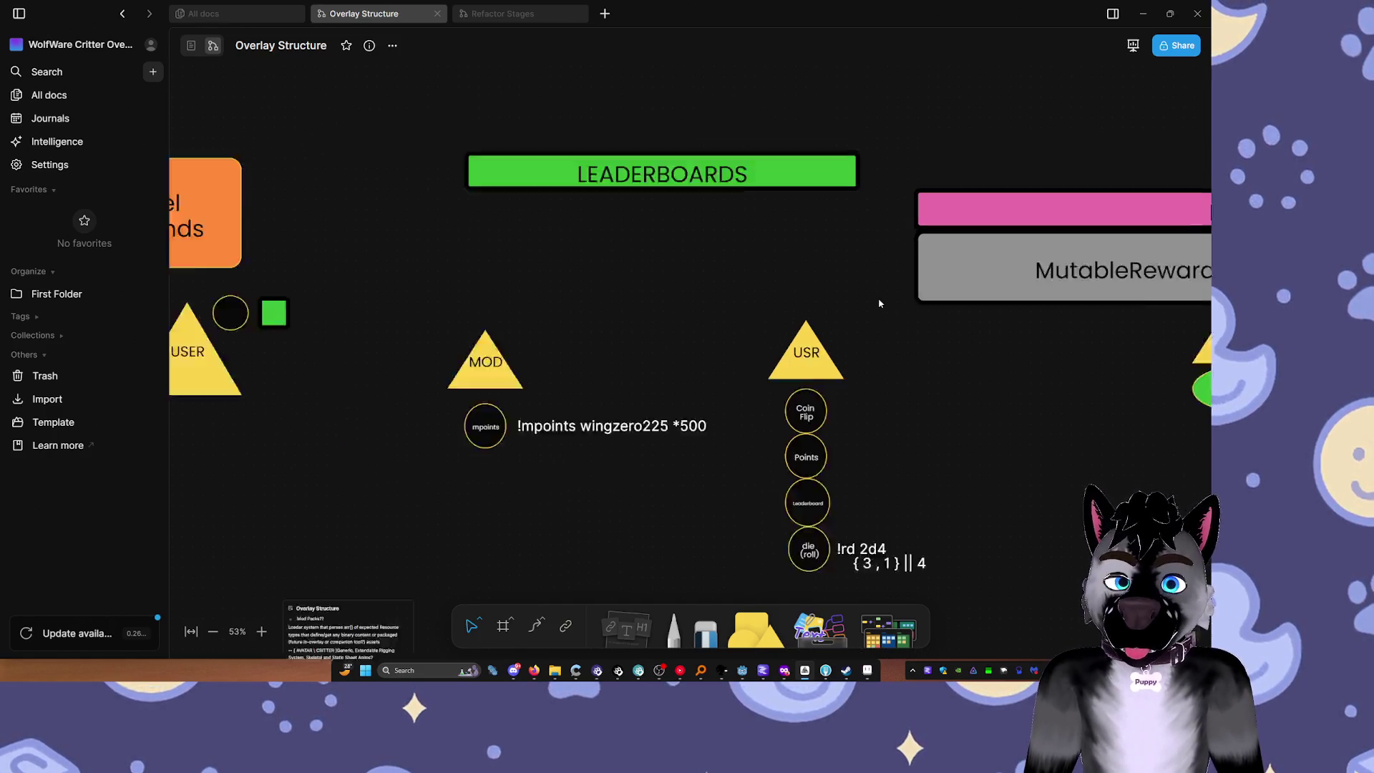
scroll(632, 383, down, 2)
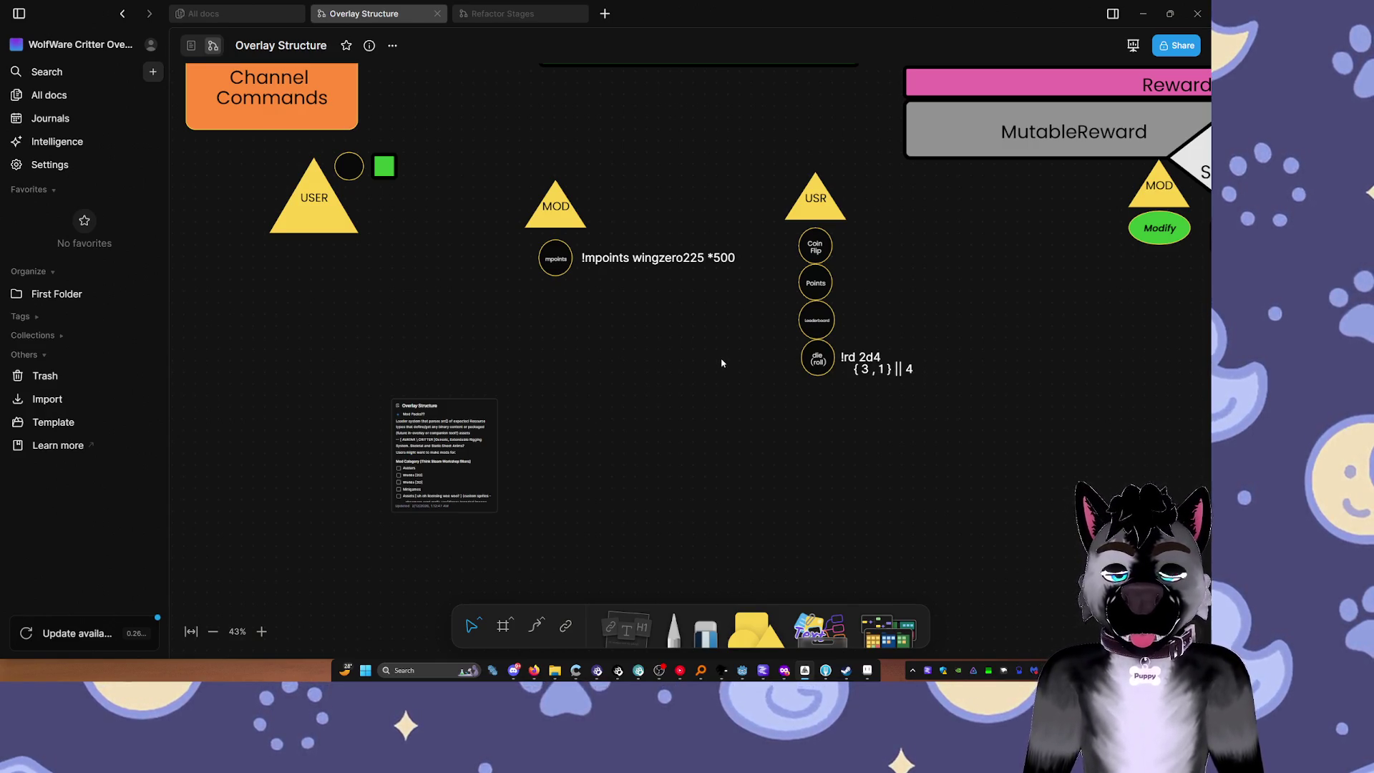
click(476, 421)
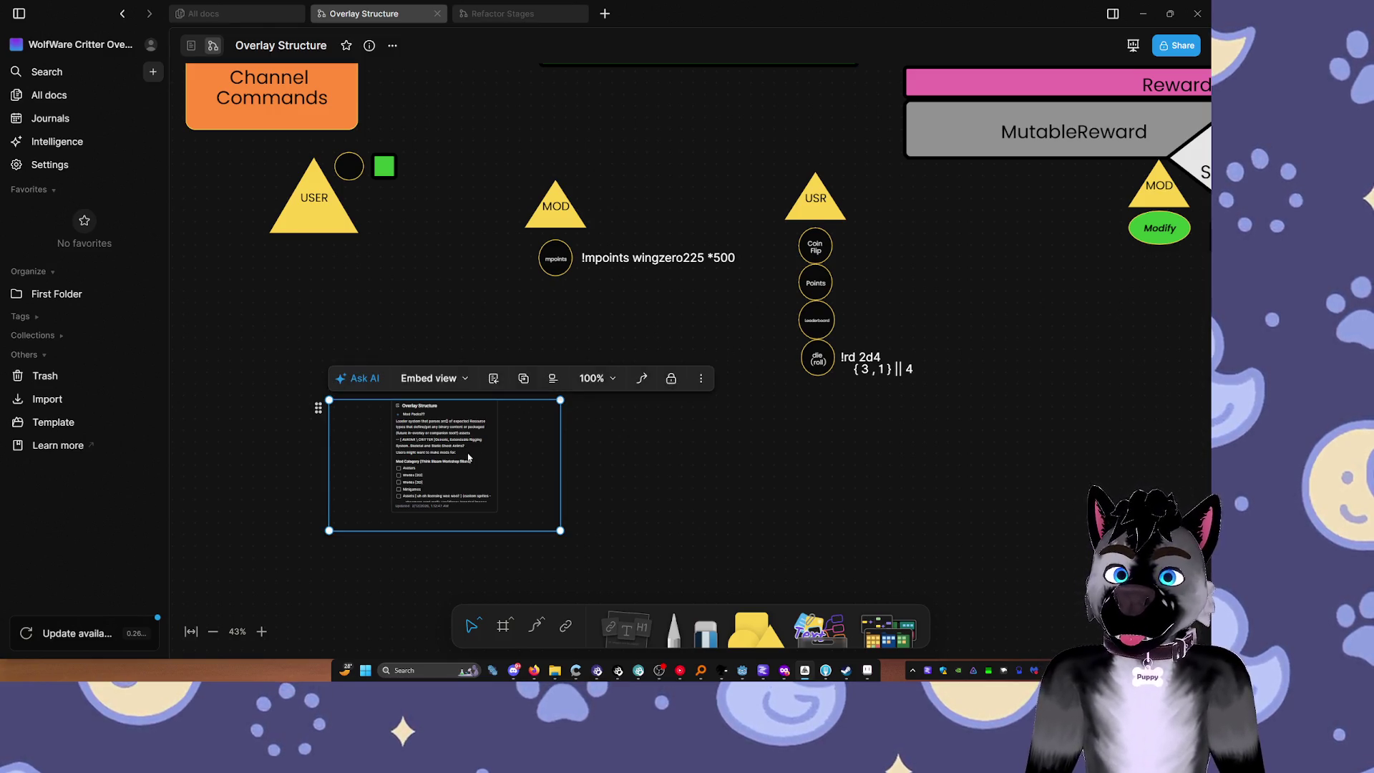
mouse_move(420, 485)
mouse_down()
mouse_move(658, 404)
mouse_move(637, 366)
mouse_move(651, 345)
mouse_up()
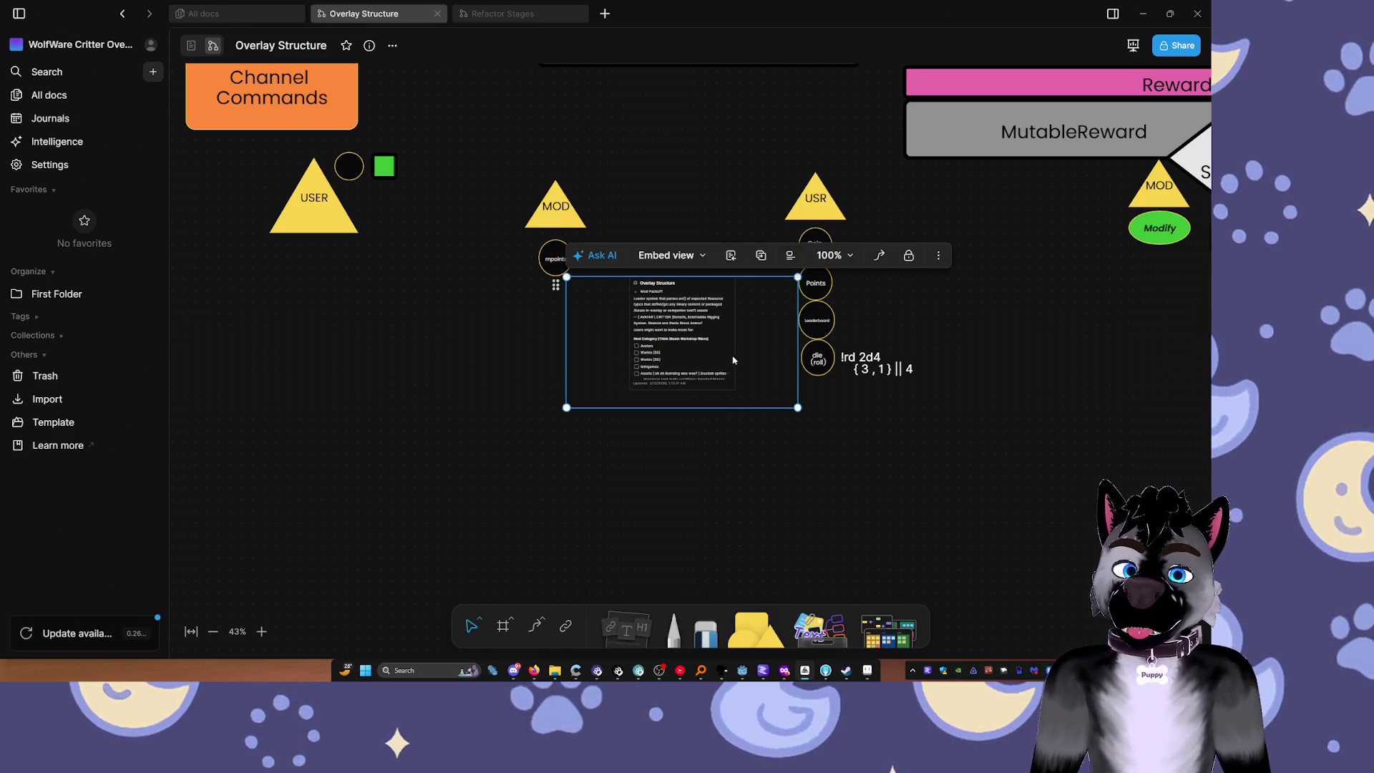
scroll(659, 341, up, 5)
scroll(681, 342, up, 1)
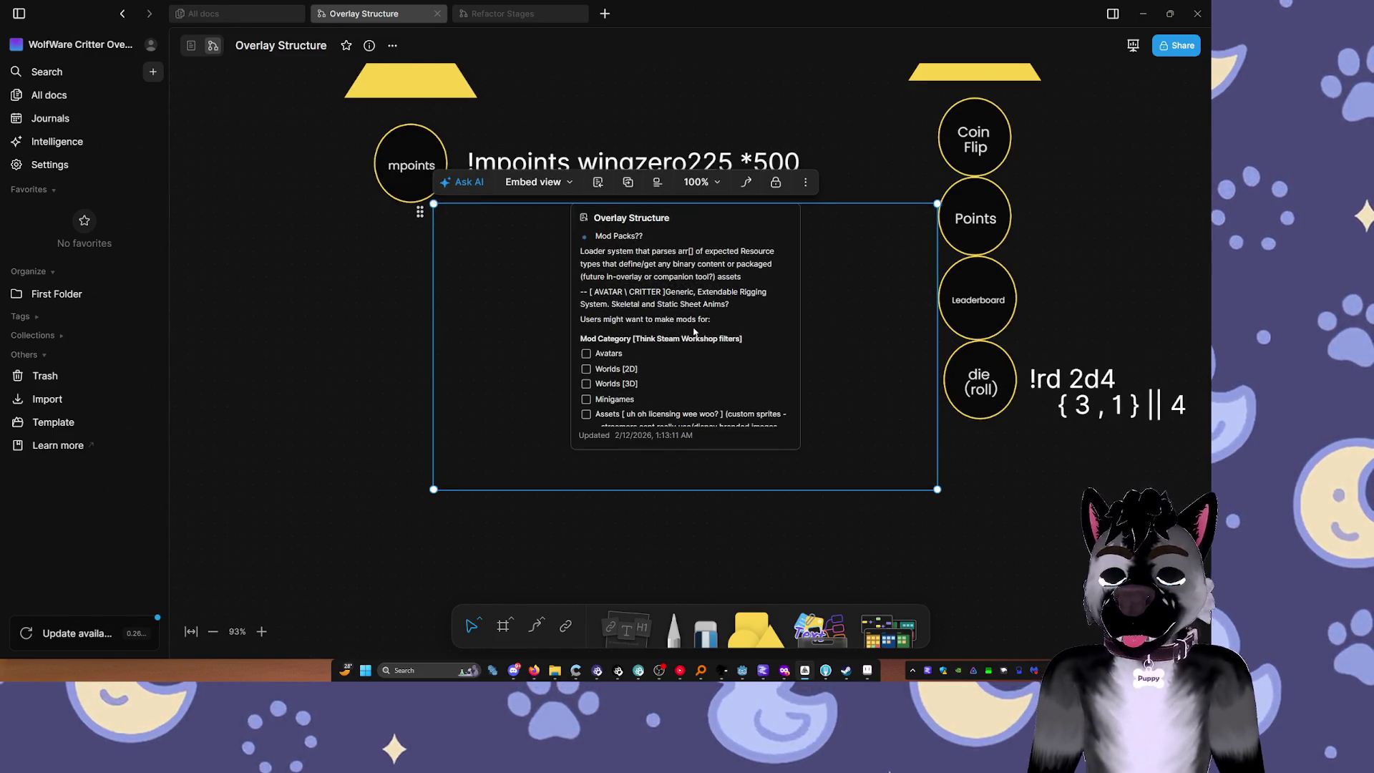
drag(696, 489, 696, 505)
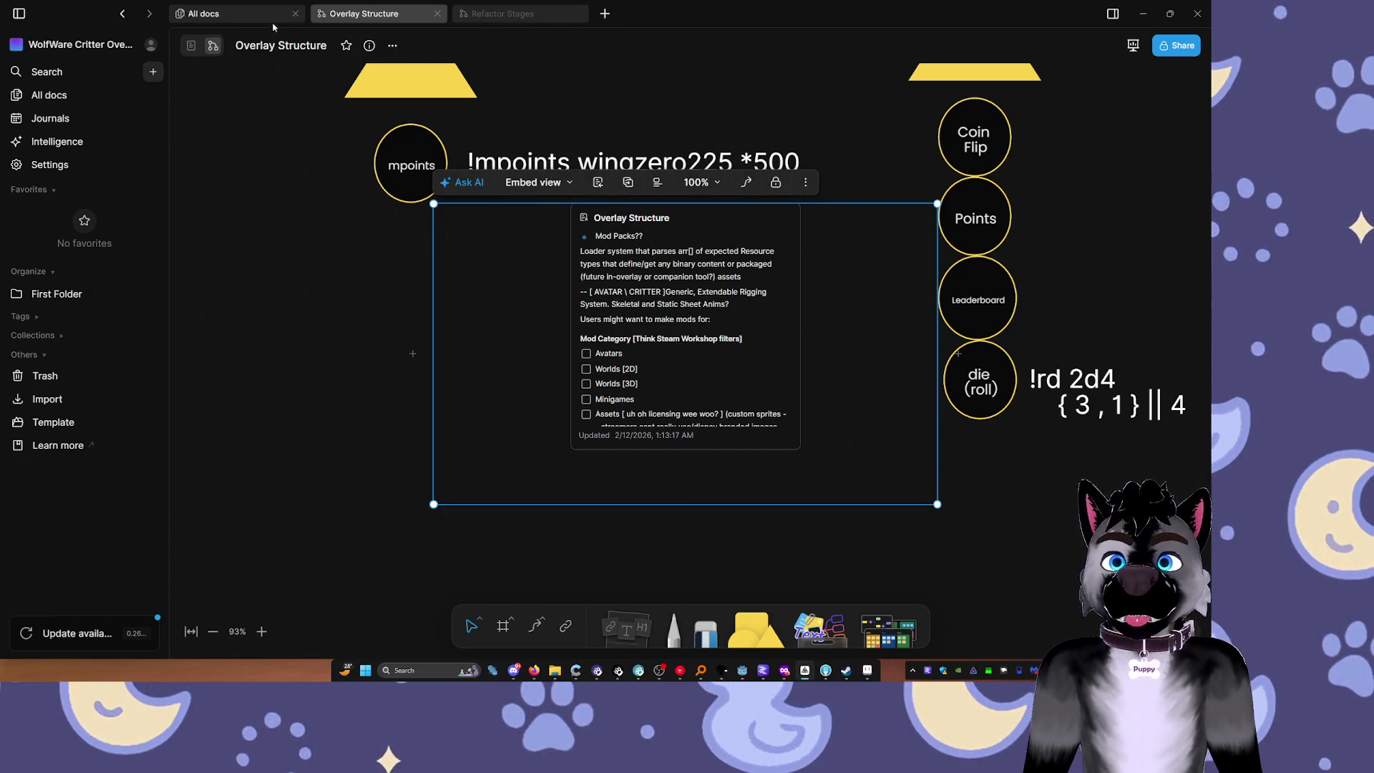
Step: Centre the MOD and USR columns and select the !mpoints command text
drag(340, 84, 518, 201)
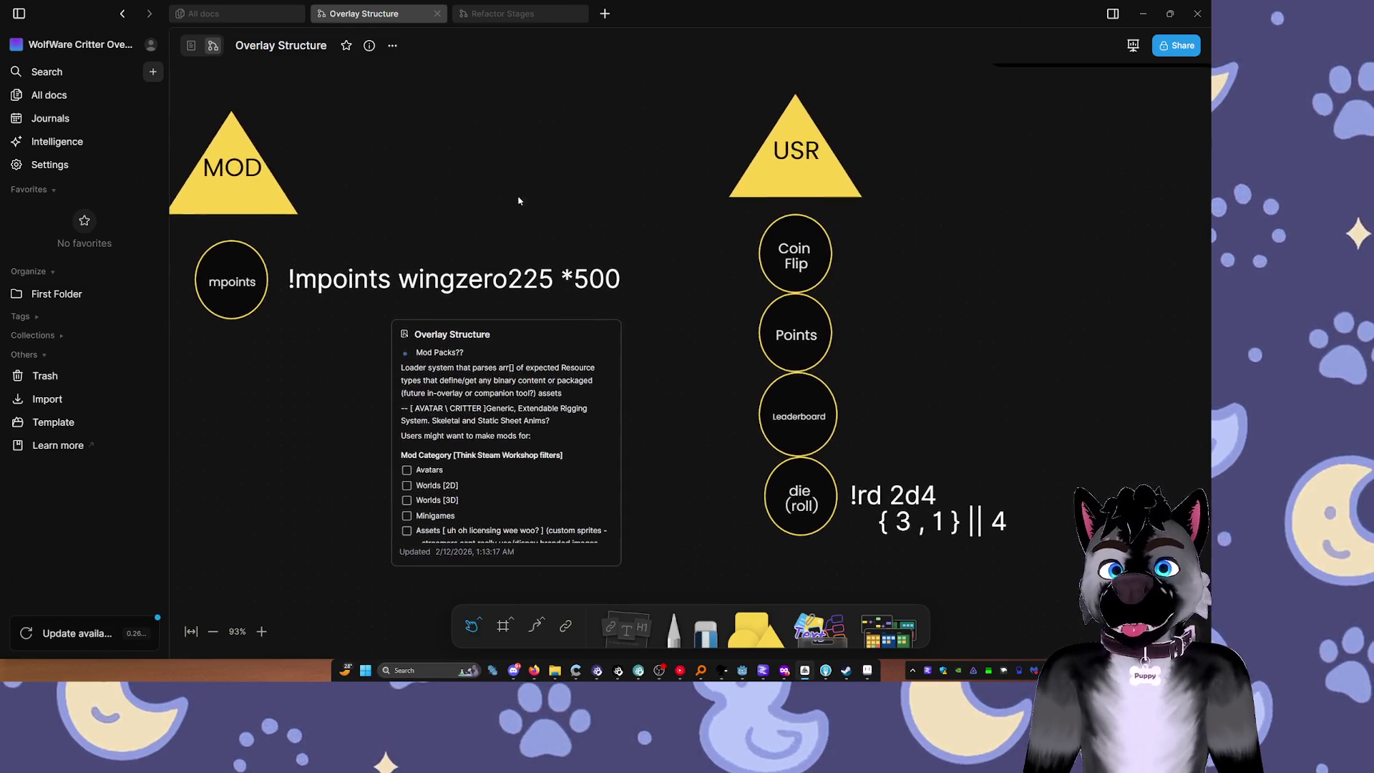
scroll(669, 152, down, 2)
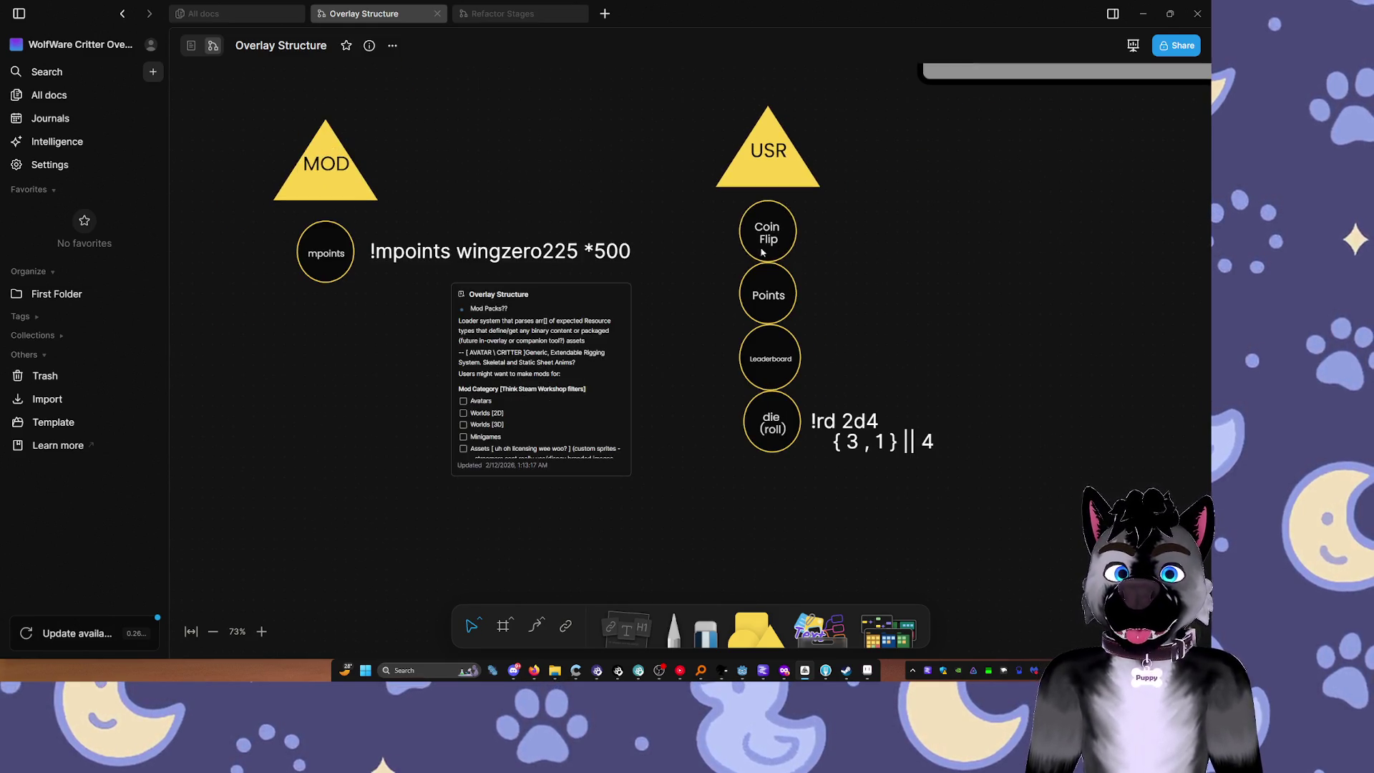
click(463, 252)
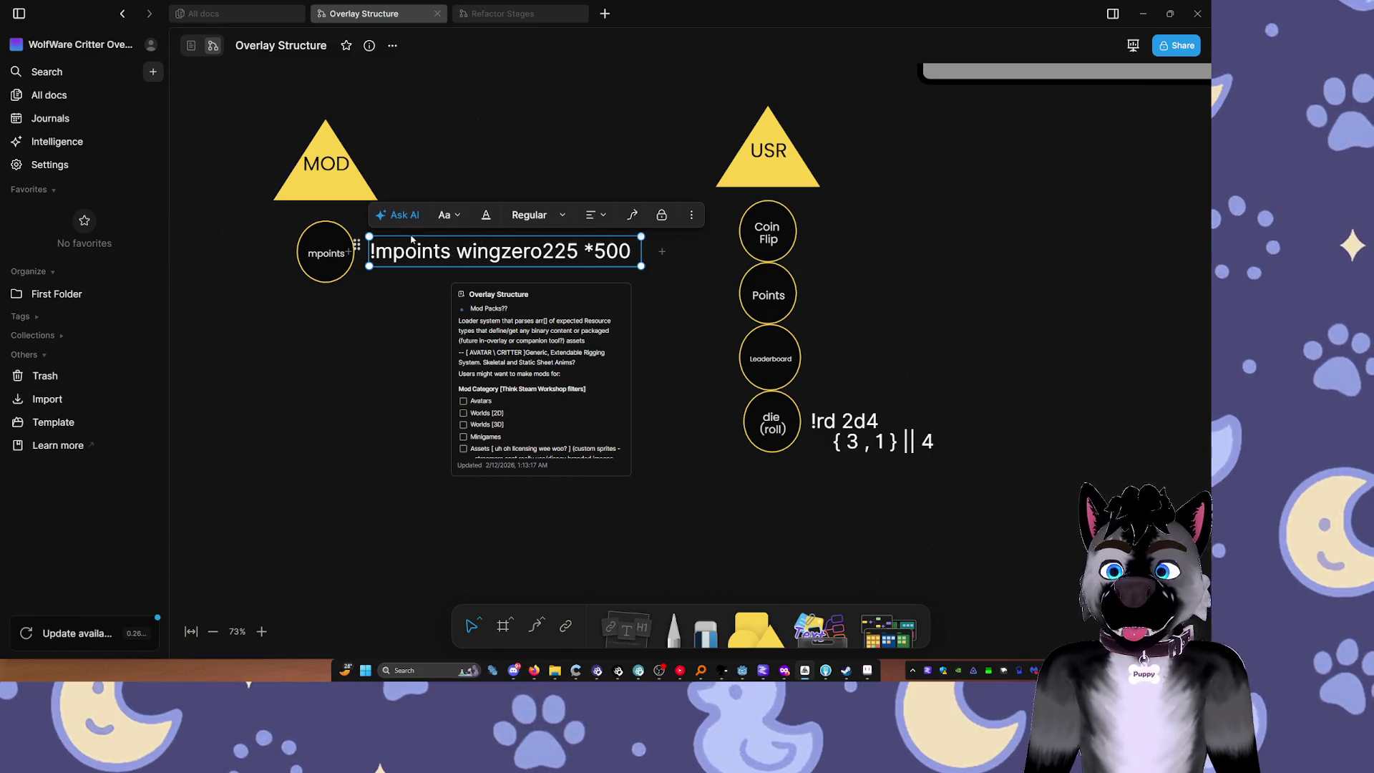
scroll(796, 239, right, 8)
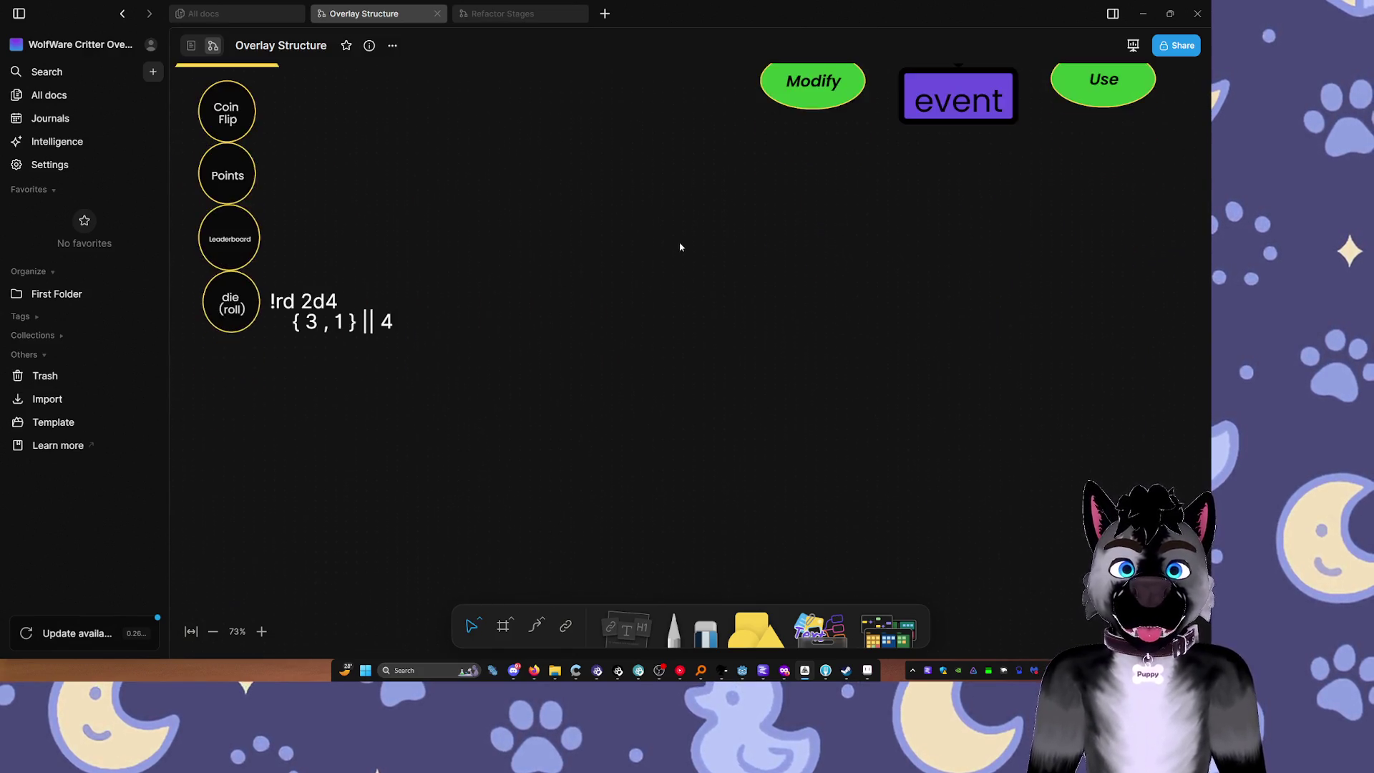
scroll(680, 245, up, 2)
scroll(680, 245, down, 4)
scroll(212, 424, down, 4)
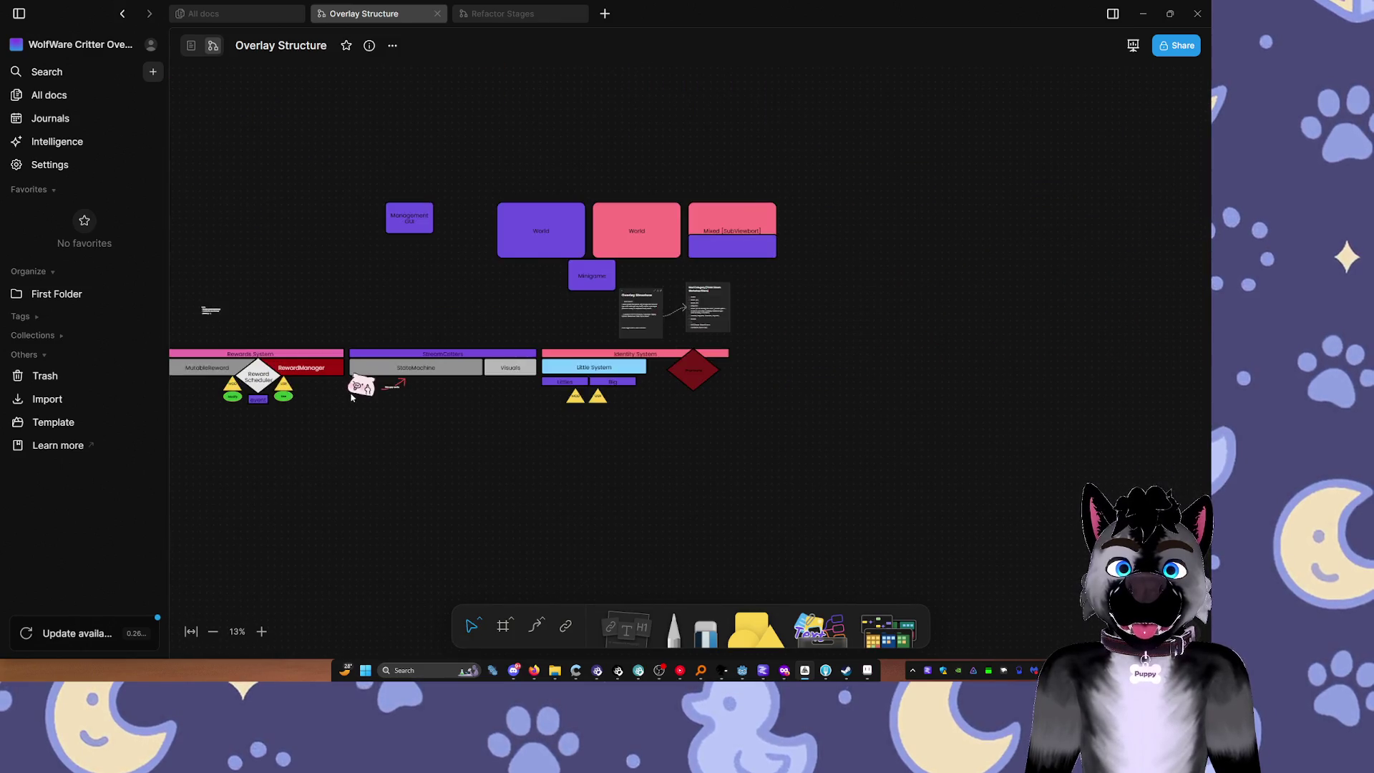
scroll(211, 423, down, 1)
scroll(792, 334, left, 6)
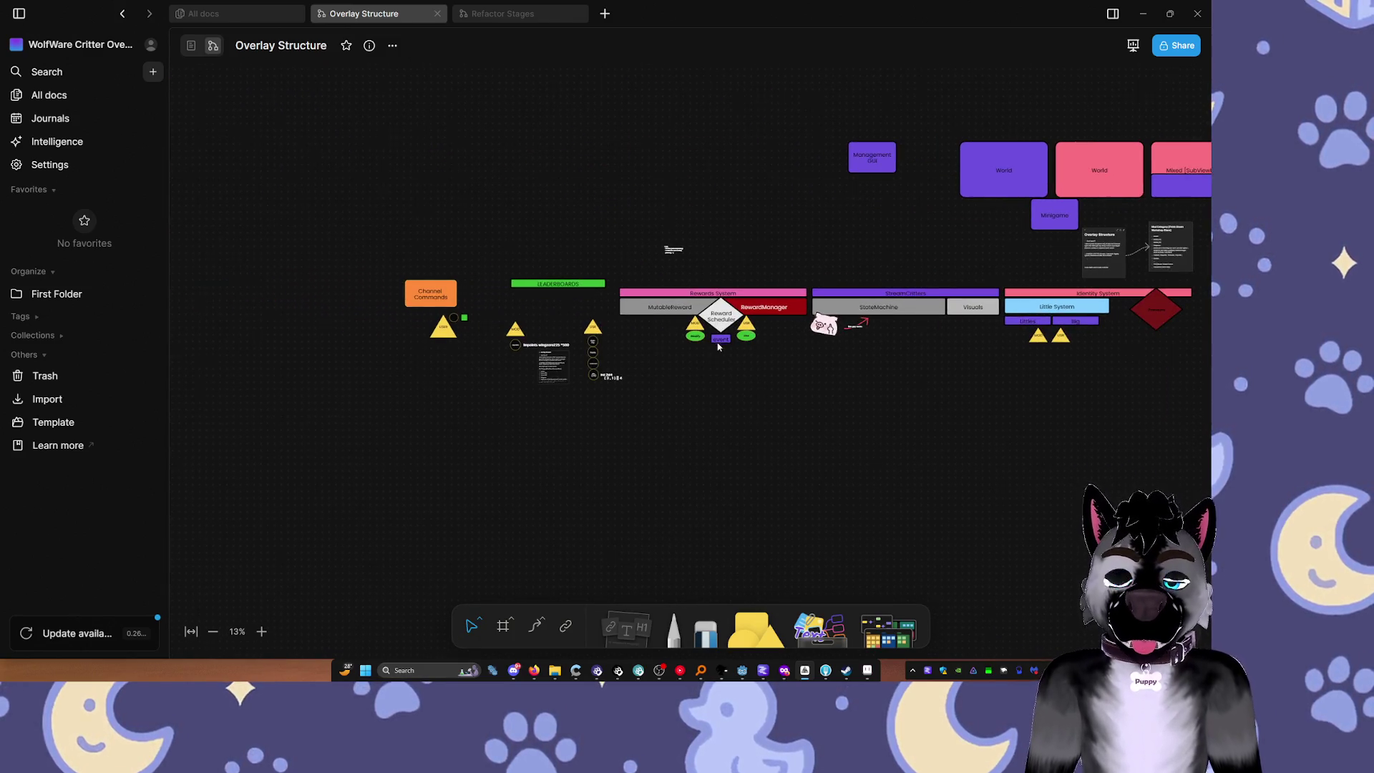
Step: Duplicate the Identity System bar and place the copy to the right of the original
scroll(718, 346, up, 5)
scroll(572, 343, right, 10)
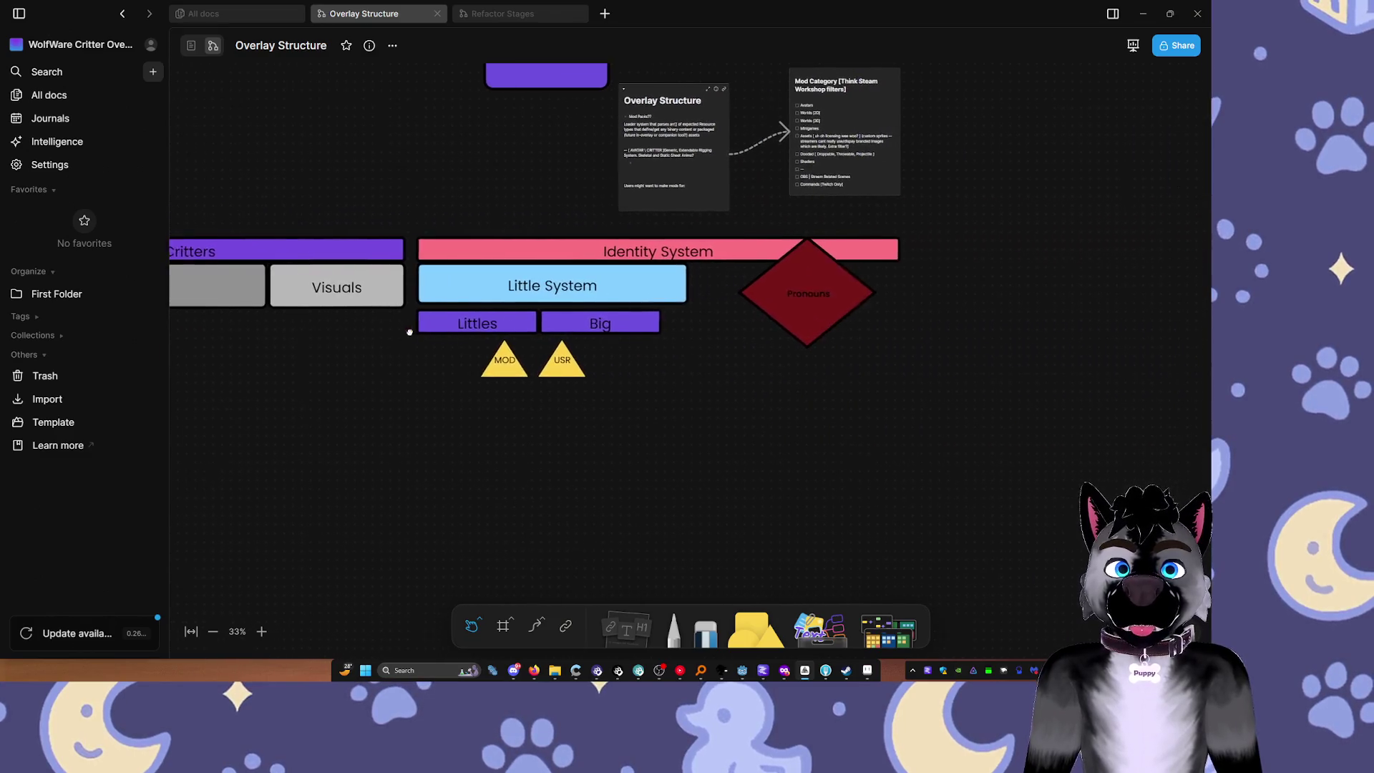
scroll(409, 332, right, 2)
click(681, 245)
scroll(715, 264, right, 6)
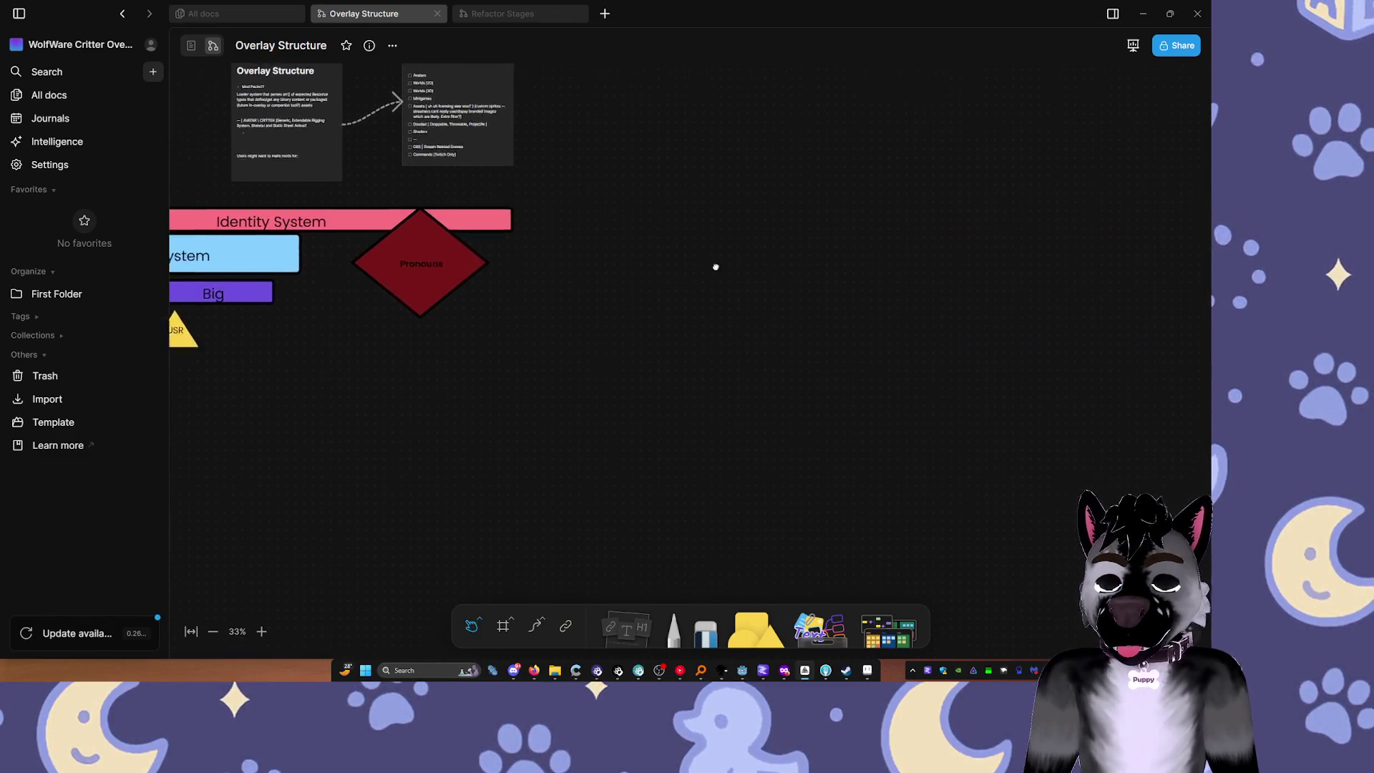
key(ctrl+c)
key(ctrl+v)
mouse_move(516, 264)
mouse_down()
mouse_move(552, 223)
mouse_move(631, 224)
mouse_up()
Step: Fill the duplicate bar green and adjust its height
click(616, 174)
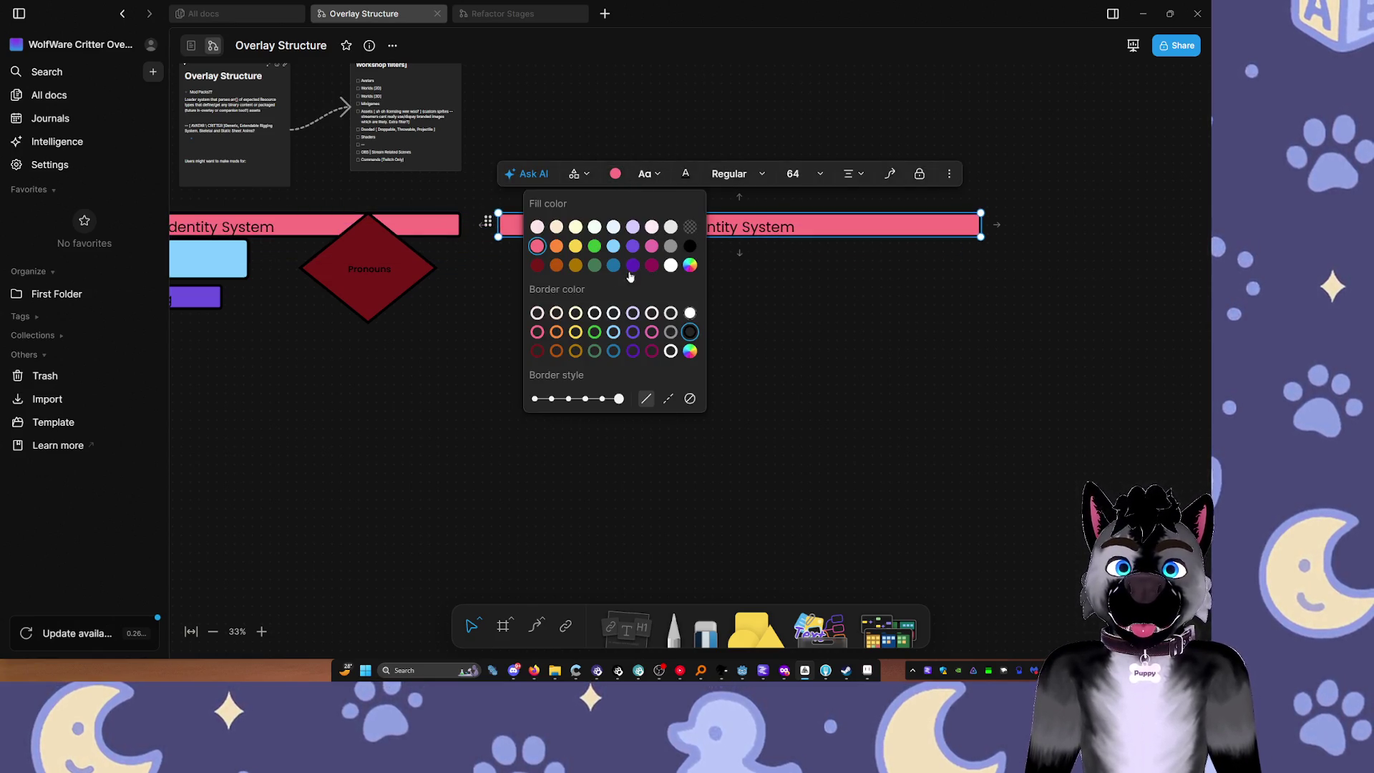
click(595, 246)
drag(739, 239, 739, 259)
scroll(764, 290, left, 10)
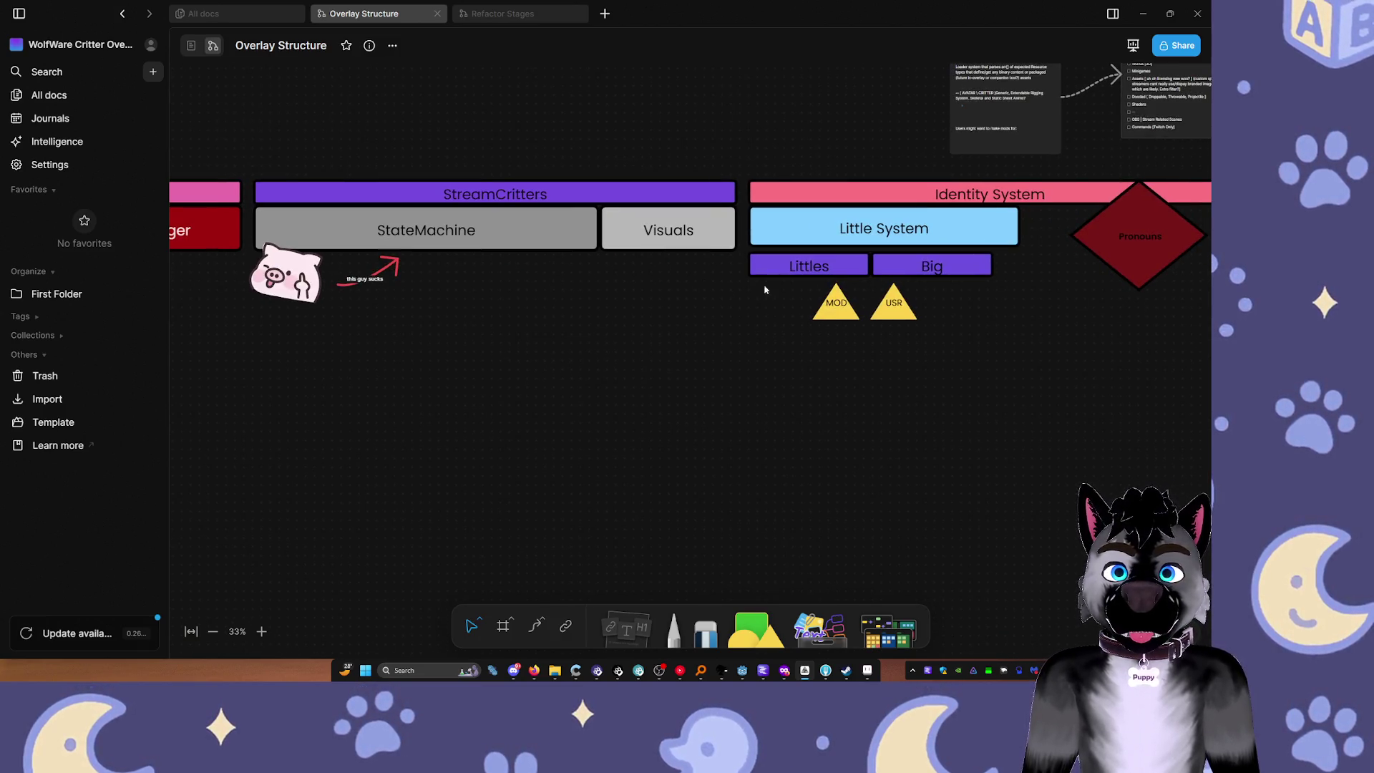
click(592, 197)
scroll(694, 276, right, 6)
scroll(694, 275, up, 1)
click(950, 268)
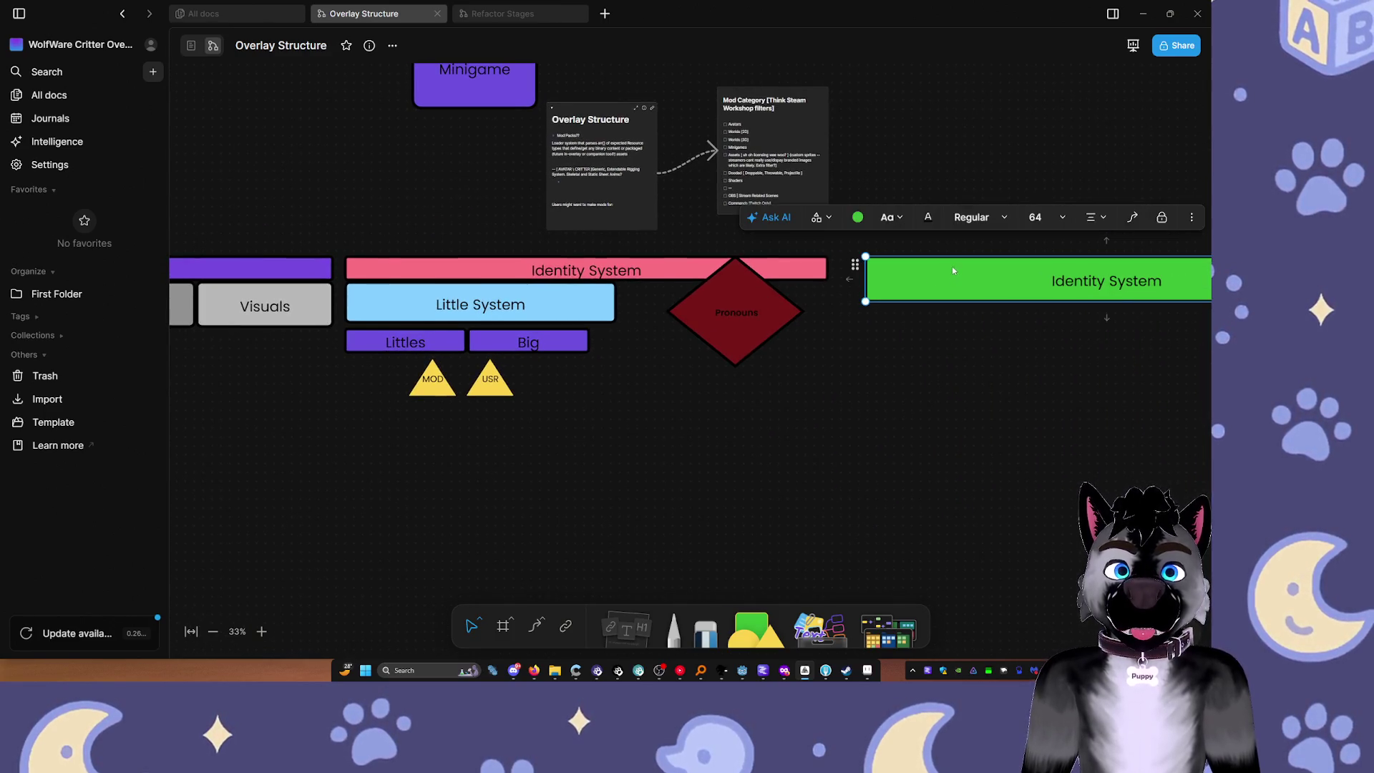
key(ctrl+z)
key(ctrl+z)
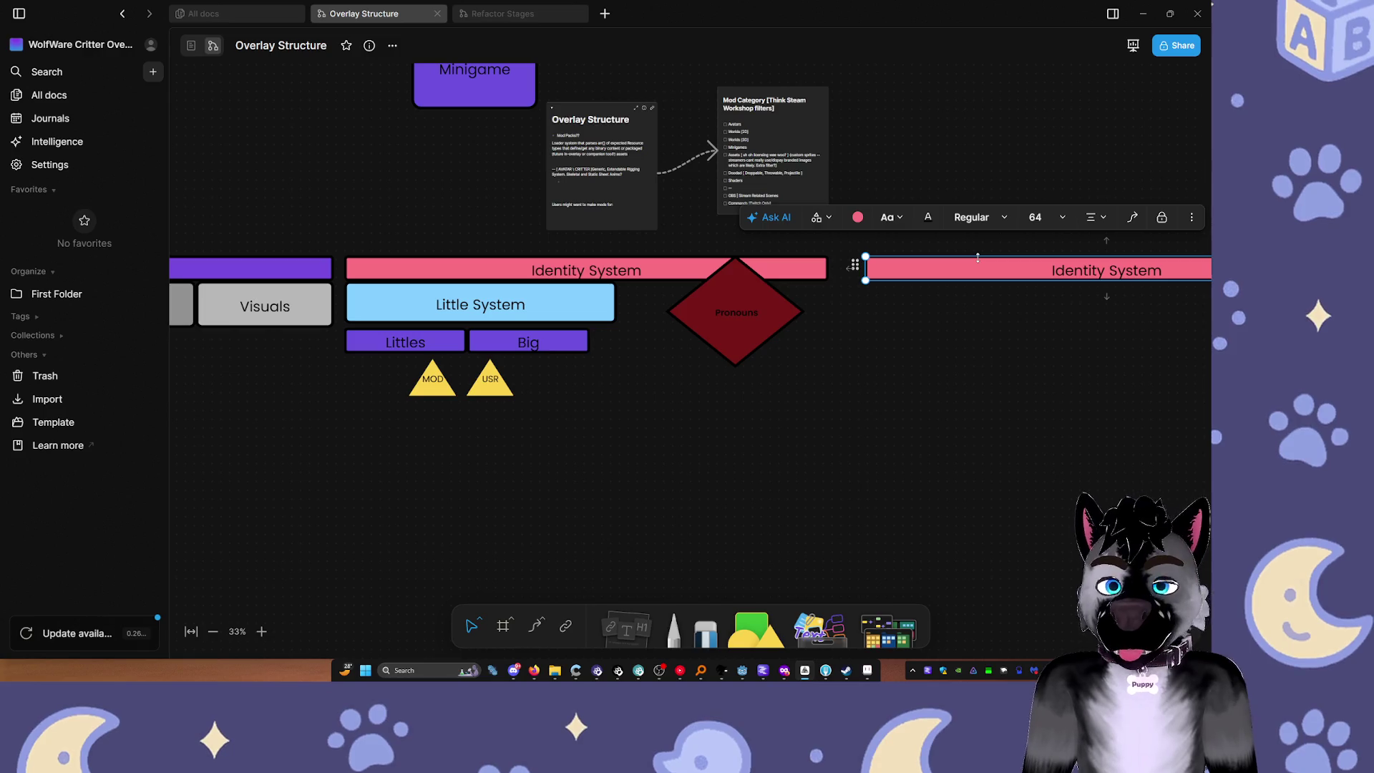
key(ctrl+shift+z)
drag(977, 256, 973, 245)
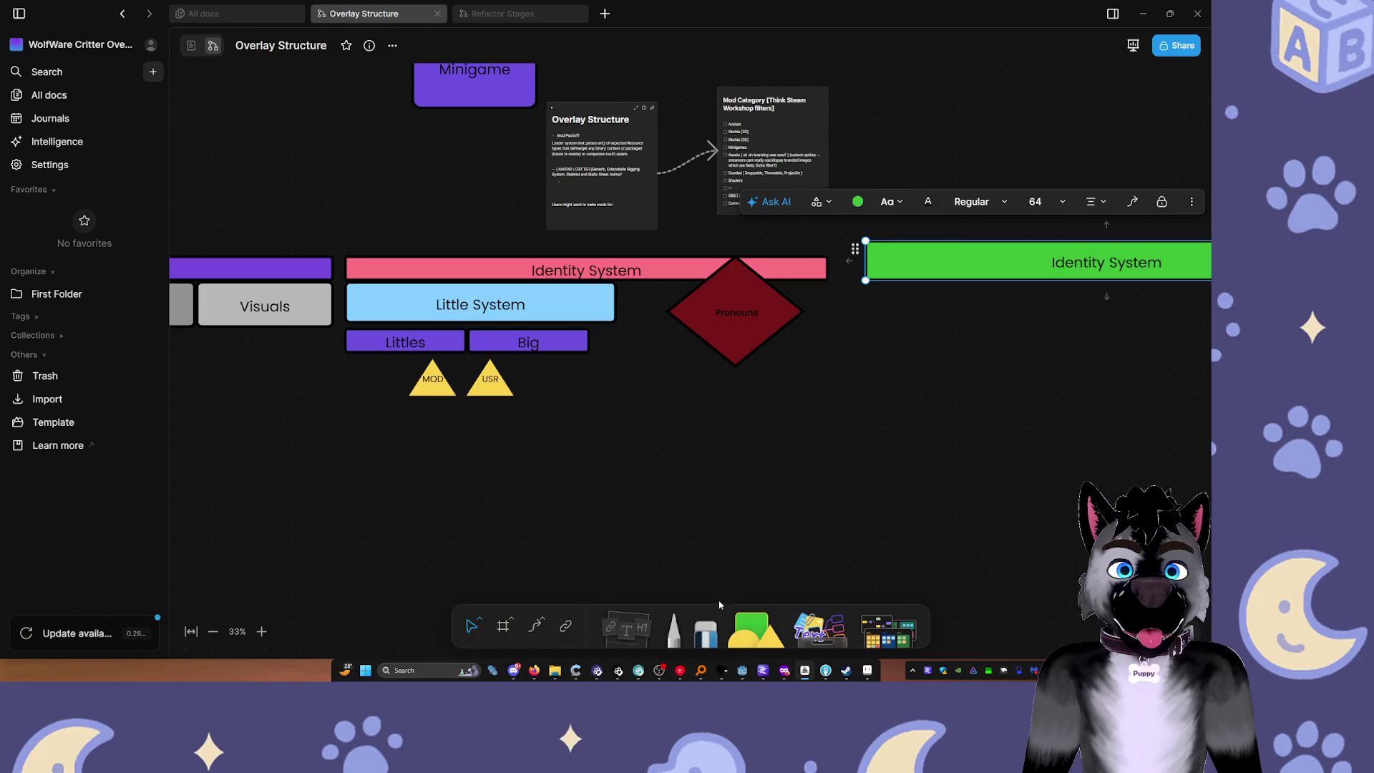
Step: Skip to the next song in YouTube Music and return to the whiteboard
click(679, 669)
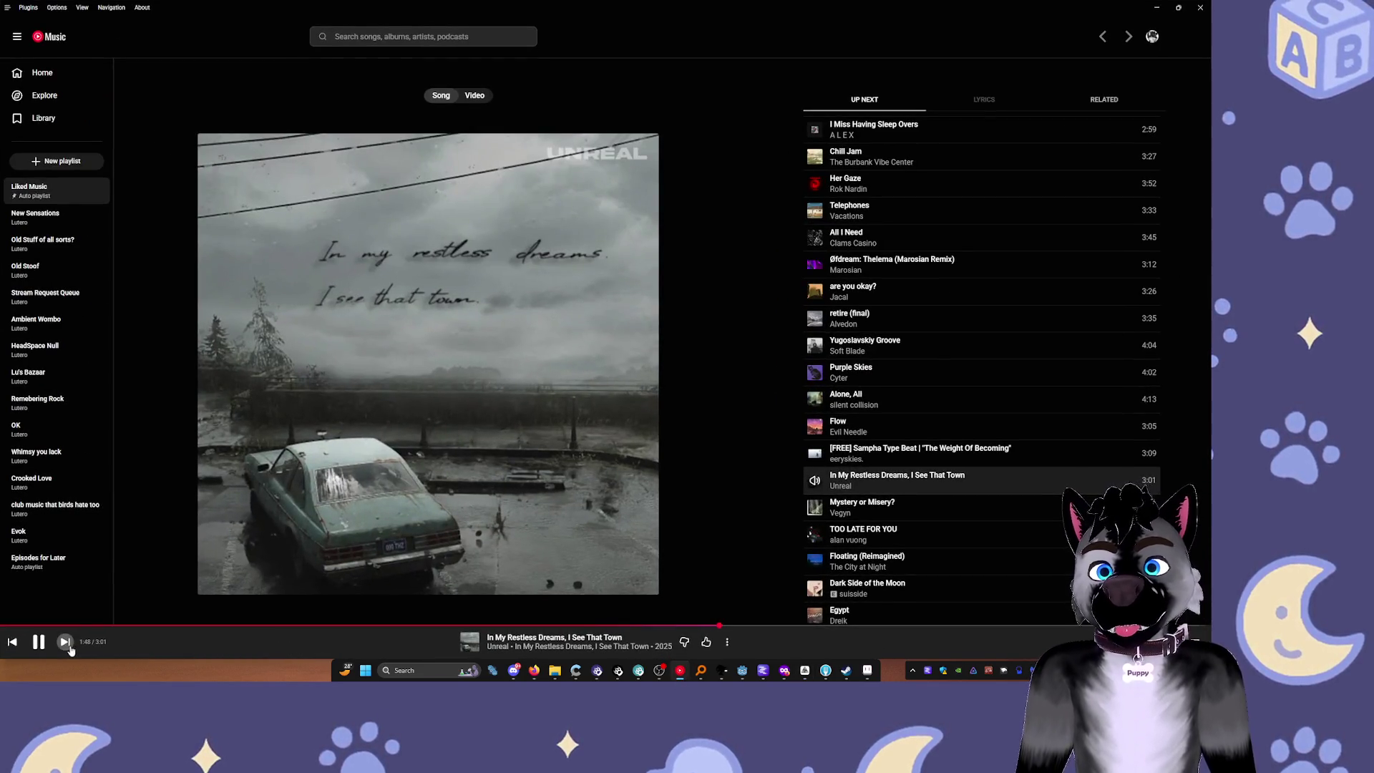
key(shift+n)
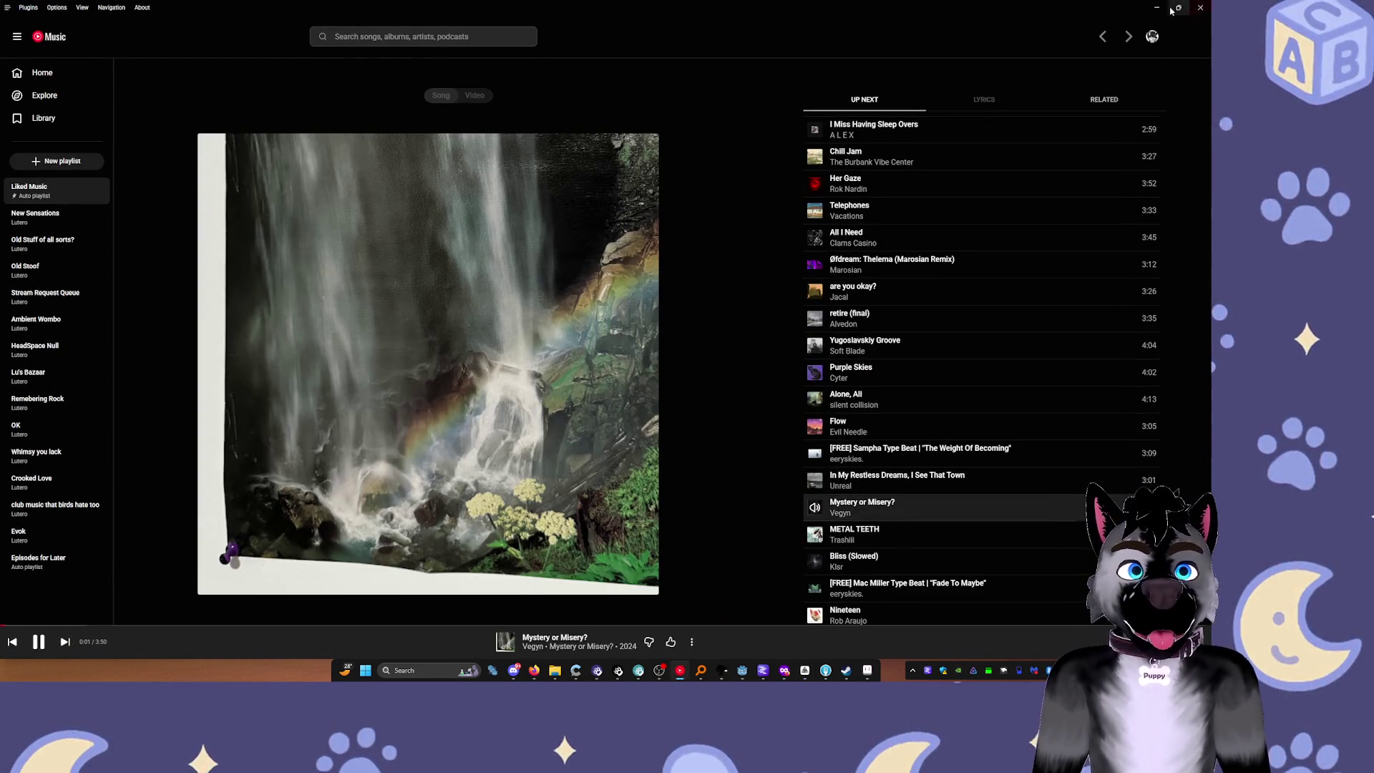
click(1157, 8)
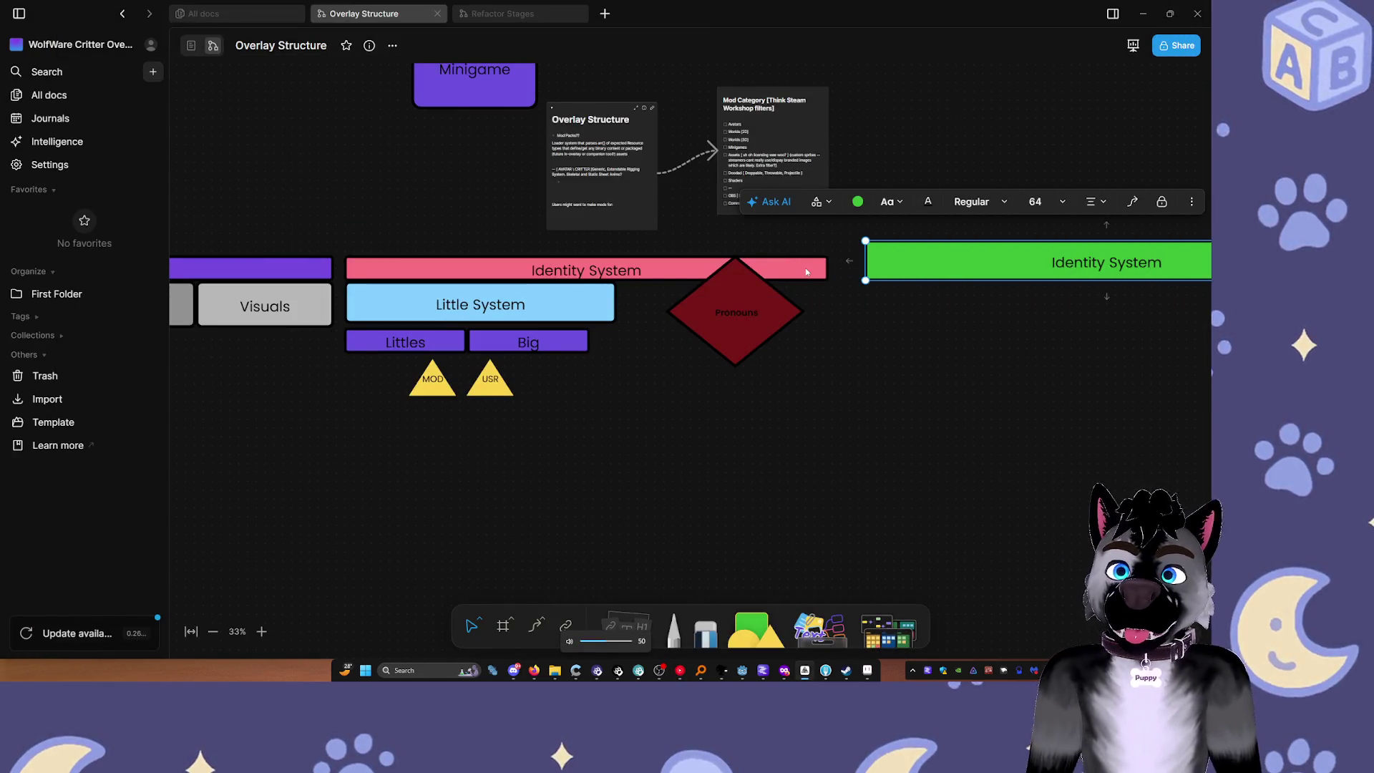
Step: Replace the green bar's Identity System label with 'Commands System'
drag(1013, 320, 628, 345)
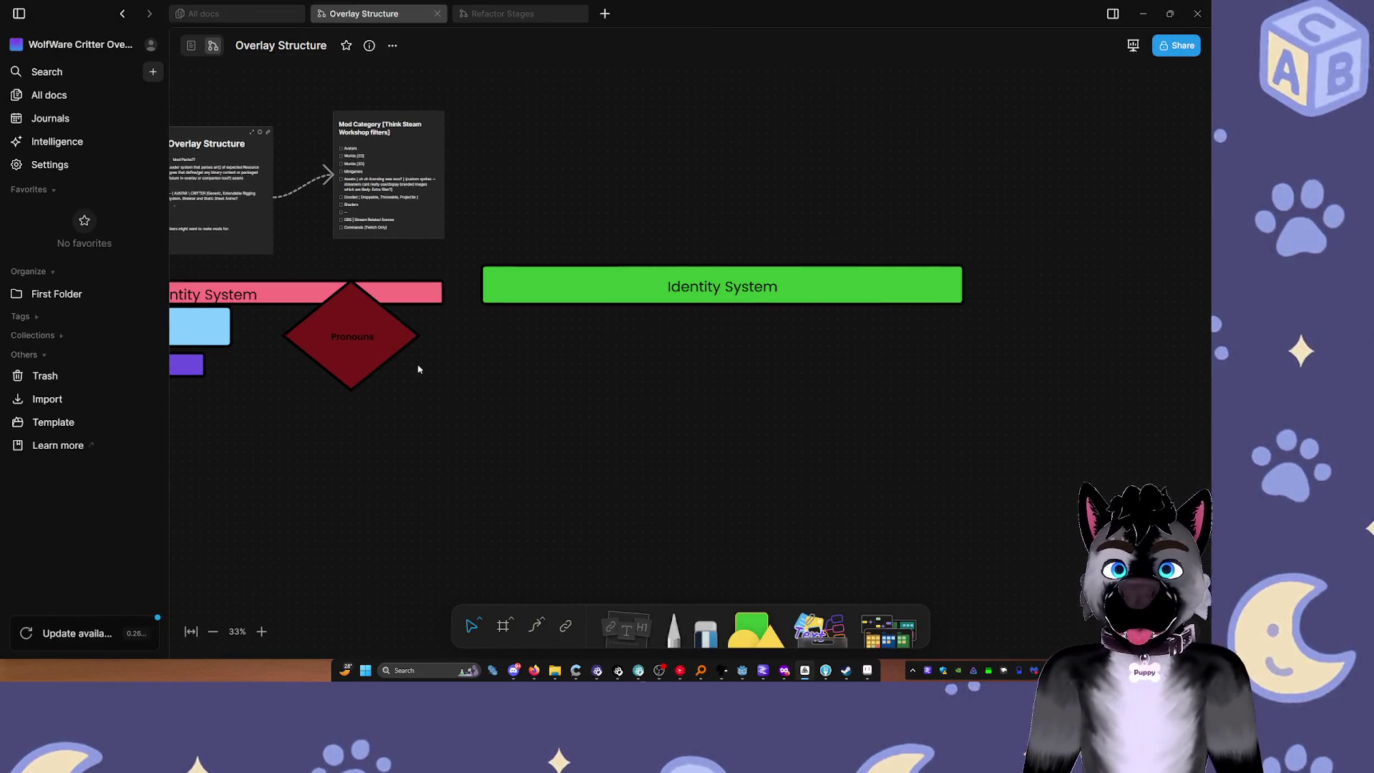
drag(418, 369, 601, 387)
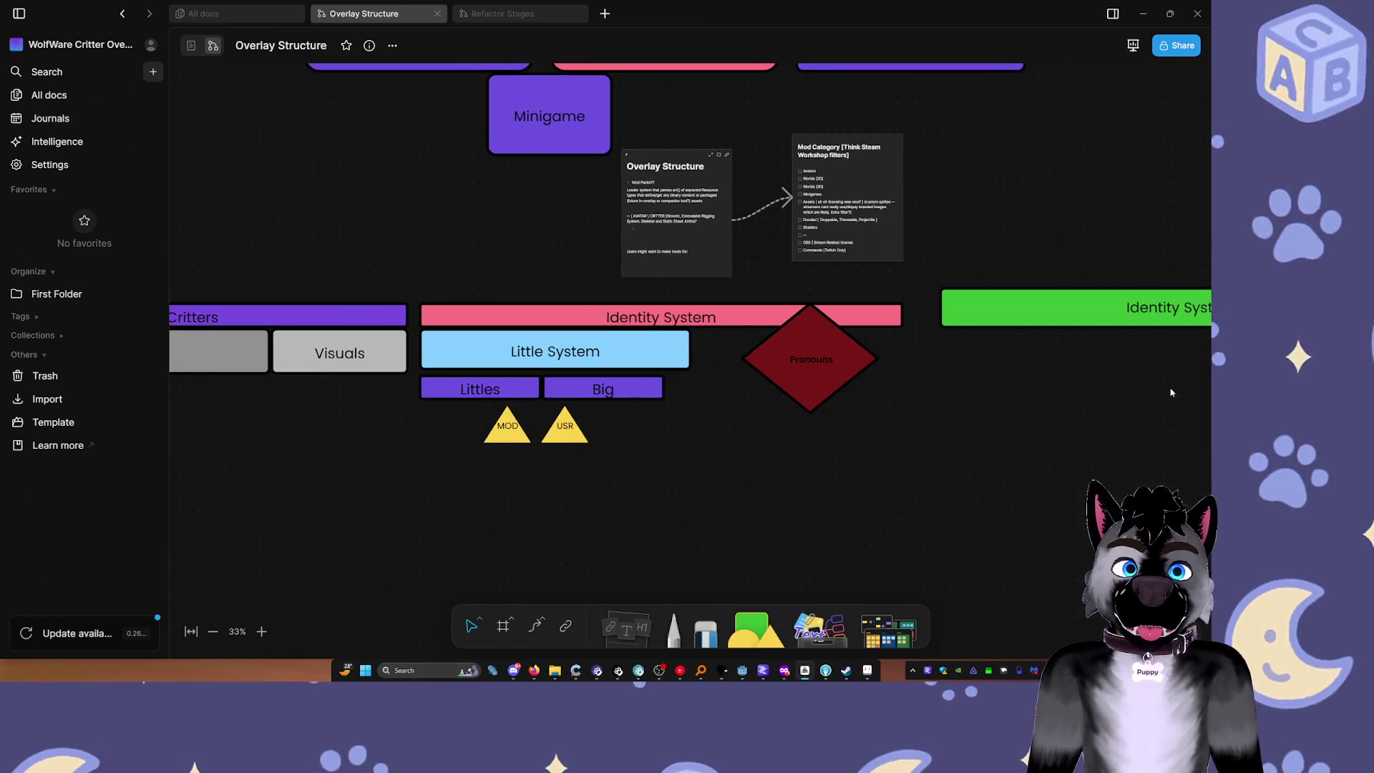
drag(1162, 351, 604, 371)
double_click(604, 321)
key(ctrl+a)
text(Com)
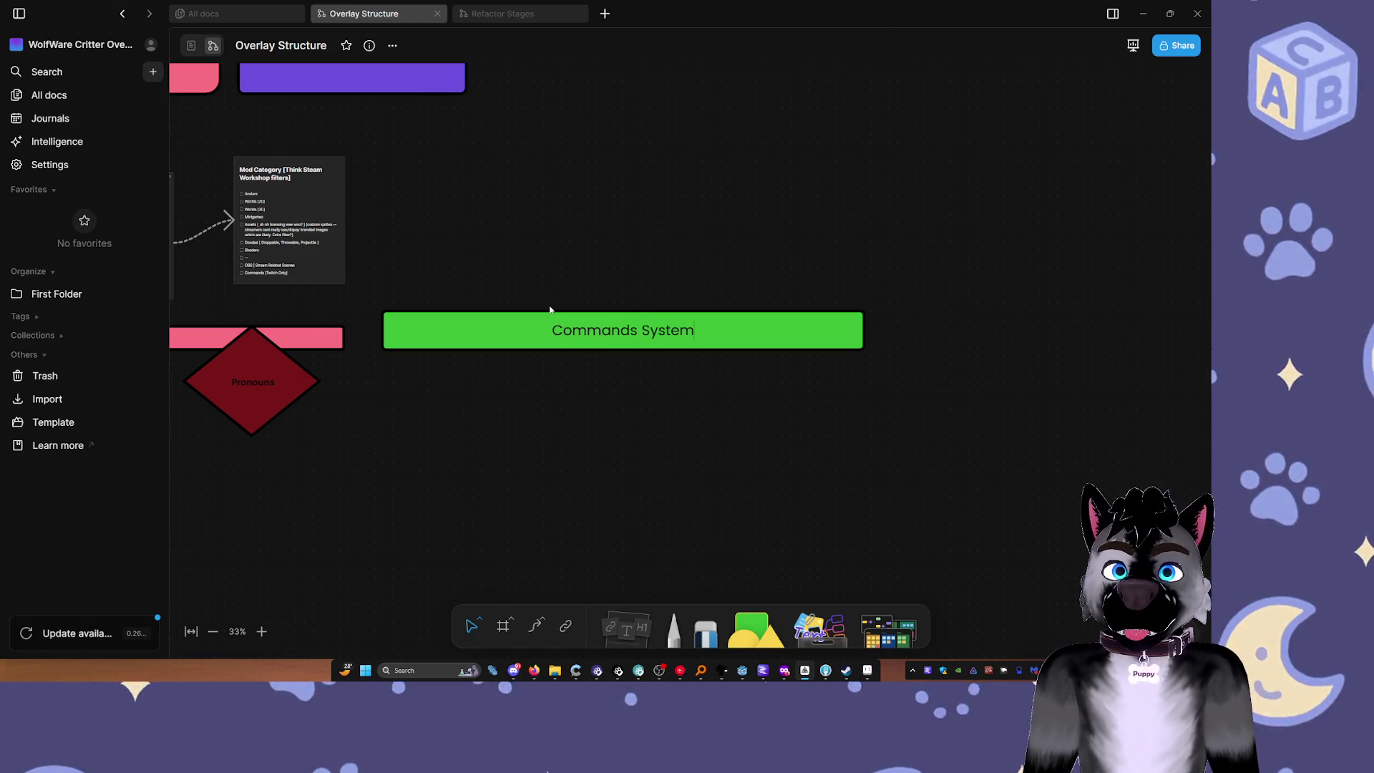
mouse_move(420, 414)
mouse_down()
mouse_move(629, 444)
mouse_move(951, 432)
mouse_up()
drag(566, 417, 643, 441)
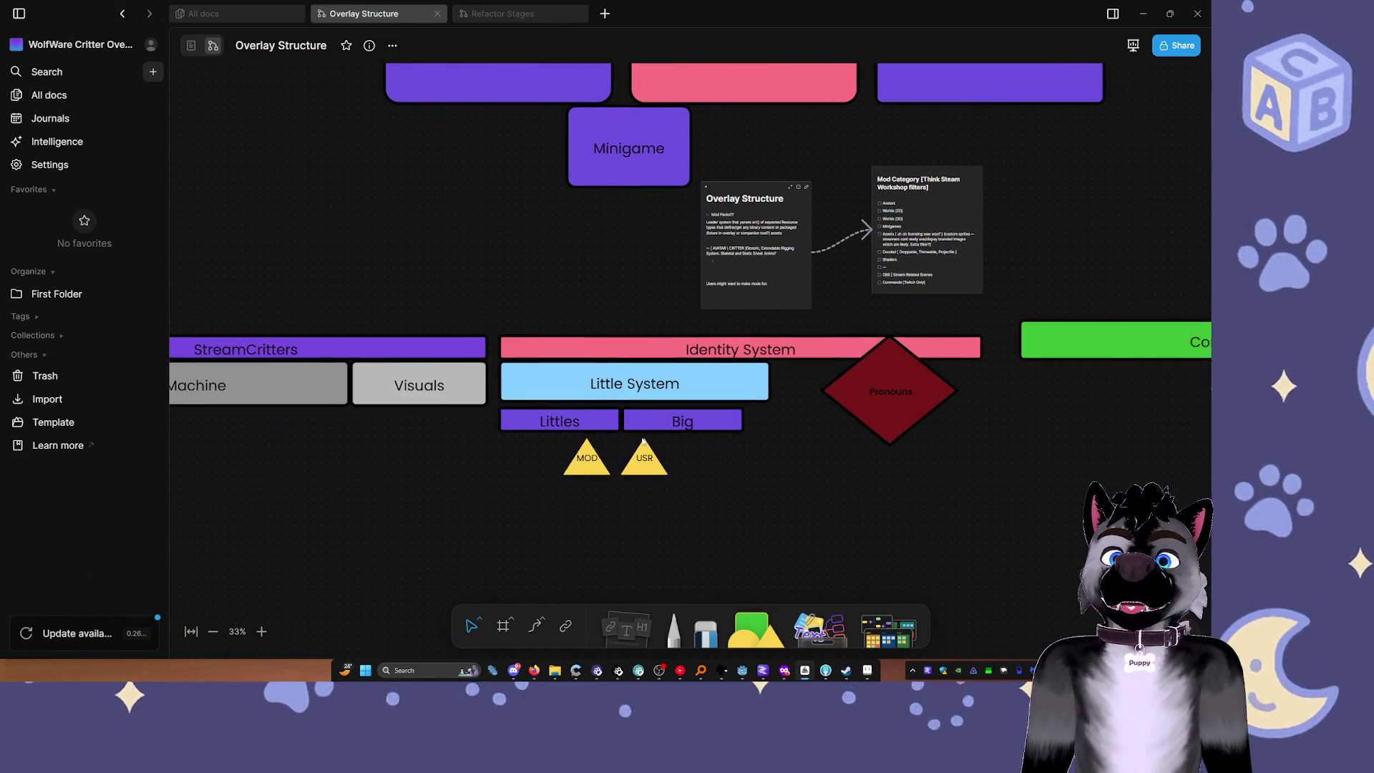
scroll(644, 441, down, 5)
Step: Move the event box further below Reward Scheduler
scroll(509, 368, up, 5)
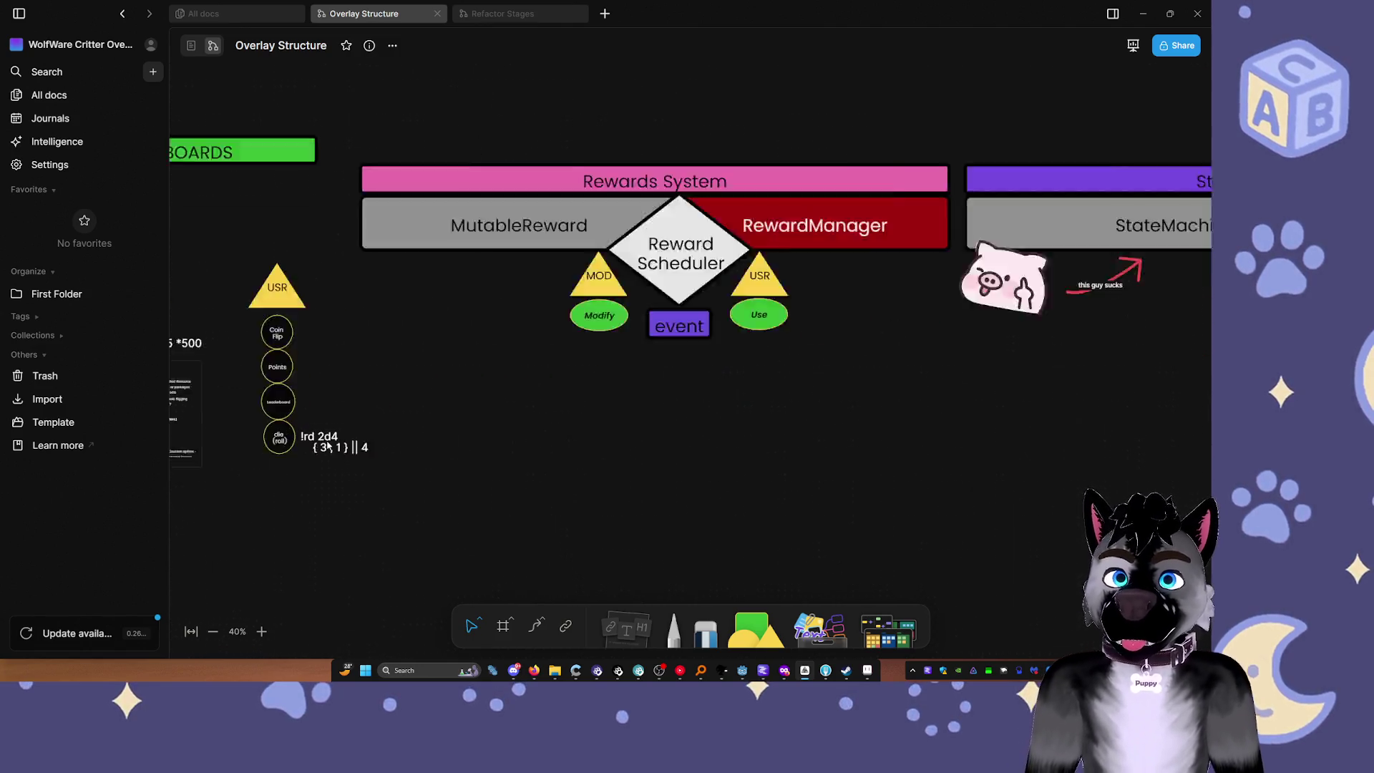
scroll(501, 368, right, 5)
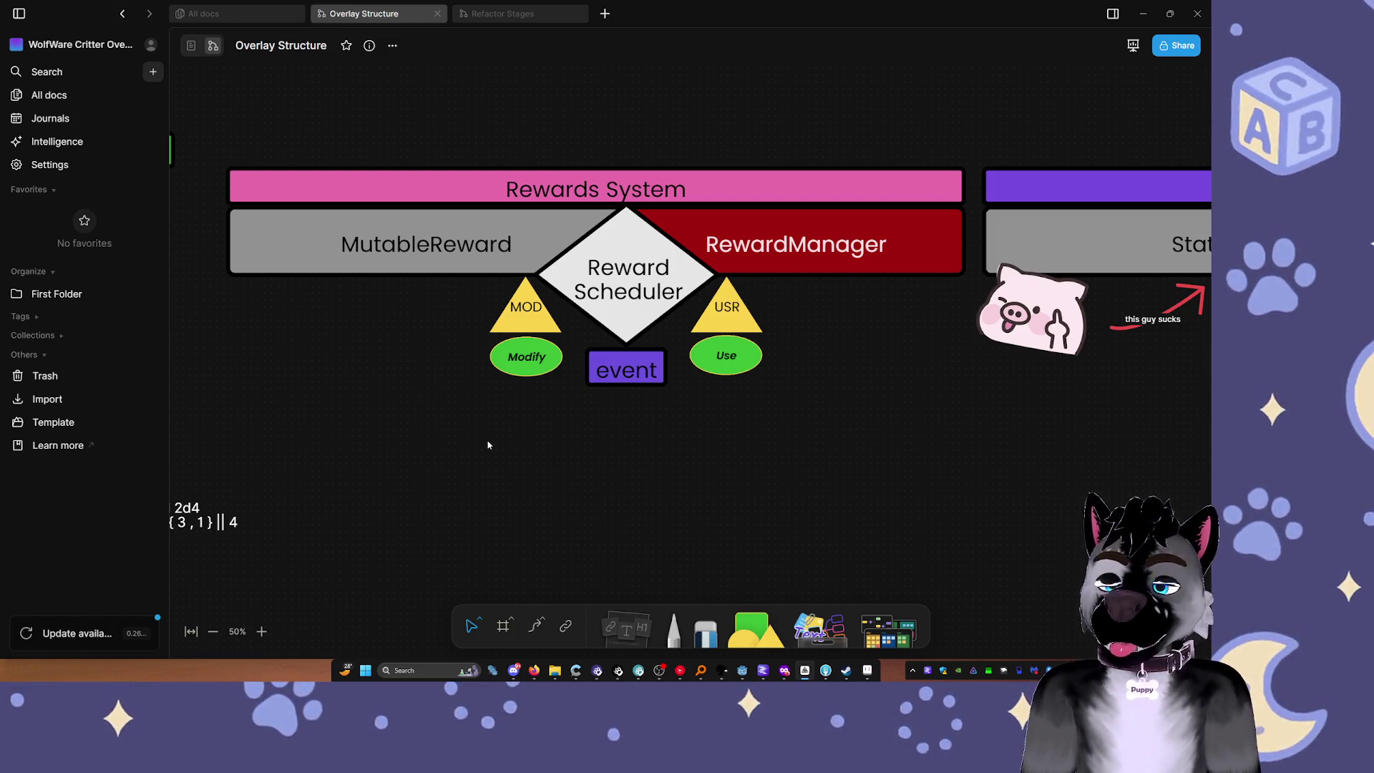
drag(624, 387, 636, 450)
Step: Connect Reward Scheduler to the event box with a connector having a start arrowhead
click(536, 625)
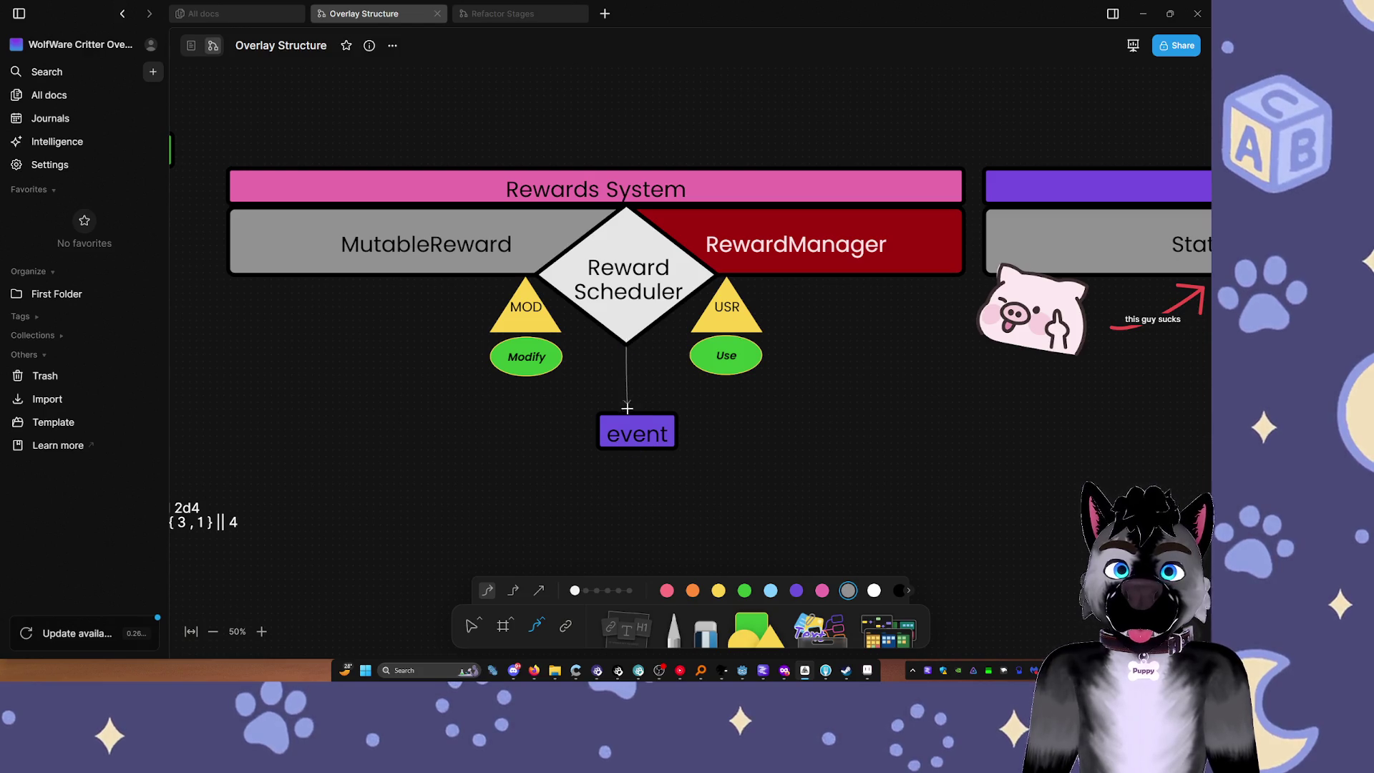
drag(627, 407, 628, 430)
click(739, 327)
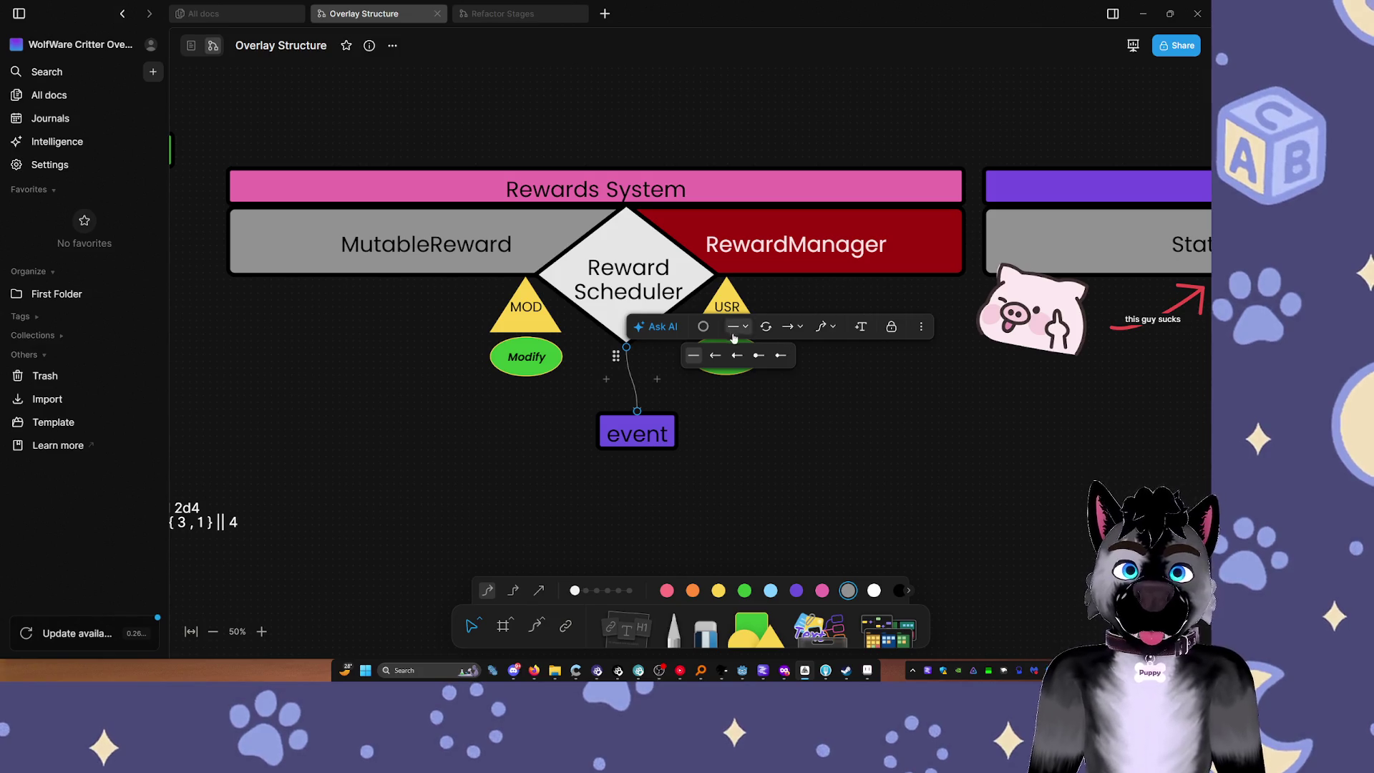
click(737, 356)
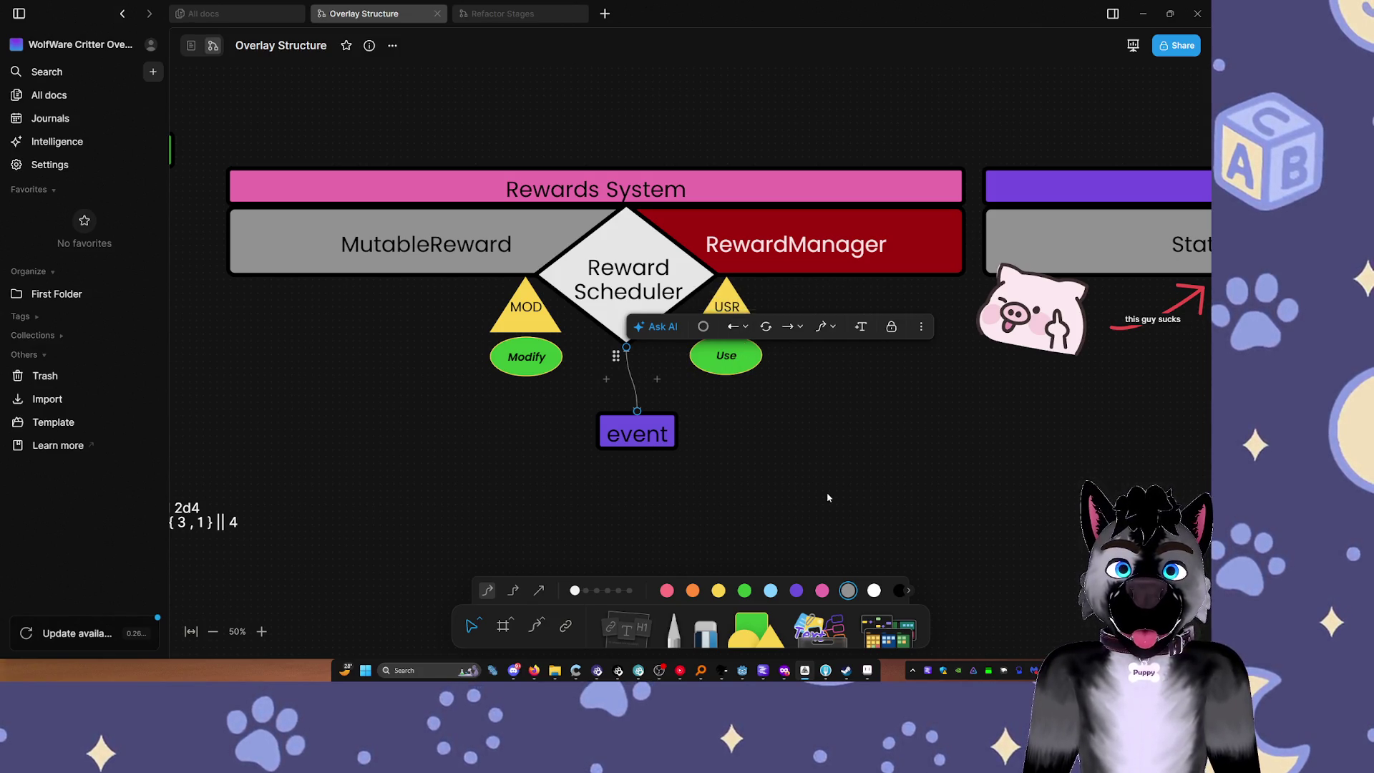
click(742, 448)
click(633, 404)
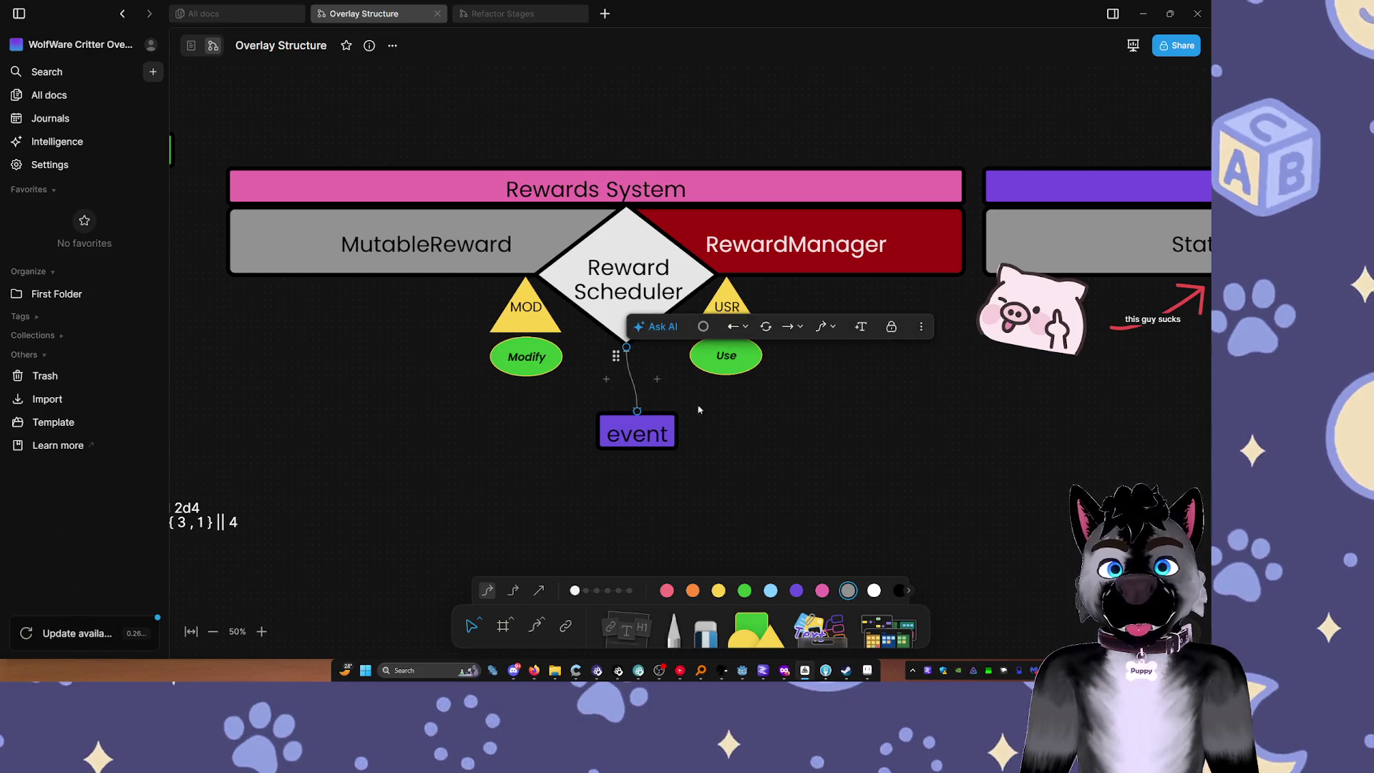
click(669, 436)
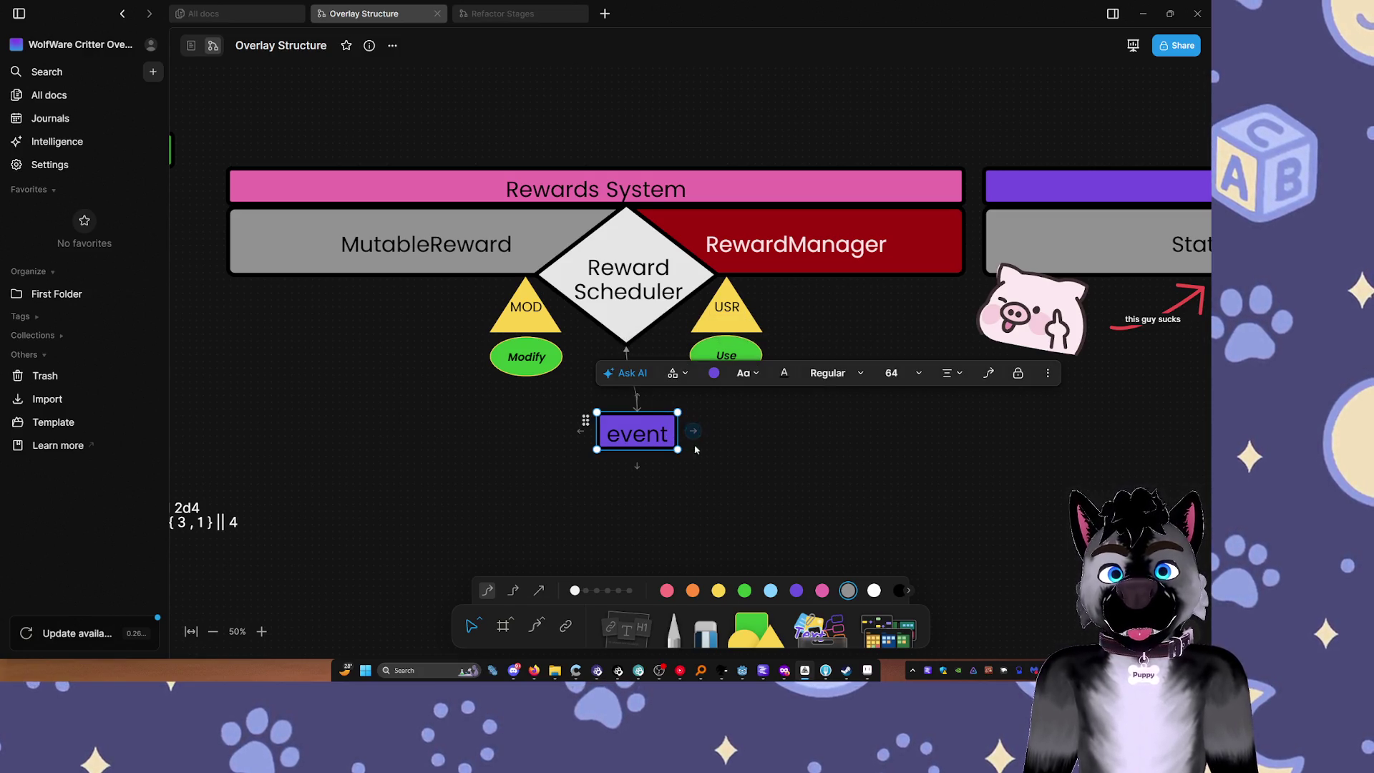
Step: Add a connected box below the event box and fill it light lavender
click(696, 449)
scroll(696, 449, right, 5)
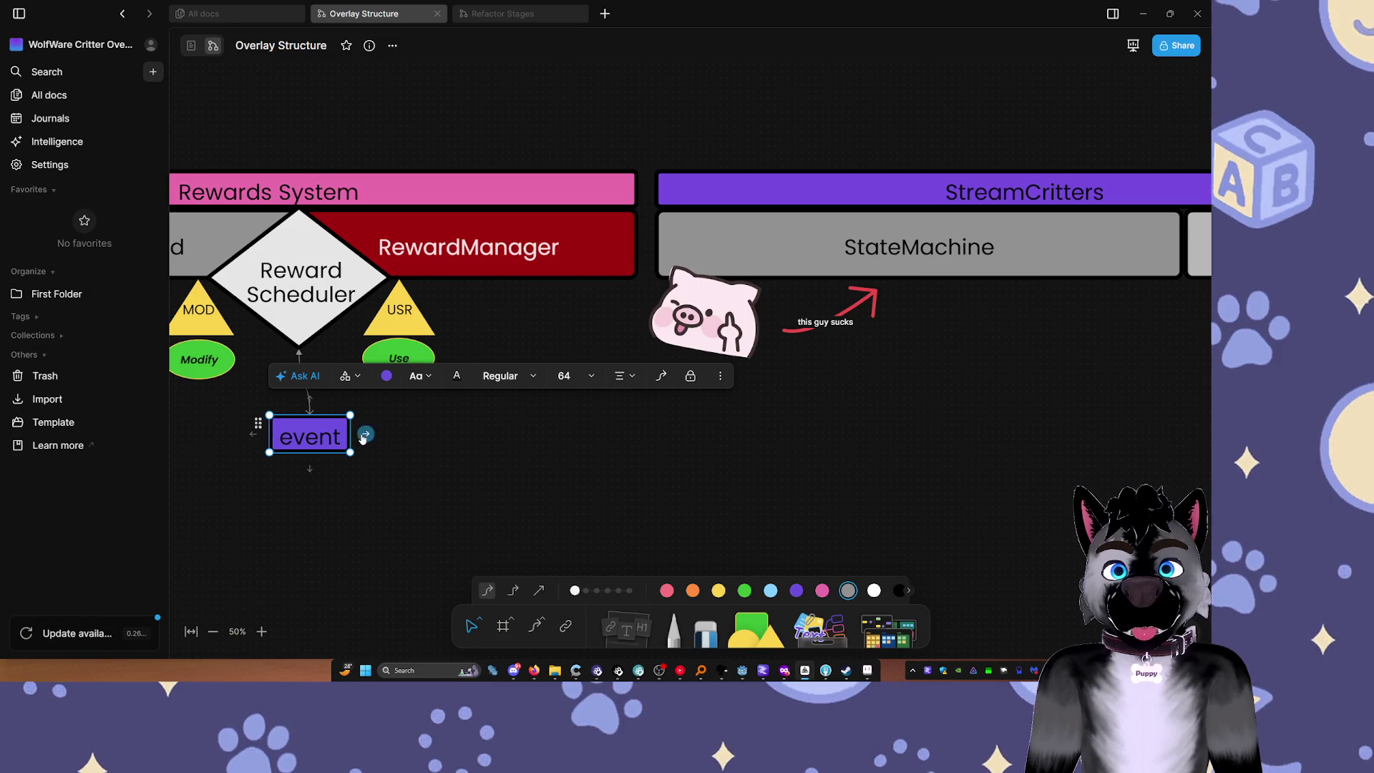
click(316, 470)
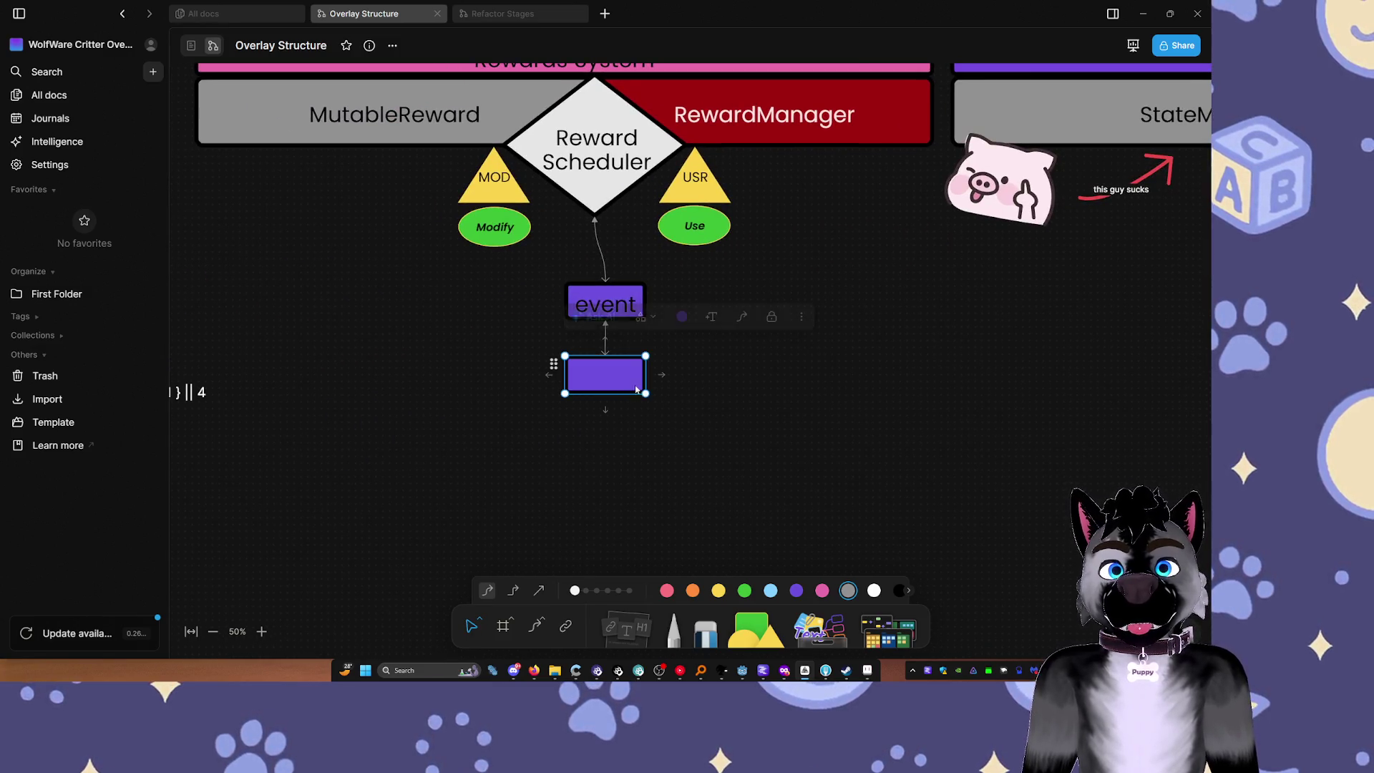
click(682, 316)
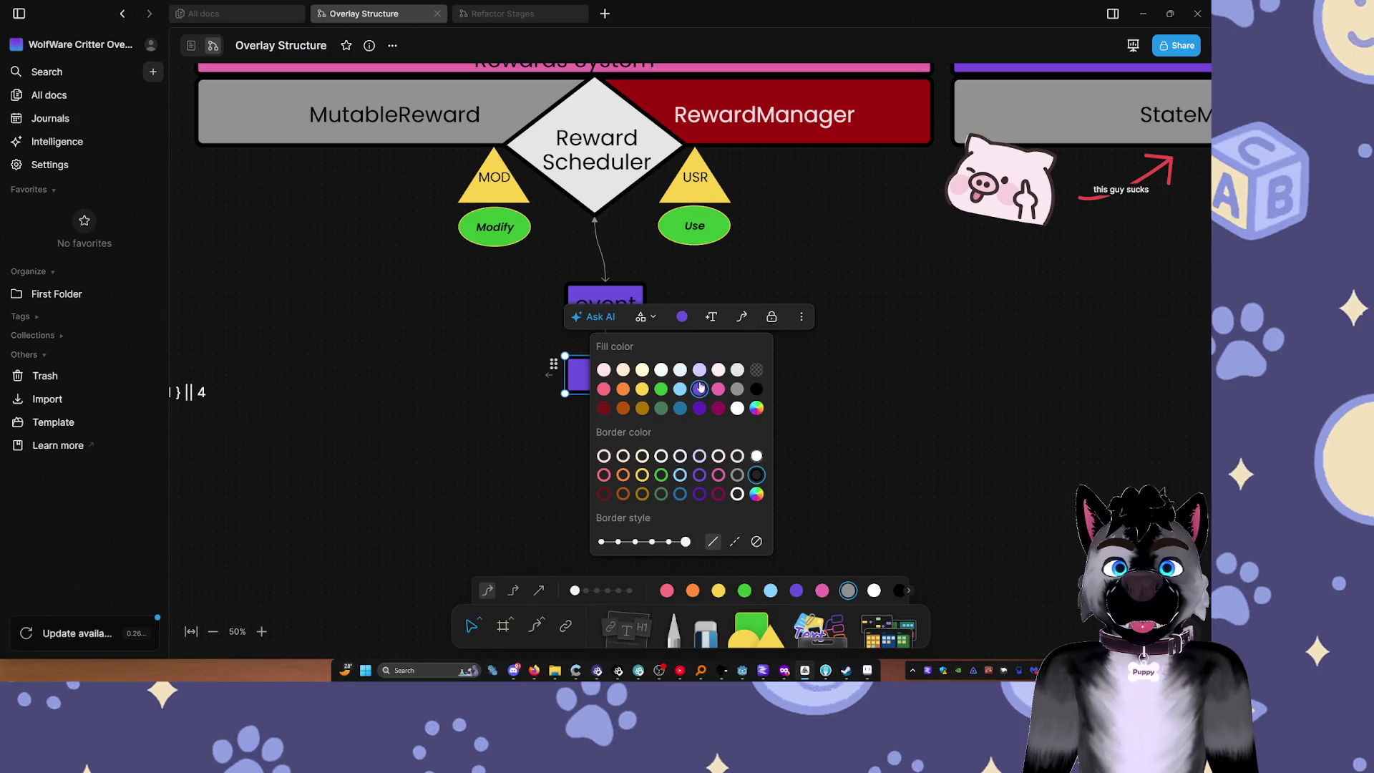
click(699, 369)
click(754, 435)
Step: Try resizing the lavender box, then undo the size changes
click(616, 378)
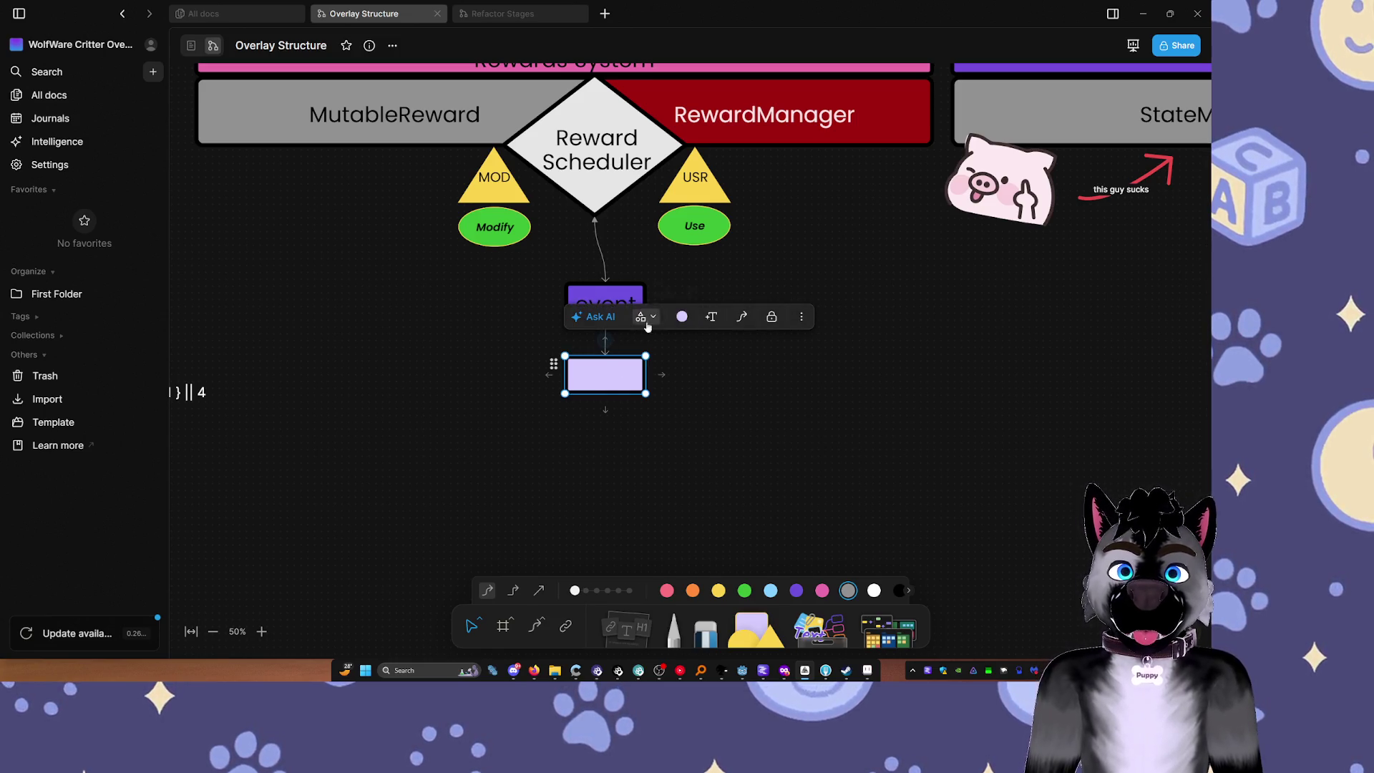
mouse_move(645, 393)
mouse_down()
mouse_move(645, 460)
mouse_move(654, 409)
mouse_move(686, 407)
mouse_up()
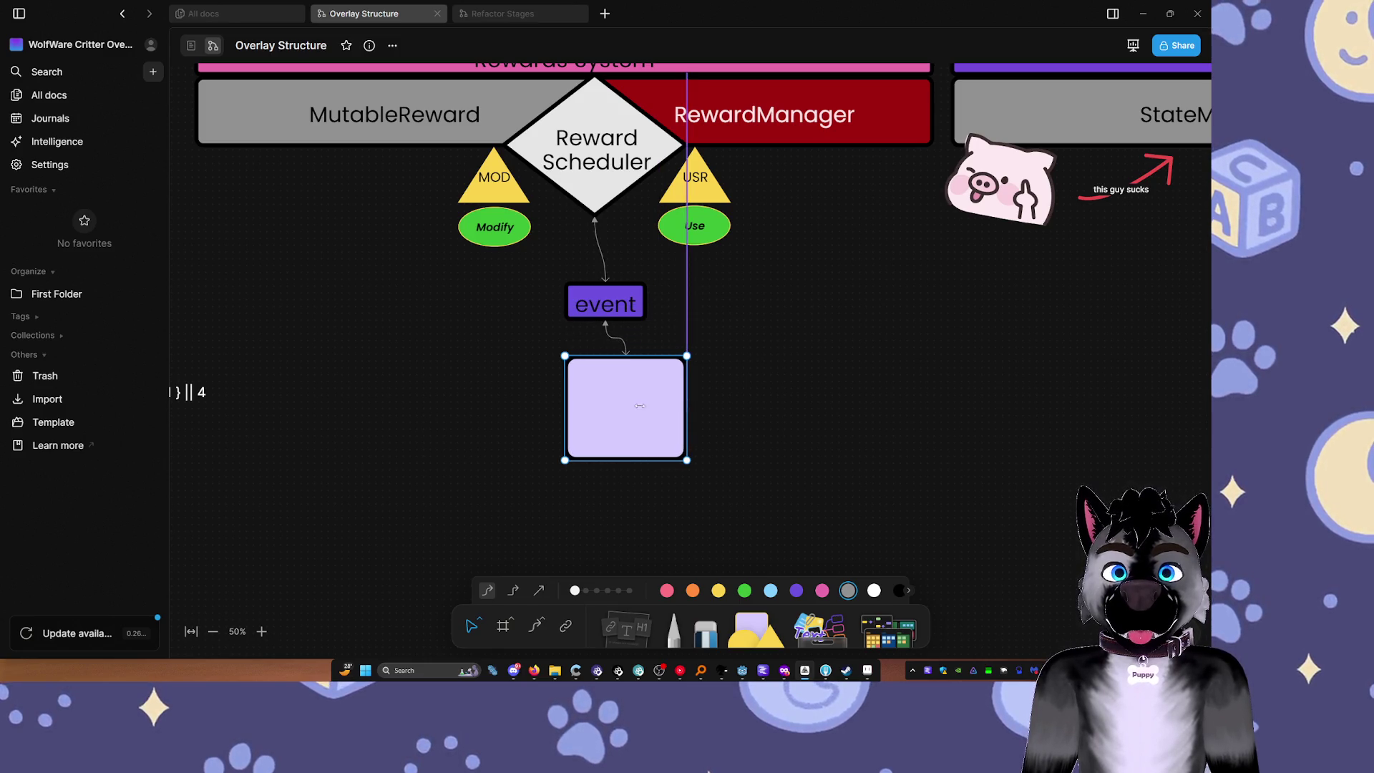
drag(564, 406, 529, 405)
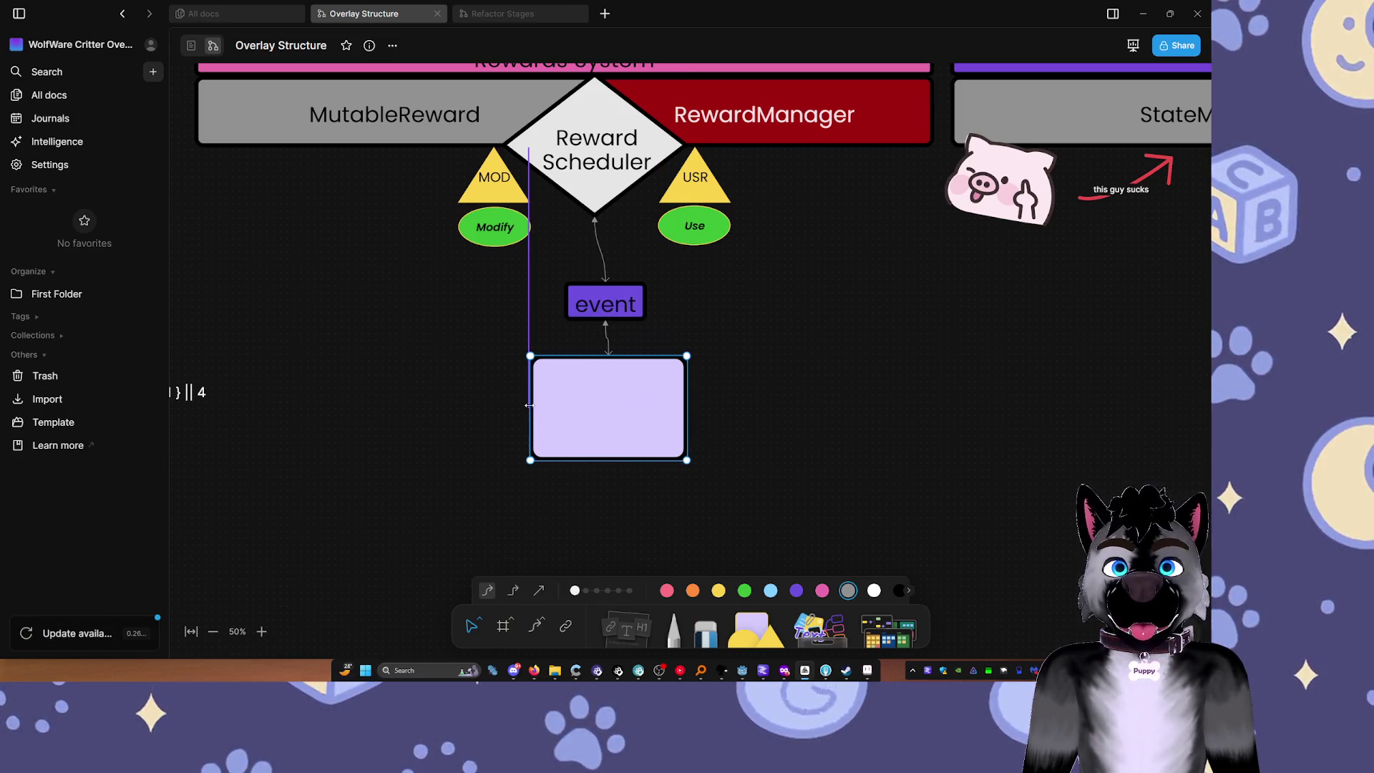
drag(686, 408, 654, 424)
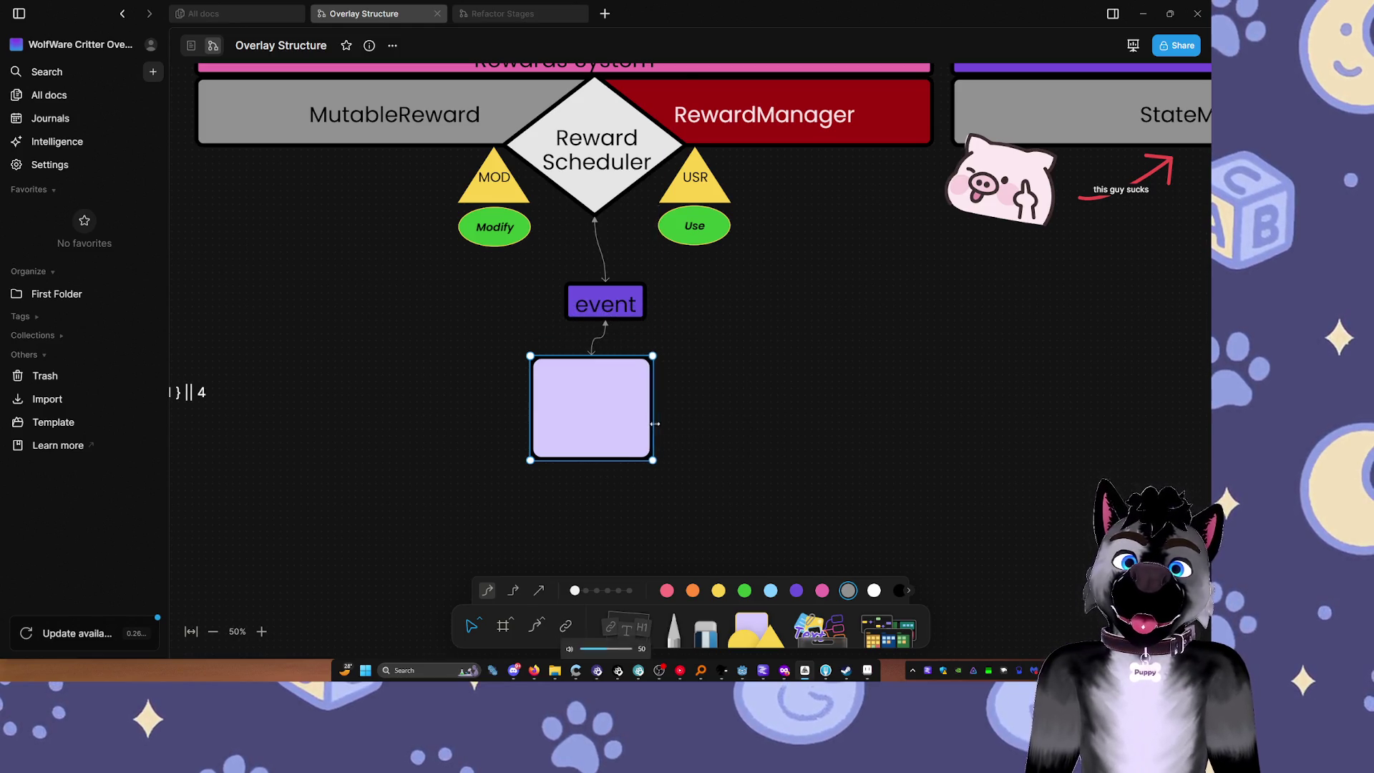
key(ctrl+z)
key(ctrl+z)
key(ctrl+z)
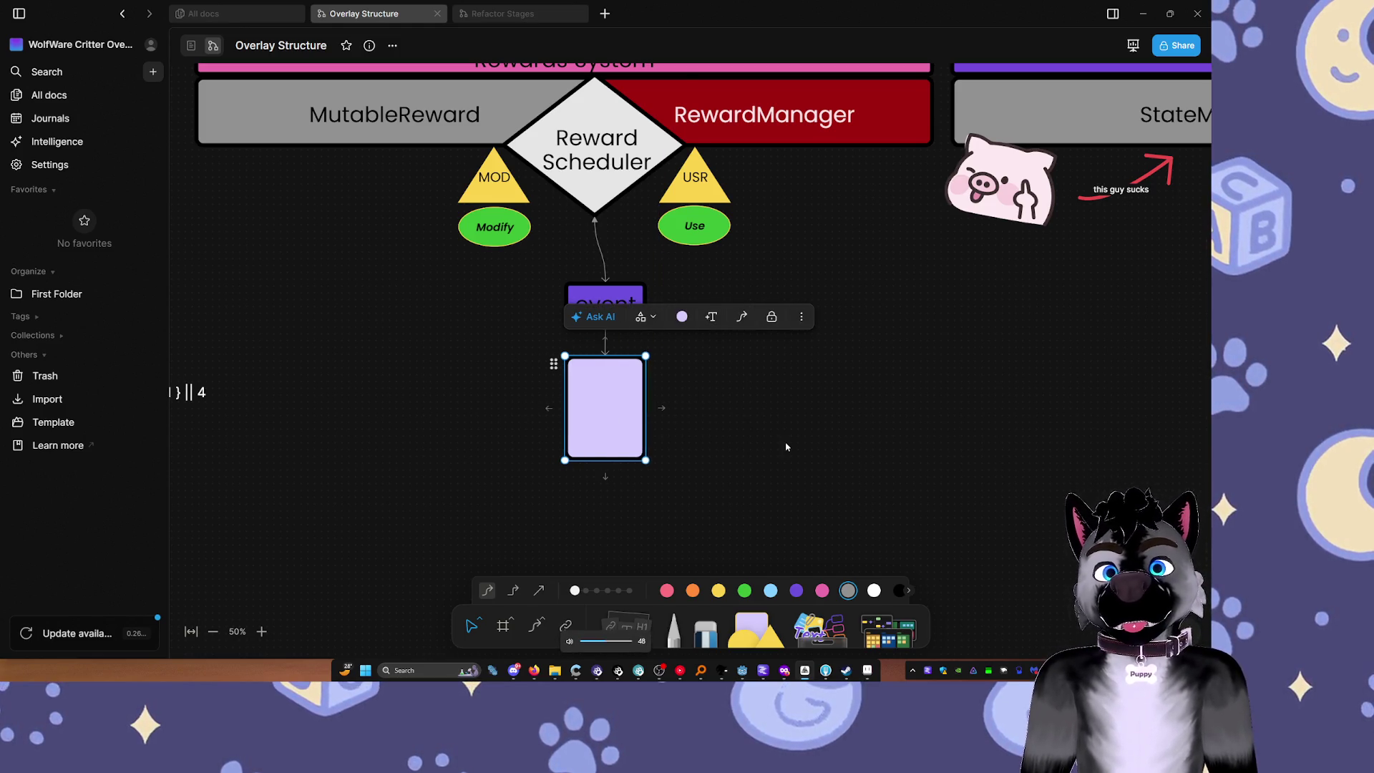
key(ctrl+z)
click(833, 442)
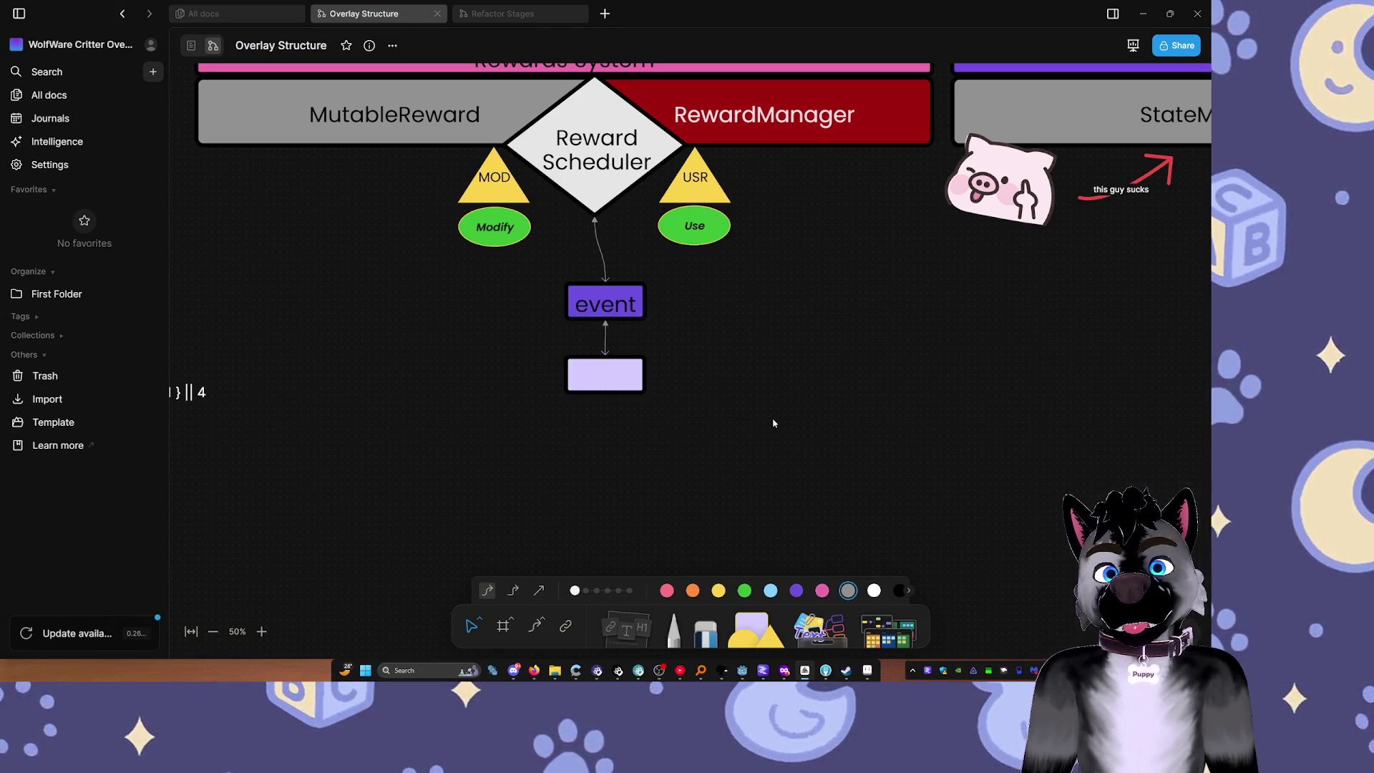
Step: Change the lavender box's shape to a diamond, keeping it unrotated
click(604, 375)
click(642, 316)
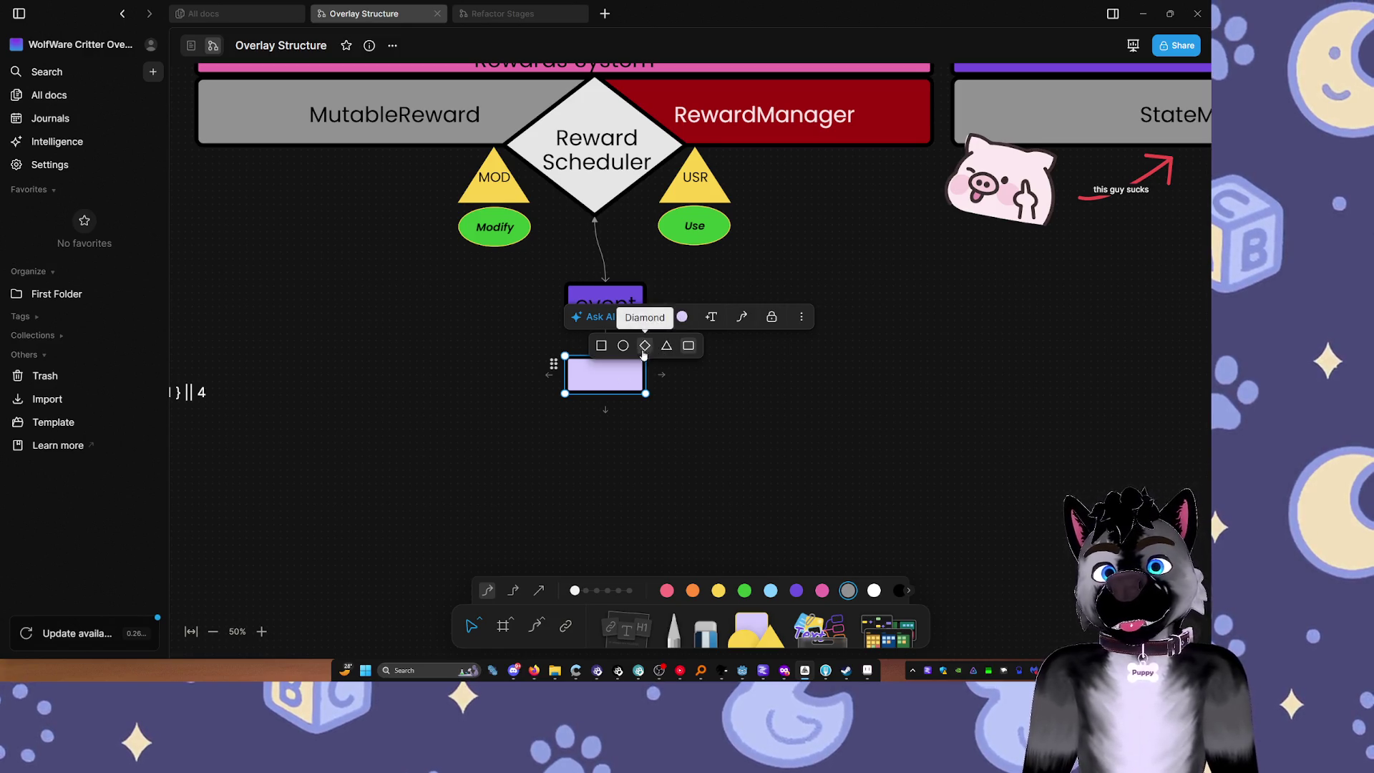
click(644, 345)
drag(647, 396, 648, 405)
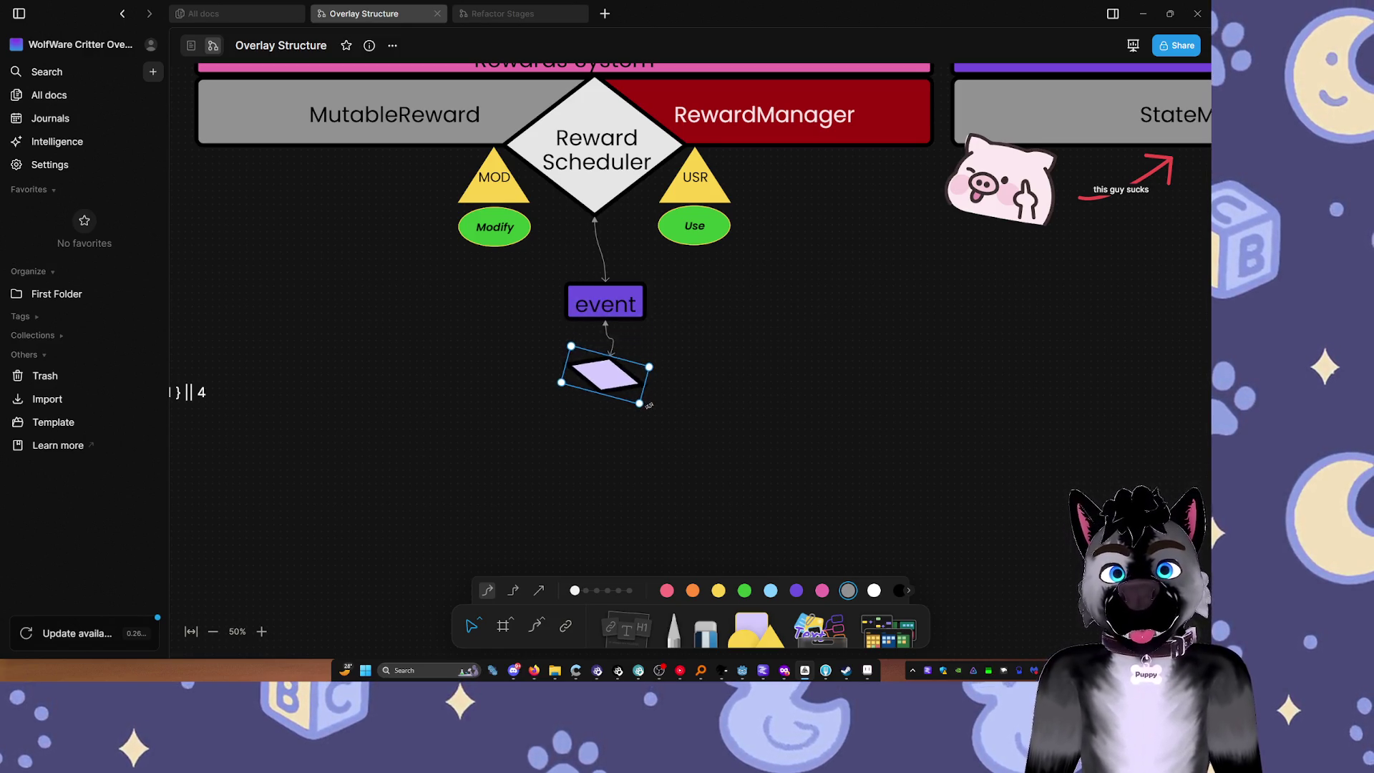
key(ctrl+z)
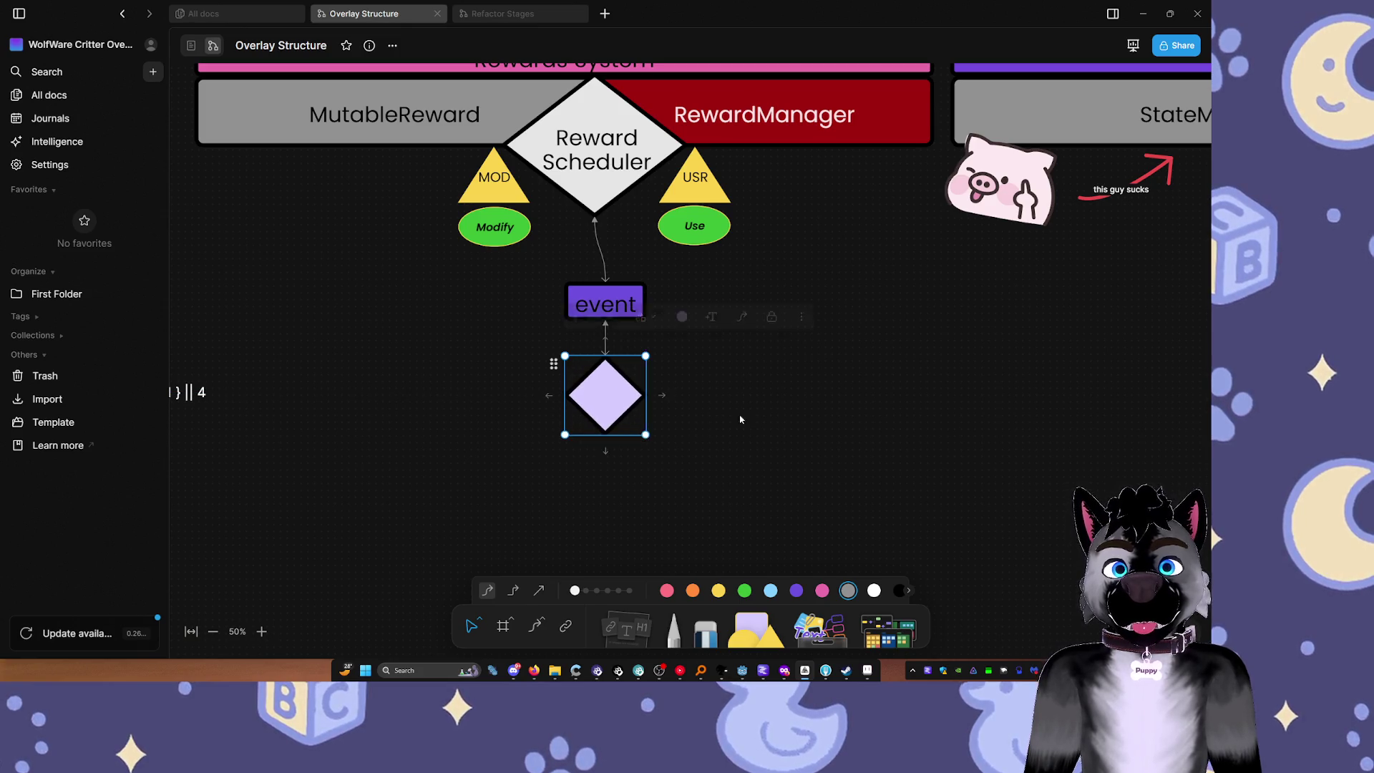
Step: Drag the lavender diamond down and right of the event box, then select its connector
scroll(740, 419, right, 5)
scroll(666, 392, down, 2)
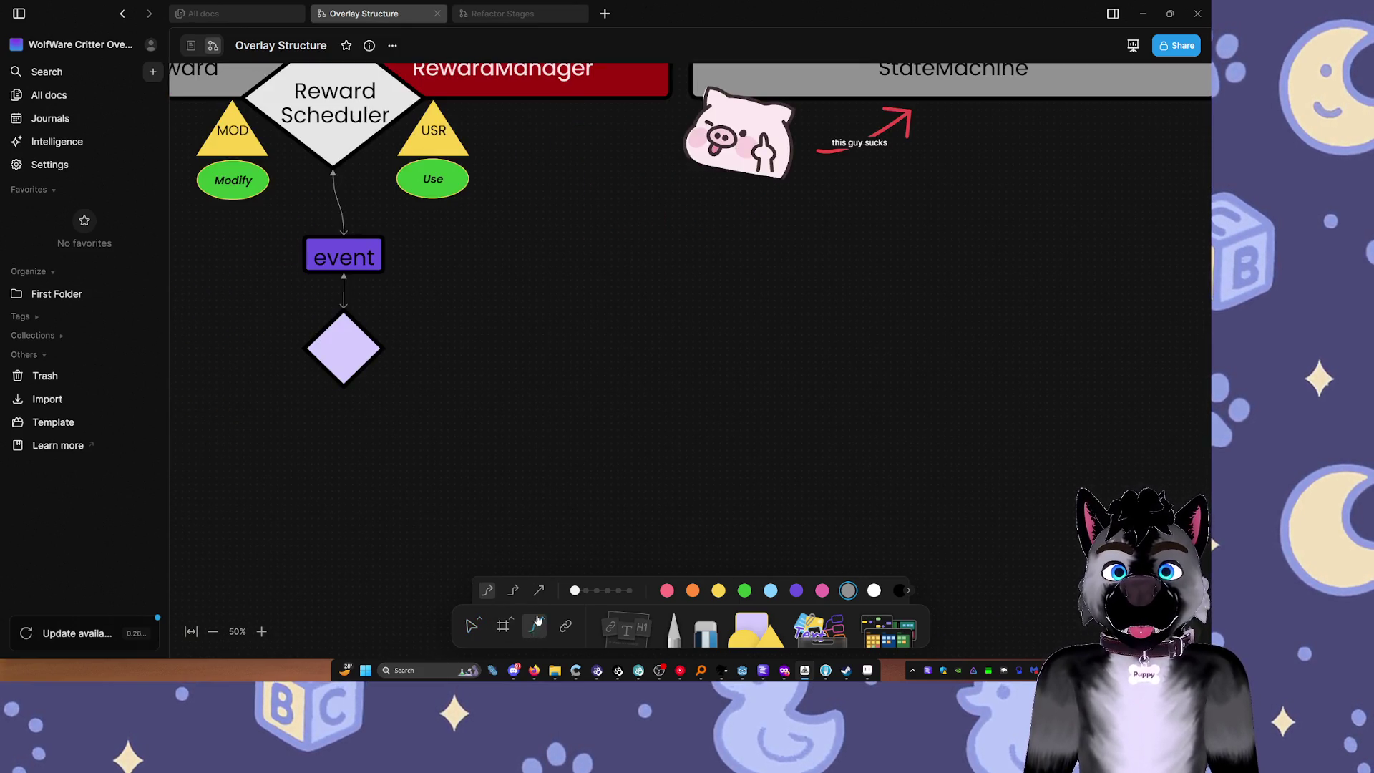
scroll(608, 368, down, 4)
scroll(641, 335, up, 2)
scroll(623, 378, down, 2)
scroll(639, 282, up, 4)
scroll(639, 282, left, 2)
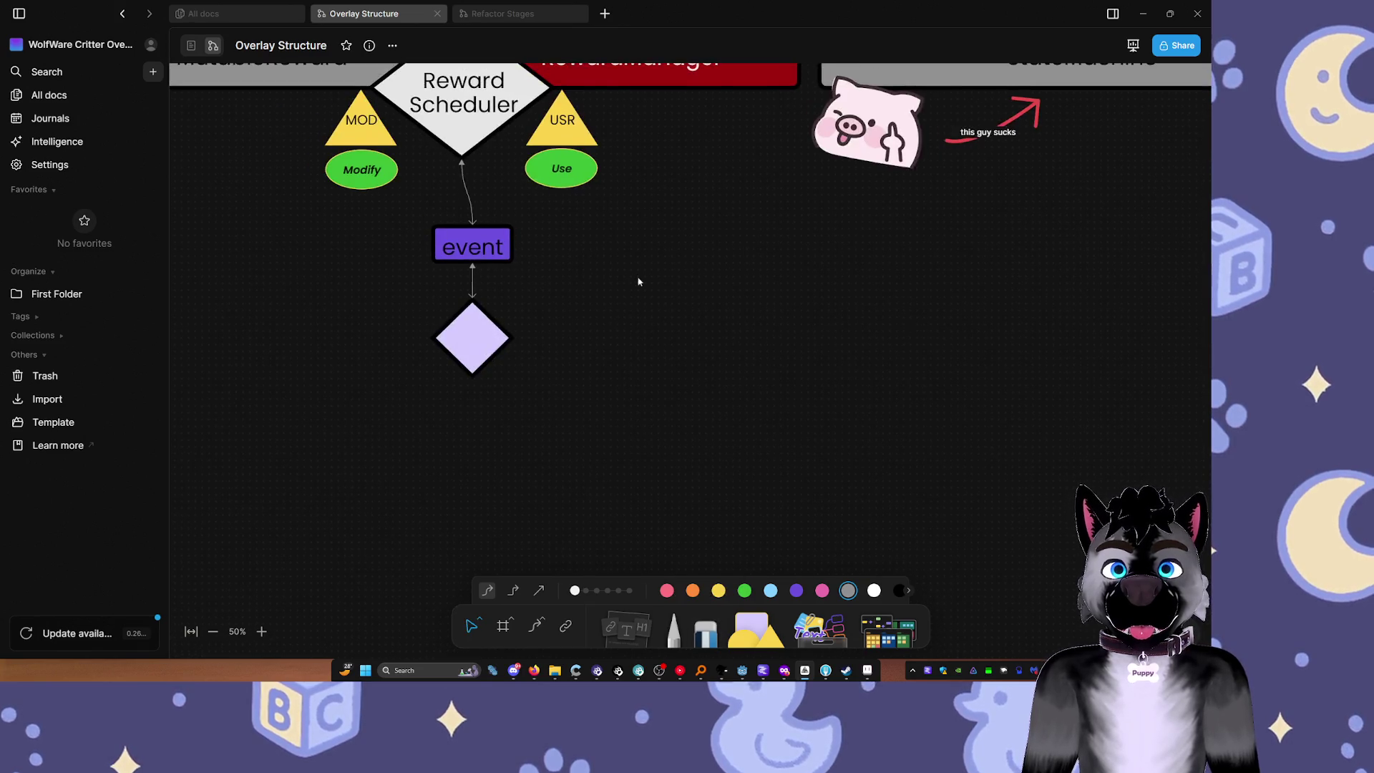
scroll(639, 282, down, 2)
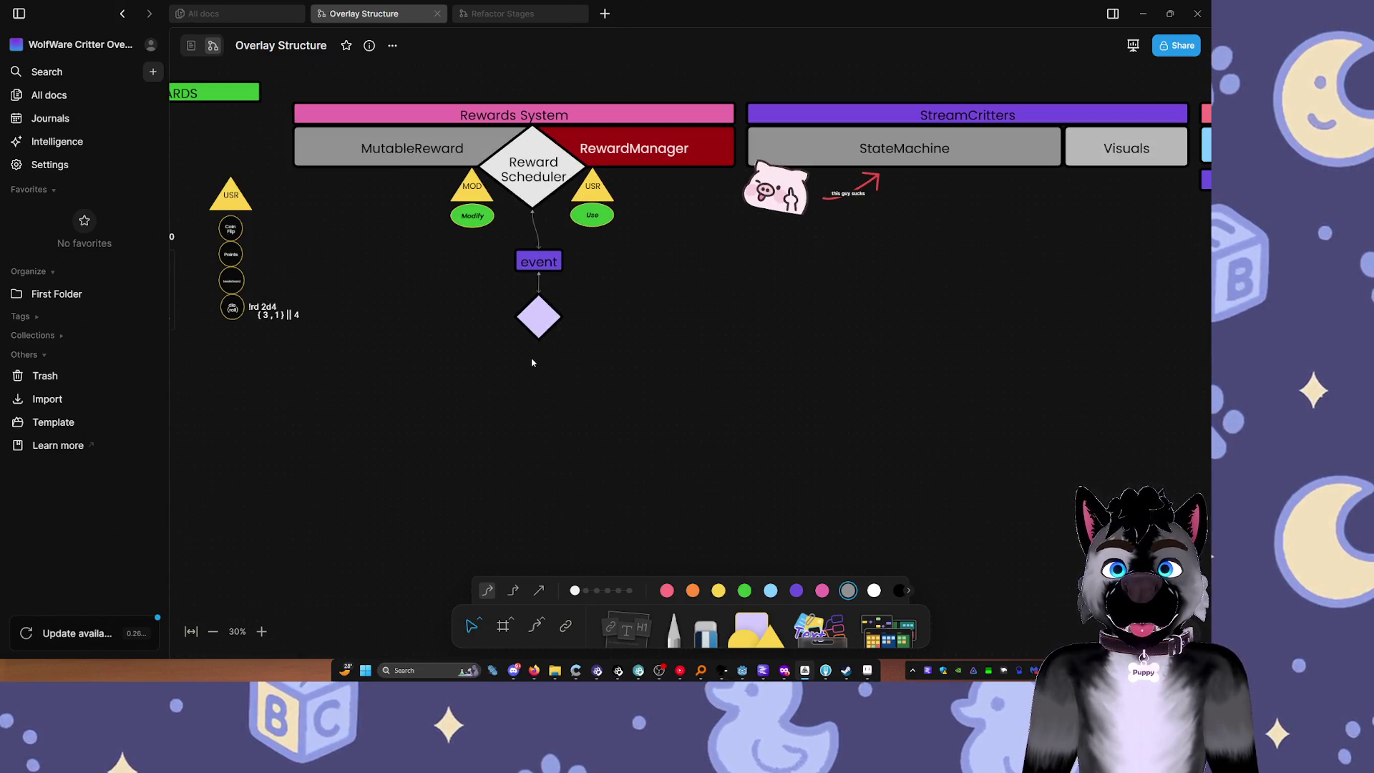
drag(706, 308, 451, 361)
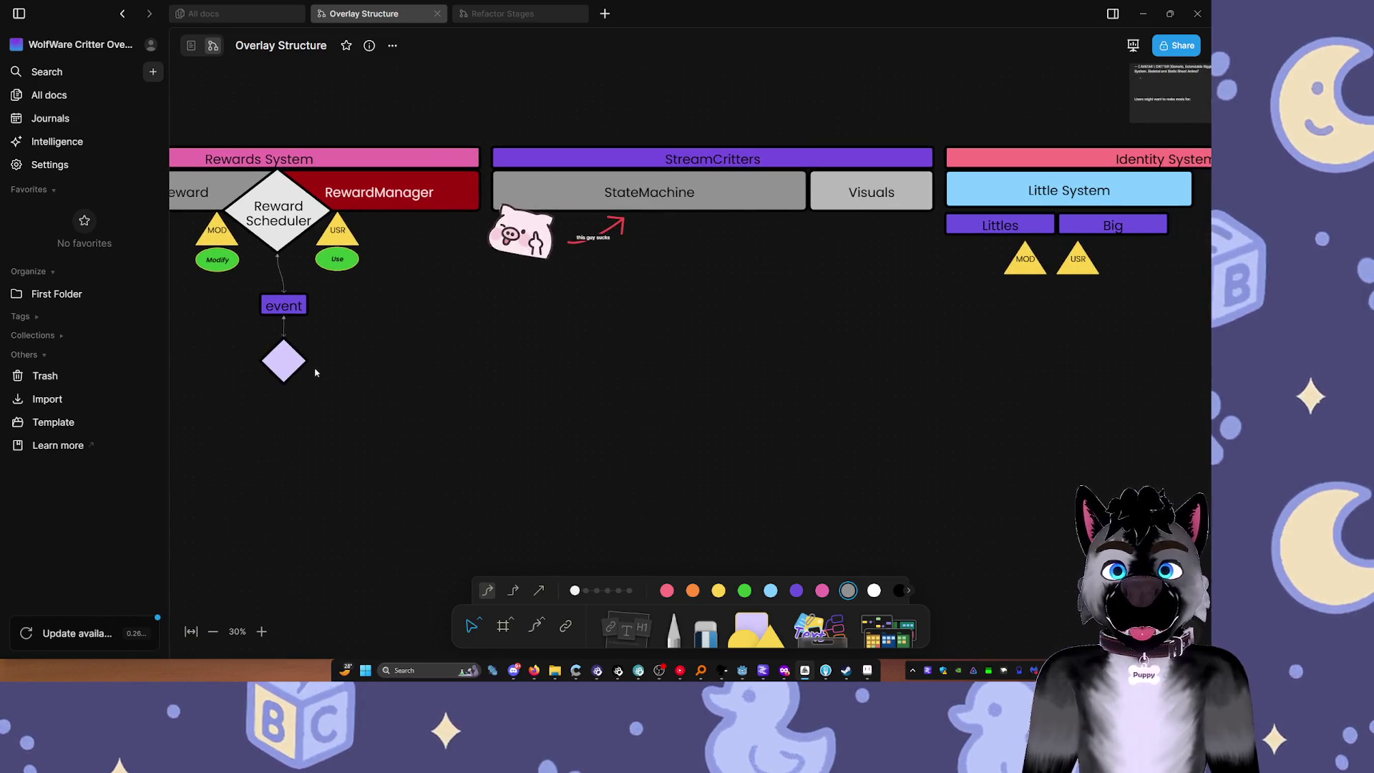
click(283, 361)
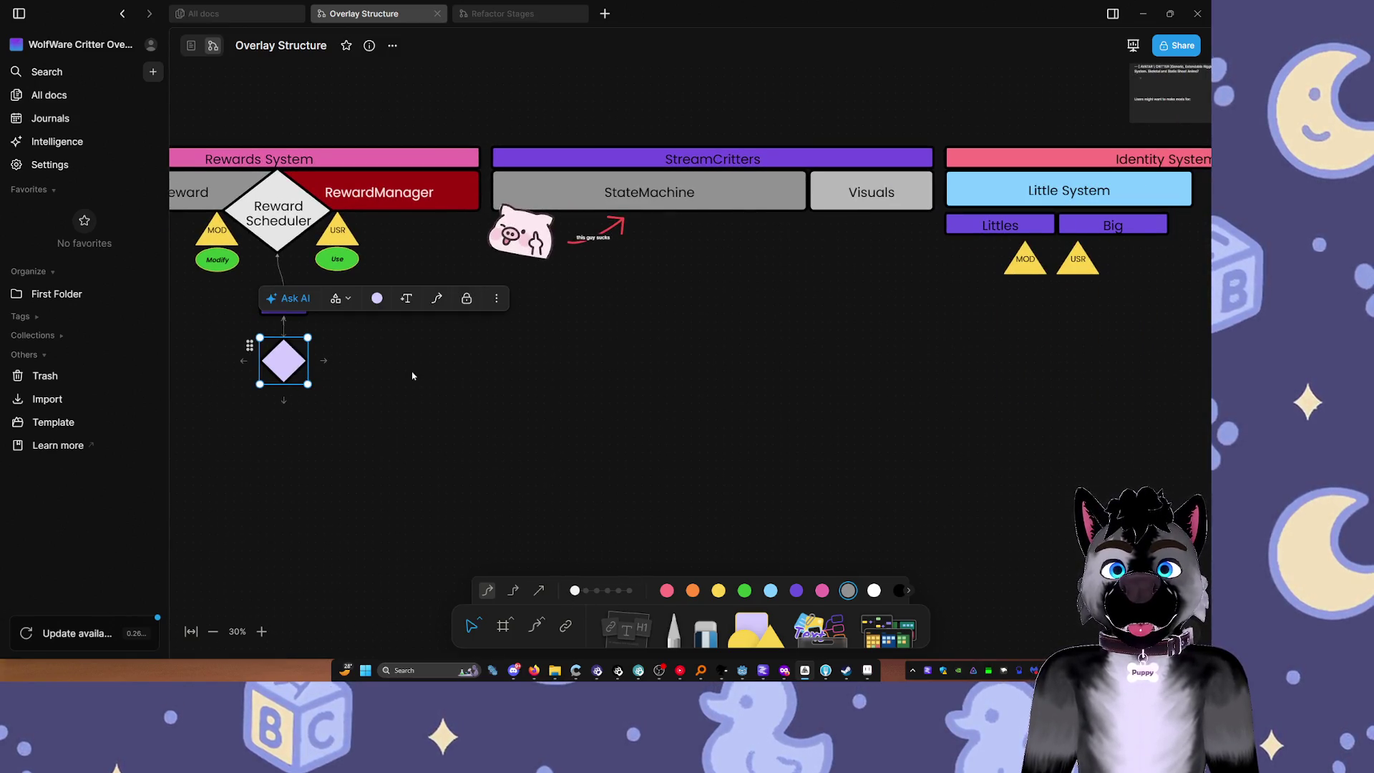
click(404, 345)
mouse_move(283, 361)
mouse_down()
mouse_move(426, 316)
mouse_move(438, 352)
mouse_up()
click(417, 321)
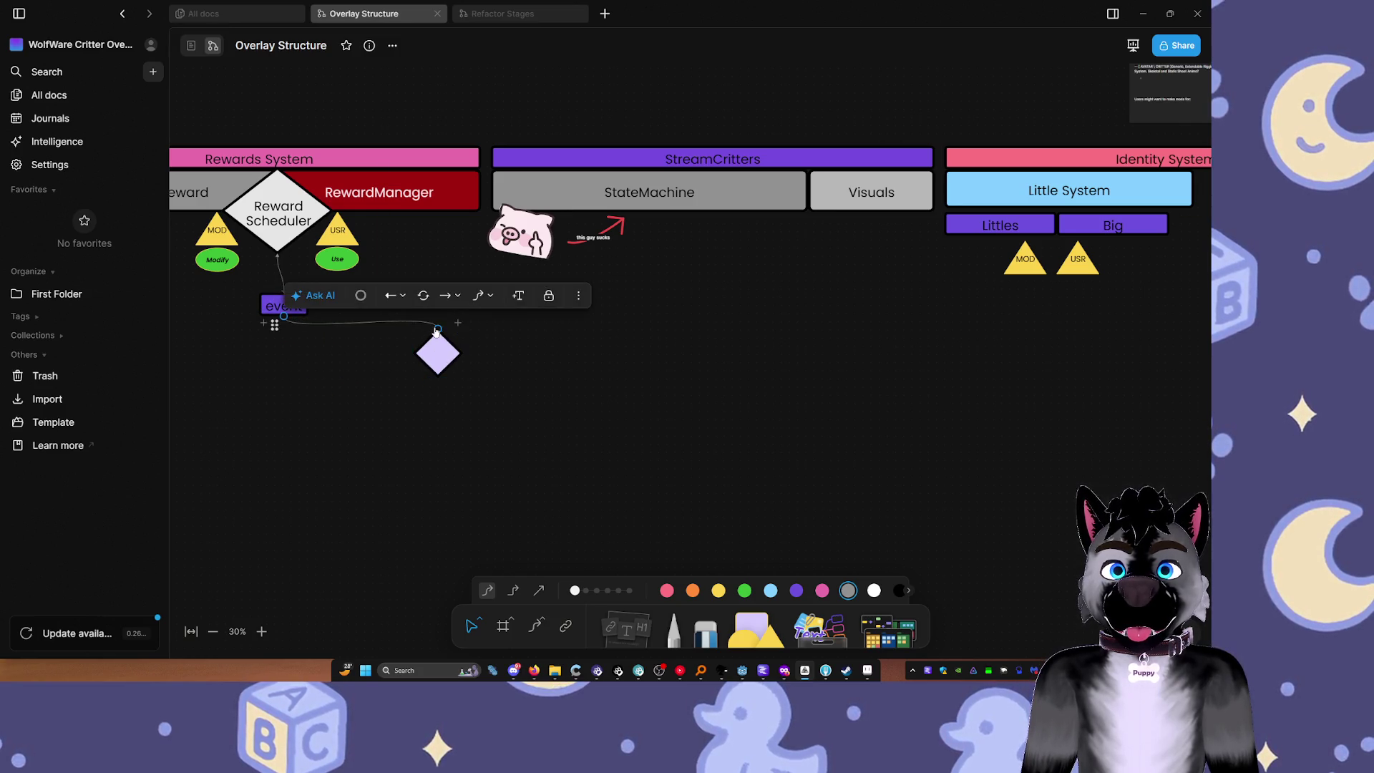